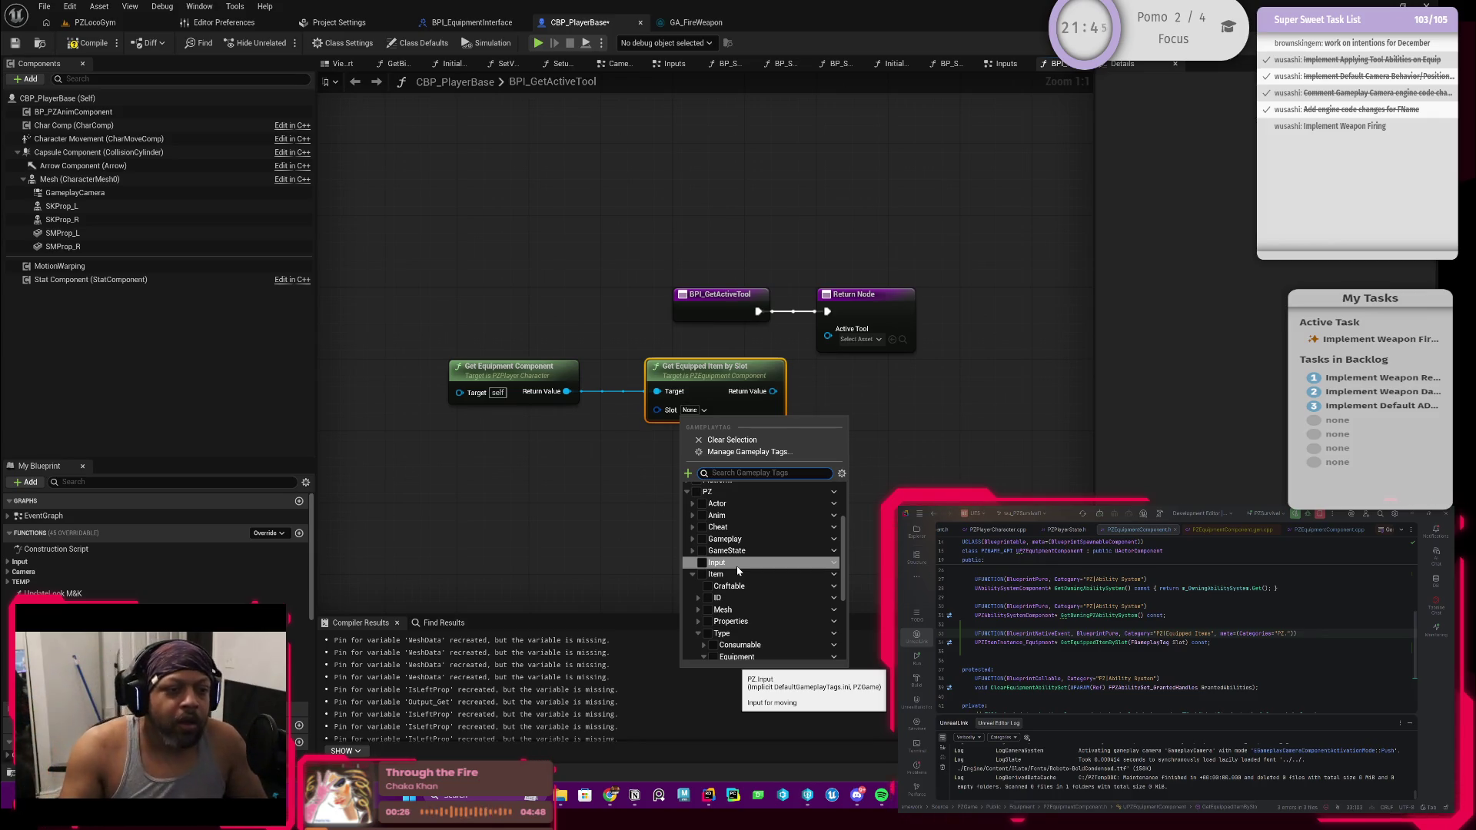
Leave the Slot tag unset, select the four BPI_GetActiveTool graph nodes, and switch to PZLocoGym
left_click(626, 467)
mouse_move(477, 492)
left_mouse_down()
mouse_move(642, 439)
mouse_move(730, 374)
left_mouse_up()
left_click(507, 490)
left_click_drag(389, 372, 748, 473)
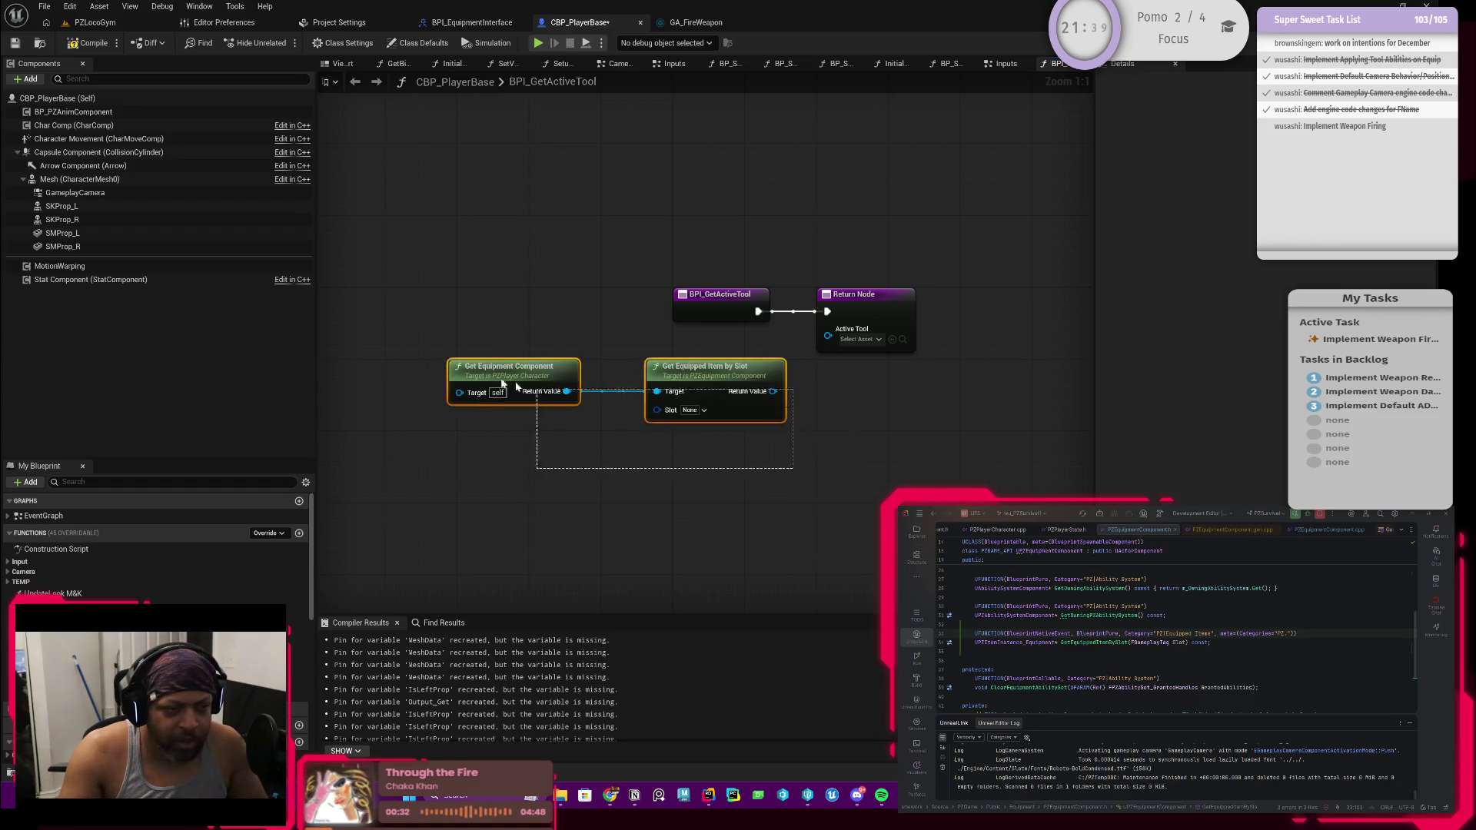
left_click(477, 316)
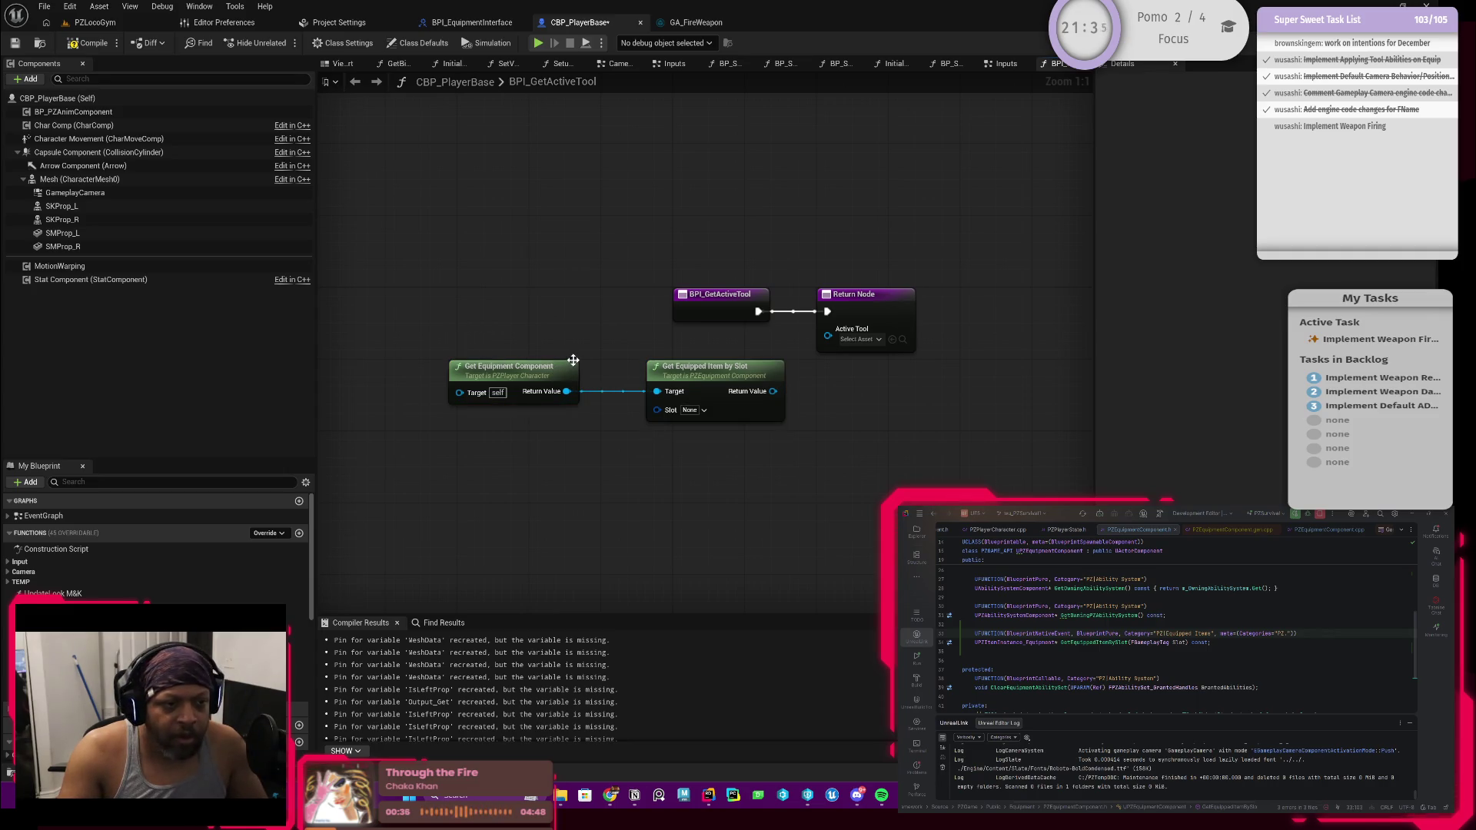
mouse_move(985, 460)
left_mouse_down()
mouse_move(764, 238)
mouse_move(652, 197)
left_mouse_up()
mouse_move(476, 206)
left_mouse_down()
mouse_move(510, 237)
mouse_move(911, 423)
left_mouse_up()
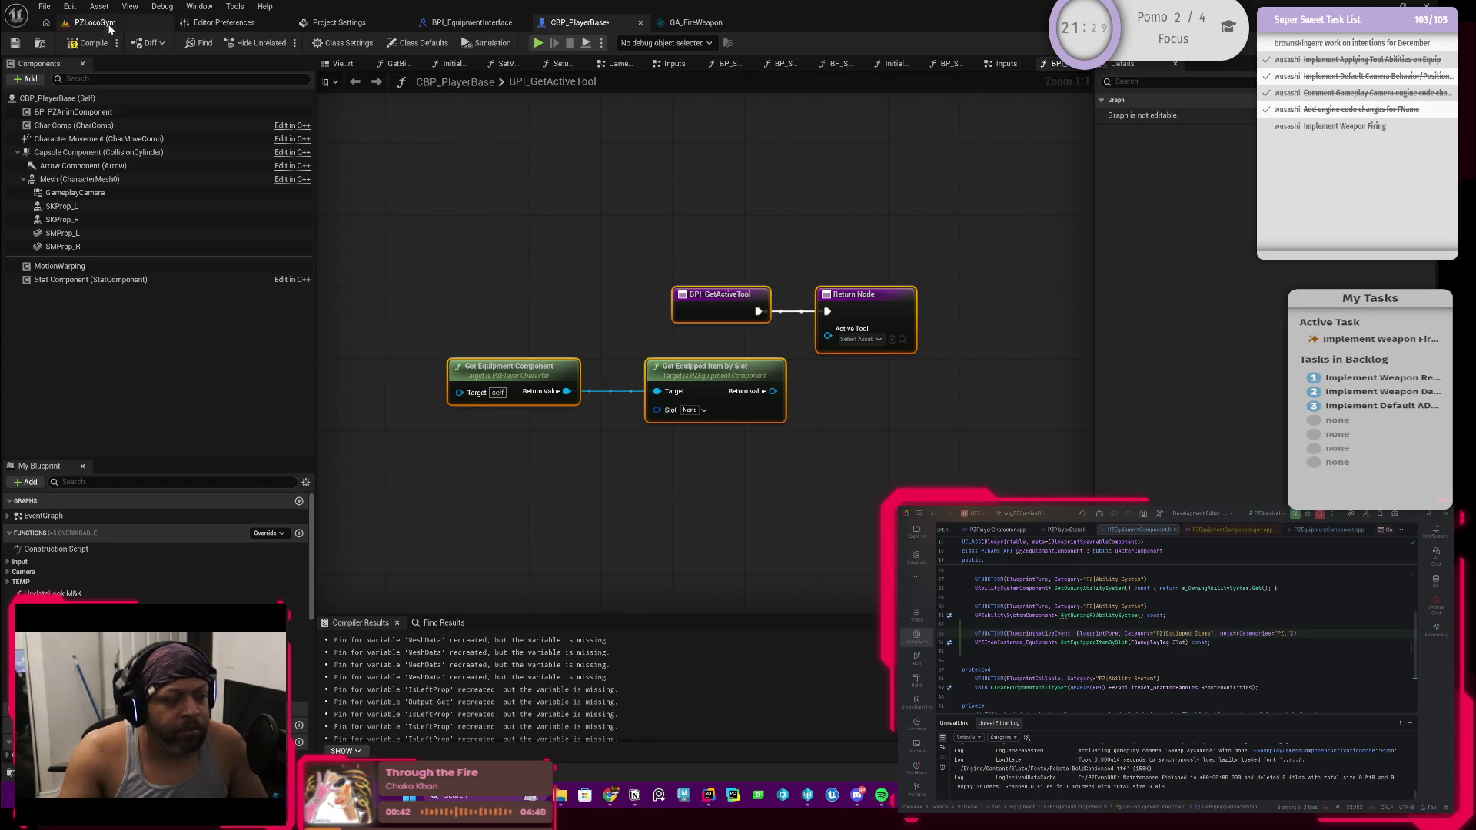
left_click(111, 24)
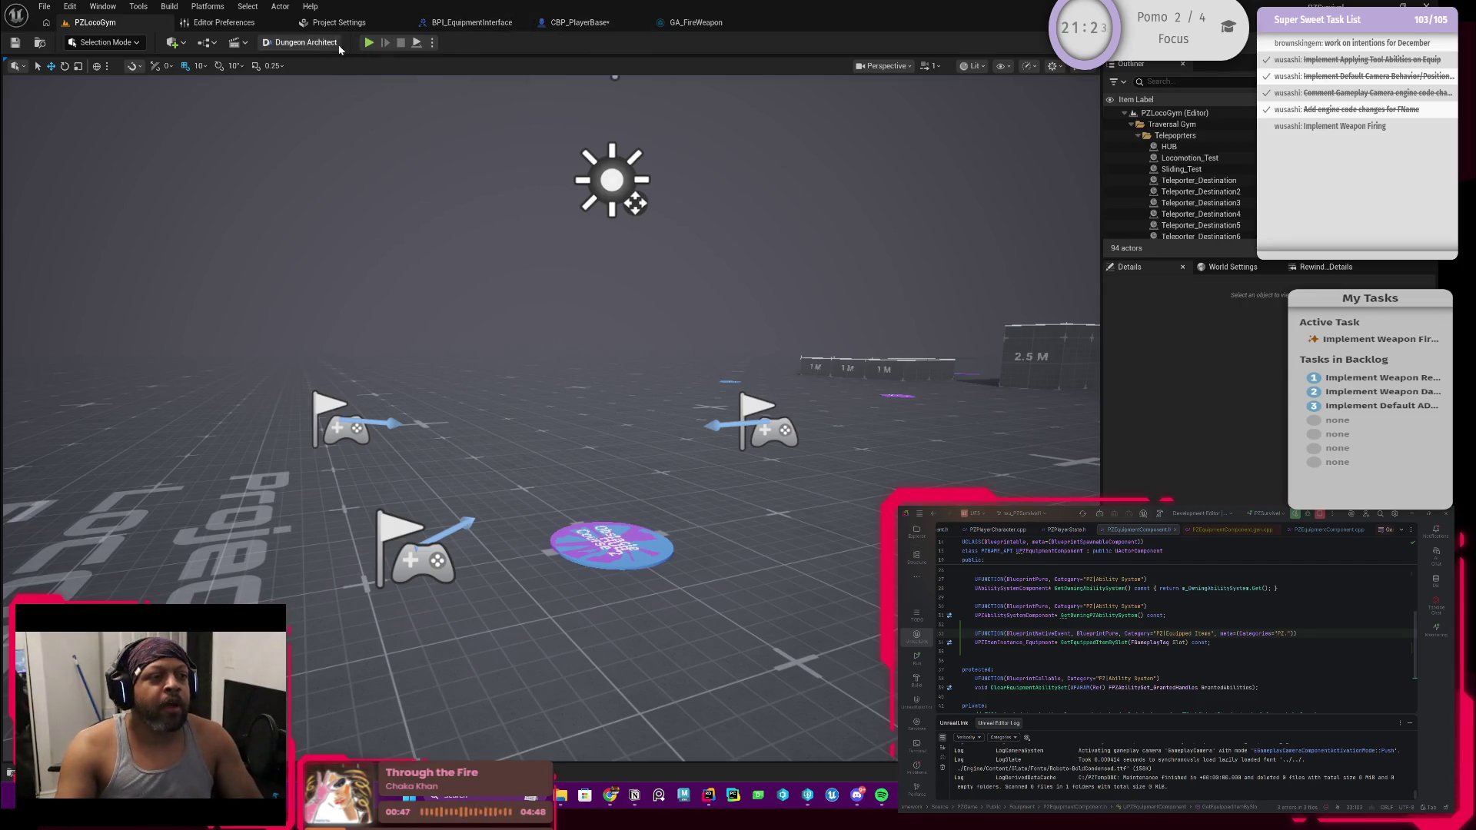
Play PZLocoGym, equip the weapon from the inventory, fire it, then stop and return to CBP_PlayerBase
left_click(369, 43)
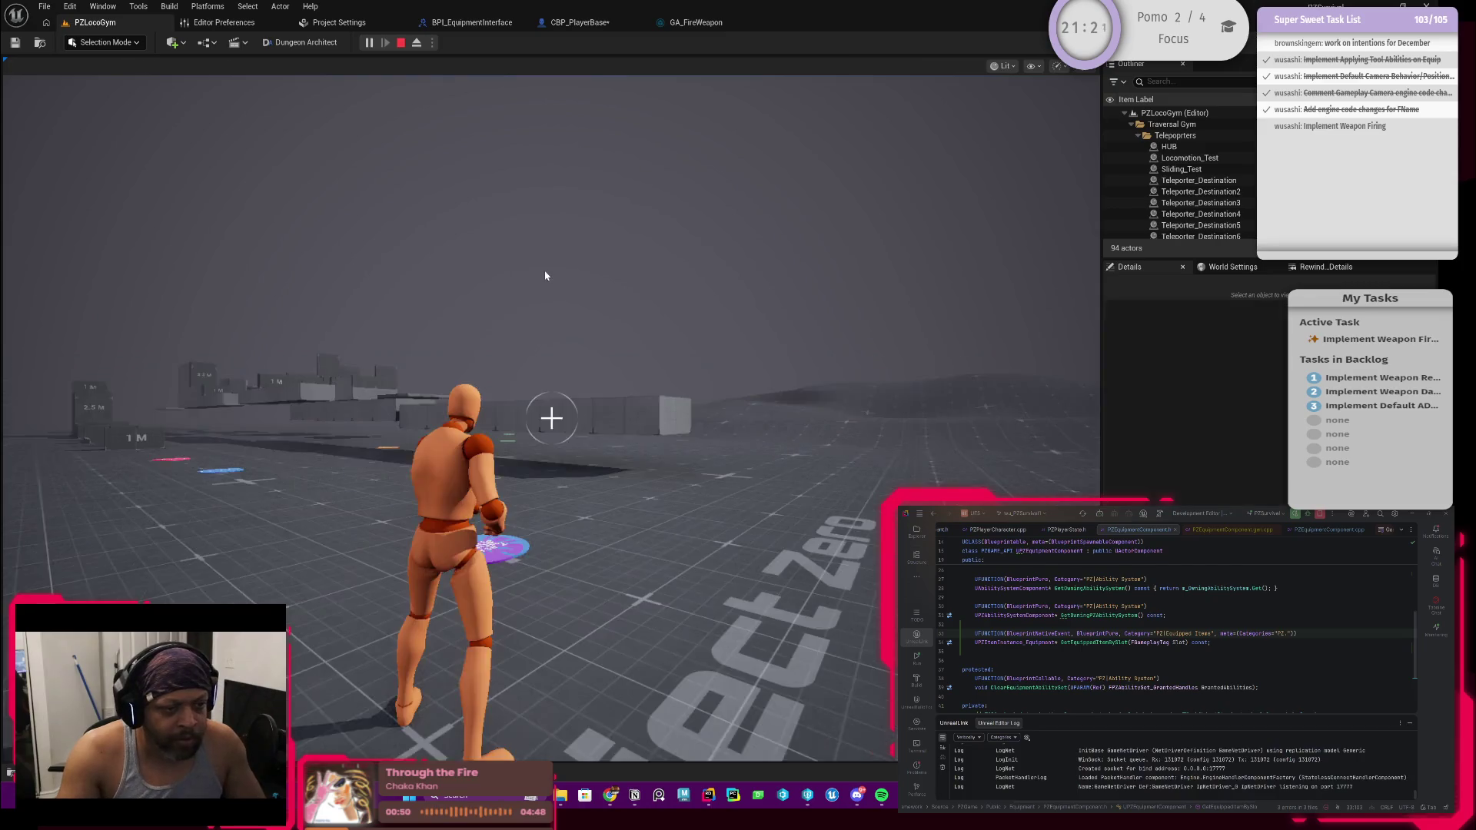
key("i")
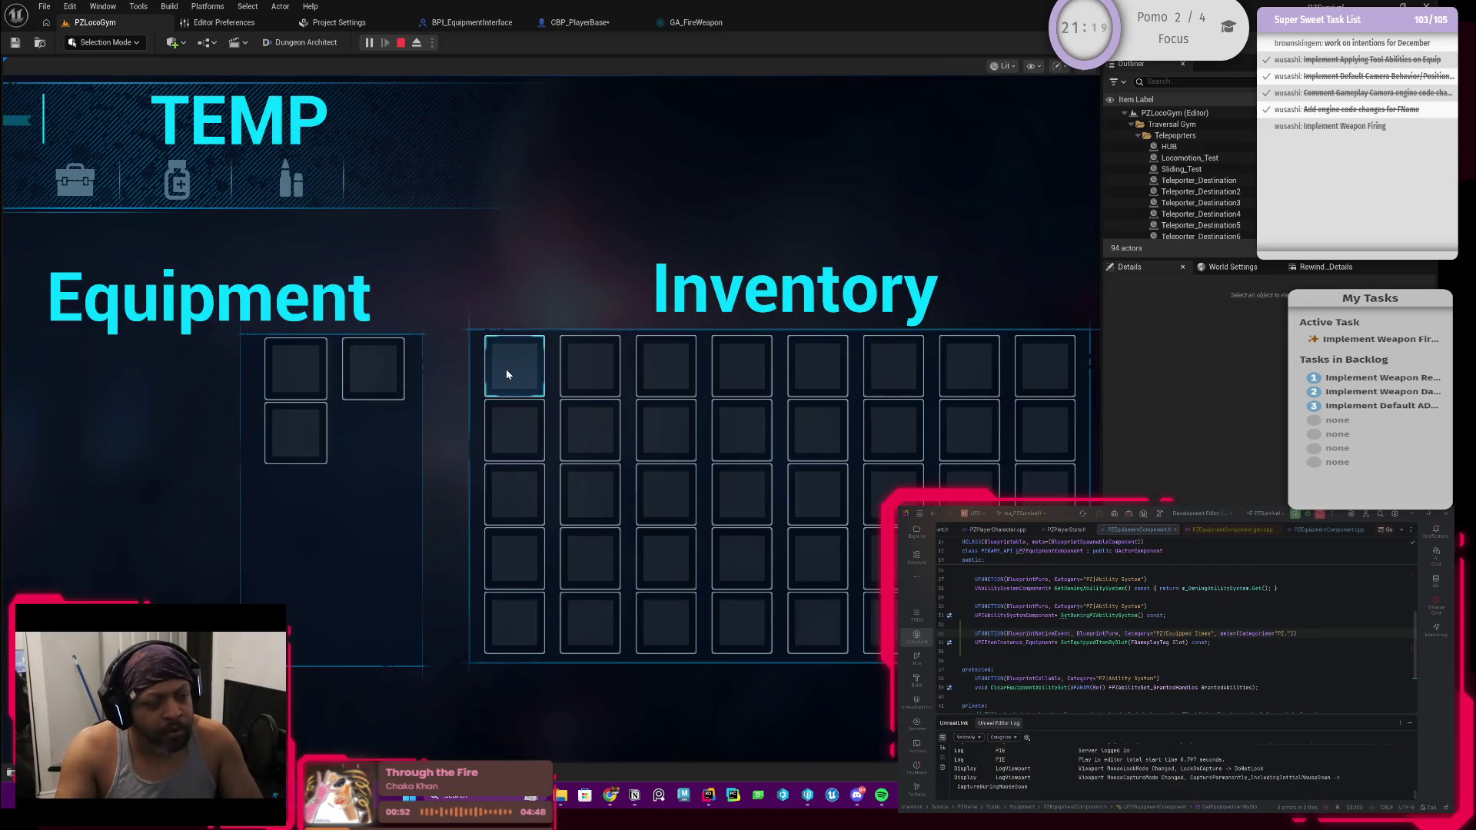
left_click(508, 375)
key("i")
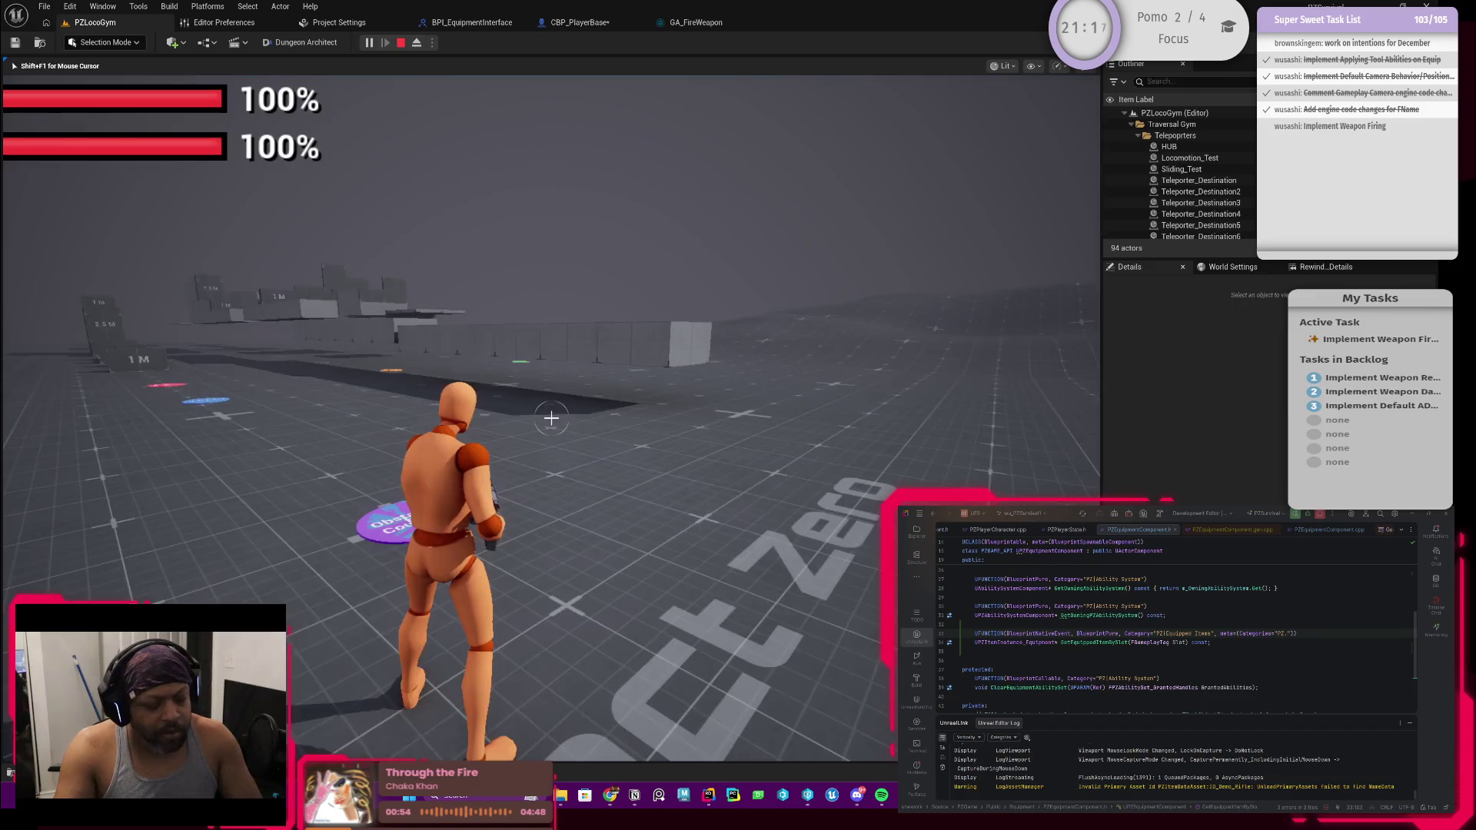
left_click(551, 417)
key("w")
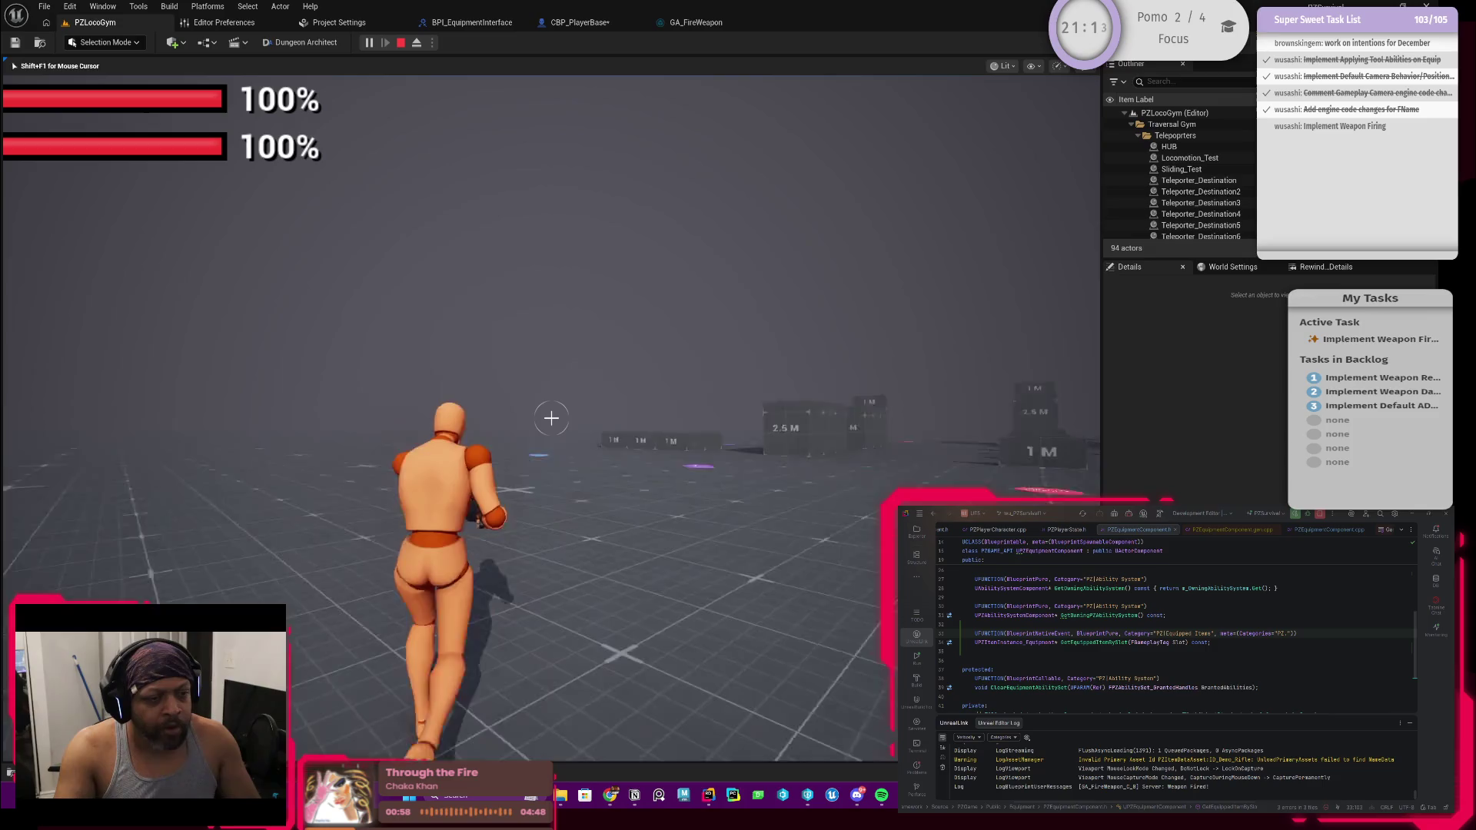
key("Escape")
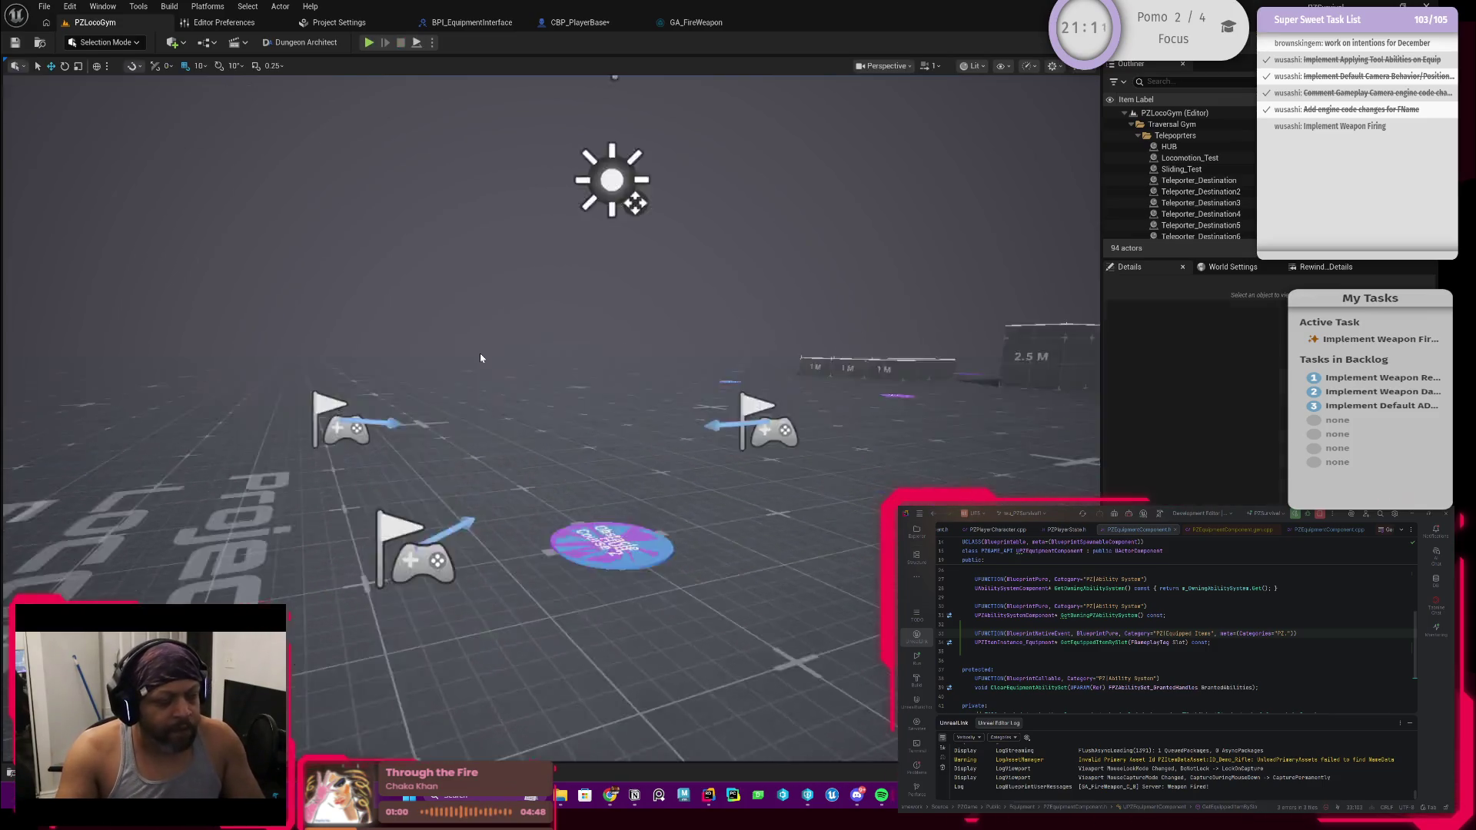
left_click(586, 26)
Shift the two function nodes slightly left in the CBP_PlayerBase graph
scroll(598, 222, "down", 1)
scroll(598, 311, "up", 1)
mouse_move(451, 439)
left_mouse_down()
mouse_move(650, 363)
mouse_move(570, 372)
left_mouse_up()
left_click(557, 424)
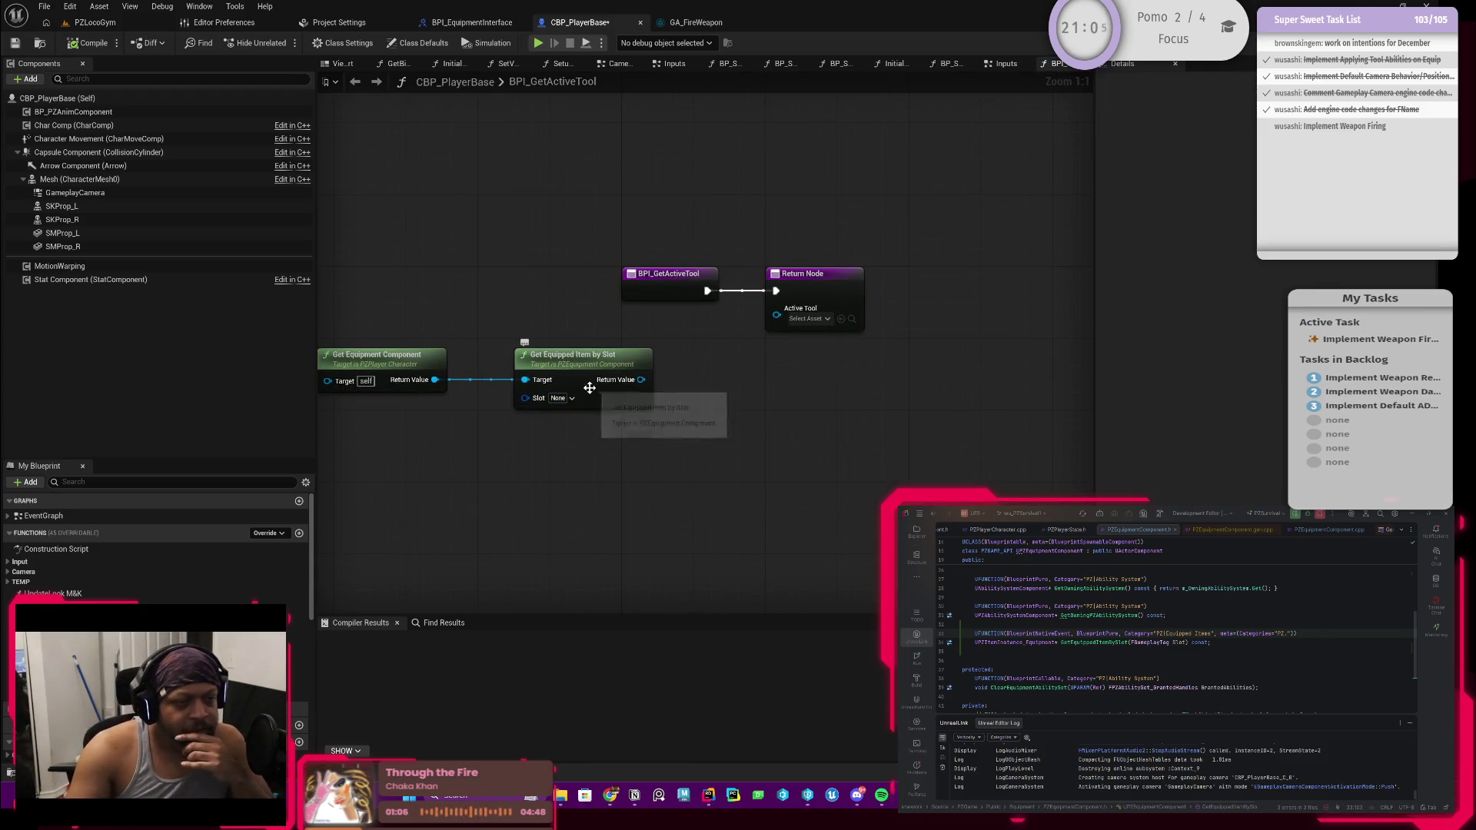
In GA_FireWeapon, connect Sequence Then 1 to Line Trace By Profile, compile, and return to PZLocoGym
left_click(694, 23)
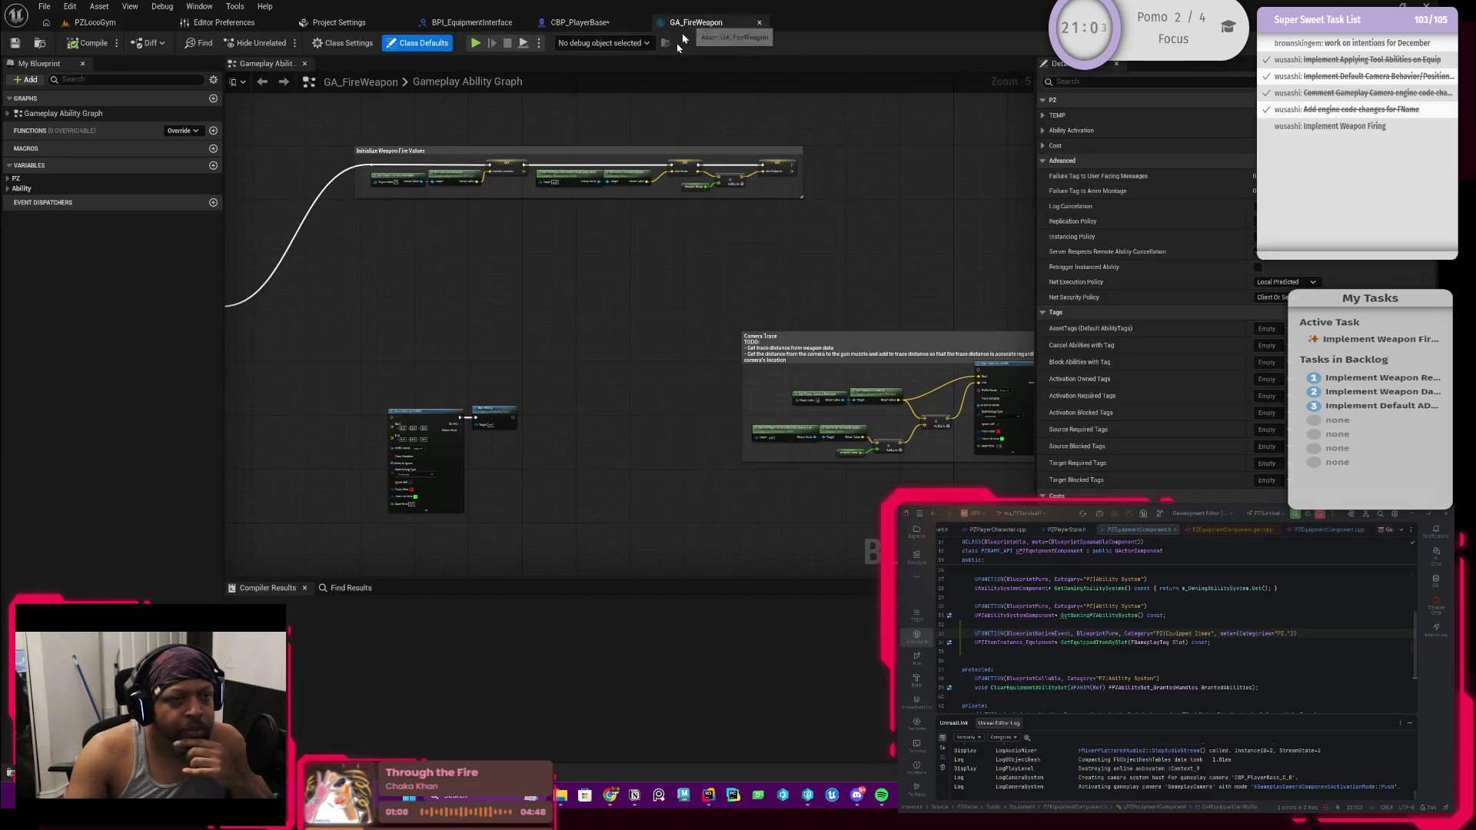
scroll(639, 237, "up", 1)
scroll(583, 264, "down", 2)
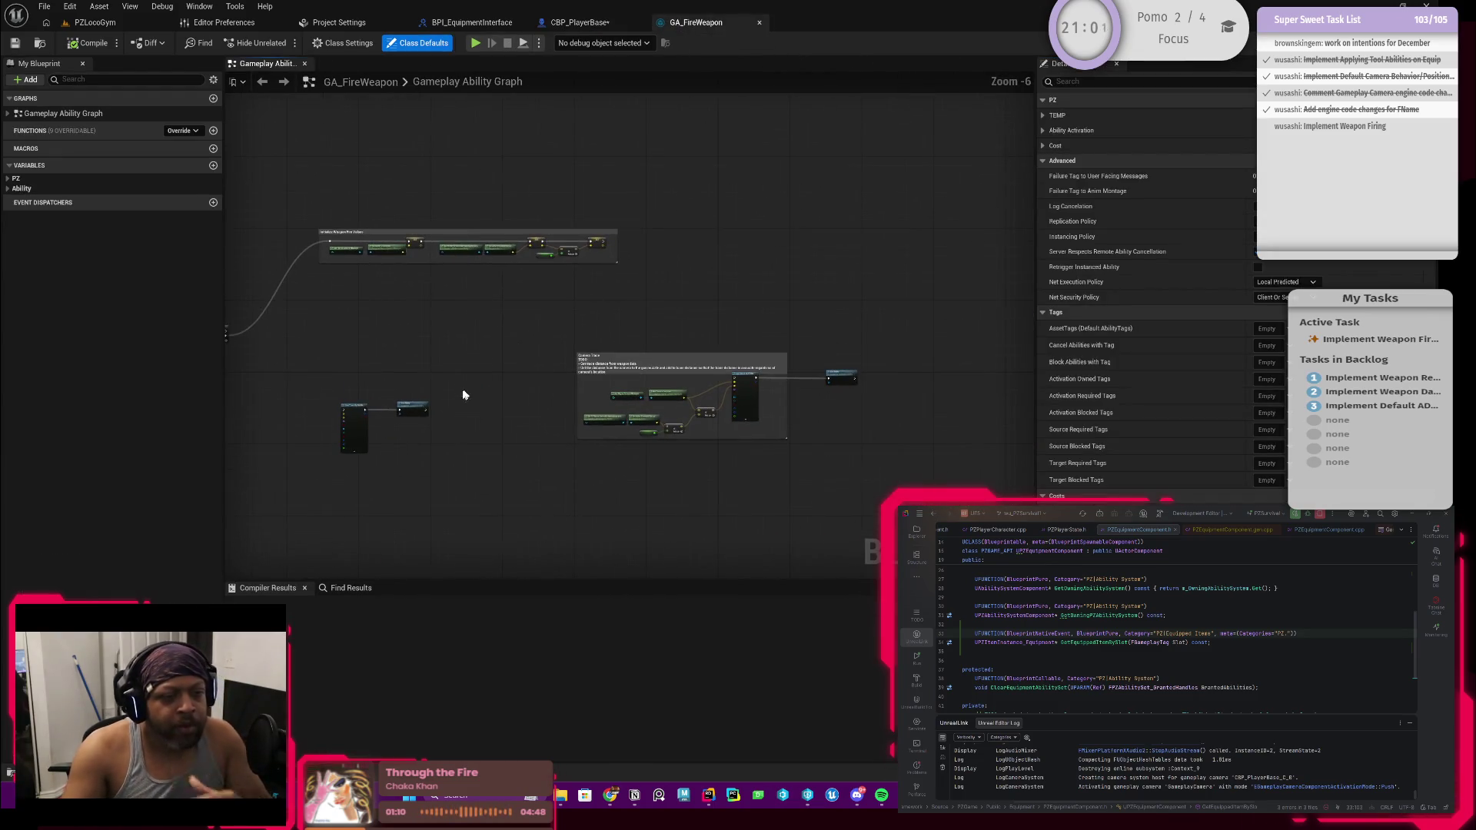
left_click(418, 413)
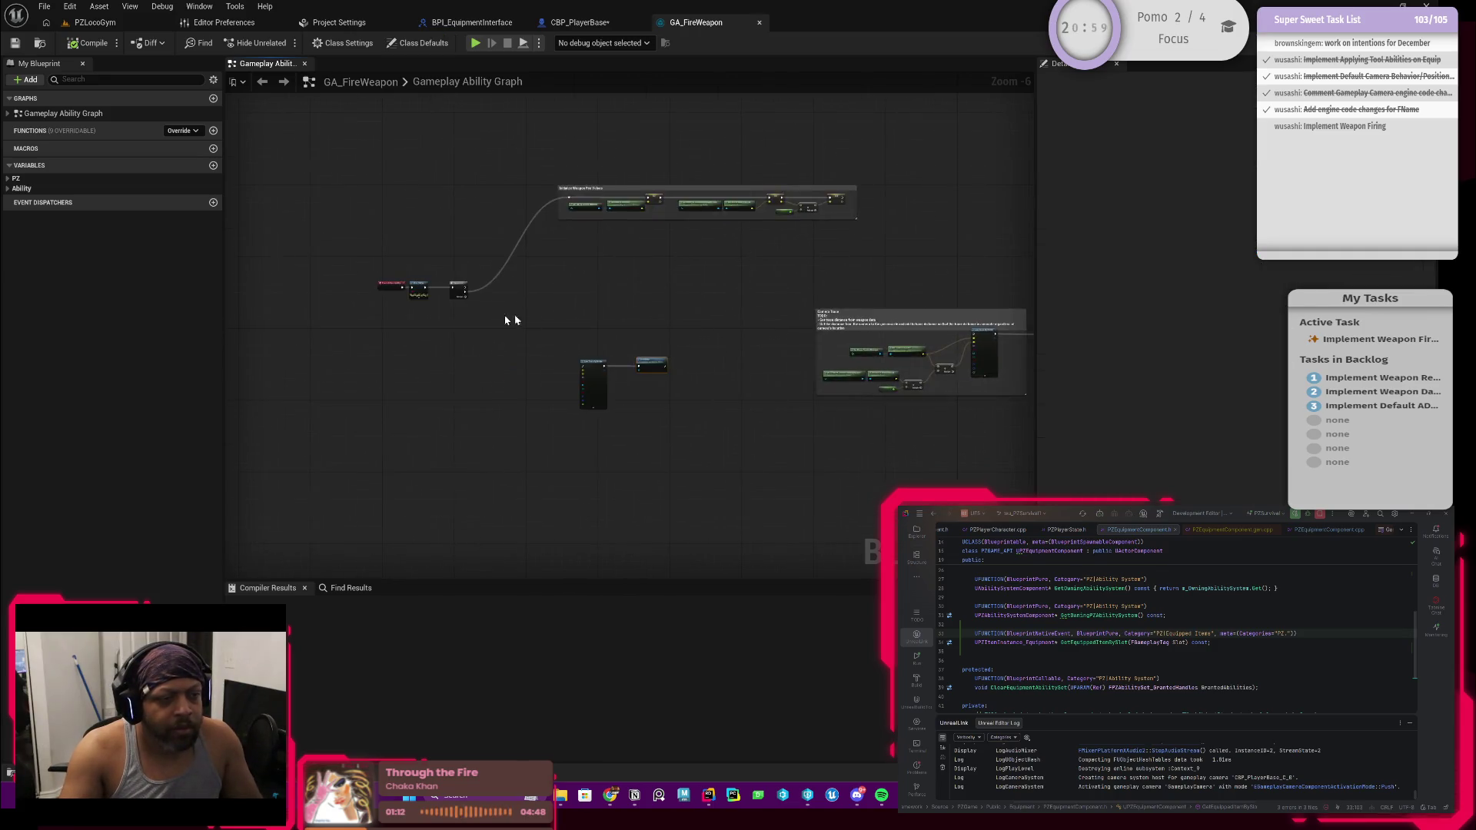
scroll(537, 335, "up", 2)
mouse_move(656, 80)
left_mouse_down()
mouse_move(603, 100)
mouse_move(619, 150)
mouse_move(607, 165)
mouse_move(653, 279)
left_mouse_up()
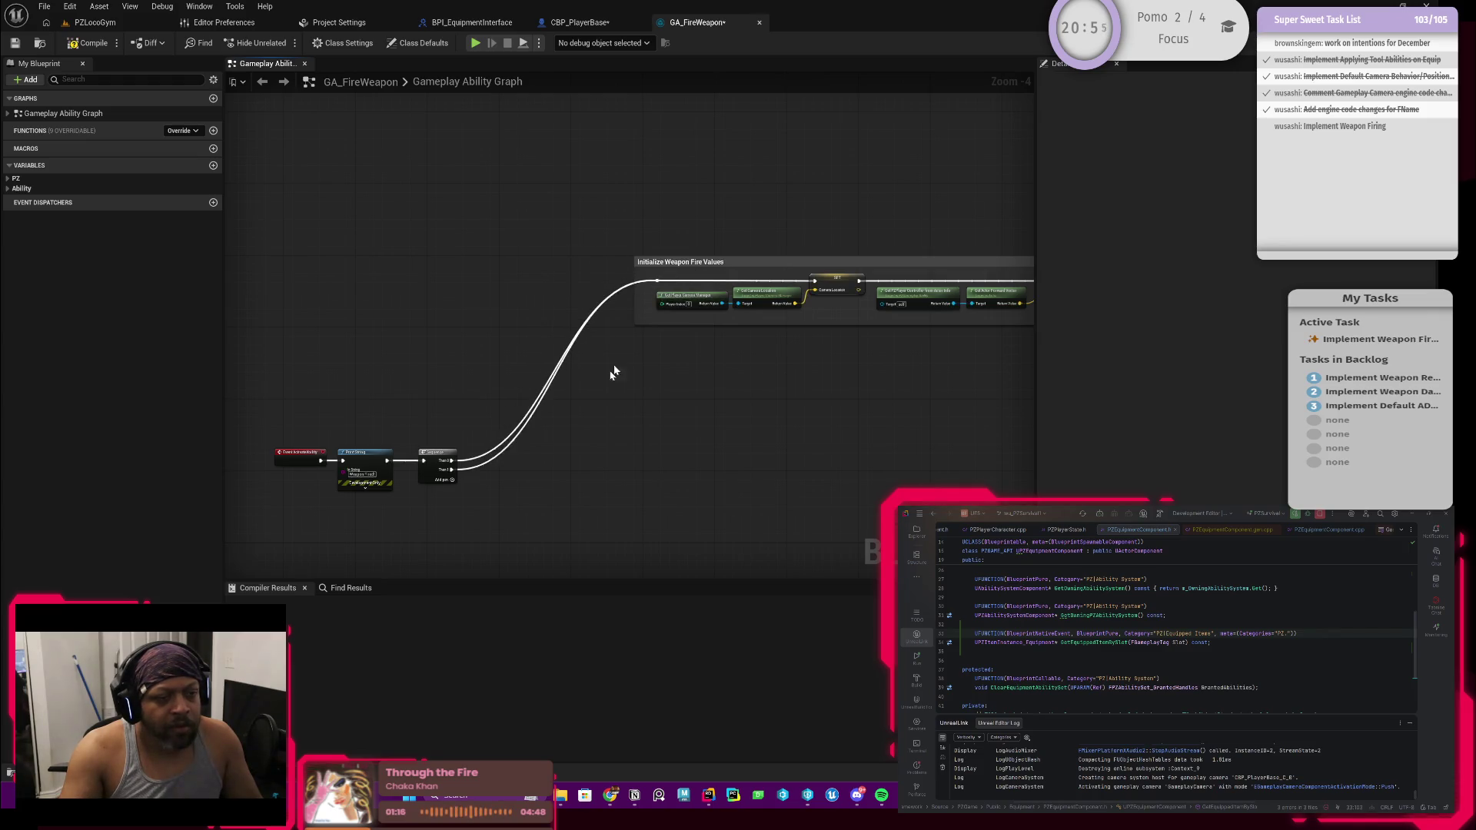
mouse_move(456, 354)
left_mouse_down()
mouse_move(541, 393)
mouse_move(686, 500)
left_mouse_up()
left_click(86, 43)
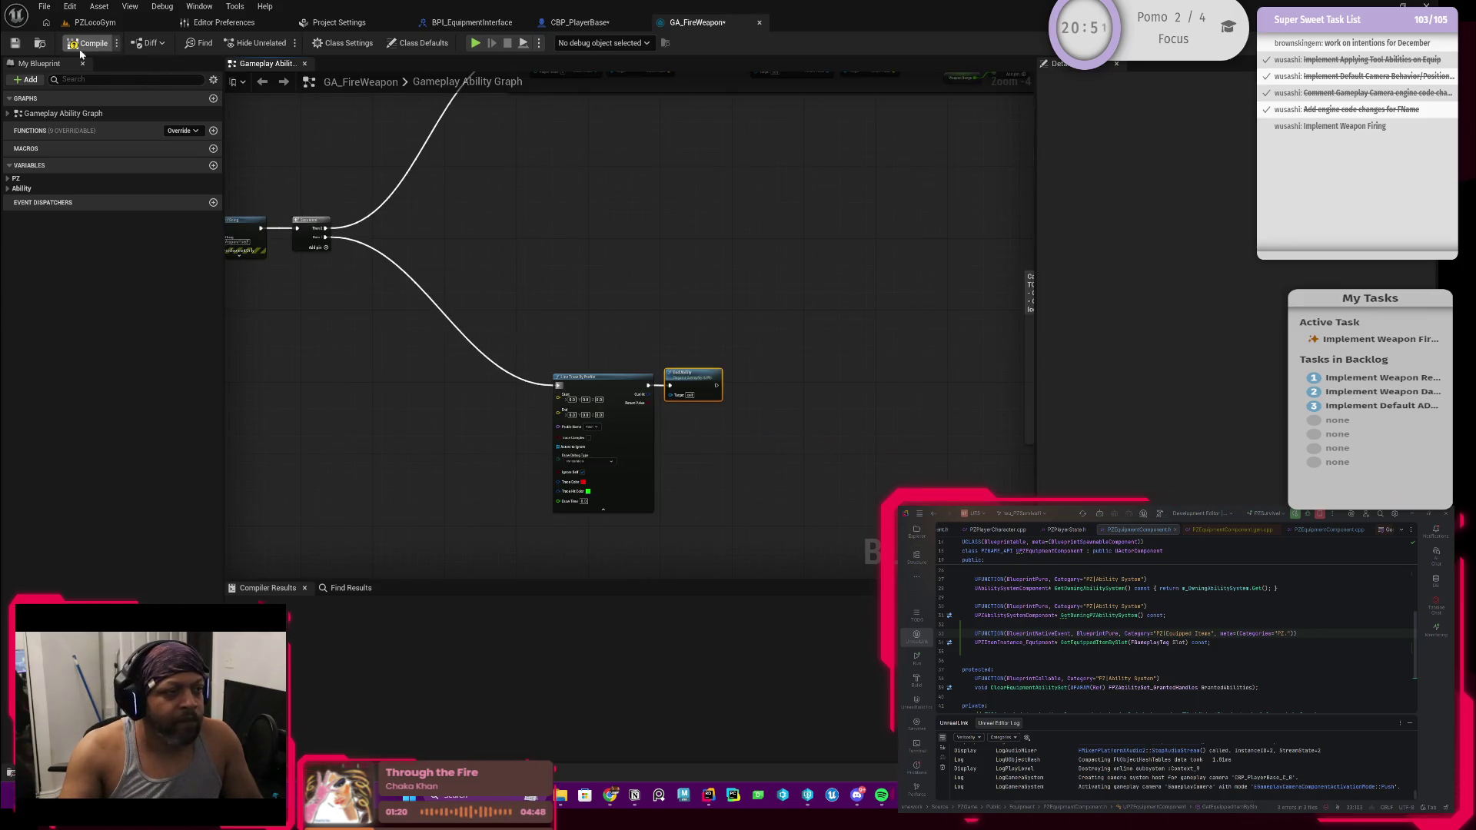
left_click(88, 22)
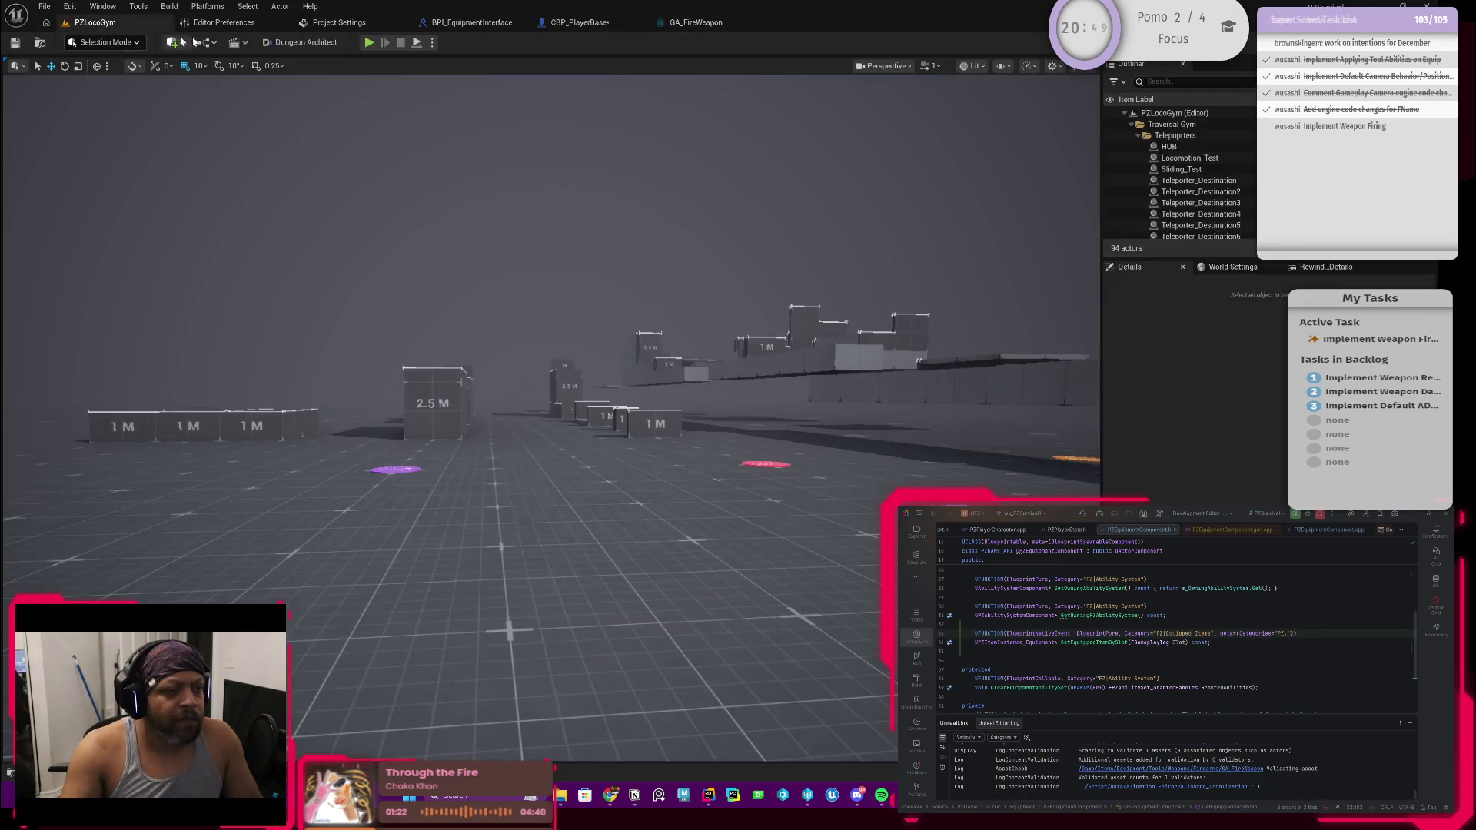
Run another play session firing the equipped weapon, stop it, and reopen GA_FireWeapon
left_click(368, 45)
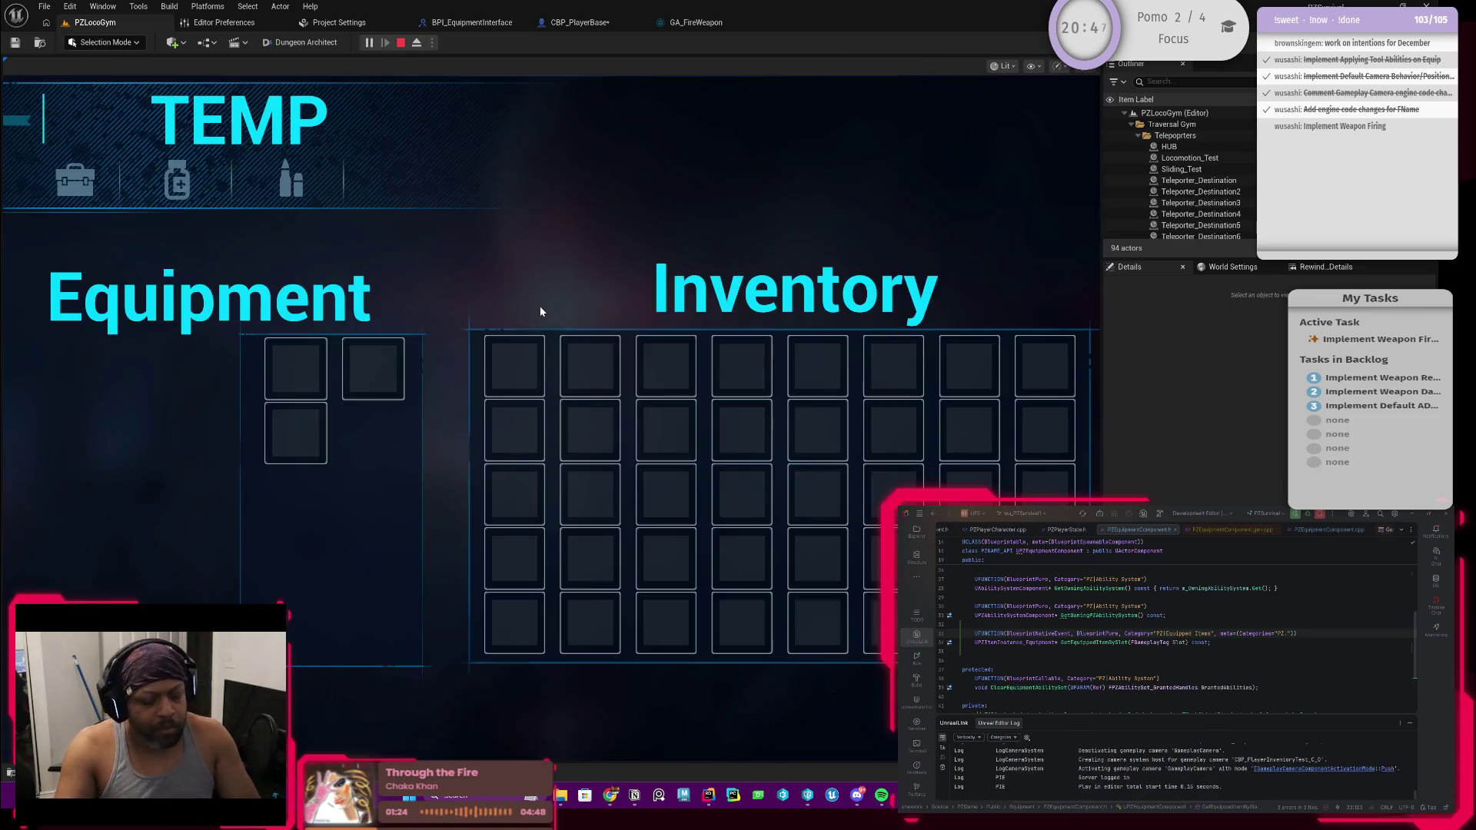
key("i")
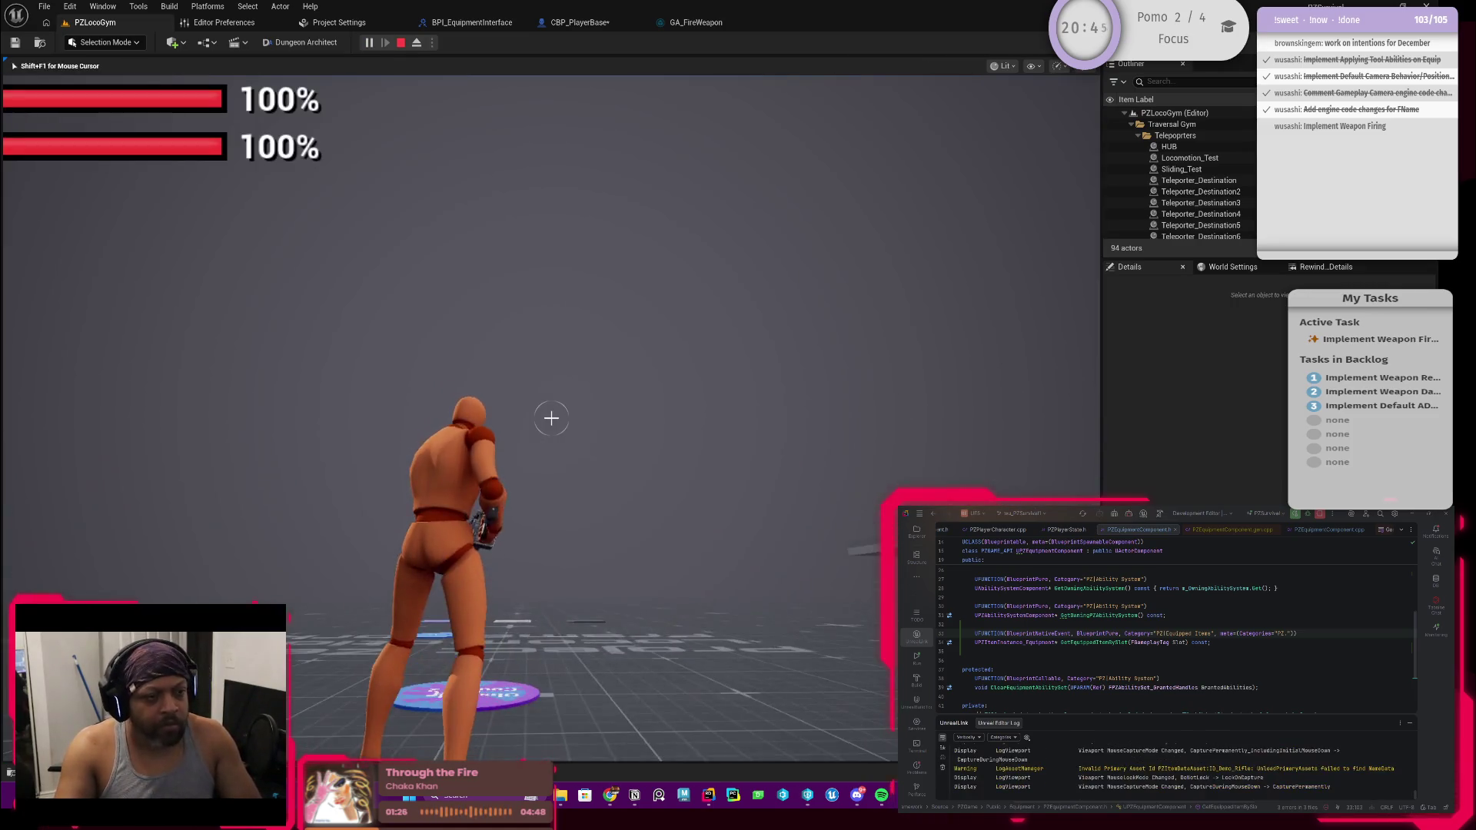
left_click(551, 417)
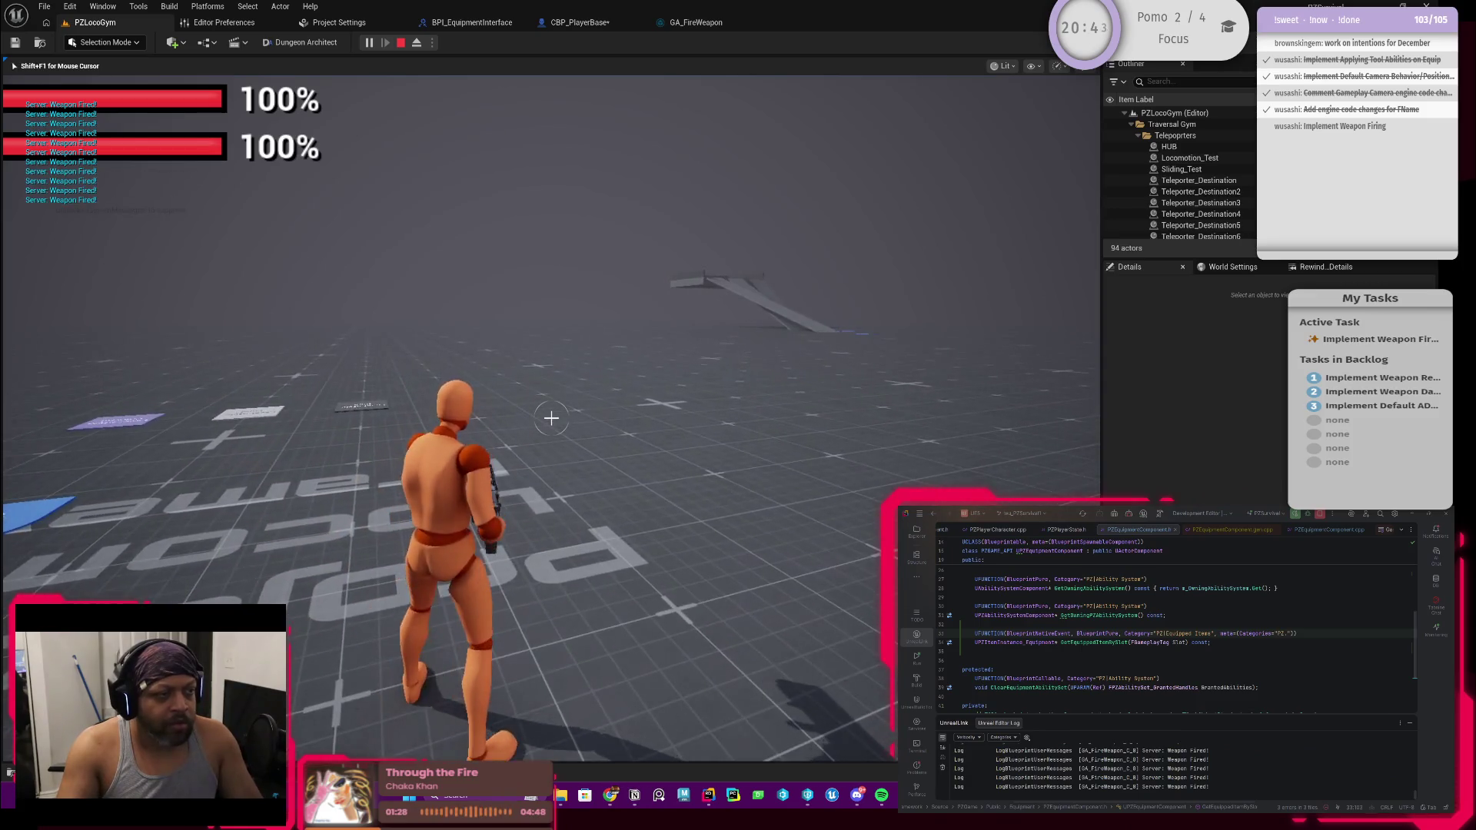
key("Escape")
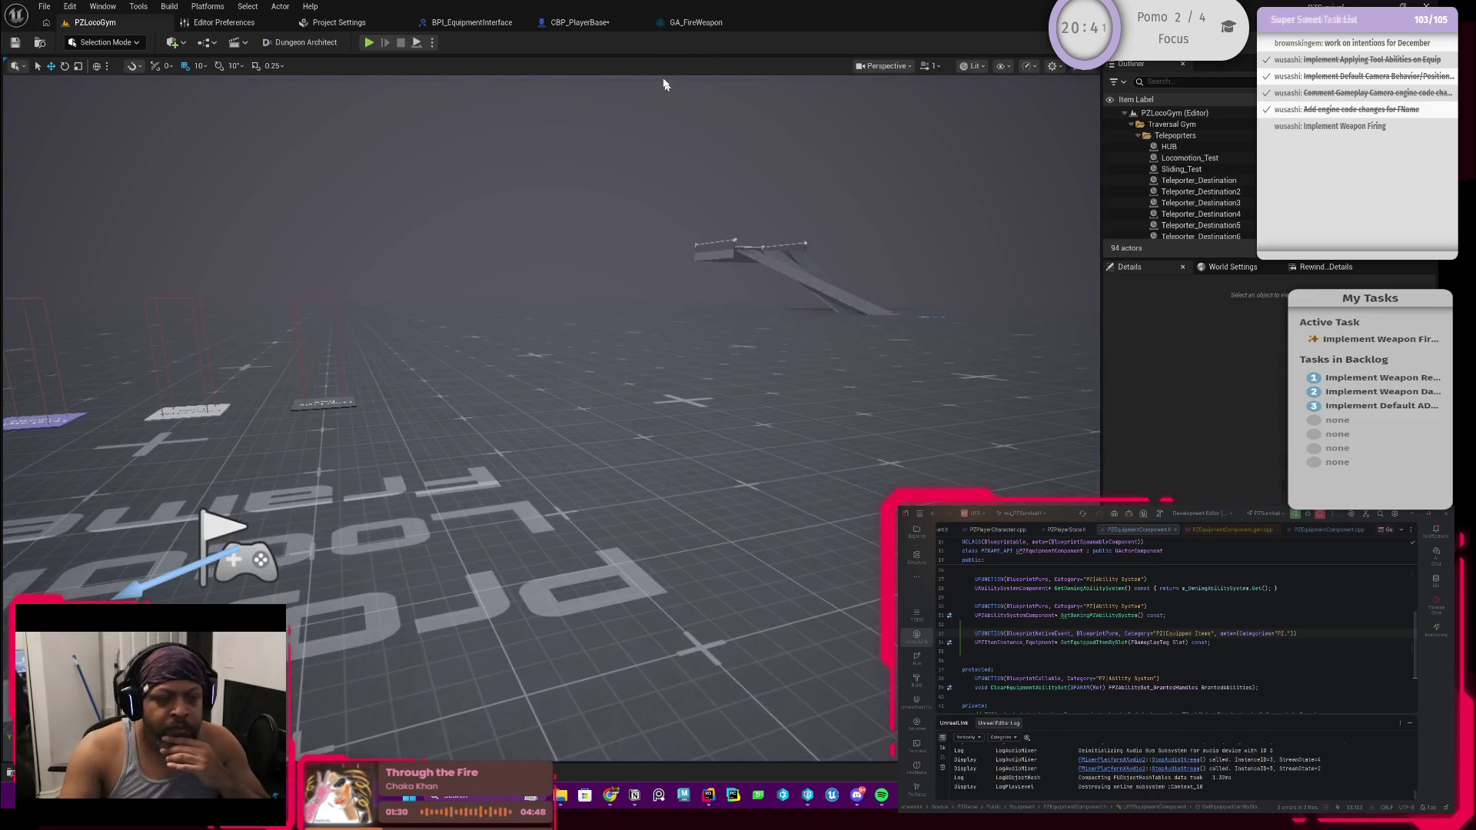
left_click(686, 25)
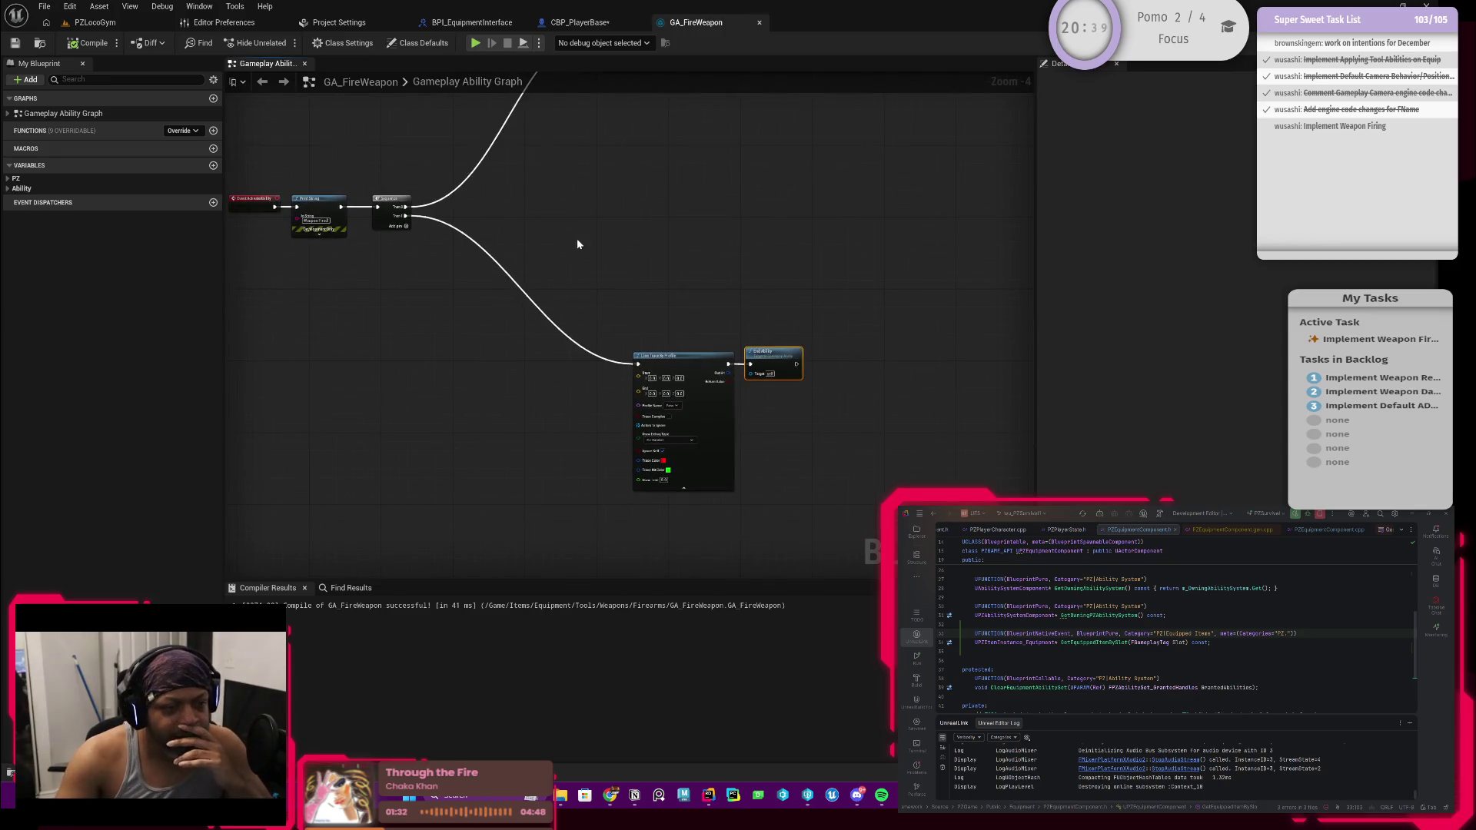
Review BPI_EquipmentInterface, then tidy Get Equipped Item by Slot beside Get Equipment Component in CBP_PlayerBase
left_click(577, 22)
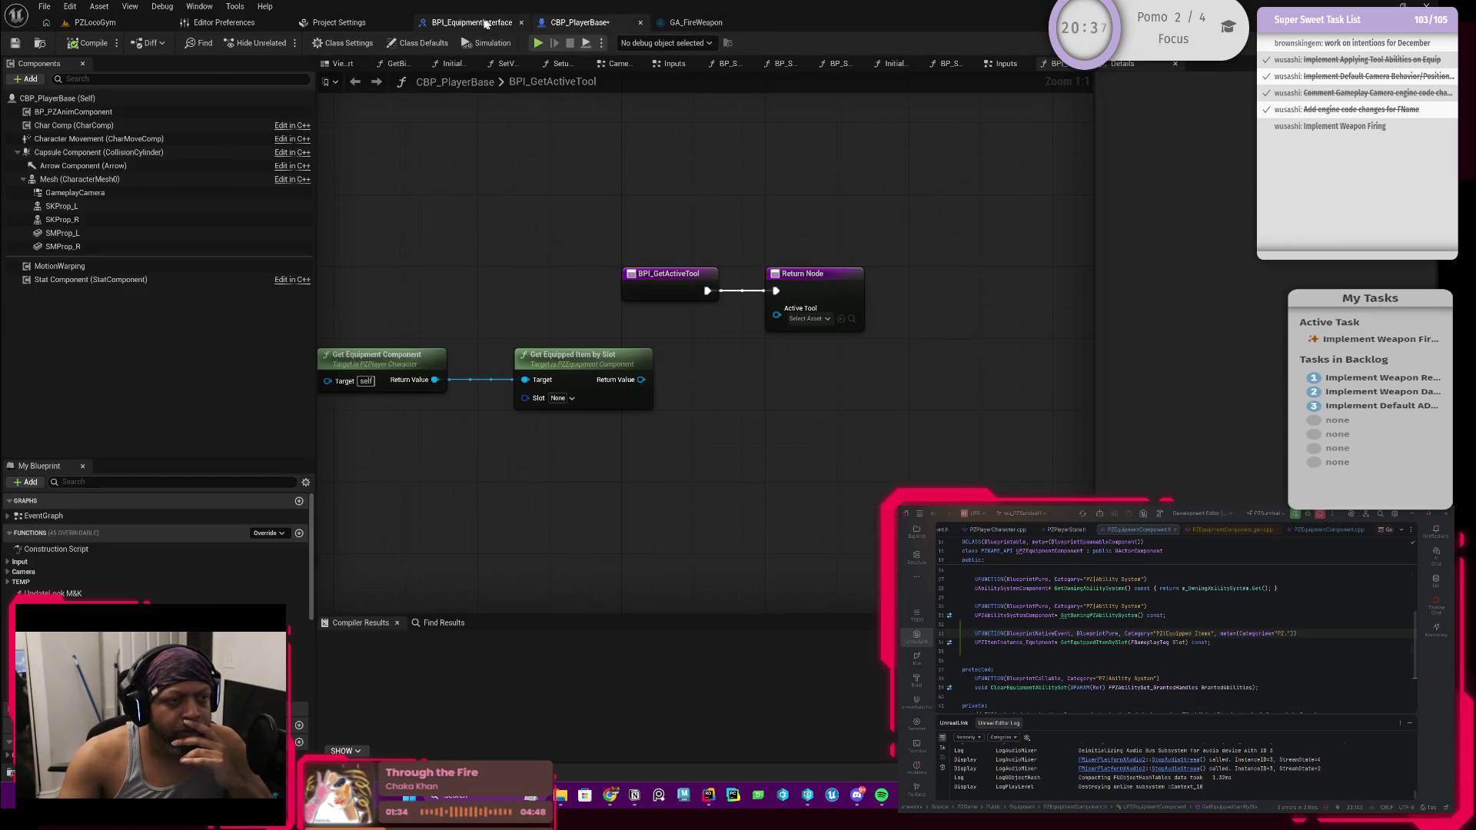
left_click(483, 23)
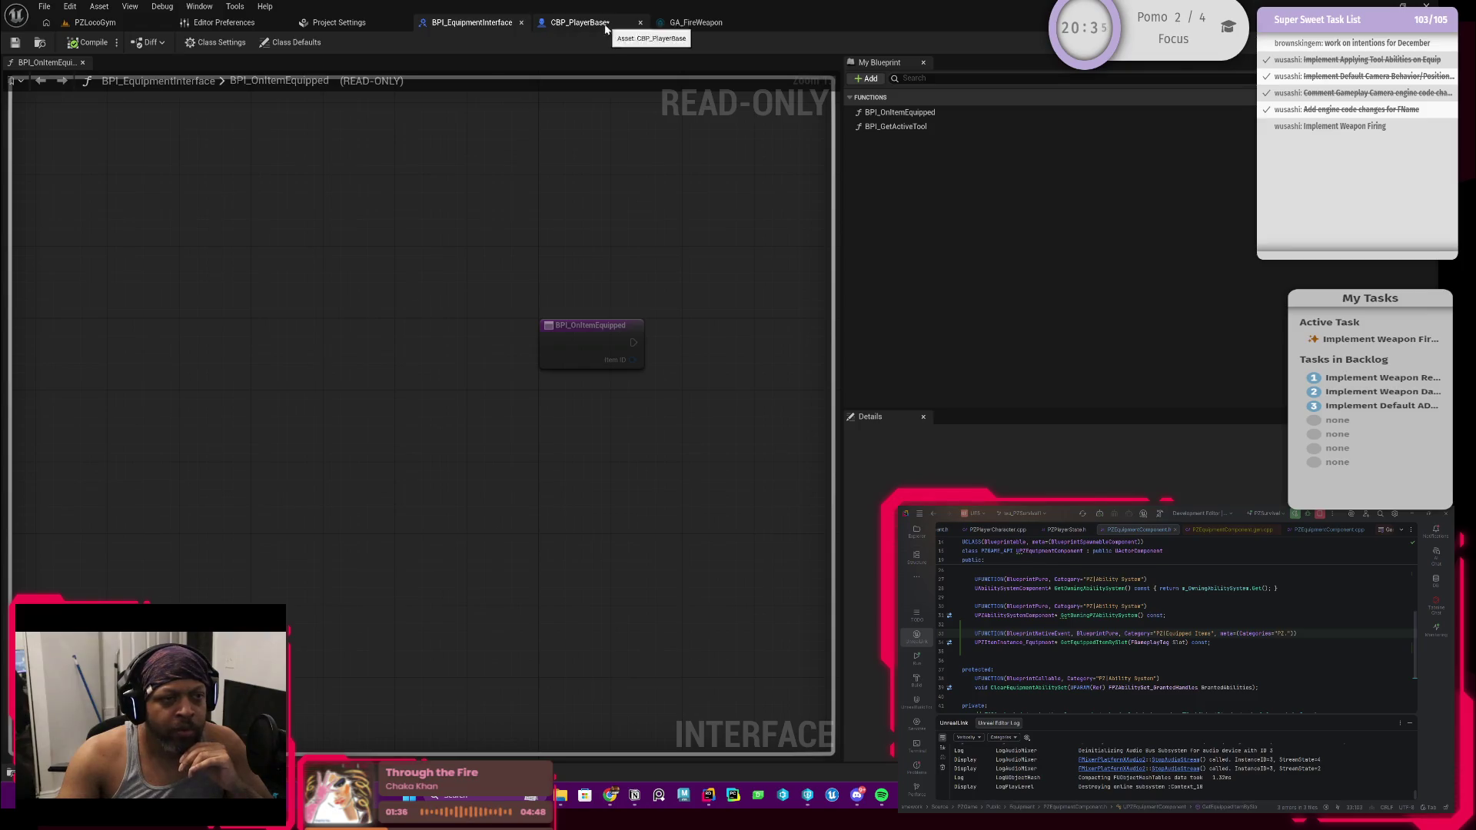
left_click(575, 23)
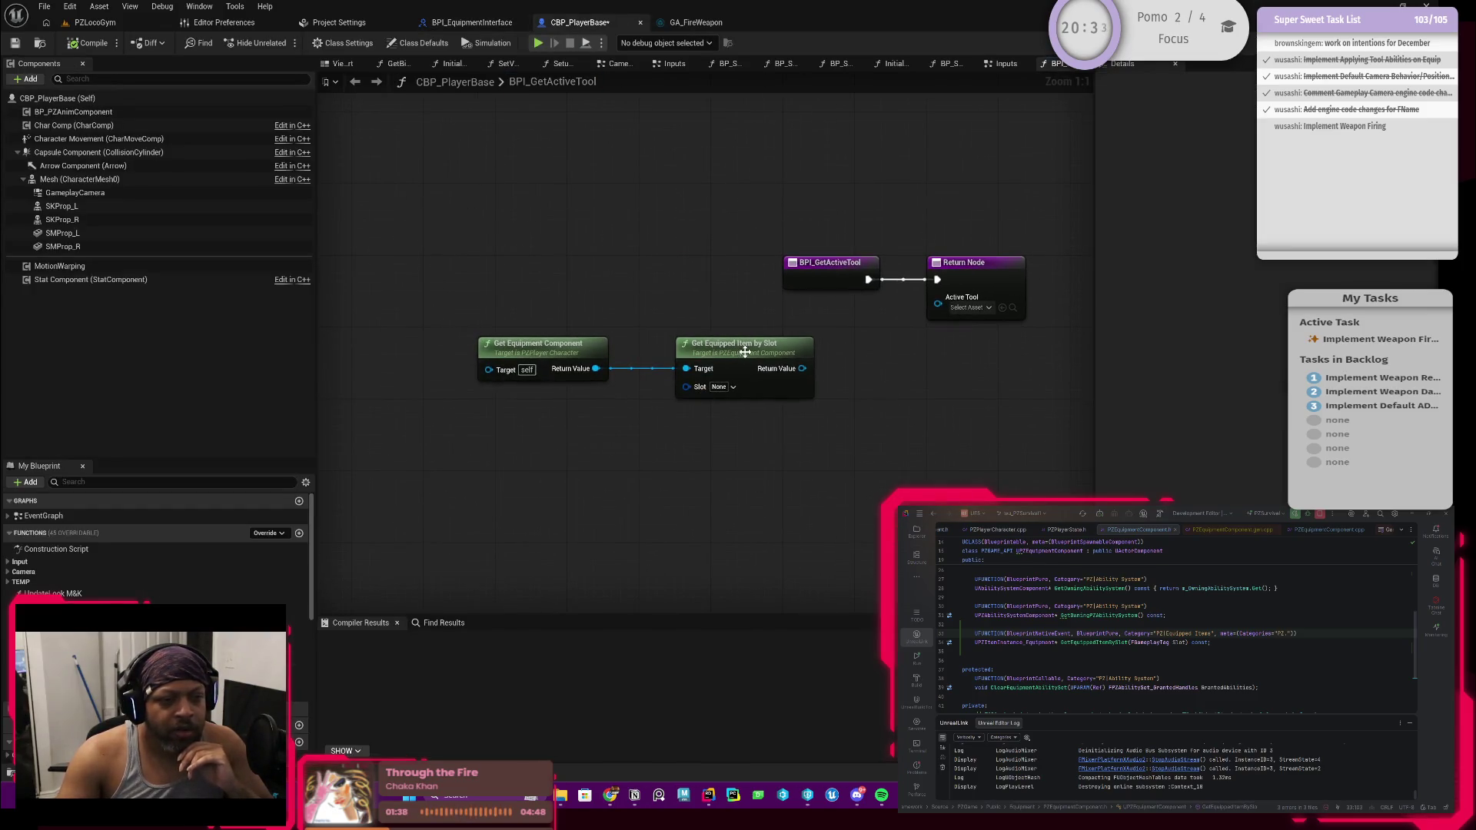
left_click_drag(749, 353, 694, 353)
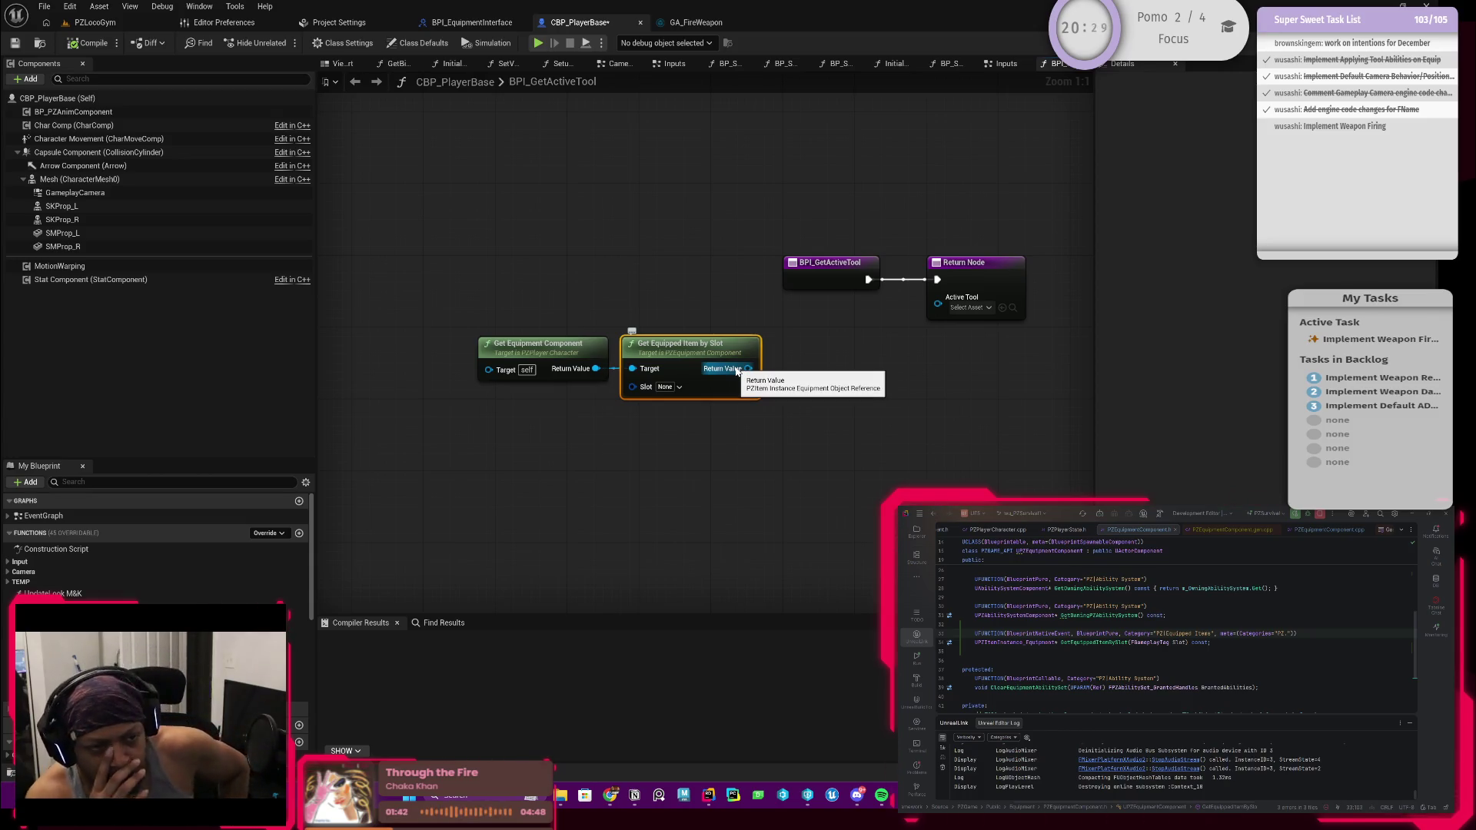
left_click_drag(632, 401, 685, 382)
left_click_drag(711, 323, 748, 325)
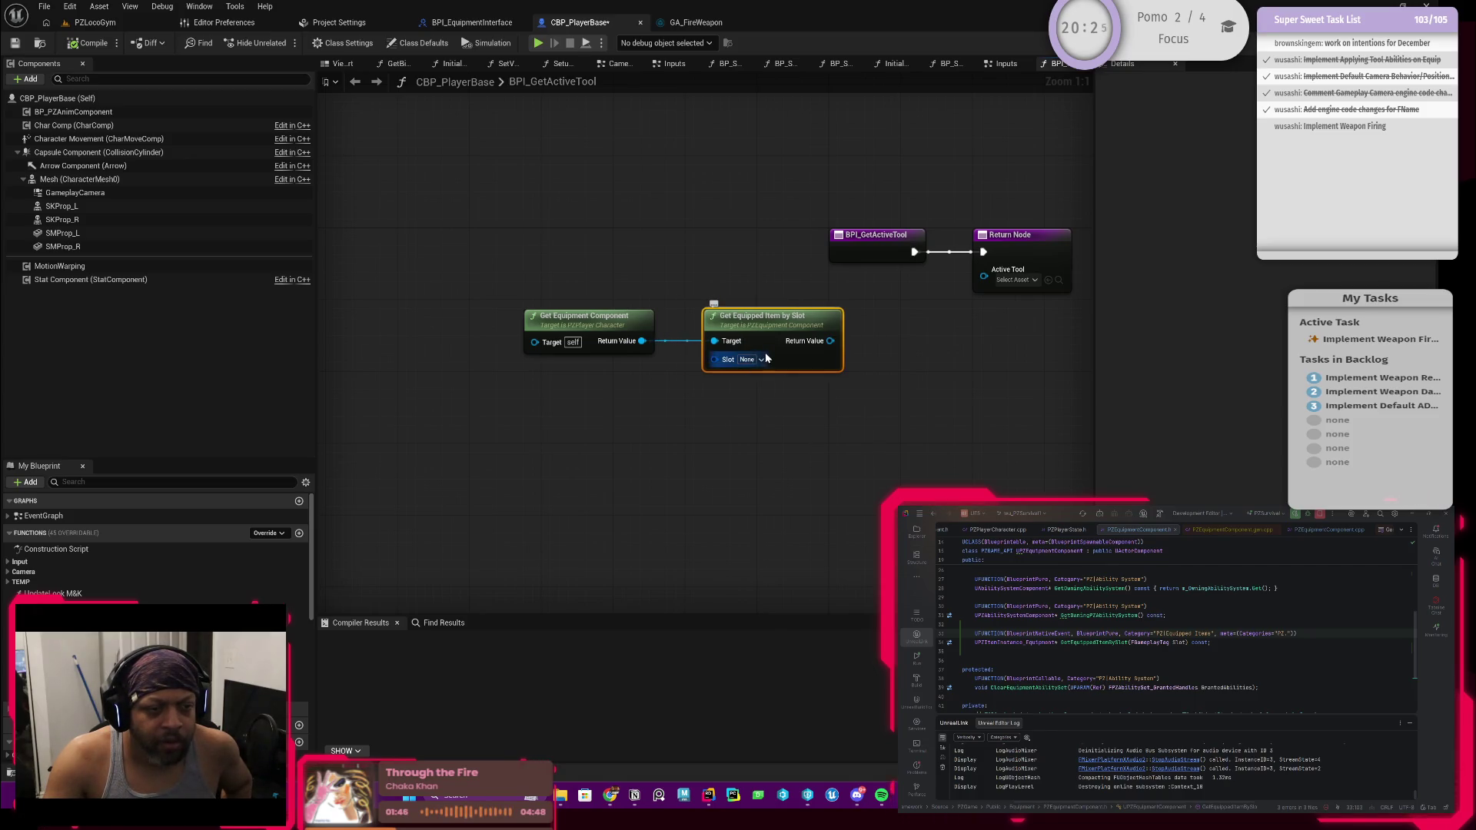
Recheck the interface functions, then open BP_PlayerEquipmentComponent from the Player folder via Ctrl+Space
left_click(477, 23)
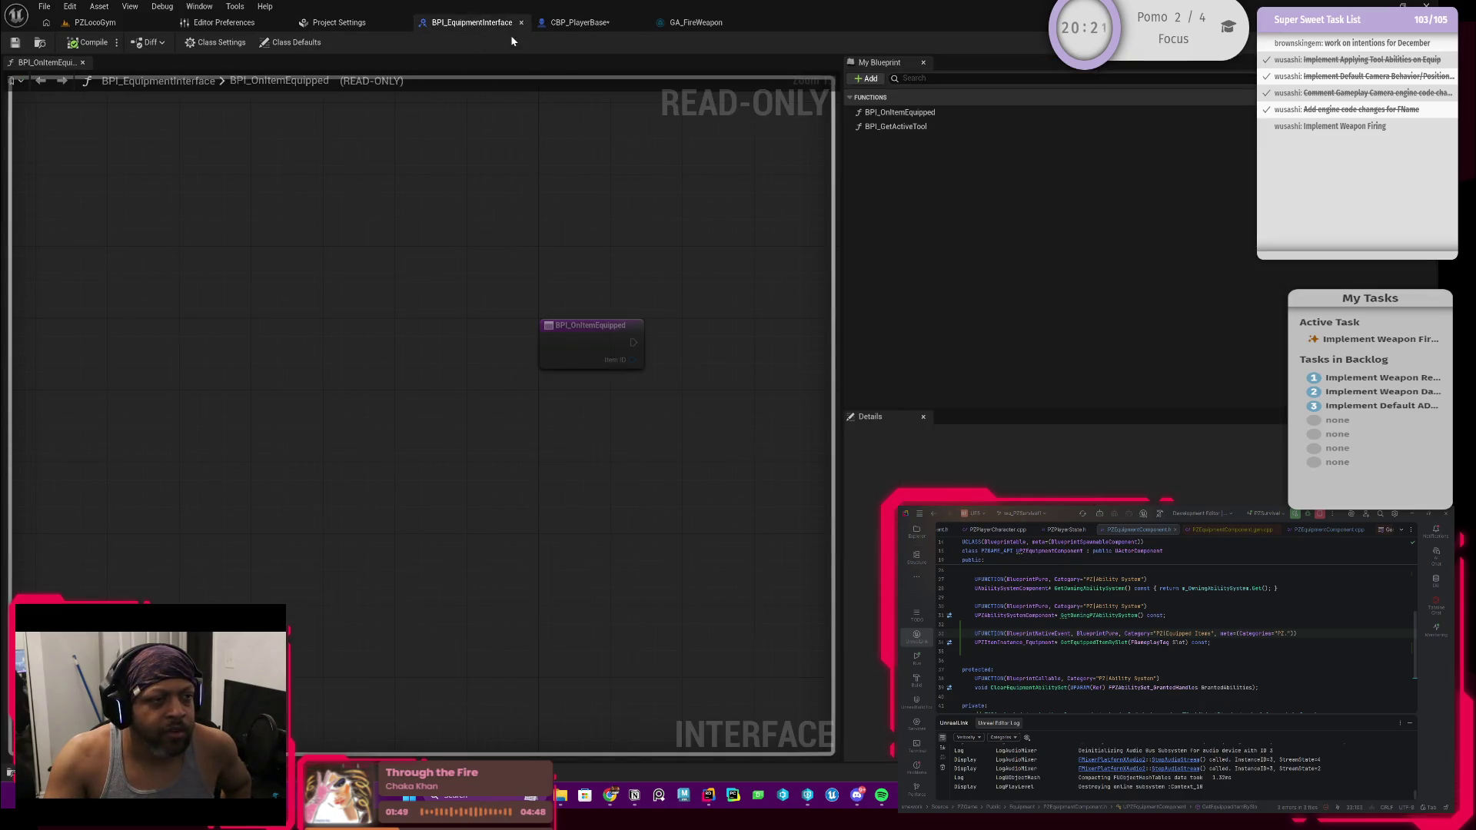
left_click(547, 23)
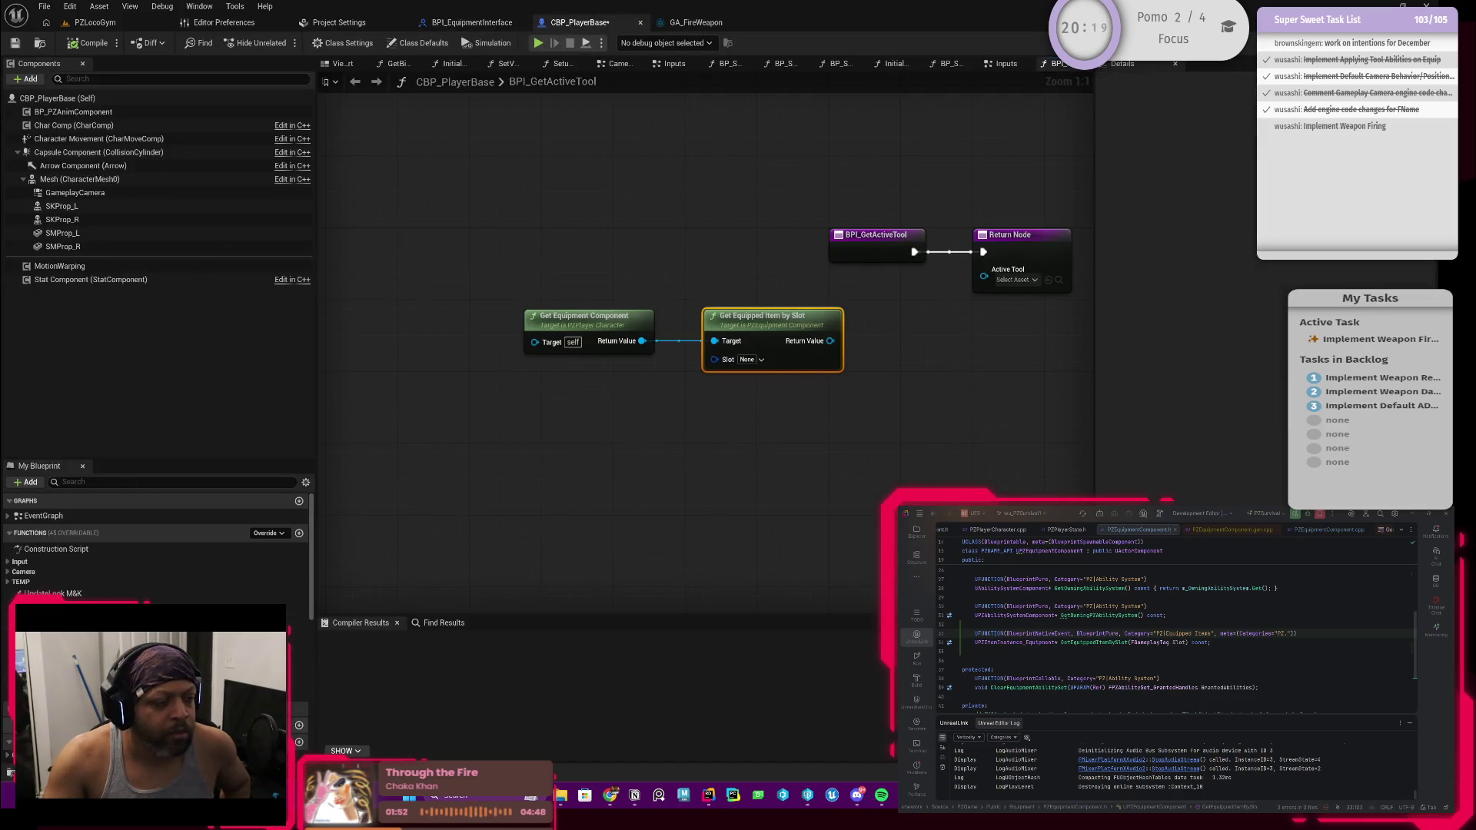
key("ctrl+space")
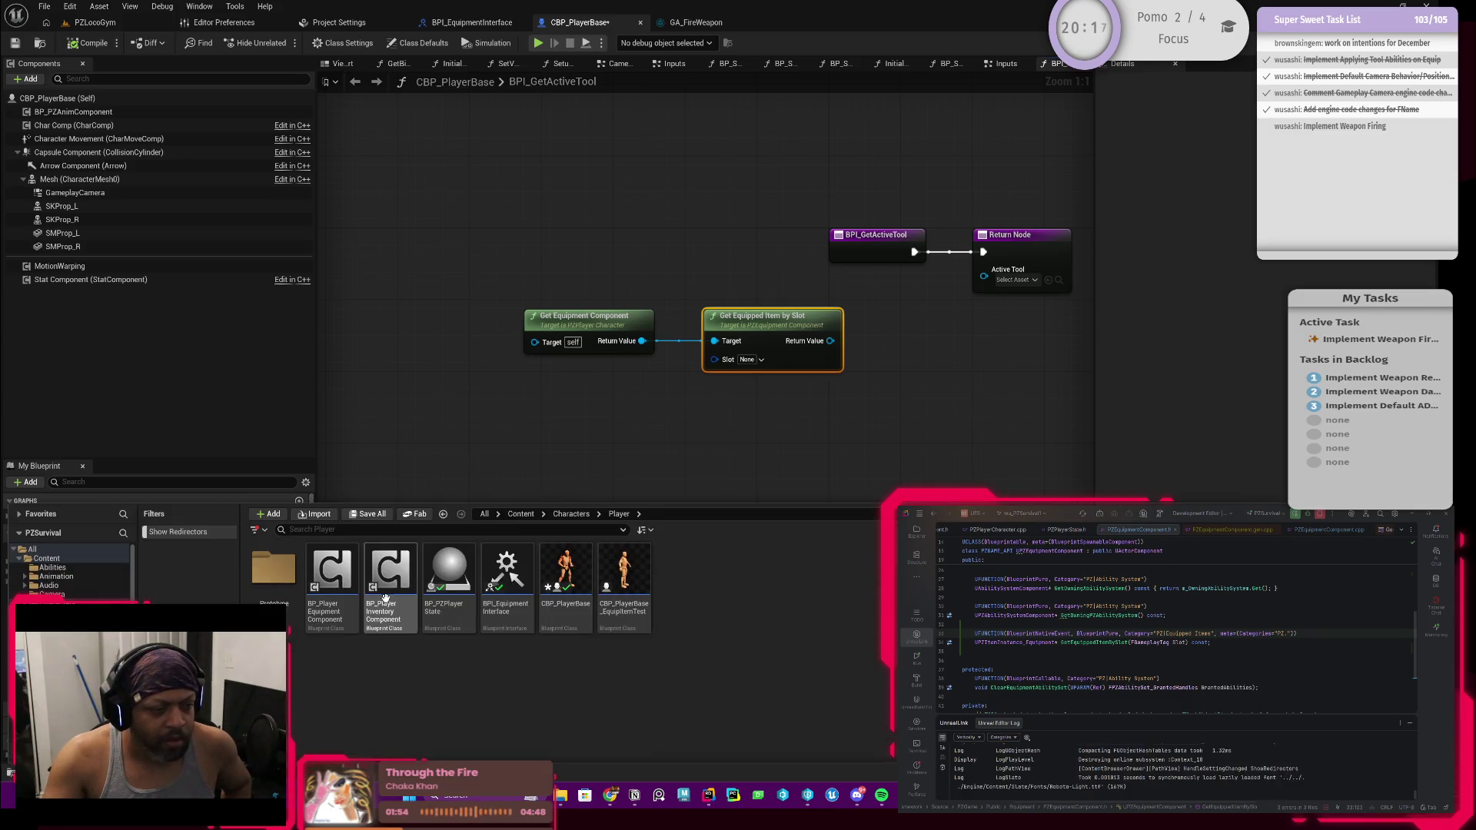
left_click(342, 581)
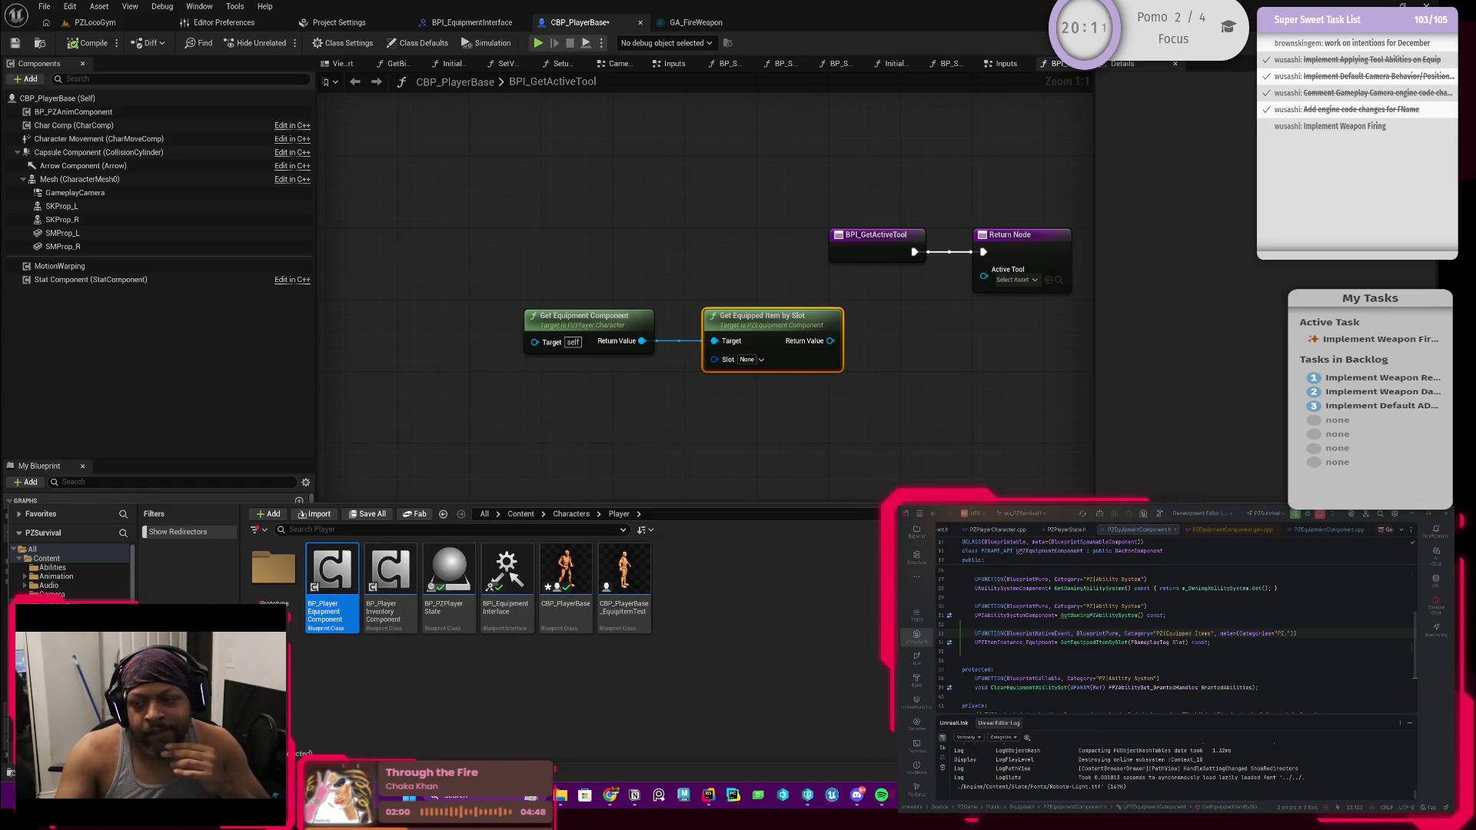
double_click(332, 576)
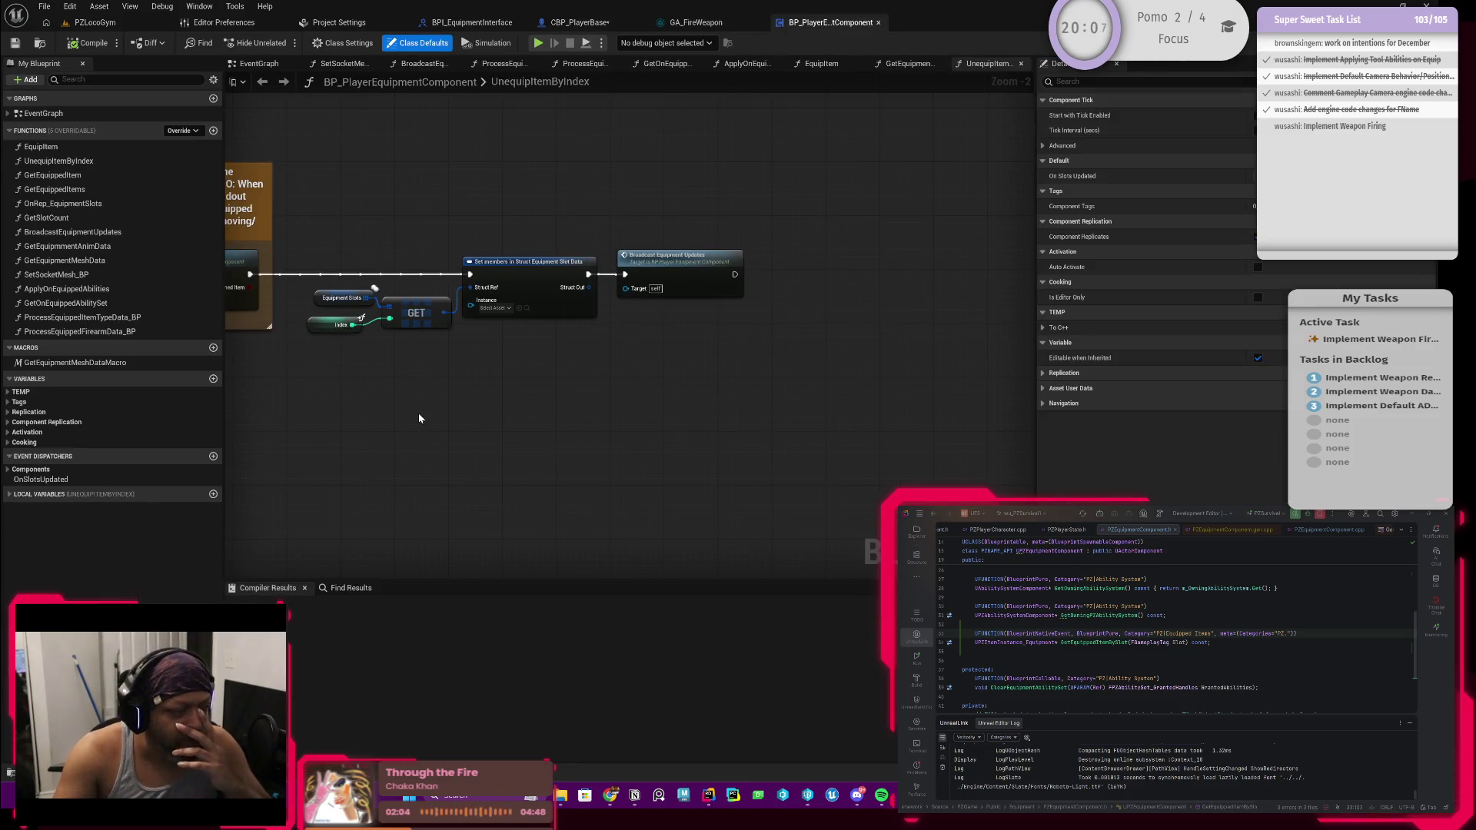
left_click_drag(419, 418, 576, 441)
left_click_drag(342, 401, 584, 409)
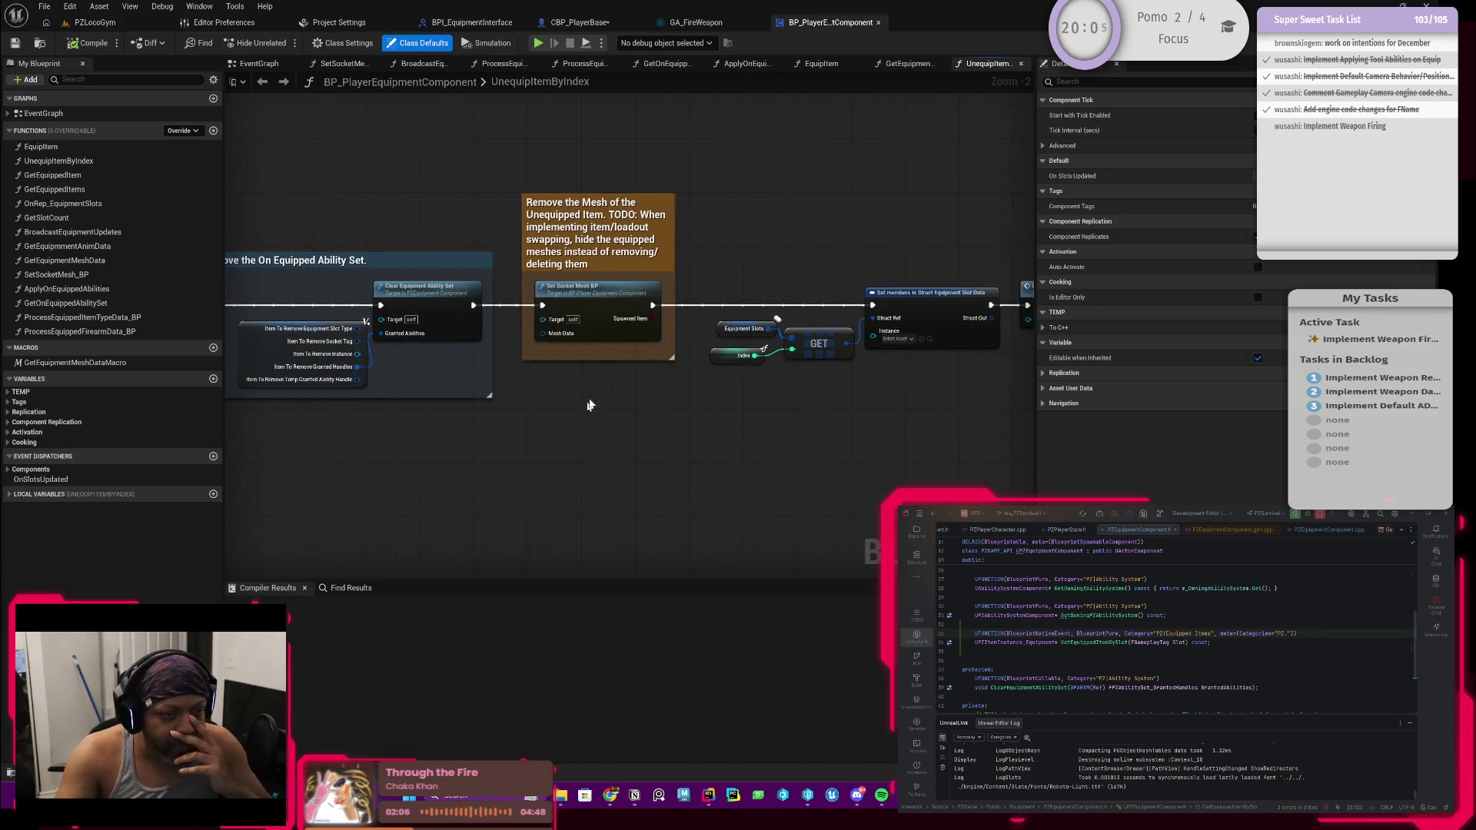
left_click(722, 330)
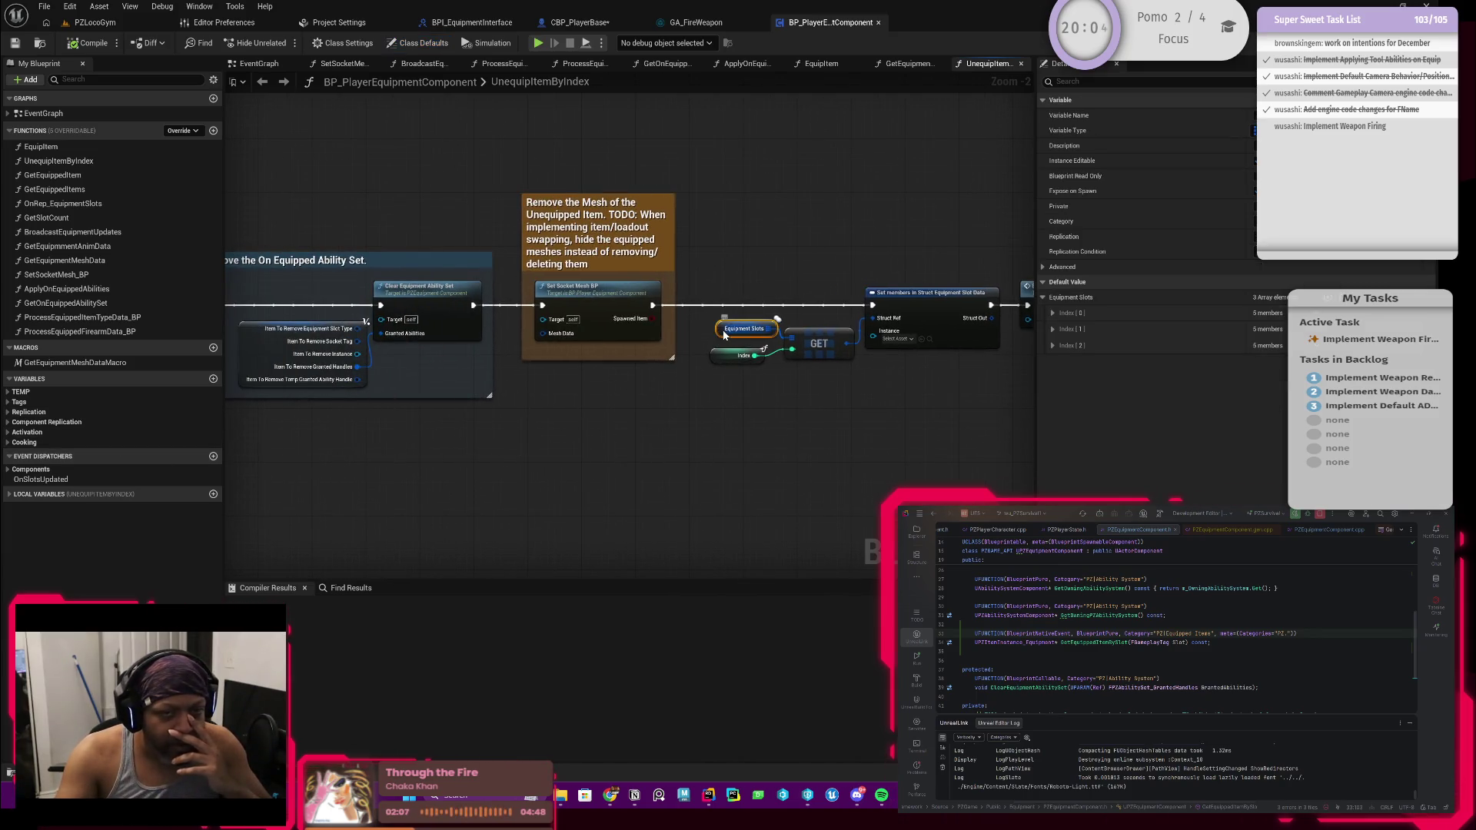
left_click(1052, 314)
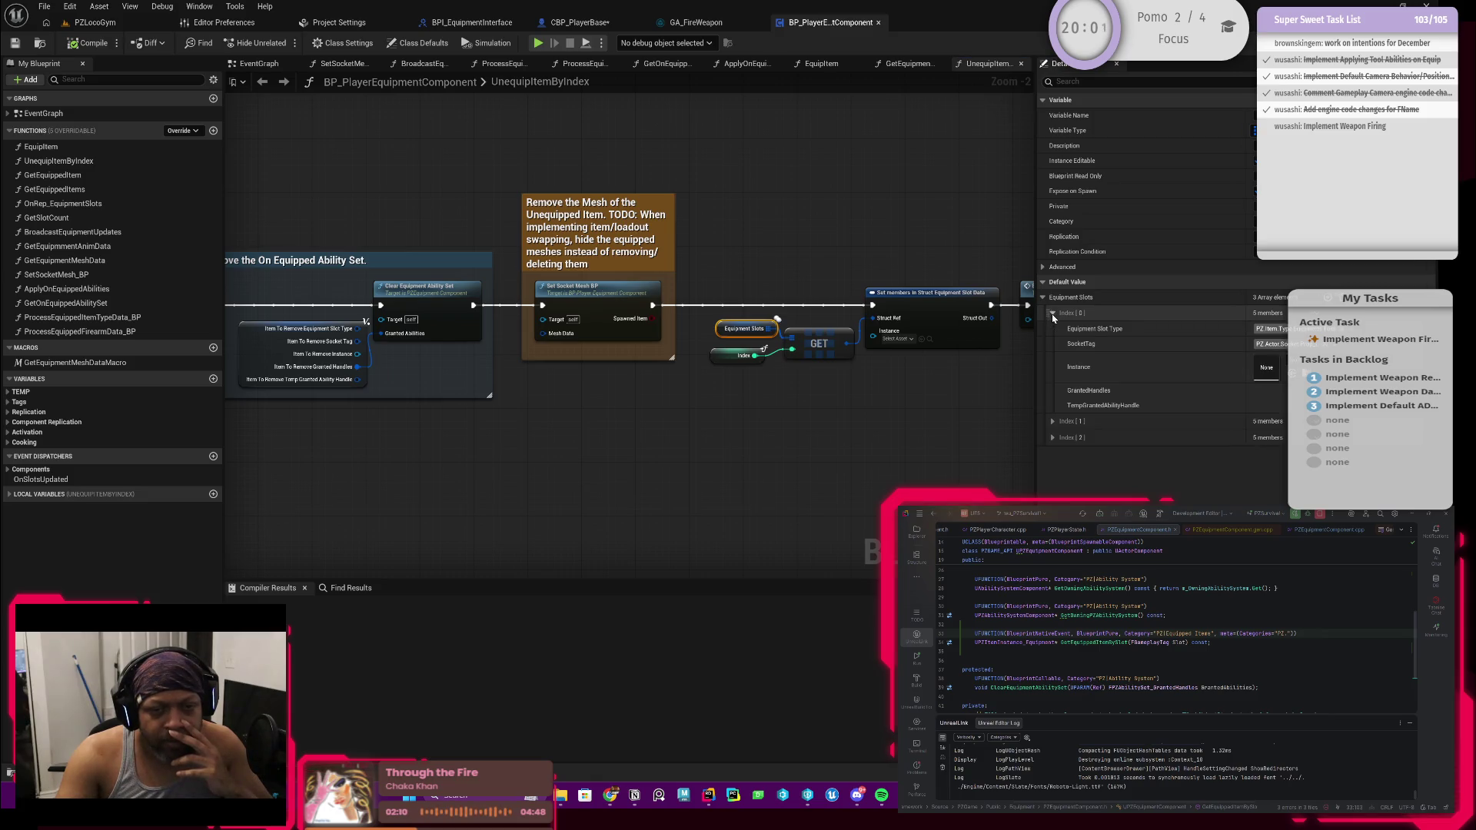
left_click(1052, 313)
left_click_drag(357, 514, 594, 510)
right_click(594, 509)
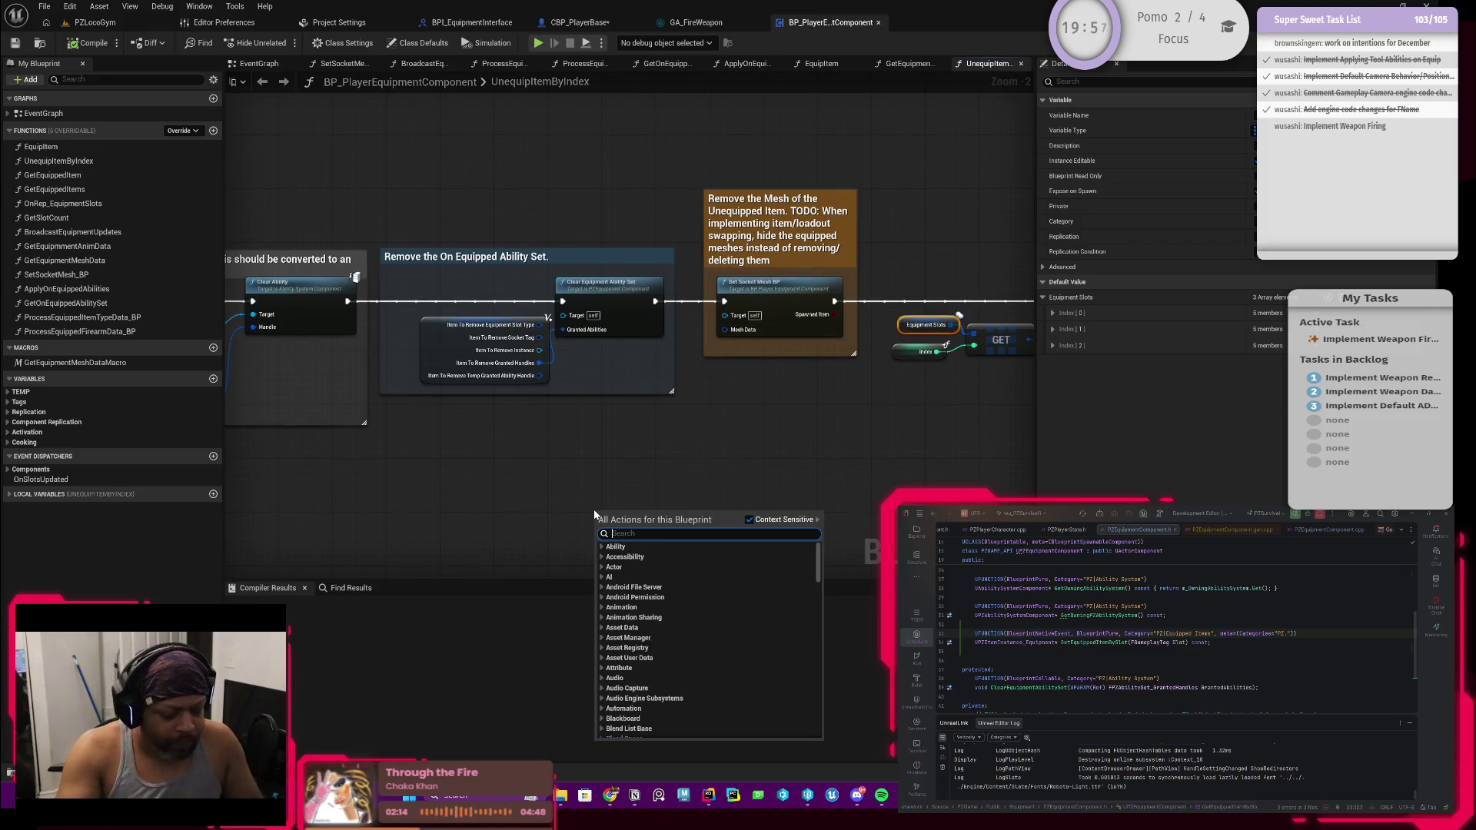
type("get")
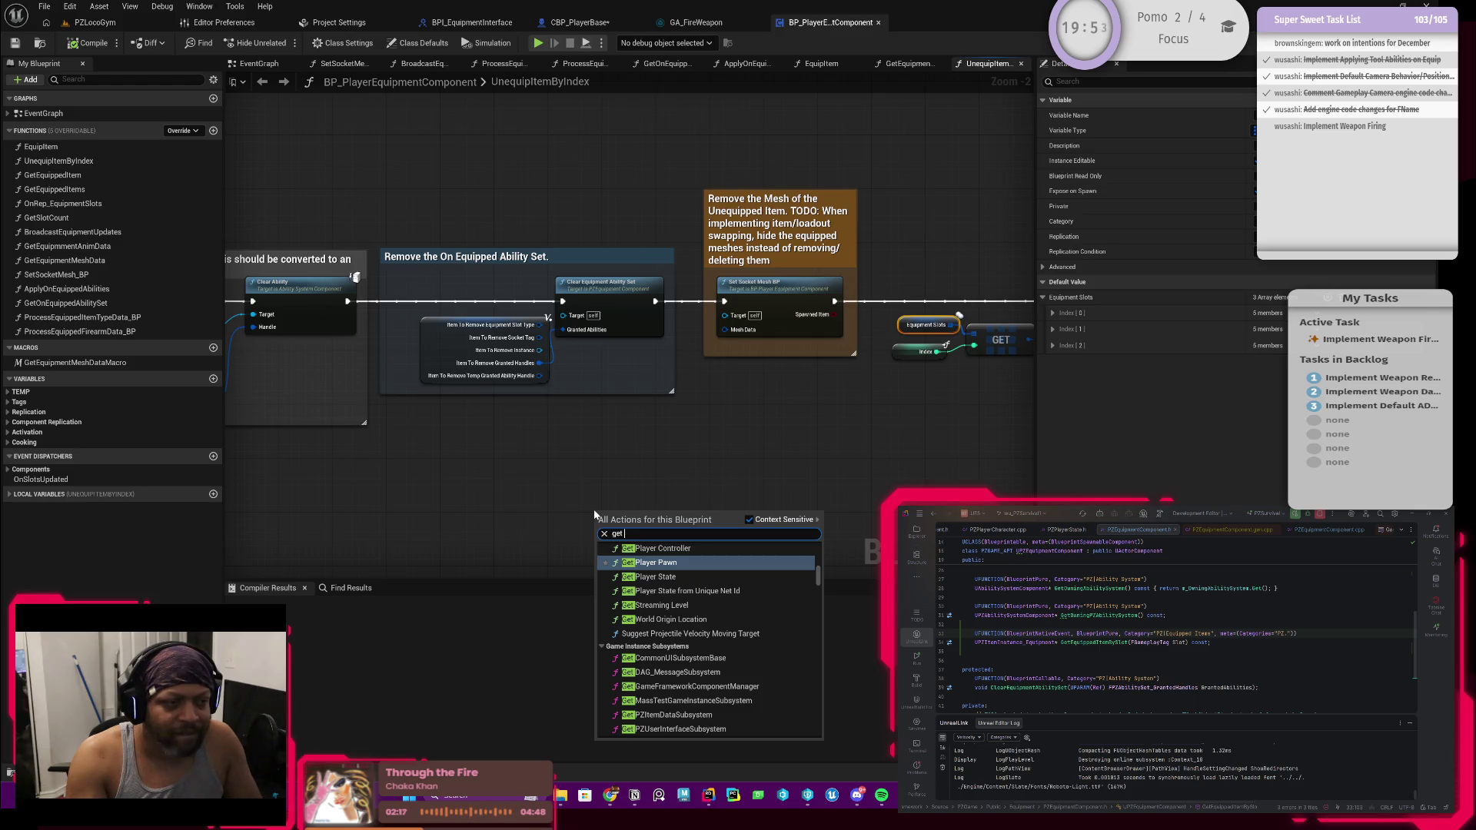
left_click(89, 189)
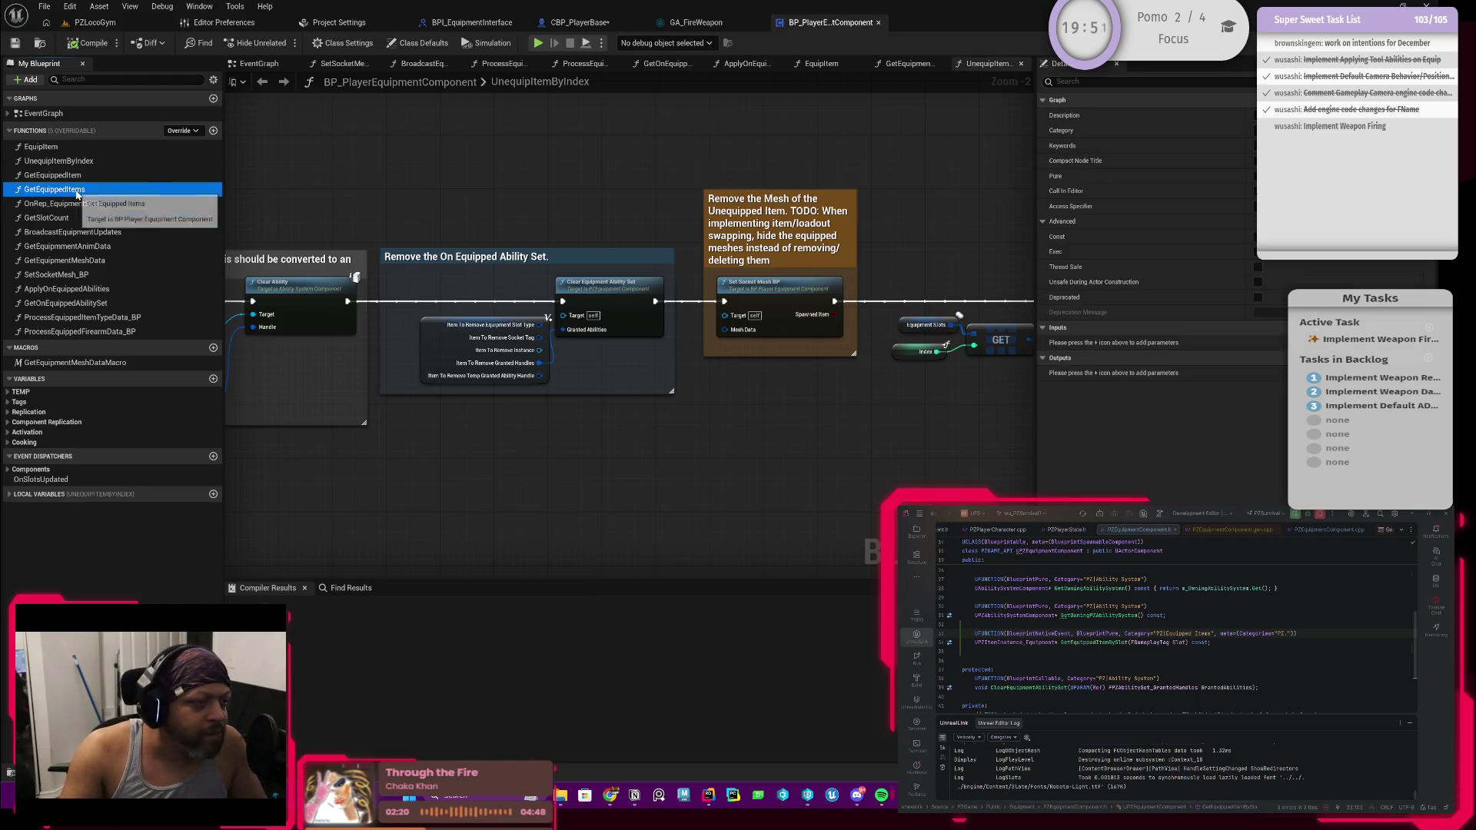
double_click(87, 177)
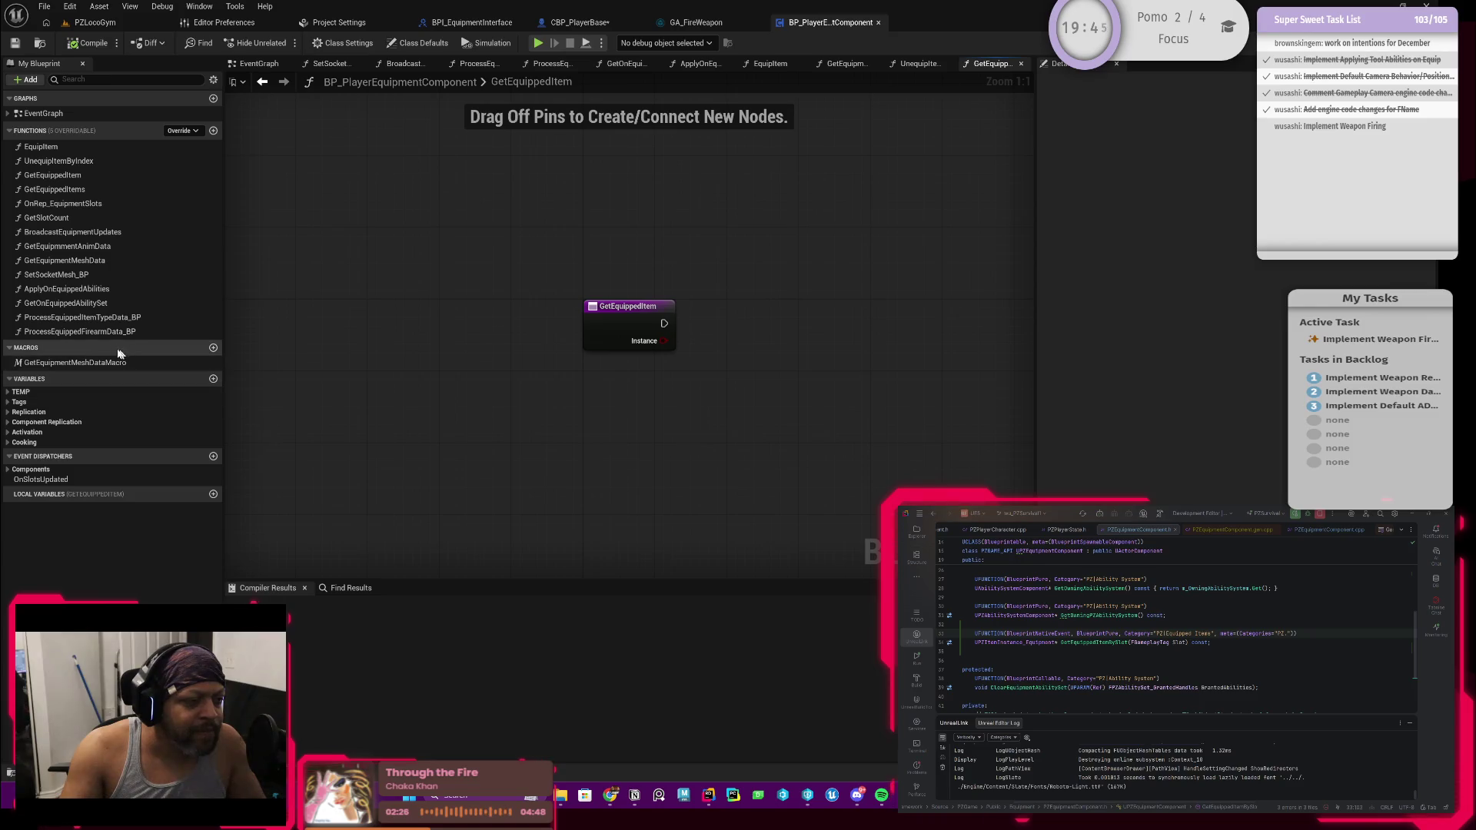
Override GetEquippedItemBySlot, delete the parent call, and wire the entry straight to the Return Node
left_click(183, 131)
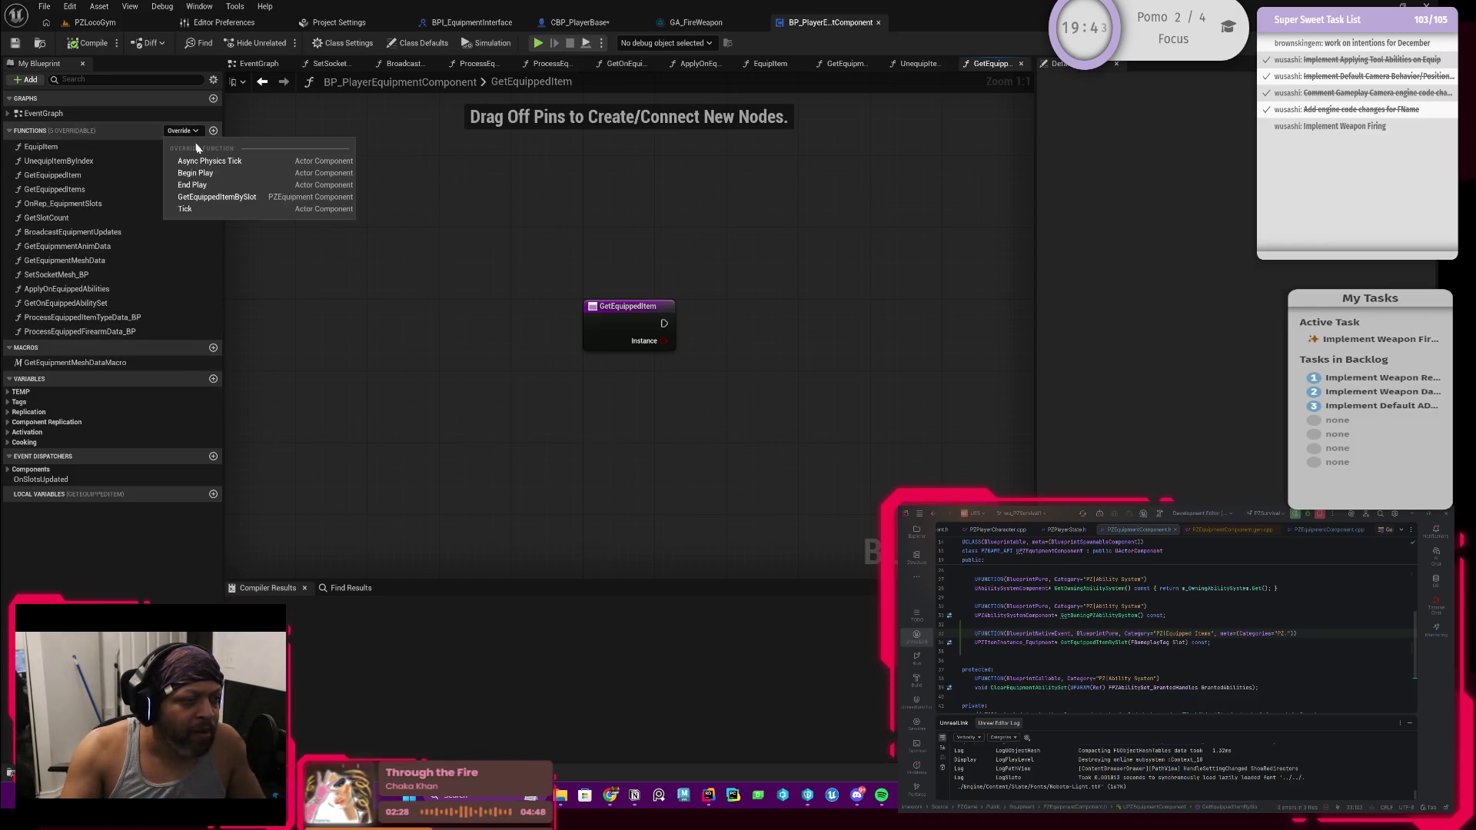
left_click(200, 197)
left_click(617, 307)
key("Delete")
mouse_move(502, 332)
left_mouse_down()
mouse_move(387, 317)
mouse_move(394, 332)
left_mouse_up()
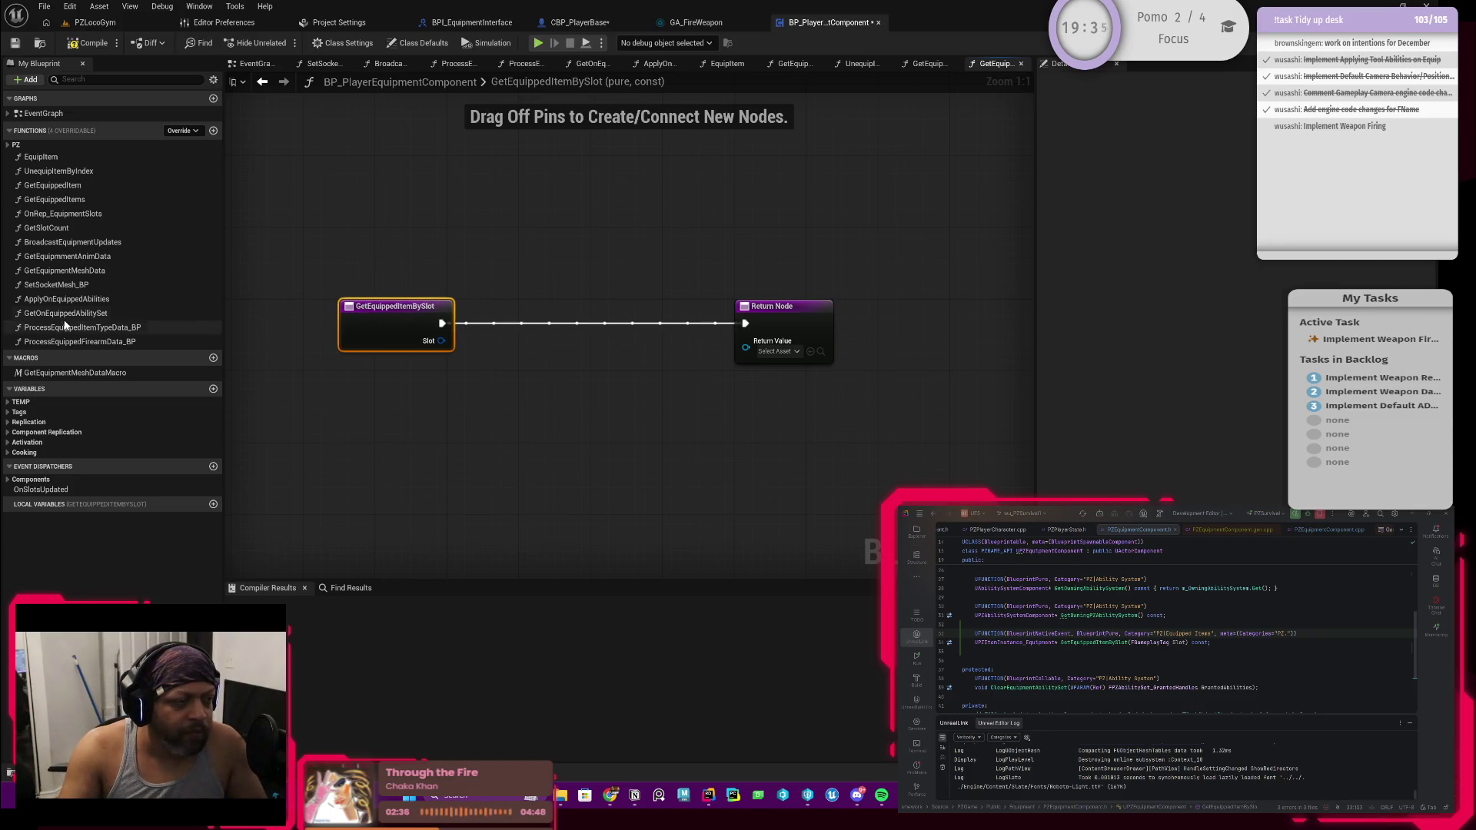
left_click(262, 83)
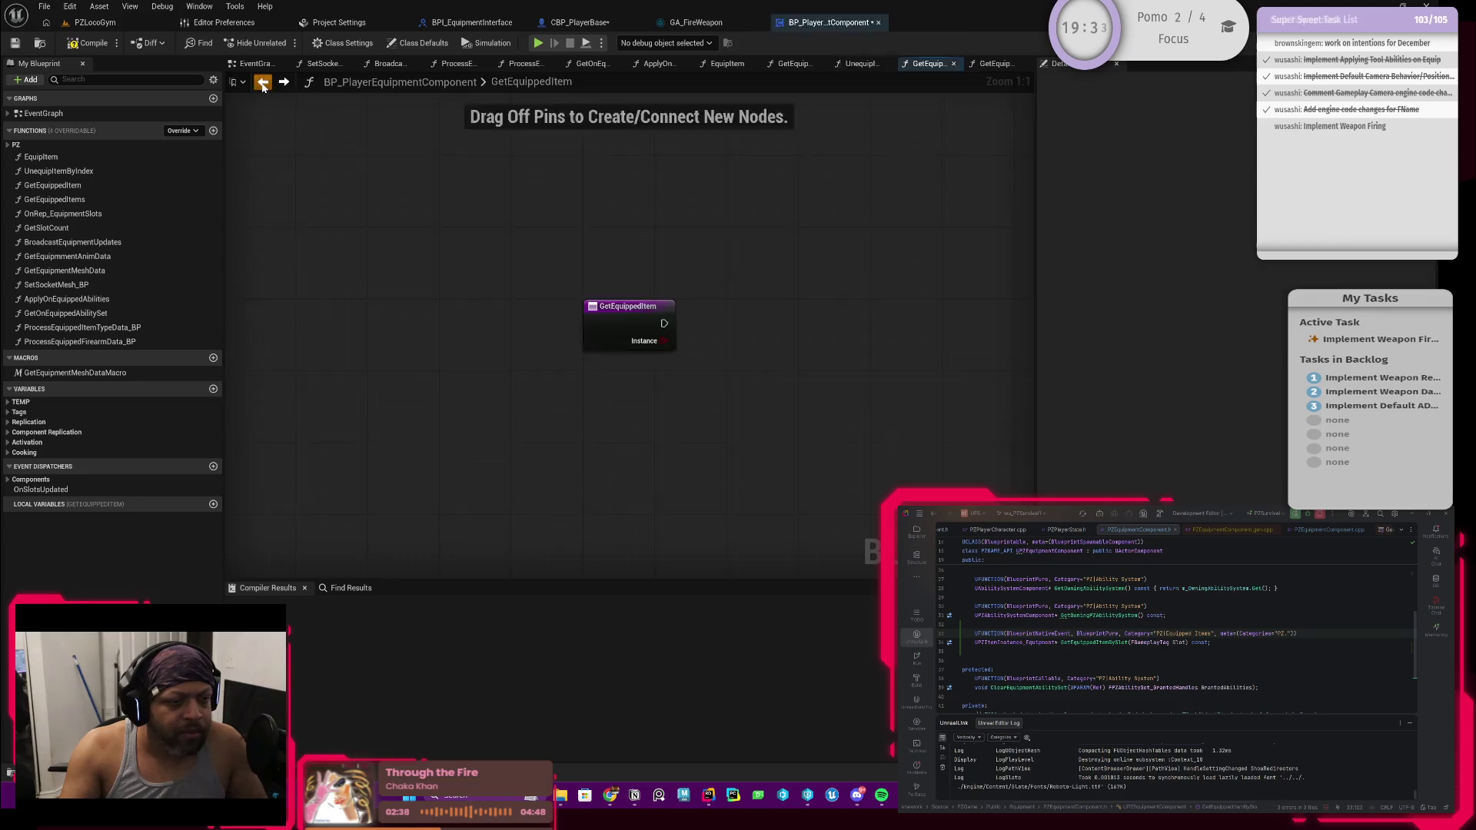
left_click(262, 83)
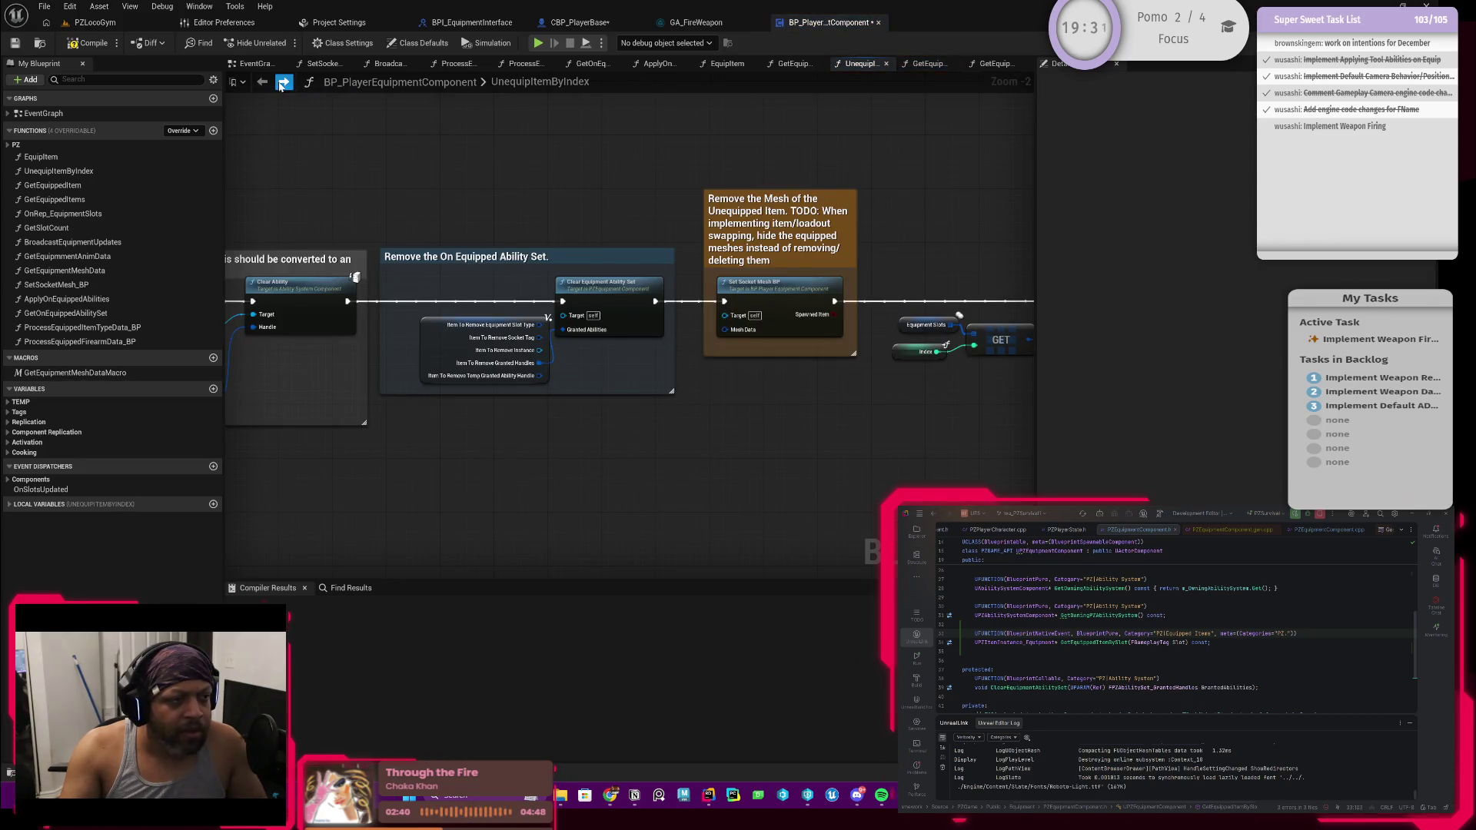
left_click(283, 82)
left_click(283, 82)
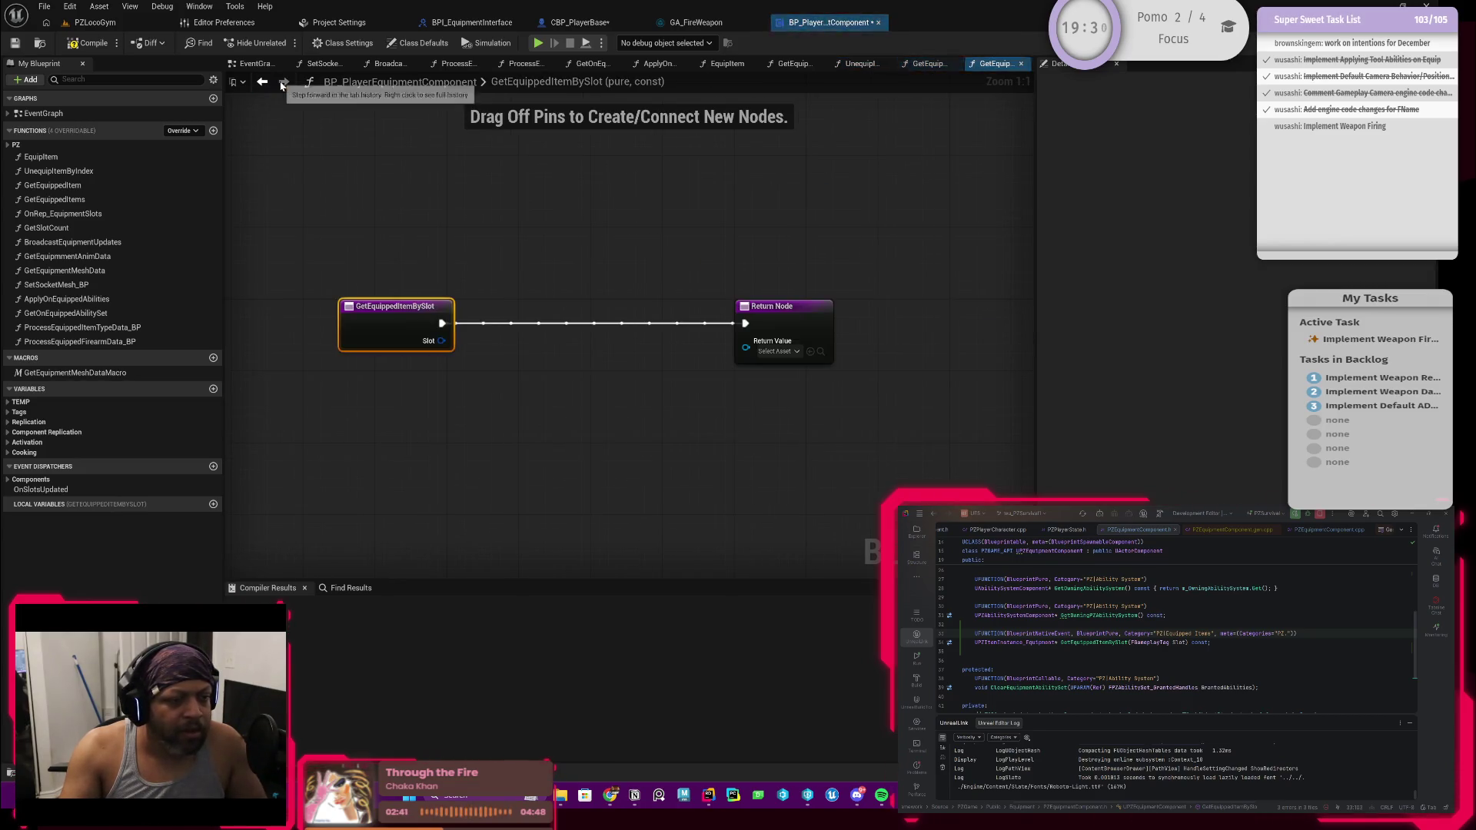
Add a Get Equipment Slots node to the override graph and move it up-left
right_click(497, 406)
type("get equipmen")
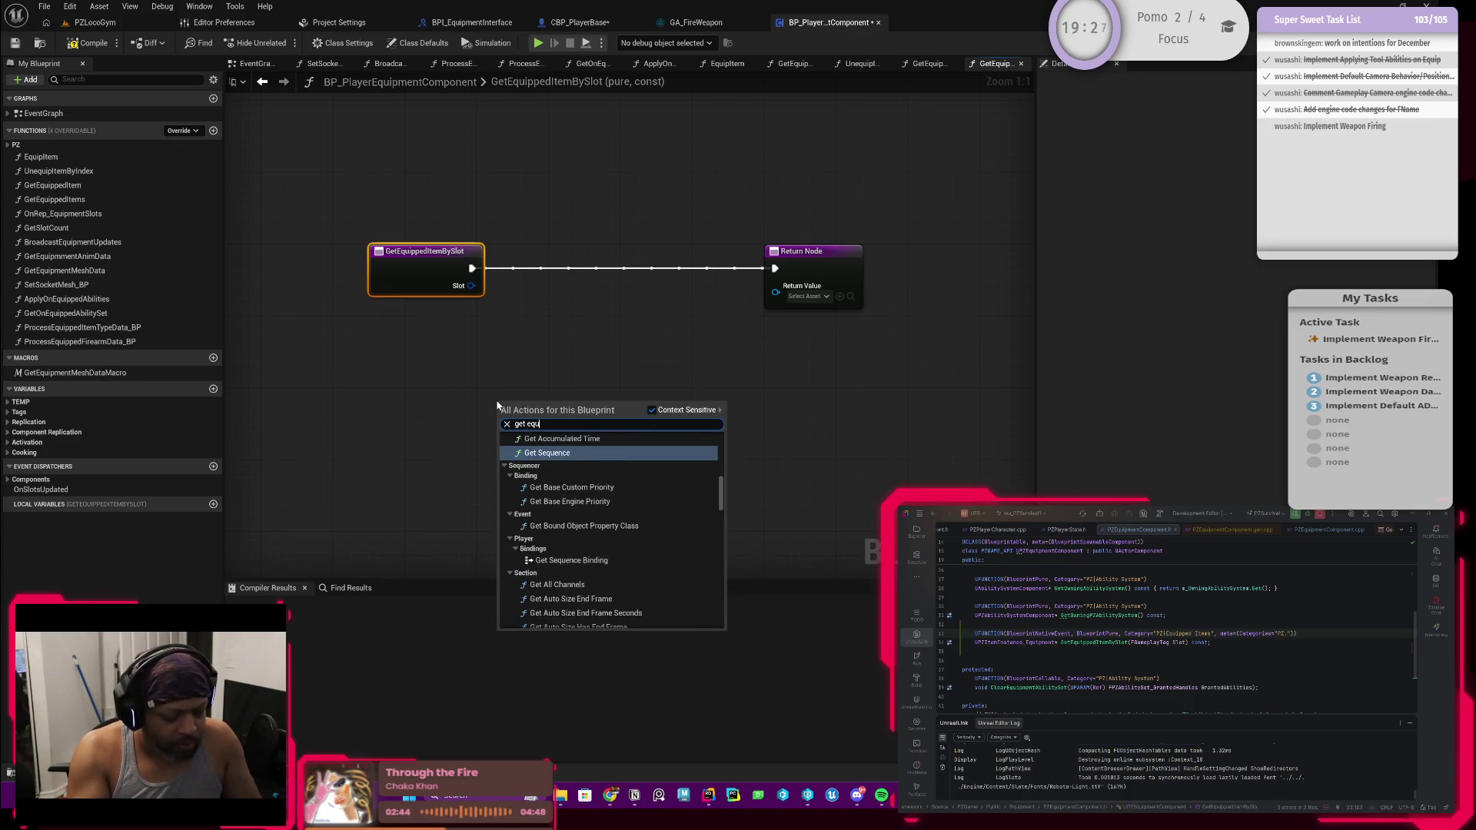
key("Down")
key("Down")
key("Down")
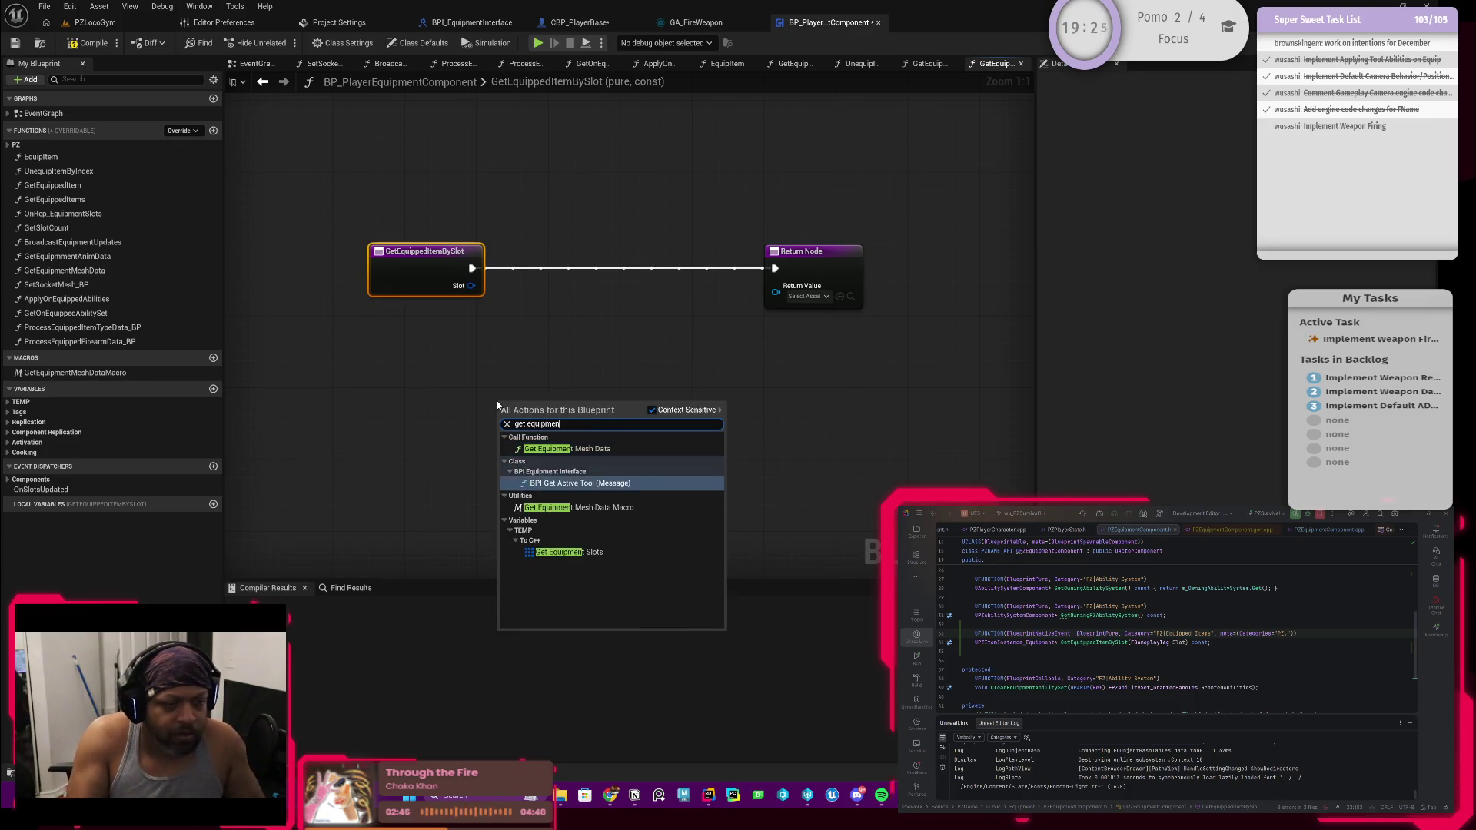
key("Return")
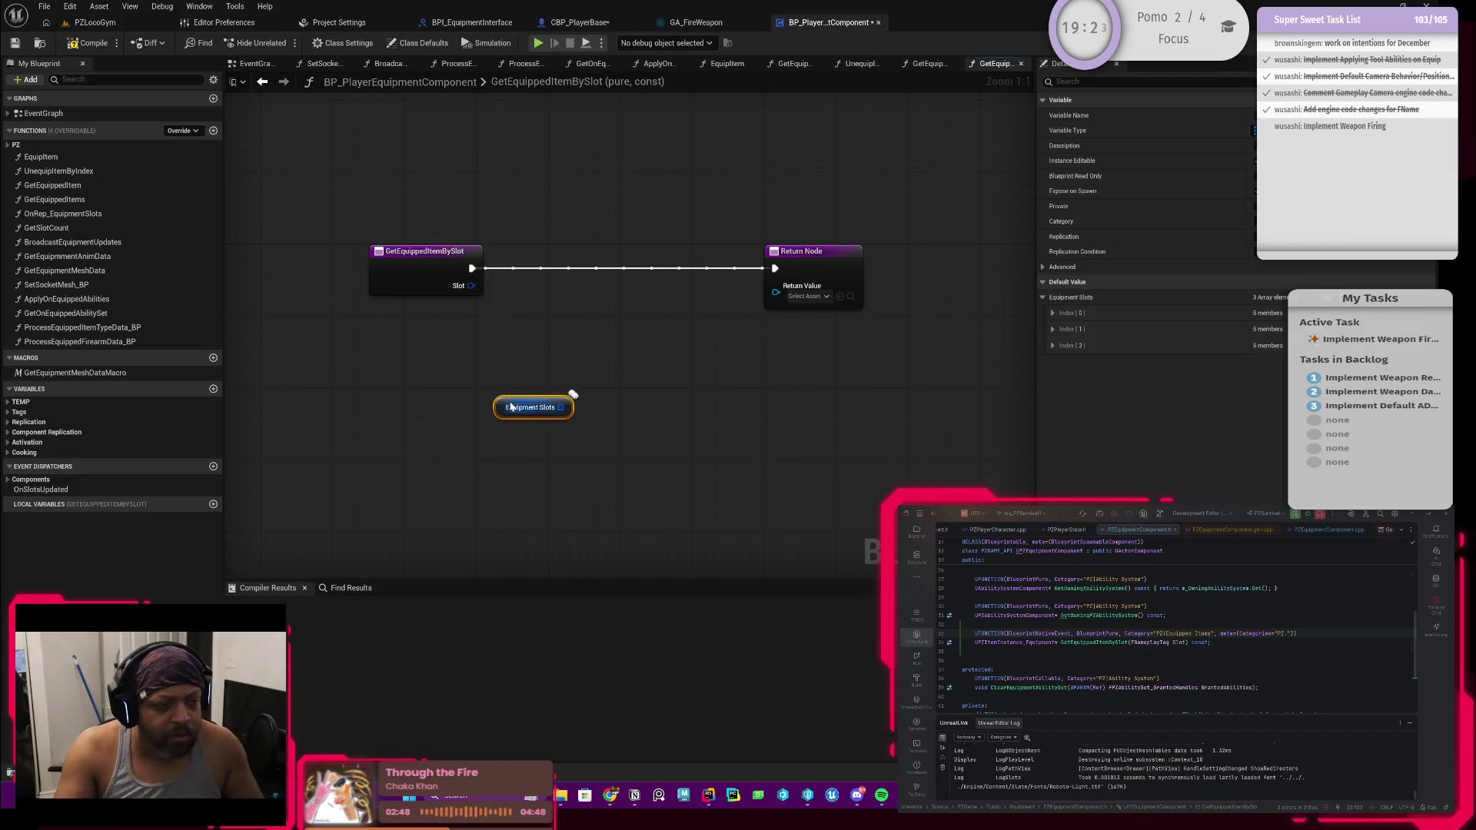
mouse_move(558, 405)
left_mouse_down()
mouse_move(466, 379)
mouse_move(496, 384)
mouse_move(538, 330)
left_mouse_up()
type("find")
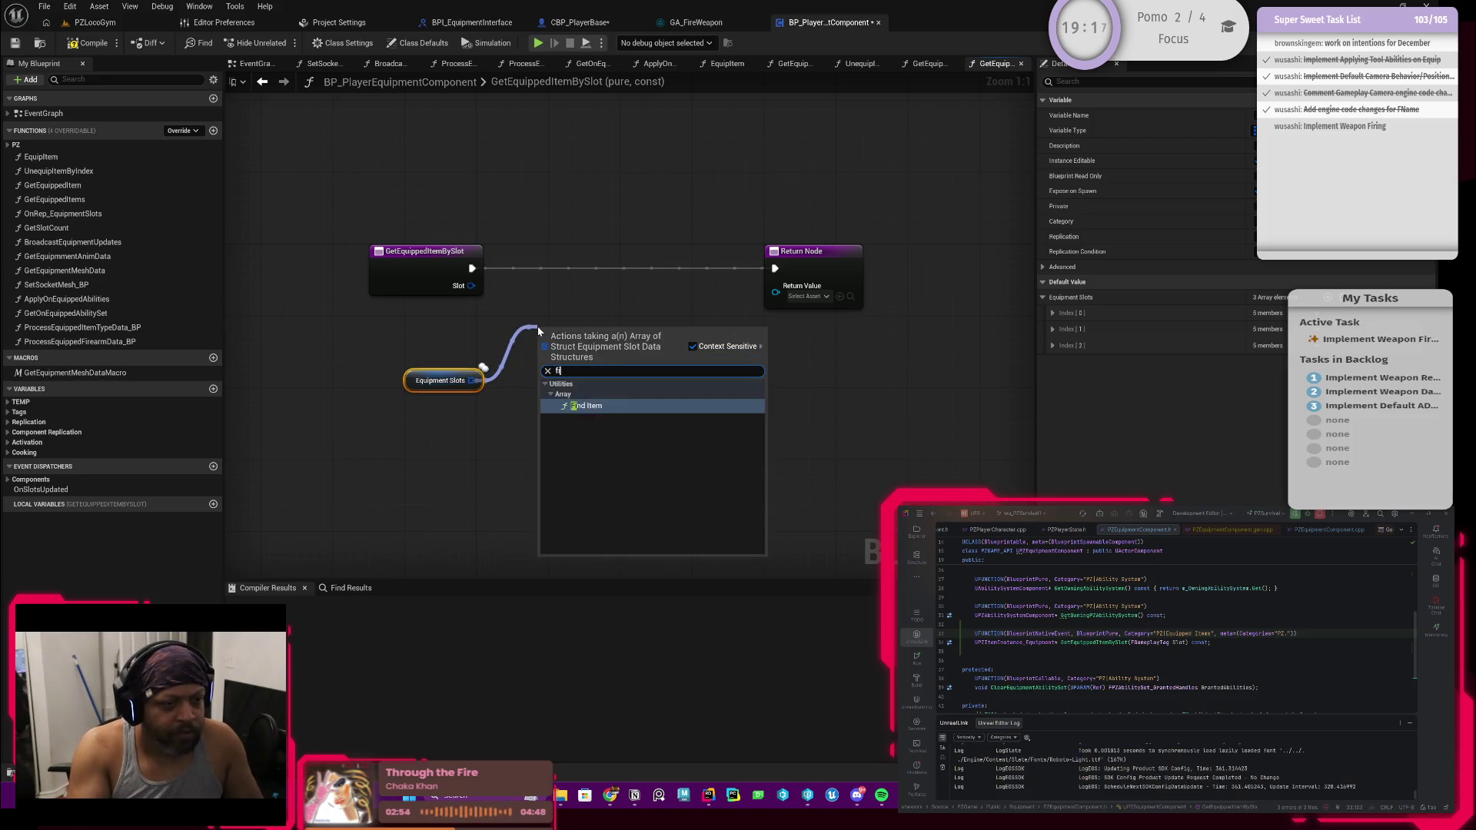
left_click(584, 407)
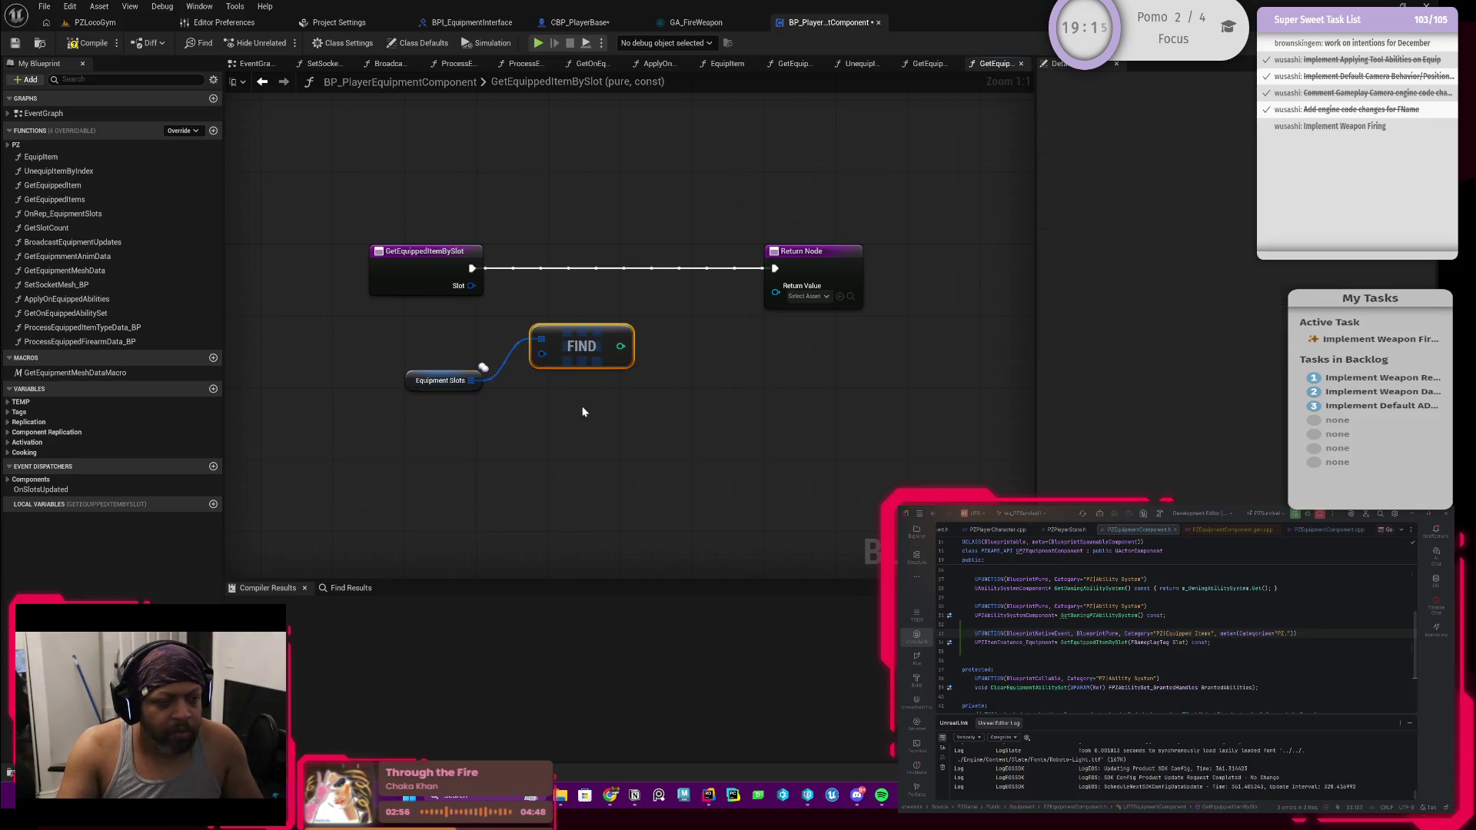
left_click_drag(564, 343, 603, 324)
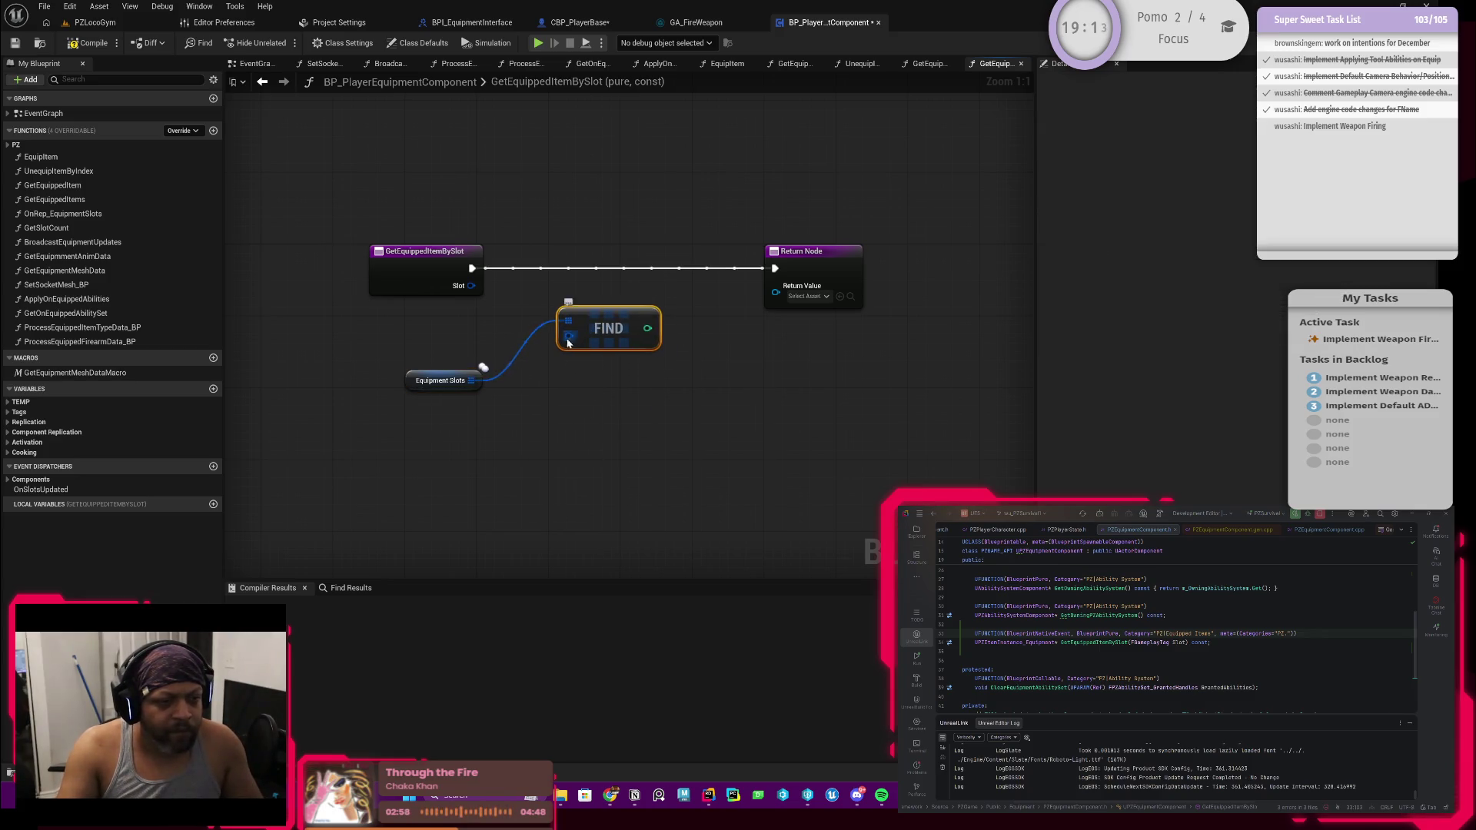
left_click_drag(471, 285, 569, 335)
left_click(600, 305)
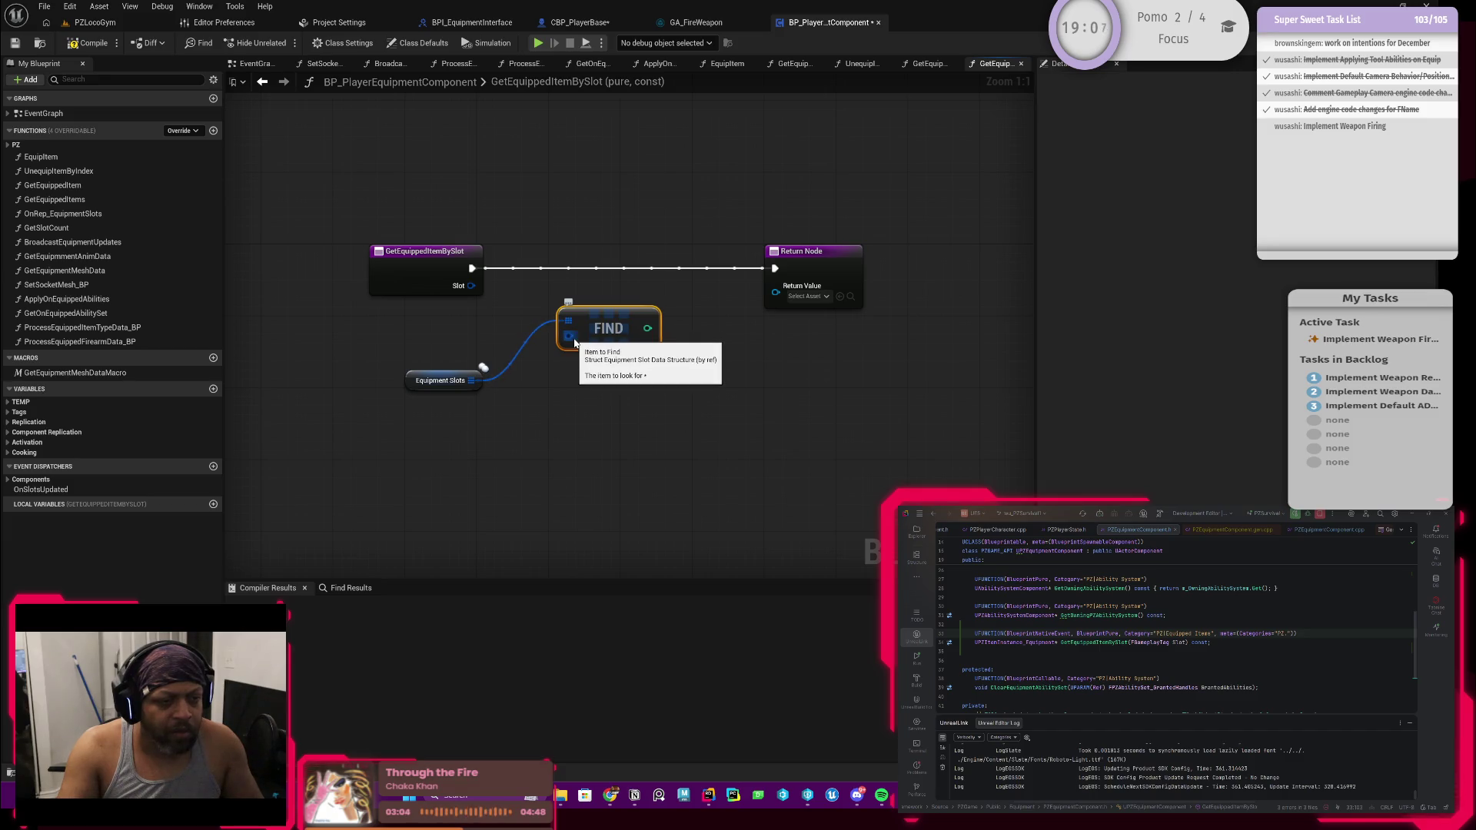
right_click(575, 343)
key("Escape")
right_click(568, 342)
key("Escape")
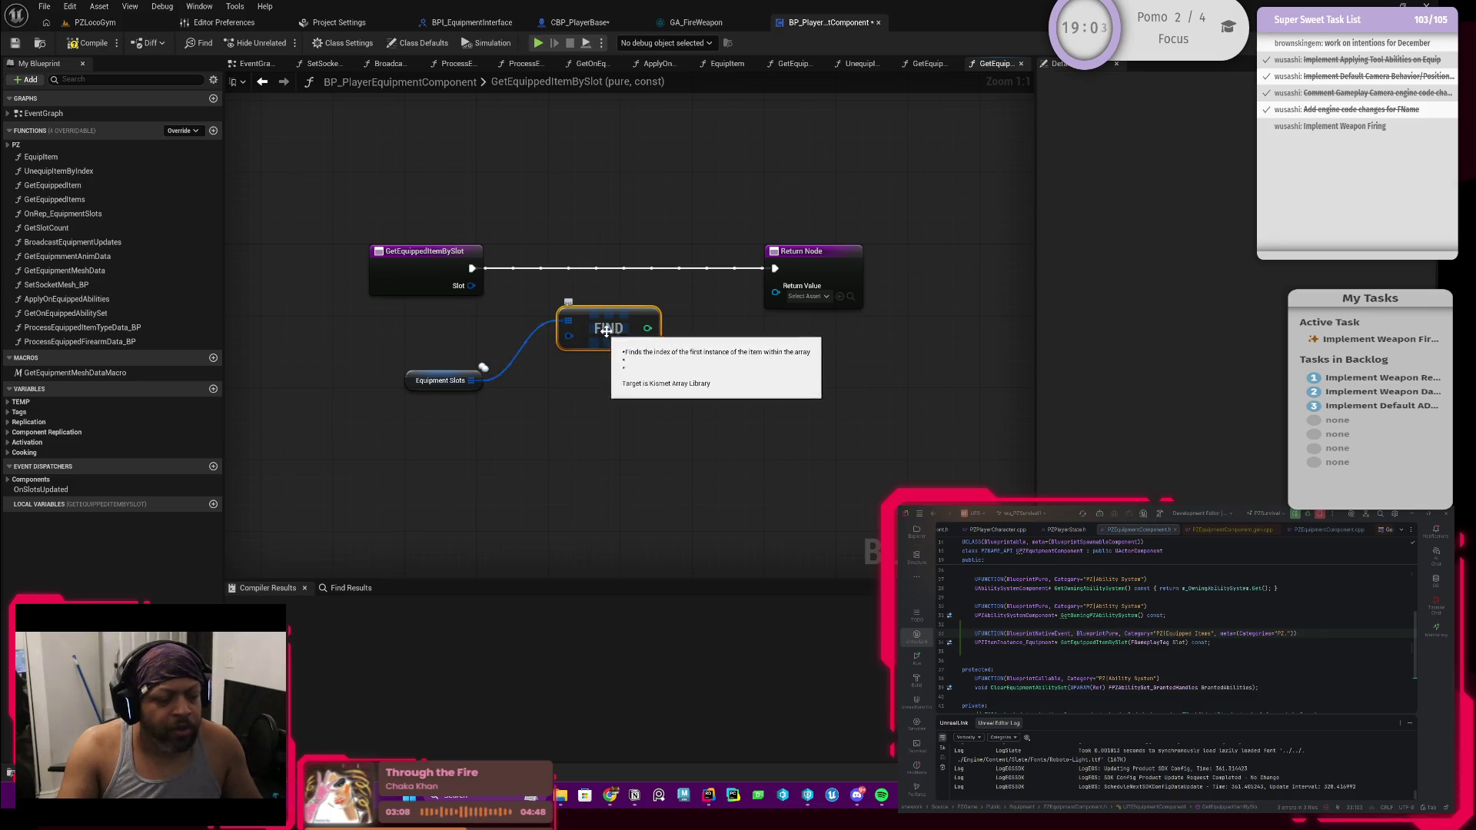
left_click_drag(586, 332, 565, 396)
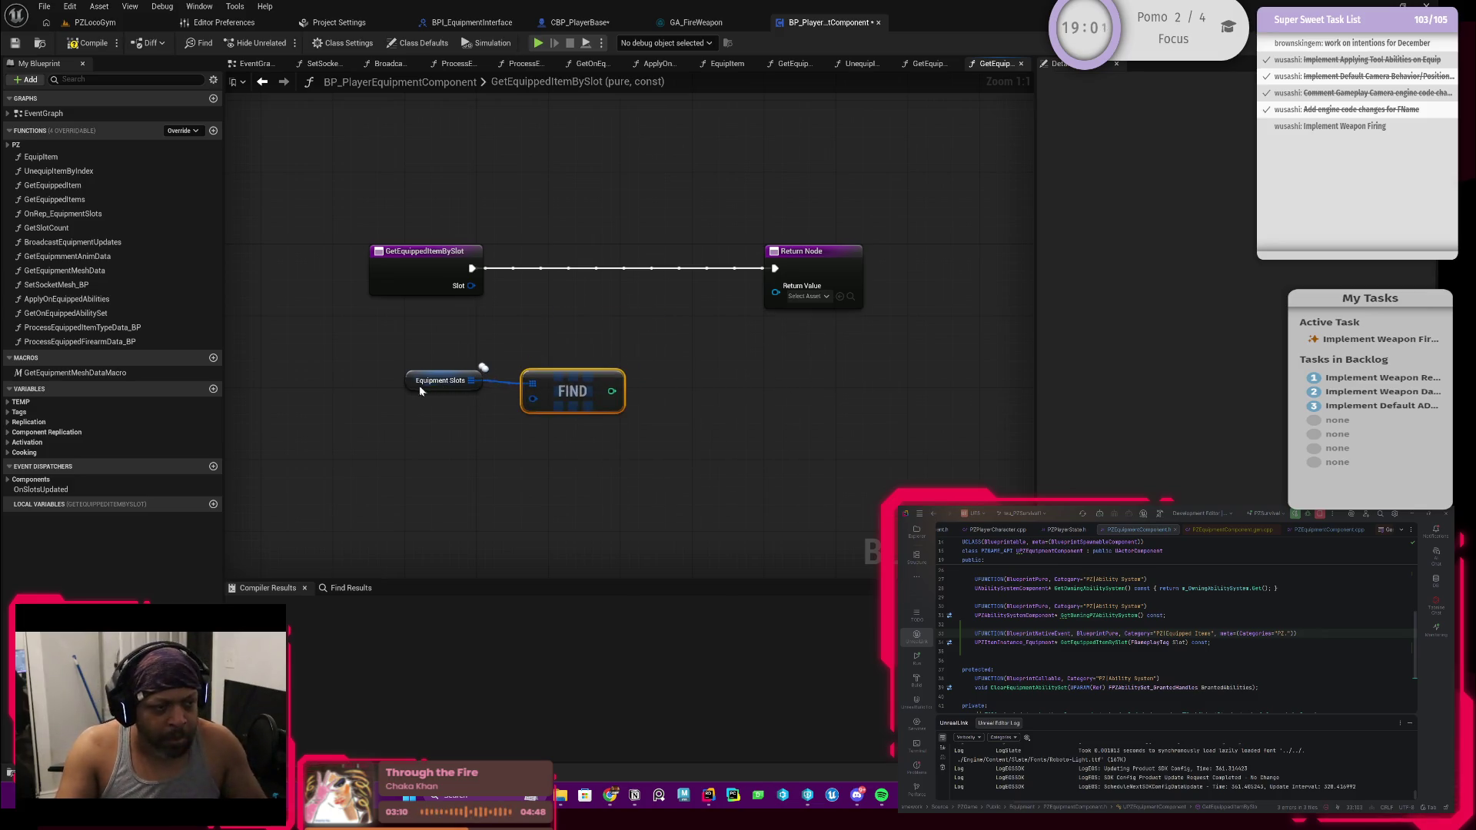
left_click(471, 382)
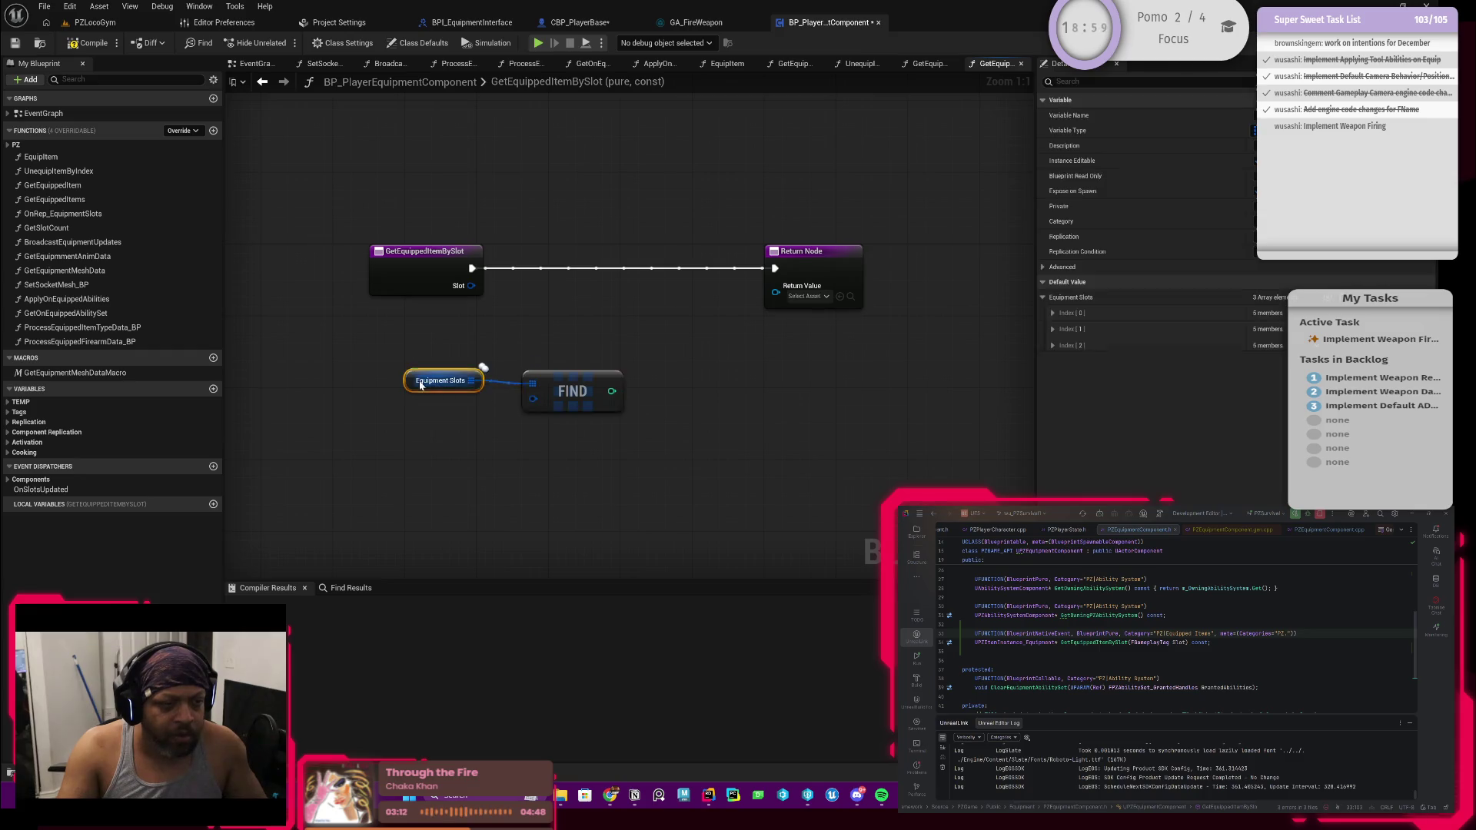
left_click_drag(421, 380, 418, 337)
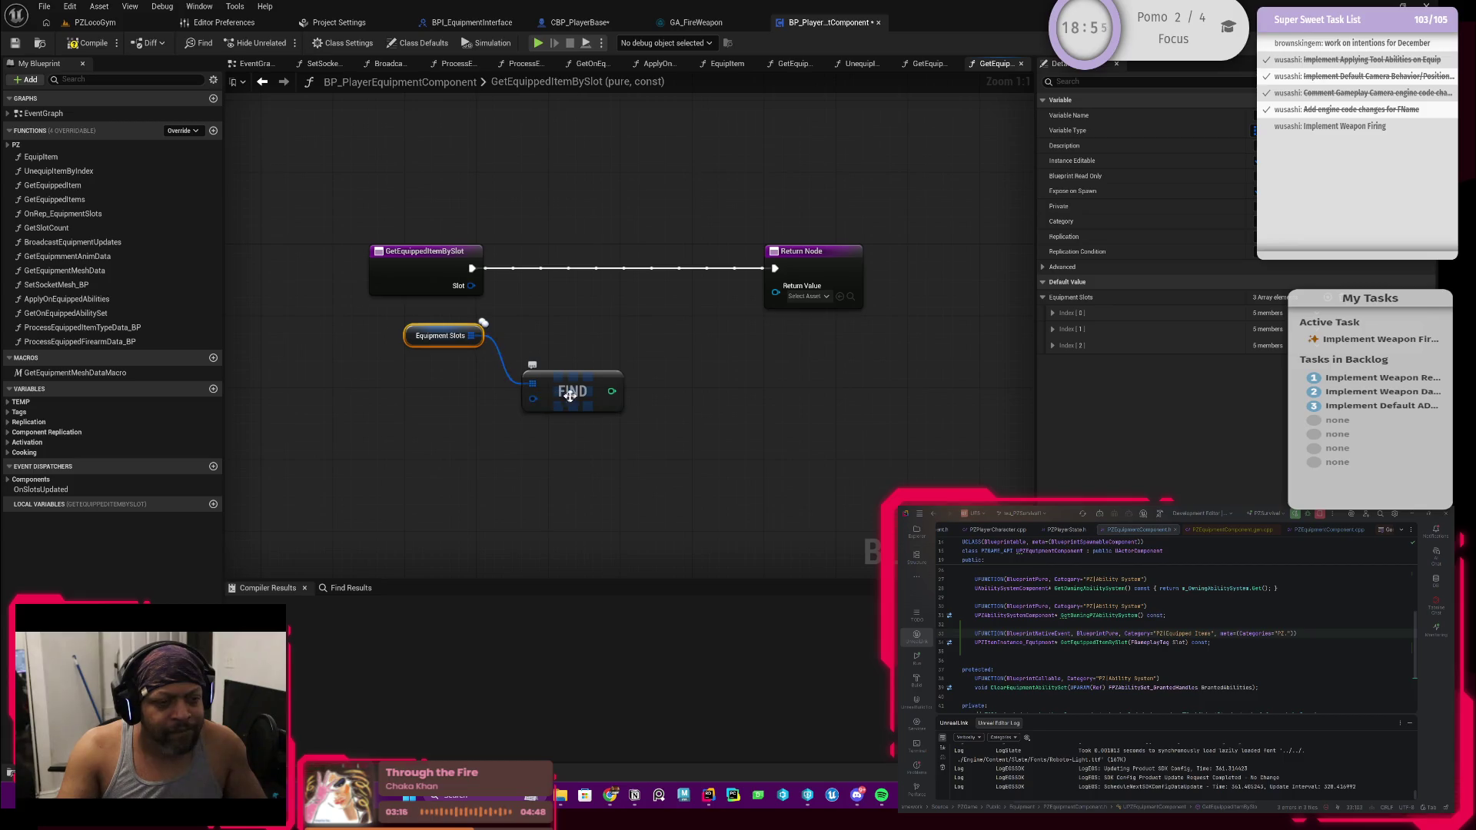
left_click(568, 395)
key("Delete")
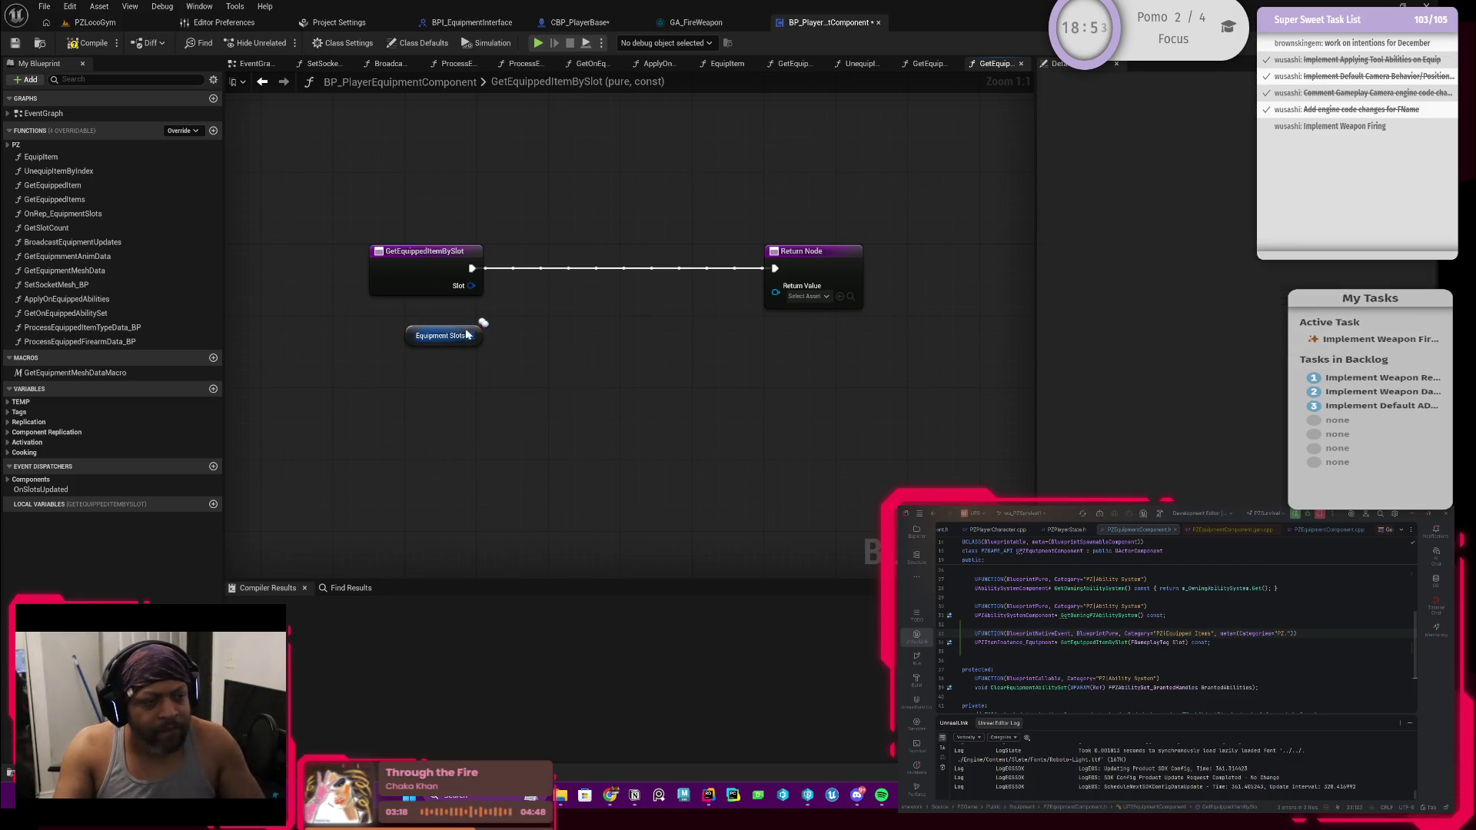
left_click_drag(471, 336, 527, 392)
Add a For Each Loop over Equipment Slots, executed from the GetEquippedItemBySlot entry
type("for")
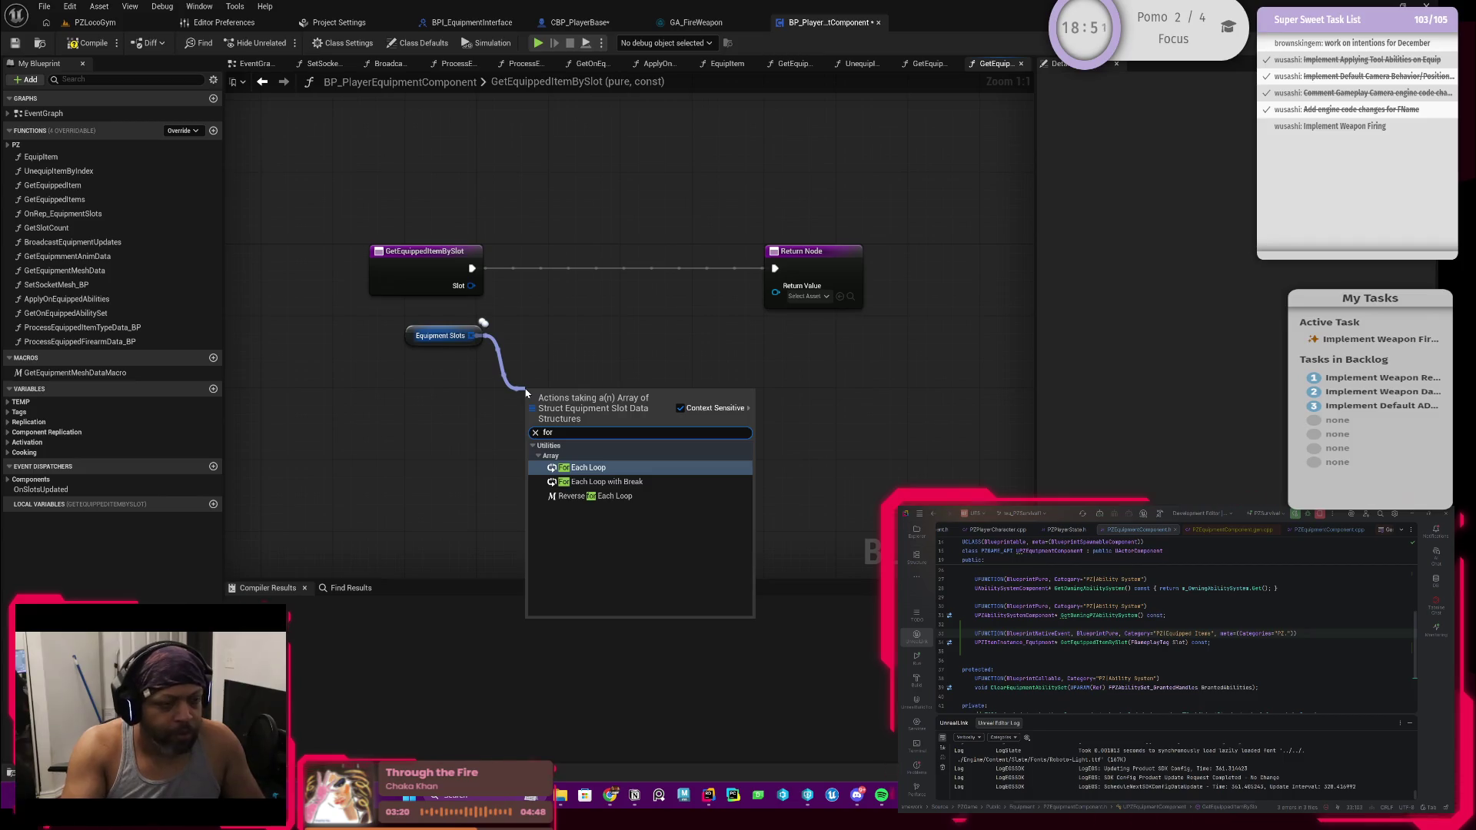
key("Return")
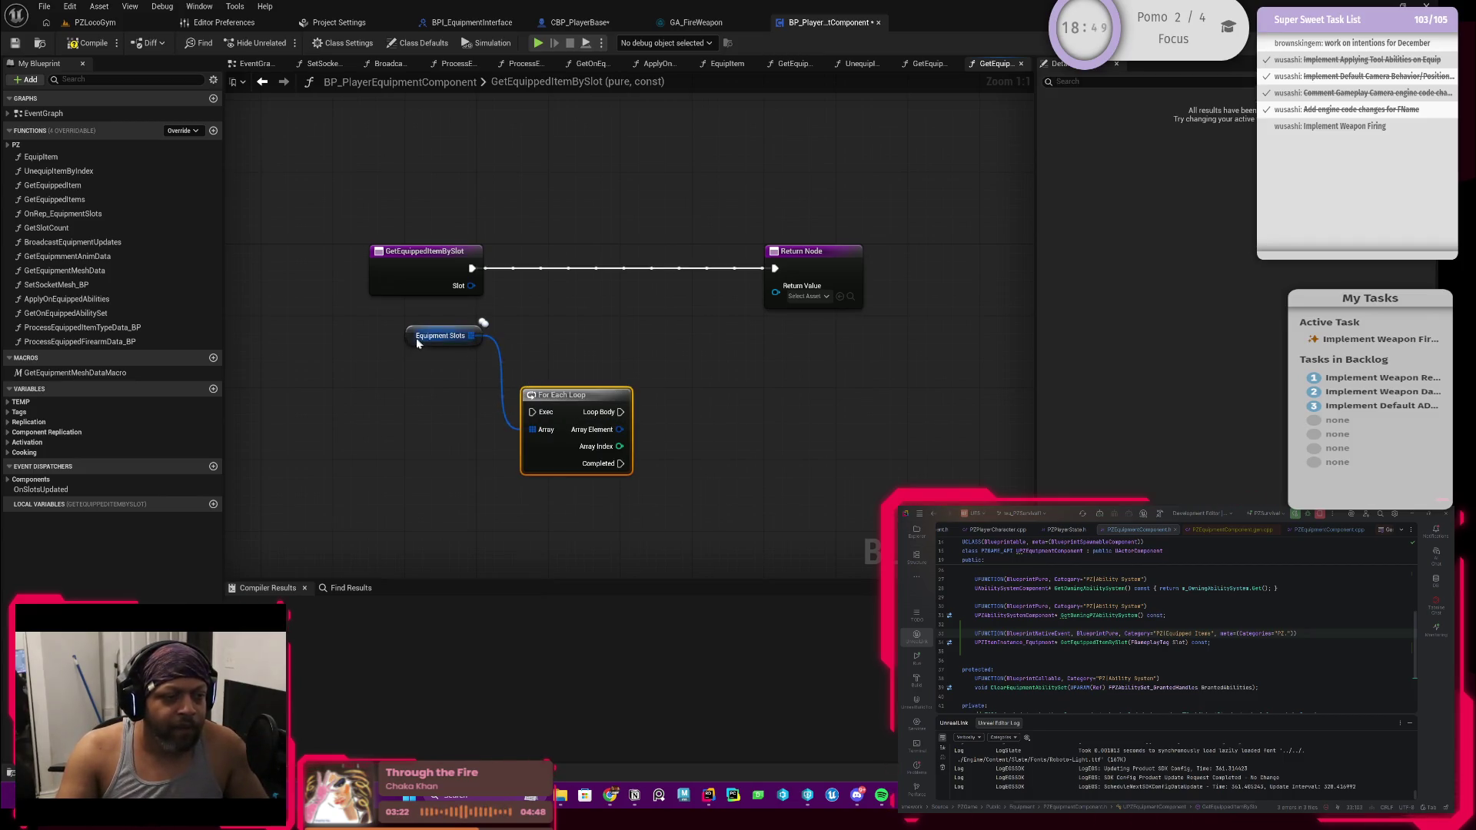
left_click_drag(409, 350, 419, 435)
left_click_drag(472, 269, 532, 412)
mouse_move(435, 287)
left_mouse_down()
mouse_move(363, 431)
mouse_move(435, 448)
left_mouse_up()
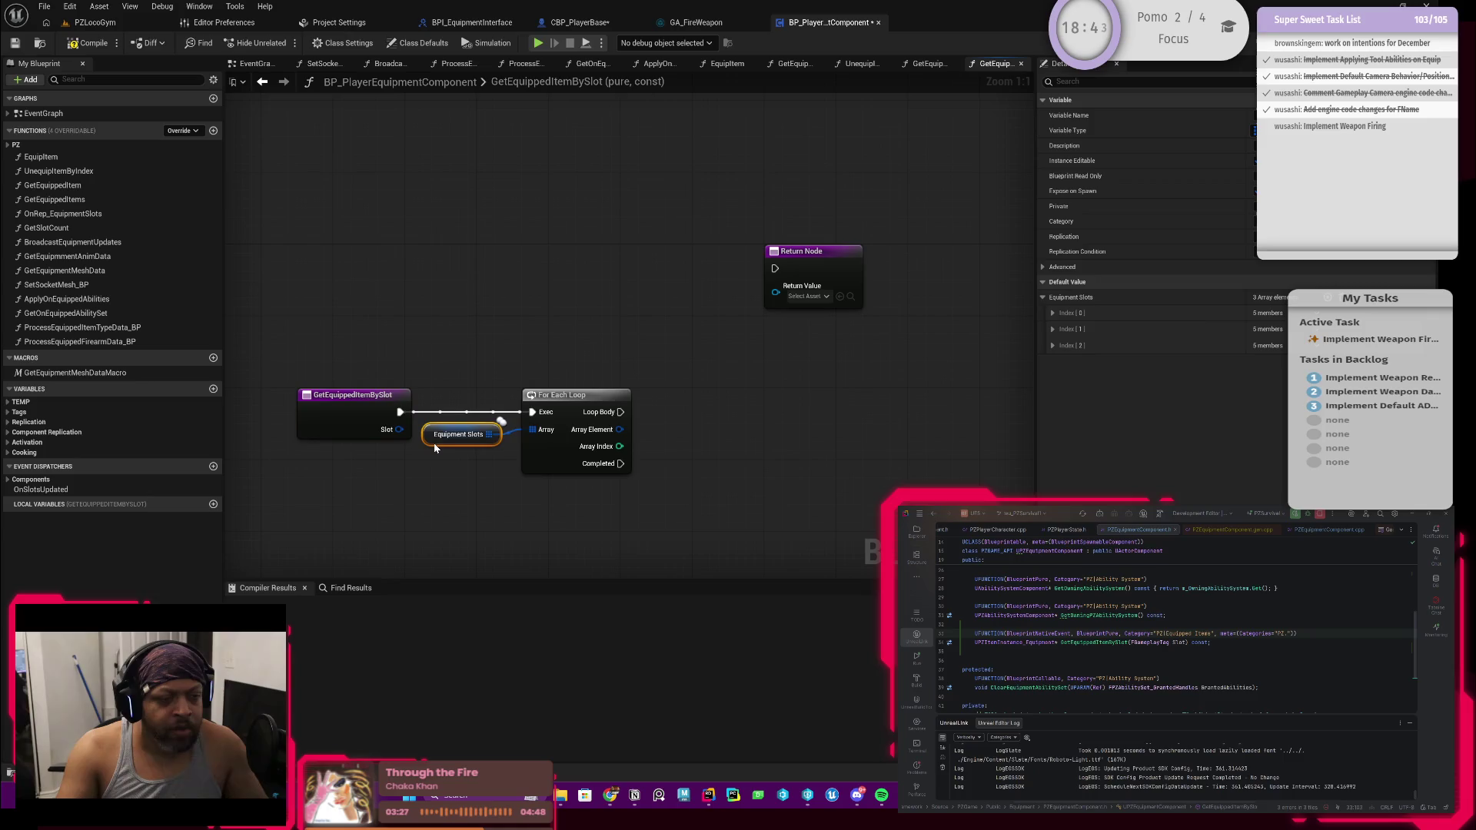
Split the loop's Array Element pin and feed its Slot Type into a new == node
right_click(621, 430)
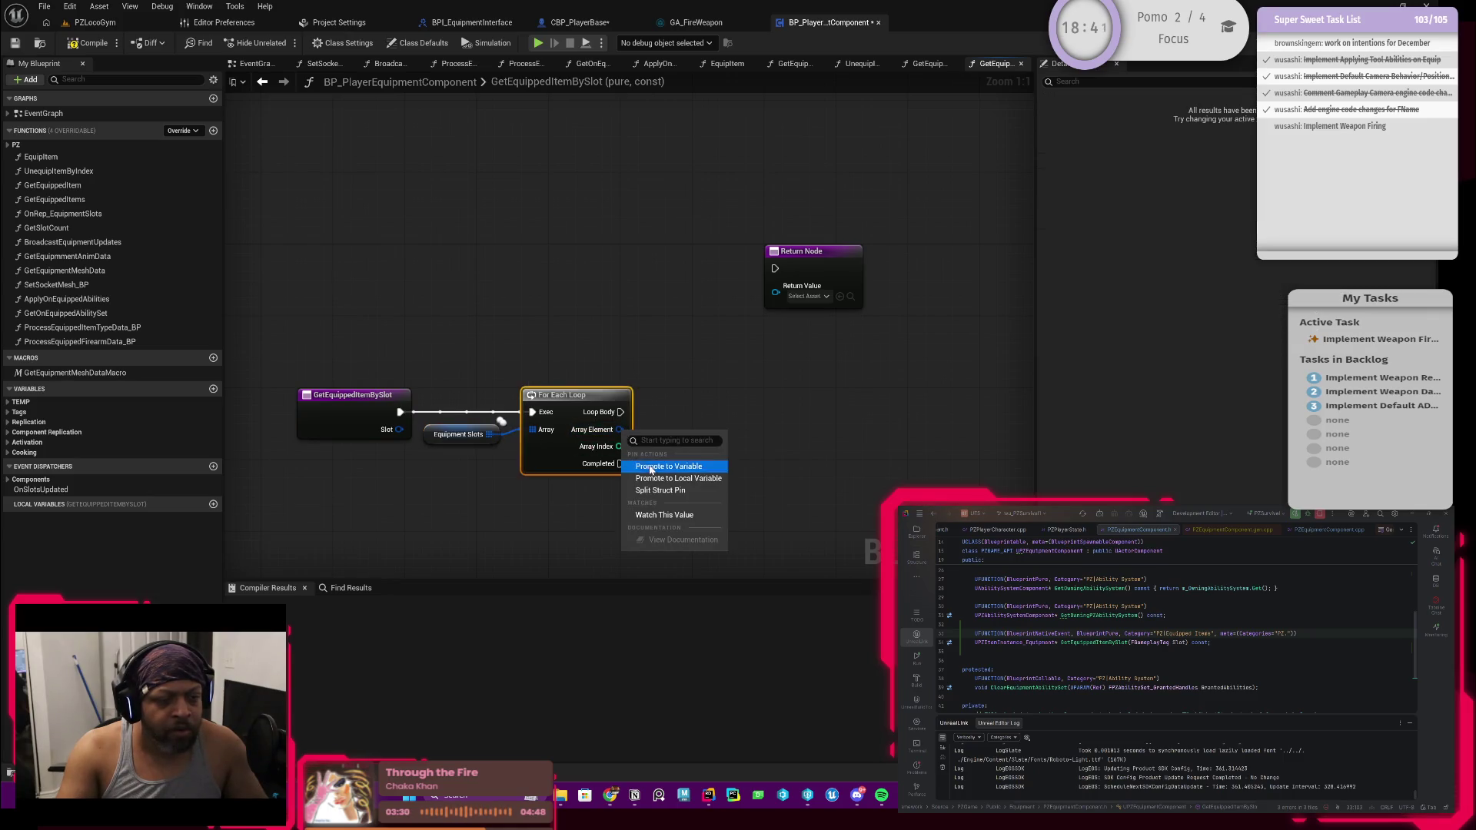
left_click(657, 487)
left_click_drag(657, 488, 427, 459)
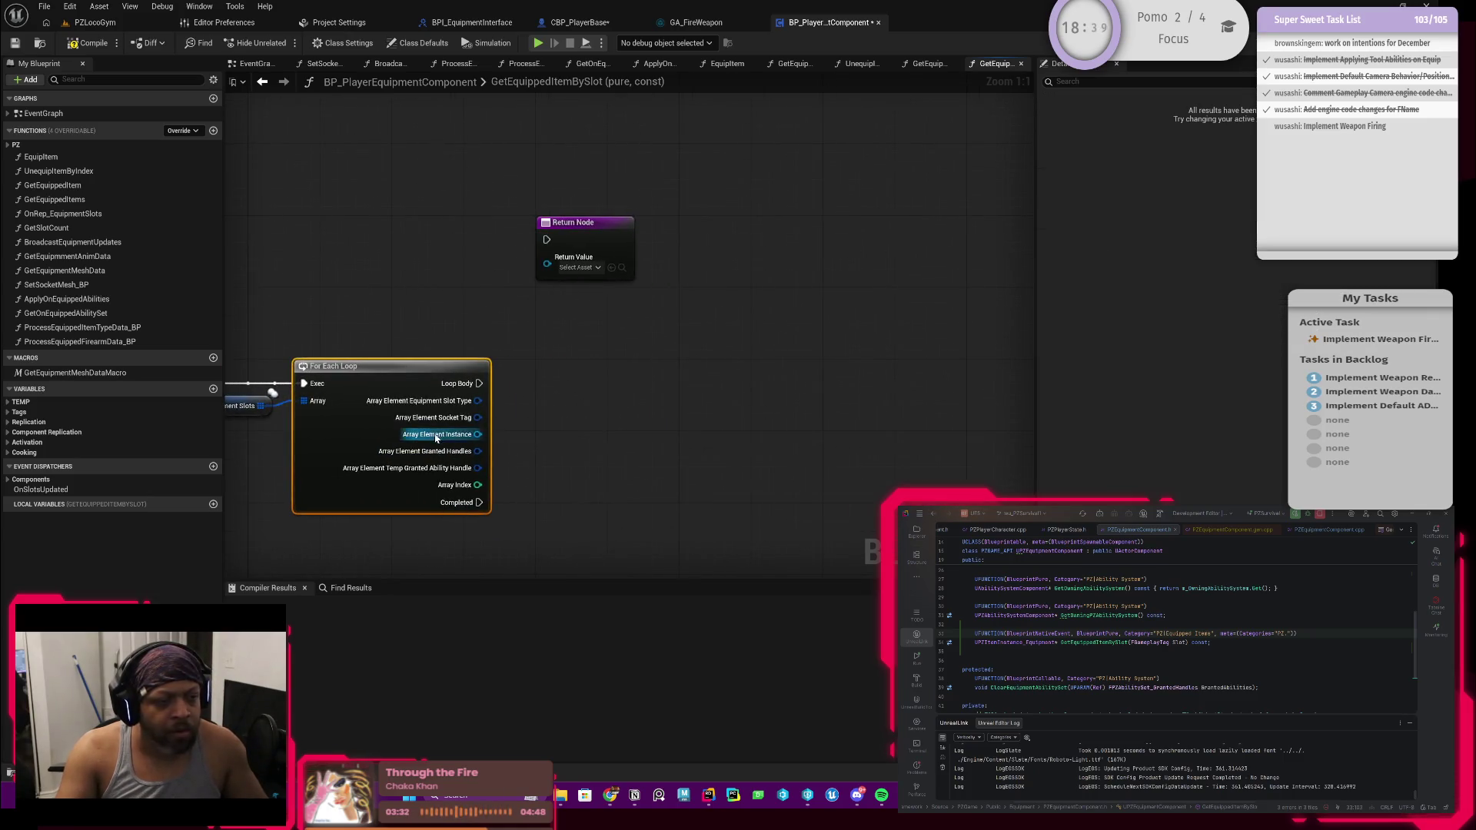
left_click_drag(498, 419, 589, 381)
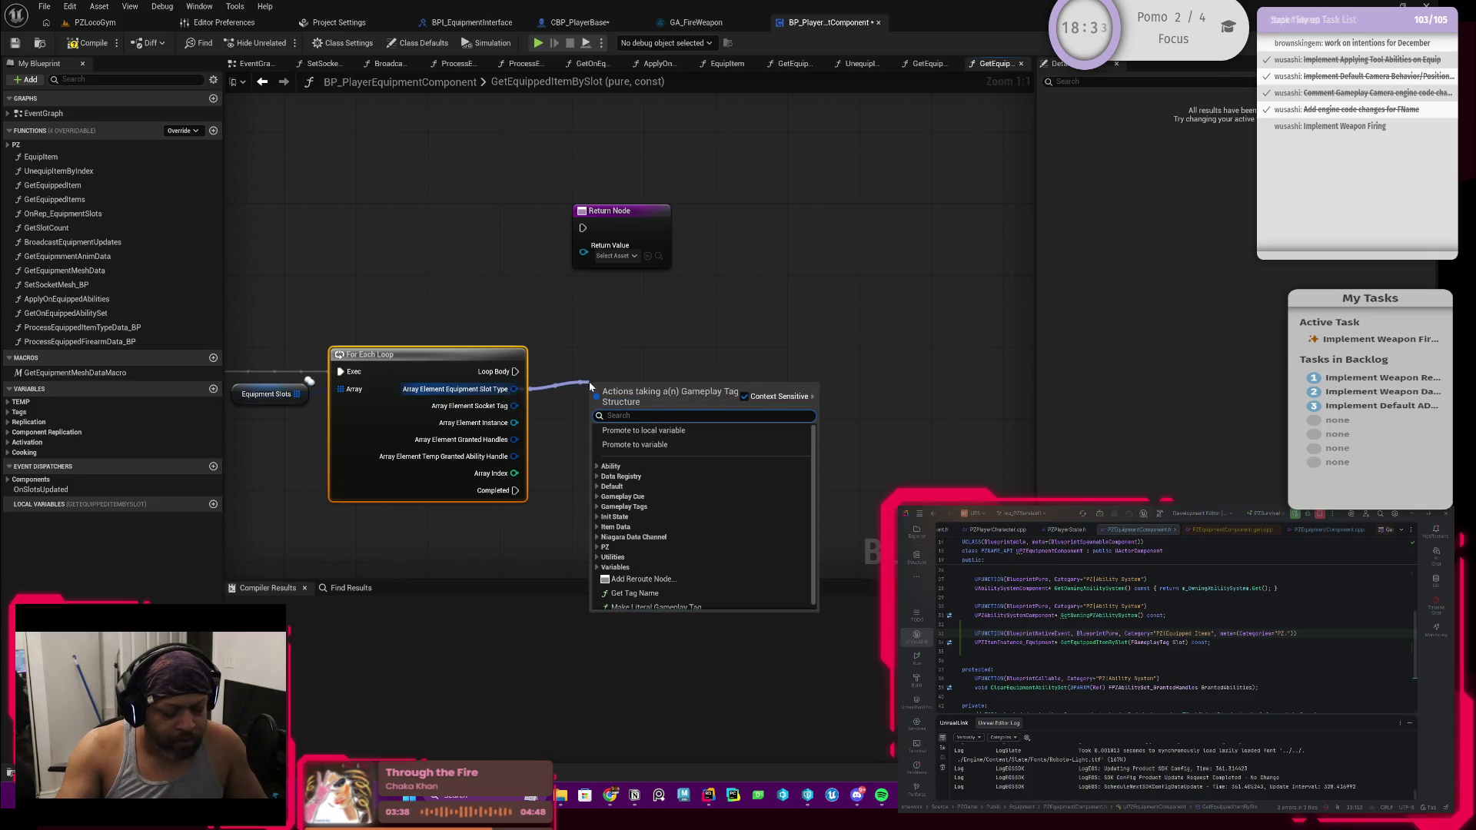
type("==")
key("Return")
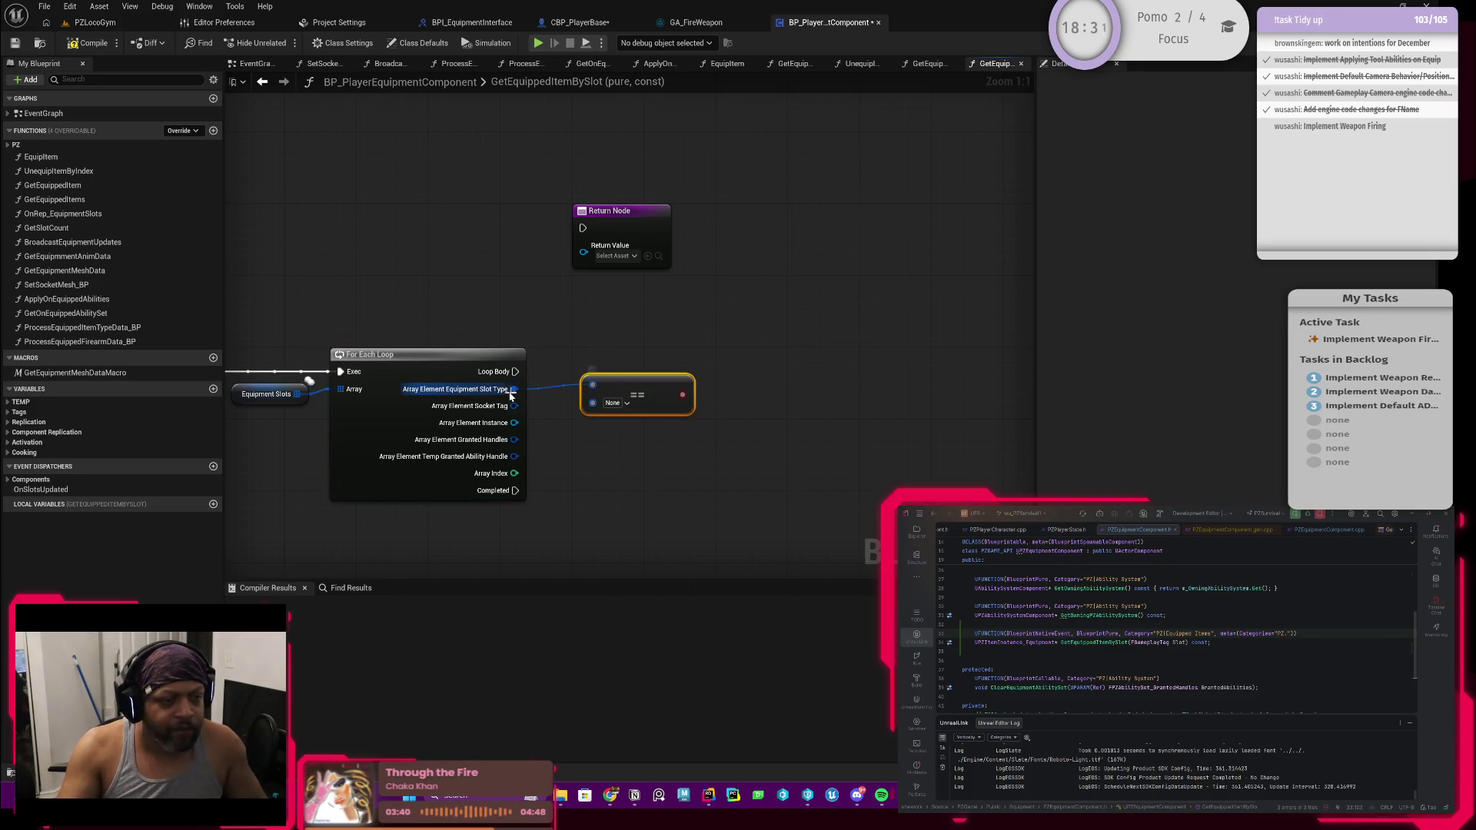
left_click_drag(512, 391, 592, 403)
mouse_move(244, 352)
left_mouse_down()
mouse_move(423, 354)
mouse_move(567, 326)
left_mouse_up()
left_click(750, 320)
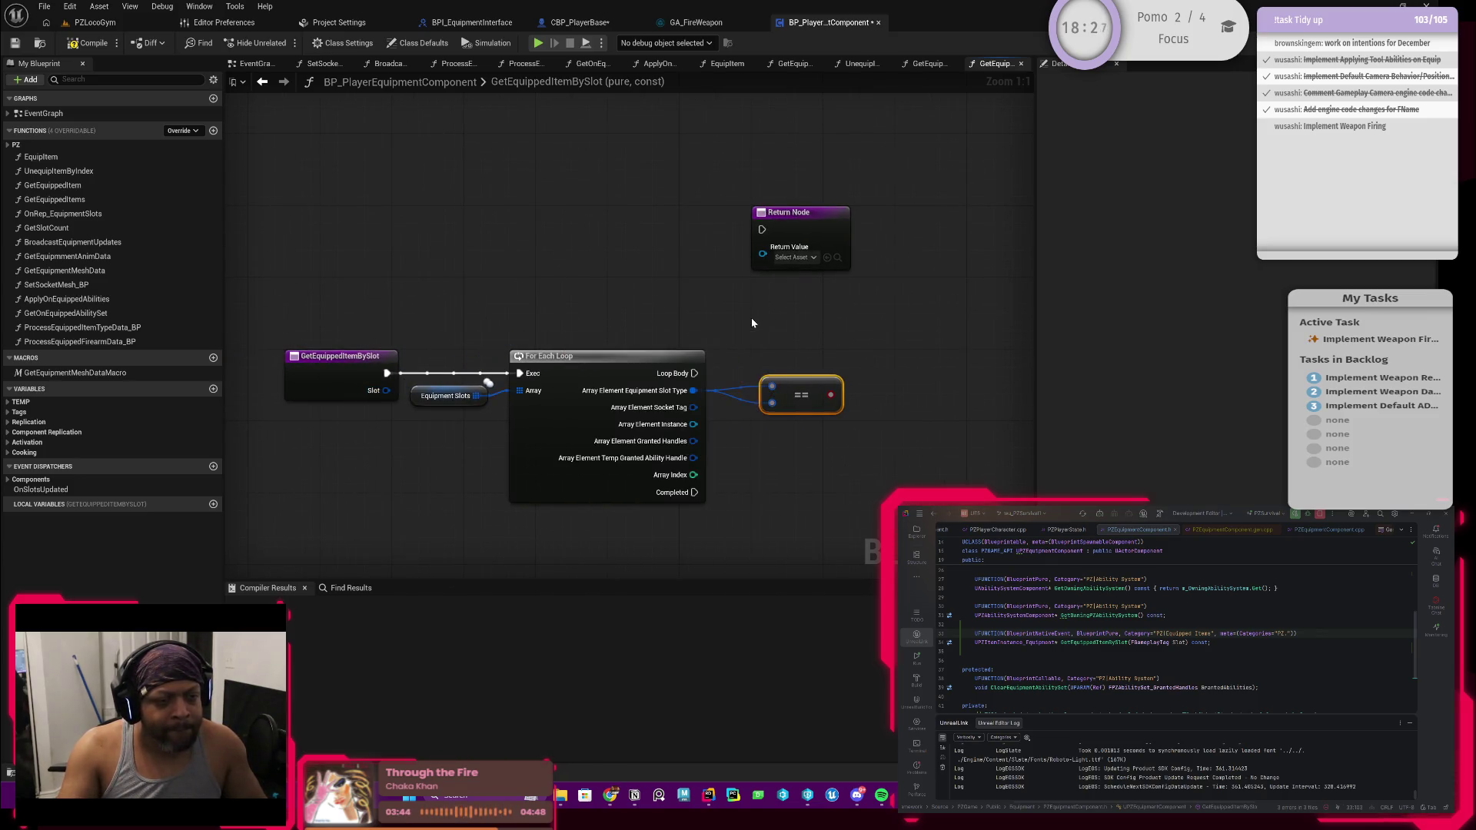
Compare against the Slot input in the == node and drive a new Branch from the result
left_click_drag(780, 391, 736, 362)
type("get slo")
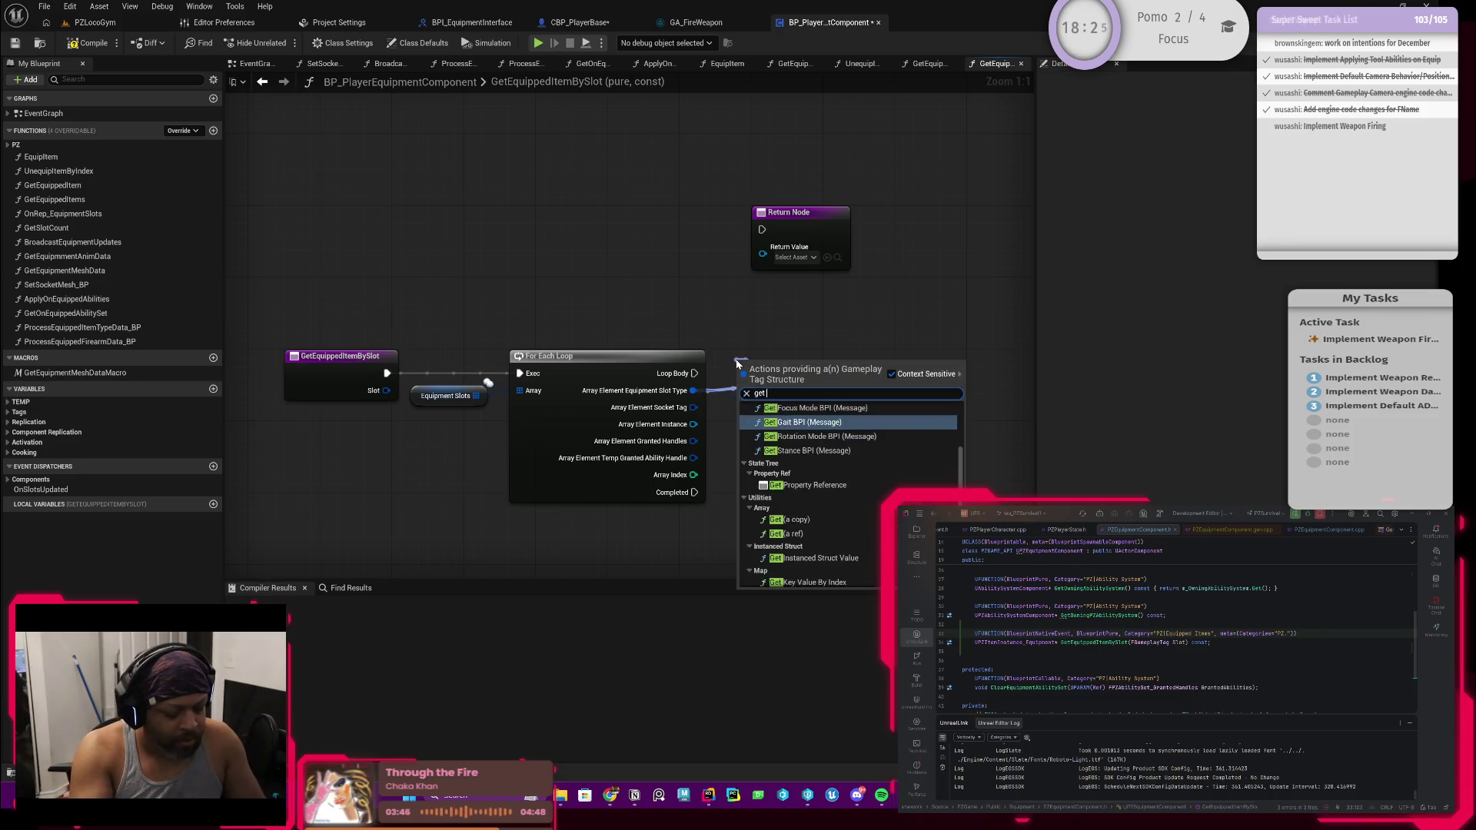
key("Return")
left_click_drag(847, 456, 735, 442)
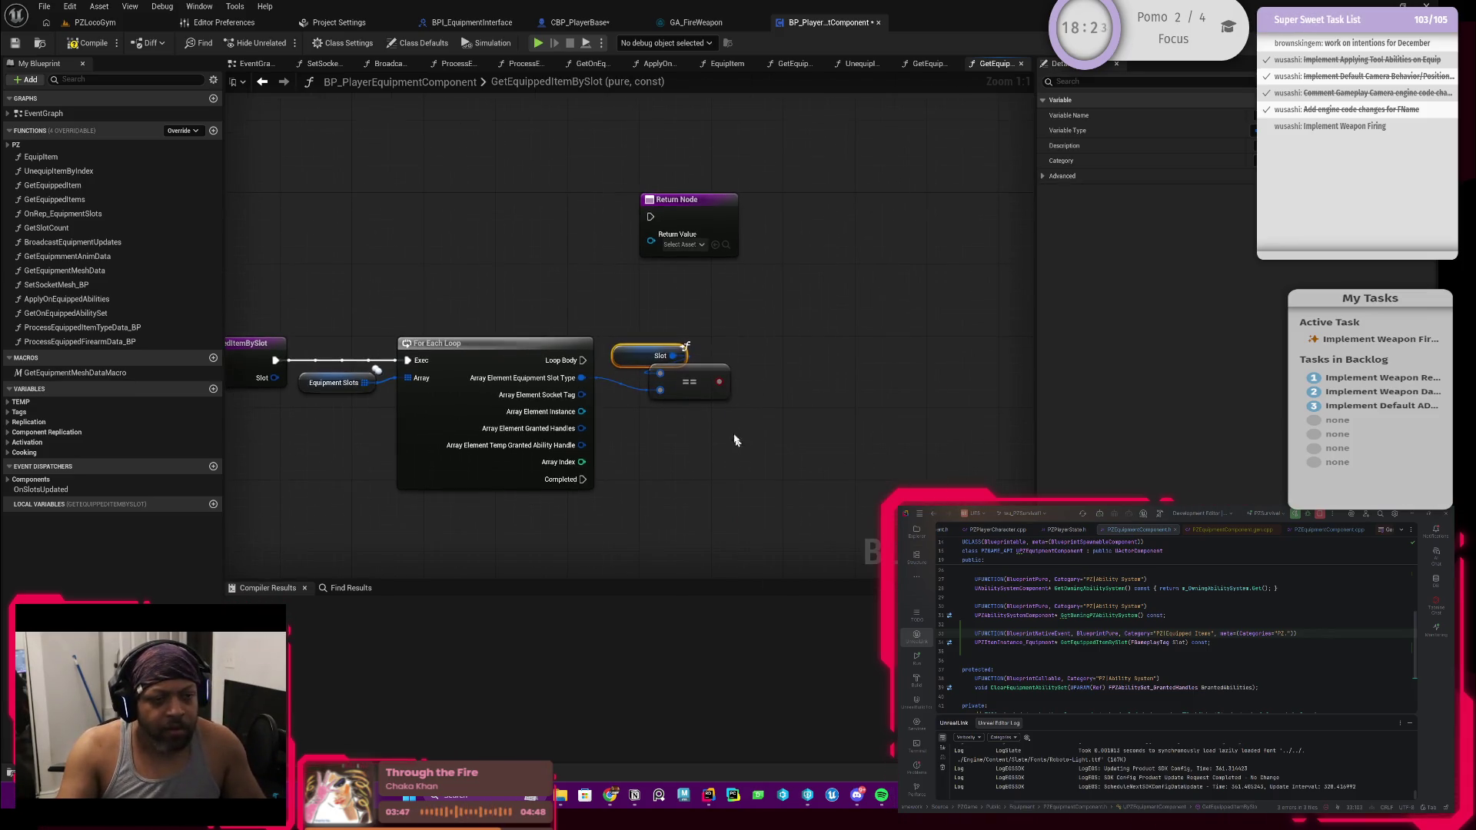
mouse_move(717, 382)
left_mouse_down()
mouse_move(762, 357)
mouse_move(753, 330)
left_mouse_up()
type("branch")
key("Return")
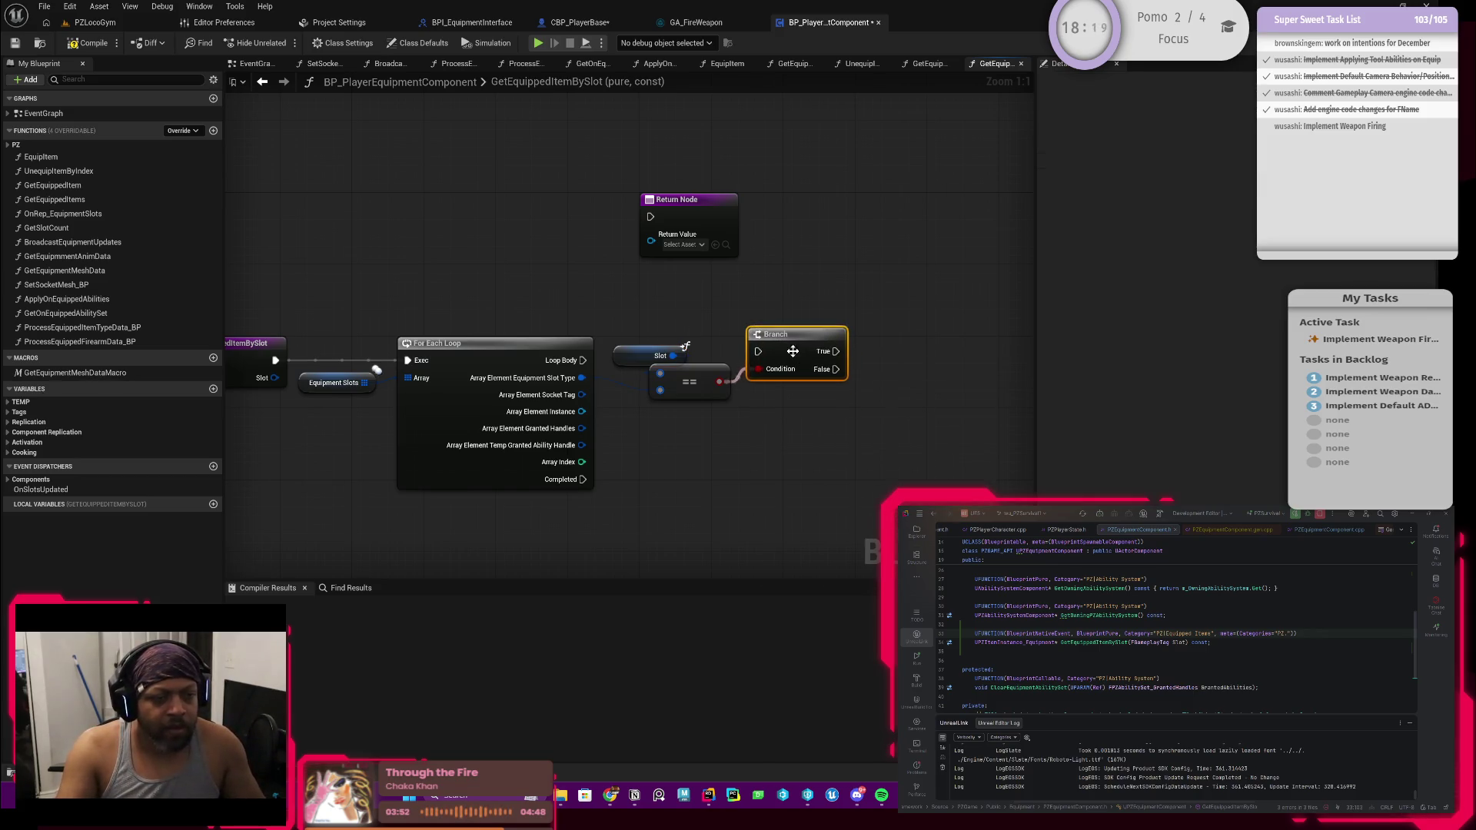
Run the Branch from Loop Body and connect its True output to the Return Node
scroll(680, 368, "down", 2)
left_click_drag(509, 323, 522, 327)
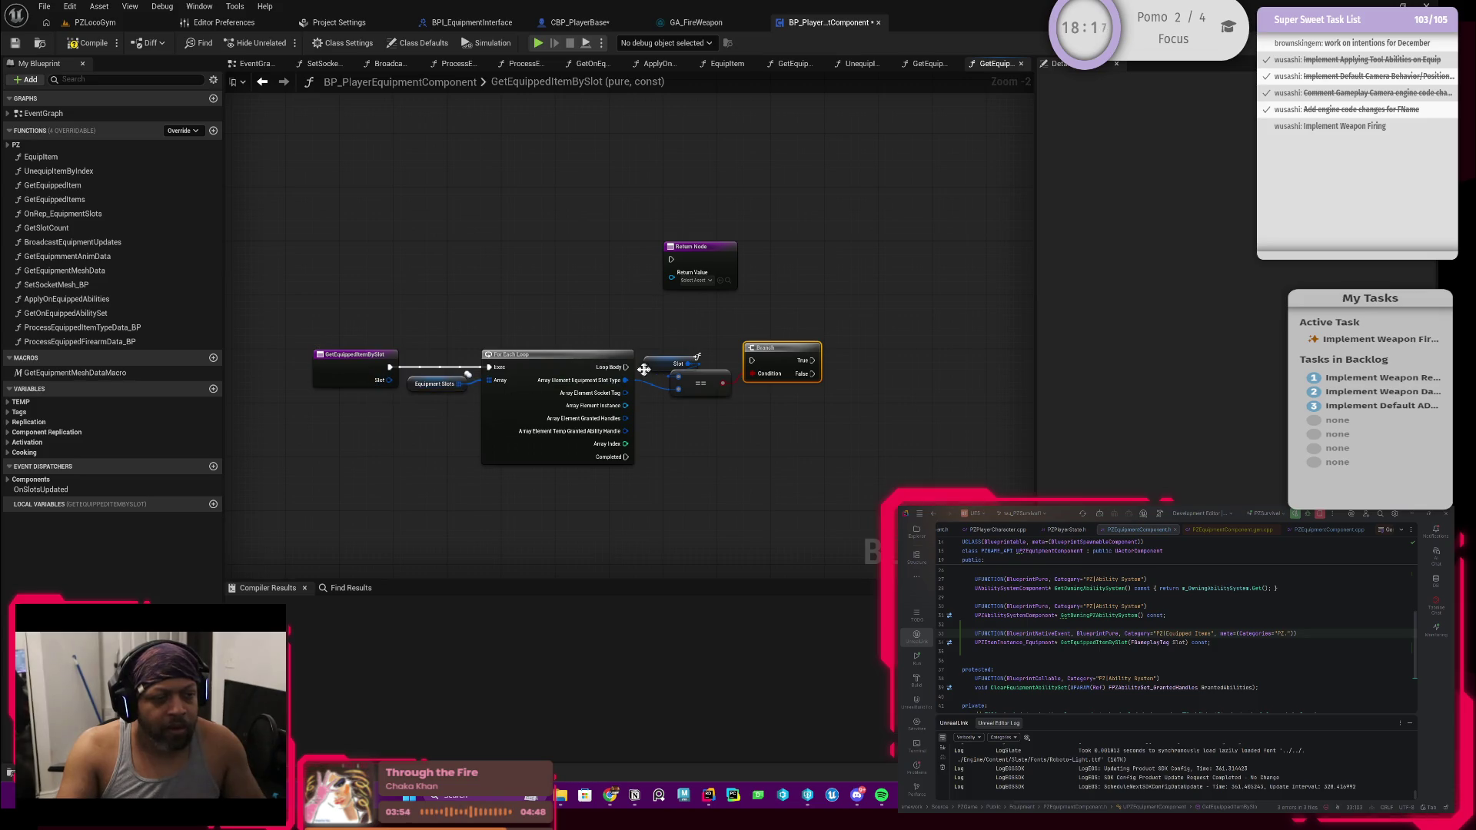
mouse_move(627, 368)
left_mouse_down()
mouse_move(753, 363)
mouse_move(698, 419)
mouse_move(661, 406)
left_mouse_up()
scroll(781, 327, "up", 2)
mouse_move(775, 366)
left_mouse_down()
mouse_move(797, 375)
mouse_move(813, 351)
left_mouse_up()
left_click_drag(739, 231, 997, 342)
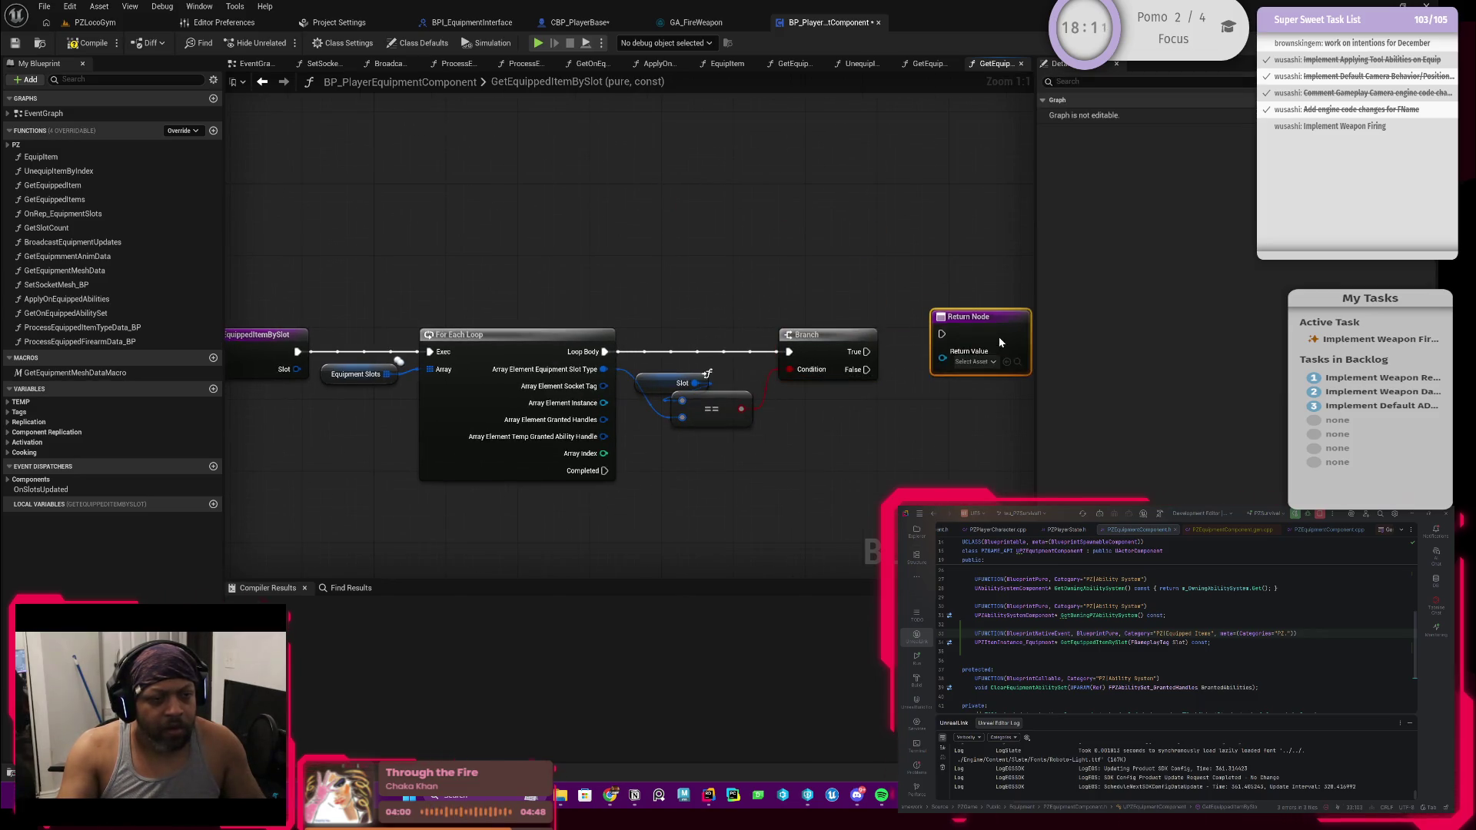
left_click_drag(887, 435, 801, 405)
left_click_drag(786, 326, 901, 304)
left_click_drag(810, 367, 816, 342)
Wire Array Element Instance into Return Value, tidying the wire with two reroute points
mouse_move(524, 347)
left_mouse_down()
mouse_move(691, 471)
mouse_move(840, 320)
mouse_move(878, 323)
mouse_move(571, 406)
mouse_move(571, 389)
mouse_move(816, 392)
left_mouse_up()
double_click(846, 312)
double_click(611, 378)
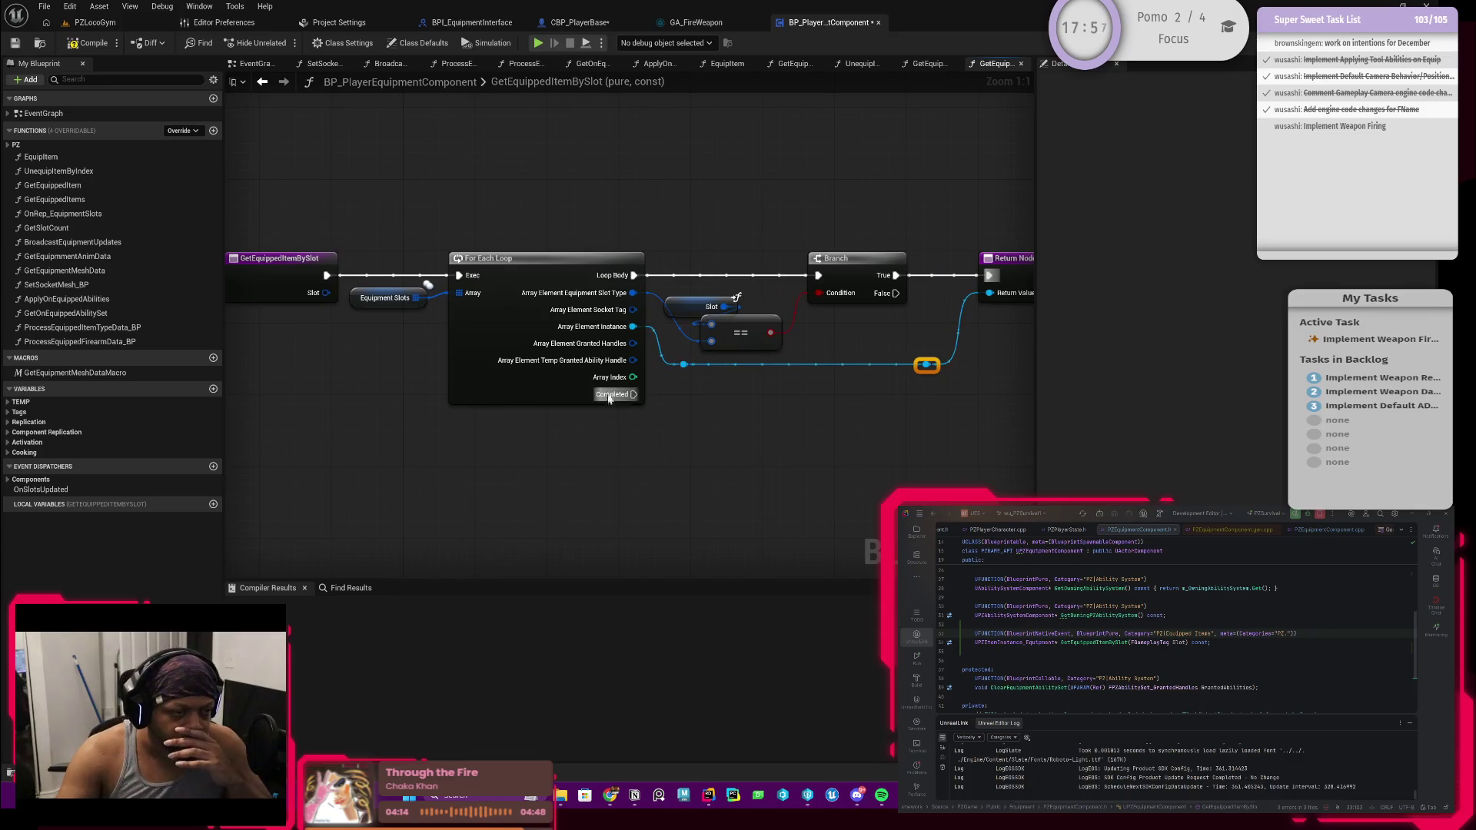
left_click(607, 394)
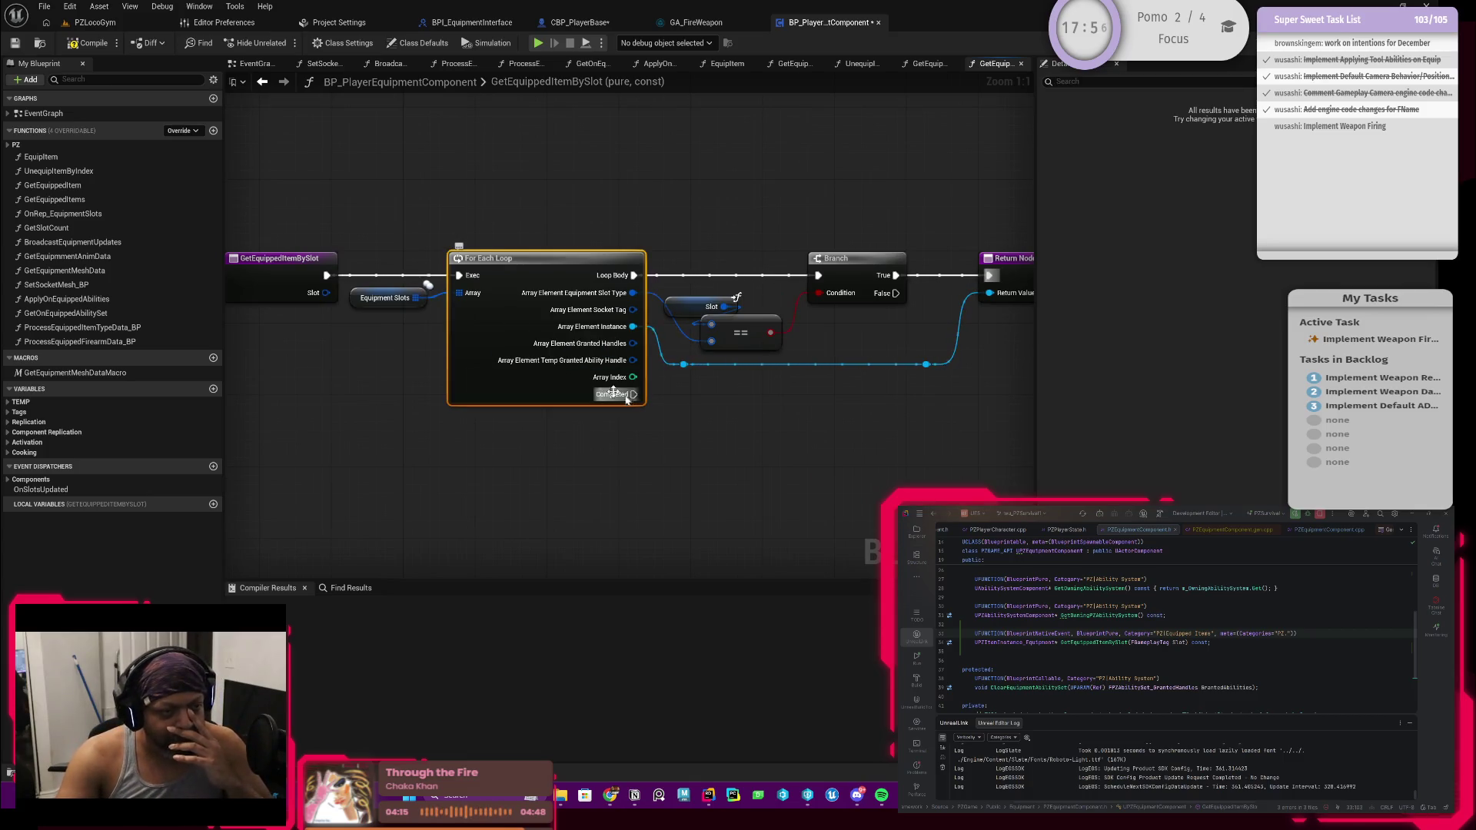
Compile the equipment component and wire Array Element Instance into the equals node
left_click(89, 43)
left_click_drag(536, 460, 361, 470)
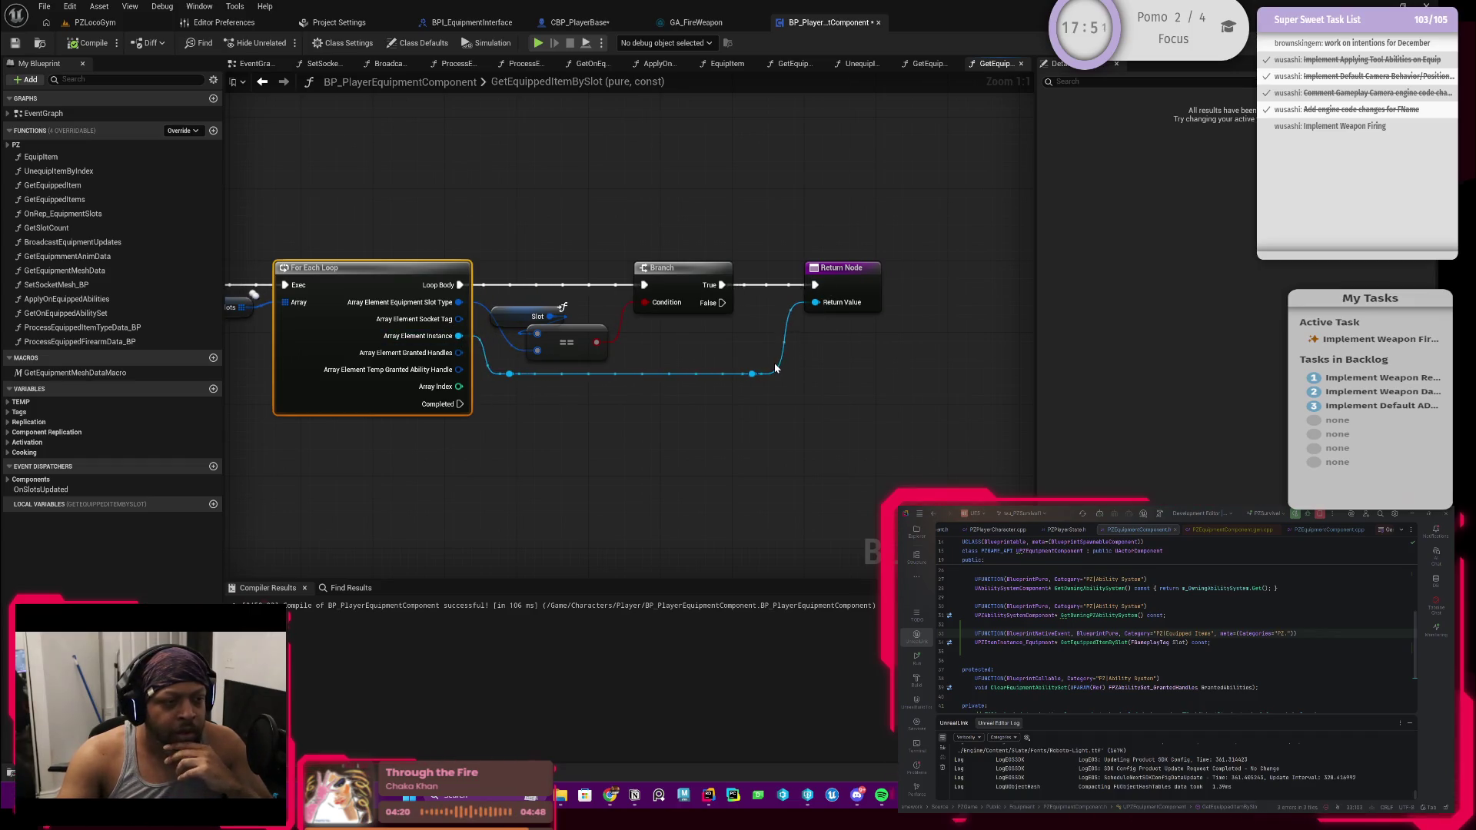
left_click_drag(508, 464, 614, 469)
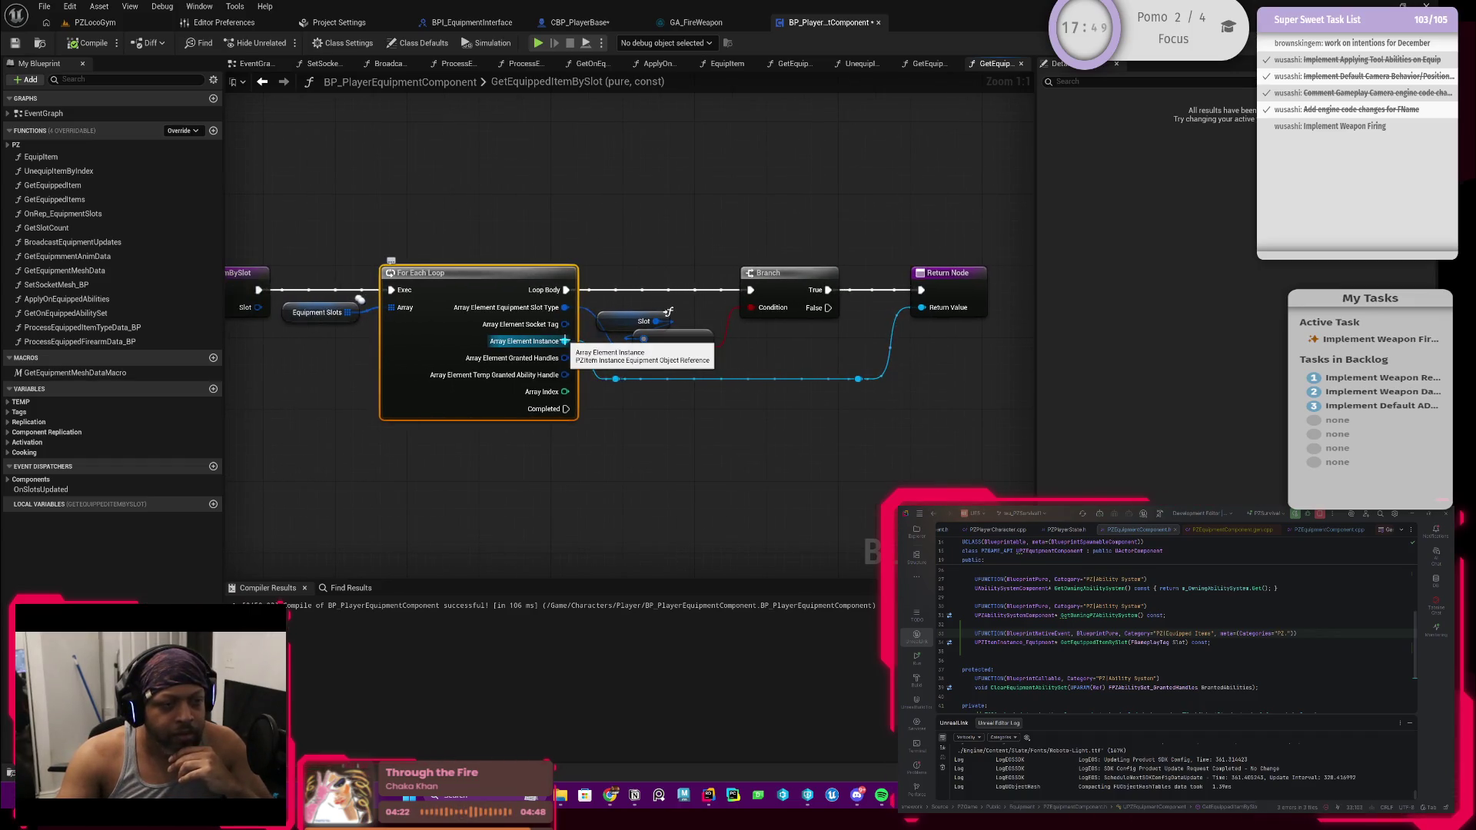
left_click_drag(565, 340, 643, 355)
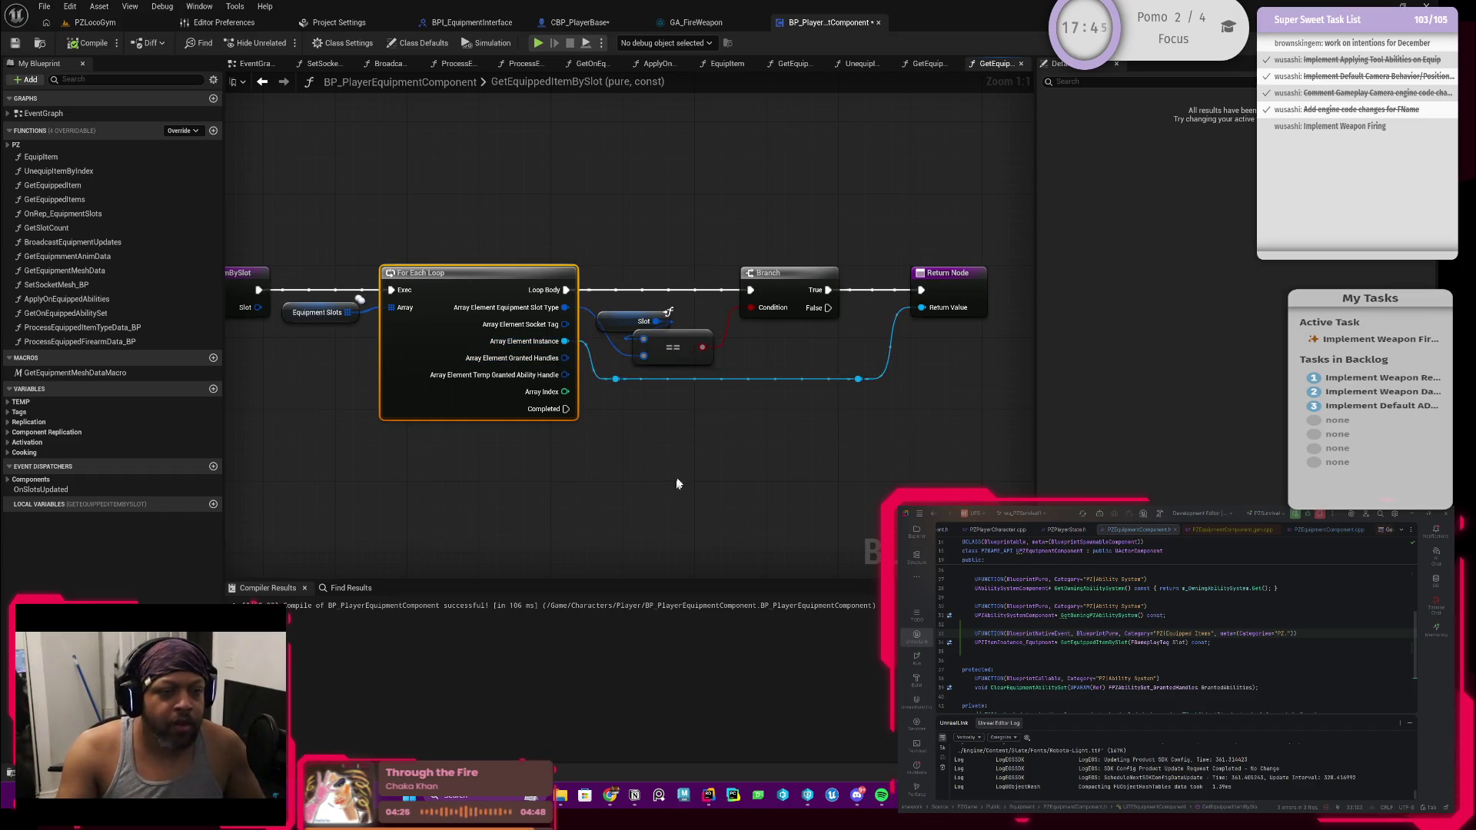
left_click_drag(675, 485, 727, 465)
mouse_move(625, 422)
left_mouse_down()
mouse_move(379, 398)
mouse_move(483, 298)
left_mouse_up()
mouse_move(596, 388)
left_mouse_down()
mouse_move(627, 349)
mouse_move(518, 382)
left_mouse_up()
left_click_drag(707, 405, 581, 399)
Paste a copy of the Return Node and run a Print String from the loop's Completed exit
mouse_move(507, 346)
left_mouse_down()
mouse_move(676, 438)
mouse_move(664, 430)
left_mouse_up()
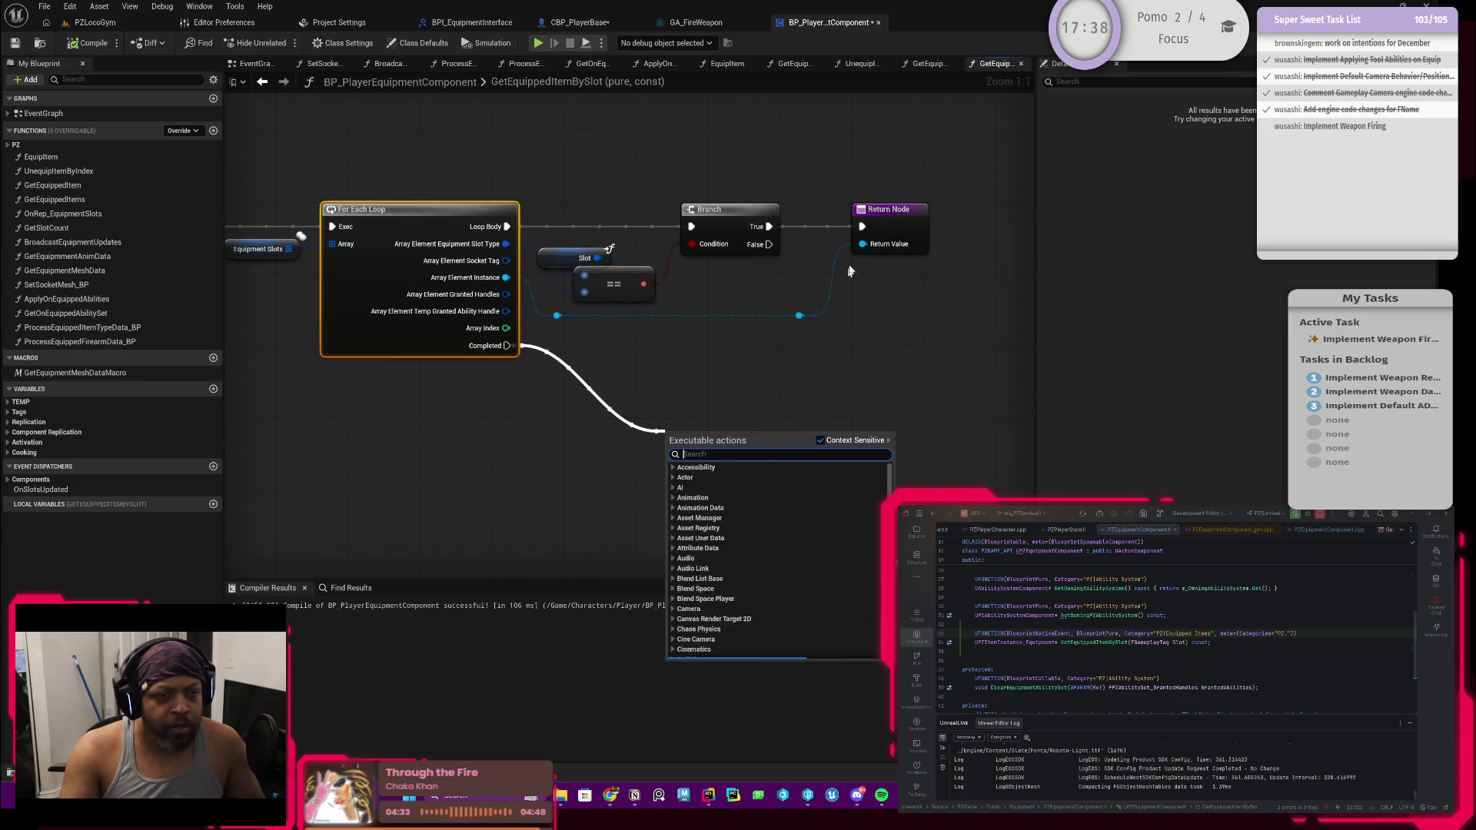
left_click(893, 222)
key("ctrl+c")
key("ctrl+v")
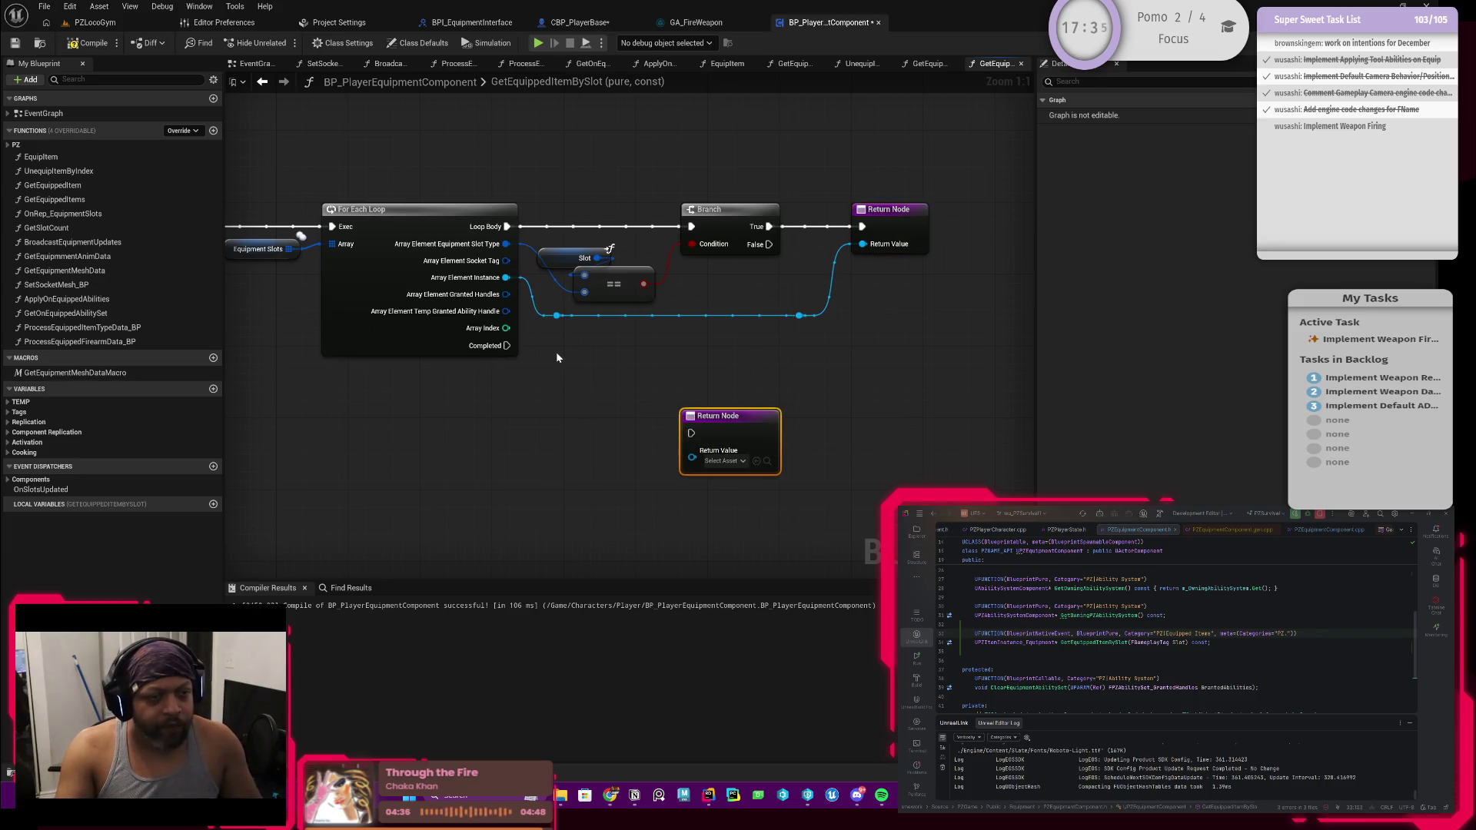
left_click_drag(506, 345, 532, 439)
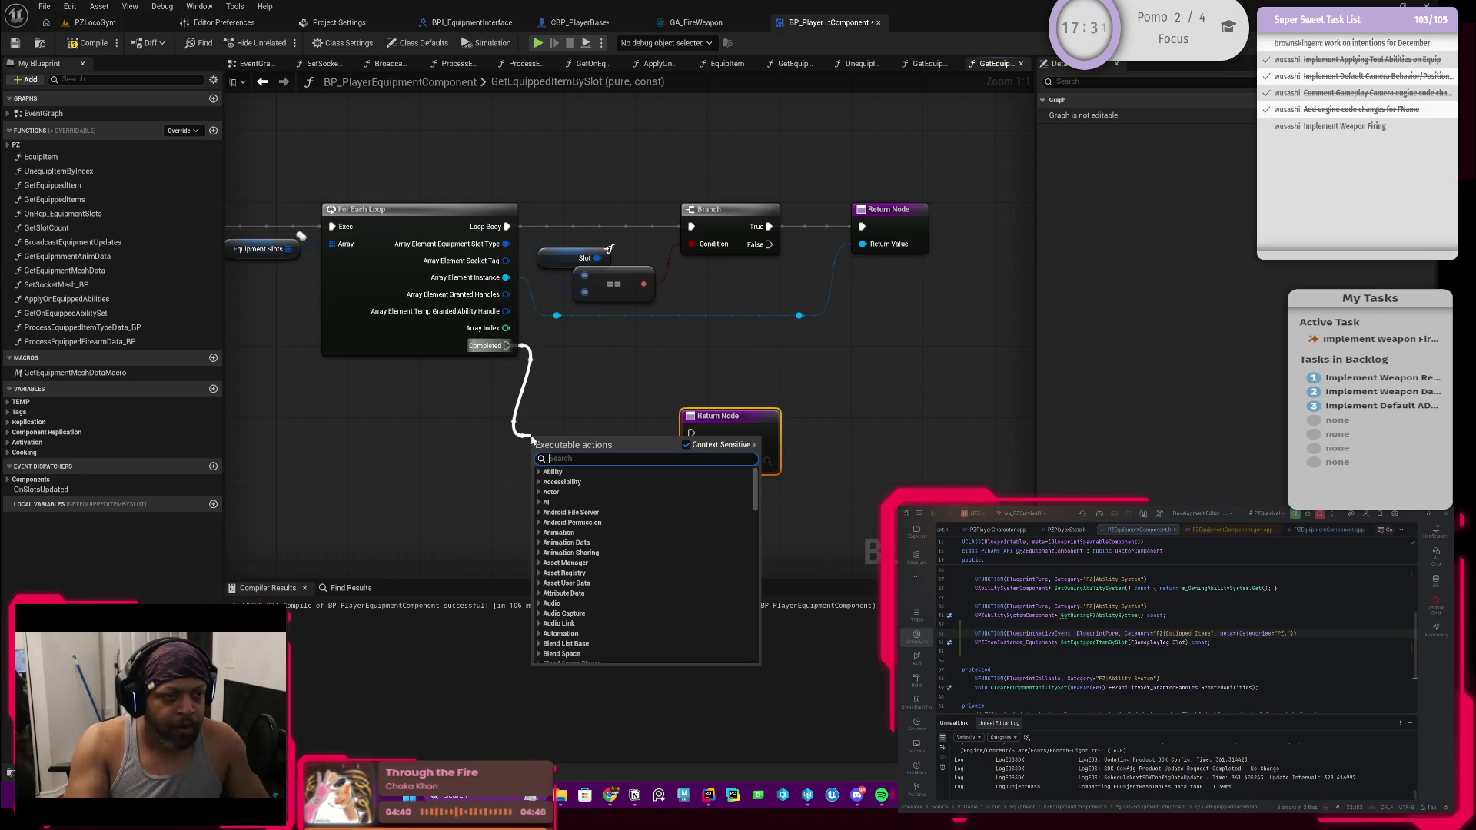
type("print")
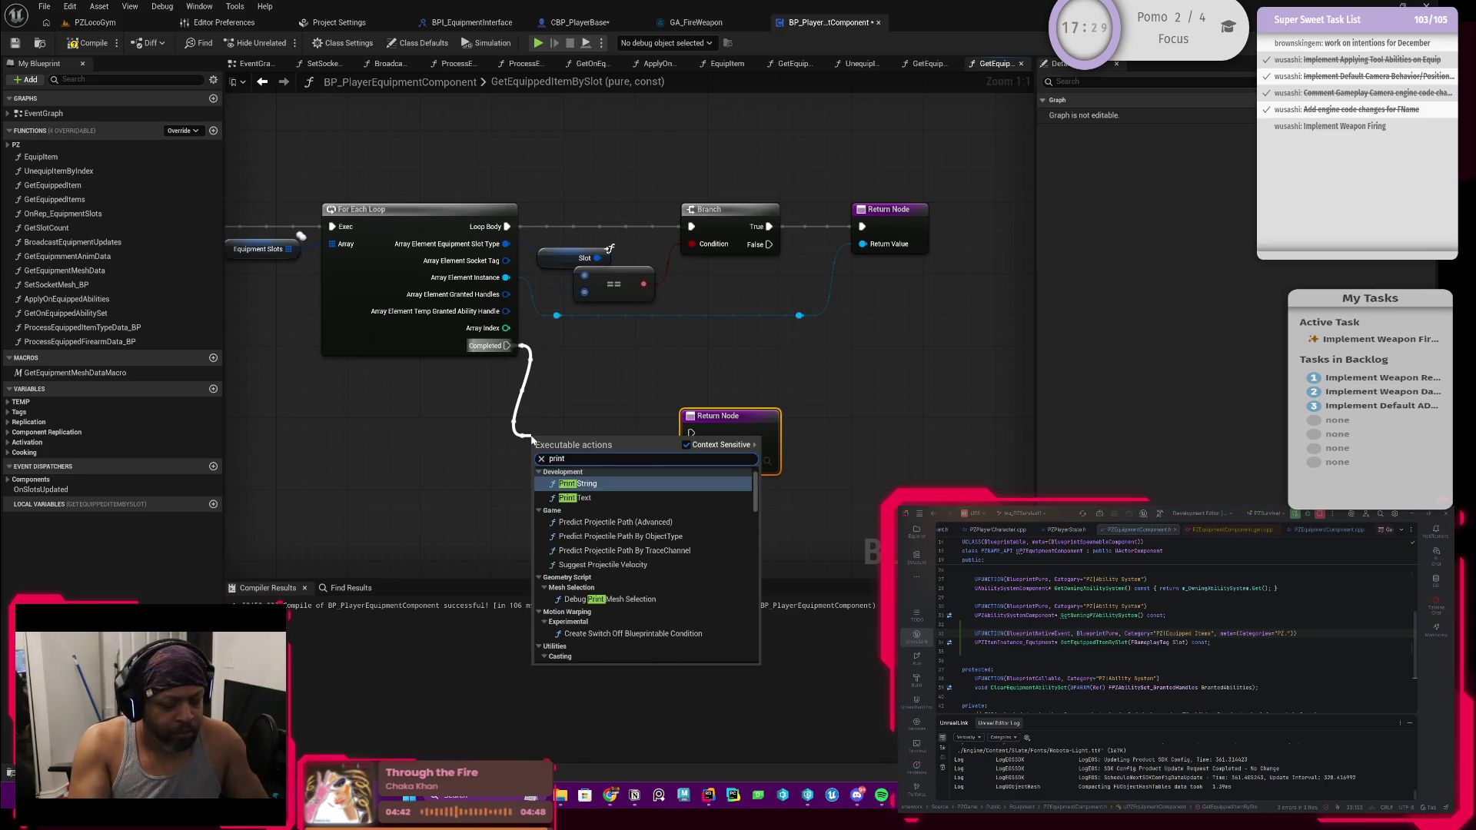
key("Return")
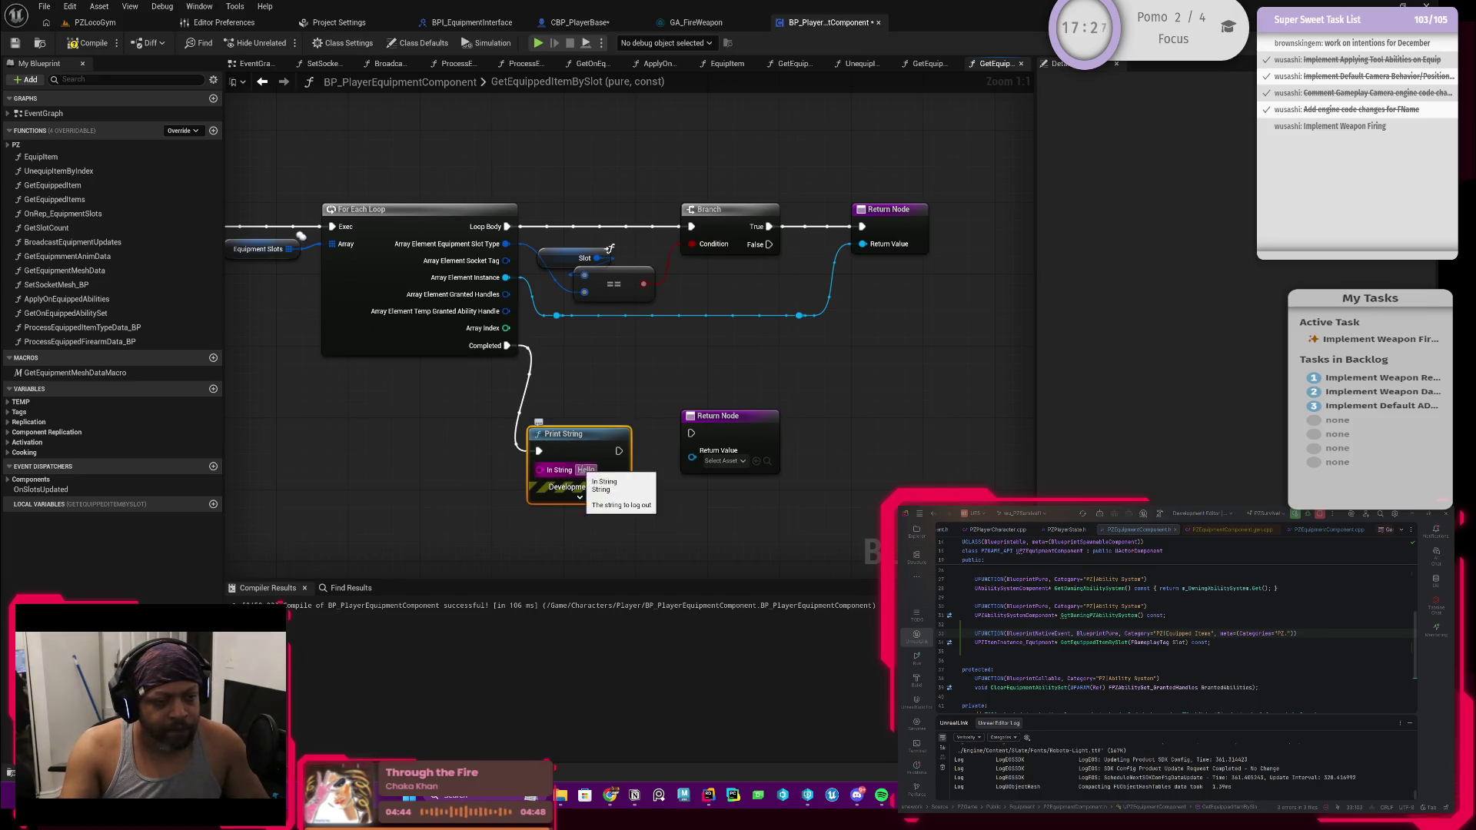
Feed Print String from an Append whose A reads 'BP_PlayerEquipmentComponent::GetEquippedItemBySlot - Failed to find valid slot for slot tag'
left_click_drag(540, 469, 474, 486)
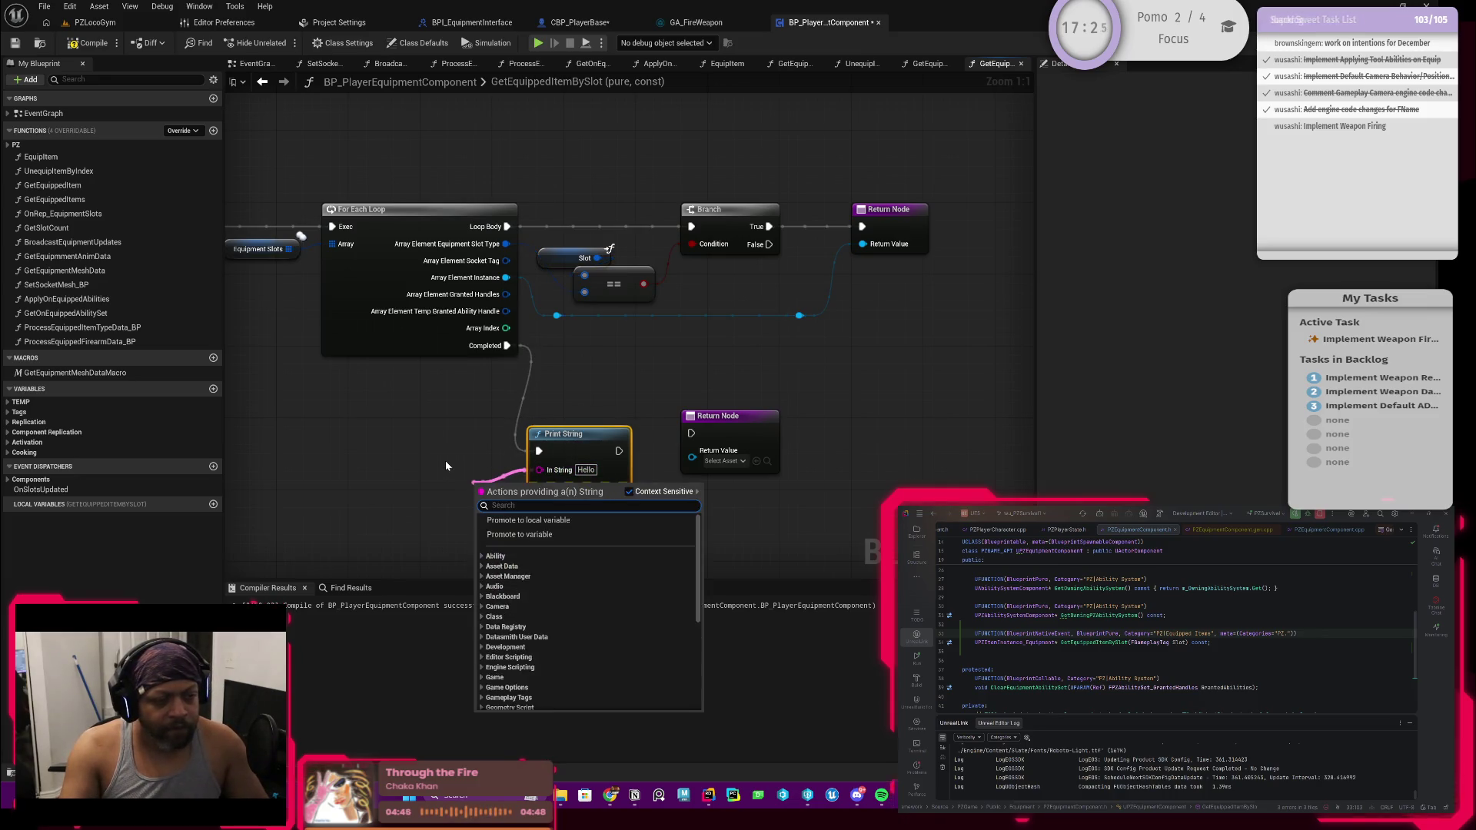
type("append")
key("Return")
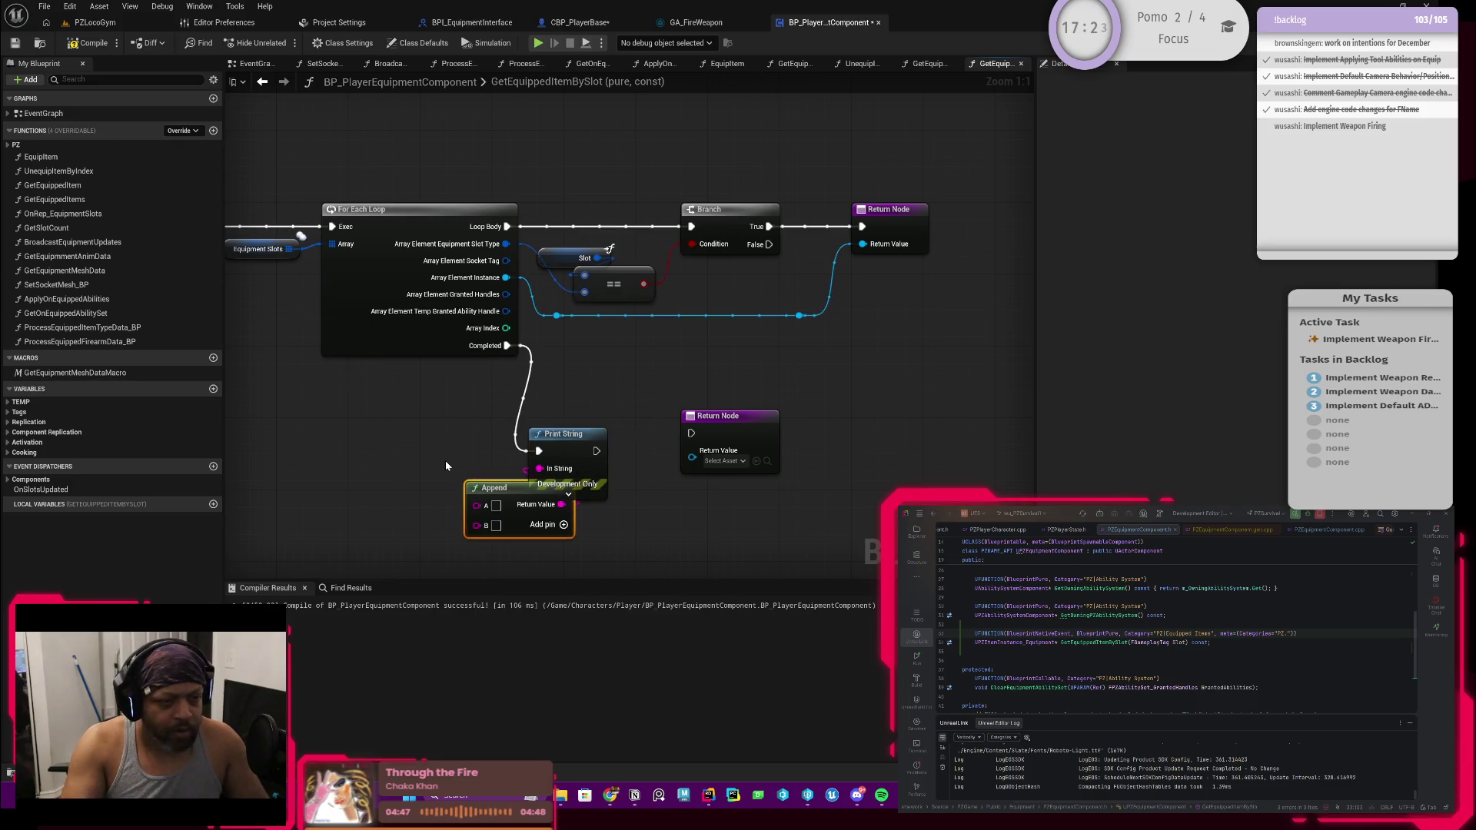
left_click_drag(512, 491, 458, 483)
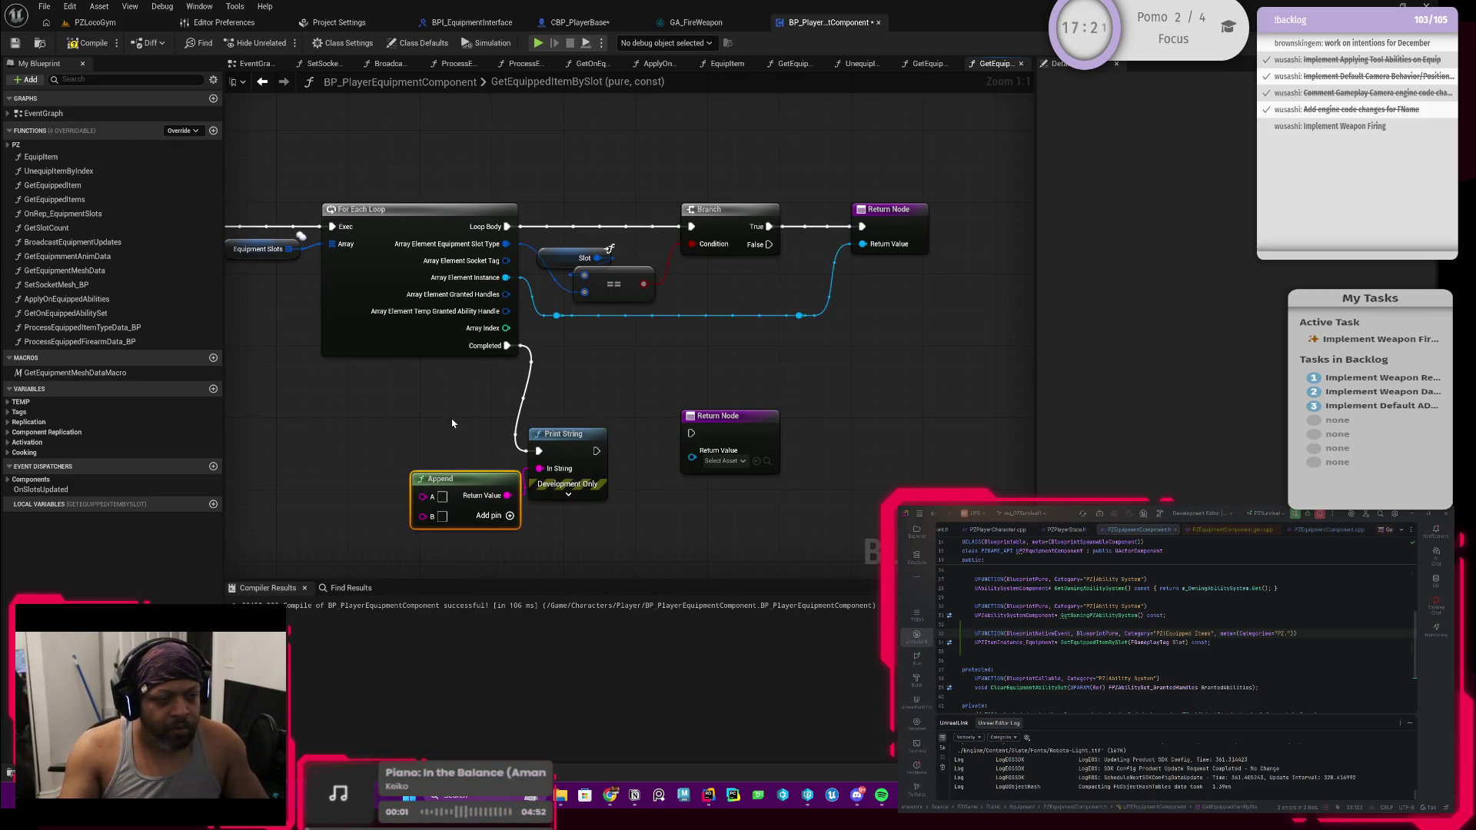
left_click_drag(452, 422, 605, 321)
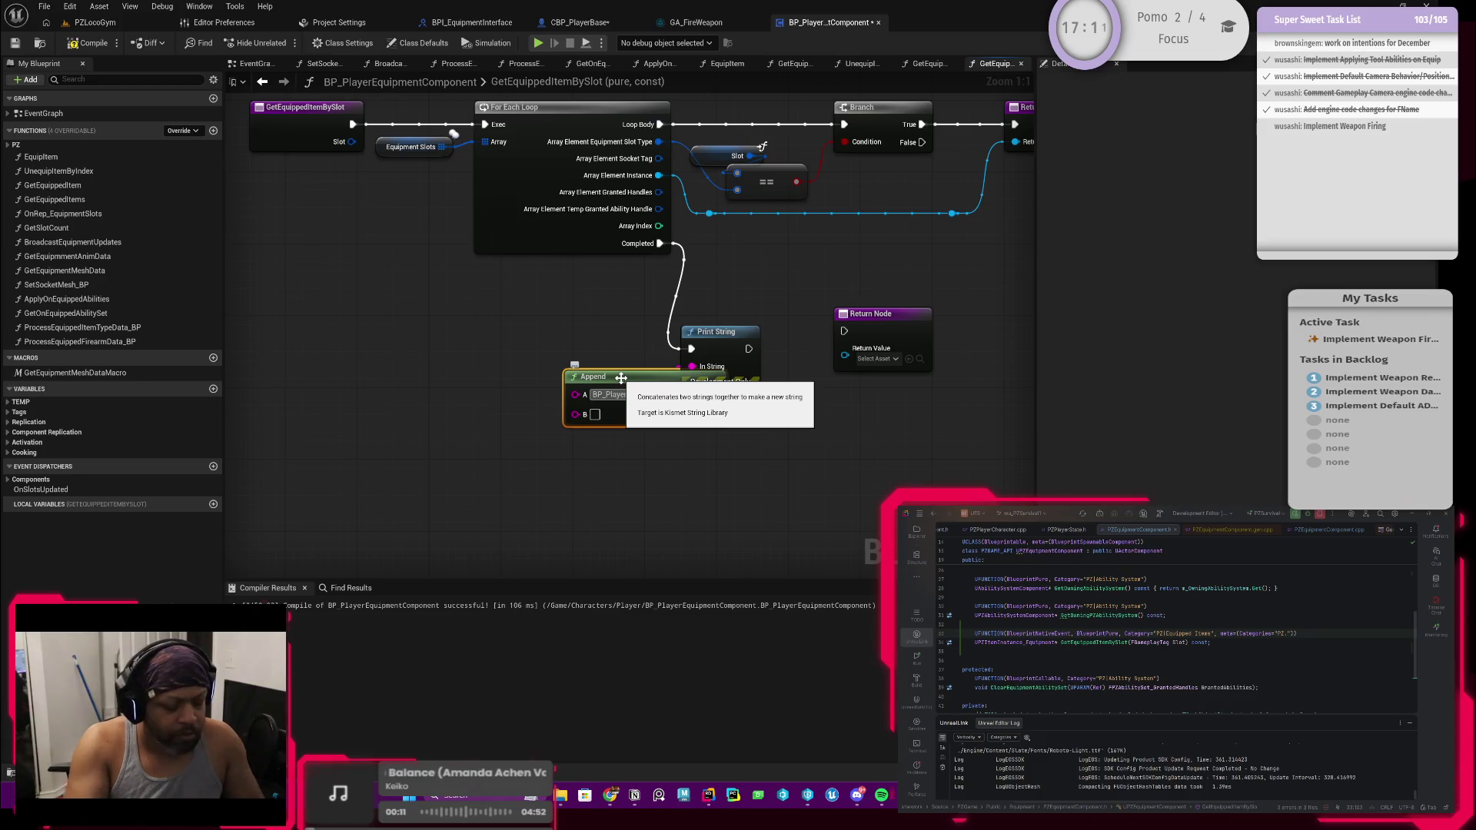
left_click(620, 377)
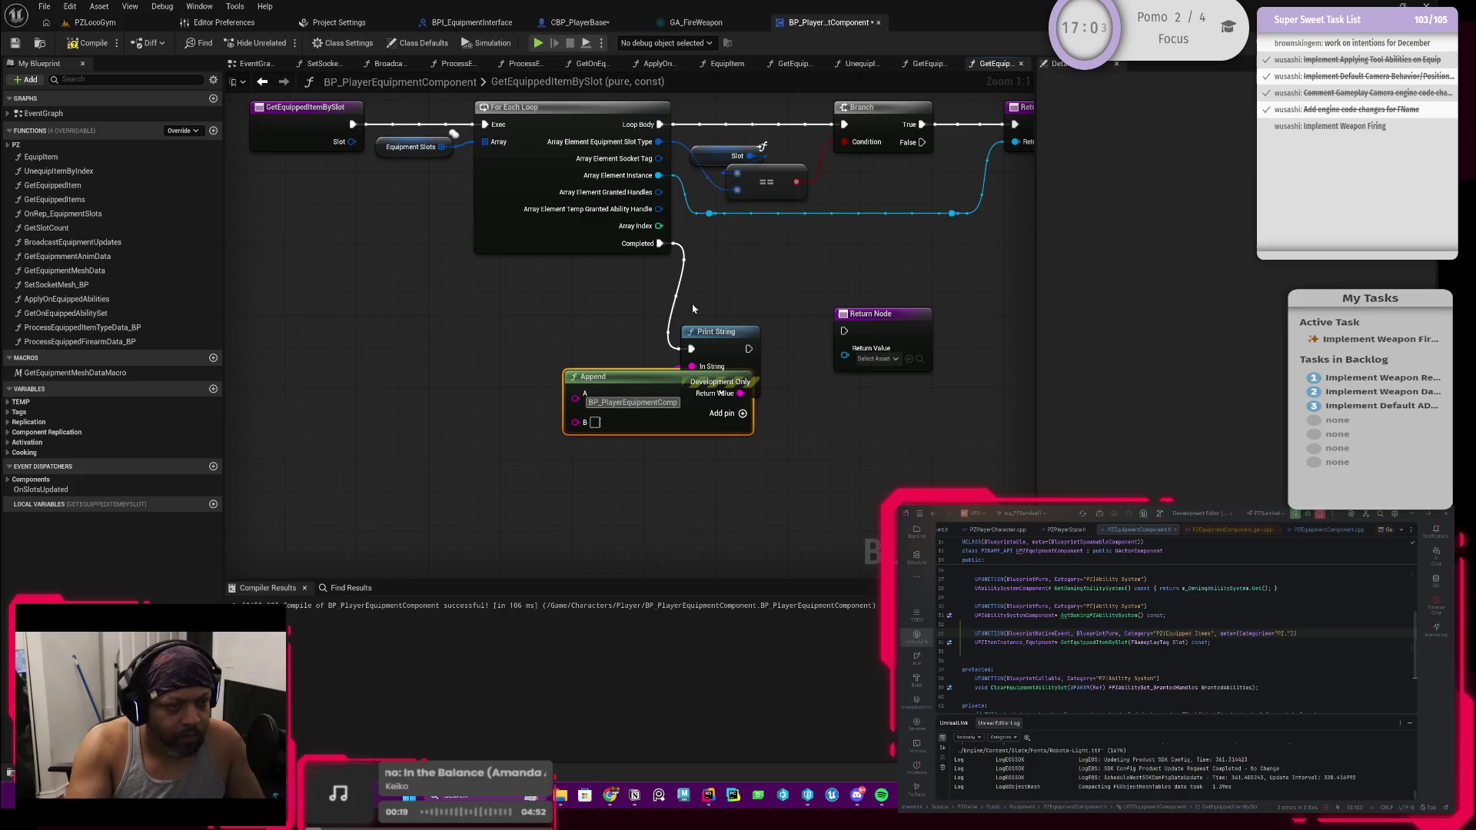
type("onent")
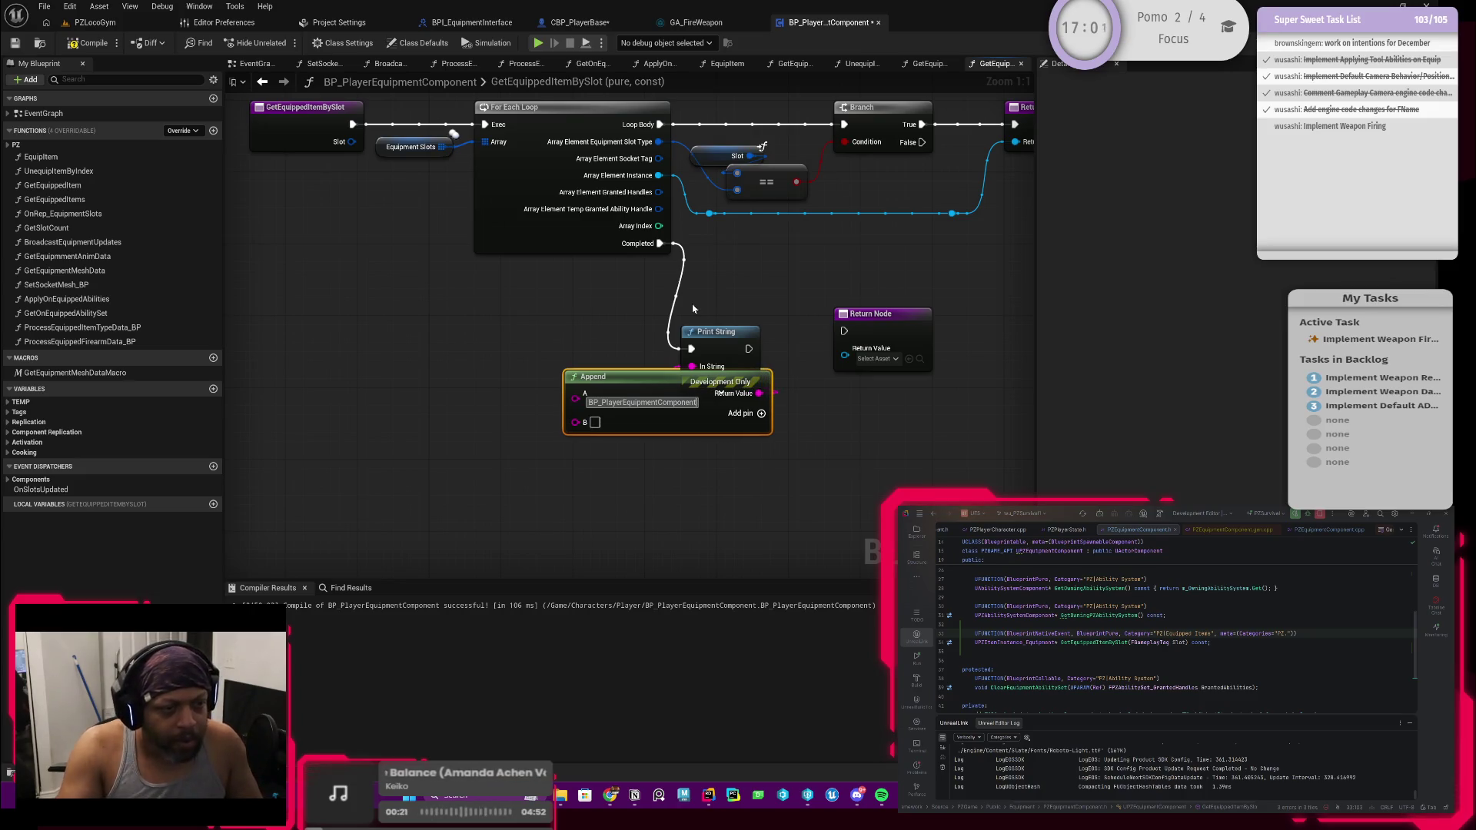
type(":")
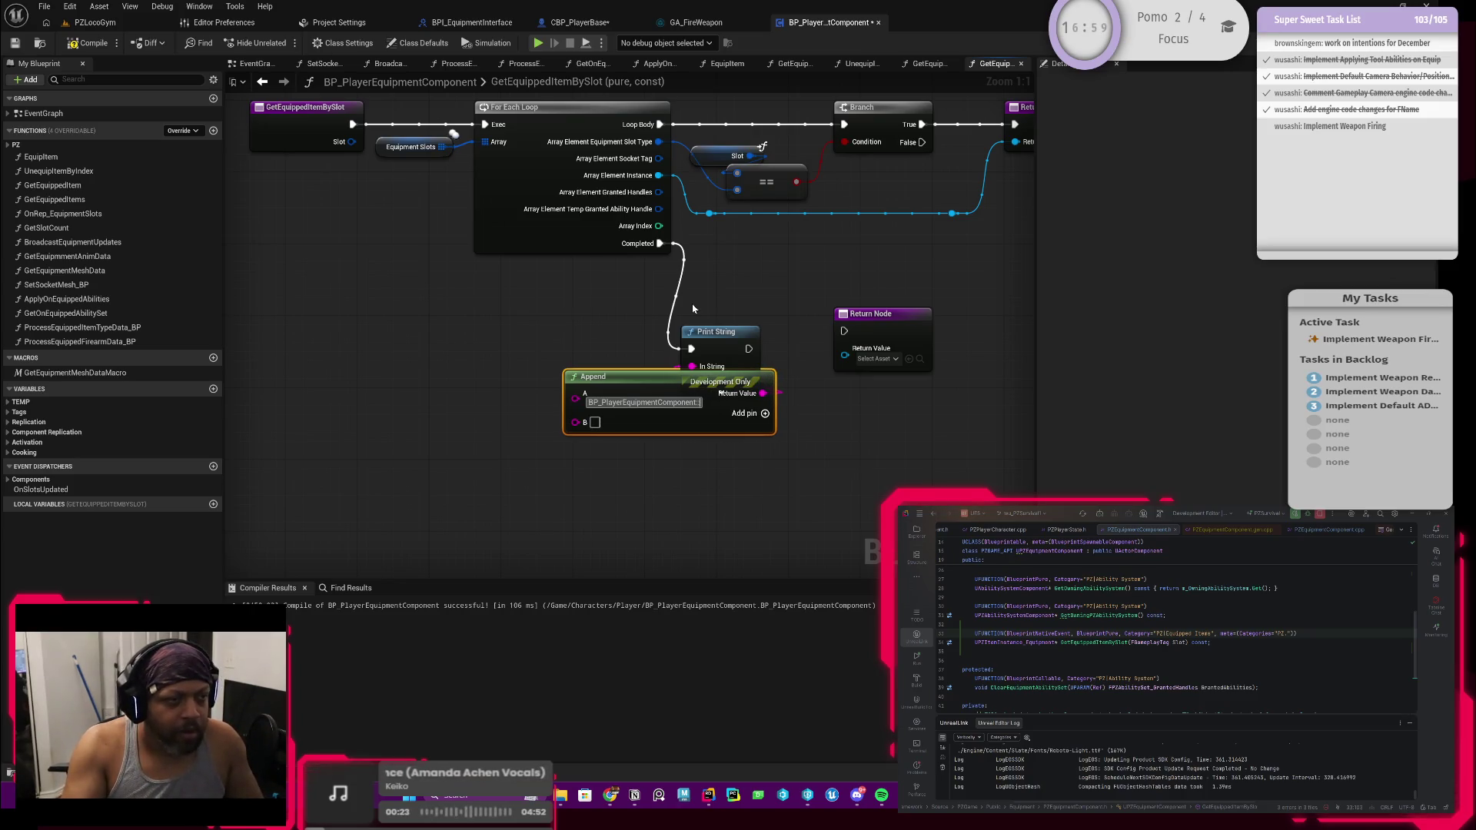
type(":GetEq")
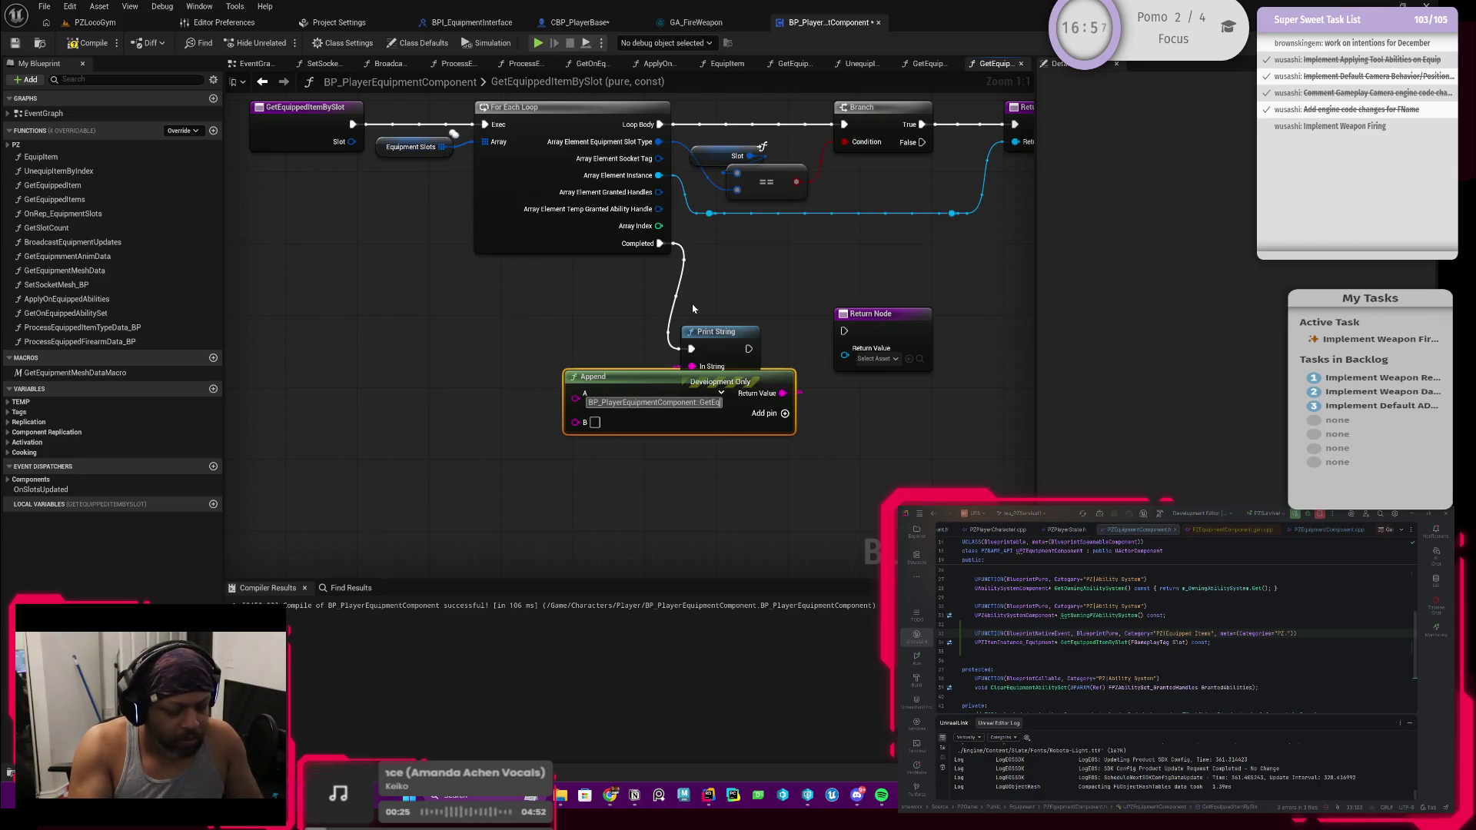
type("uippedItem")
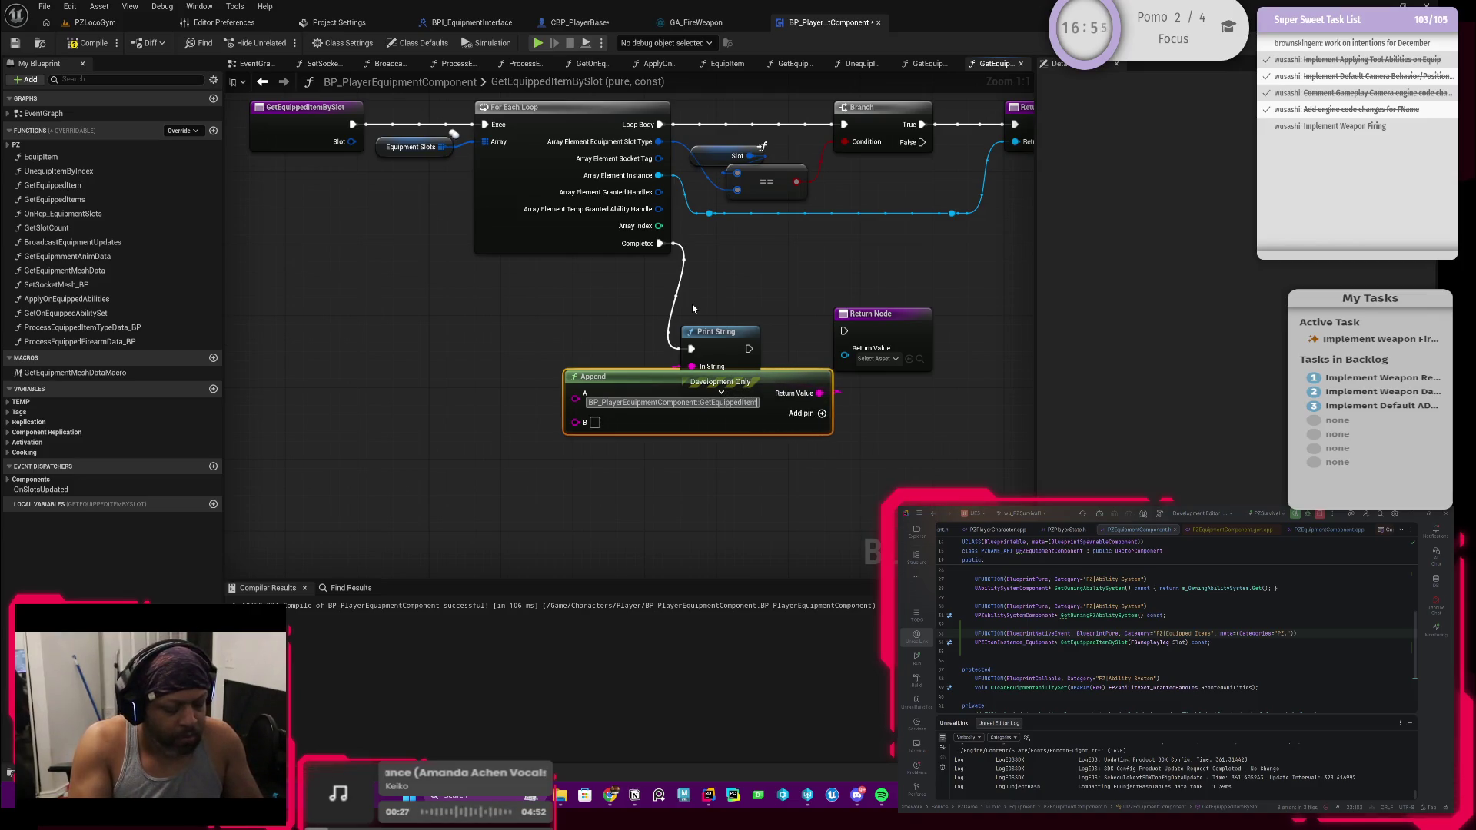
type("BySlot")
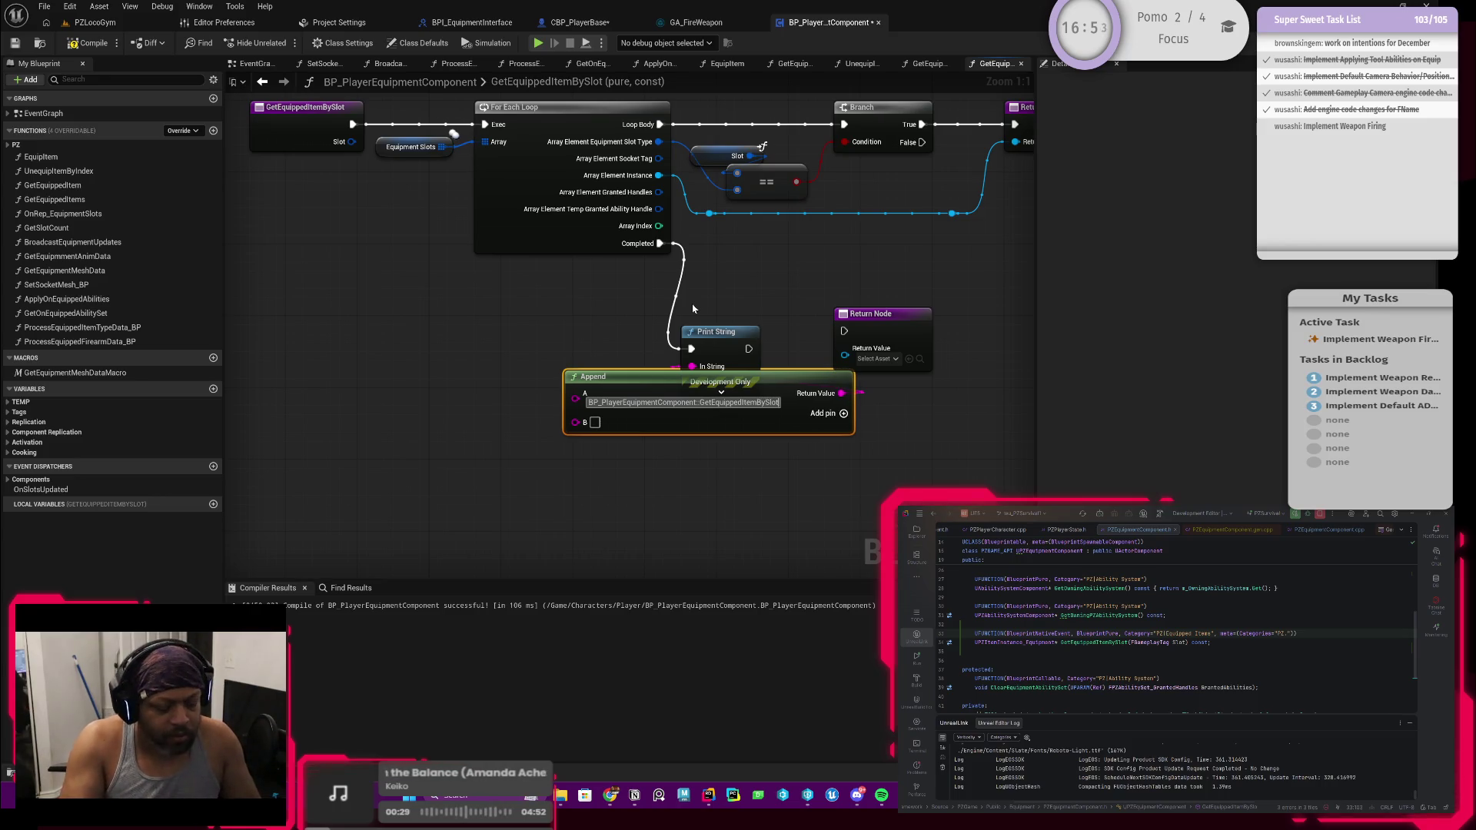
type(" - Failed to find")
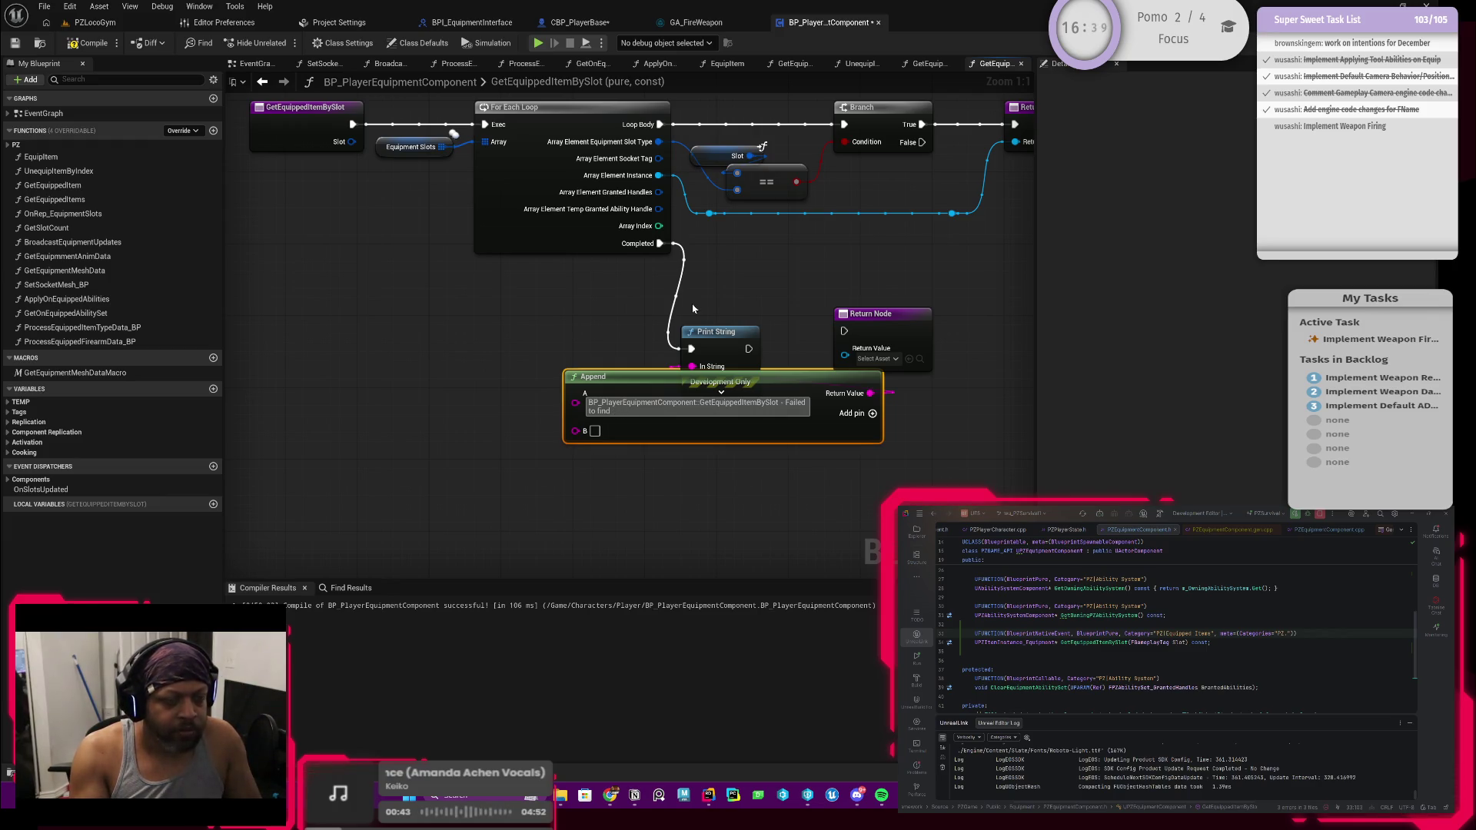
type(" valid slot for")
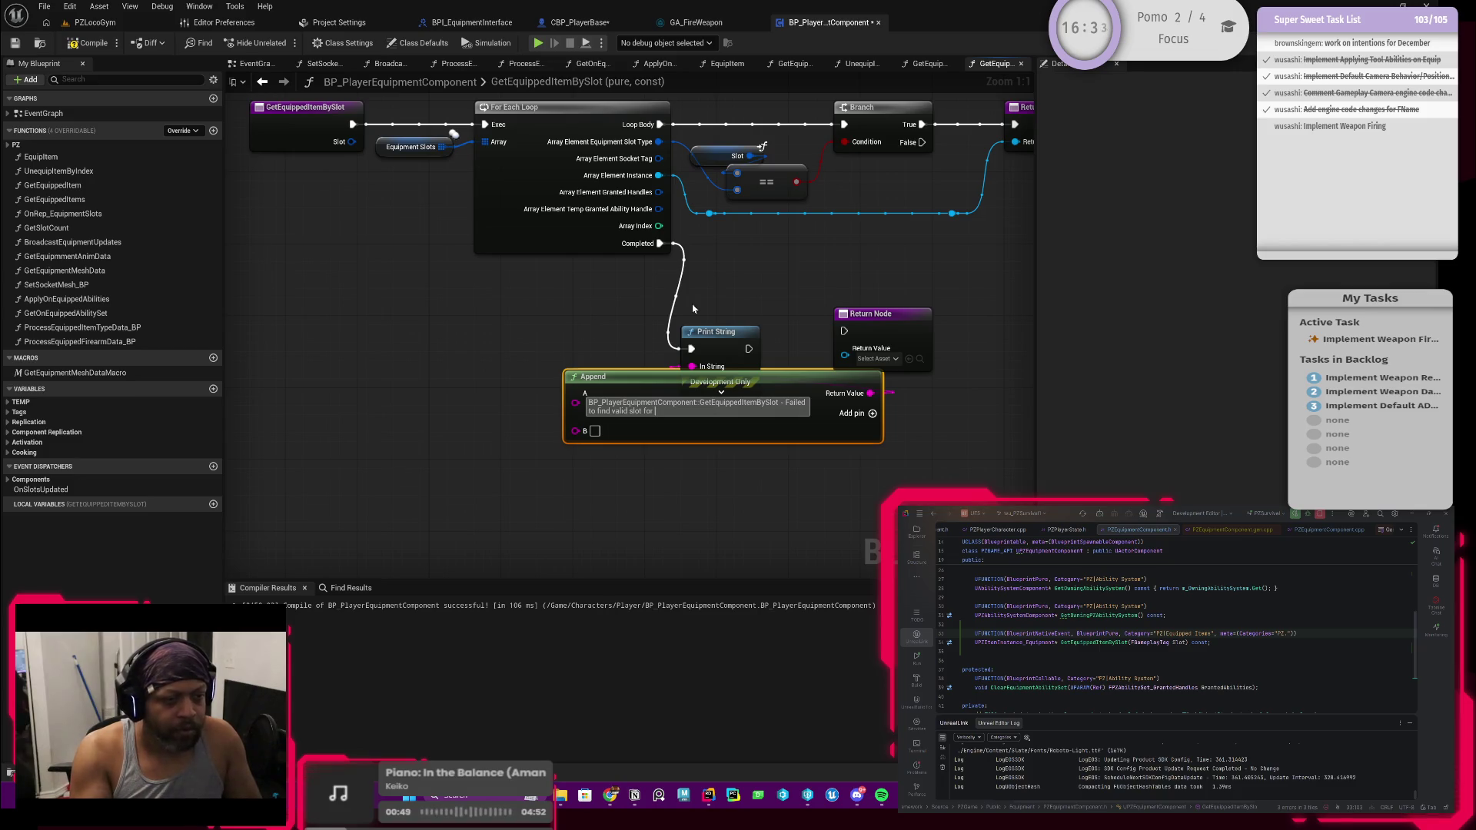
type("ag:")
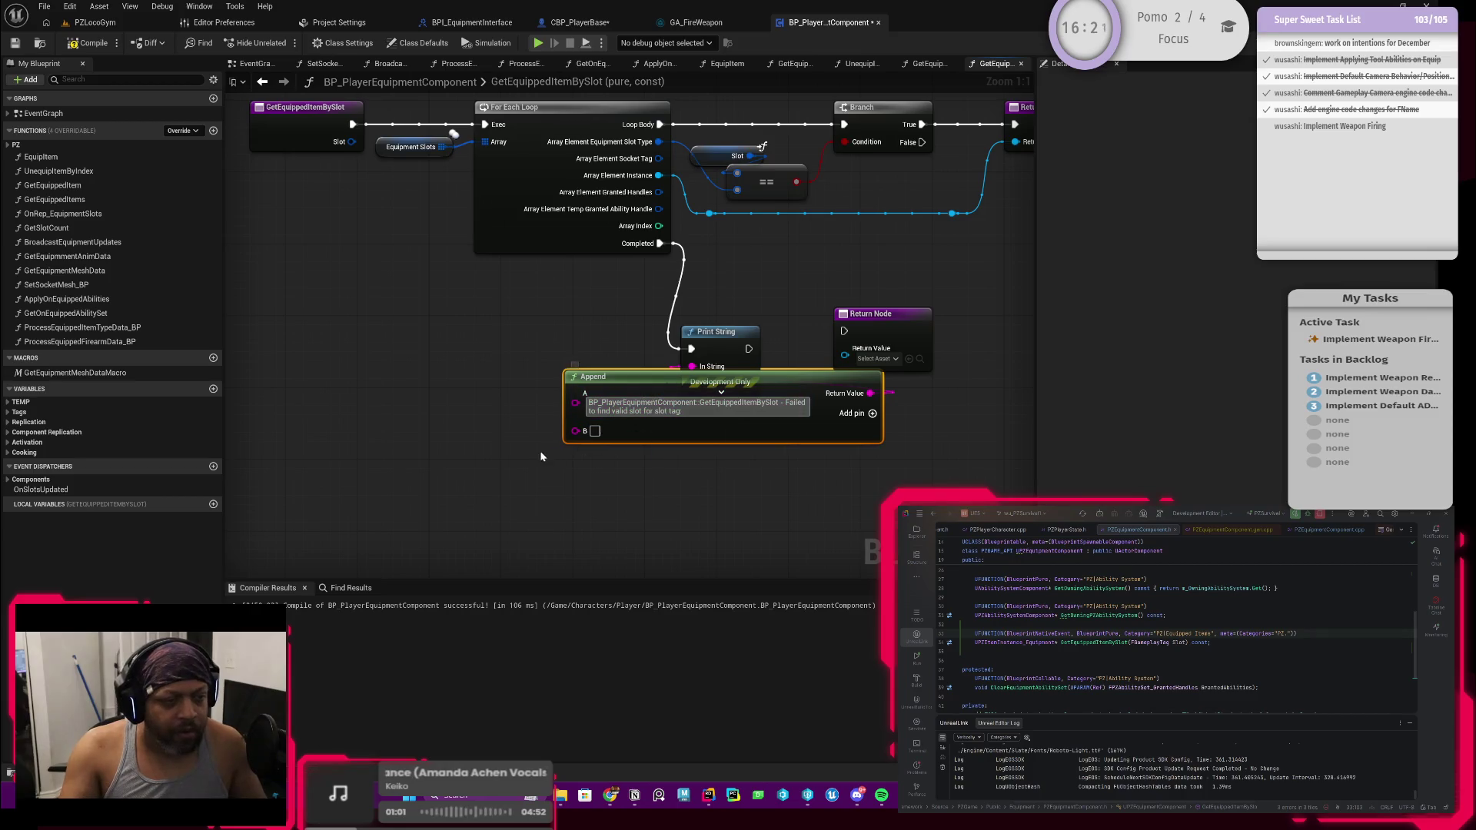
Append the Slot tag's Get Debug String as input B and move these nodes left
left_click_drag(607, 376, 489, 412)
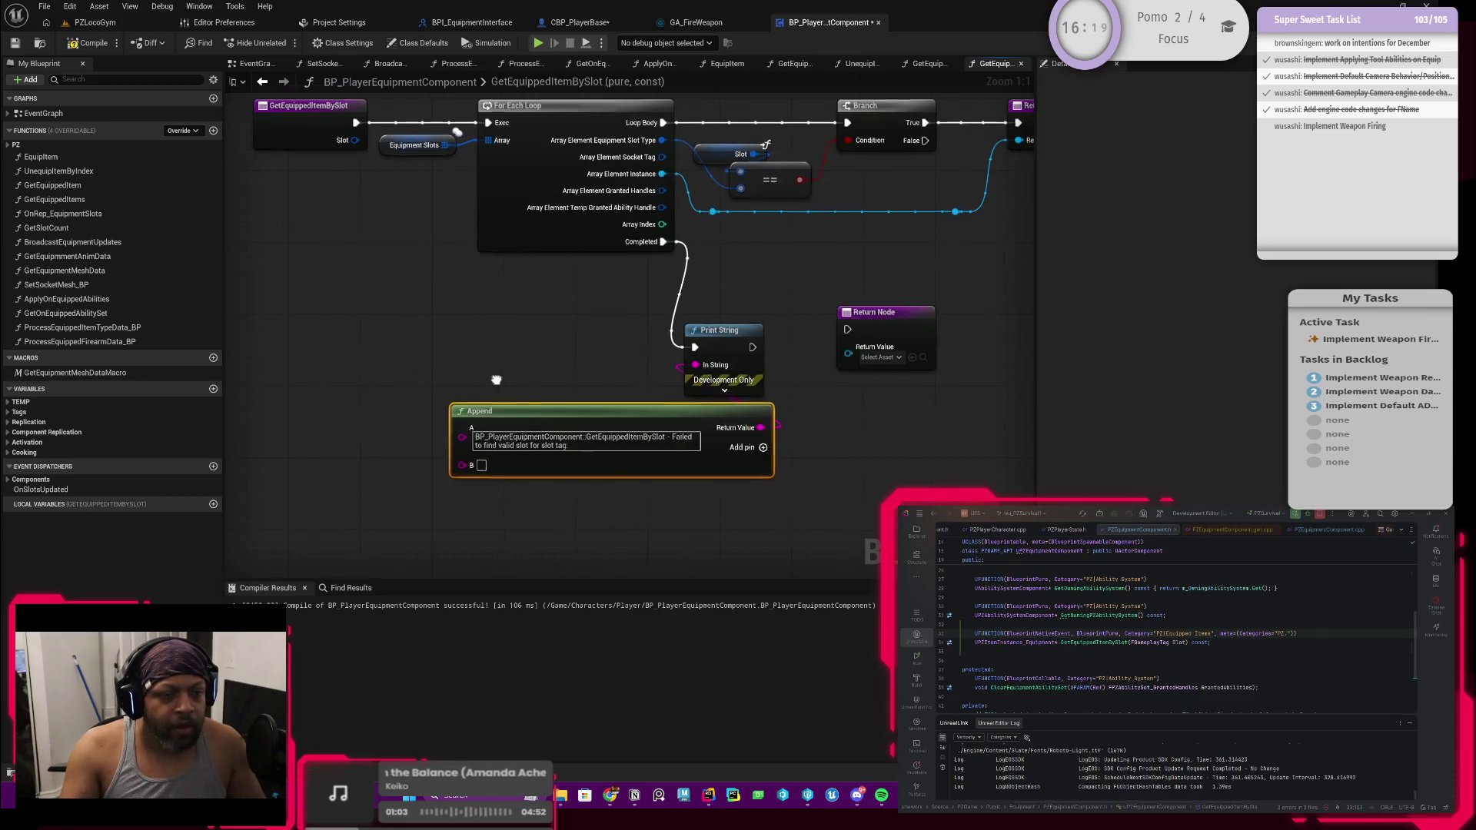
left_click_drag(498, 294, 542, 359)
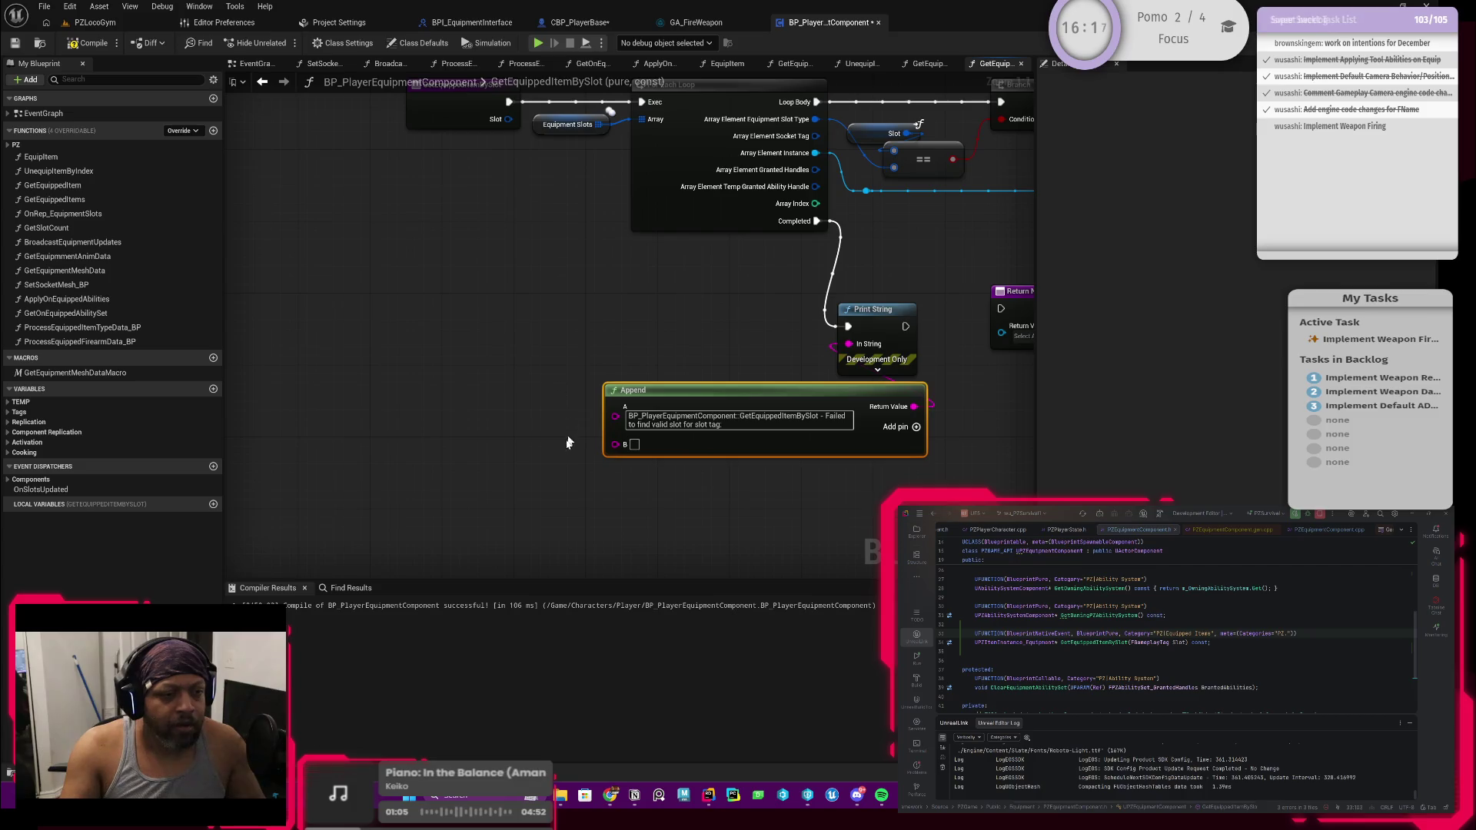
right_click(541, 455)
type("get slot")
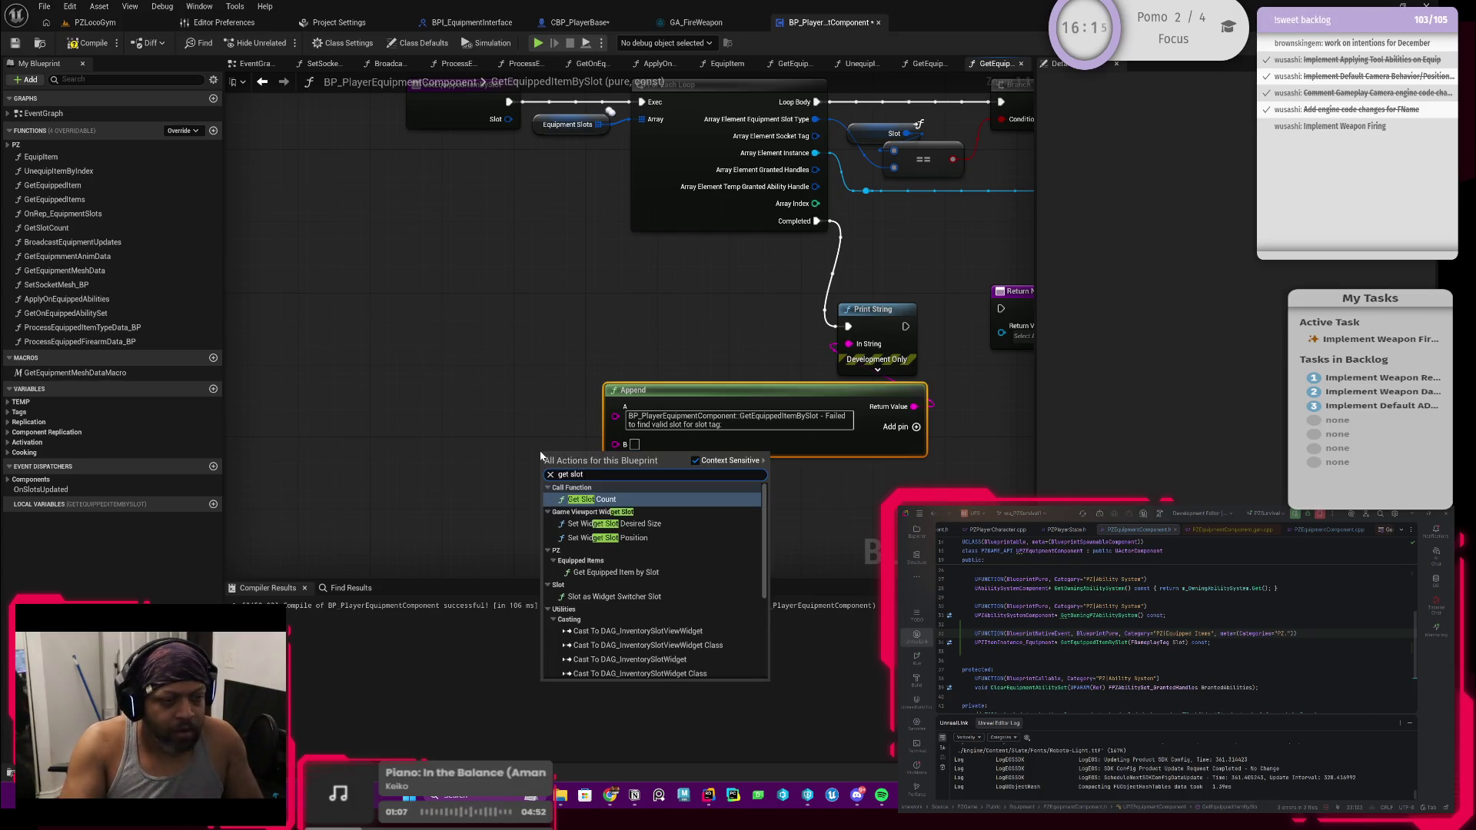
scroll(625, 582, "down", 5)
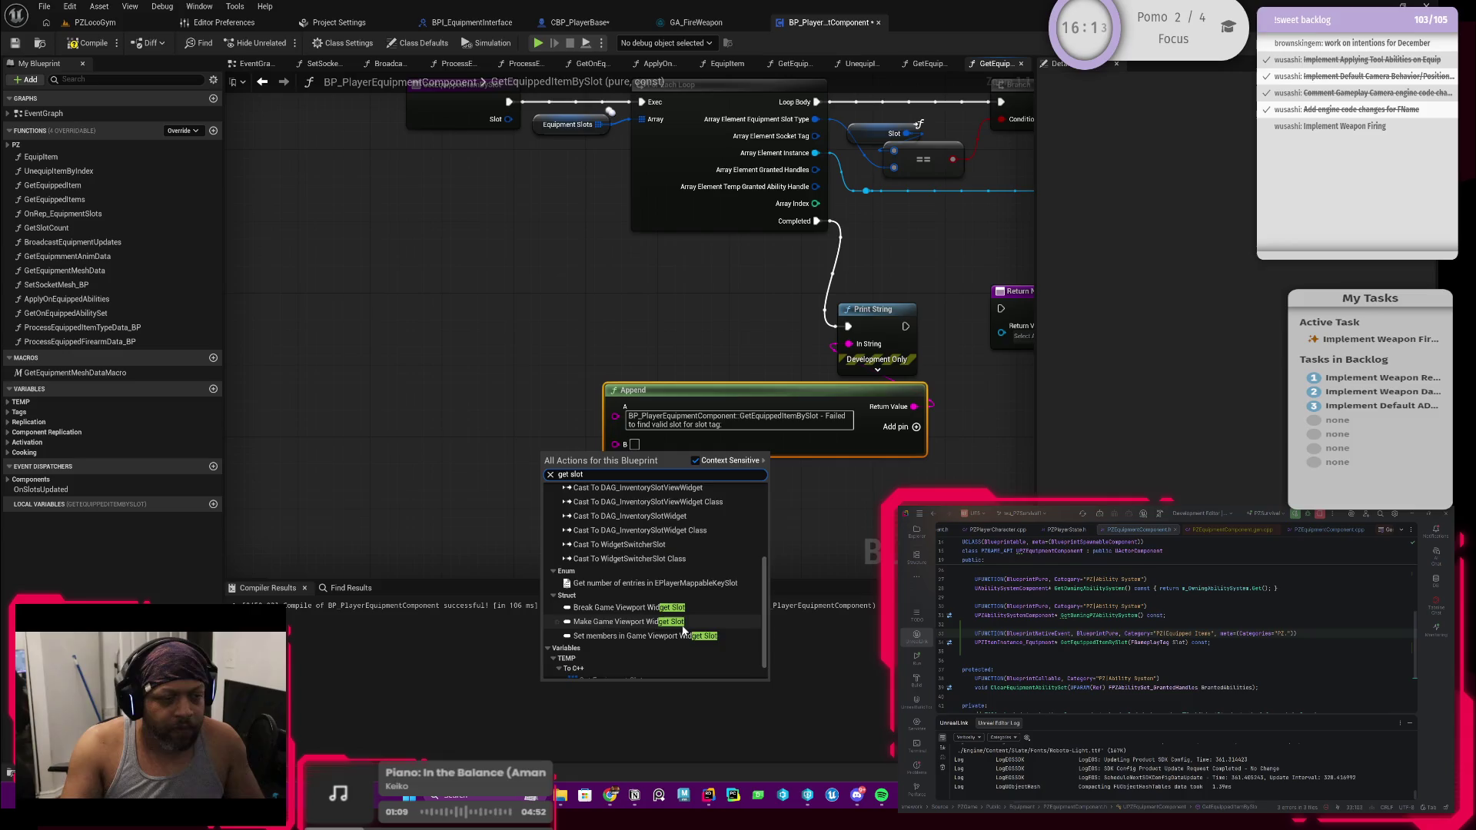
left_click(582, 679)
mouse_move(572, 453)
left_mouse_down()
mouse_move(503, 476)
mouse_move(619, 444)
mouse_move(465, 431)
left_mouse_up()
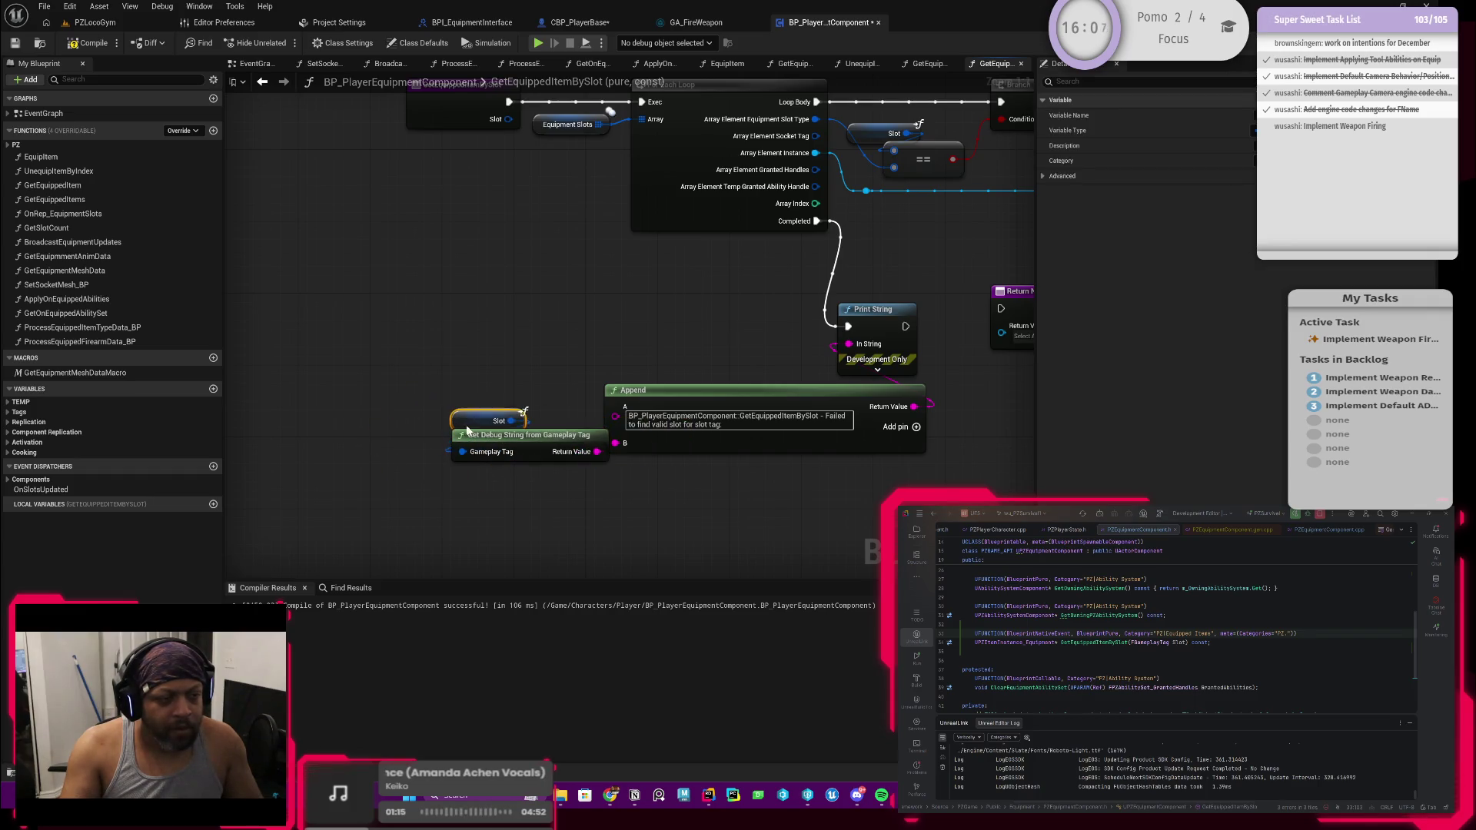
left_click_drag(494, 364, 837, 573)
left_click_drag(797, 387, 668, 369)
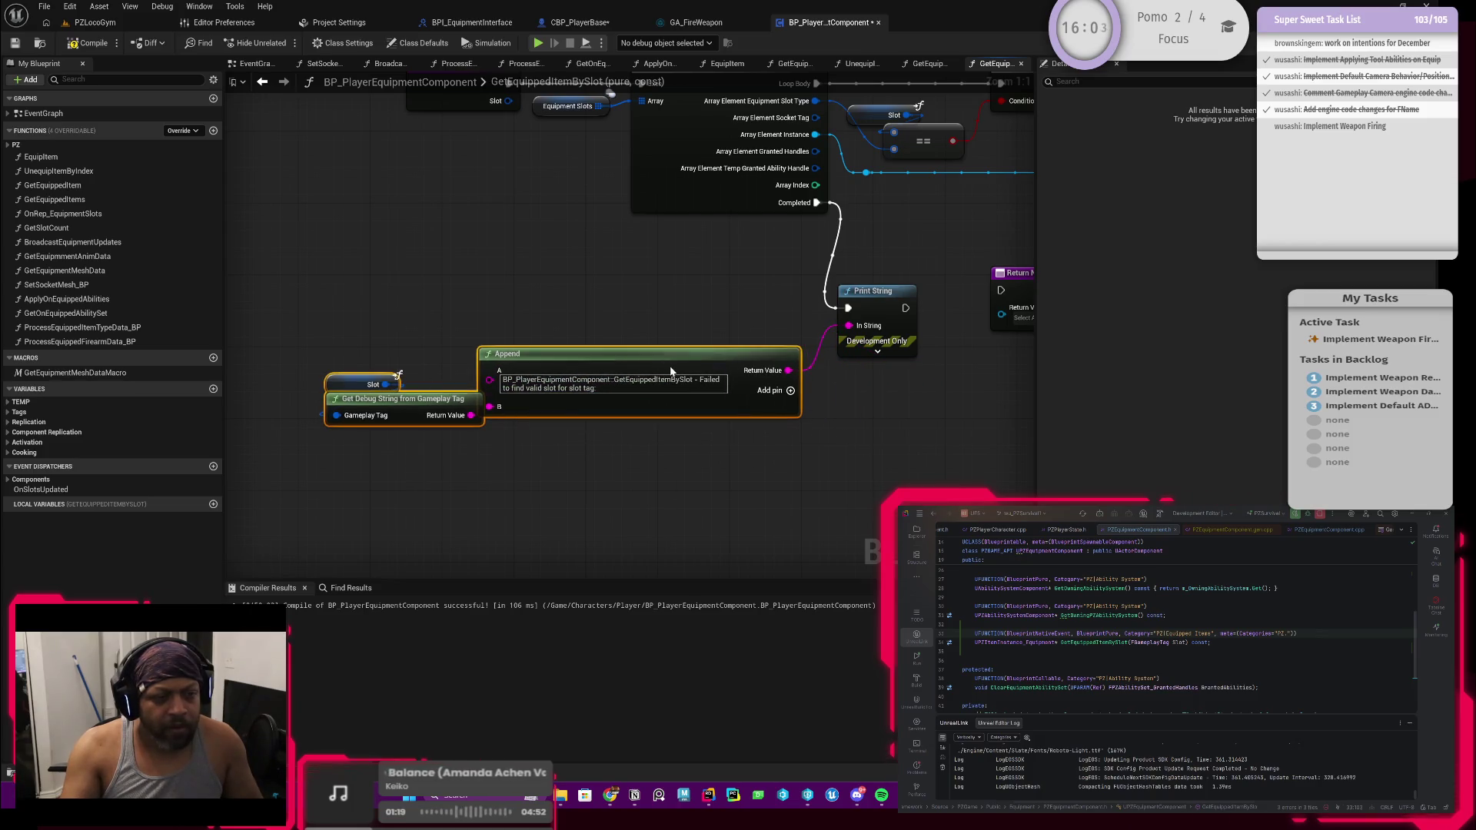
Set the Print String Duration to 5 seconds
left_click(877, 351)
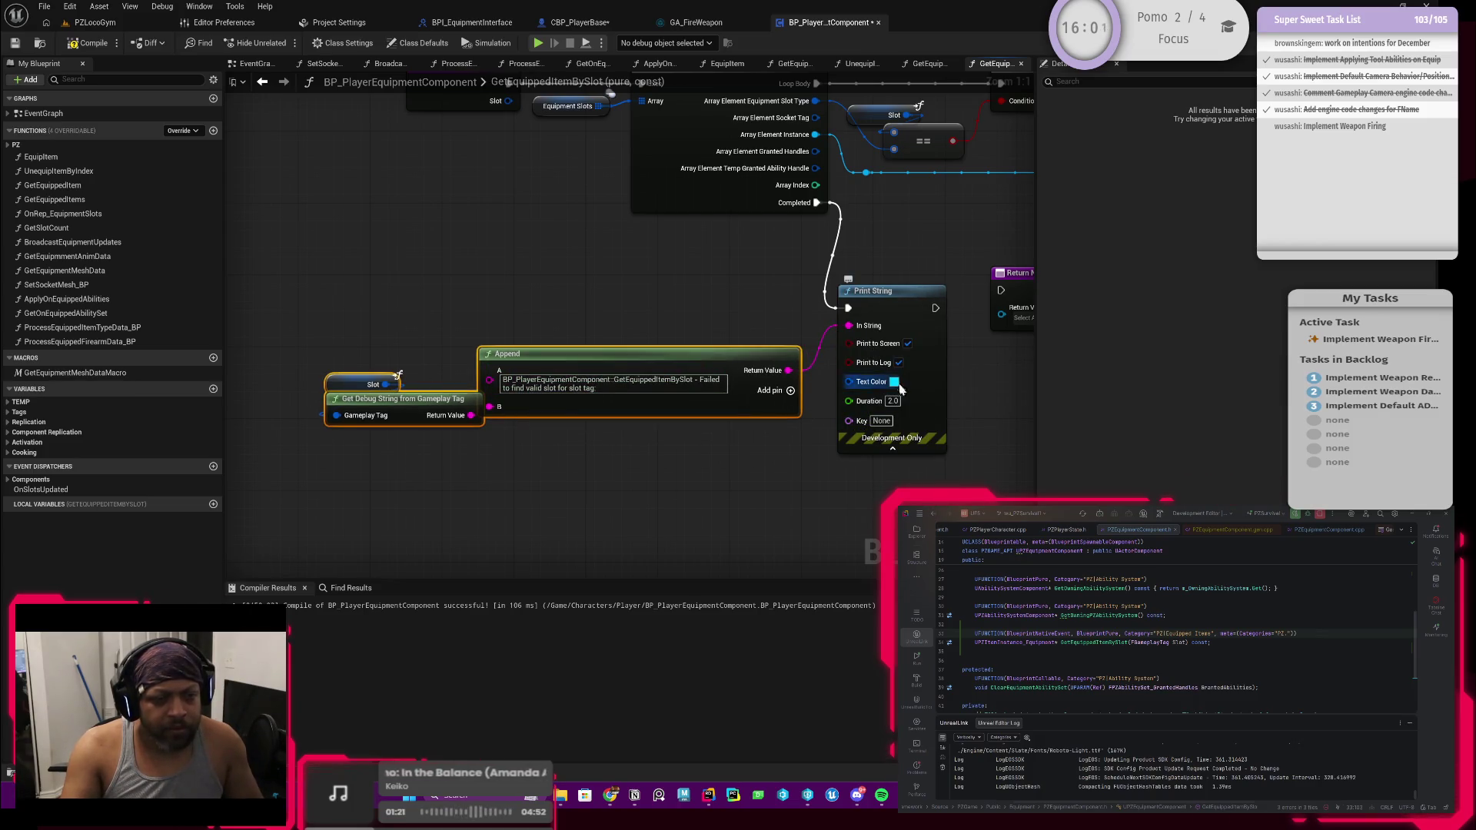
type("5")
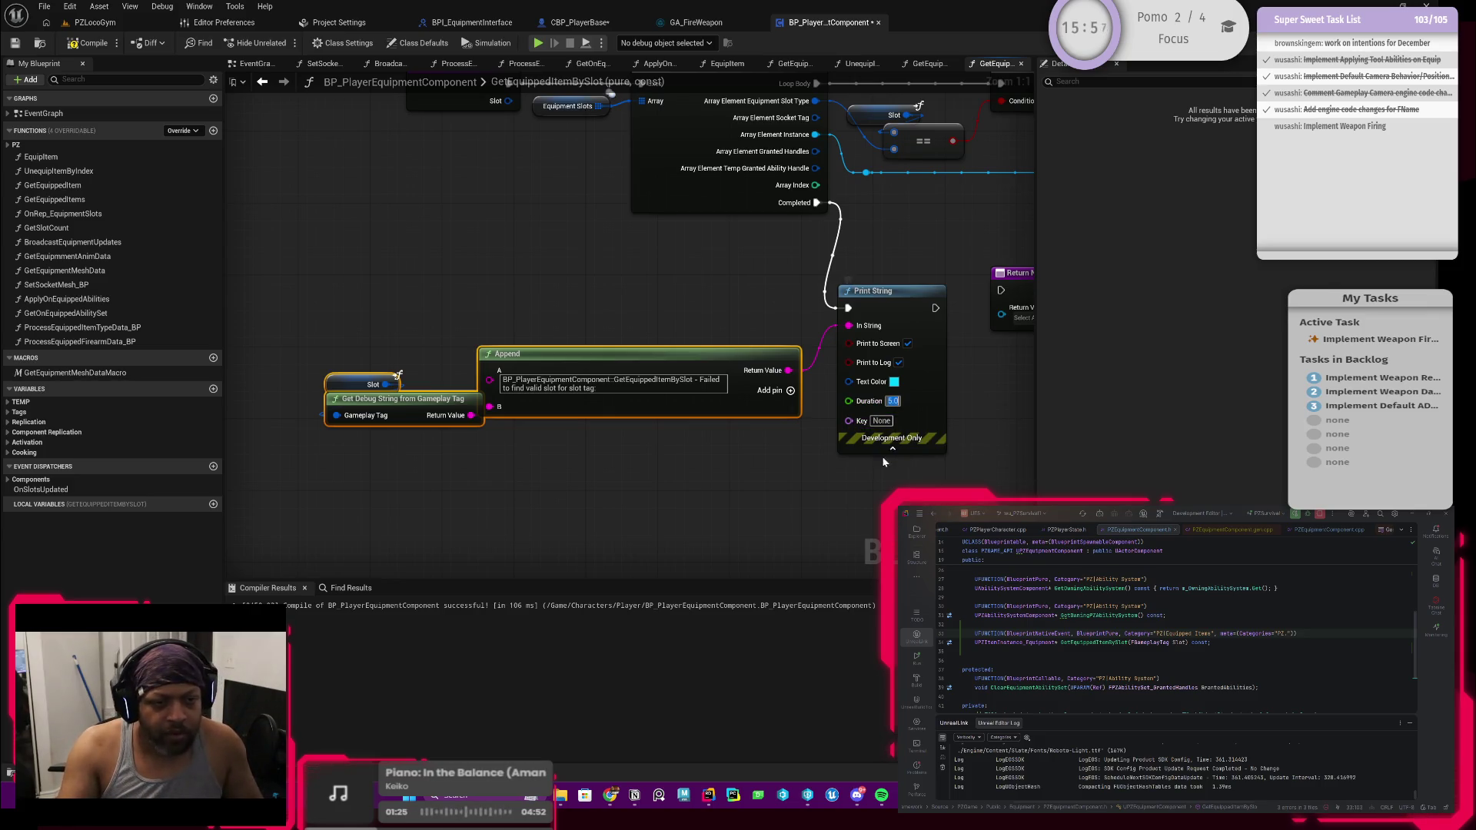
left_click_drag(893, 431, 800, 447)
Set Print String's text colour to red in the Color Picker
left_click(801, 397)
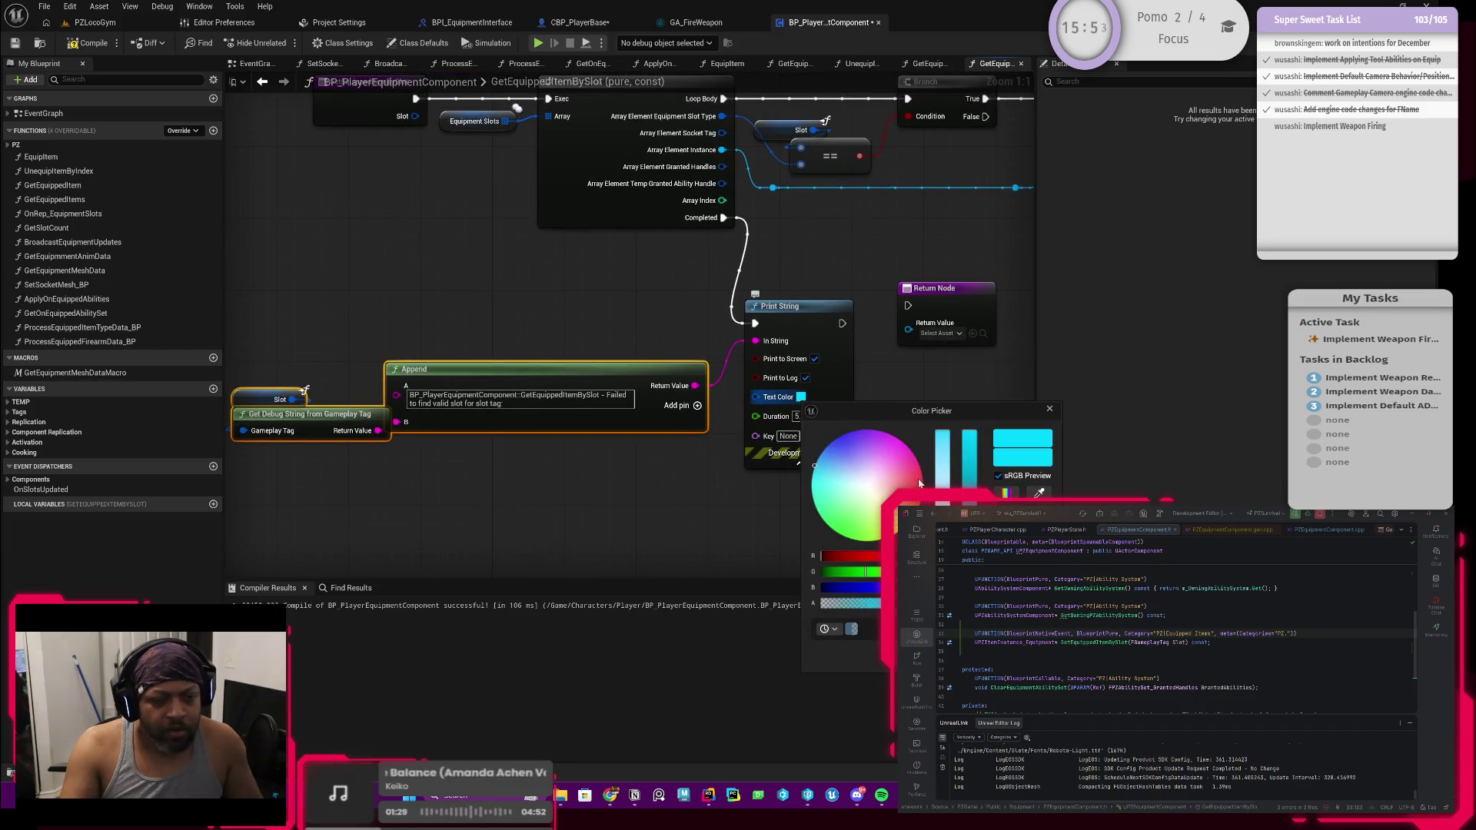
mouse_move(920, 480)
left_mouse_down()
mouse_move(914, 467)
mouse_move(920, 484)
left_mouse_up()
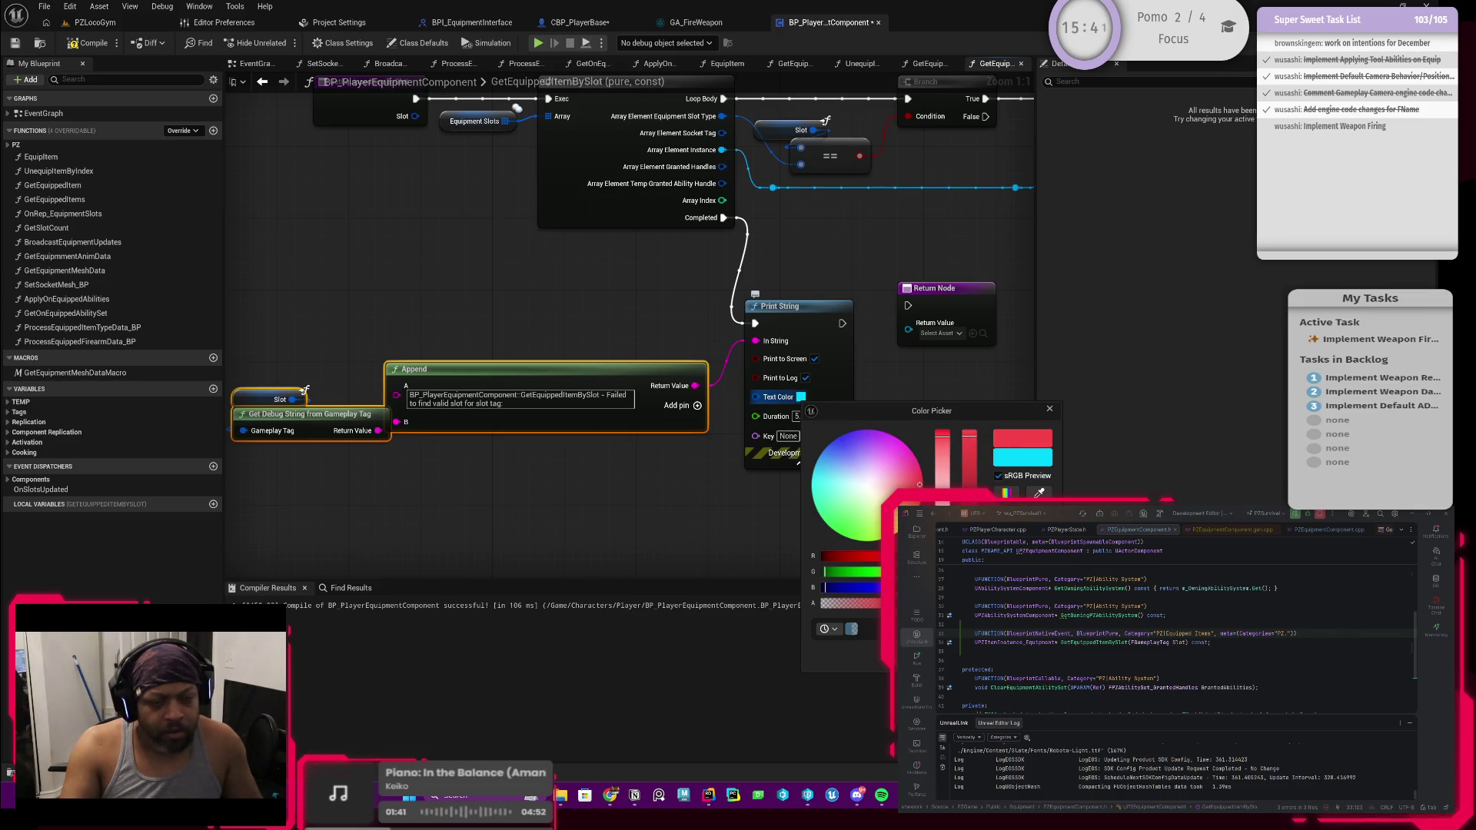
left_click_drag(943, 443, 945, 431)
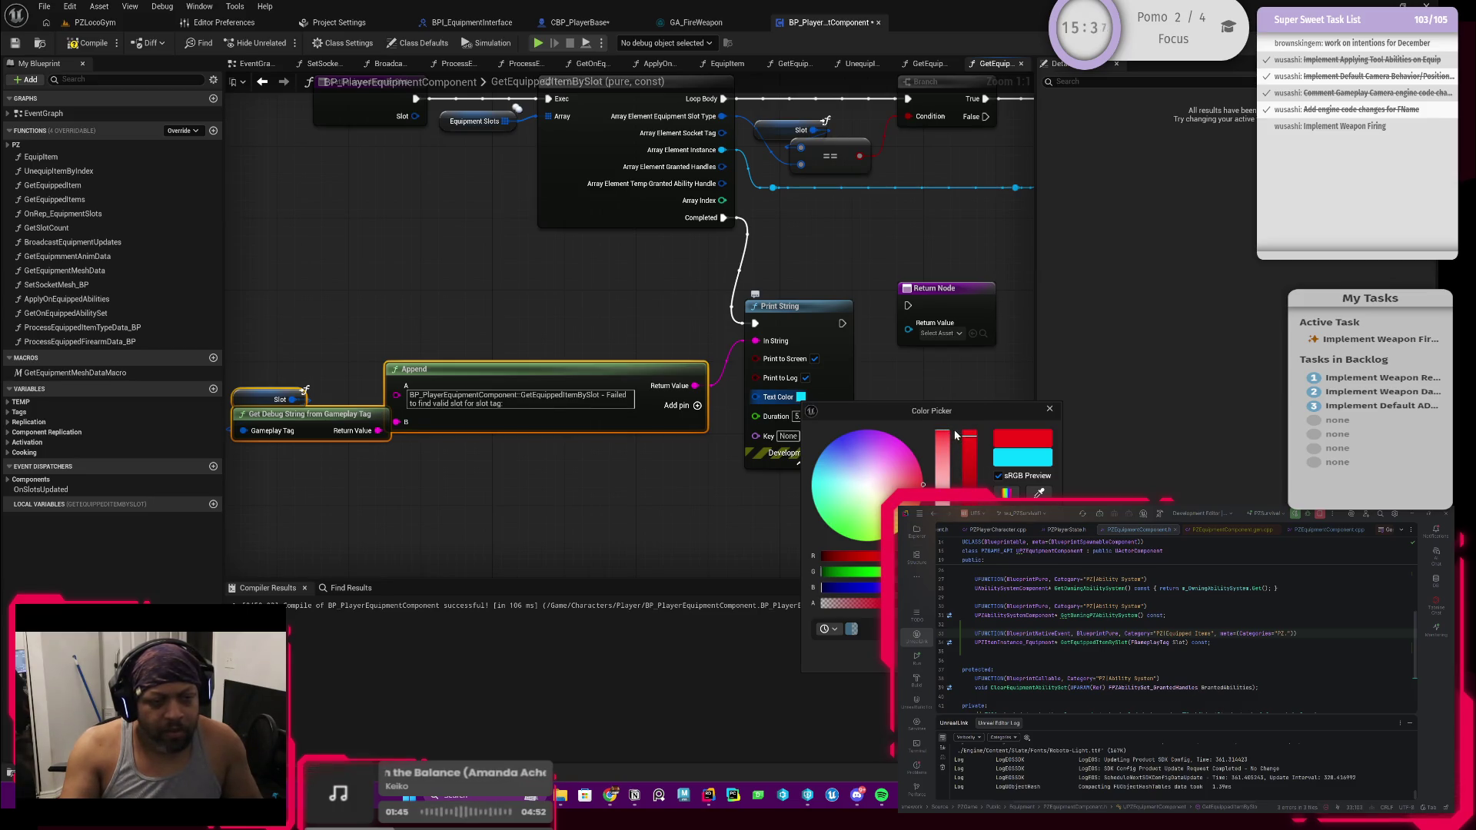
left_click(947, 440)
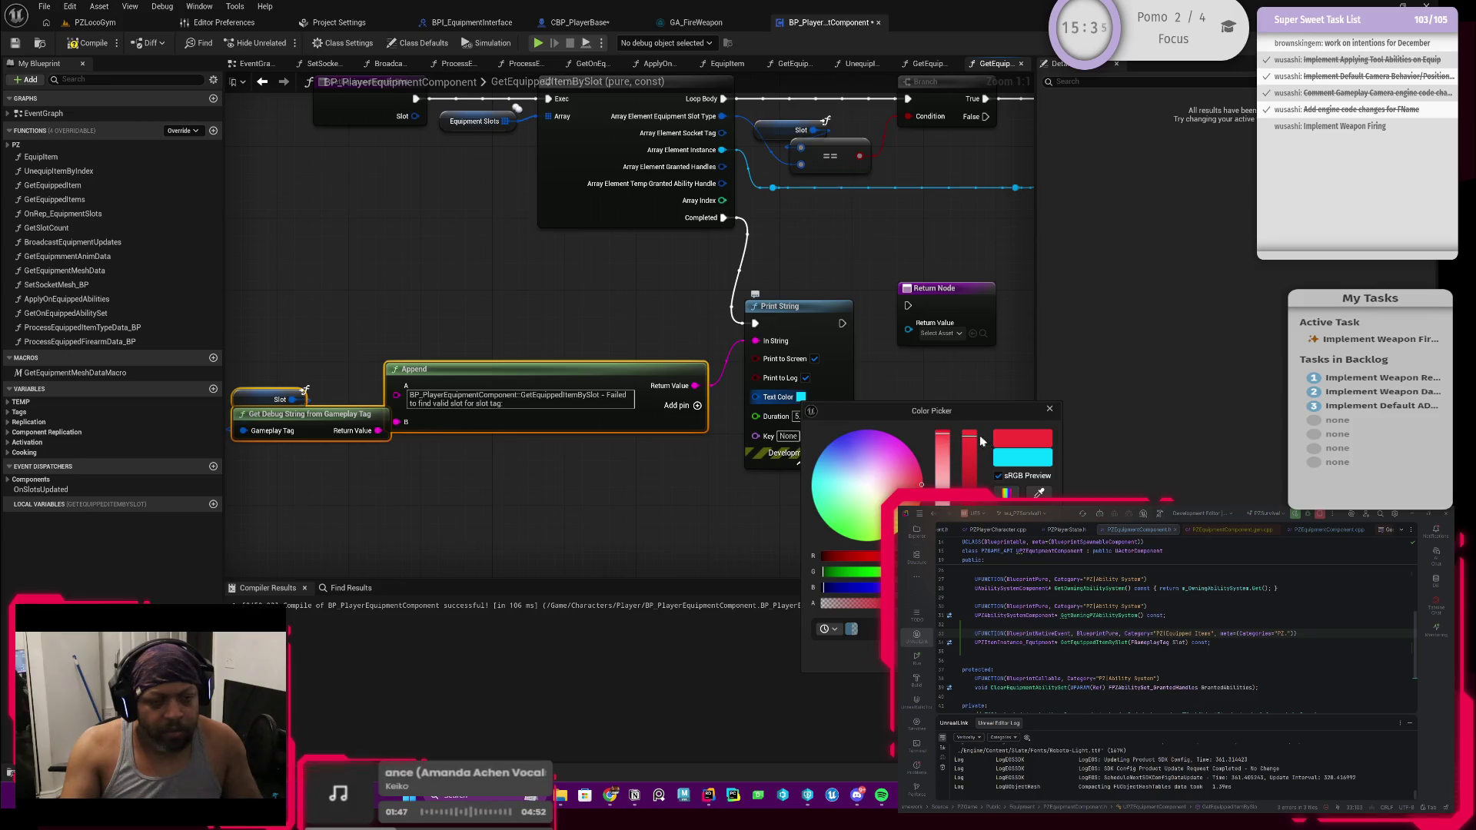
left_click_drag(941, 441, 943, 441)
left_click(791, 499)
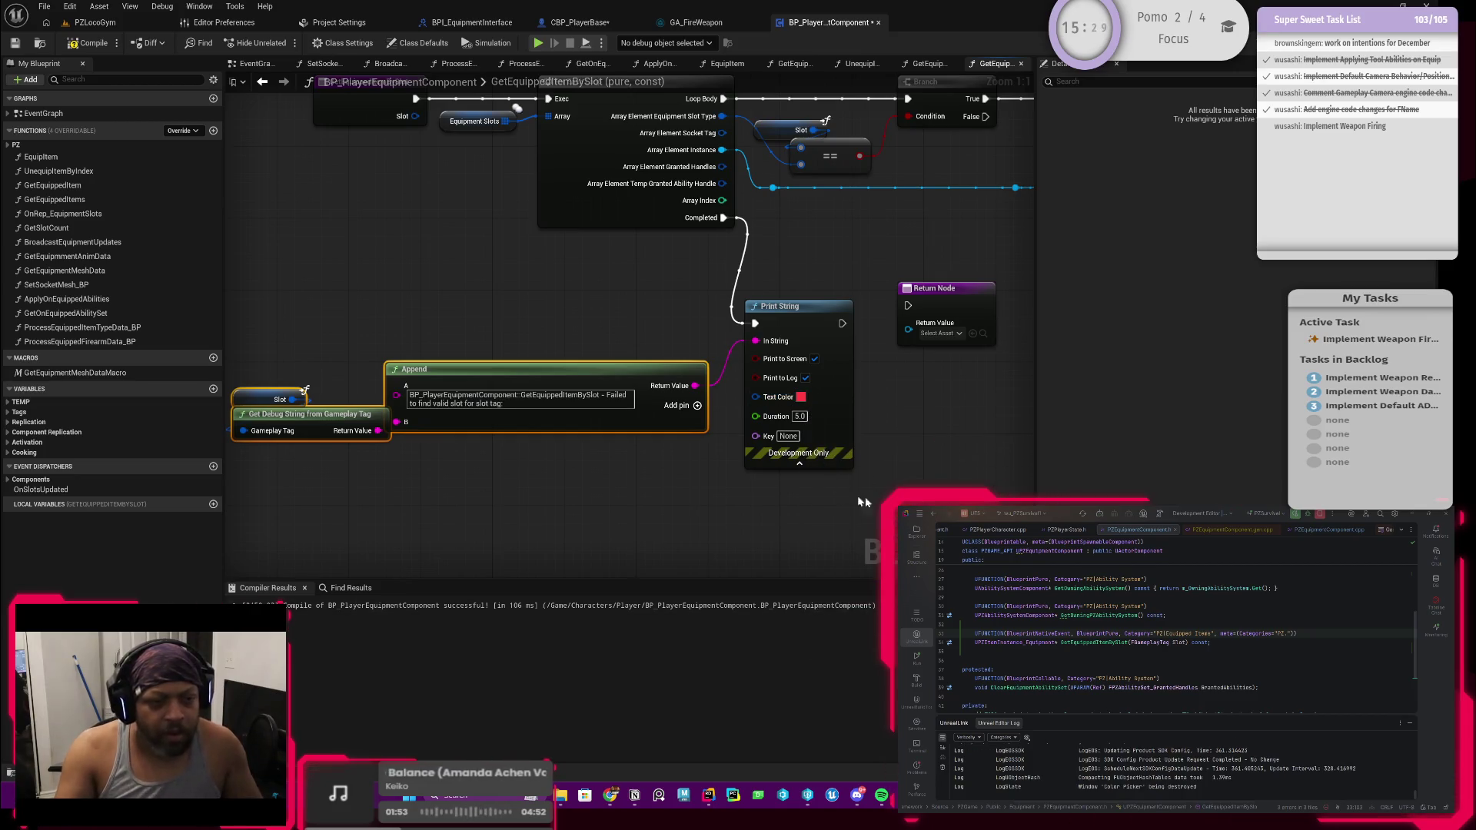
Wire Print String's exec output into the second Return Node
scroll(792, 495, "down", 1)
scroll(718, 419, "up", 1)
mouse_move(713, 415)
left_mouse_down()
mouse_move(779, 396)
mouse_move(808, 412)
left_mouse_up()
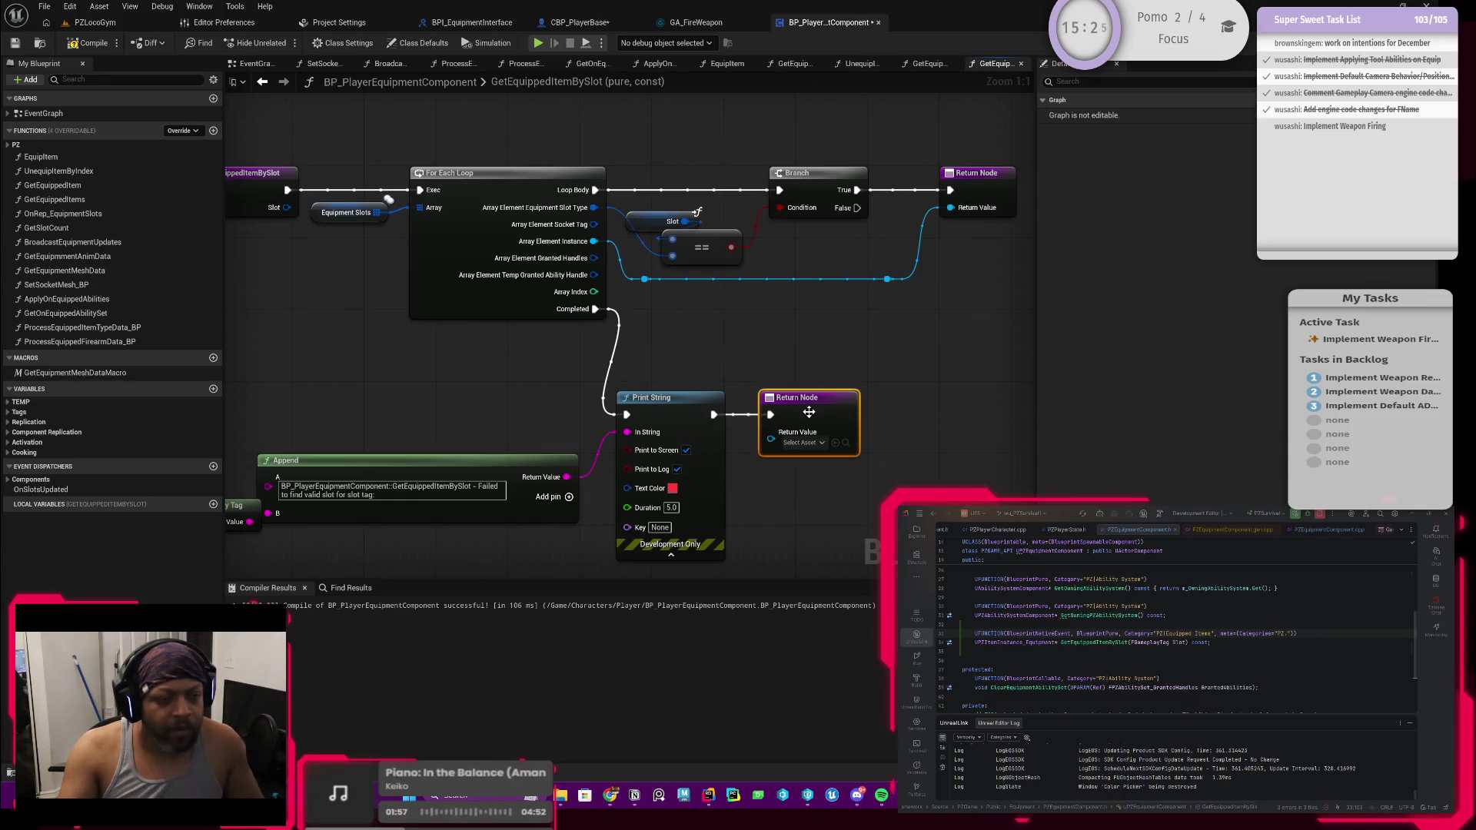
scroll(808, 412, "down", 3)
Save the equipment component Blueprint, checking out the asset when prompted
left_click(15, 42)
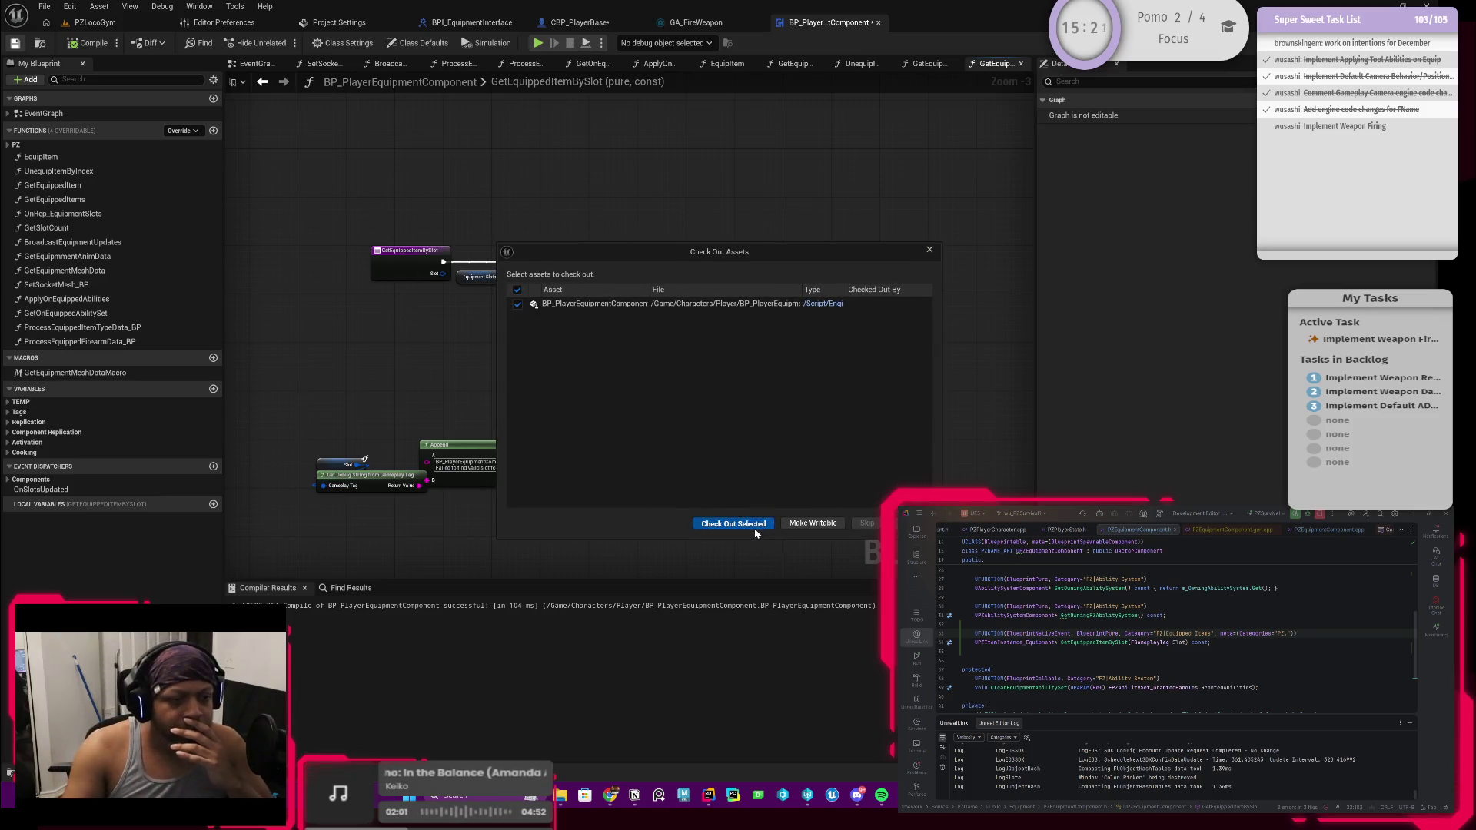
left_click(754, 532)
scroll(539, 391, "up", 2)
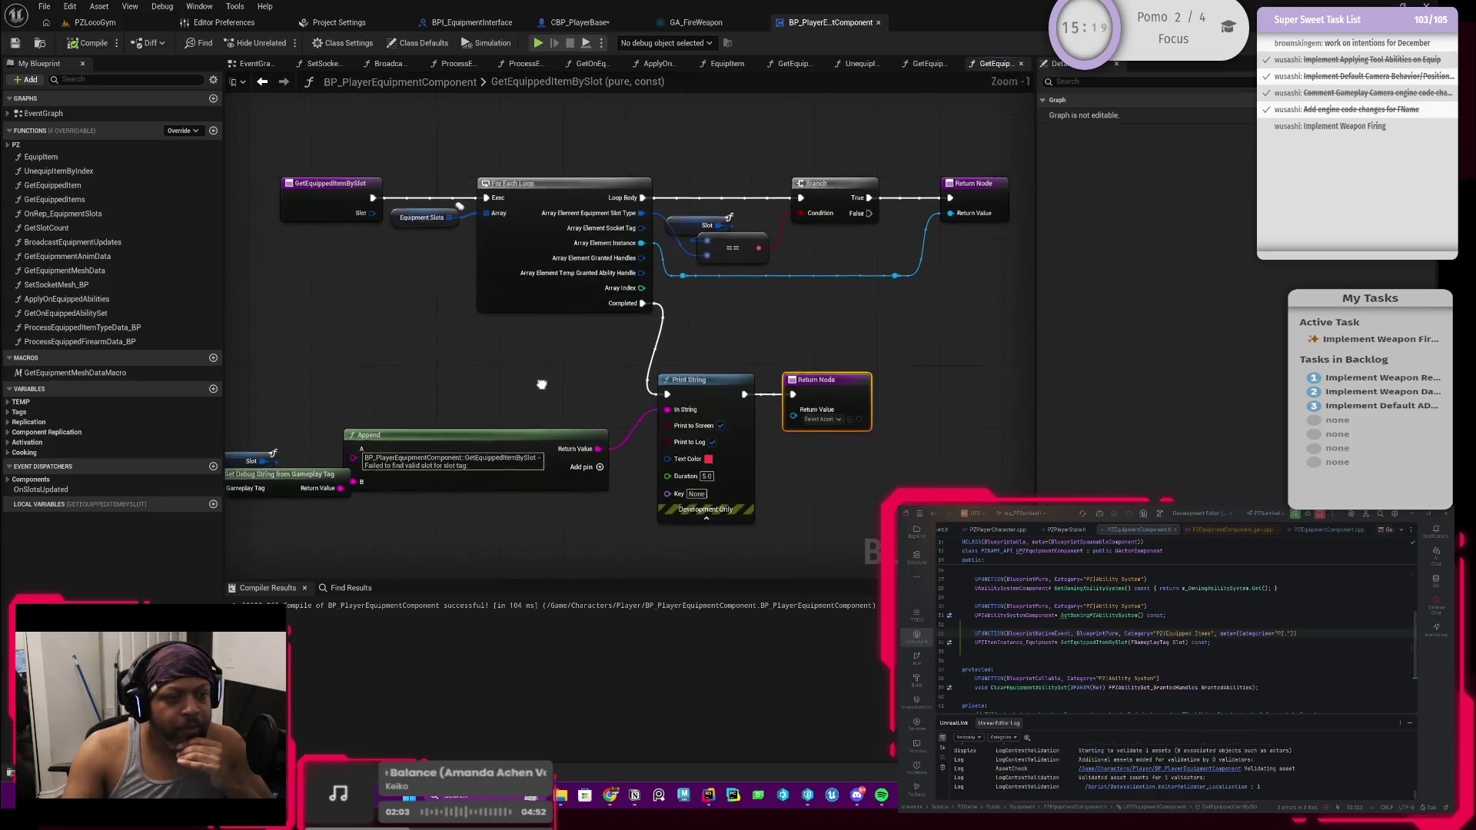
scroll(538, 391, "down", 3)
scroll(704, 416, "up", 2)
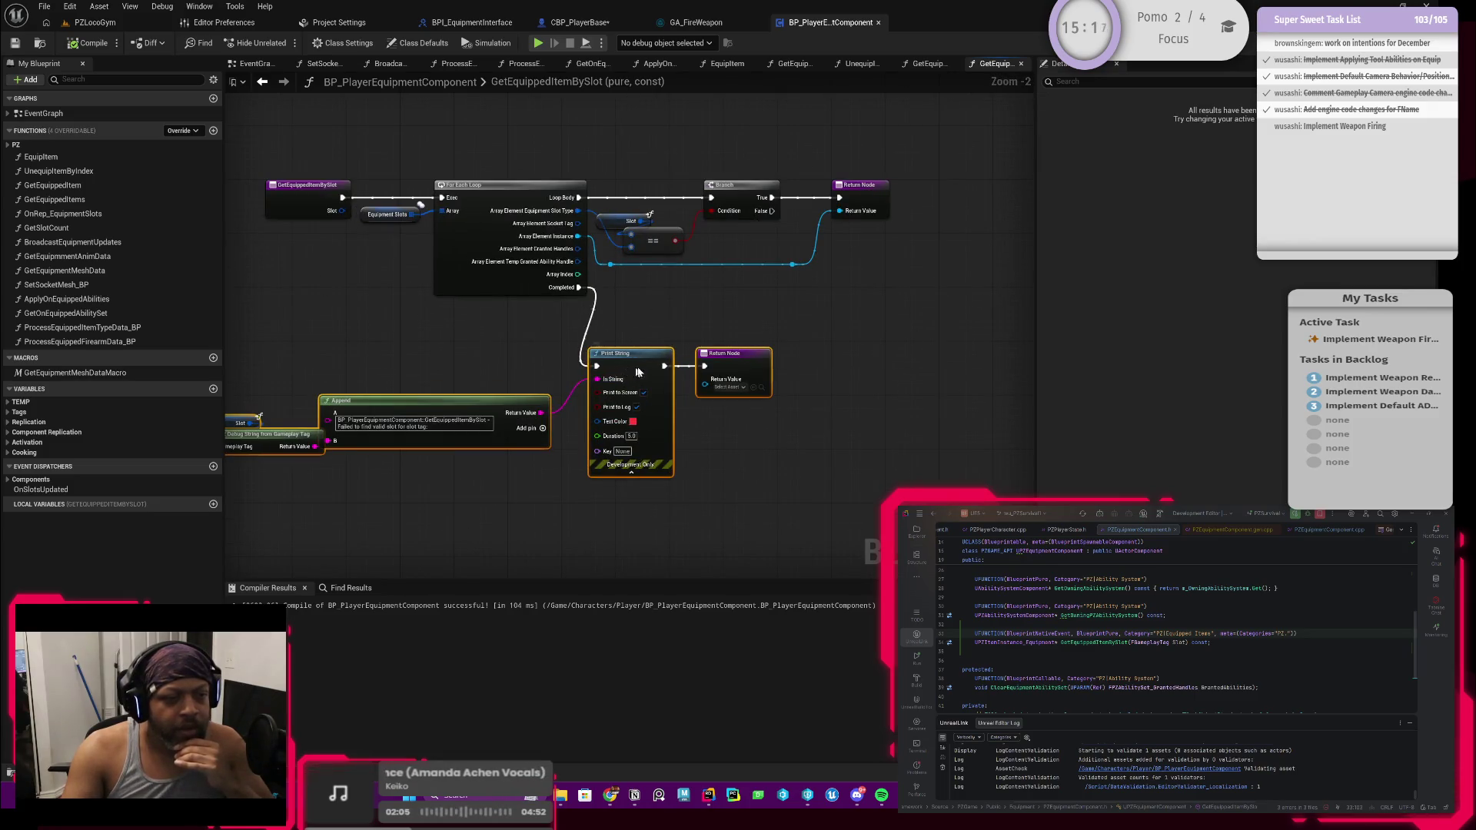
scroll(657, 356, "up", 1)
scroll(569, 264, "up", 1)
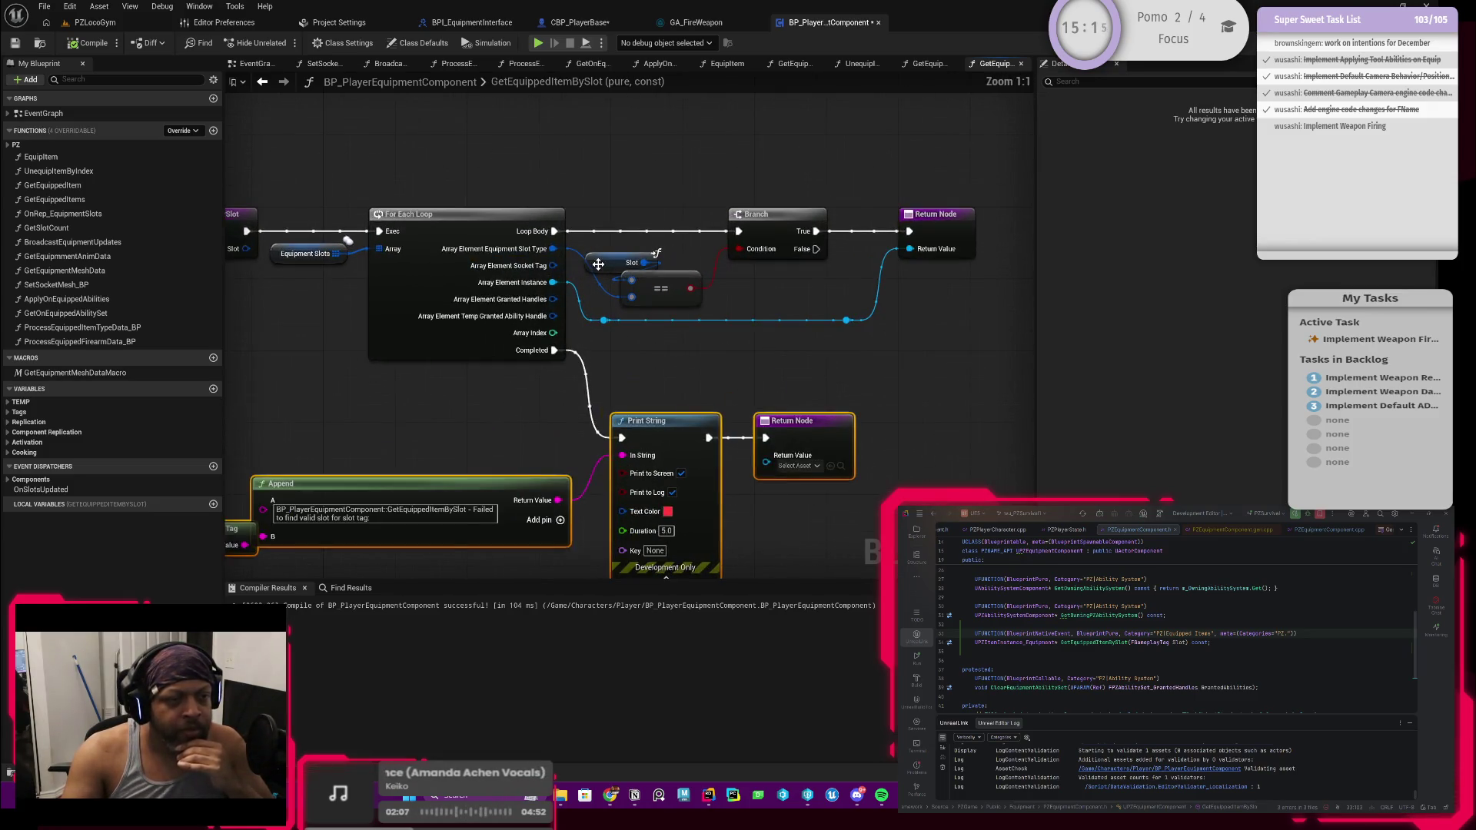
Tidy the graph by nudging the Slot getter, then go back to GetEquippedItem
left_click_drag(598, 264, 623, 265)
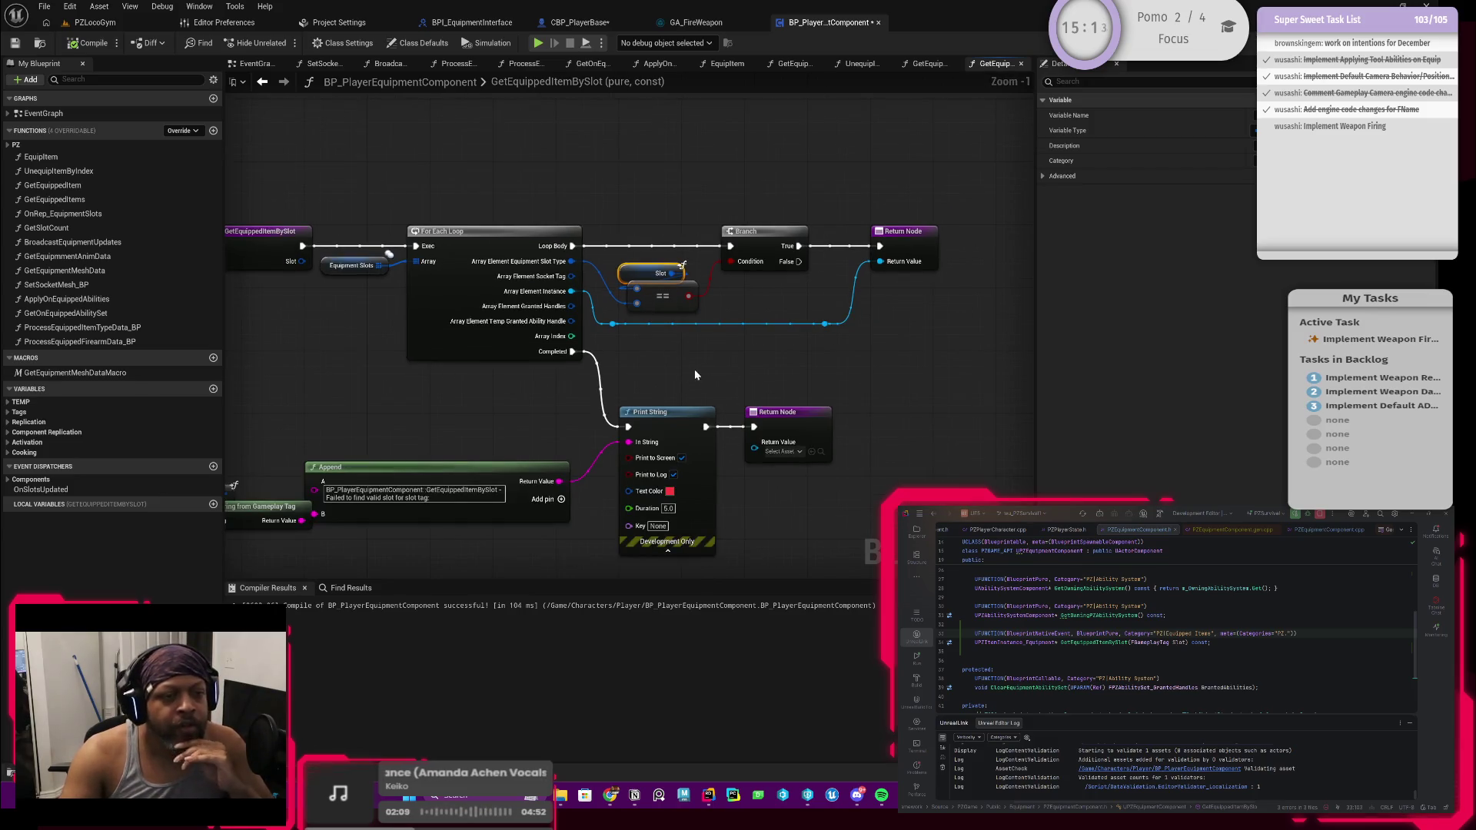
scroll(638, 339, "down", 1)
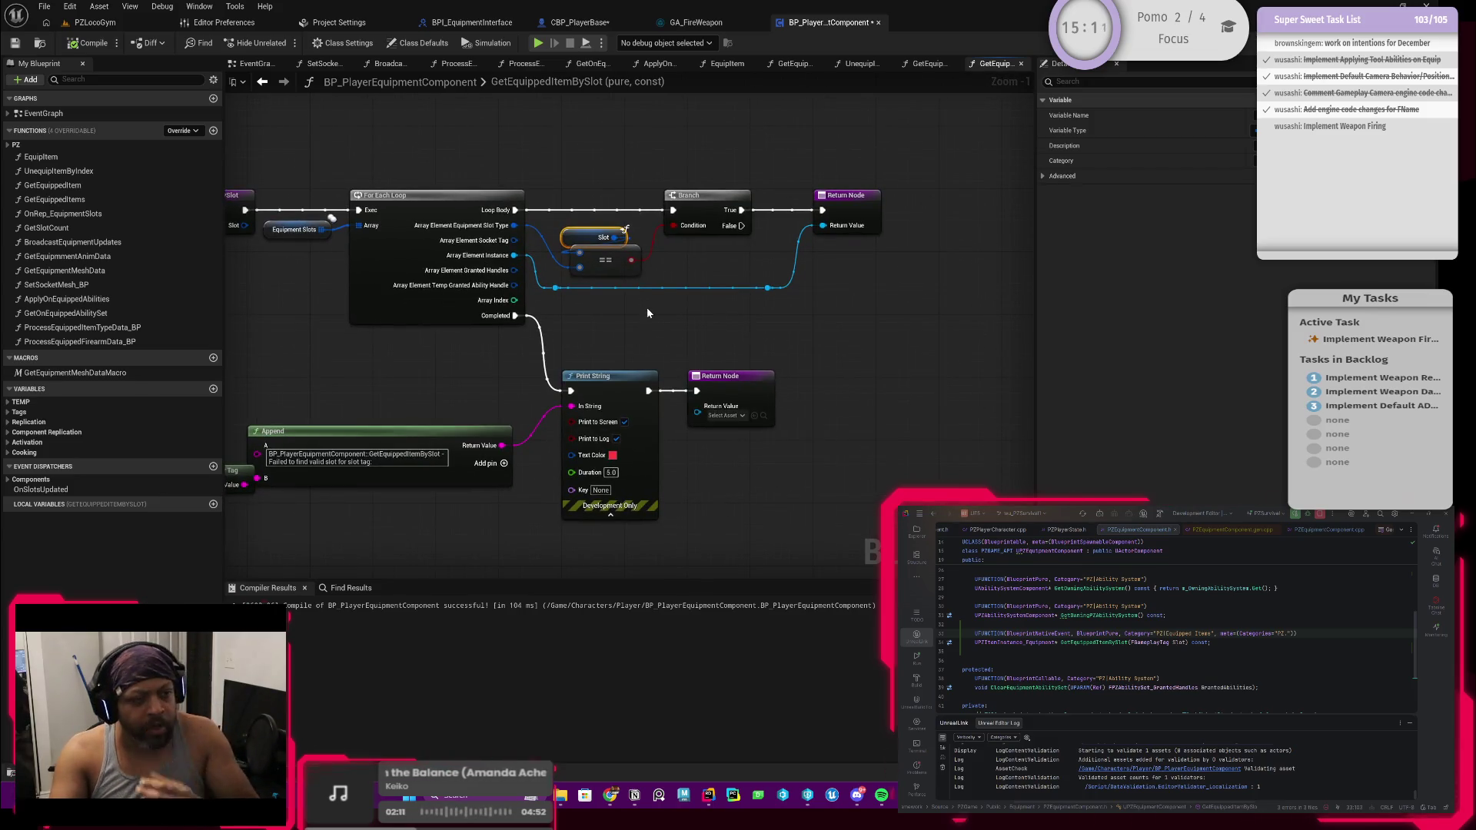
left_click_drag(368, 386, 629, 359)
mouse_move(361, 351)
left_mouse_down()
mouse_move(828, 500)
mouse_move(769, 496)
left_mouse_up()
left_click_drag(938, 404, 661, 403)
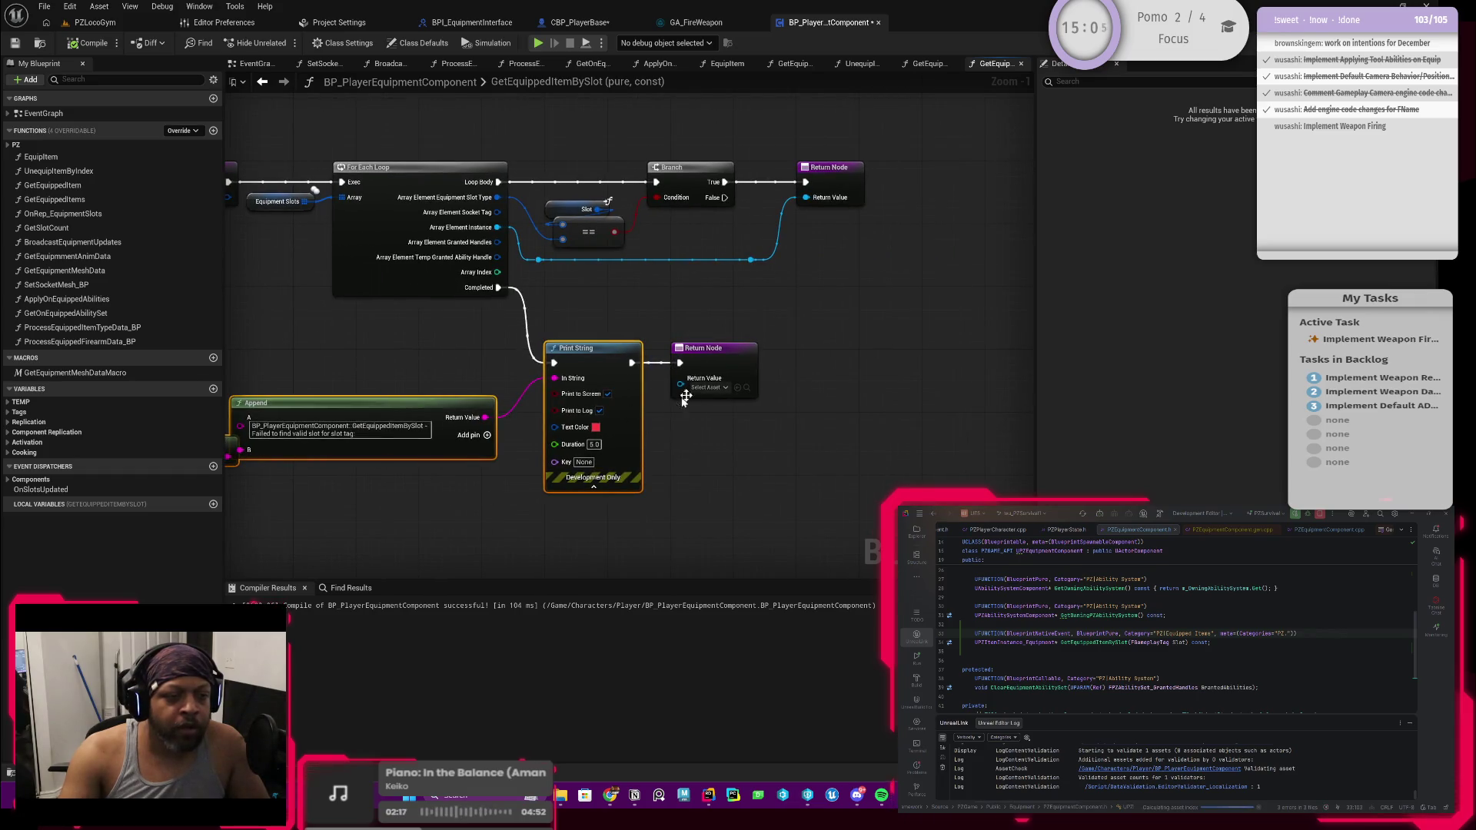
left_click(261, 82)
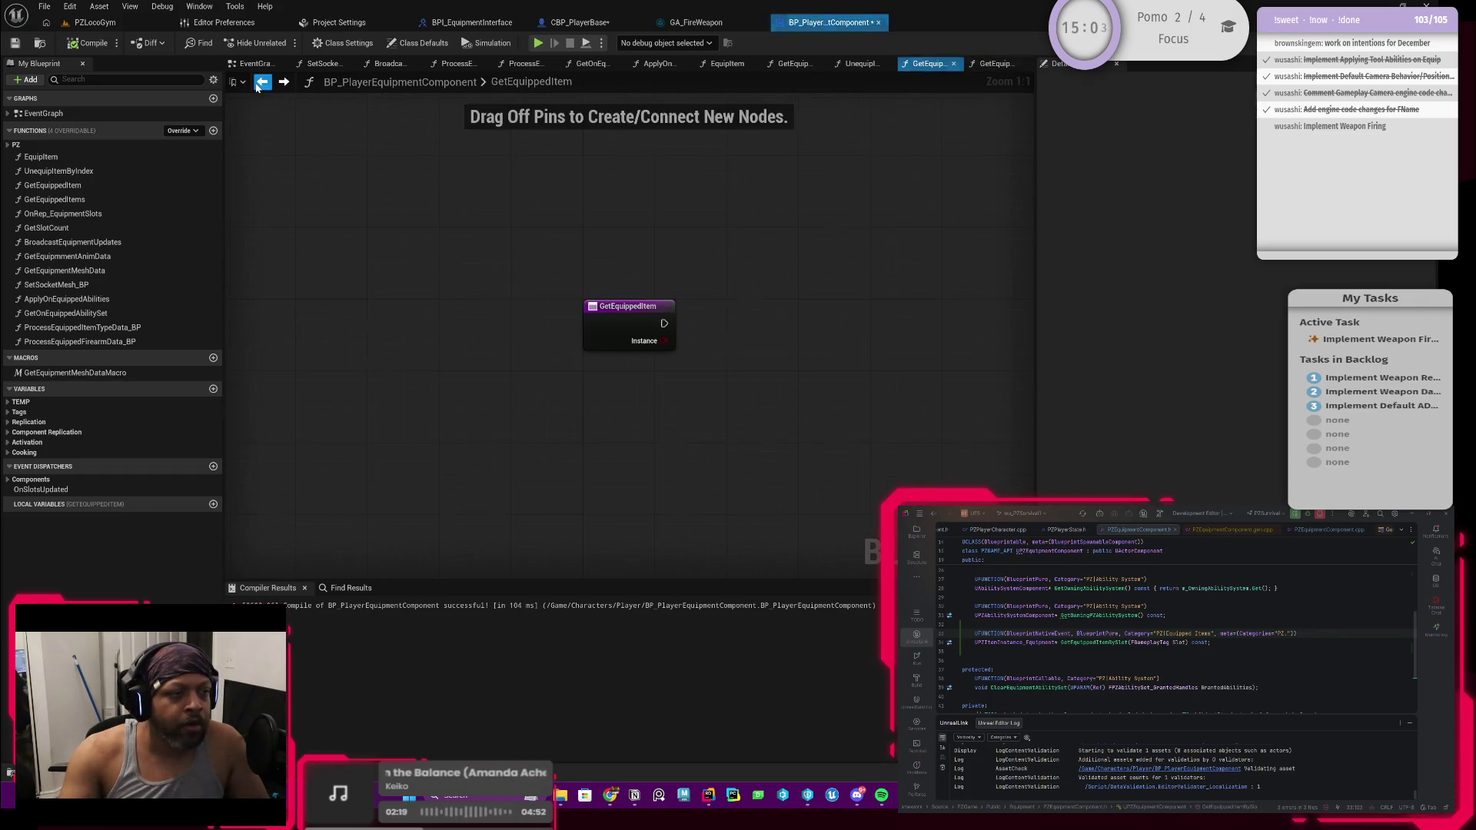
In CBP_PlayerBase, review which gameplay tags Get Equipped Item by Slot's Slot accepts
left_click(286, 83)
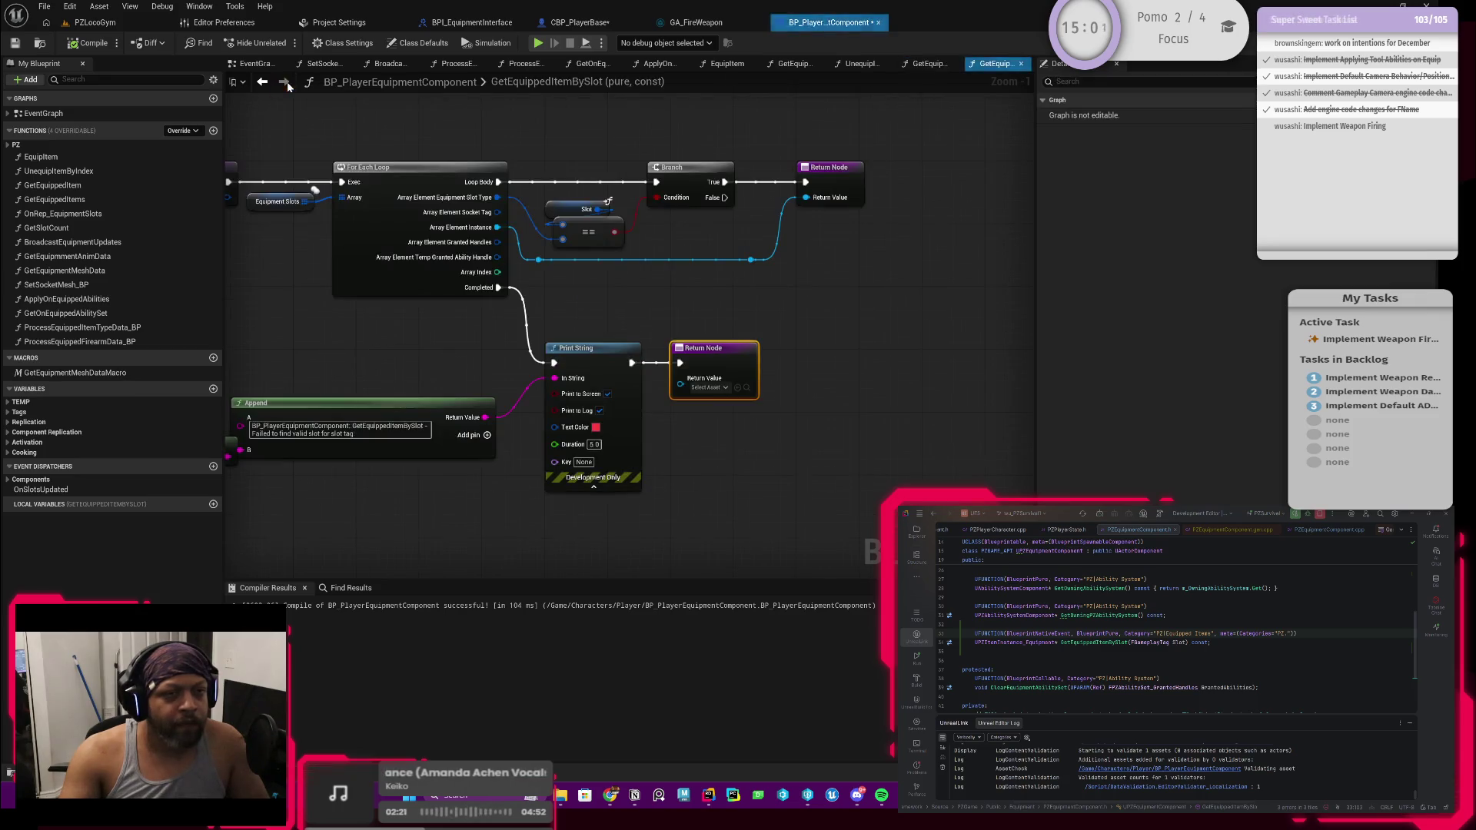
left_click(584, 23)
left_click(762, 278)
left_click_drag(753, 332, 742, 332)
left_click(756, 361)
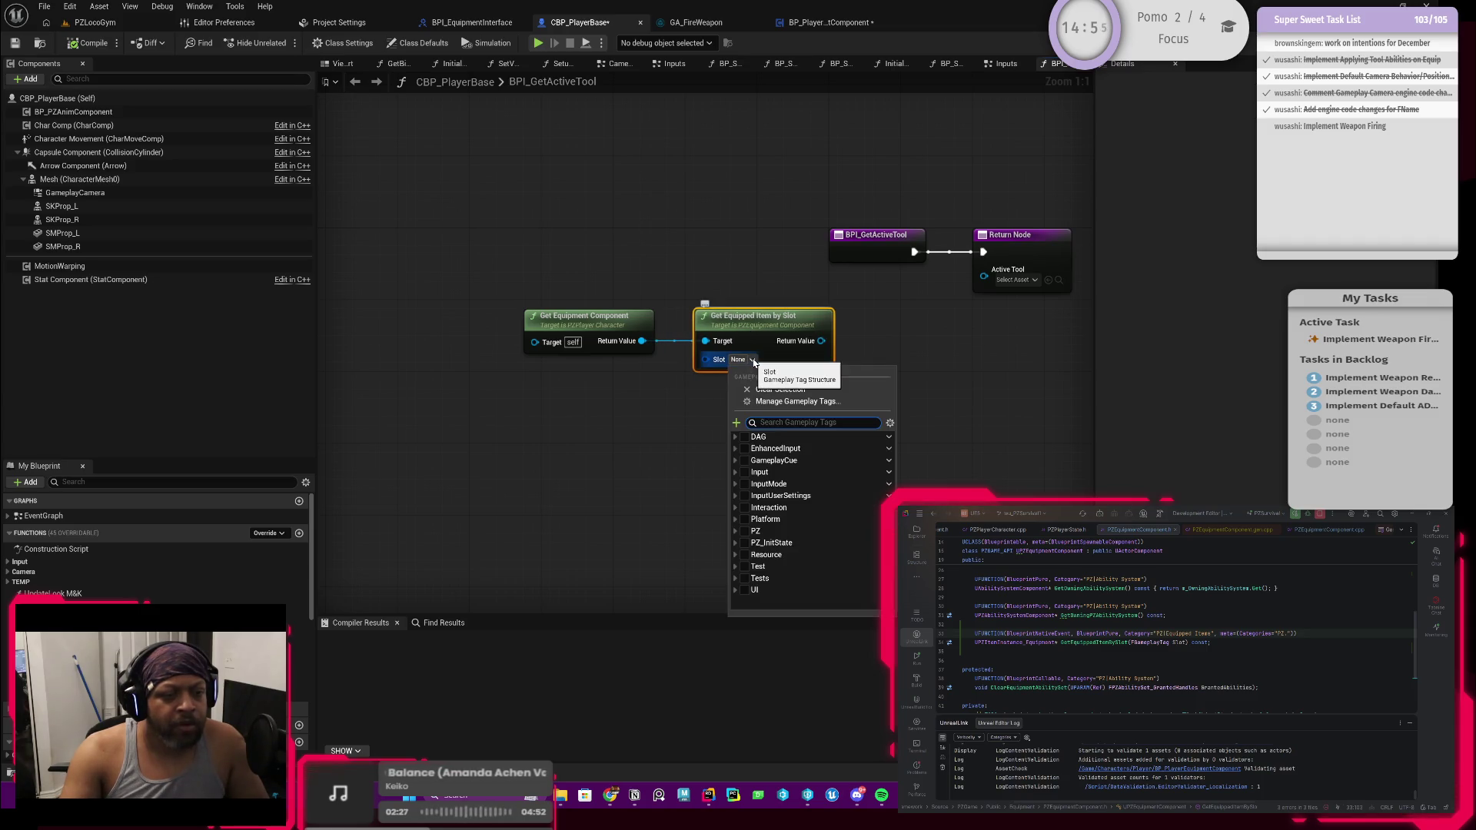
Back in the equipment component graph, inspect the Slot getter and Equipment Slots defaults
left_click(828, 22)
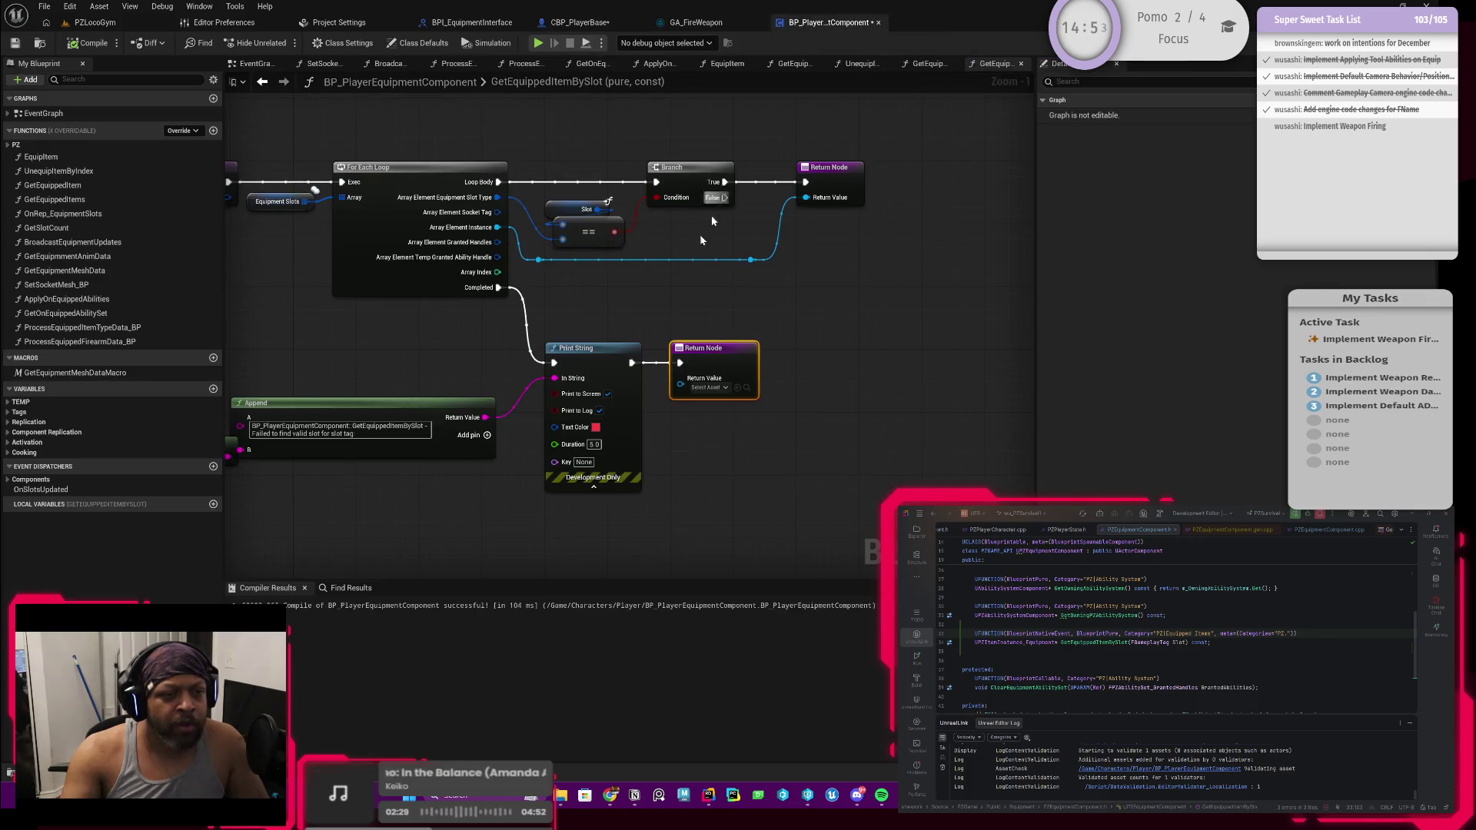
left_click(653, 234)
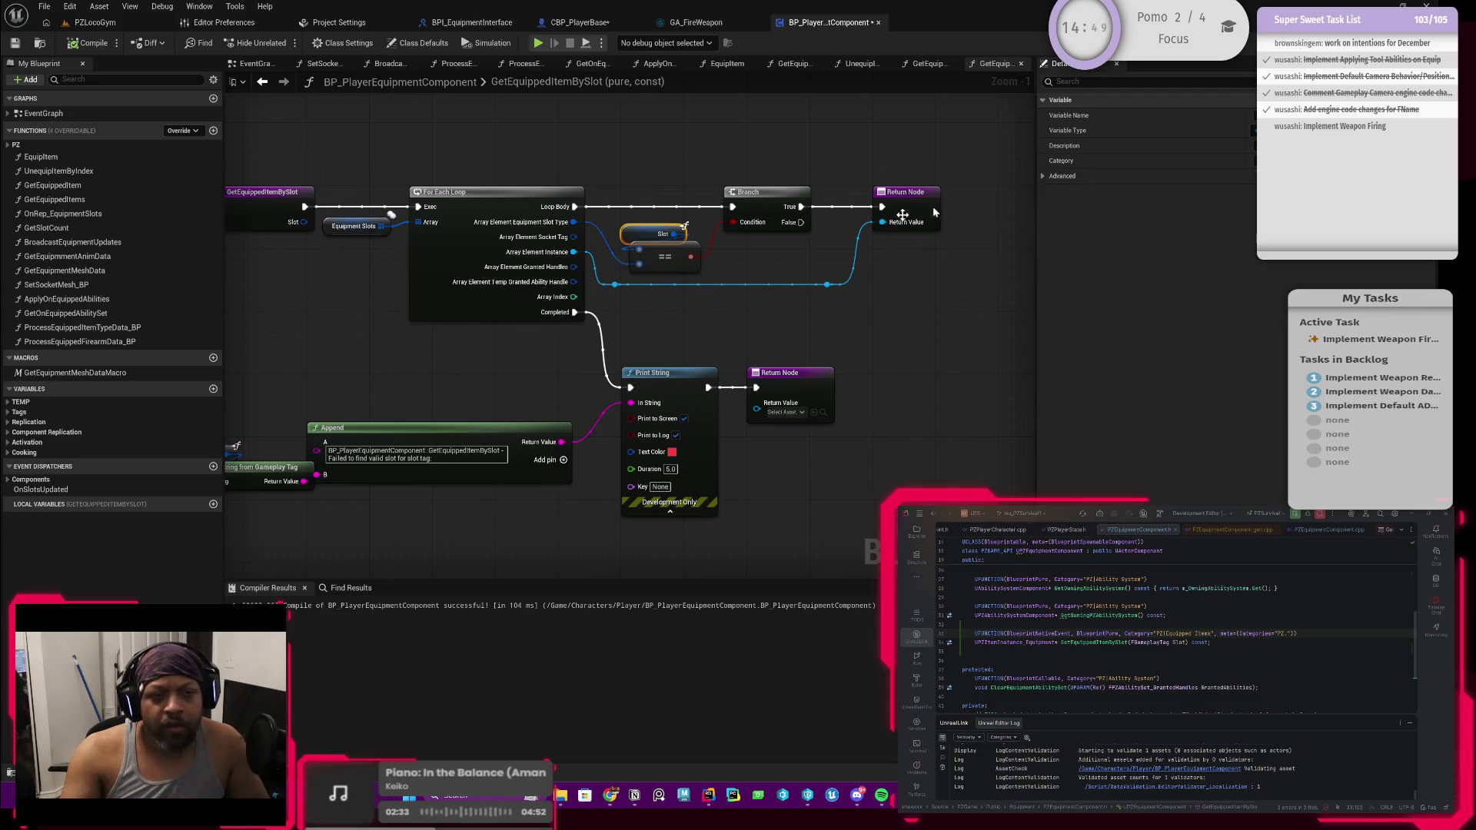
left_click(353, 226)
Check the first Equipment Slots entry, then set the UFUNCTION meta Categories to Item.Type.Equipment tags in Rider
left_click(1052, 313)
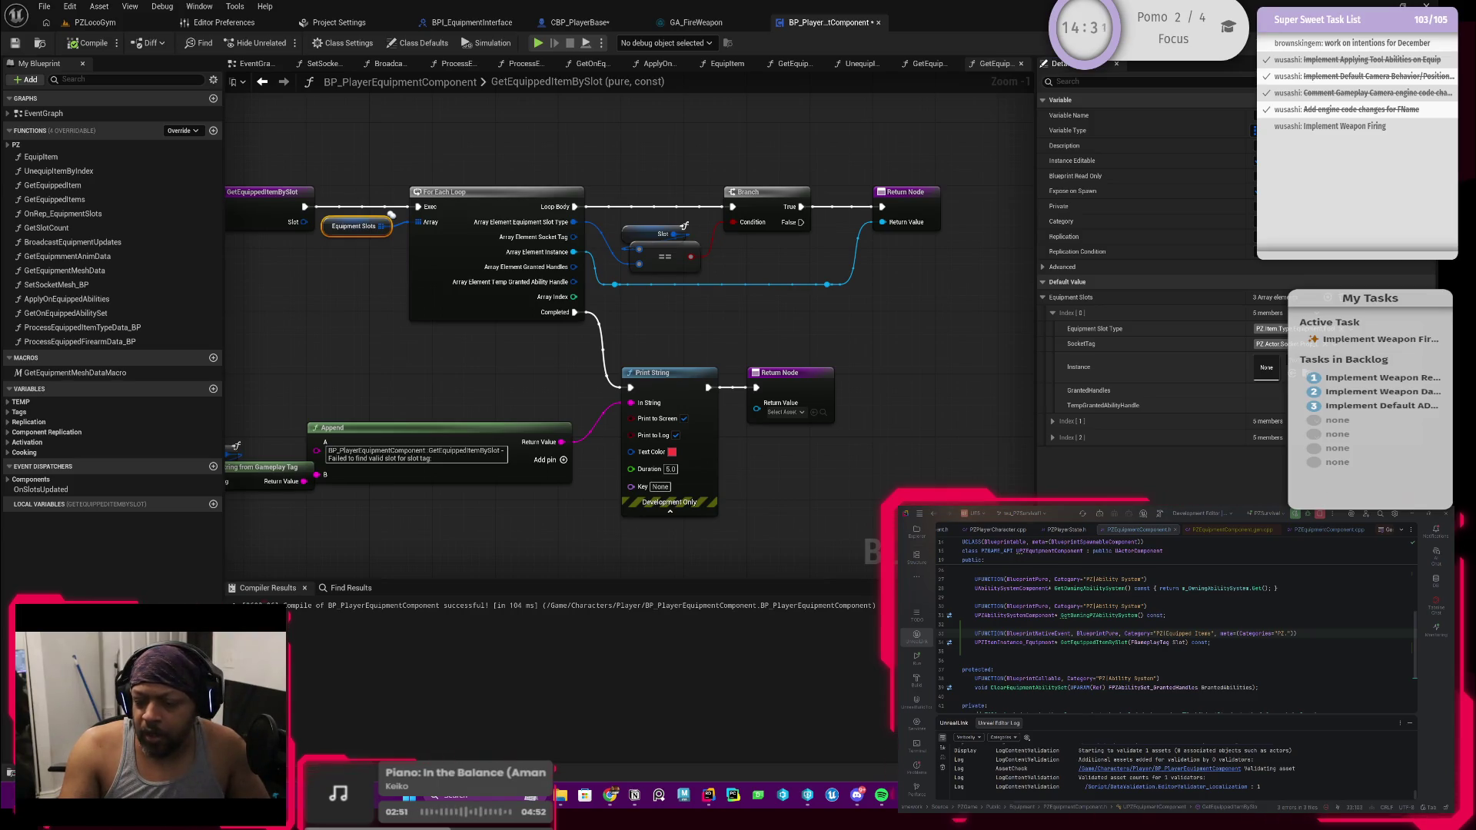
left_click(1287, 633)
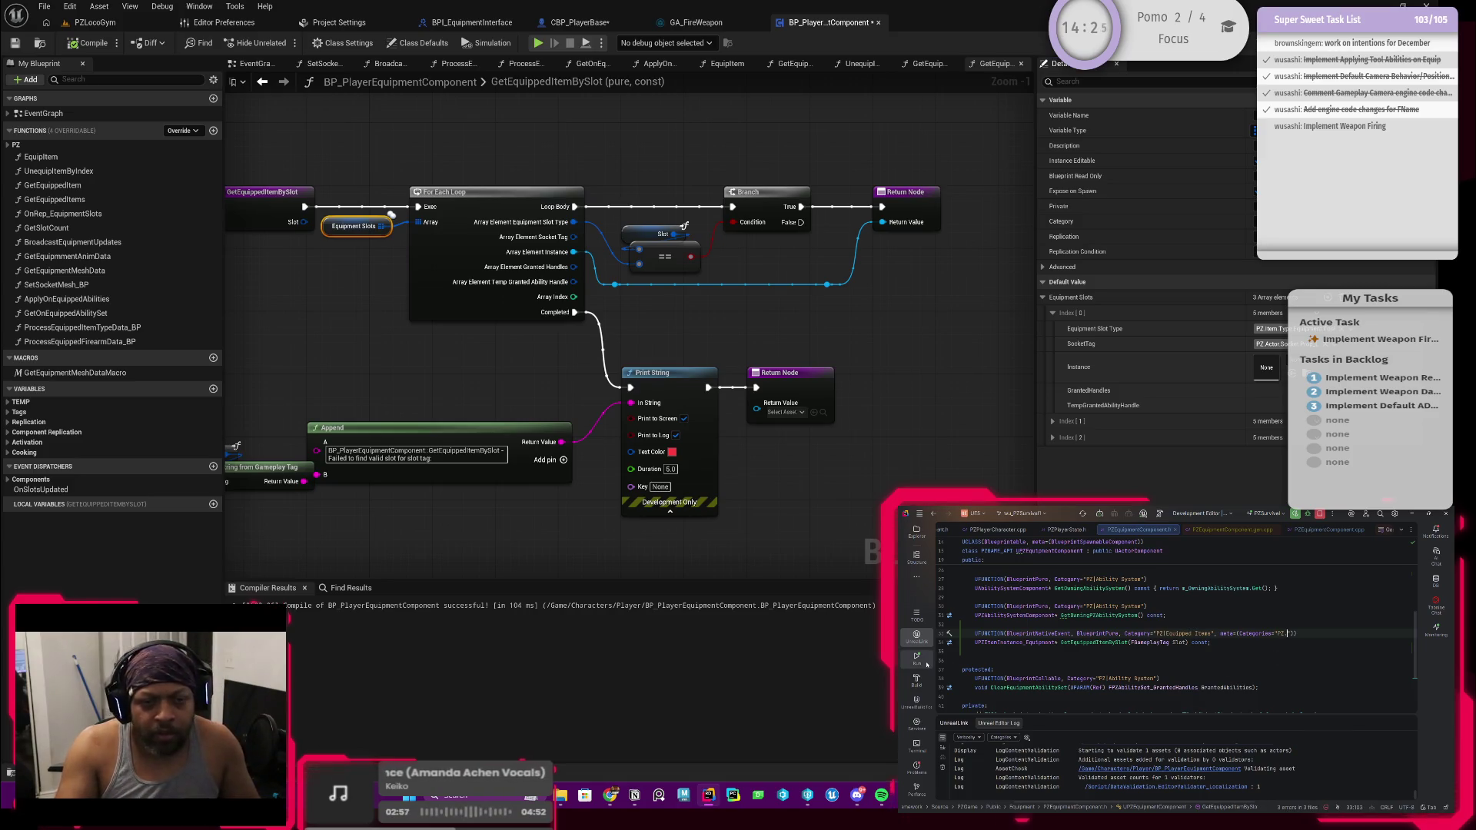
type("Item")
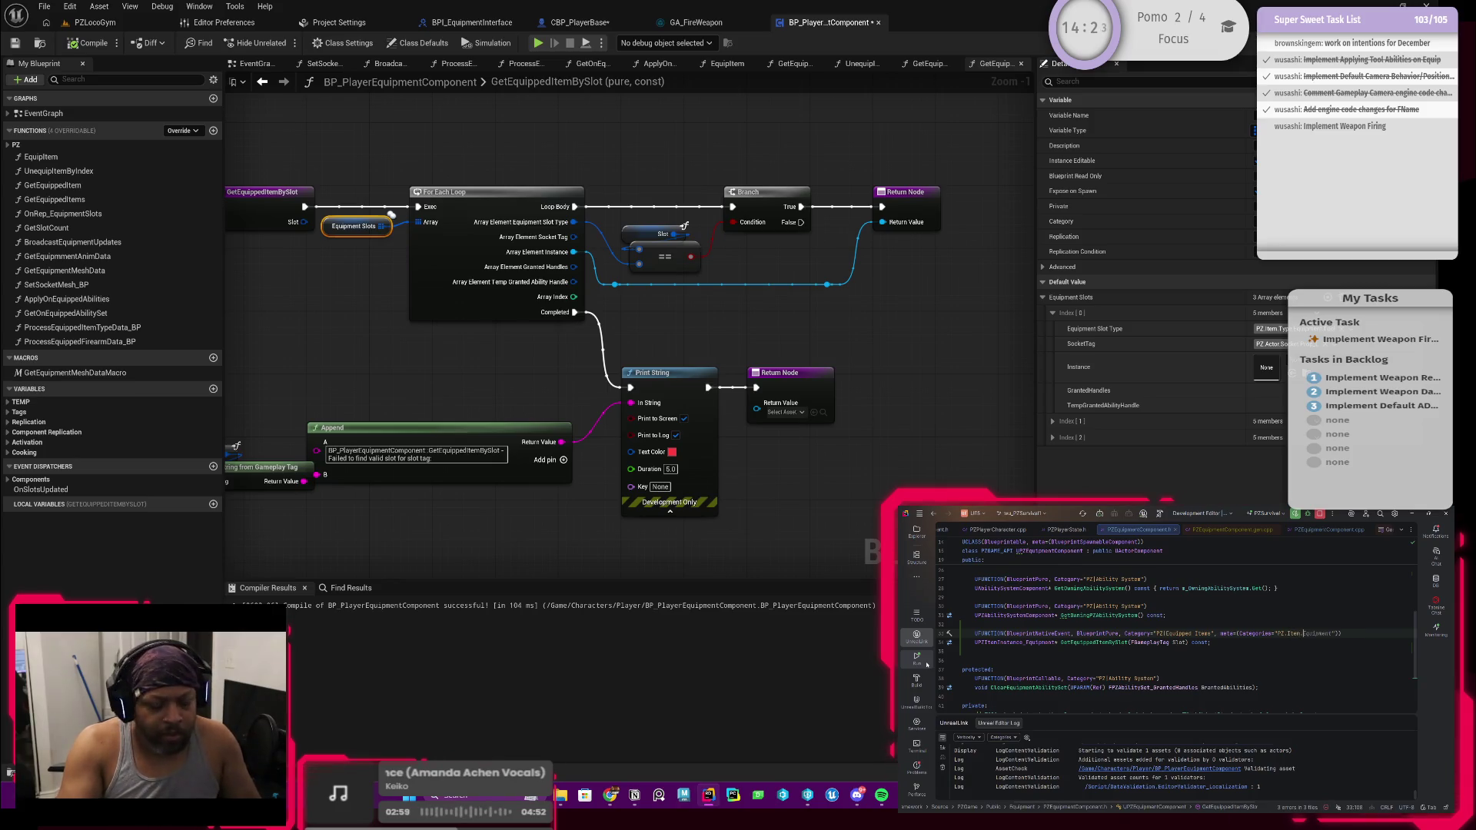
type(".Eq")
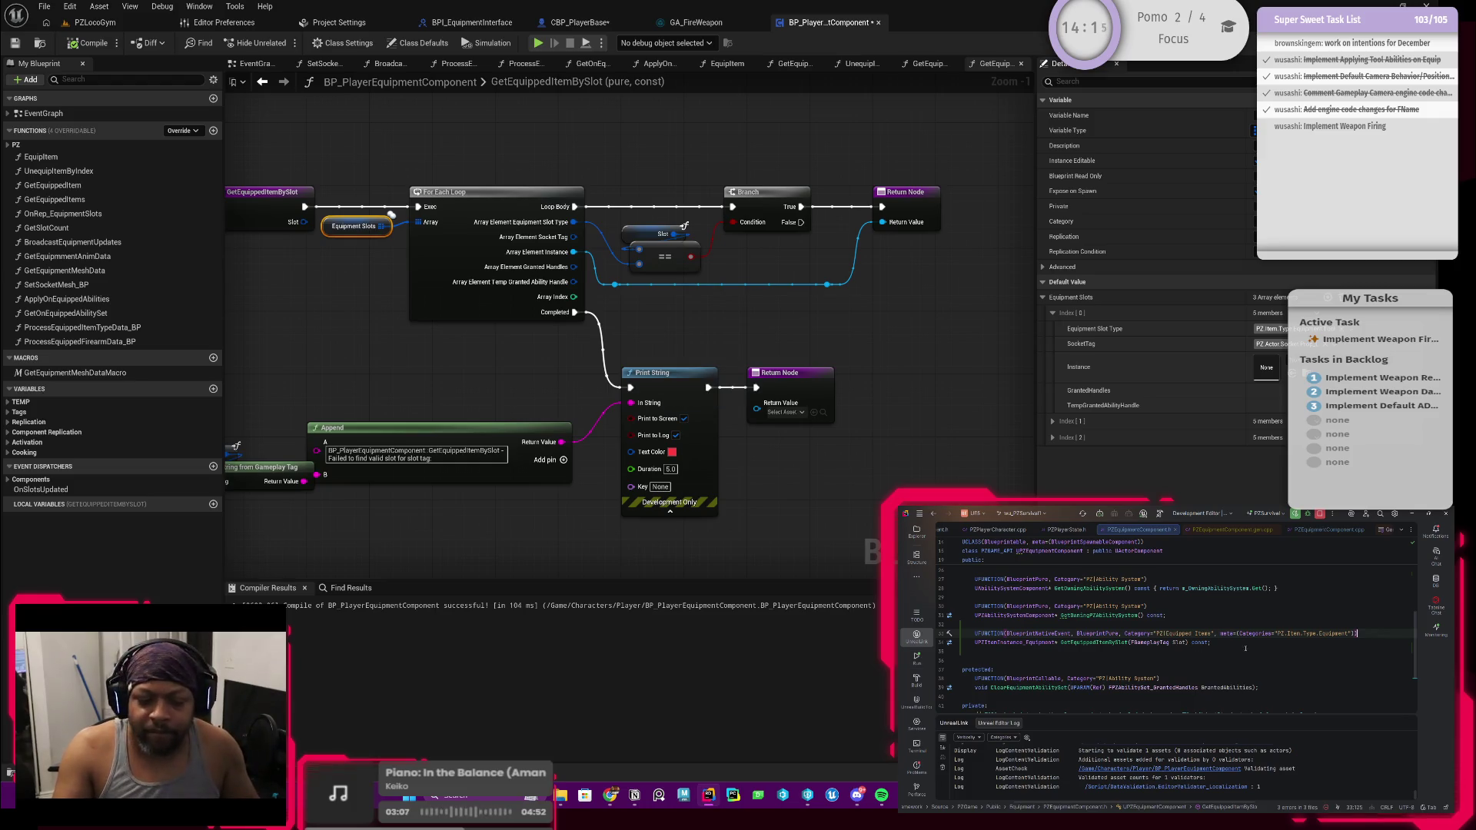
left_click(1244, 642)
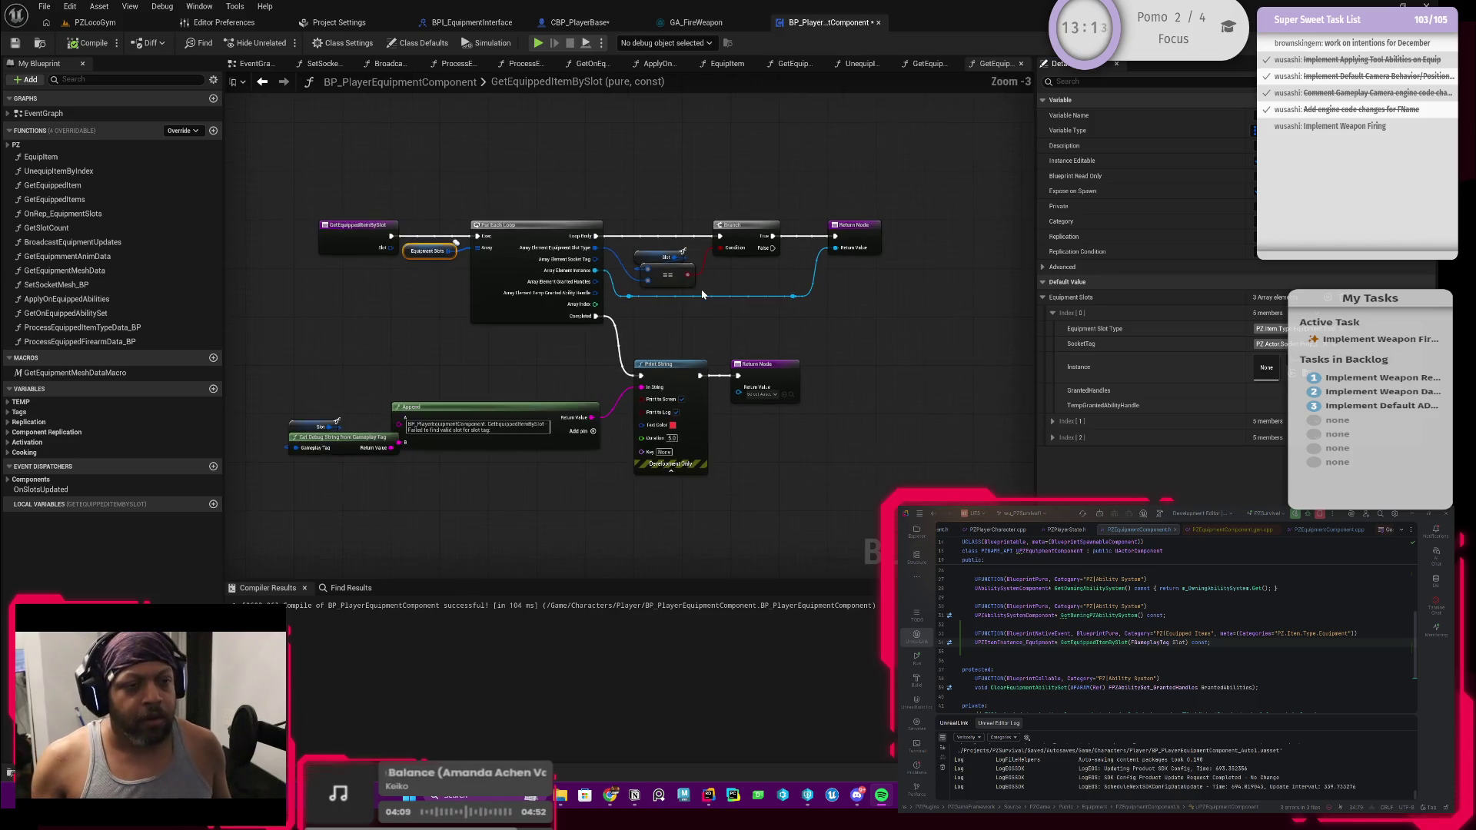
scroll(838, 325, "up", 1)
scroll(838, 325, "down", 2)
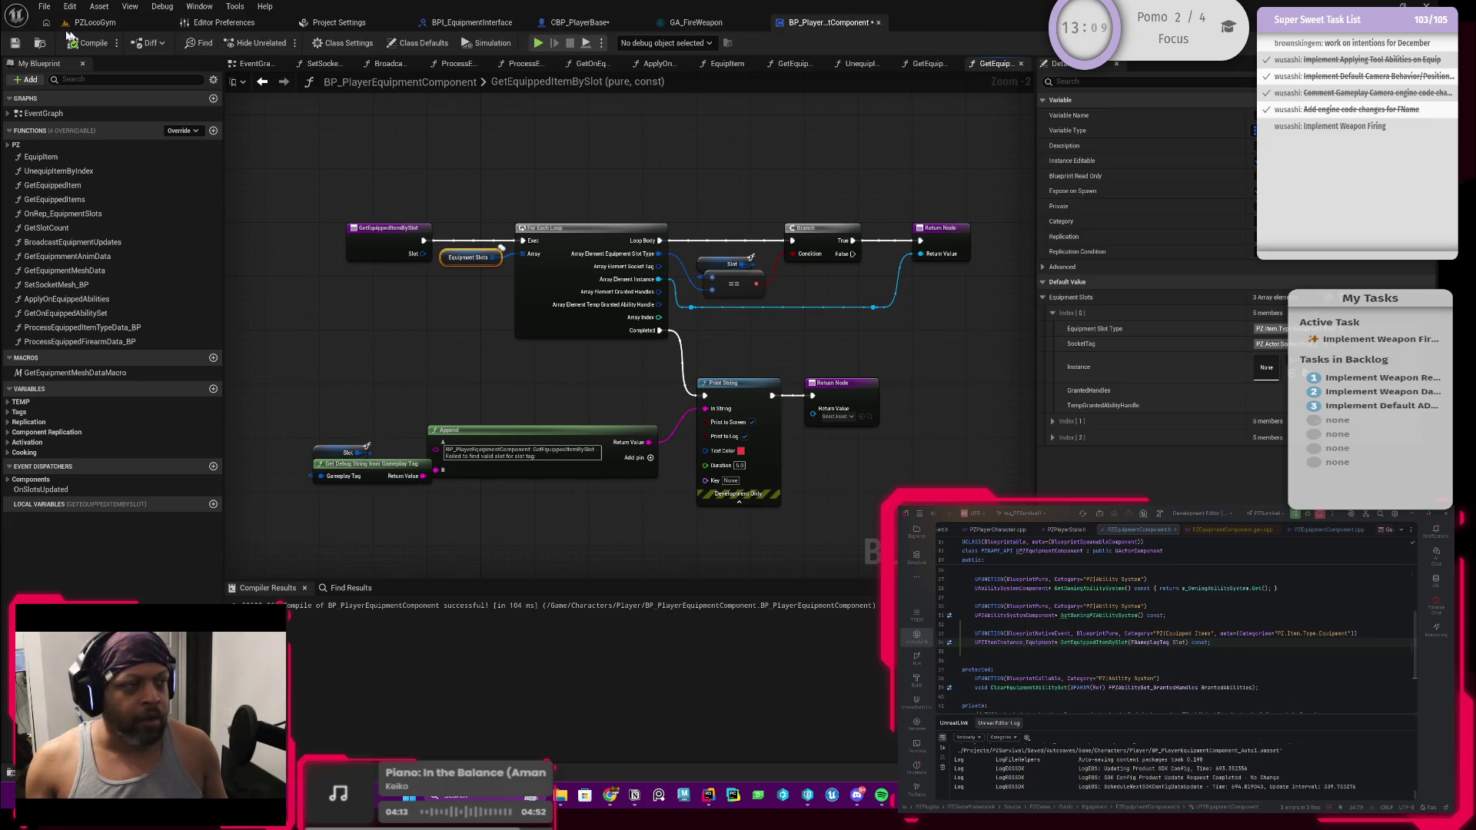
left_click(588, 23)
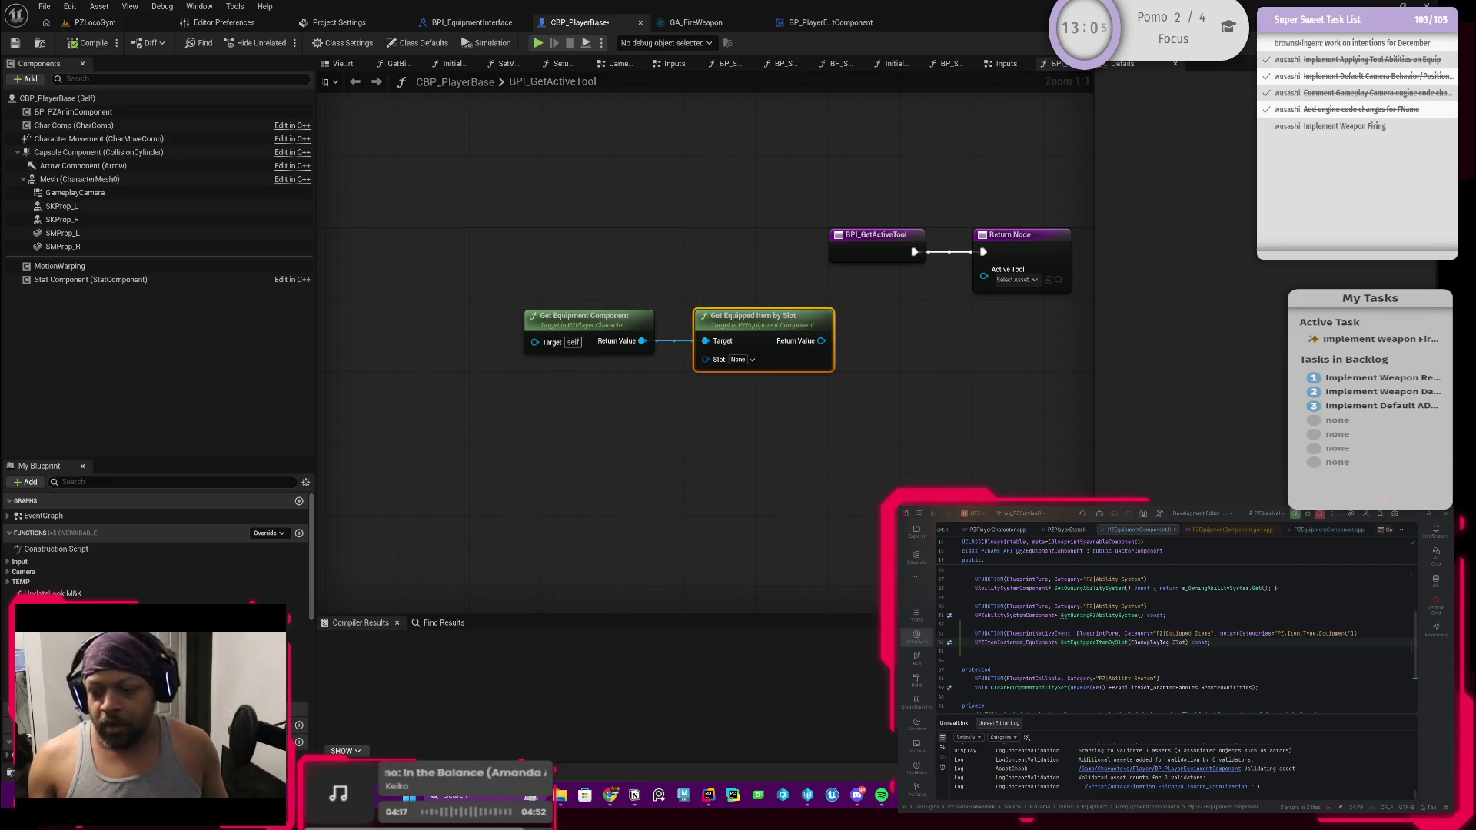
Save CBP_PlayerBase from the PZLocoGym level editor and rebuild the C++ project in Rider
left_click(1210, 642)
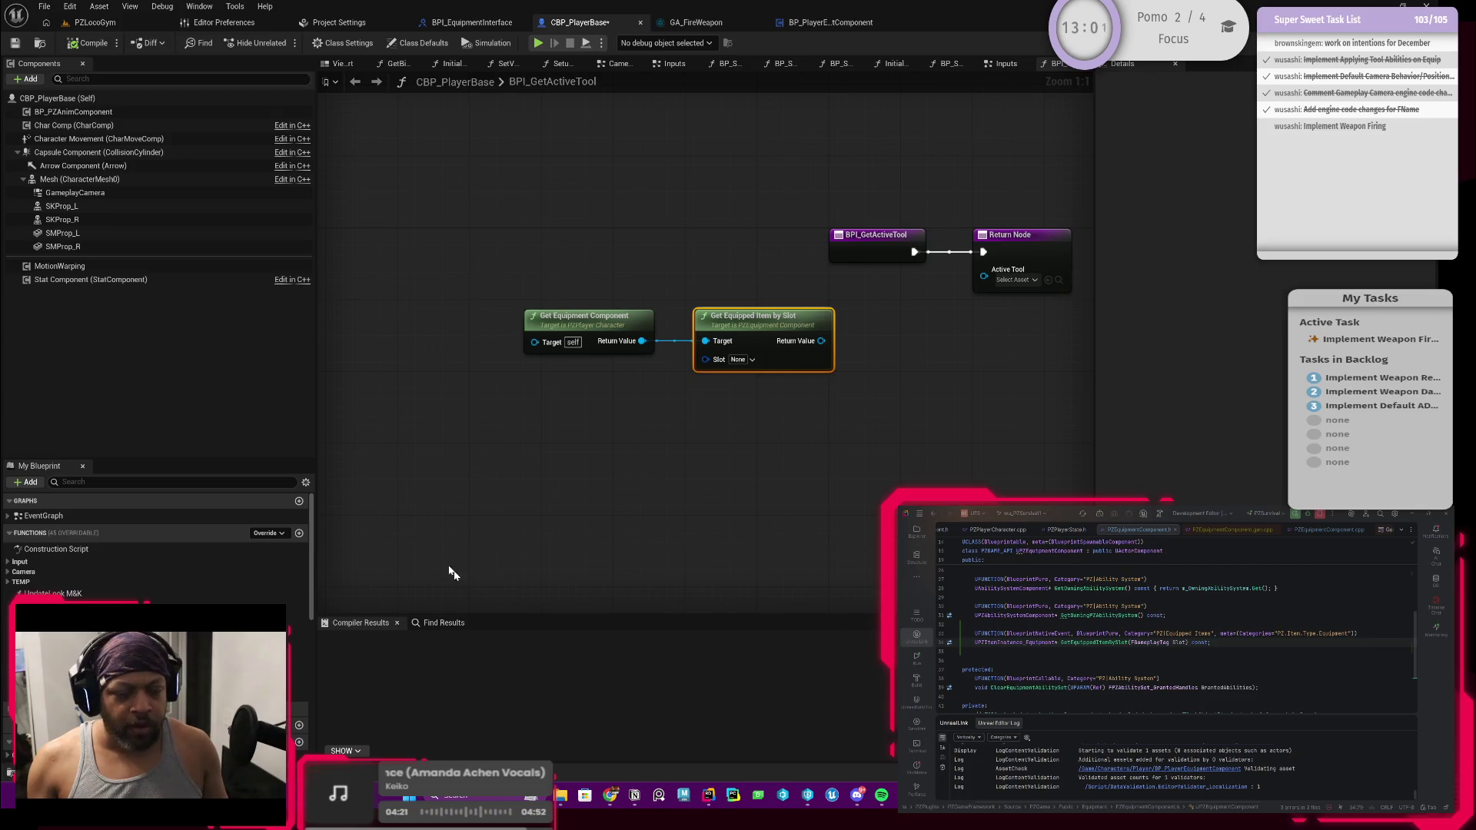
left_click(95, 23)
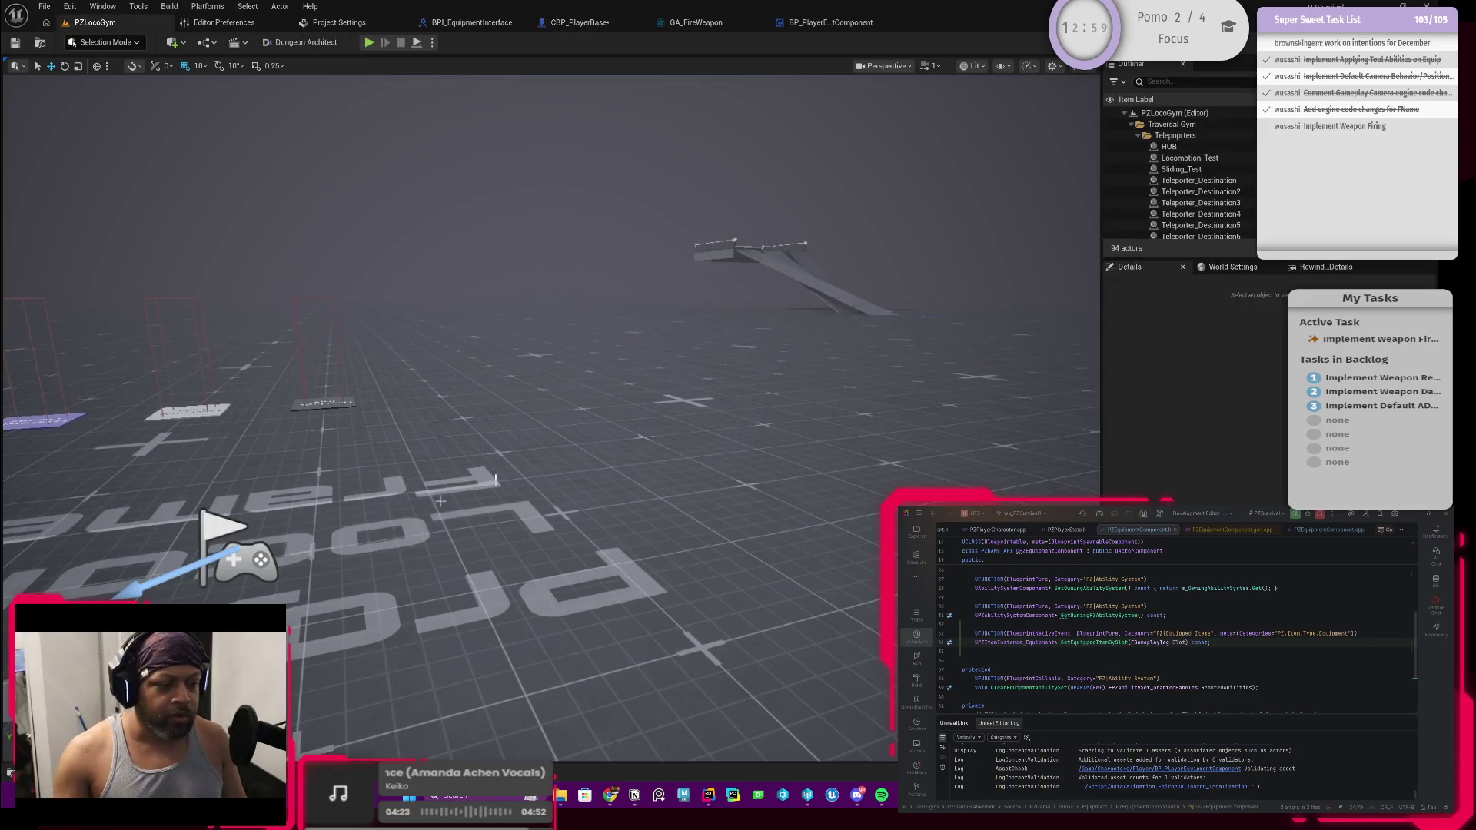
key("ctrl+shift+s")
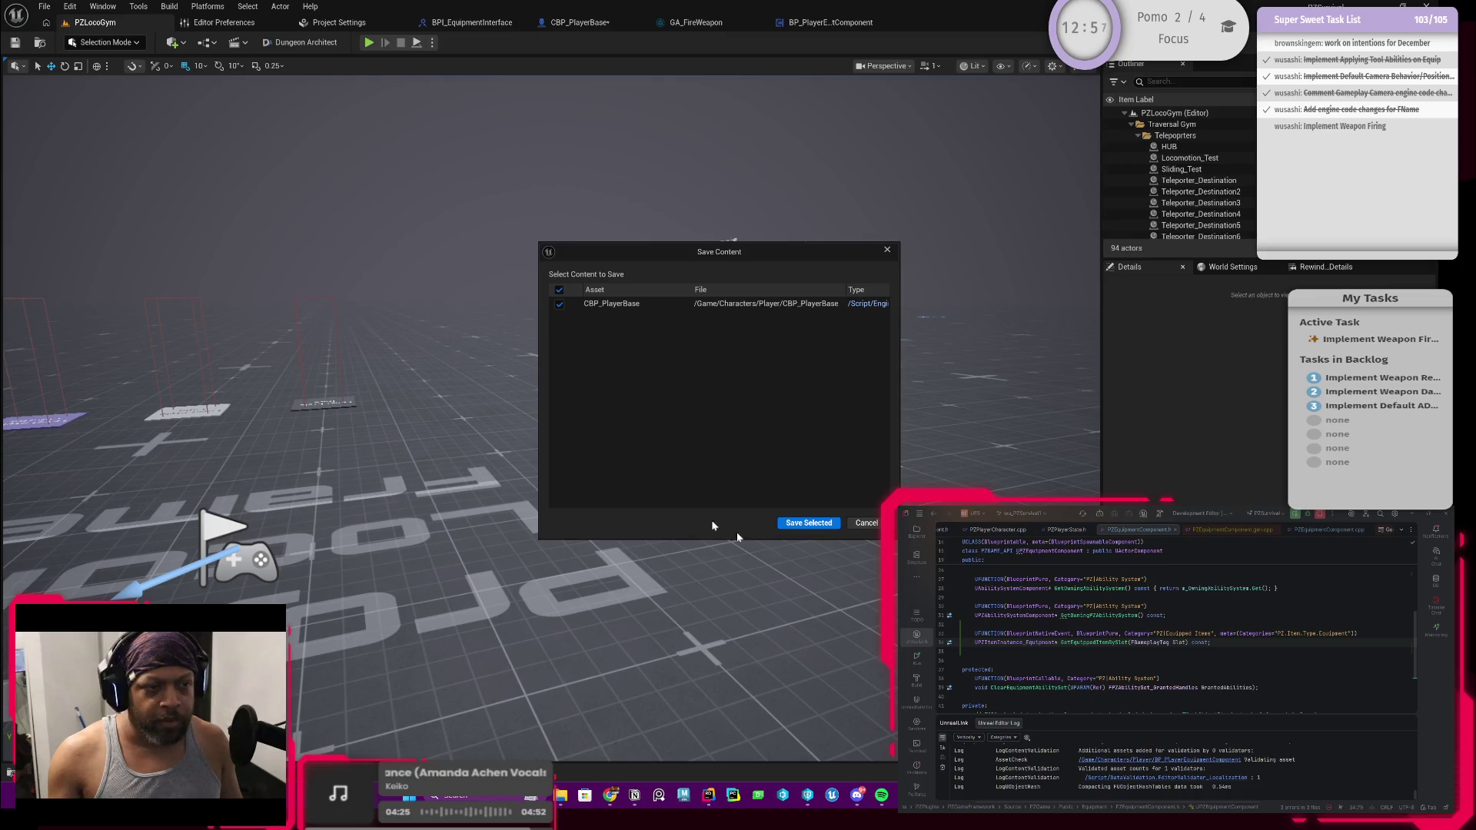
left_click(807, 523)
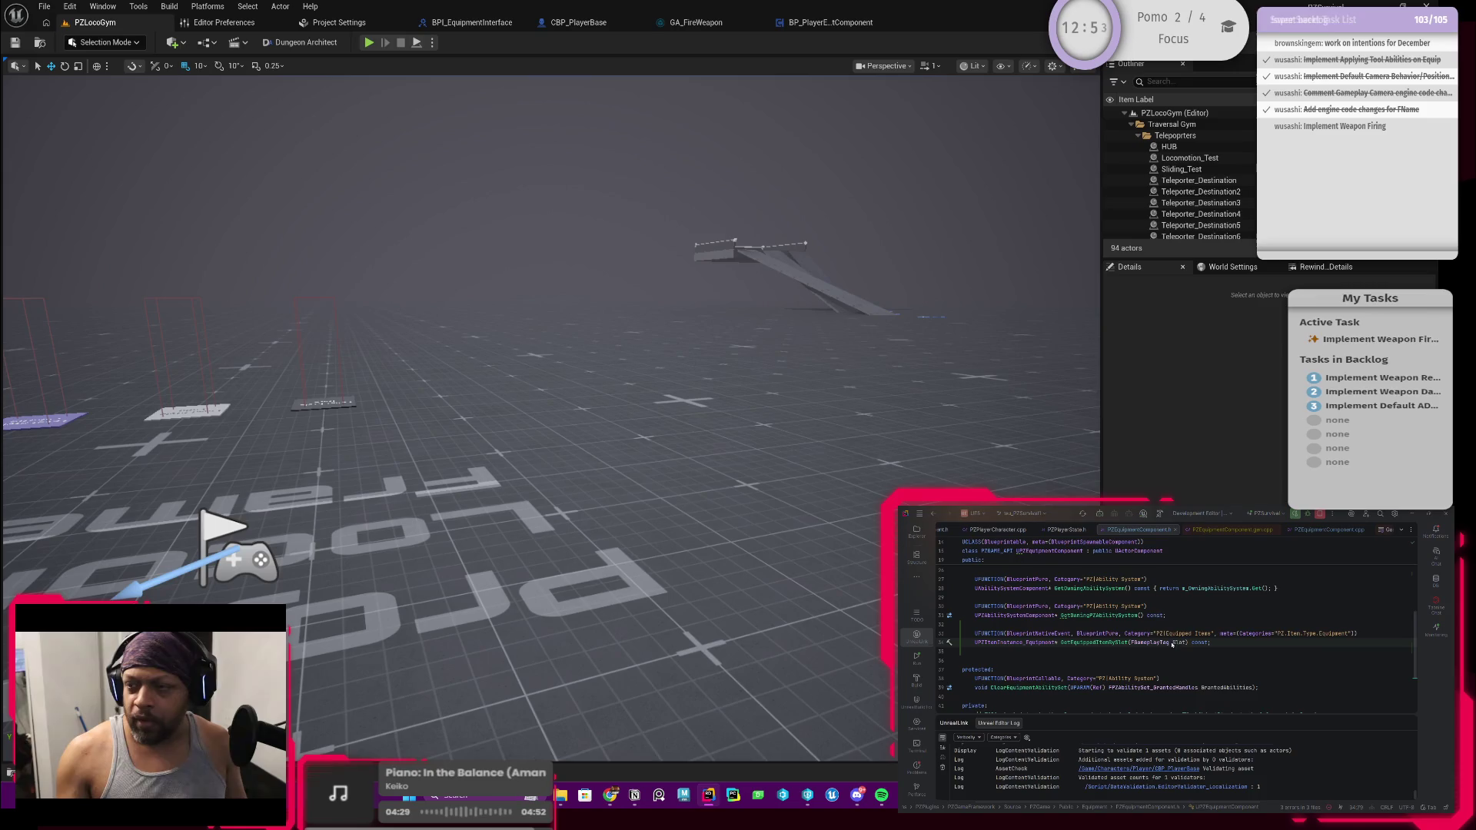
key("alt+Tab")
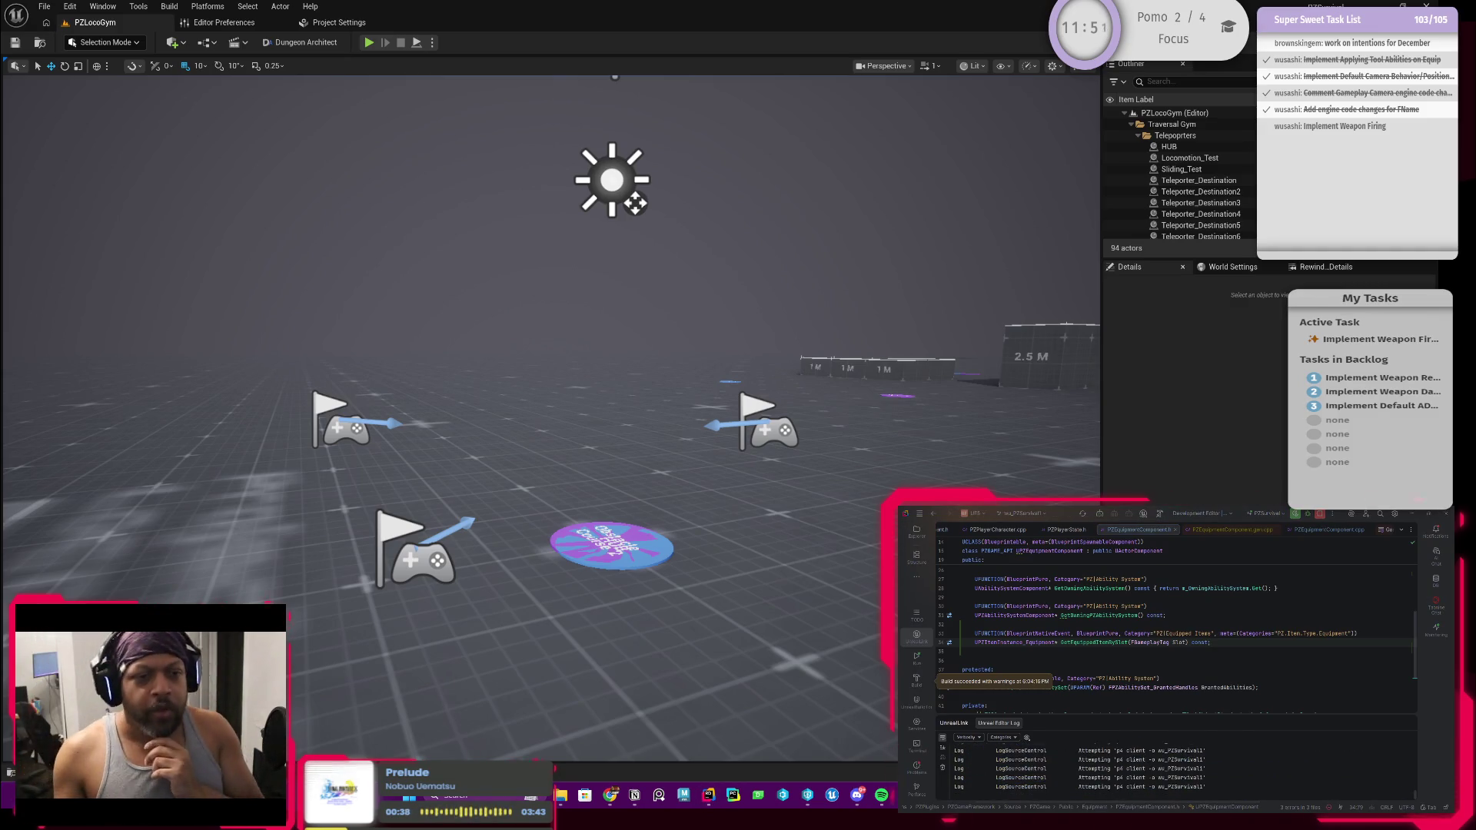
key("alt+Tab")
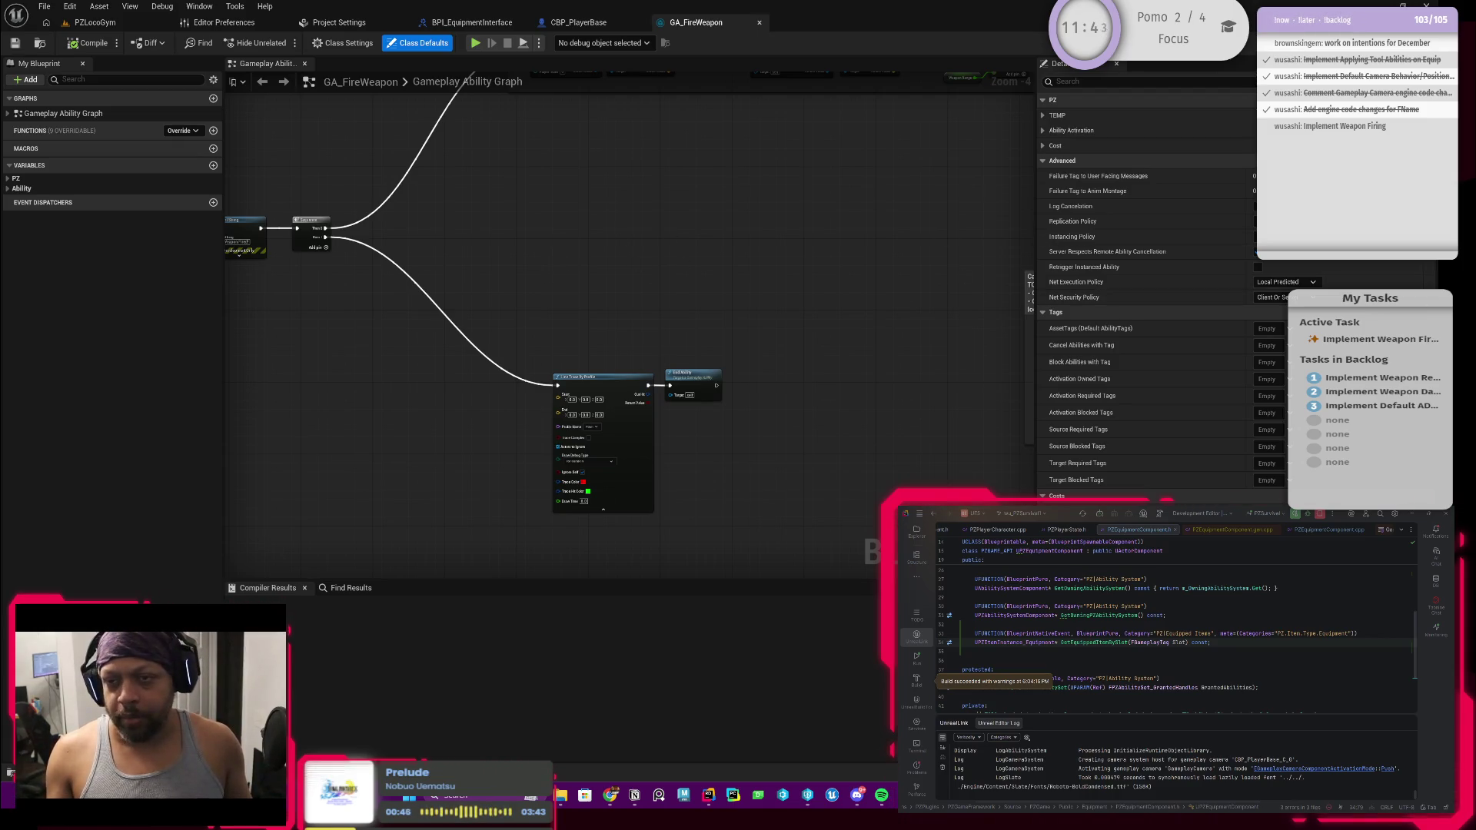
Set Get Equipped Item by Slot's Slot tag to PZ.Item.Type.Equipment, leaving Tool unticked
left_click(578, 23)
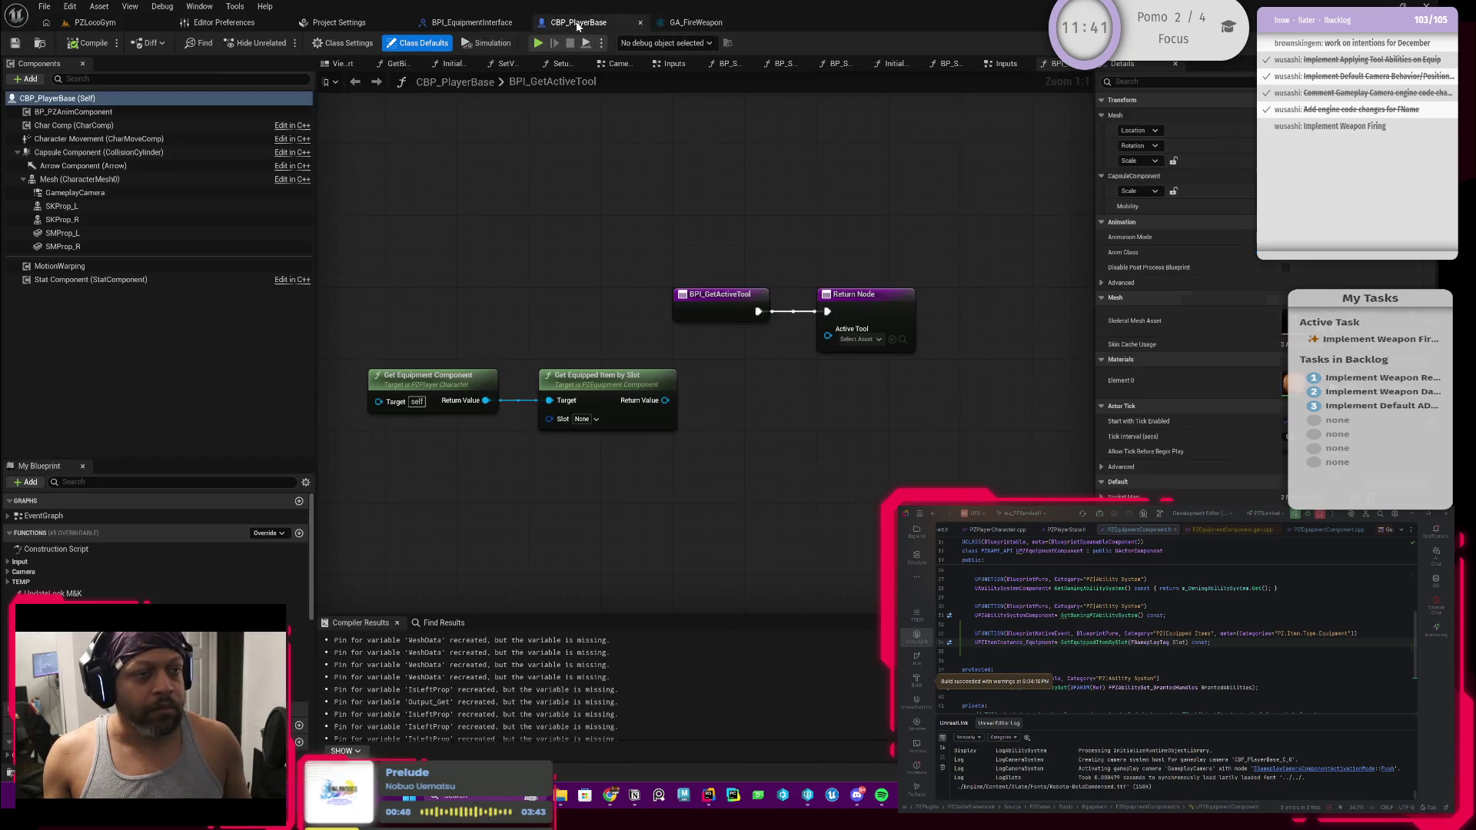
left_click(595, 420)
left_click(584, 521)
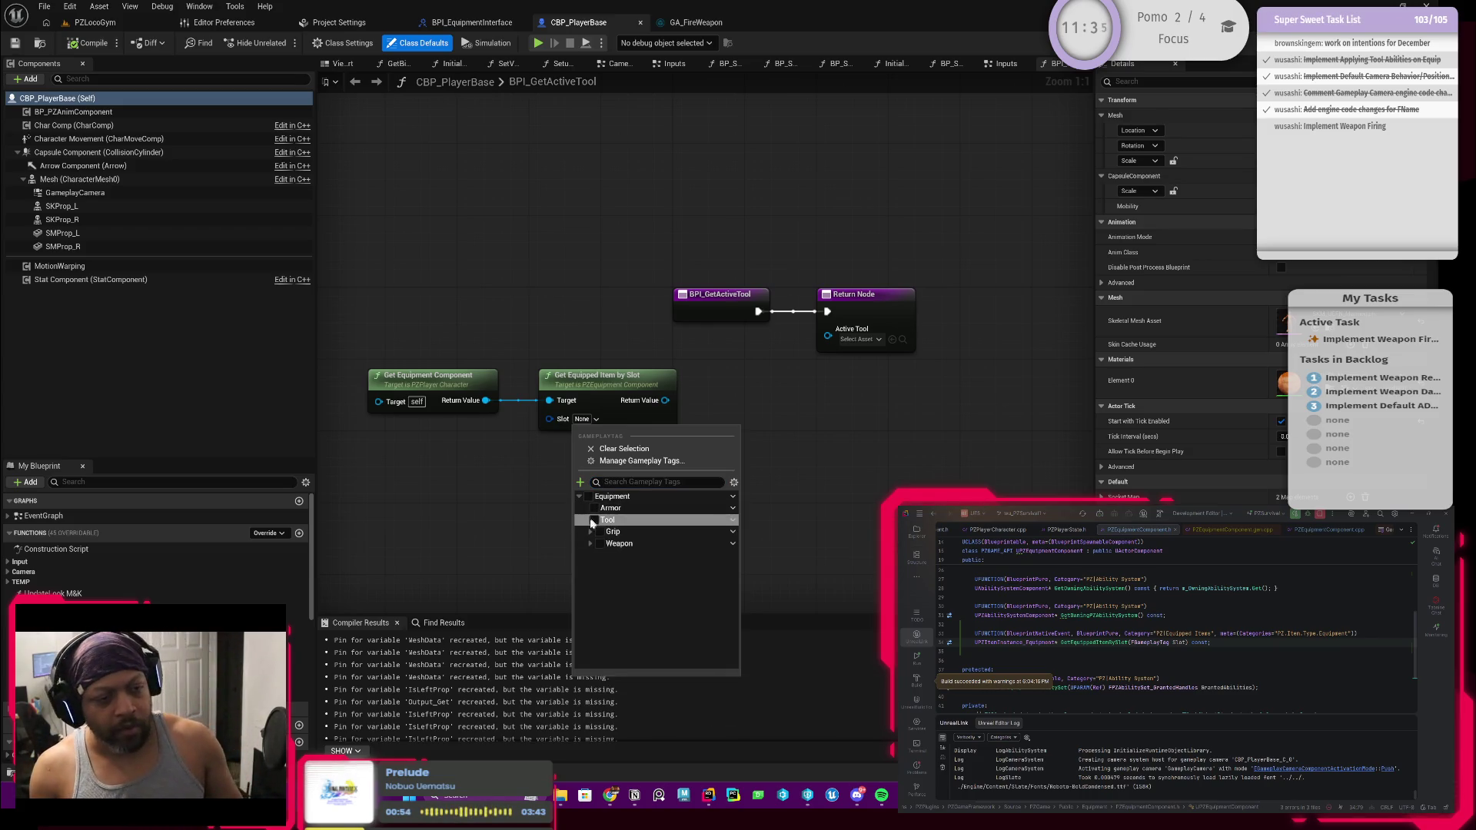
left_click(585, 522)
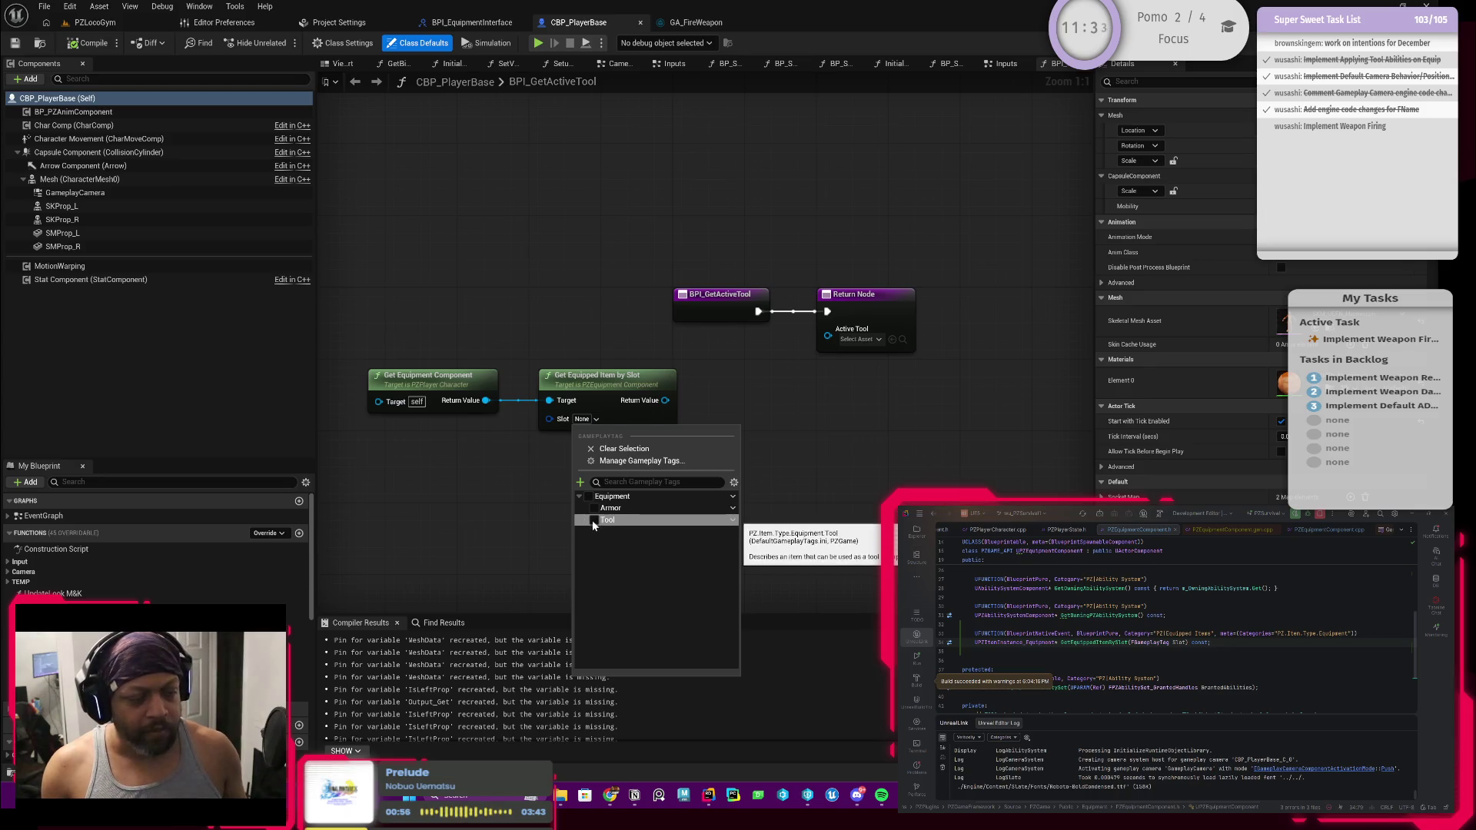
left_click(593, 523)
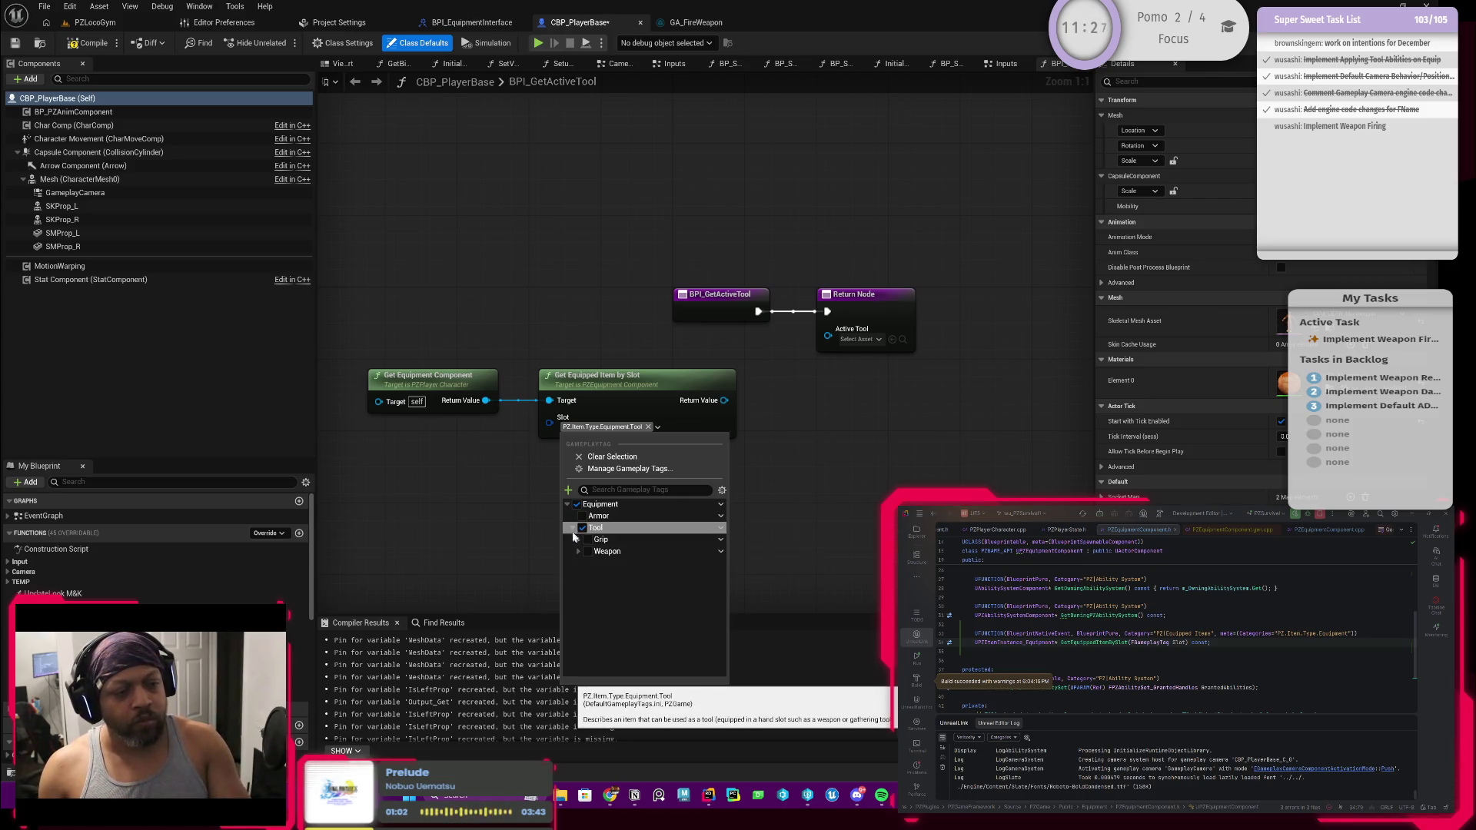
left_click(573, 529)
left_click(582, 528)
left_click(492, 528)
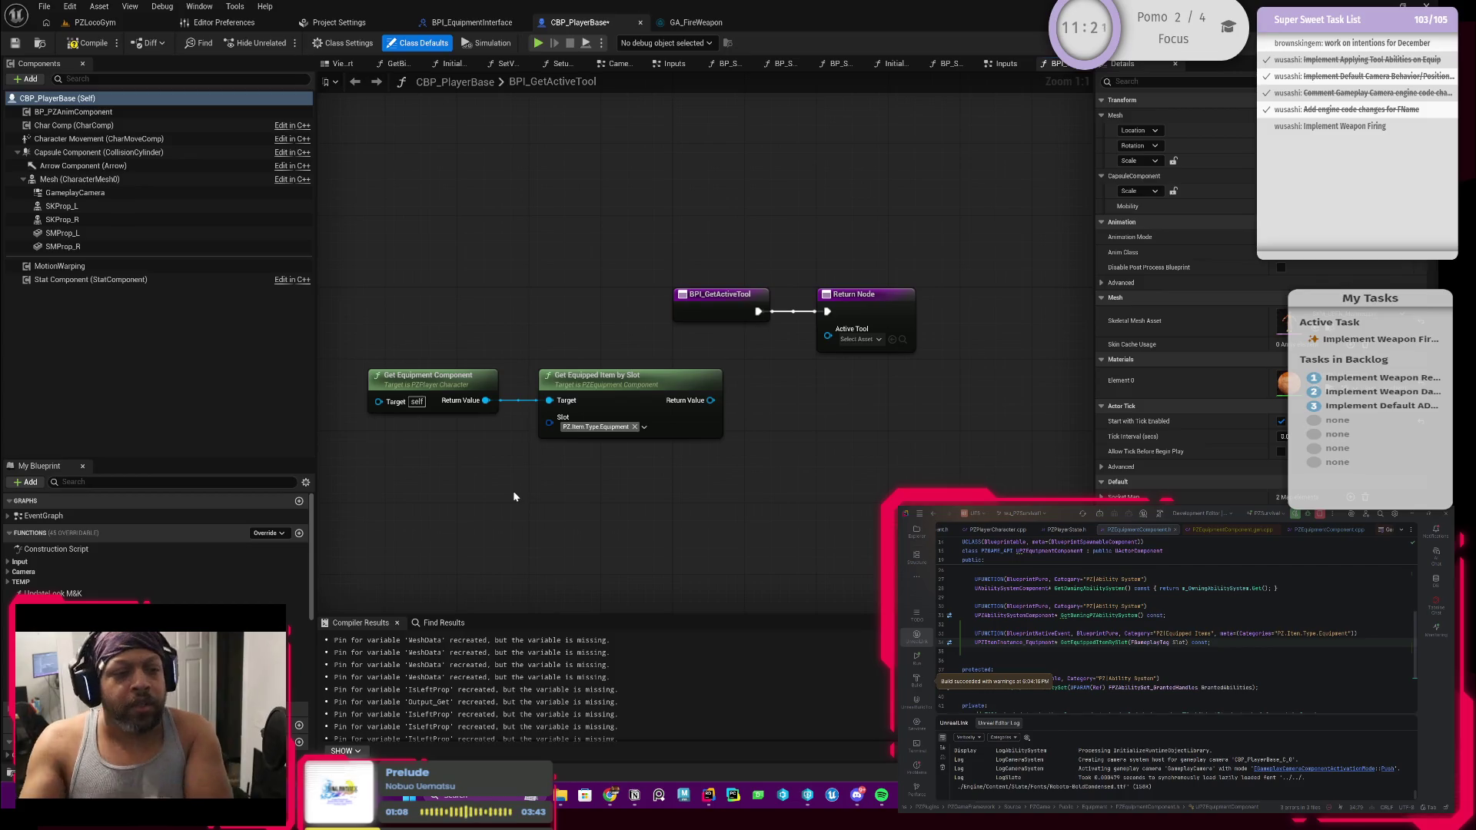
left_click(676, 24)
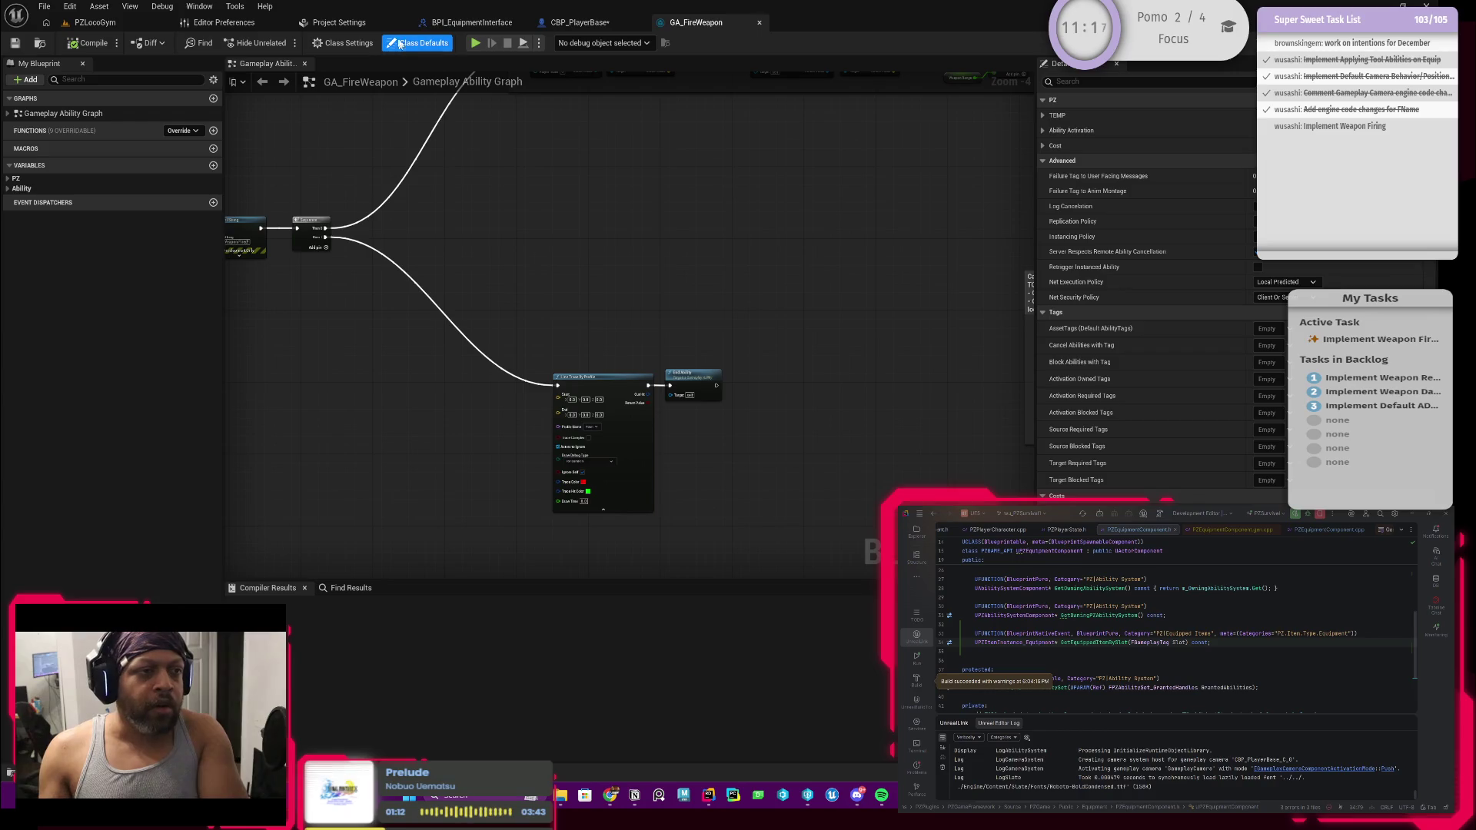
Dock the BP_PlayerEquipmentComponent editor and expand Equipment Slots' Index [0] default entry
left_click(461, 23)
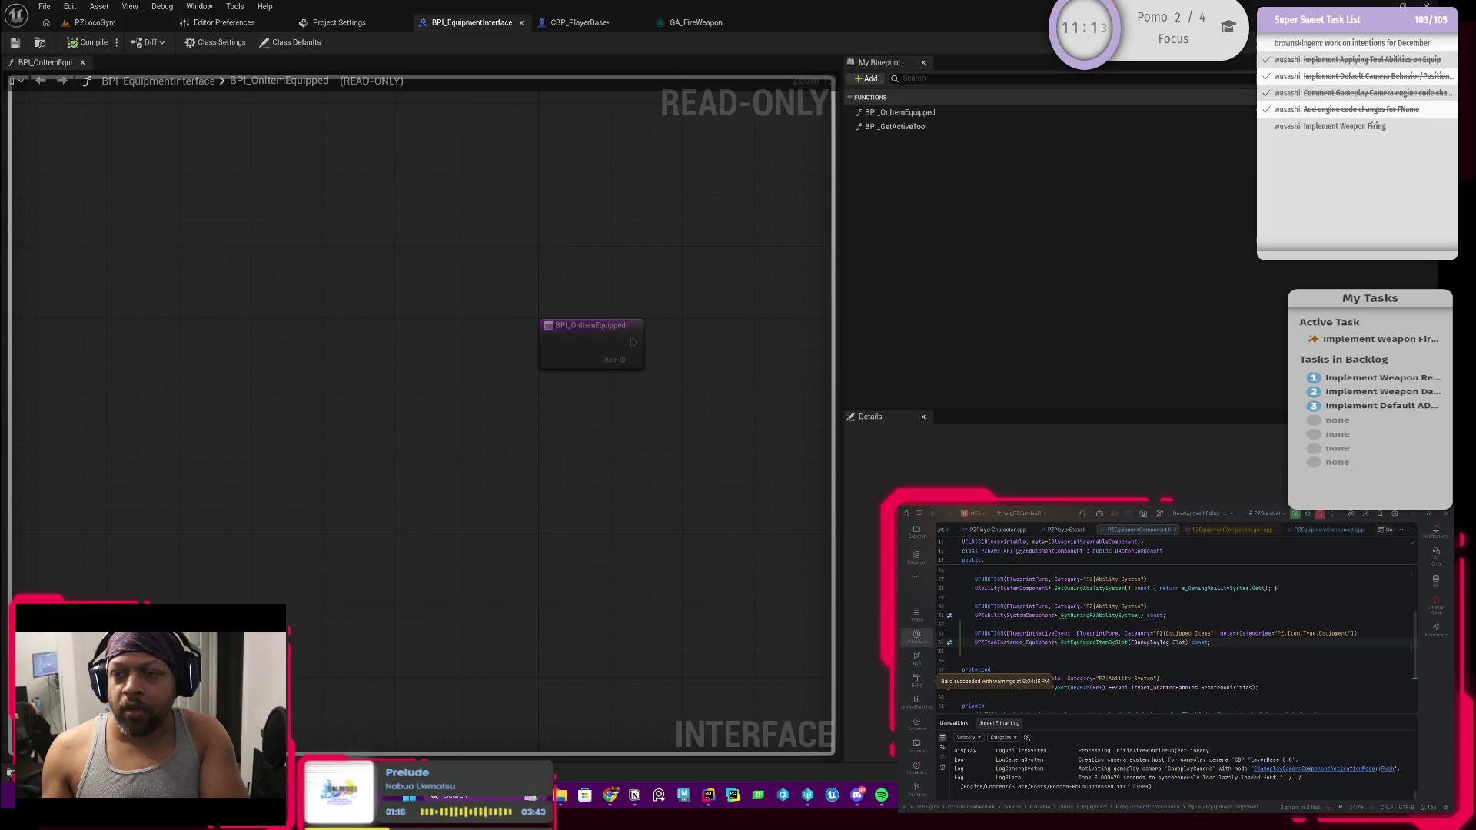
mouse_move(741, 146)
left_mouse_down()
mouse_move(768, 46)
mouse_move(830, 22)
left_mouse_up()
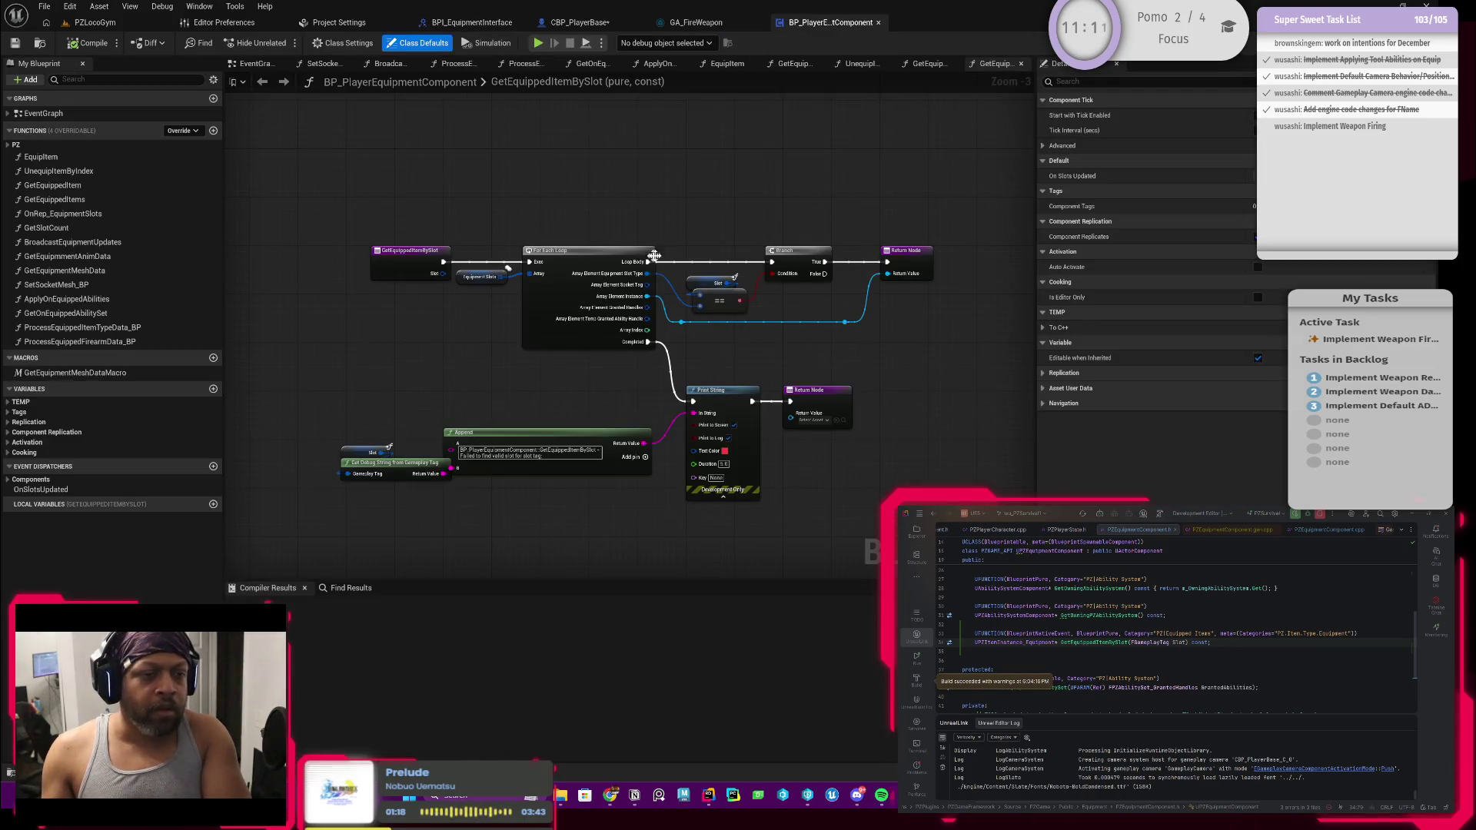
left_click(480, 276)
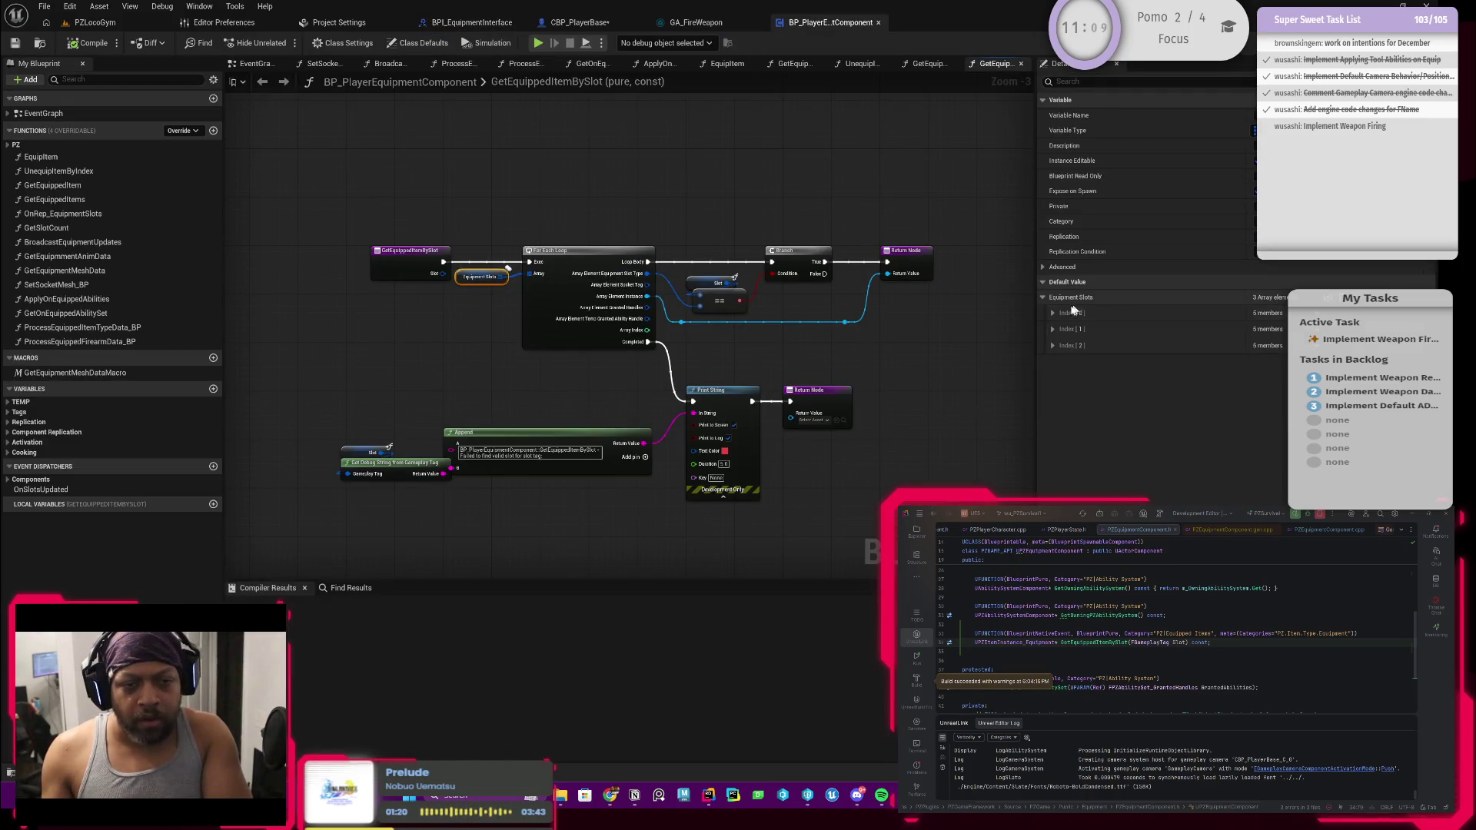
left_click(1054, 312)
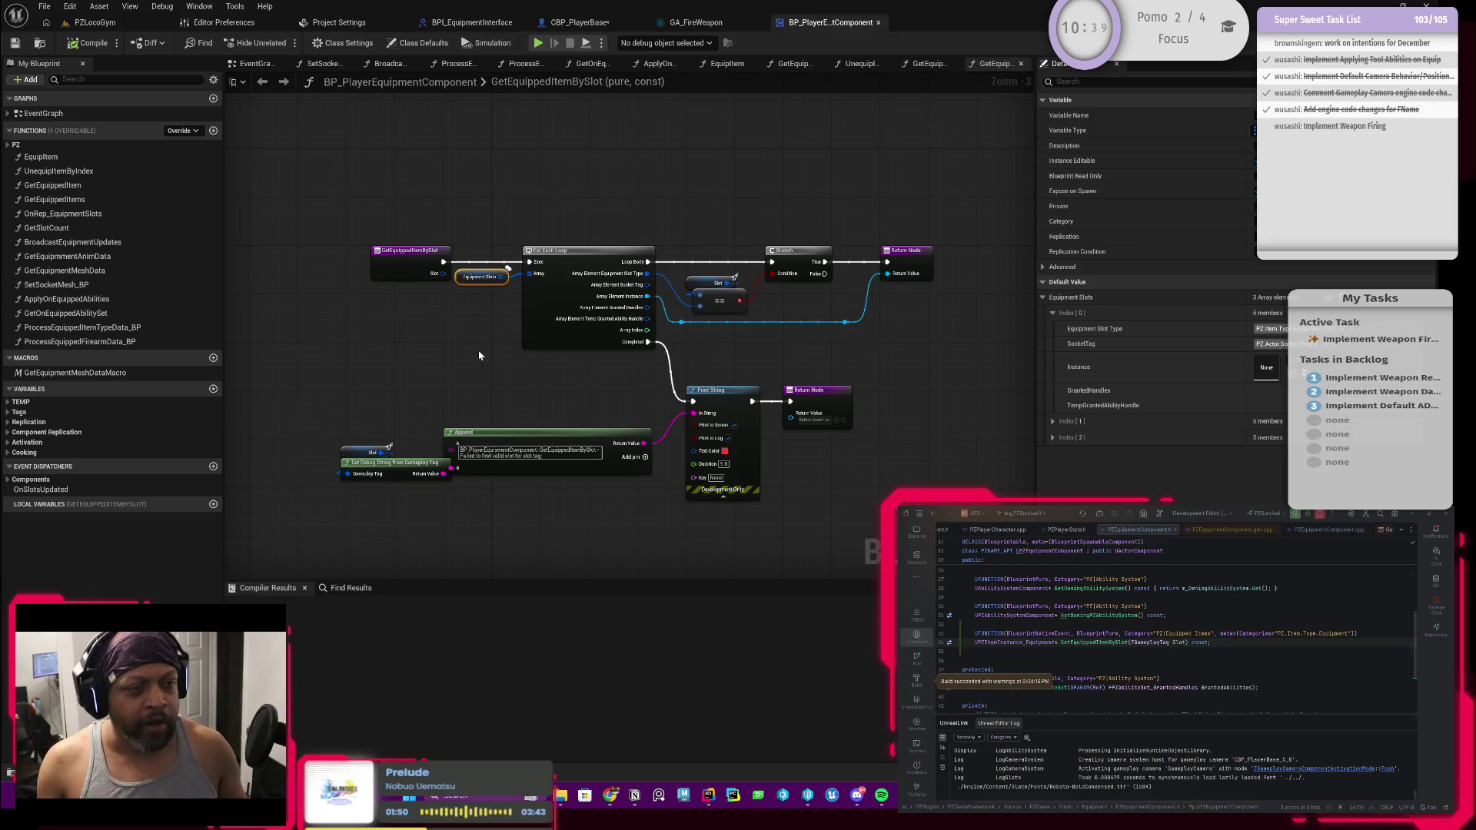
scroll(479, 355, "up", 3)
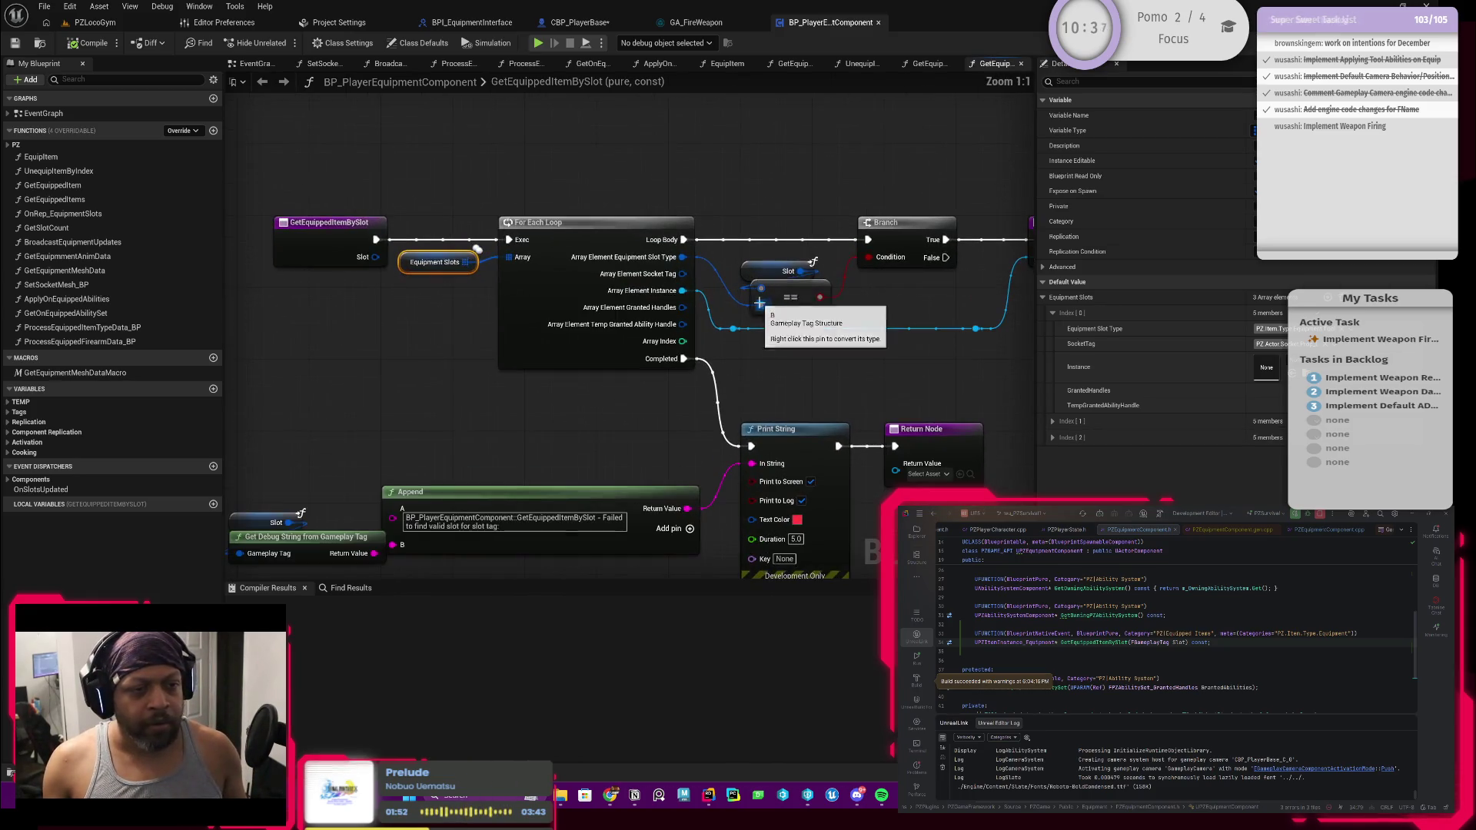
Feed Array Element Socket Tag into the == comparison in GetEquippedItemBySlot
left_click_drag(740, 357, 712, 371)
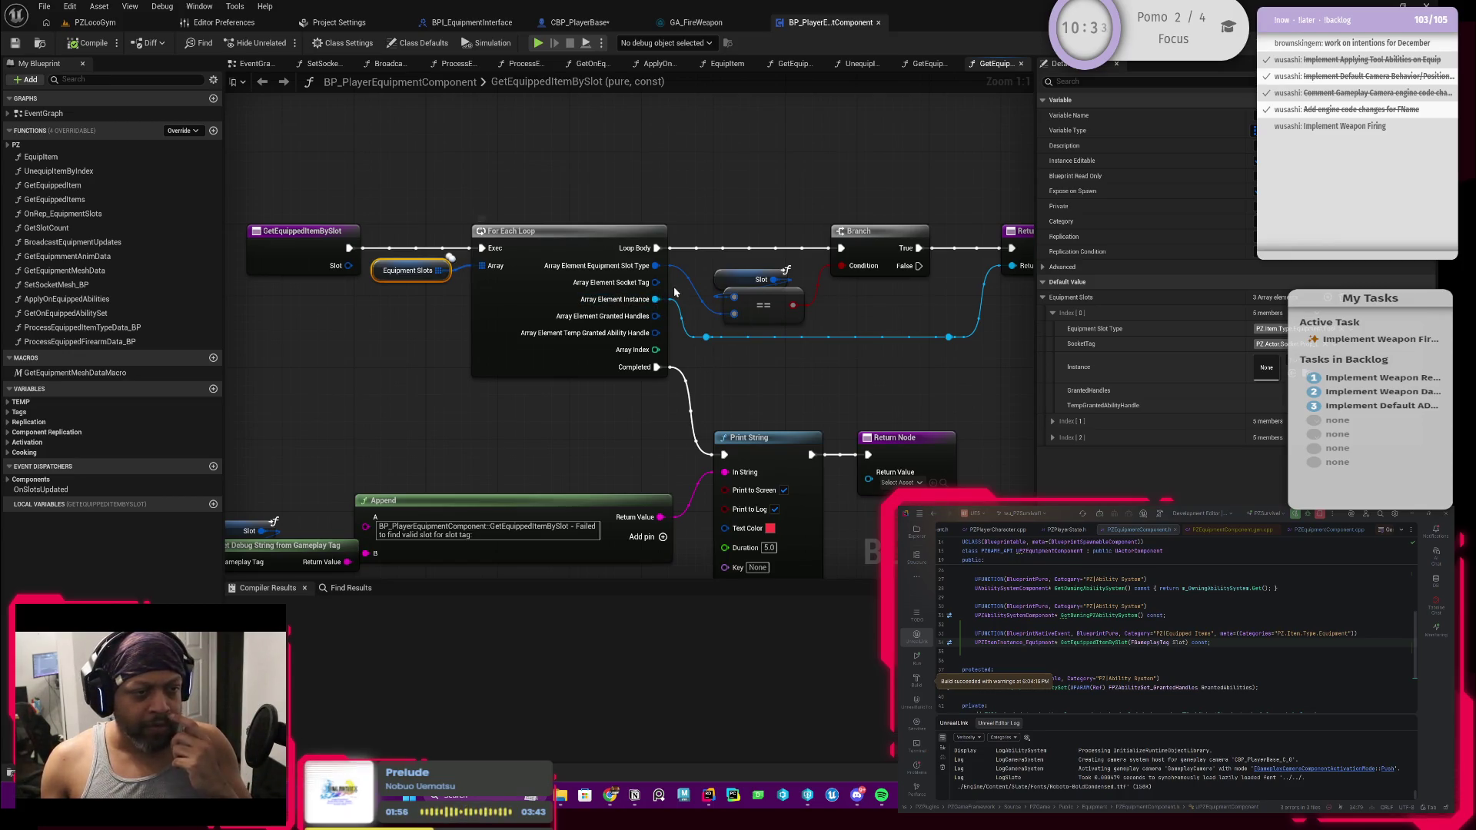
mouse_move(652, 306)
left_mouse_down()
mouse_move(655, 288)
mouse_move(740, 320)
left_mouse_up()
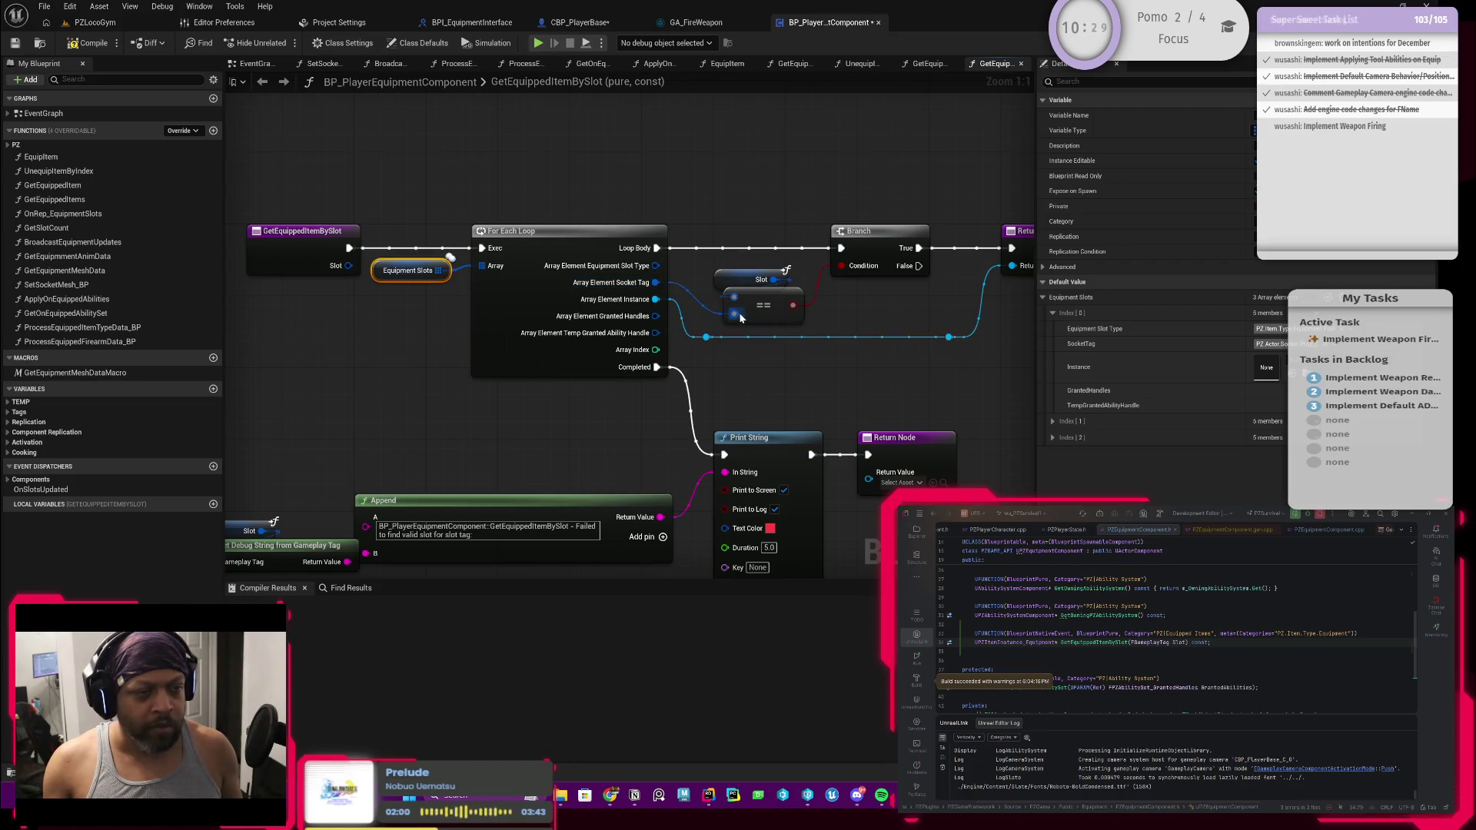
scroll(695, 311, "down", 1)
left_click(360, 257)
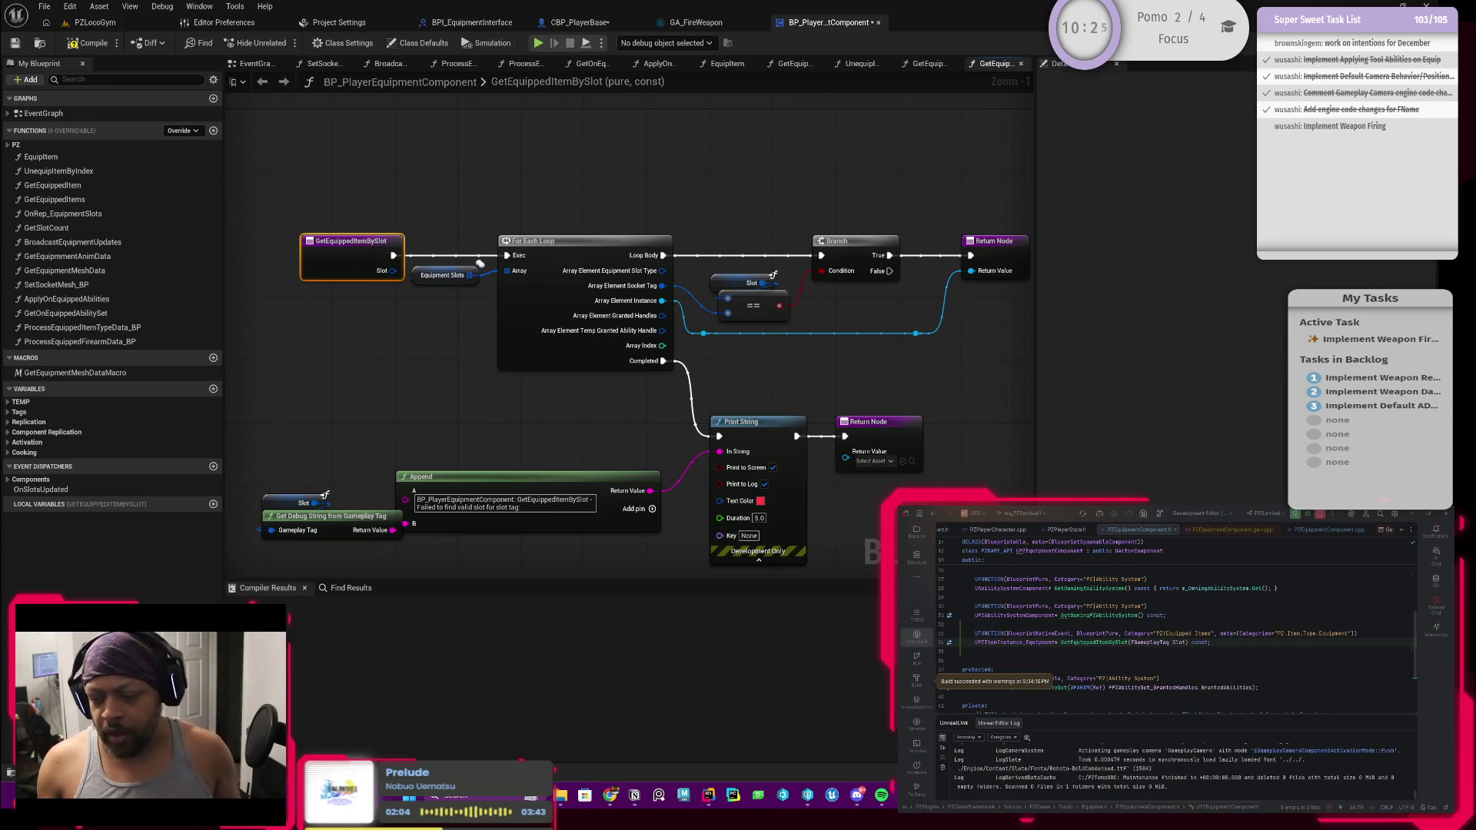
Rename the C++ Slot parameter to Socket in the header and implementation, then compile the component
left_click(949, 642)
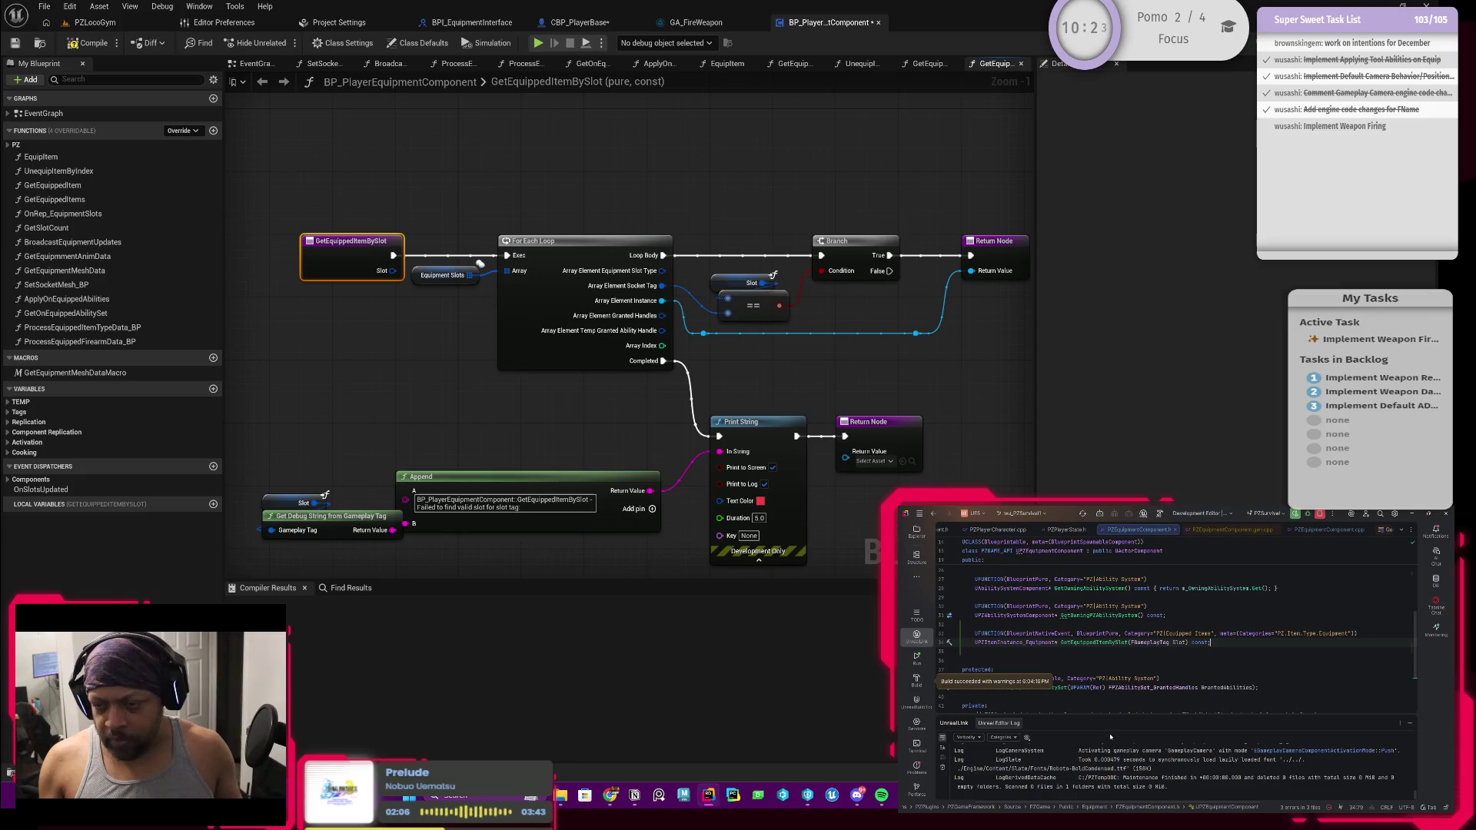
left_click_drag(1184, 642, 1174, 641)
type("ocket")
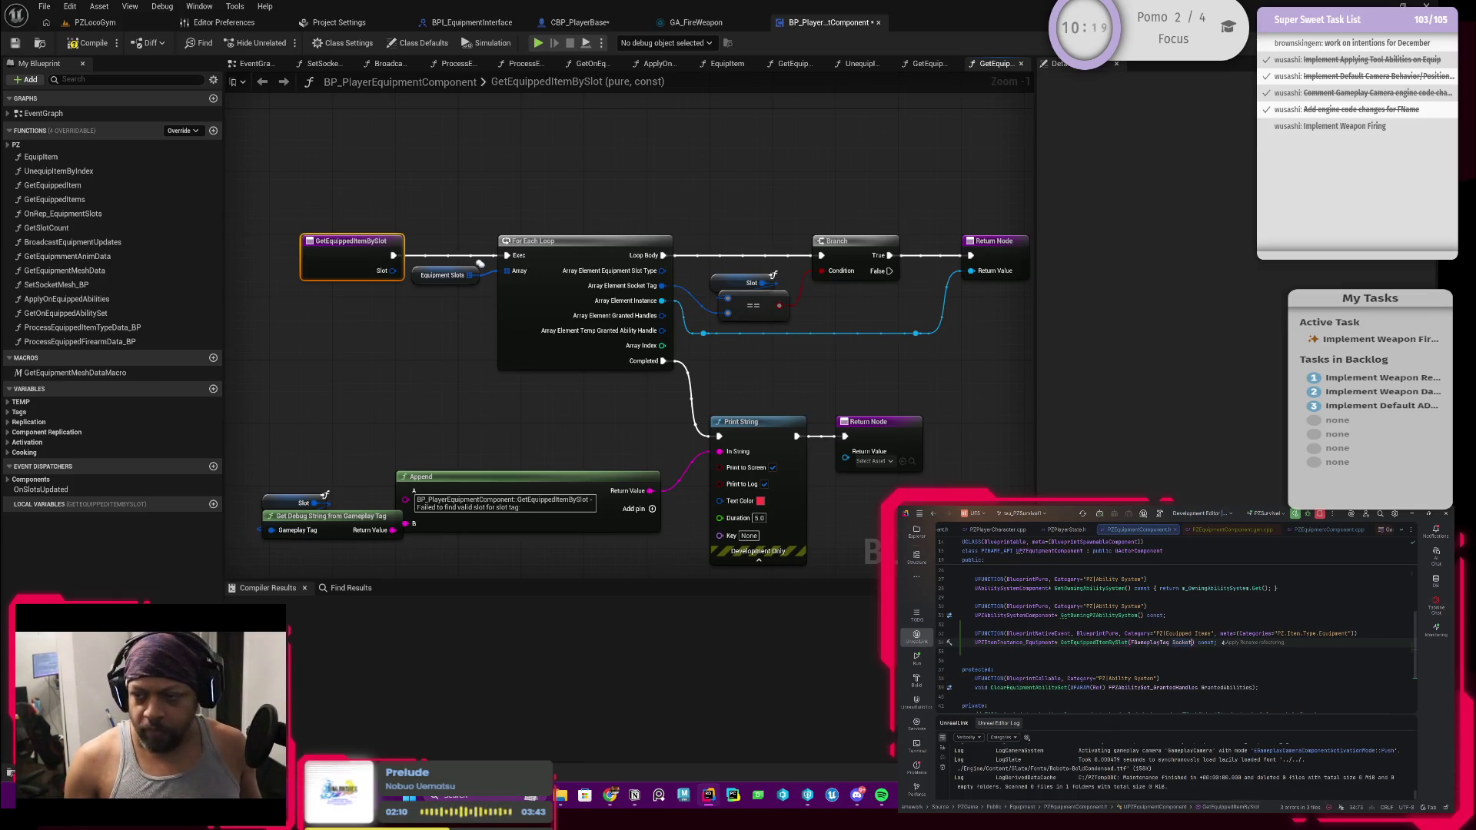
left_click(1099, 642, "ctrl")
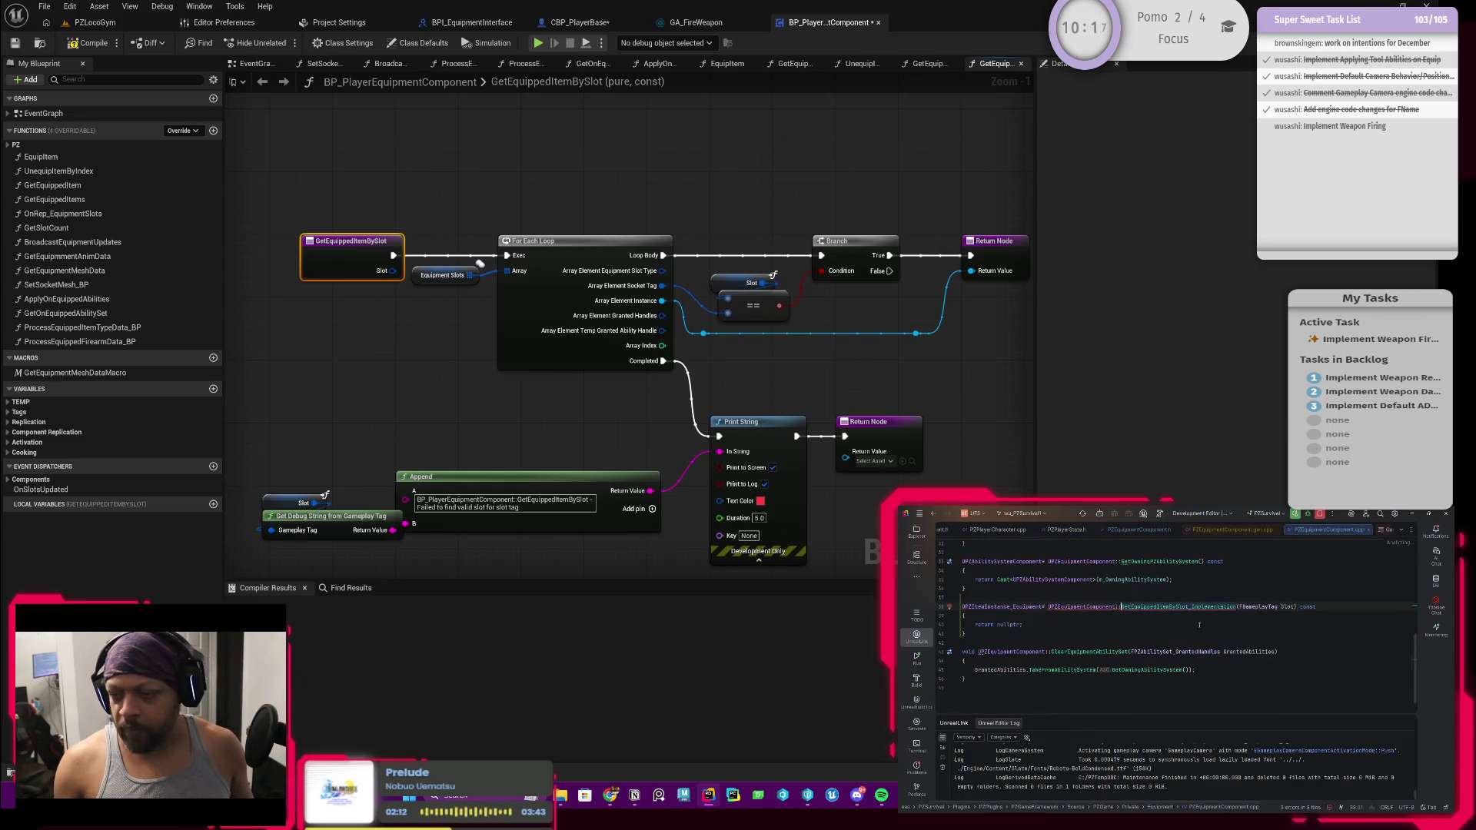
left_click_drag(1295, 606, 1284, 606)
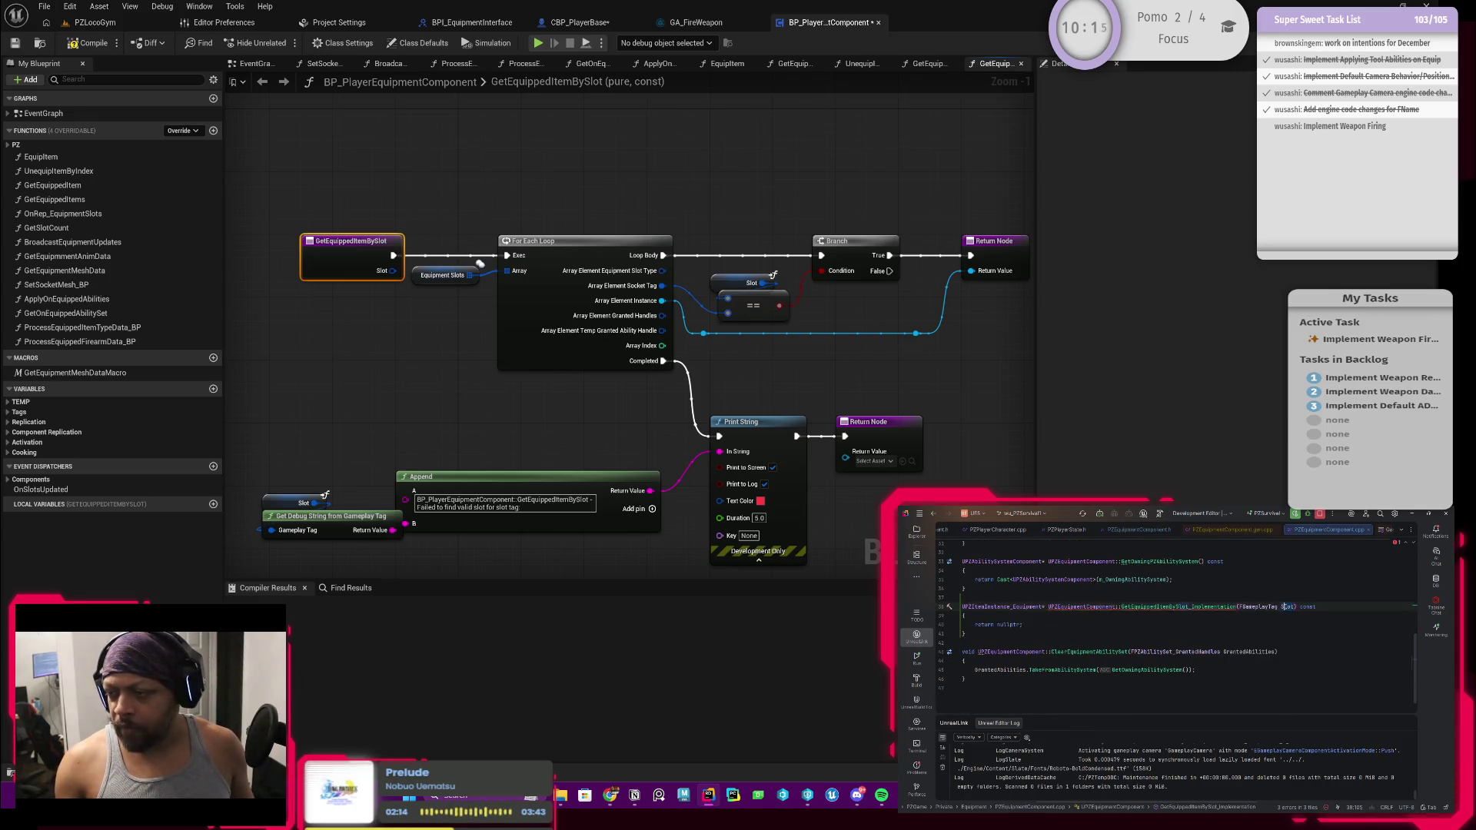
type("ocket")
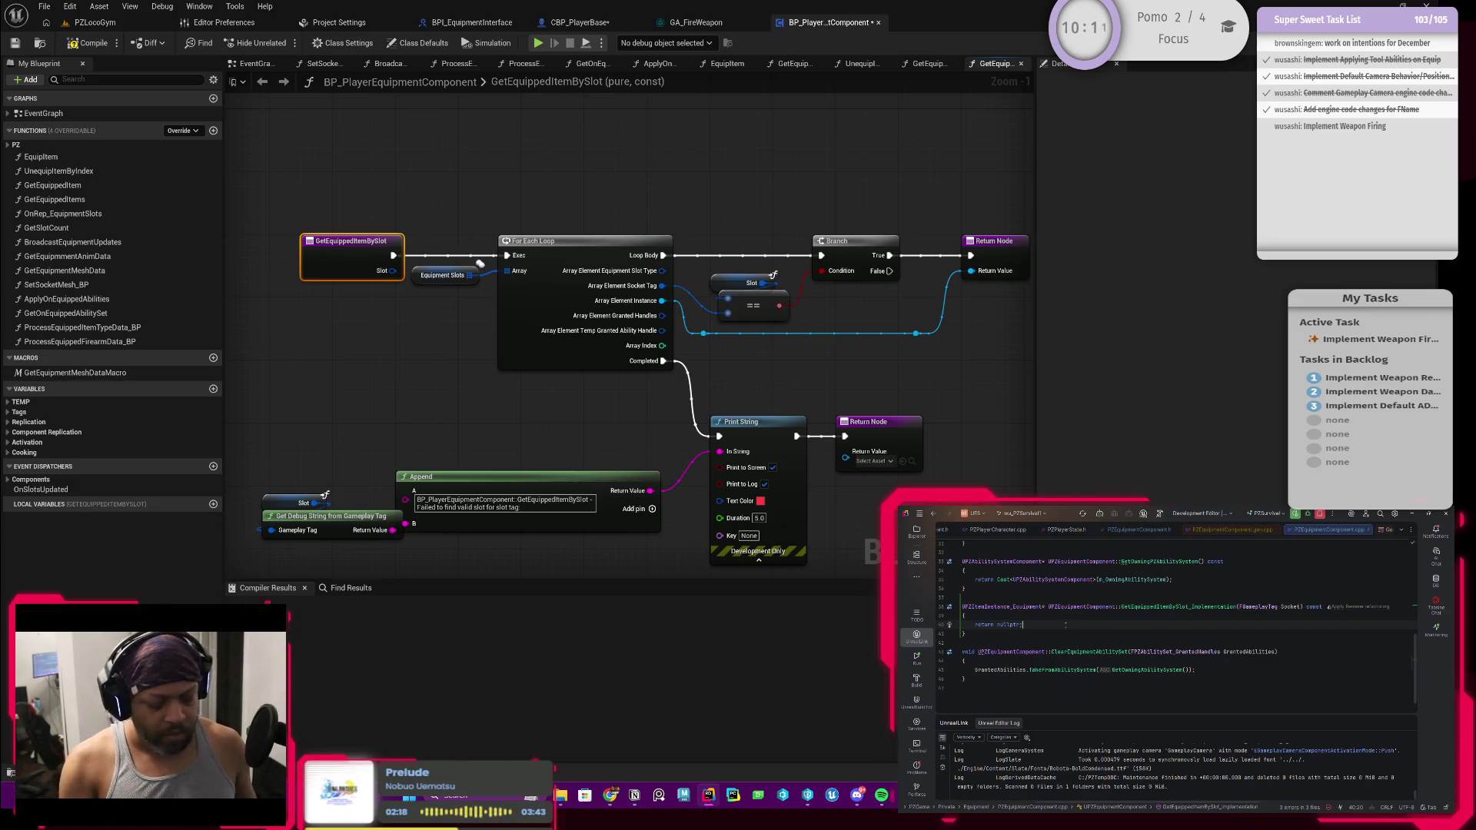
key("ctrl+alt+Left")
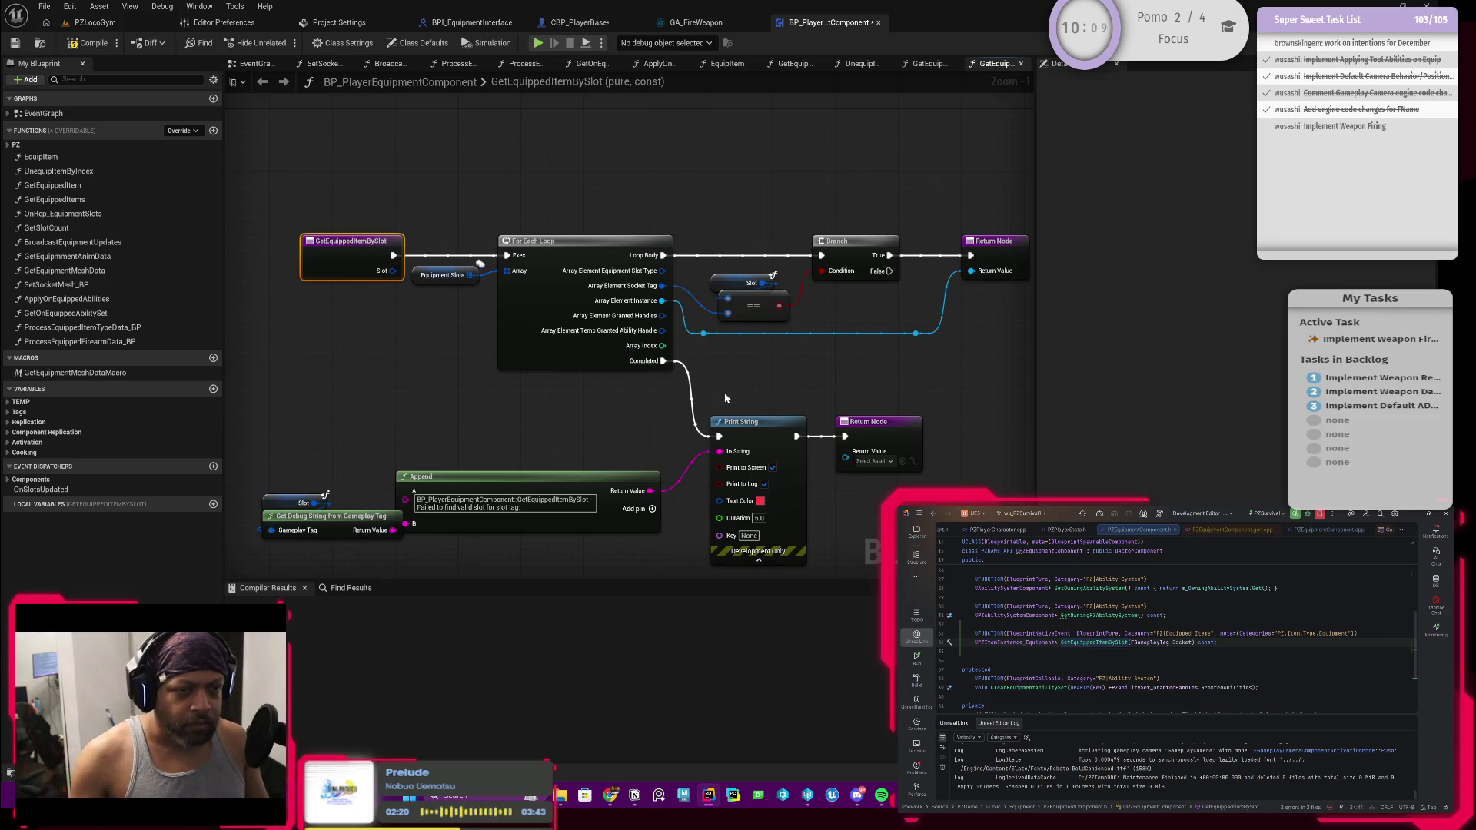
left_click_drag(726, 388, 730, 345)
left_click(88, 43)
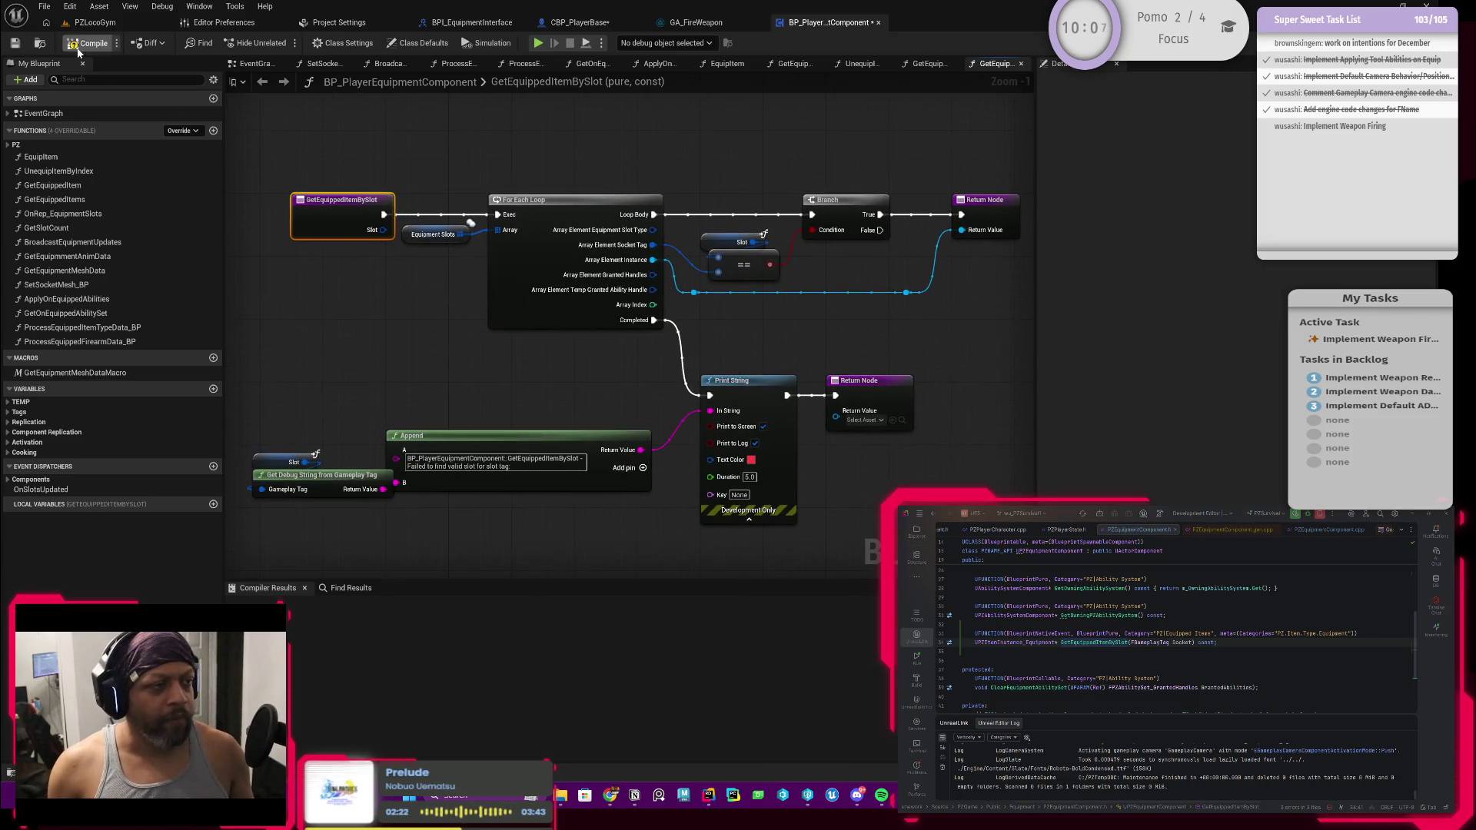
Save the component, restrict the declaration's Categories to PZ.Actor.Socket, and bring up Save Content for CBP_PlayerBase
left_click(14, 45)
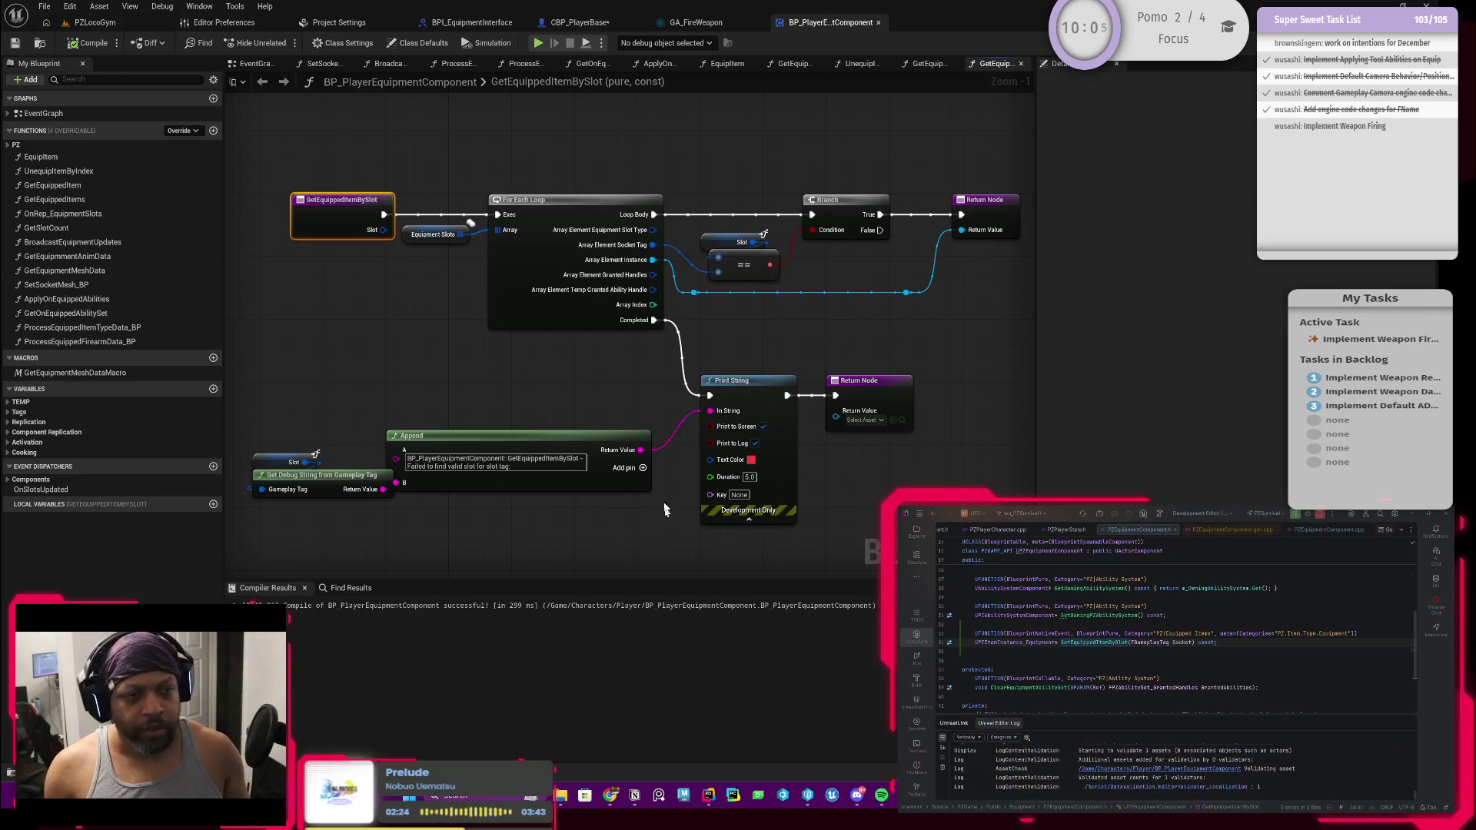
left_click(425, 237)
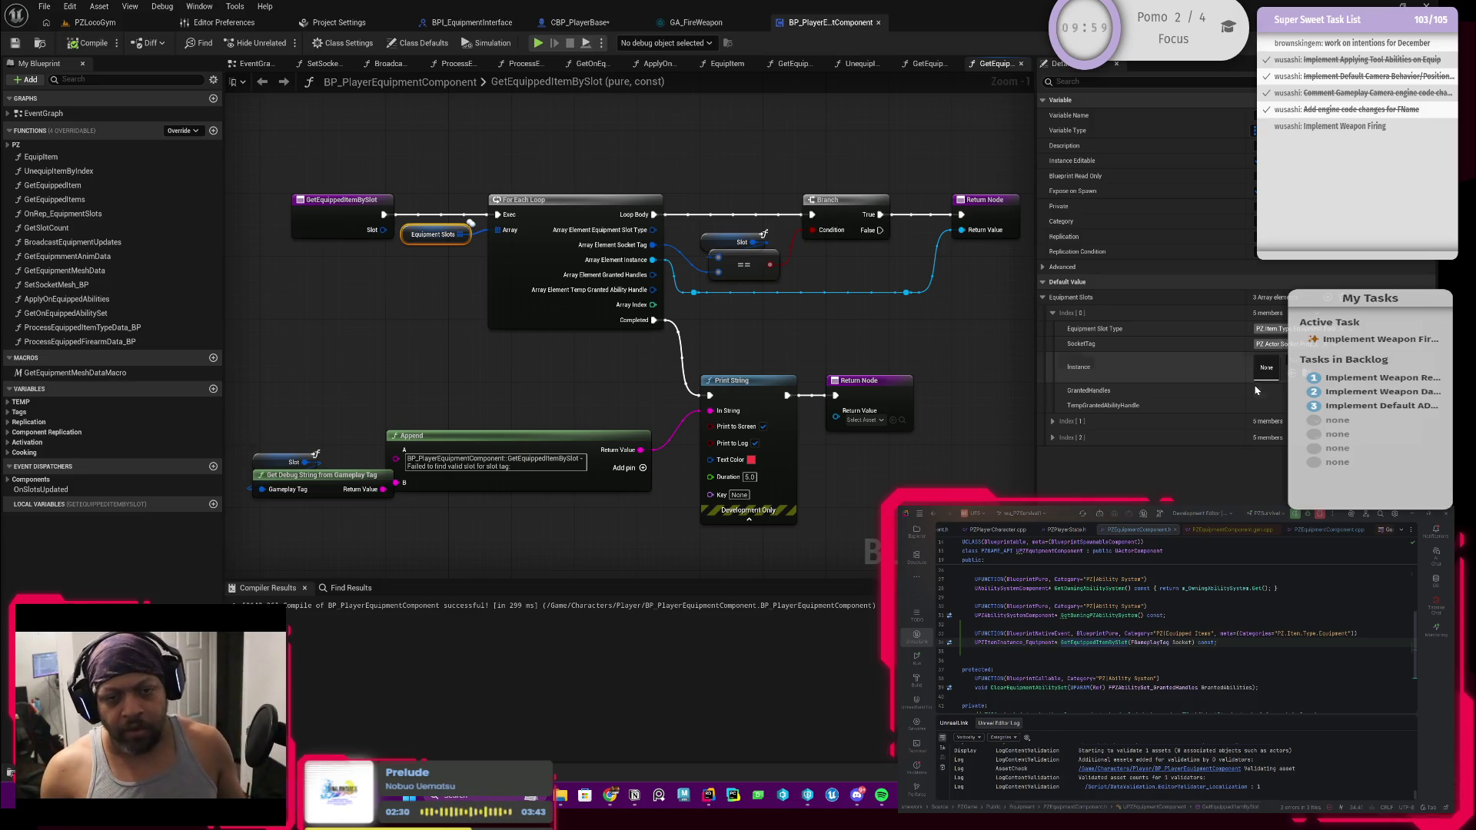
left_click(1112, 641)
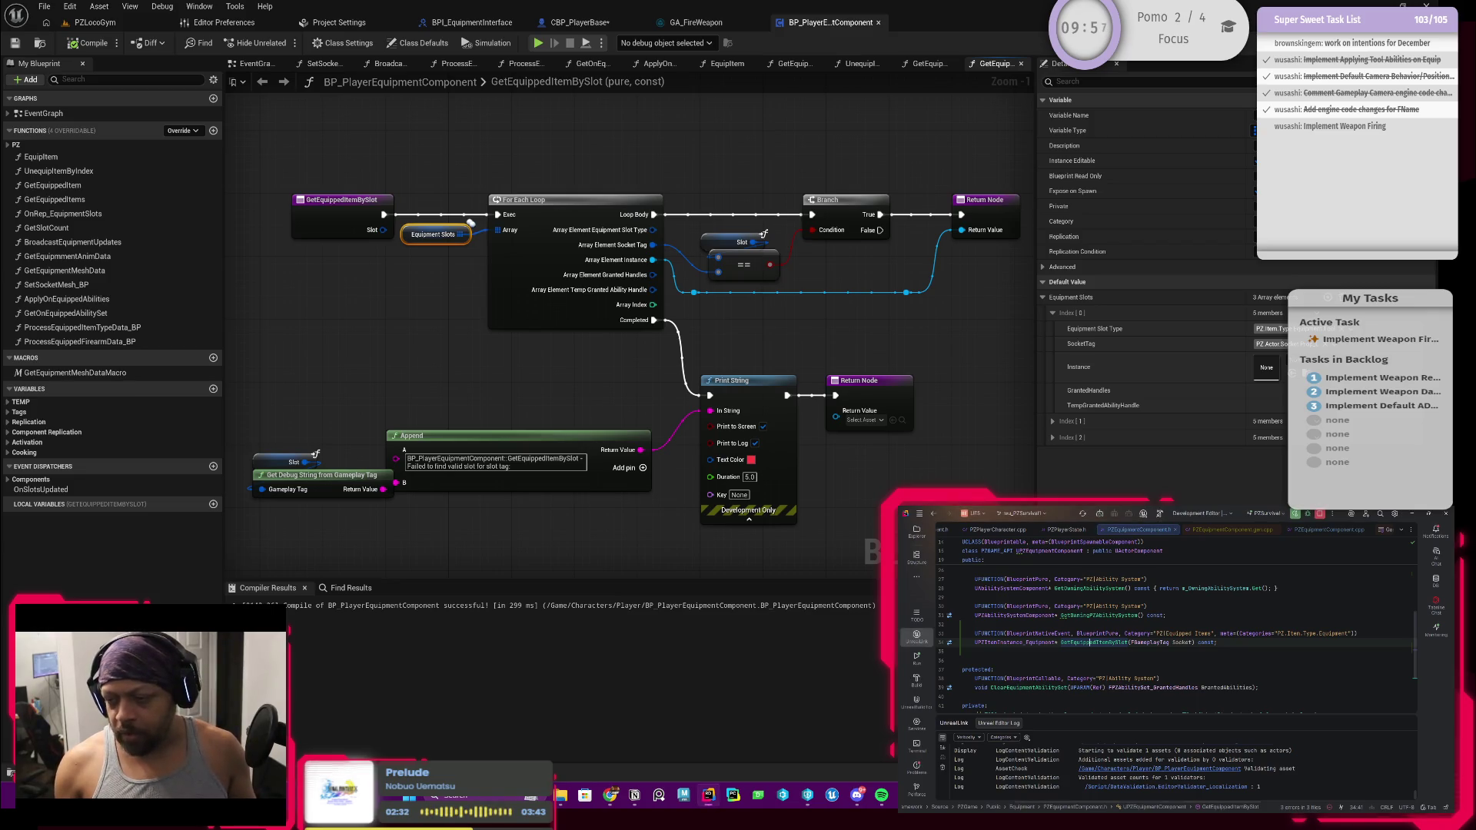
left_click_drag(1288, 634, 1346, 635)
type("Ab")
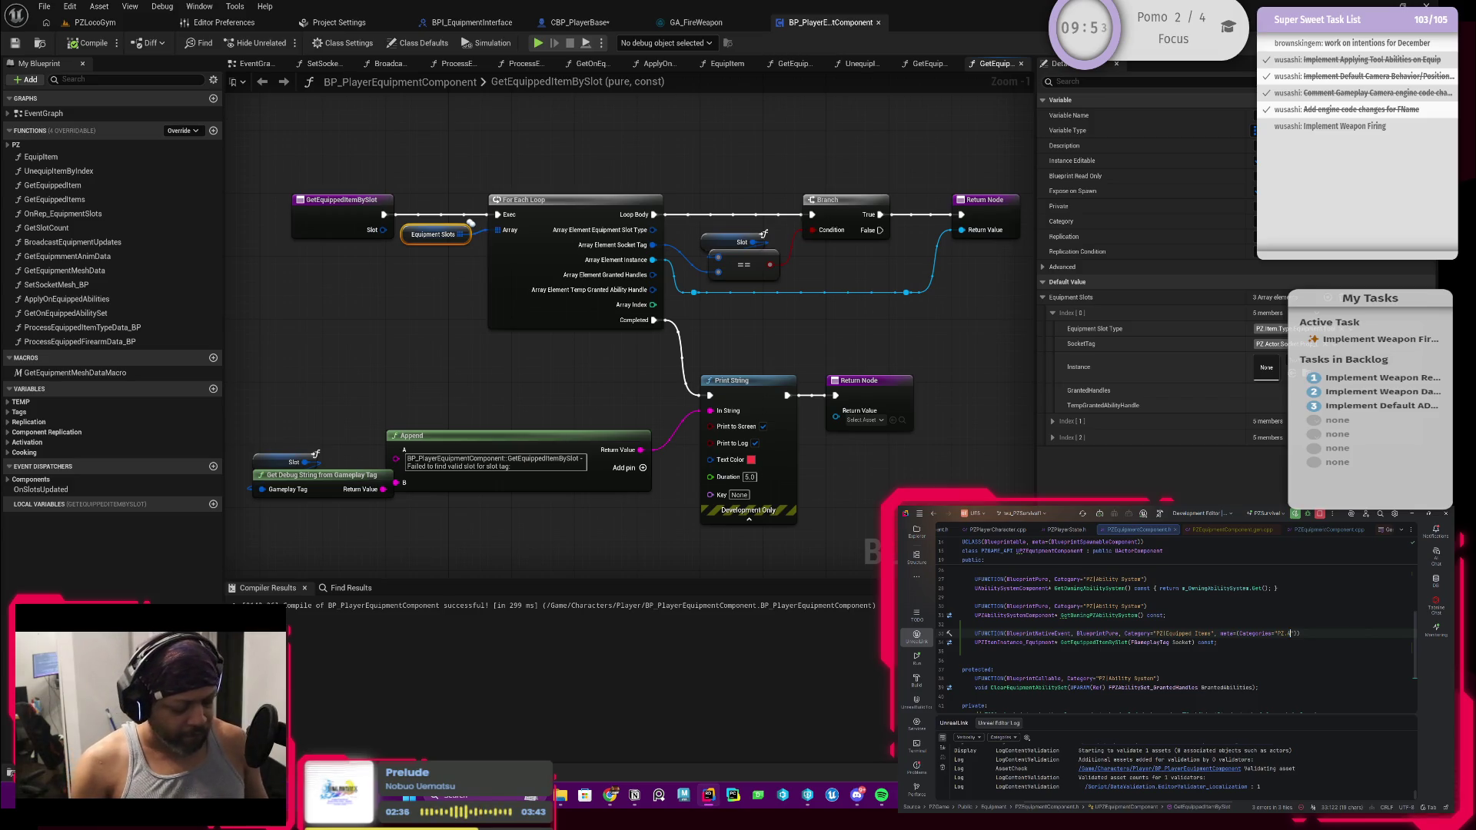
type(".Sockets")
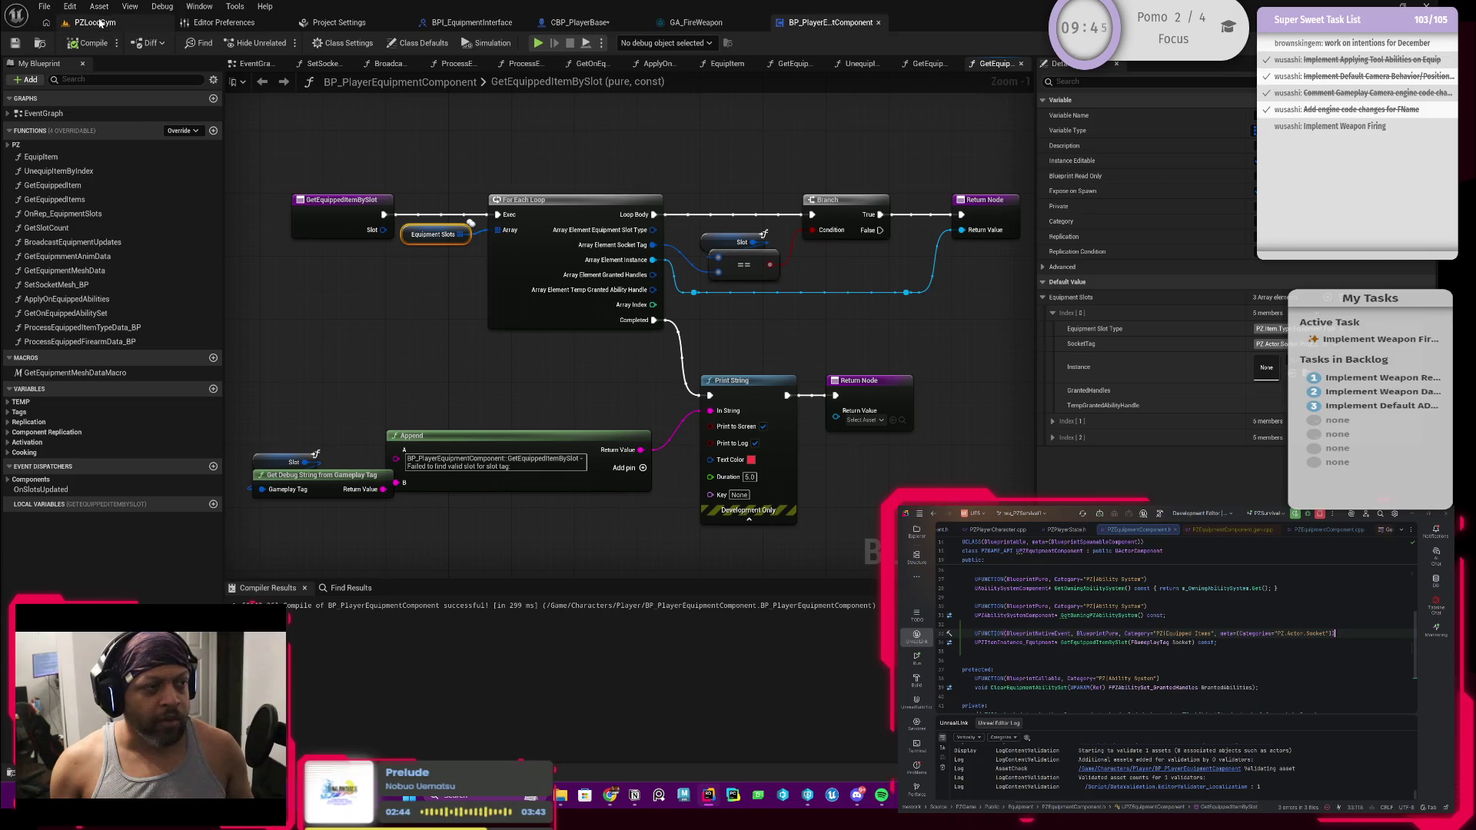
left_click(46, 21)
key("ctrl+shift+s")
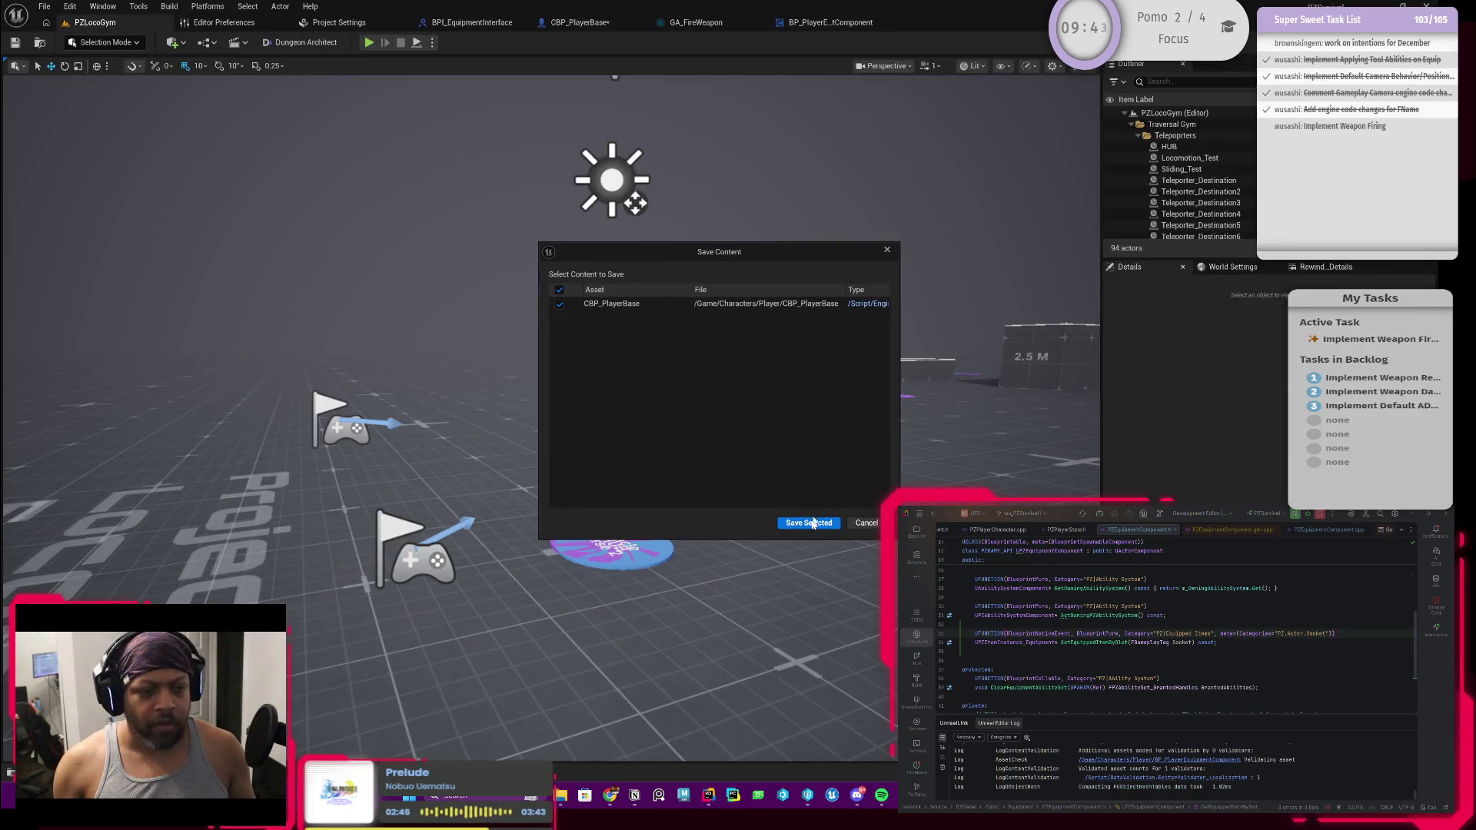
Save CBP_PlayerBase and switch to Rider to rebuild the project code
left_click(809, 518)
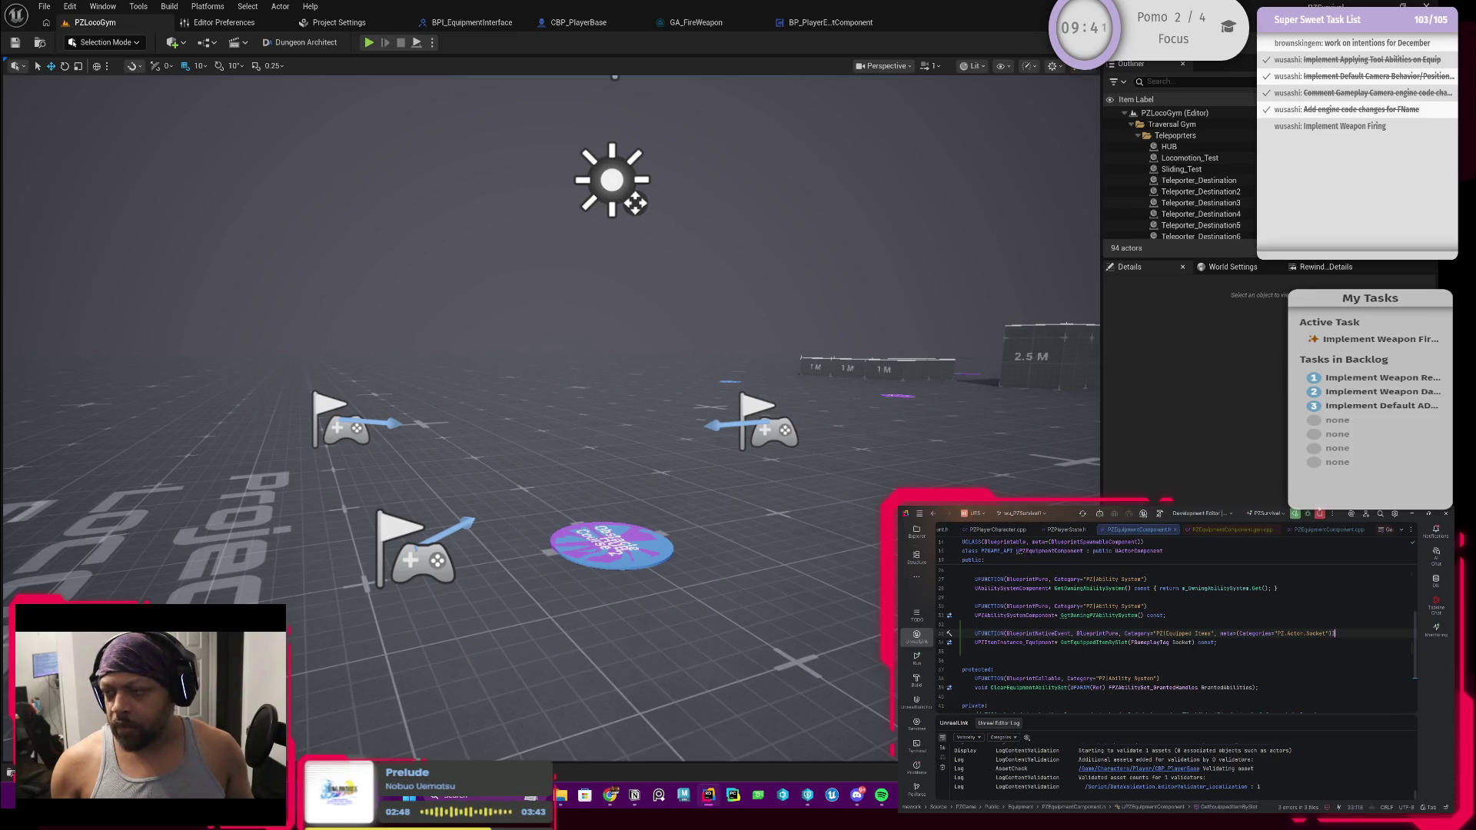
key("alt+Tab")
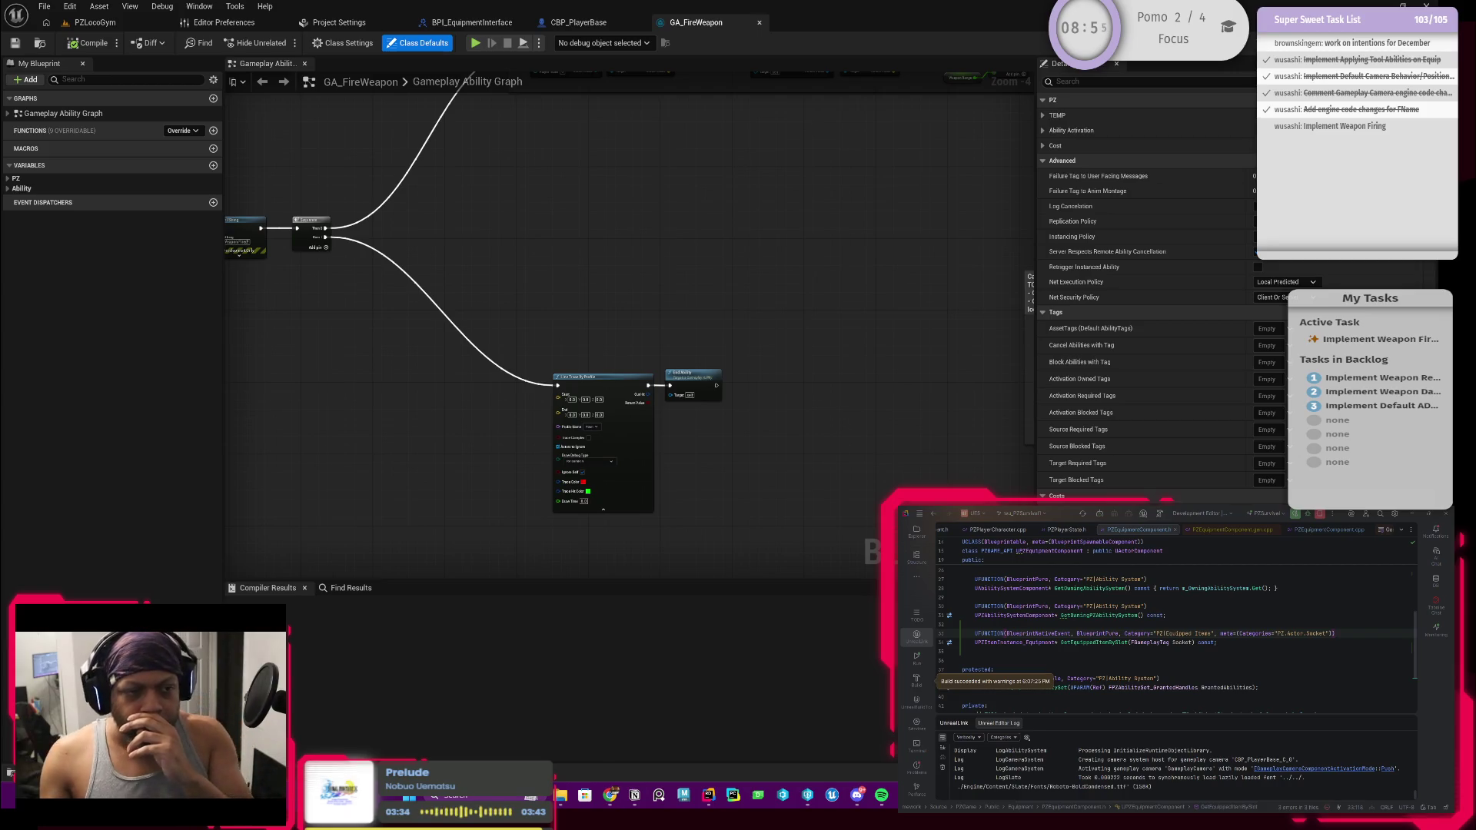
In CBP_PlayerBase, remove the orphaned Slot pin and set the lookup's Socket to PZ.Actor.Socket.Prop_R
left_click(569, 23)
left_click(634, 444)
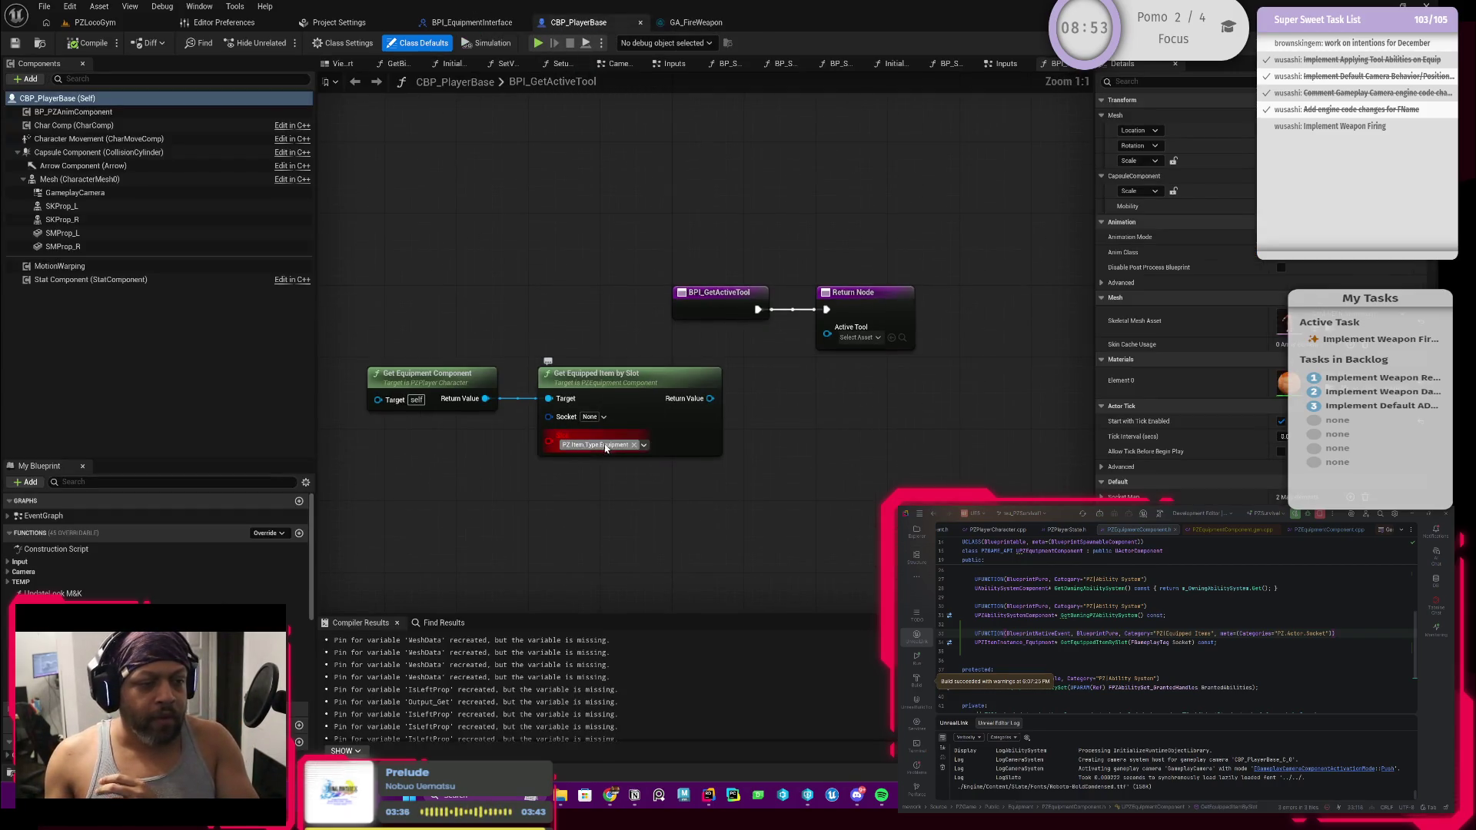
left_click(565, 441)
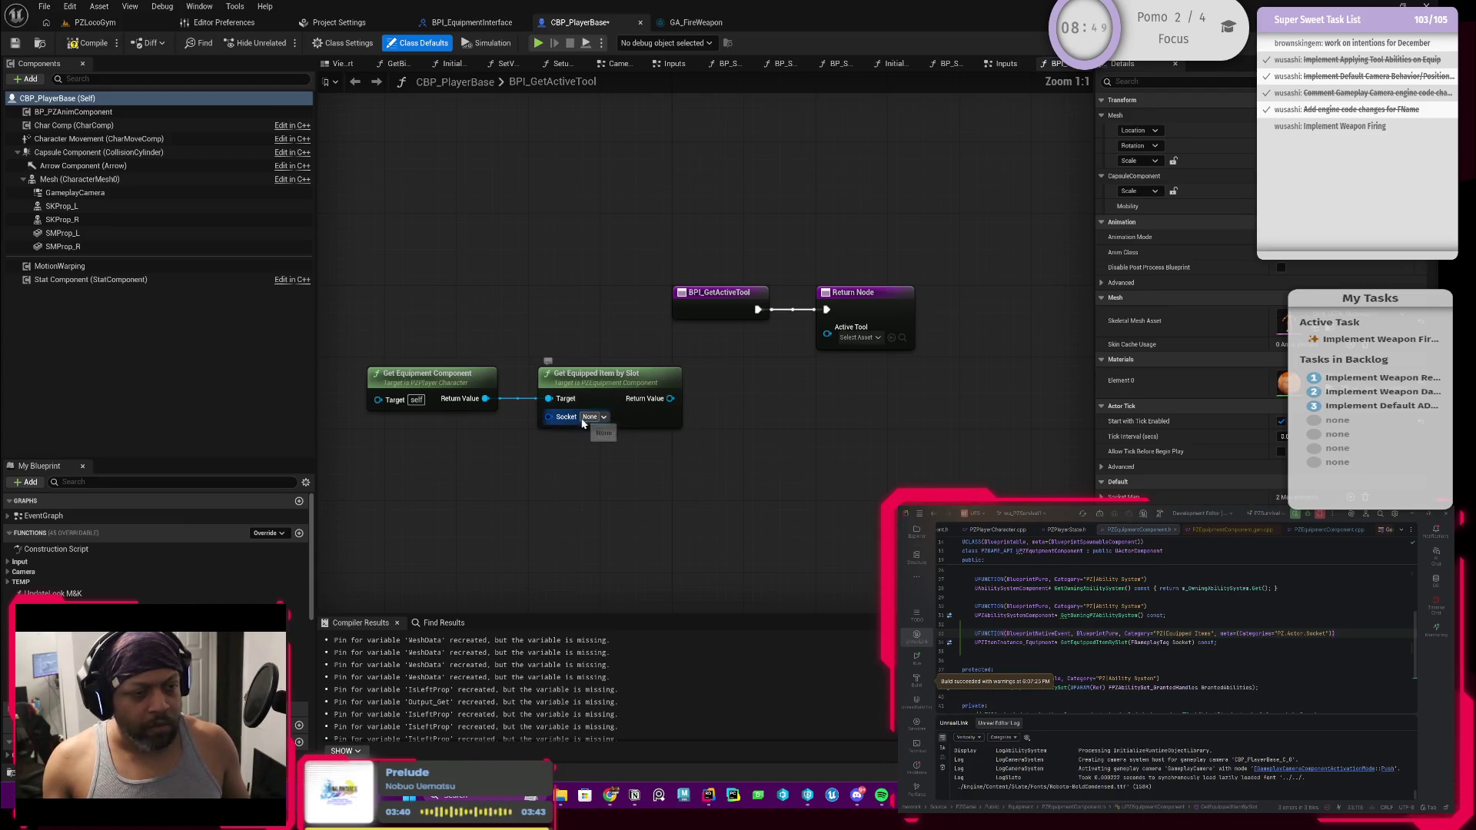
left_click(590, 417)
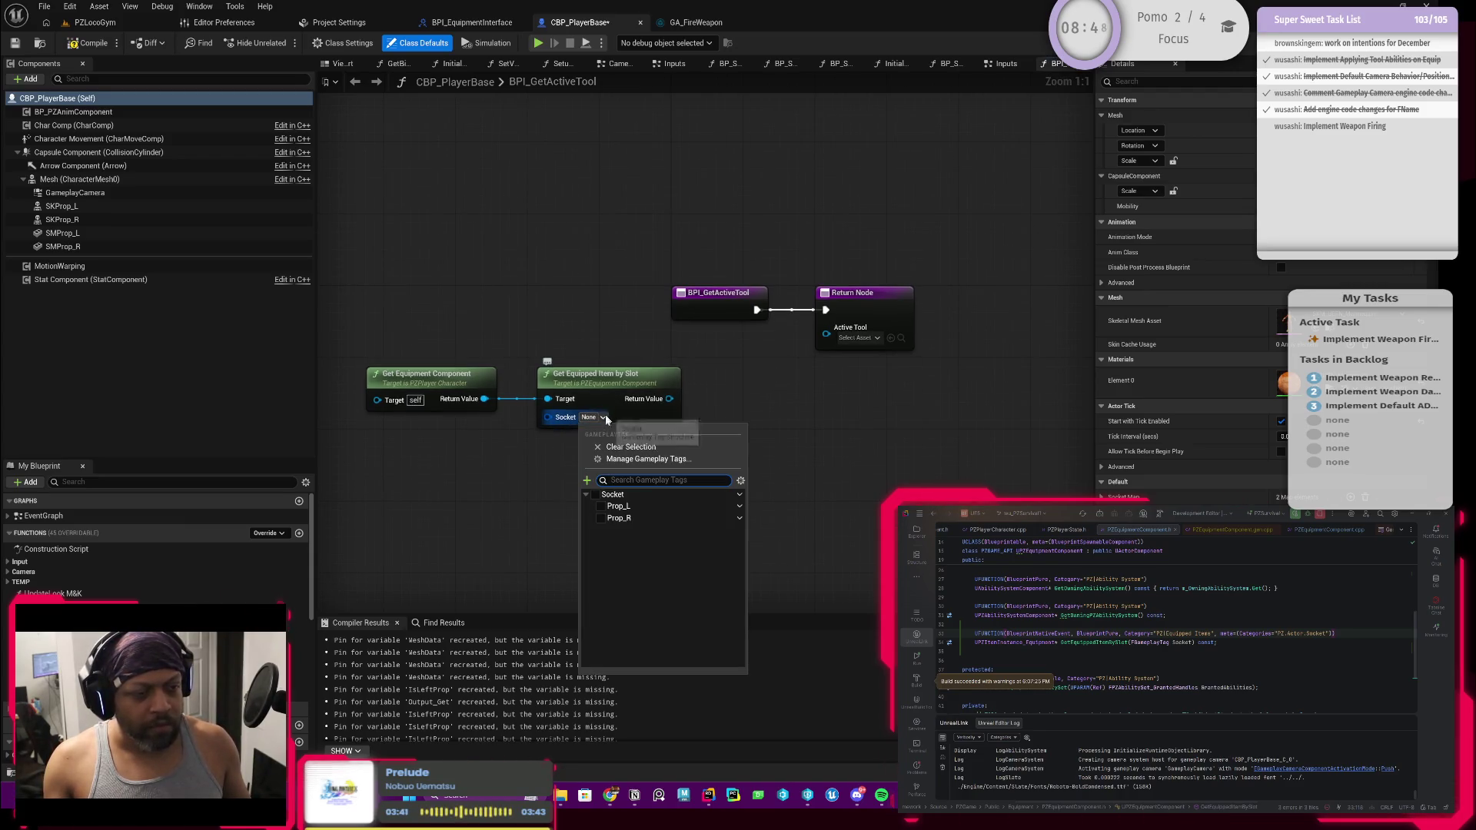
left_click(601, 519)
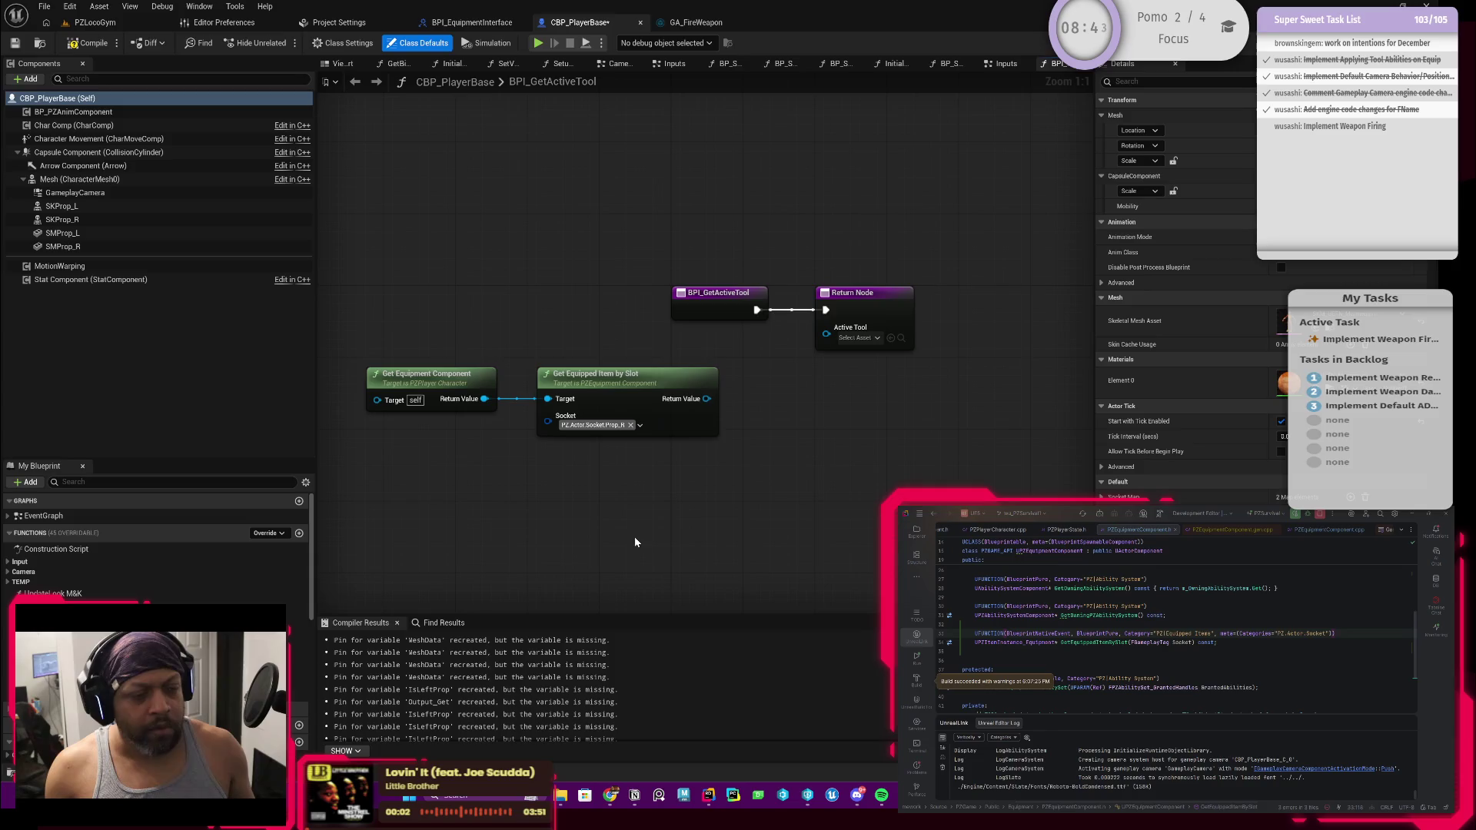
left_click_drag(614, 402, 595, 408)
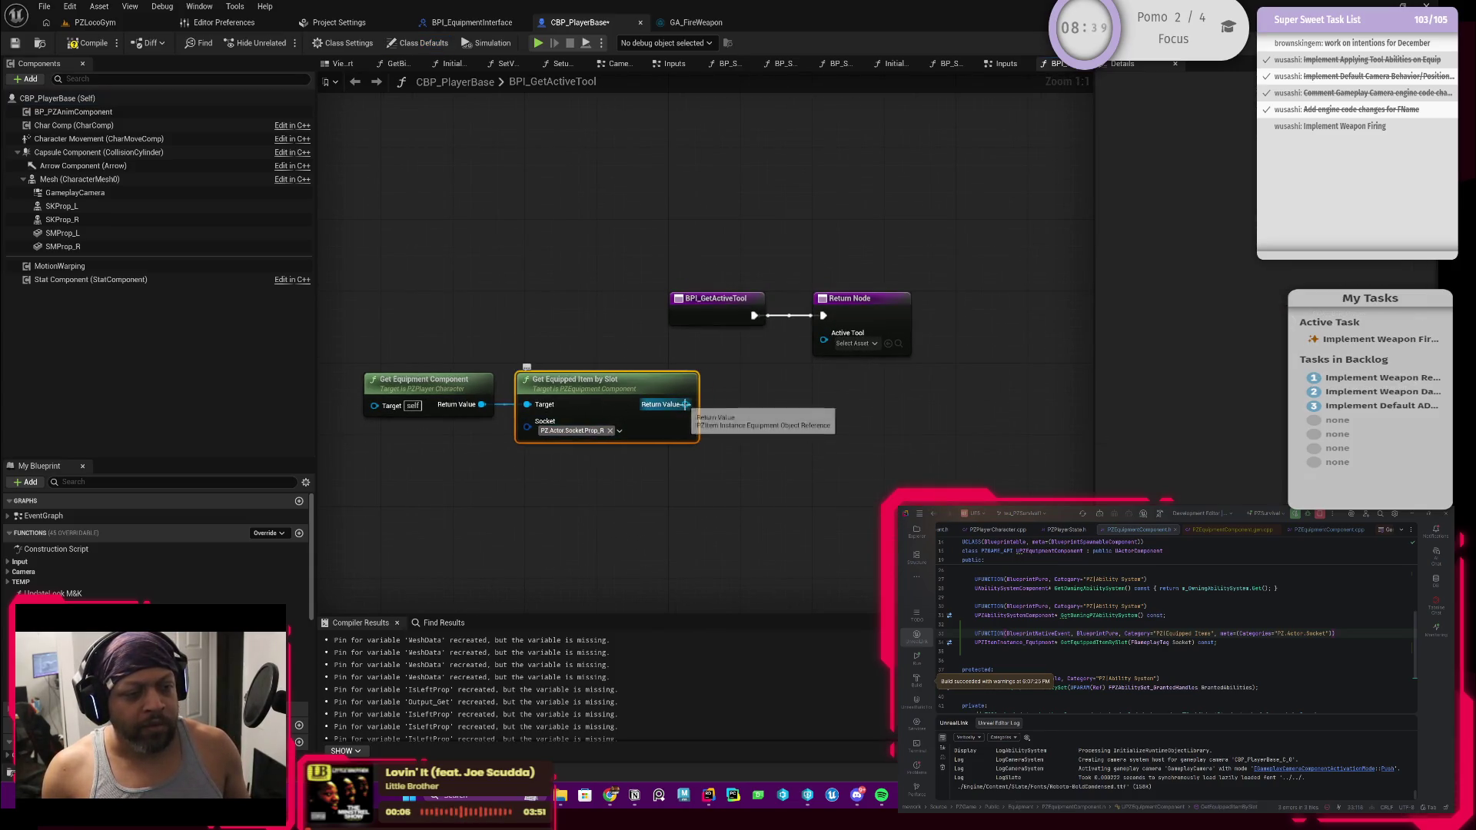
Connect Get Equipped Item by Slot's result to the Active Tool return and tidy both nodes
mouse_move(685, 404)
left_mouse_down()
mouse_move(715, 403)
mouse_move(824, 335)
left_mouse_up()
left_click(613, 490)
mouse_move(612, 491)
left_mouse_down()
mouse_move(407, 358)
mouse_move(524, 359)
mouse_move(418, 411)
left_mouse_up()
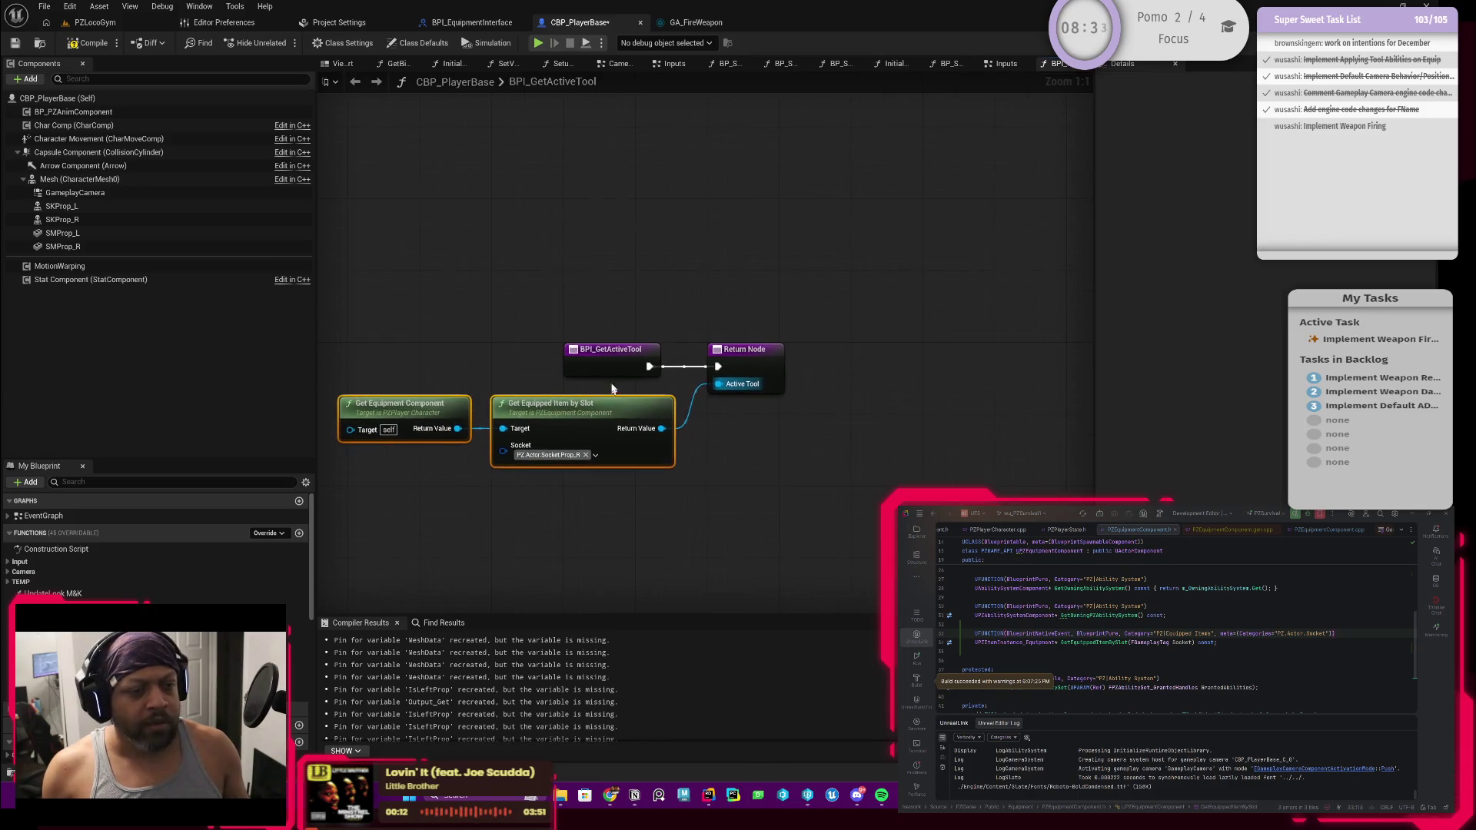
Compile and save CBP_PlayerBase, then recentre the function graph
left_click(85, 44)
left_click(14, 43)
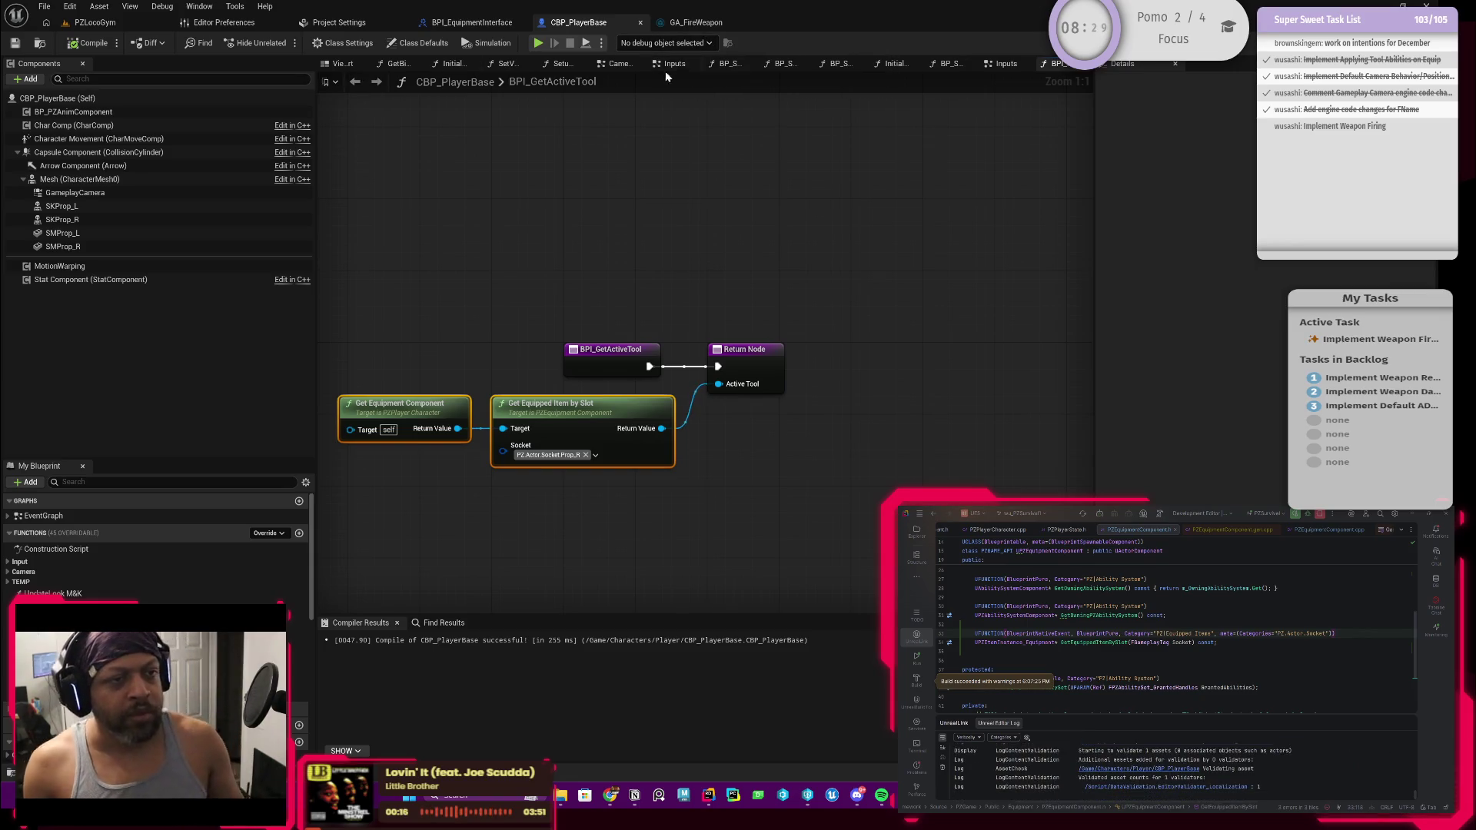
left_click_drag(389, 336, 505, 484)
left_click(544, 291)
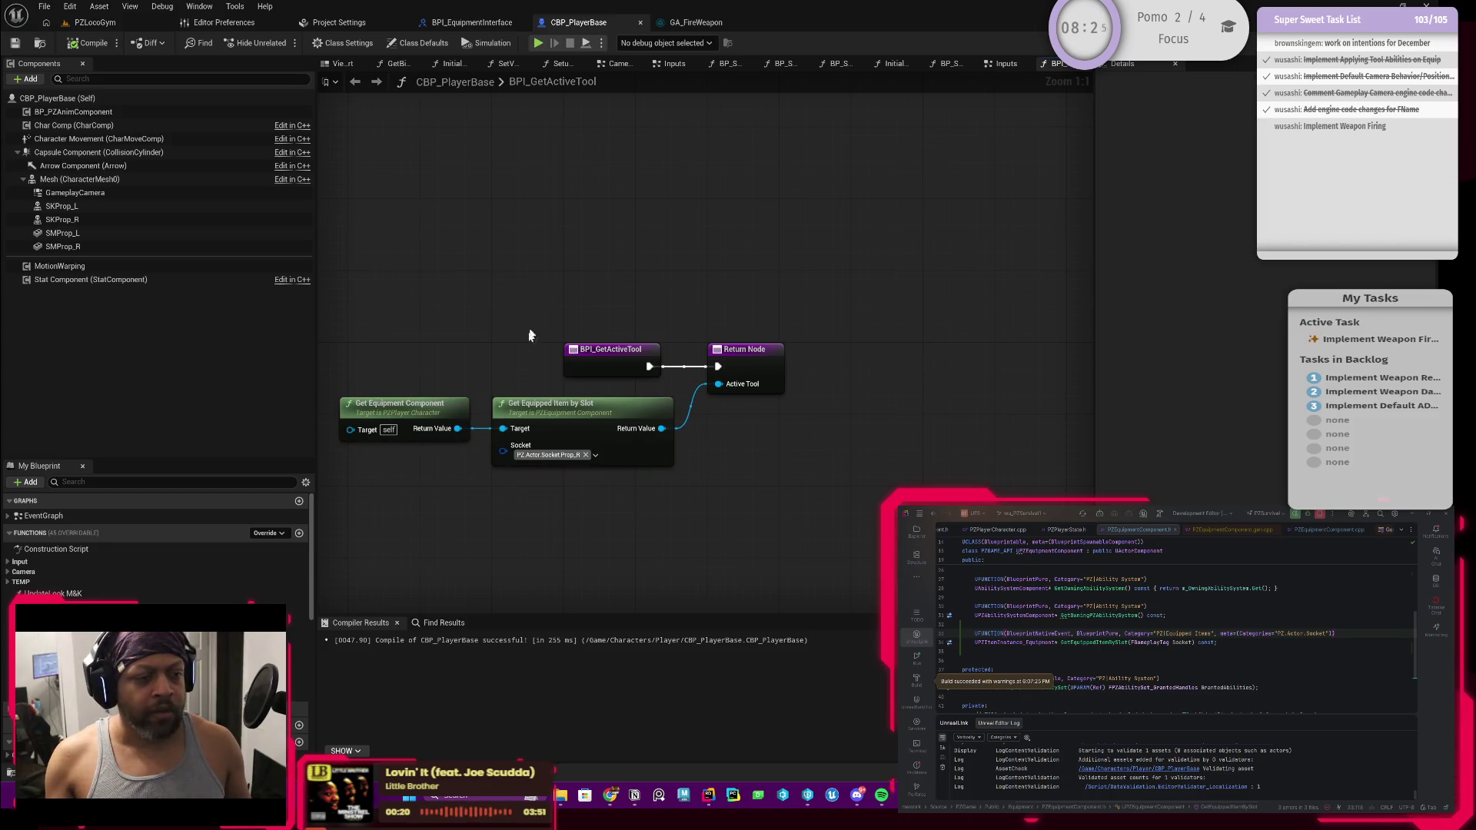
left_click_drag(461, 343, 600, 303)
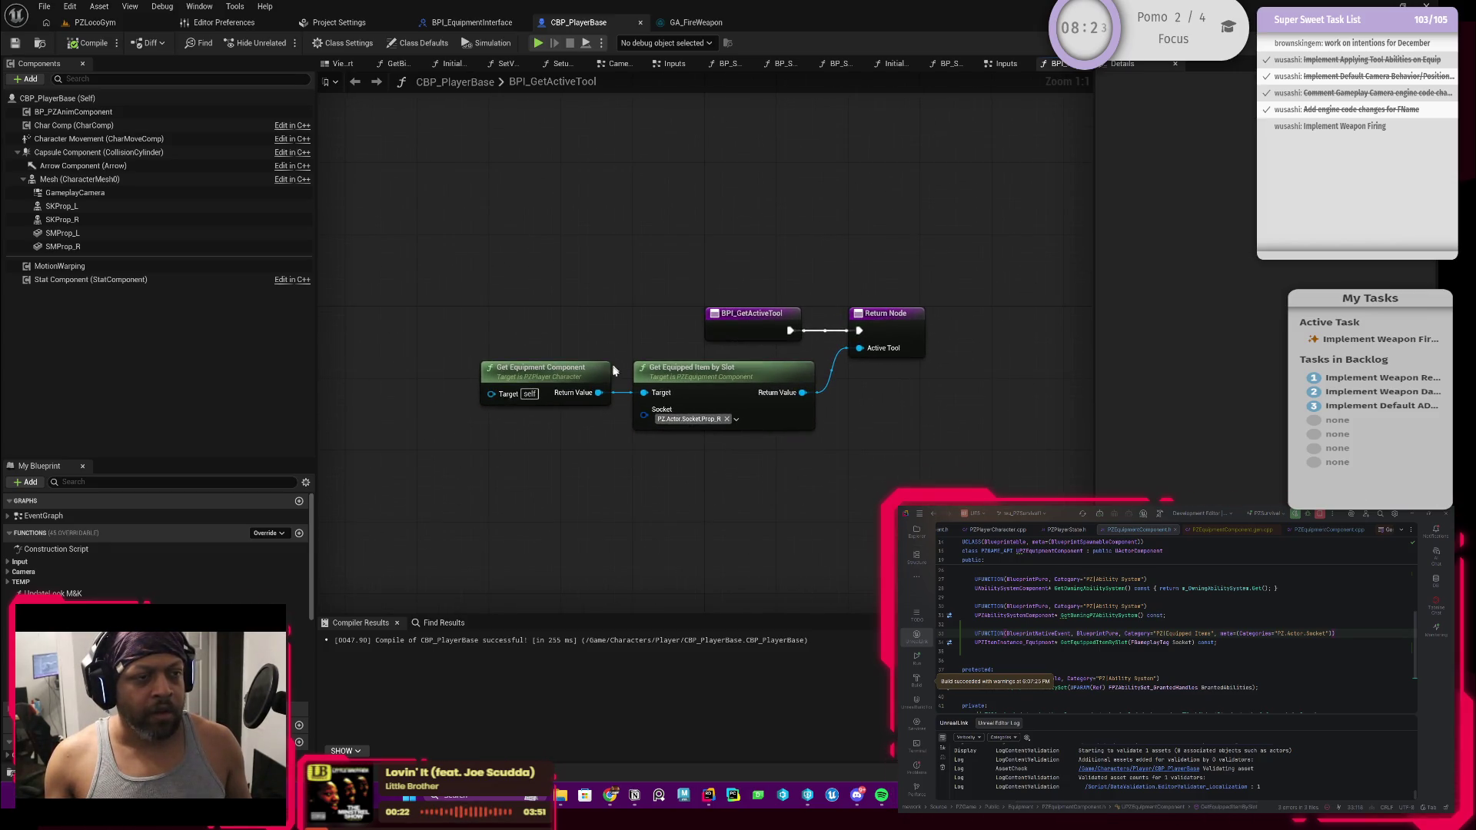
left_click_drag(631, 411, 643, 418)
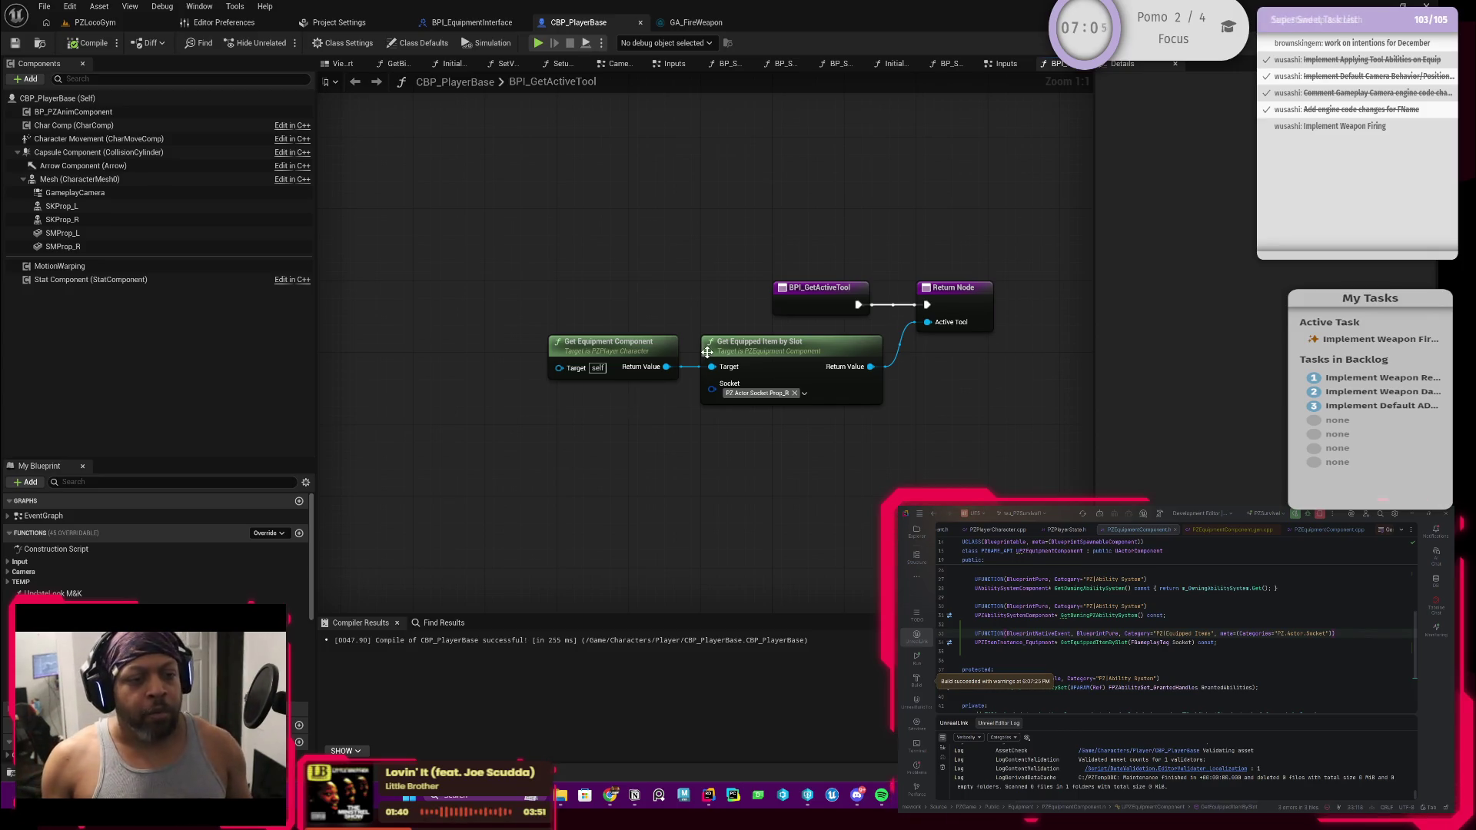
left_click(763, 399)
left_click_drag(766, 417, 686, 472)
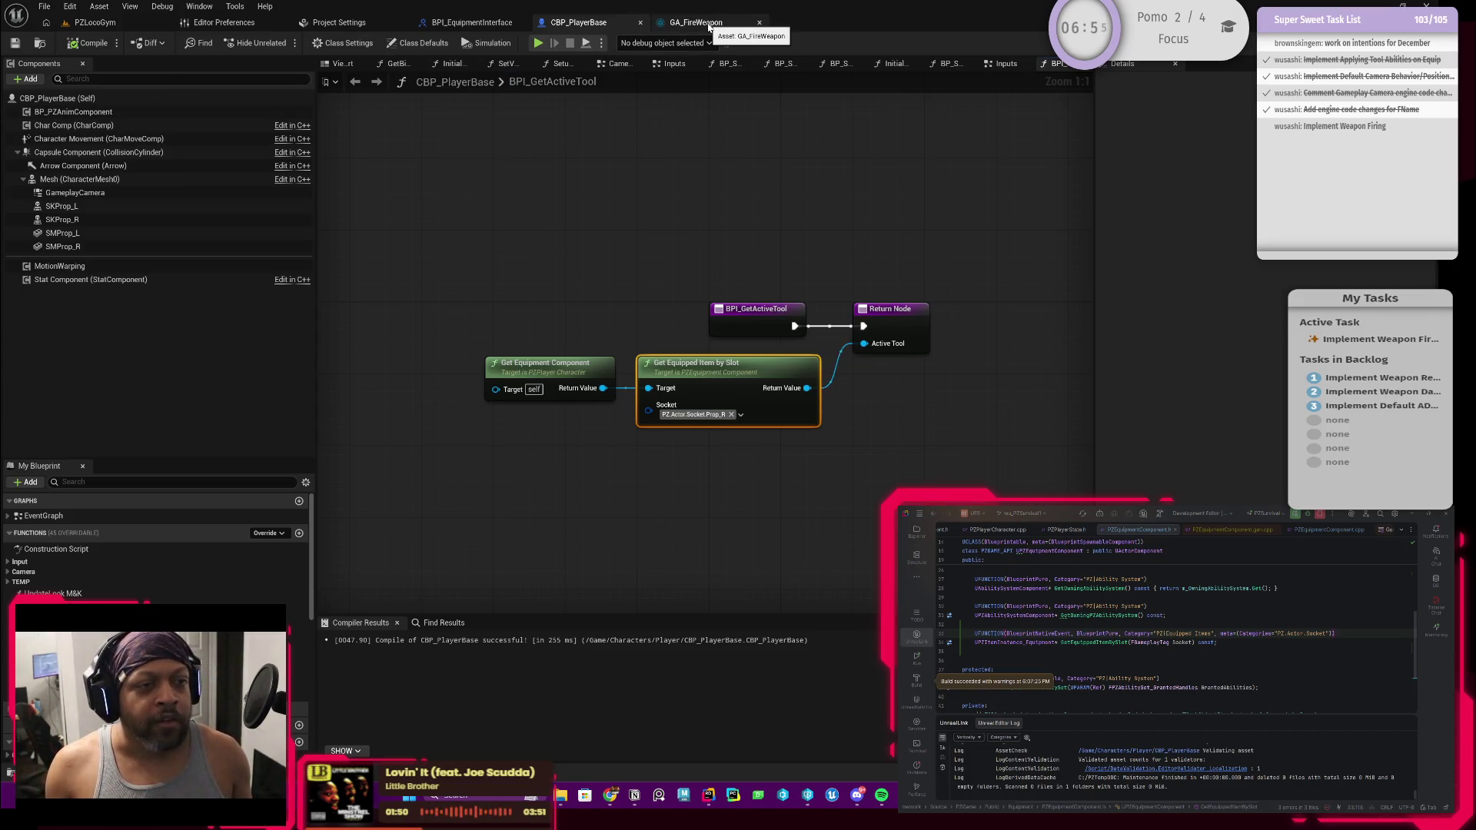
left_click(692, 22)
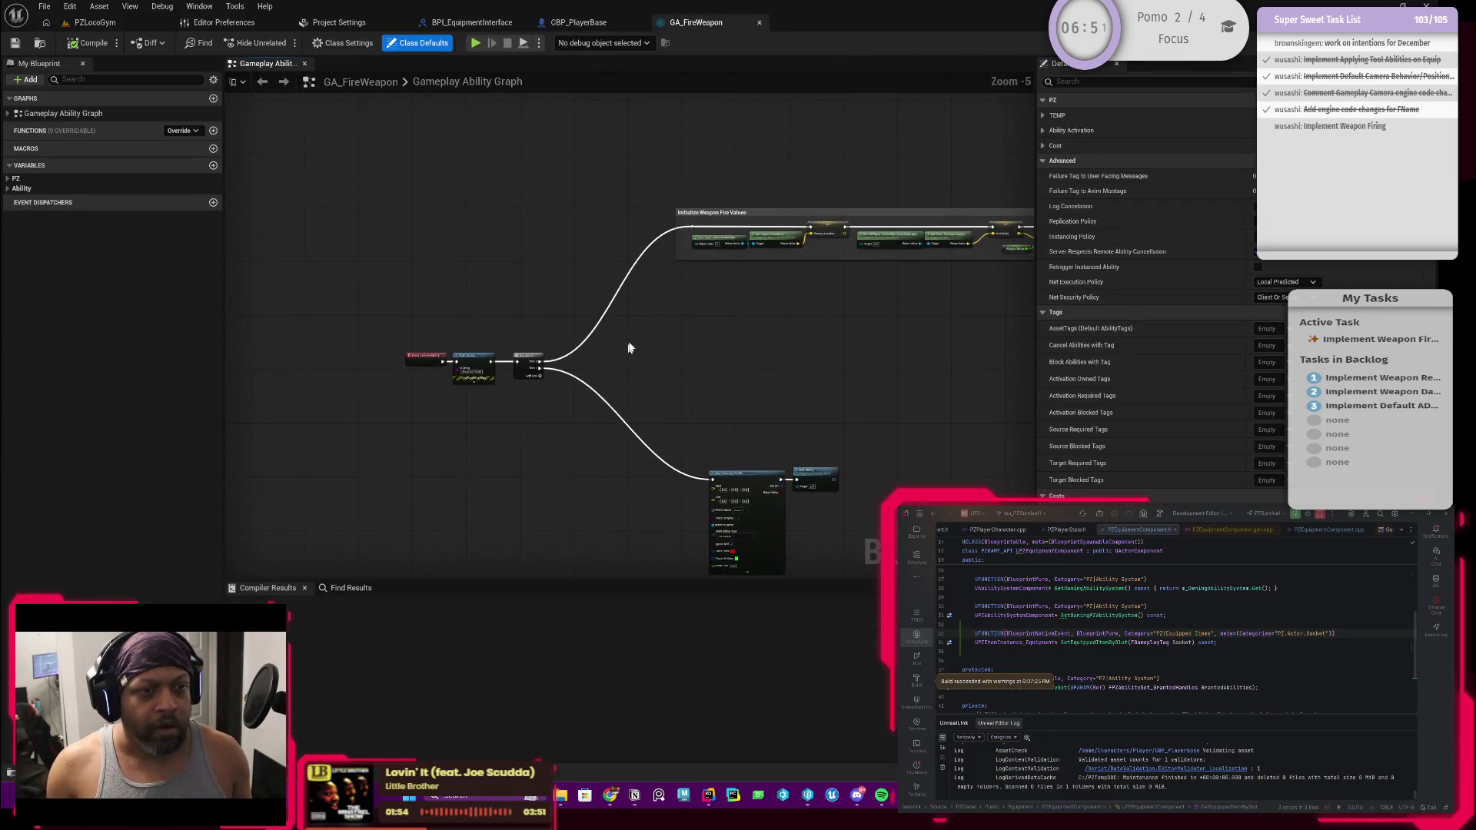
Check CBP_PlayerBase's BPI_GetActiveTool graph, then return to the GA_FireWeapon ability graph zoomed in
scroll(640, 329, "up", 4)
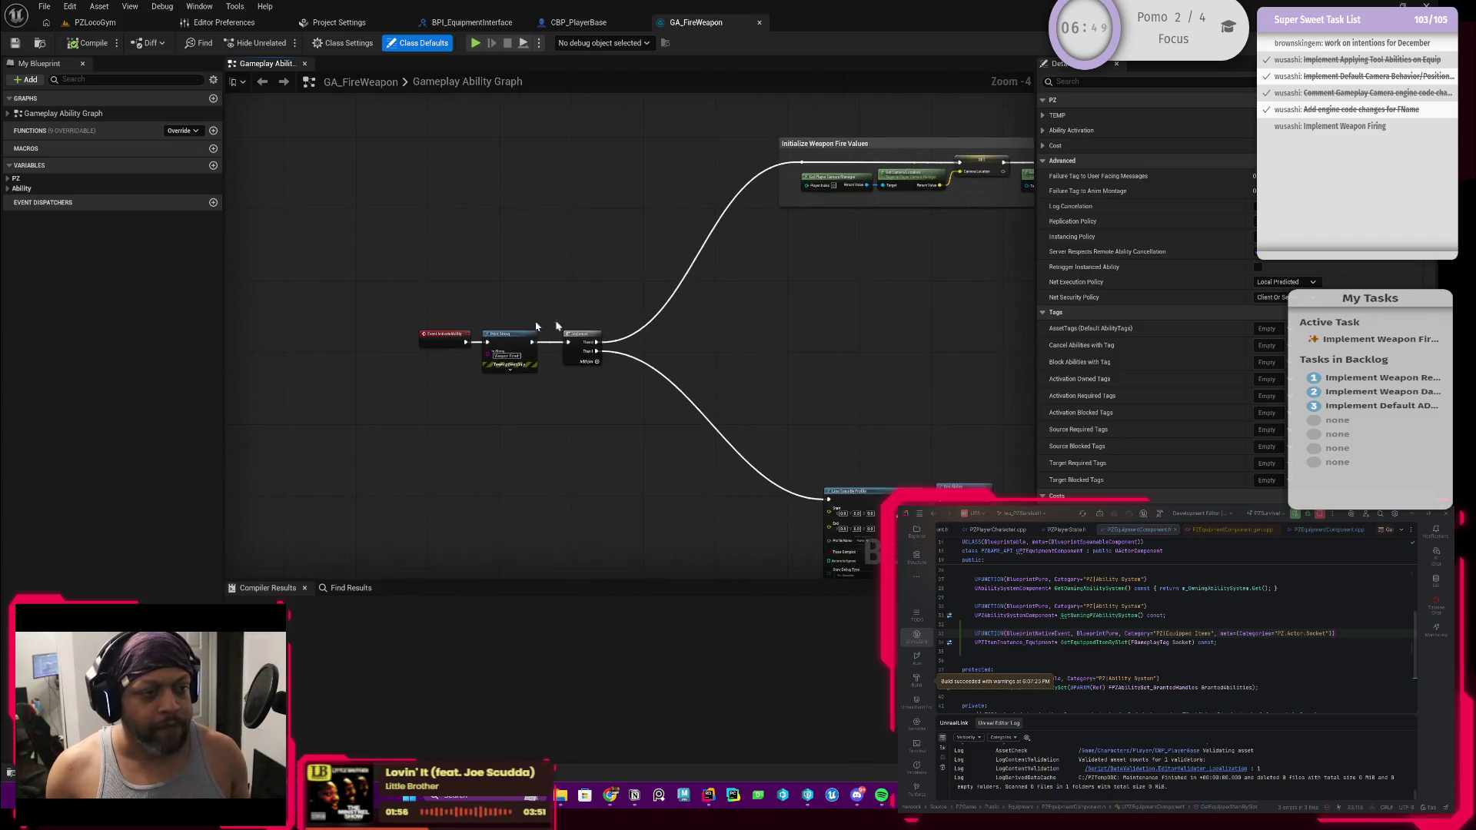
scroll(602, 350, "down", 5)
scroll(646, 303, "up", 2)
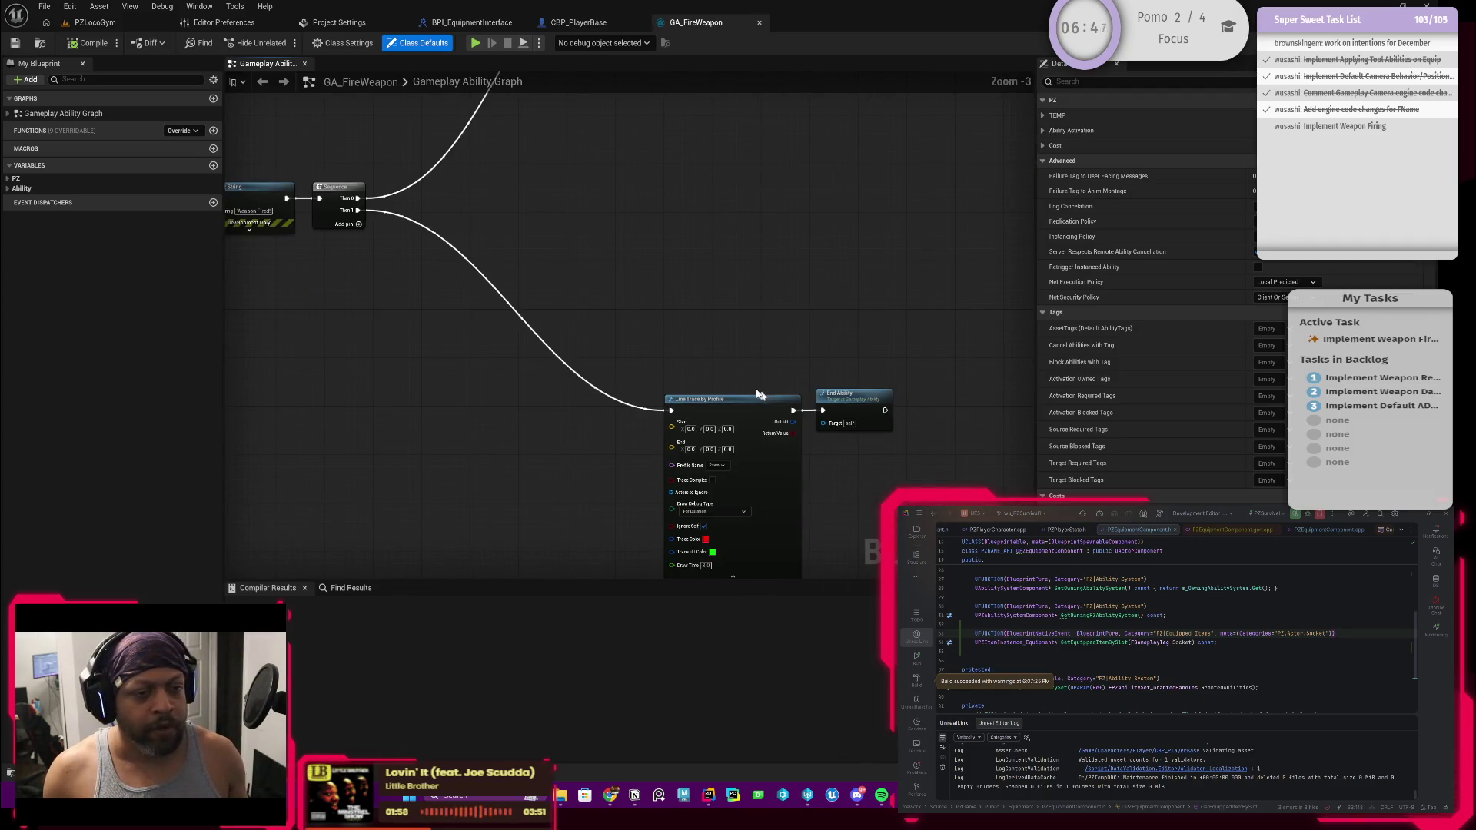
scroll(680, 317, "up", 1)
scroll(680, 317, "down", 2)
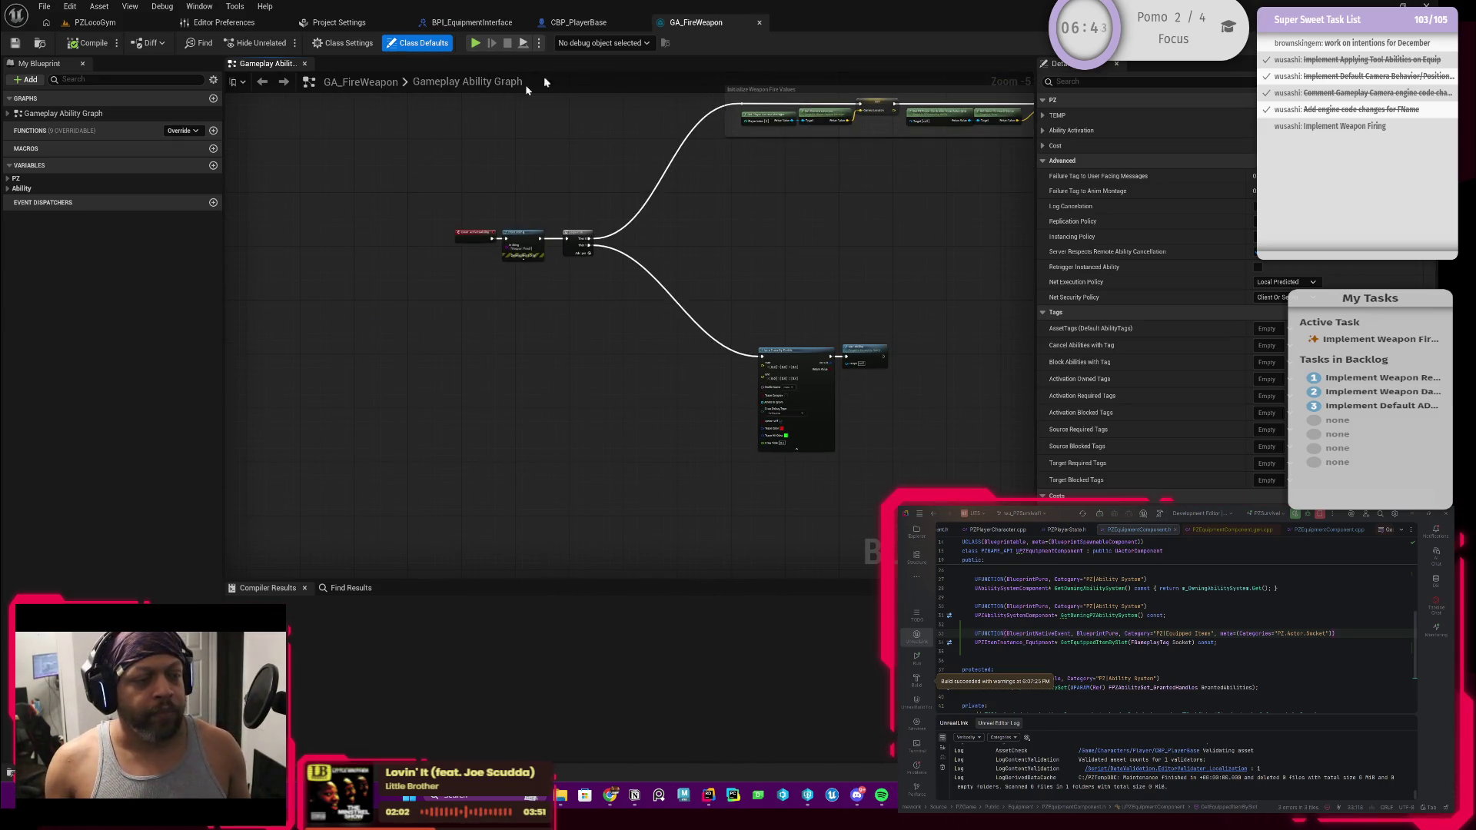
left_click(599, 24)
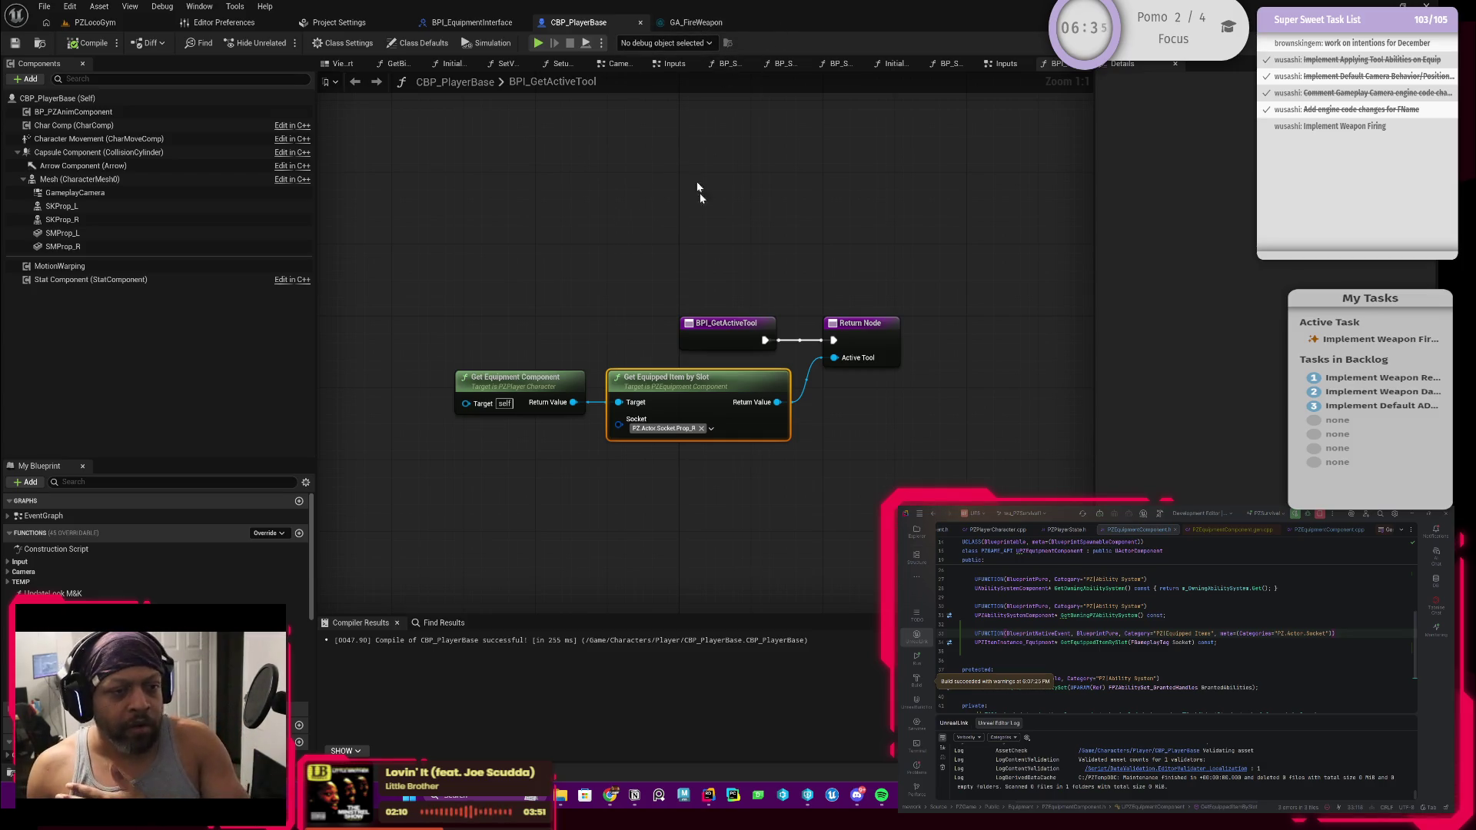
left_click(703, 333)
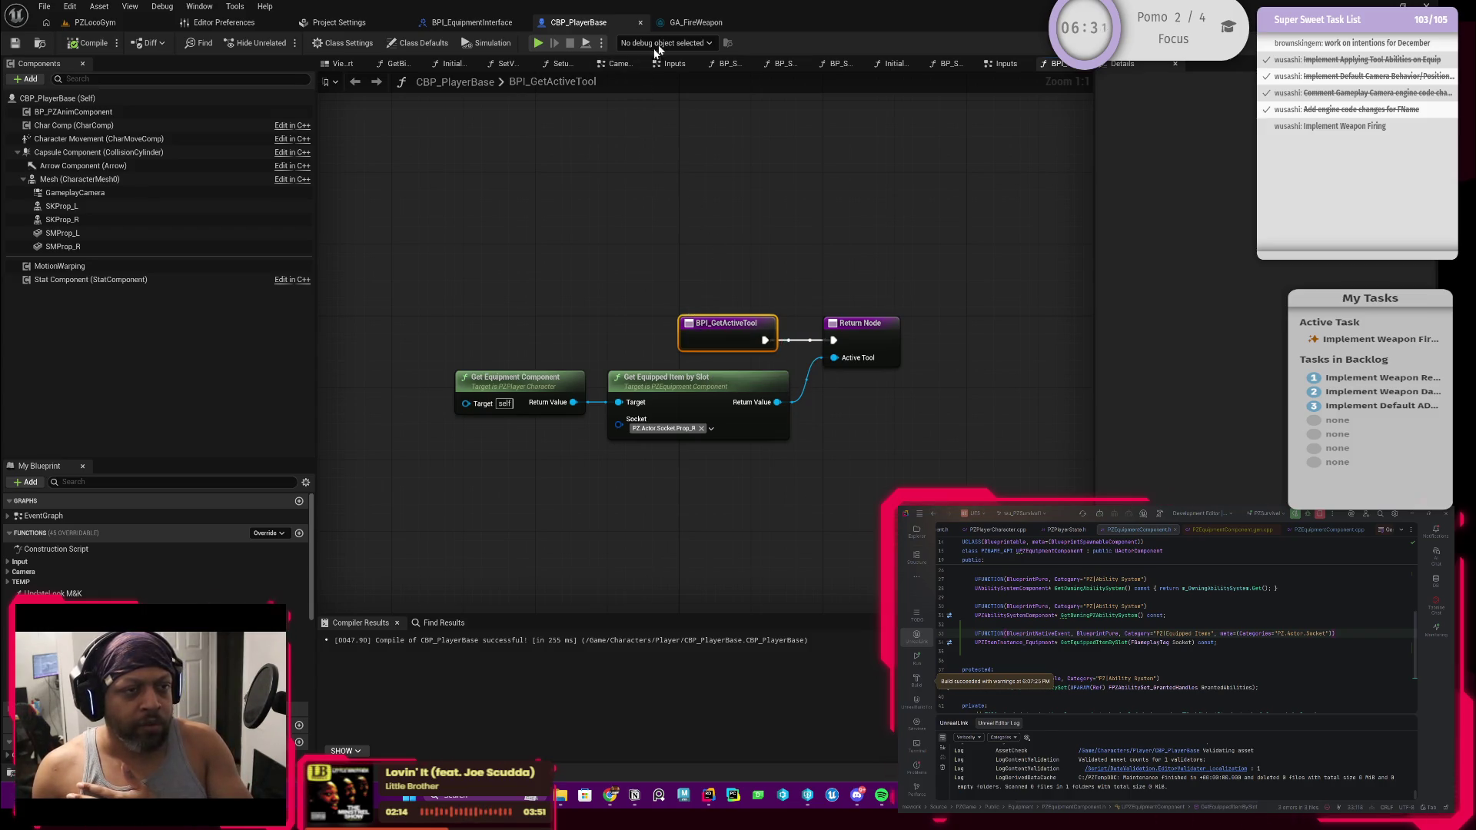
left_click(694, 23)
scroll(665, 336, "up", 2)
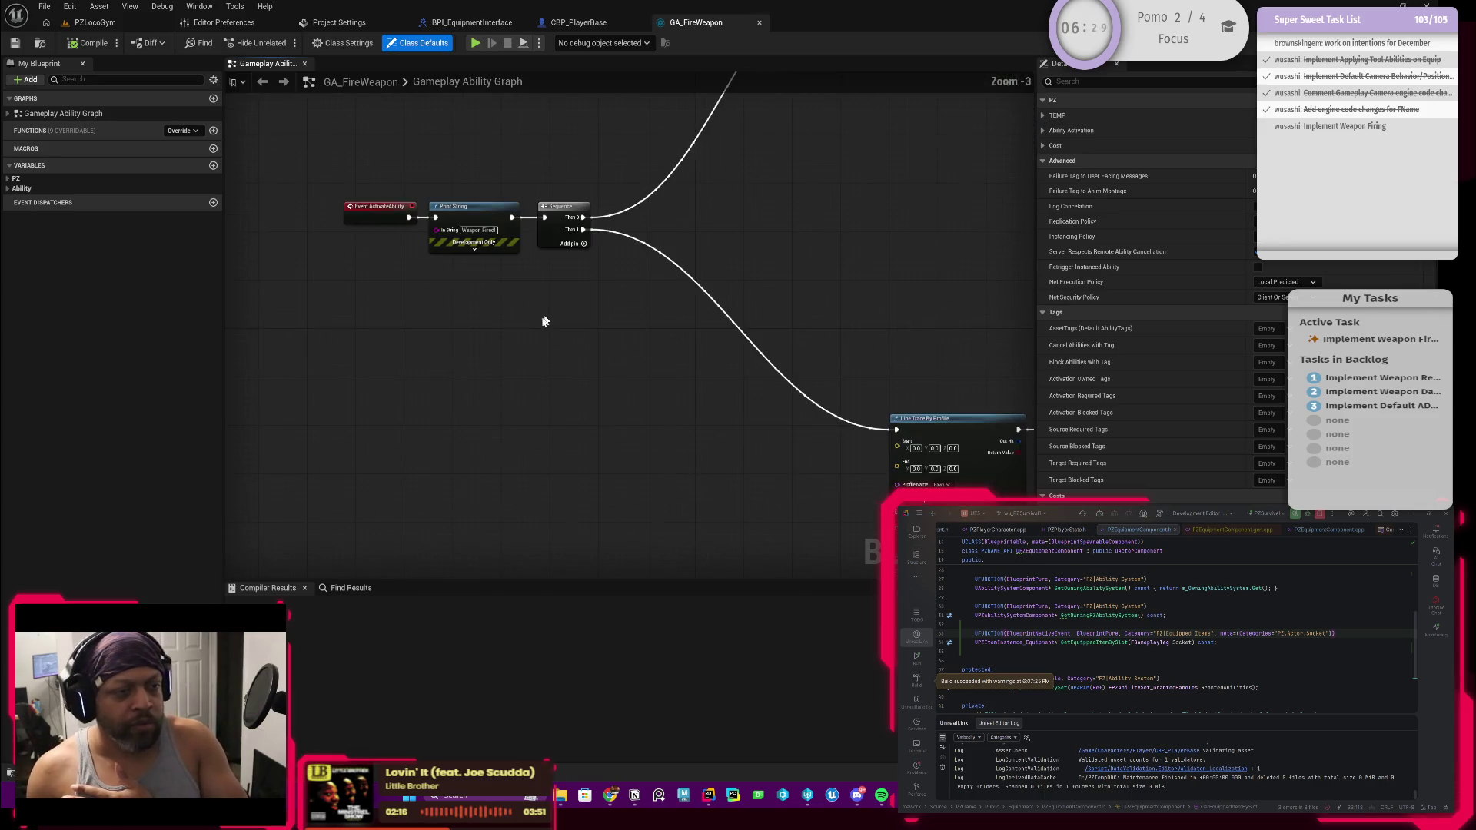
Add a Get Avatar Actor from Actor Info node to the GA_FireWeapon graph
right_click(549, 382)
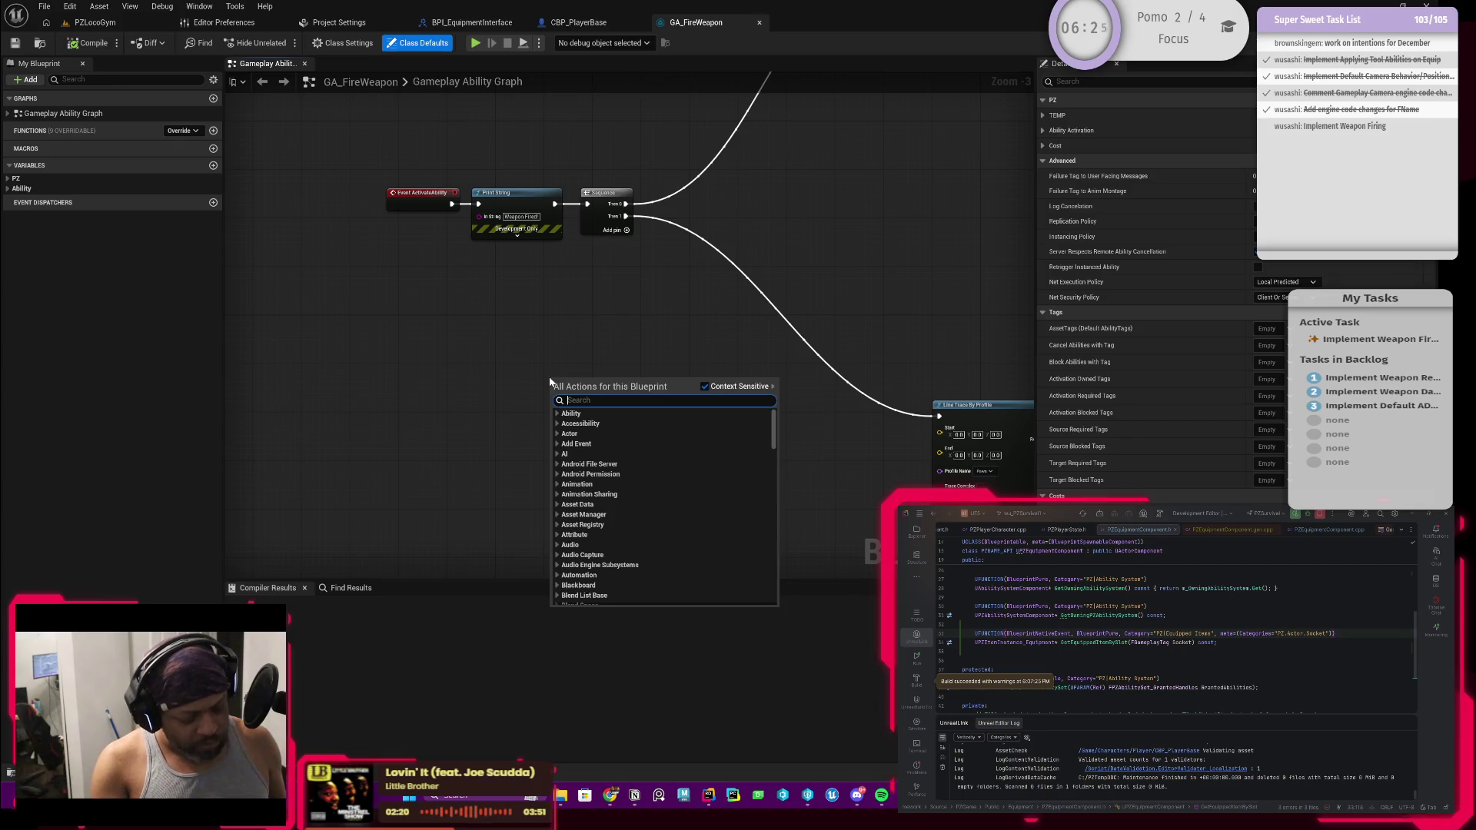
type("get")
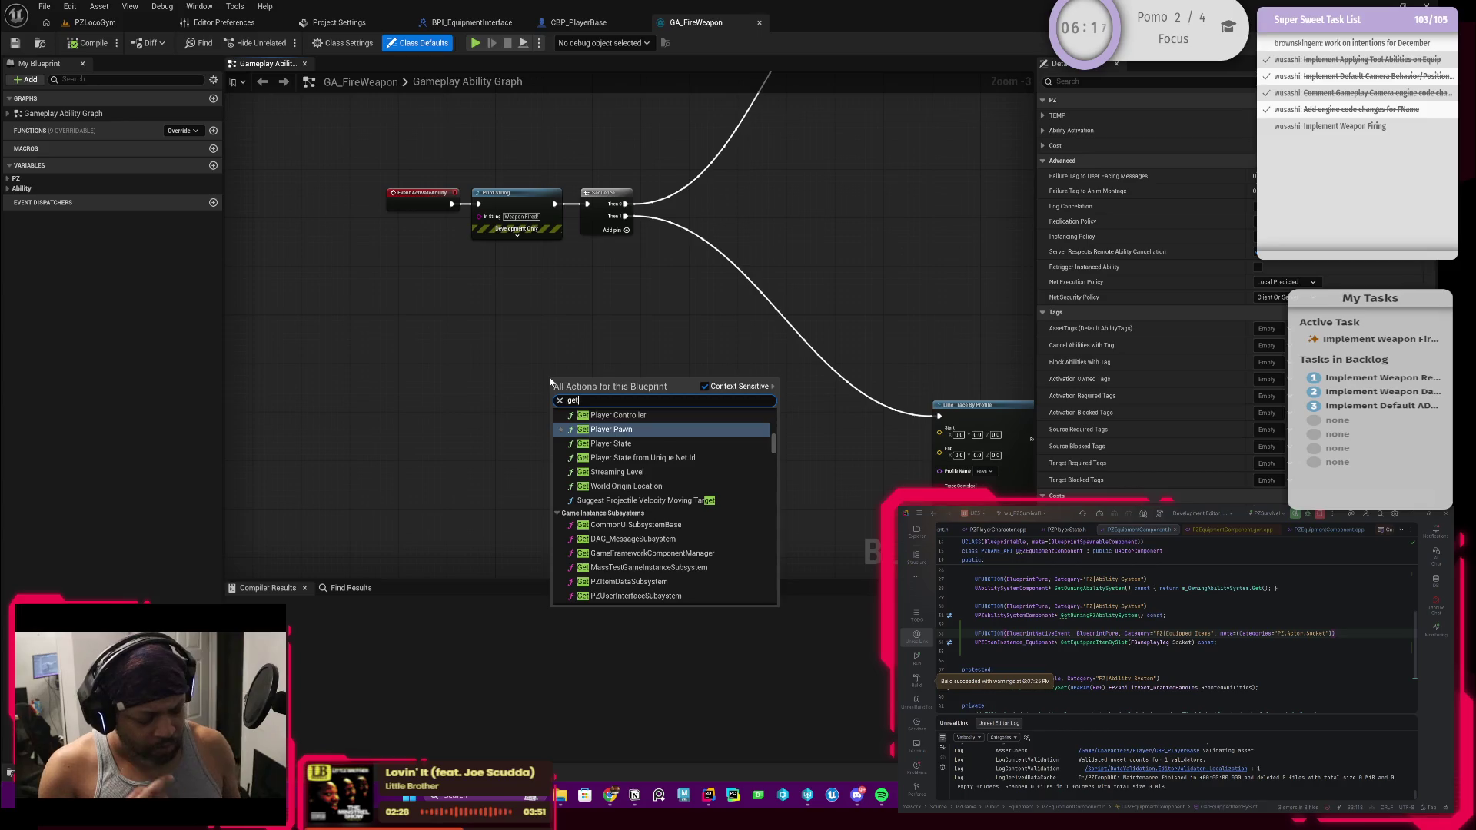
type("ava")
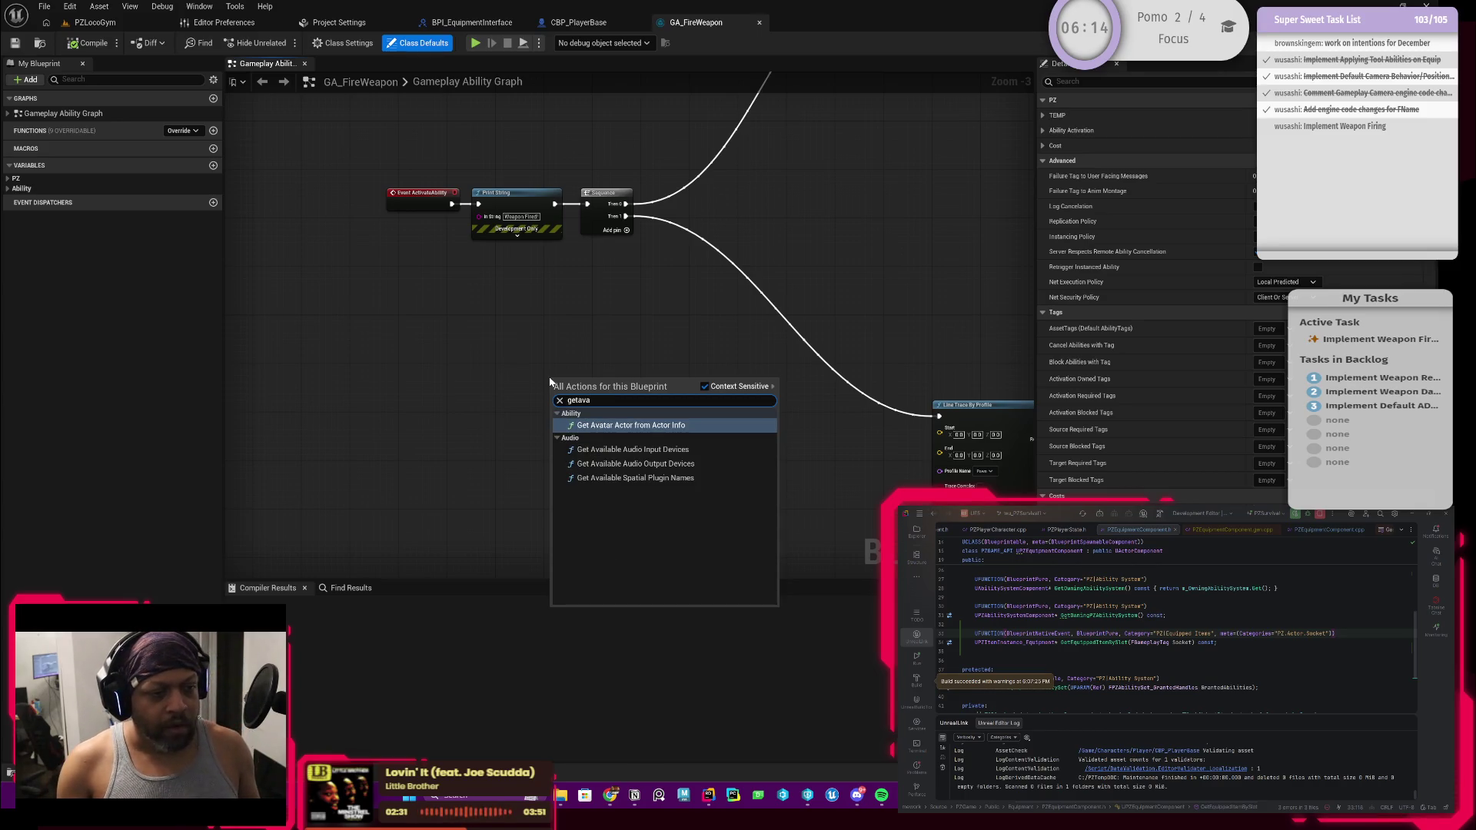
key("Return")
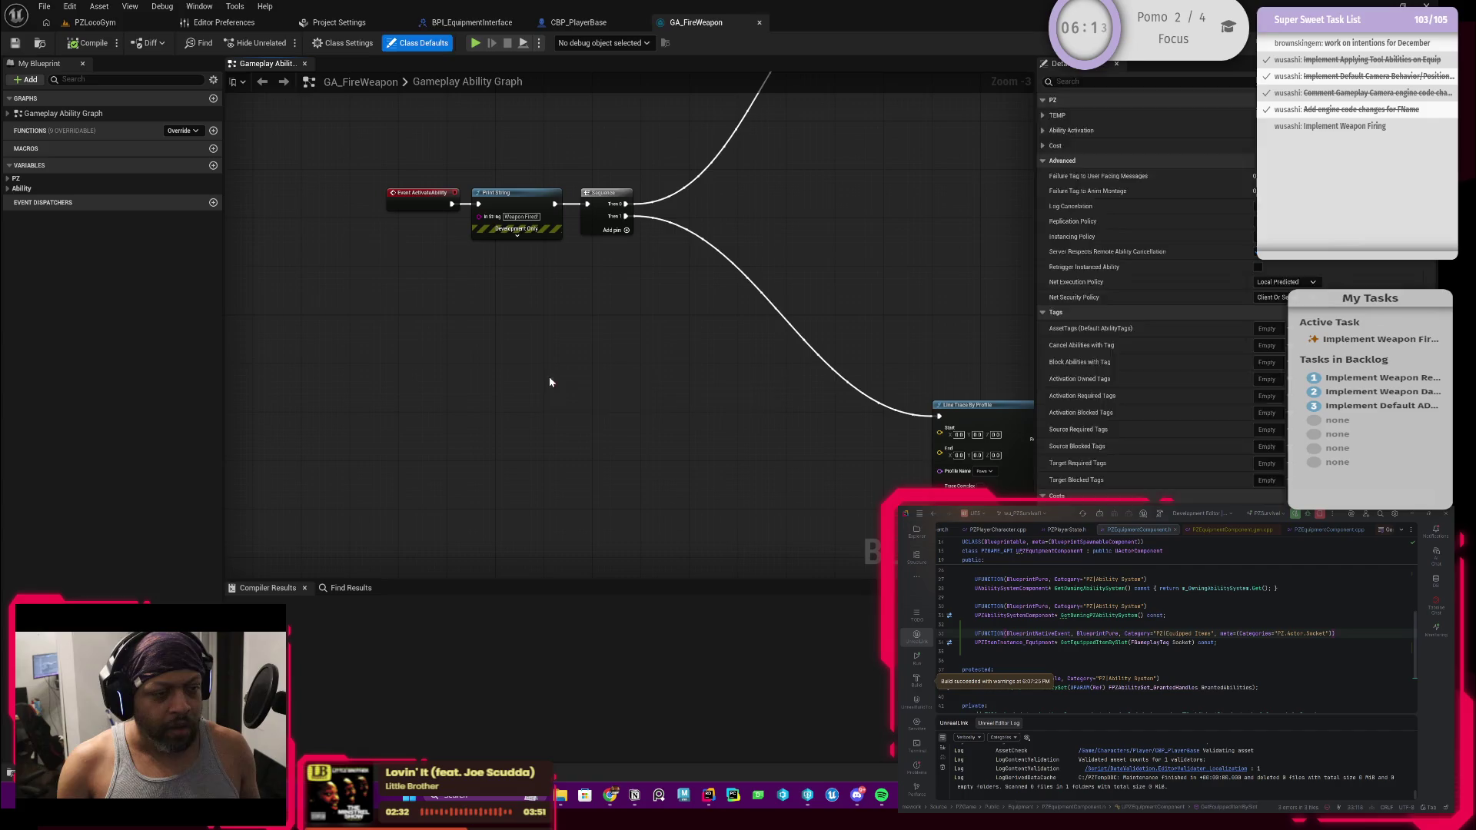
scroll(573, 402, "up", 1)
scroll(574, 402, "up", 2)
mouse_move(646, 411)
left_mouse_down()
mouse_move(559, 389)
mouse_move(678, 311)
left_mouse_up()
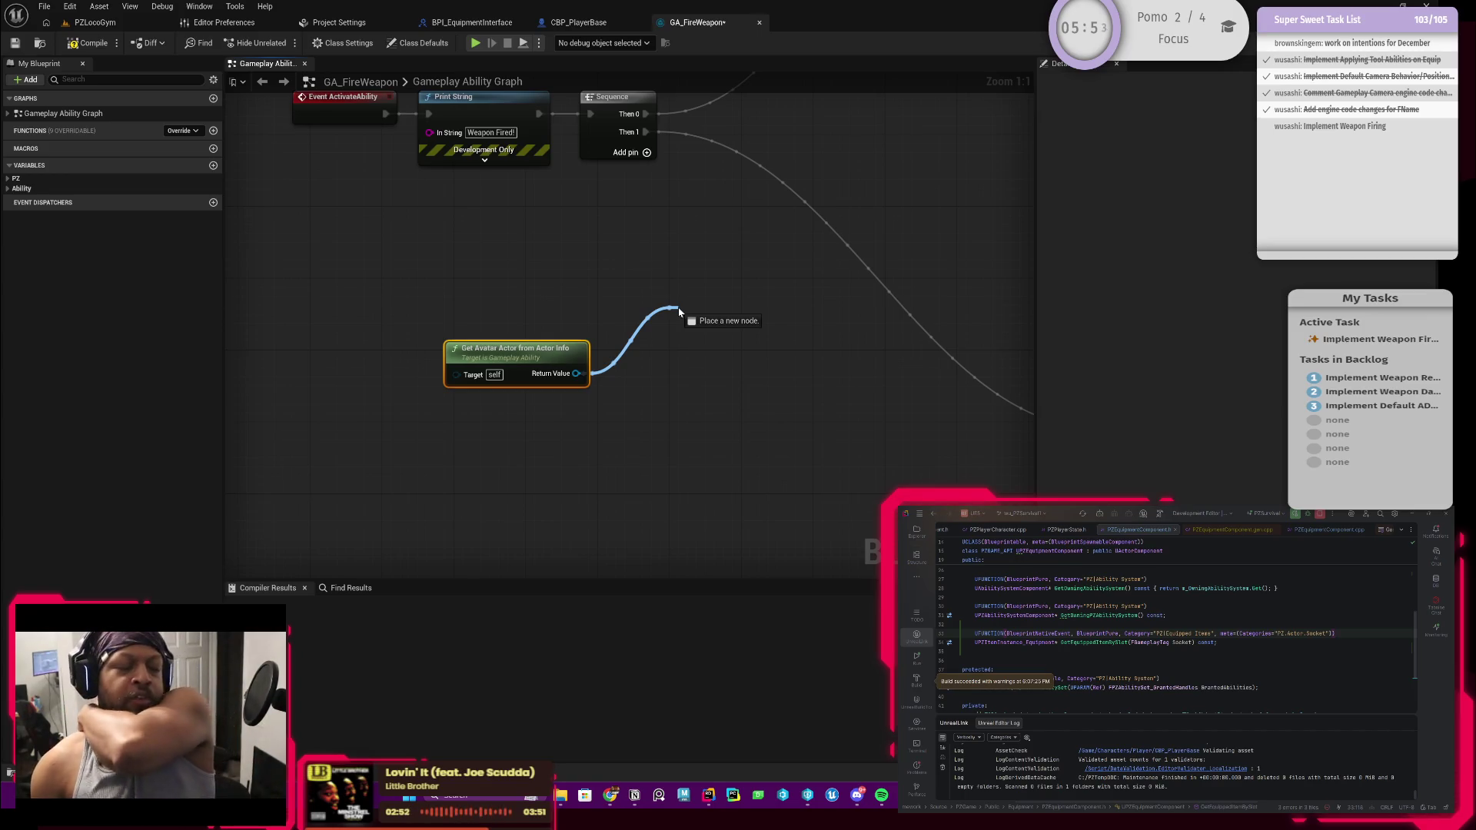
From the avatar actor output, add a BPI Get Active Tool message node
left_click_drag(678, 311, 680, 284)
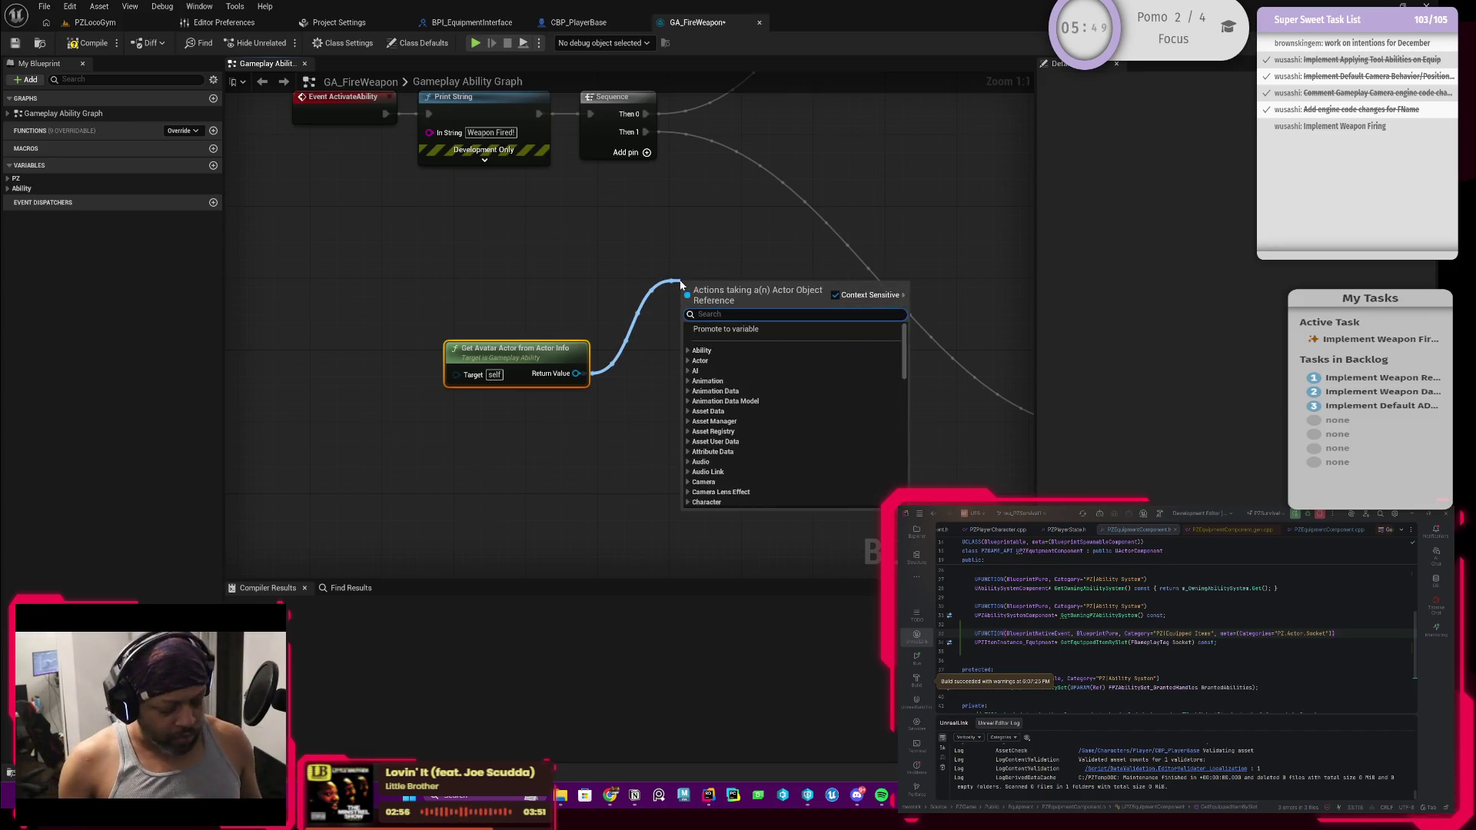
type("bpi")
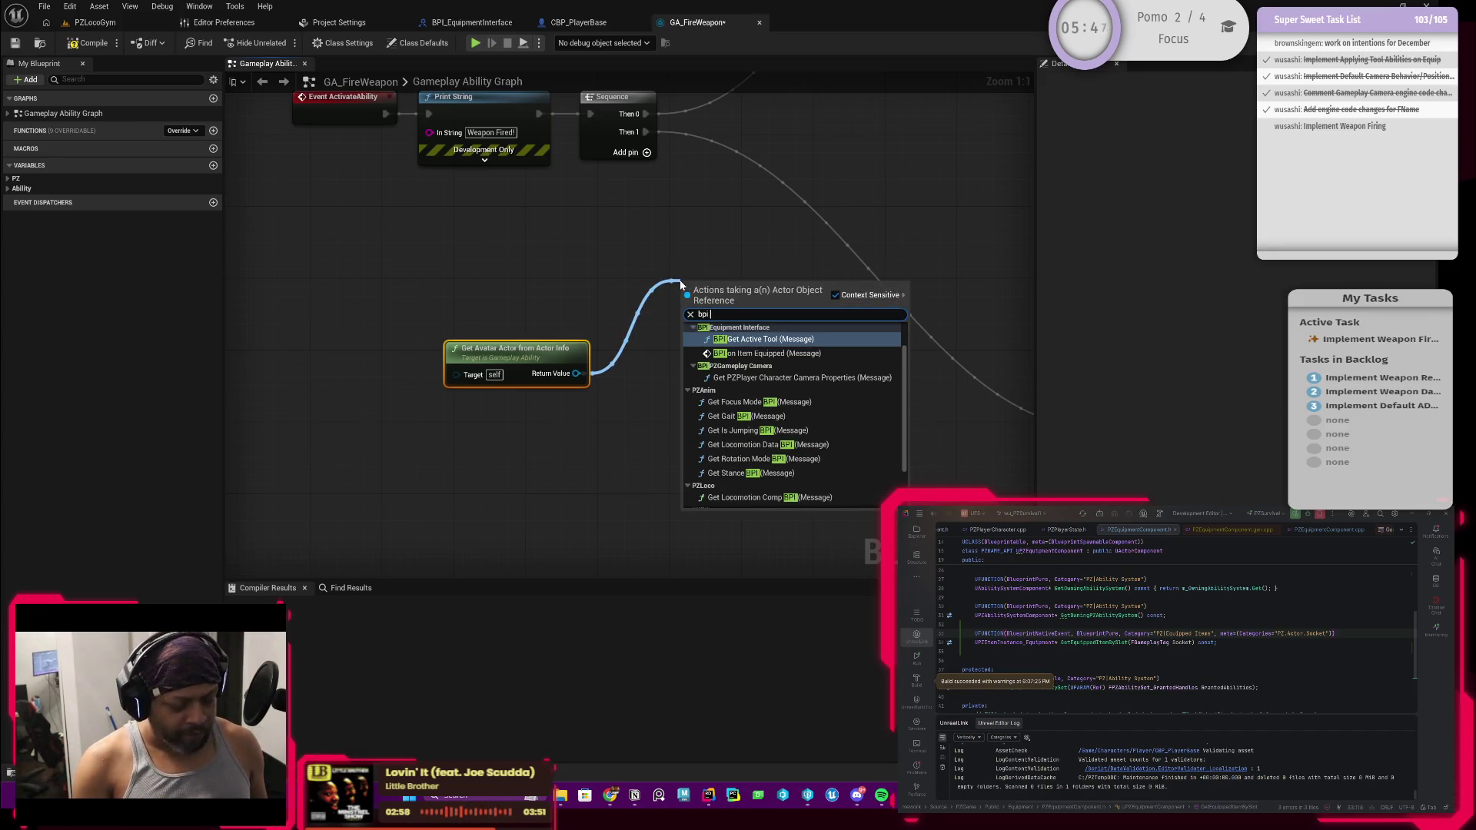
key("Return")
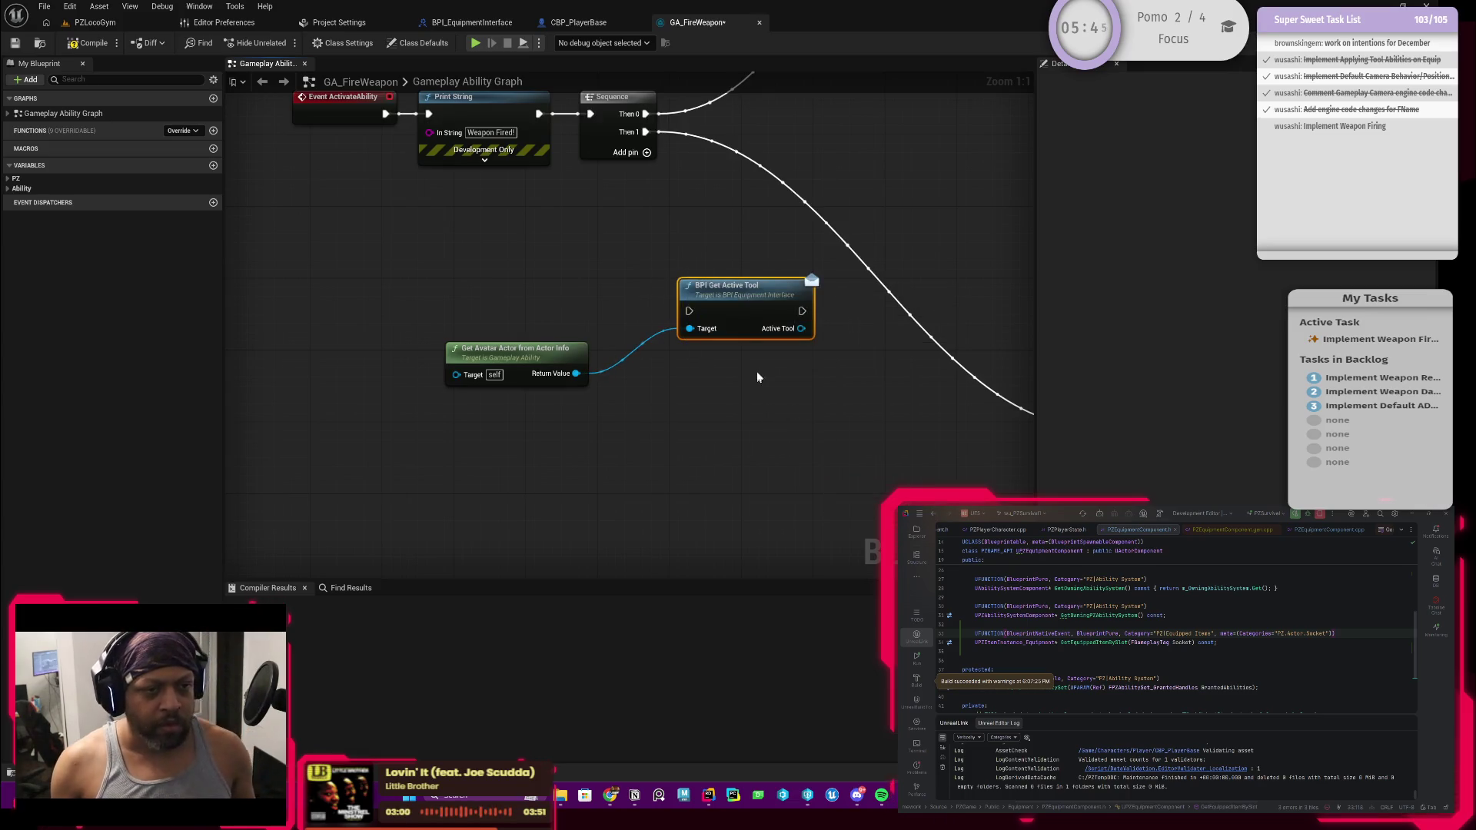
left_click_drag(732, 317, 682, 288)
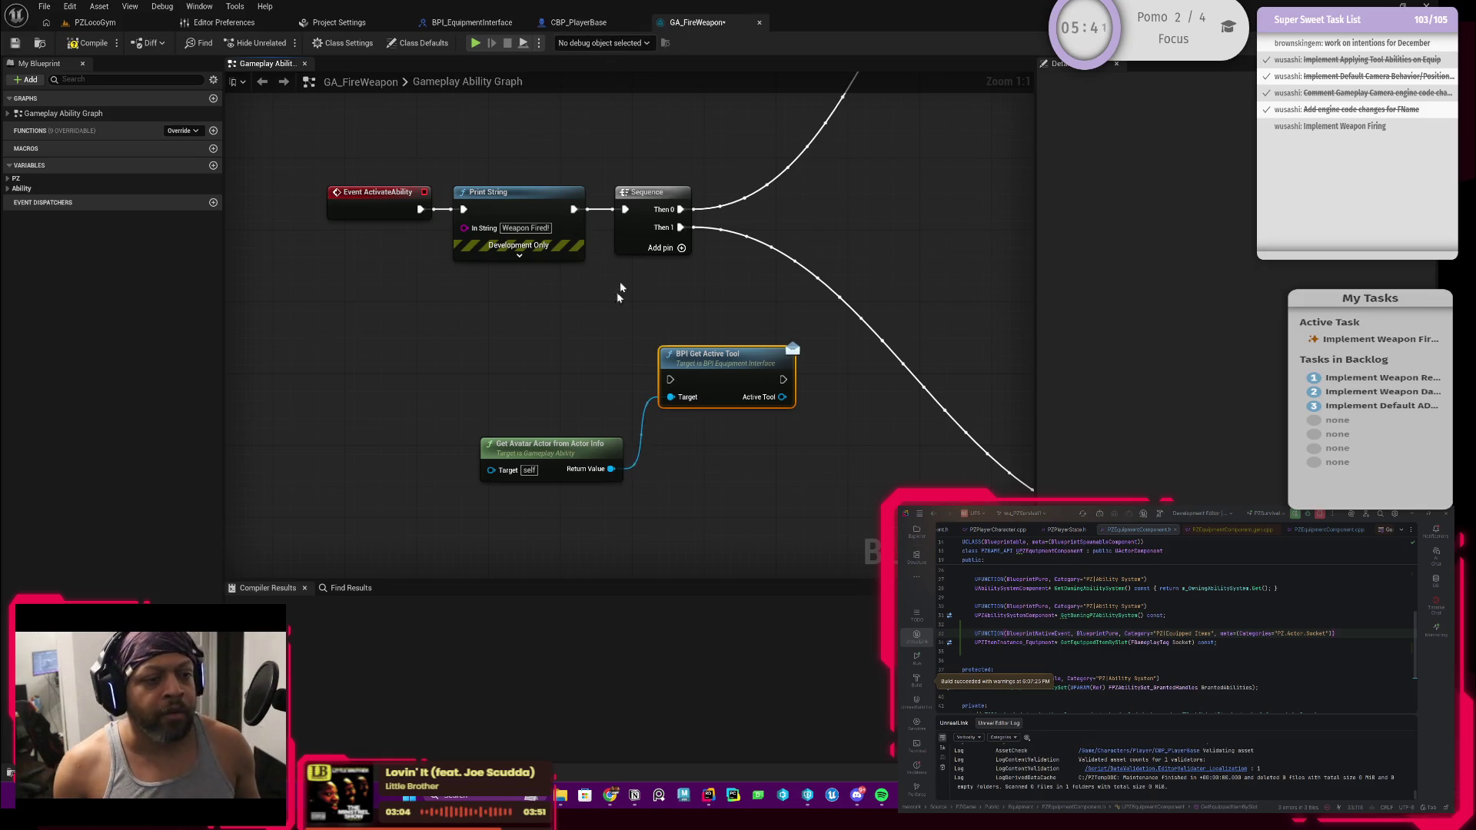
Select both new nodes and switch to CBP_PlayerBase's BPI_GetActiveTool graph
left_click_drag(514, 337, 784, 521)
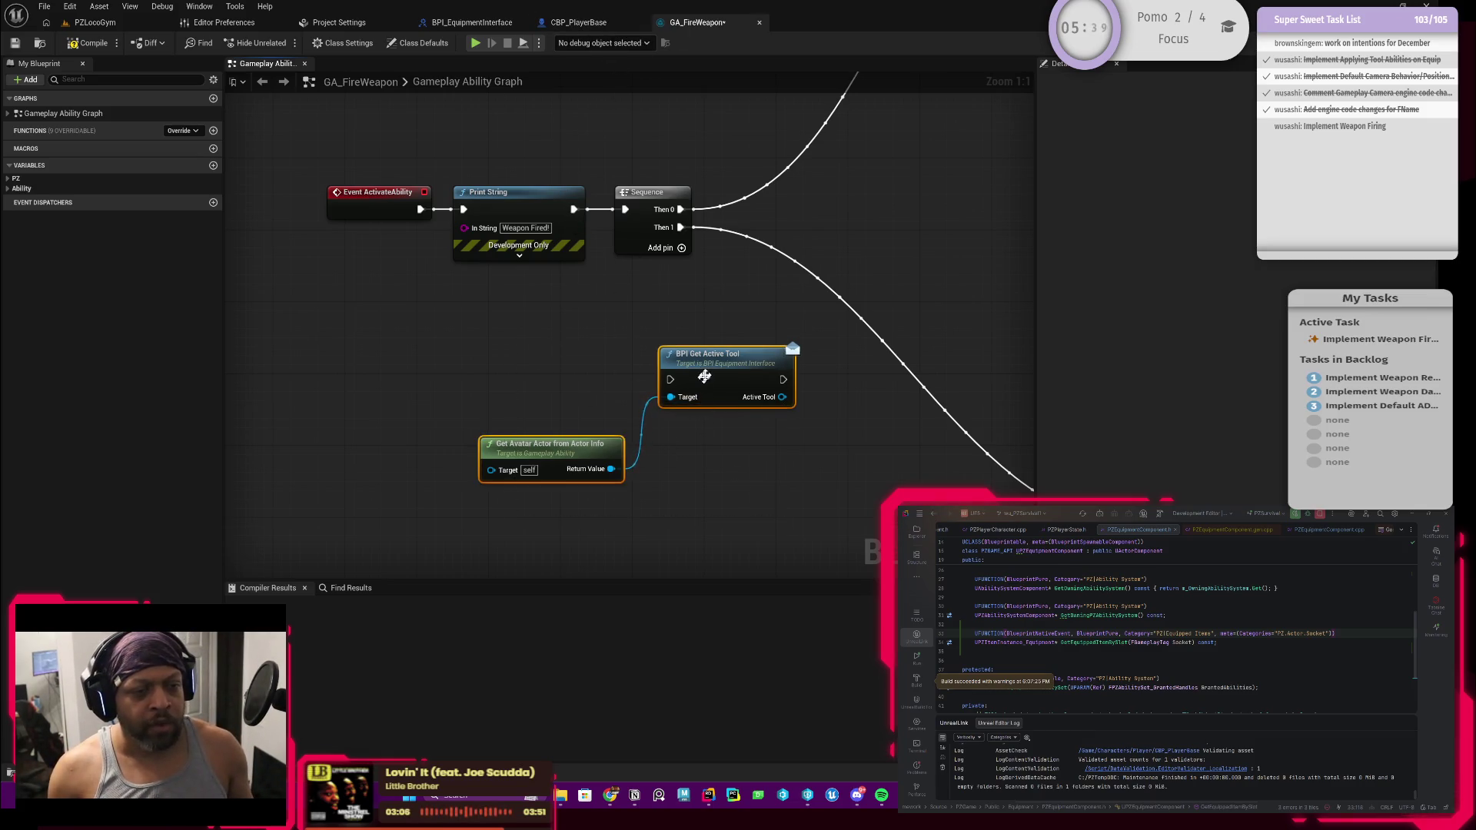
scroll(726, 331, "down", 3)
scroll(725, 330, "up", 2)
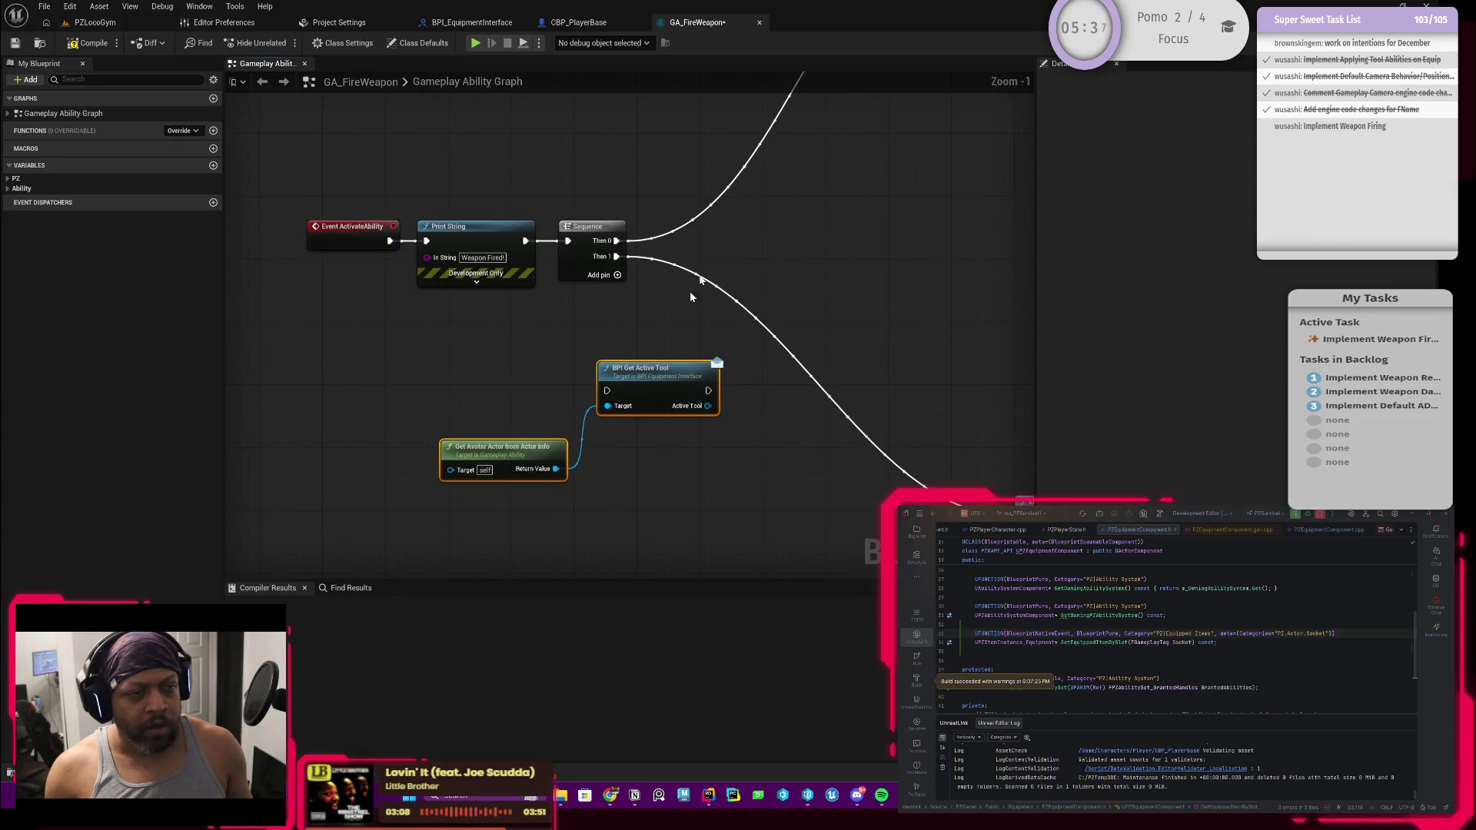
left_click(615, 25)
left_click_drag(604, 256, 904, 372)
Back in GA_FireWeapon, move the Get Avatar Actor and Get Active Tool nodes up toward the Sequence
left_click(699, 404)
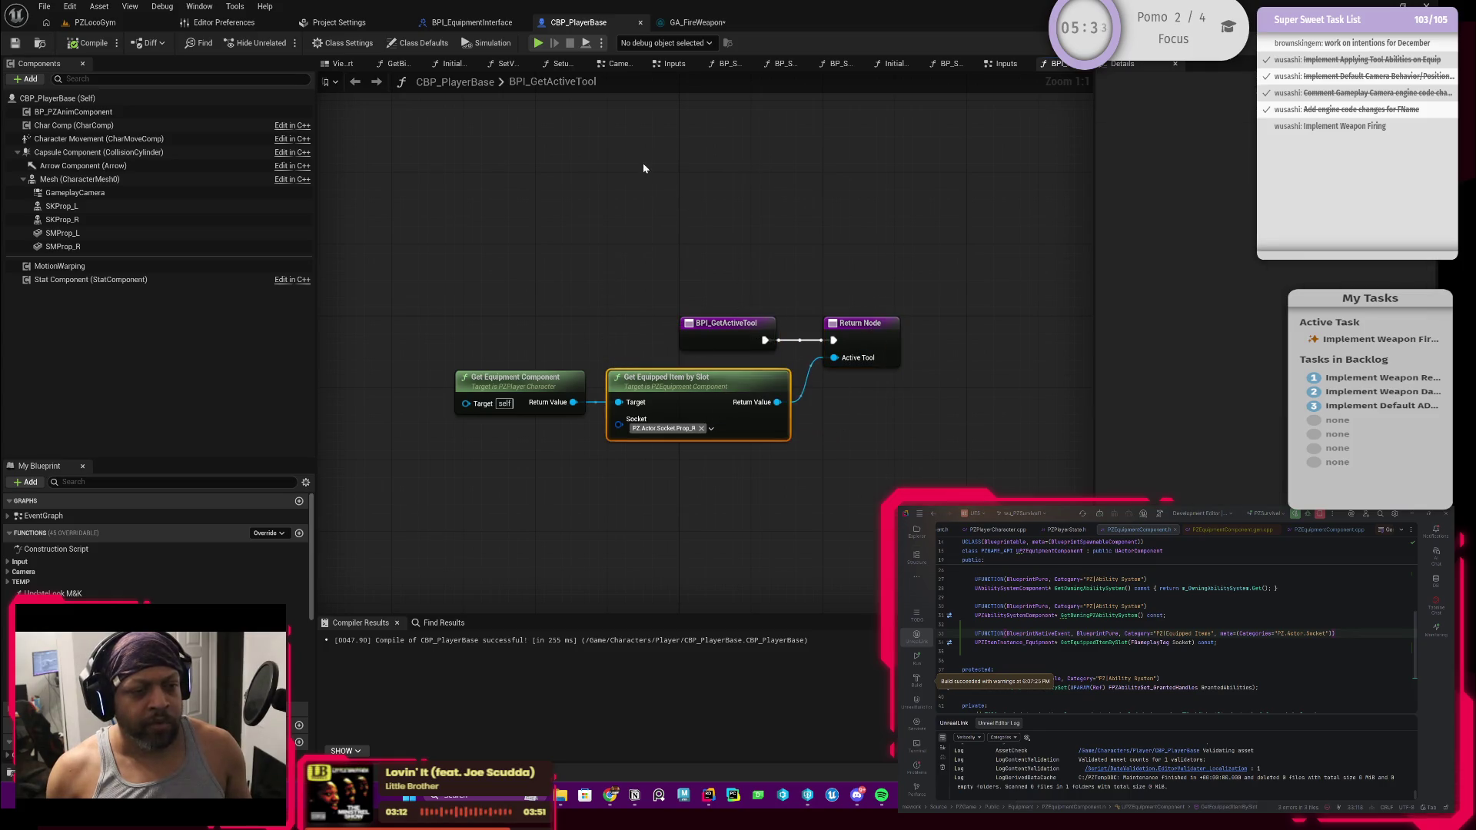
left_click(686, 27)
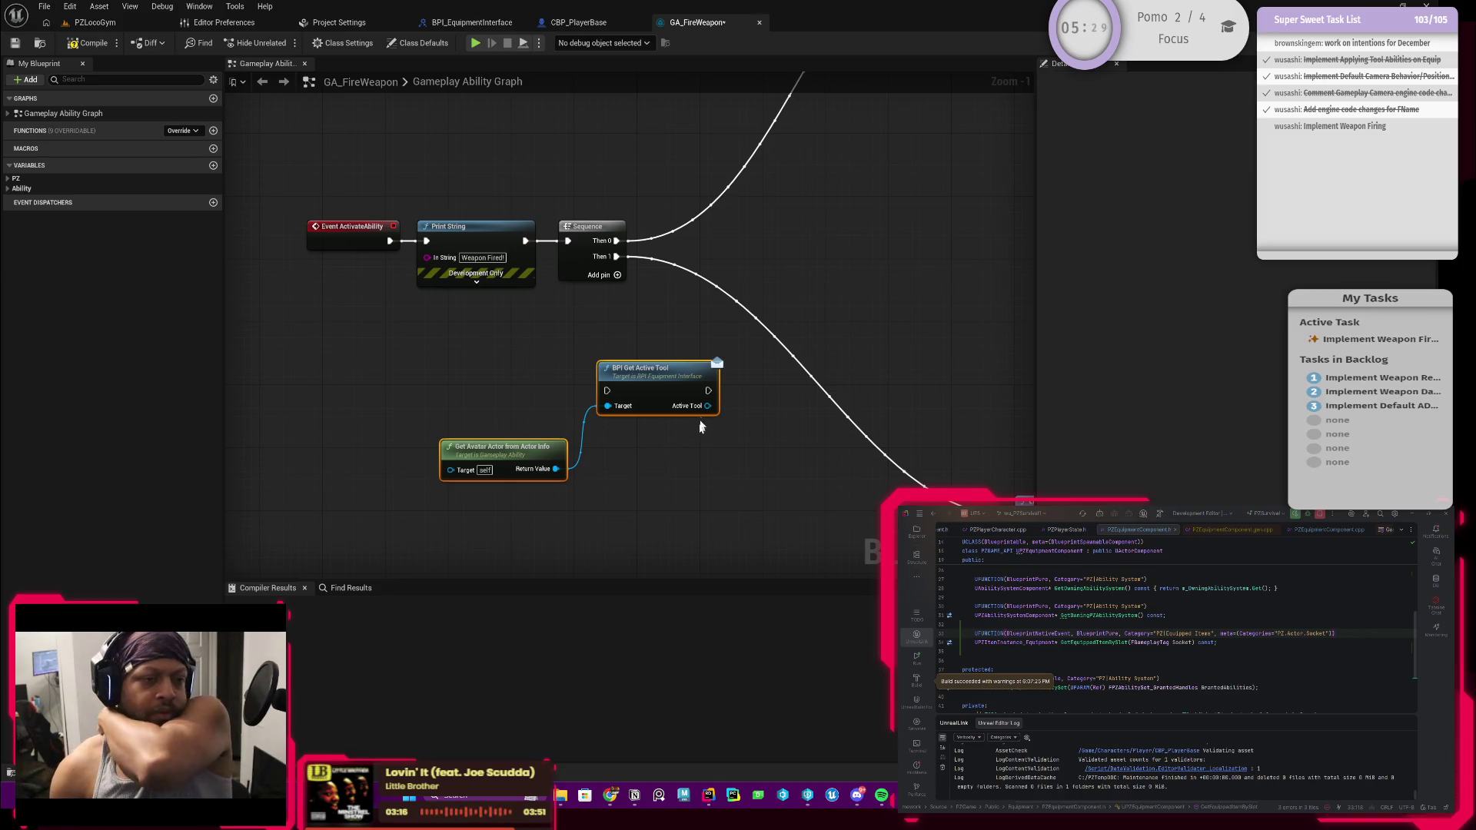
scroll(558, 386, "down", 2)
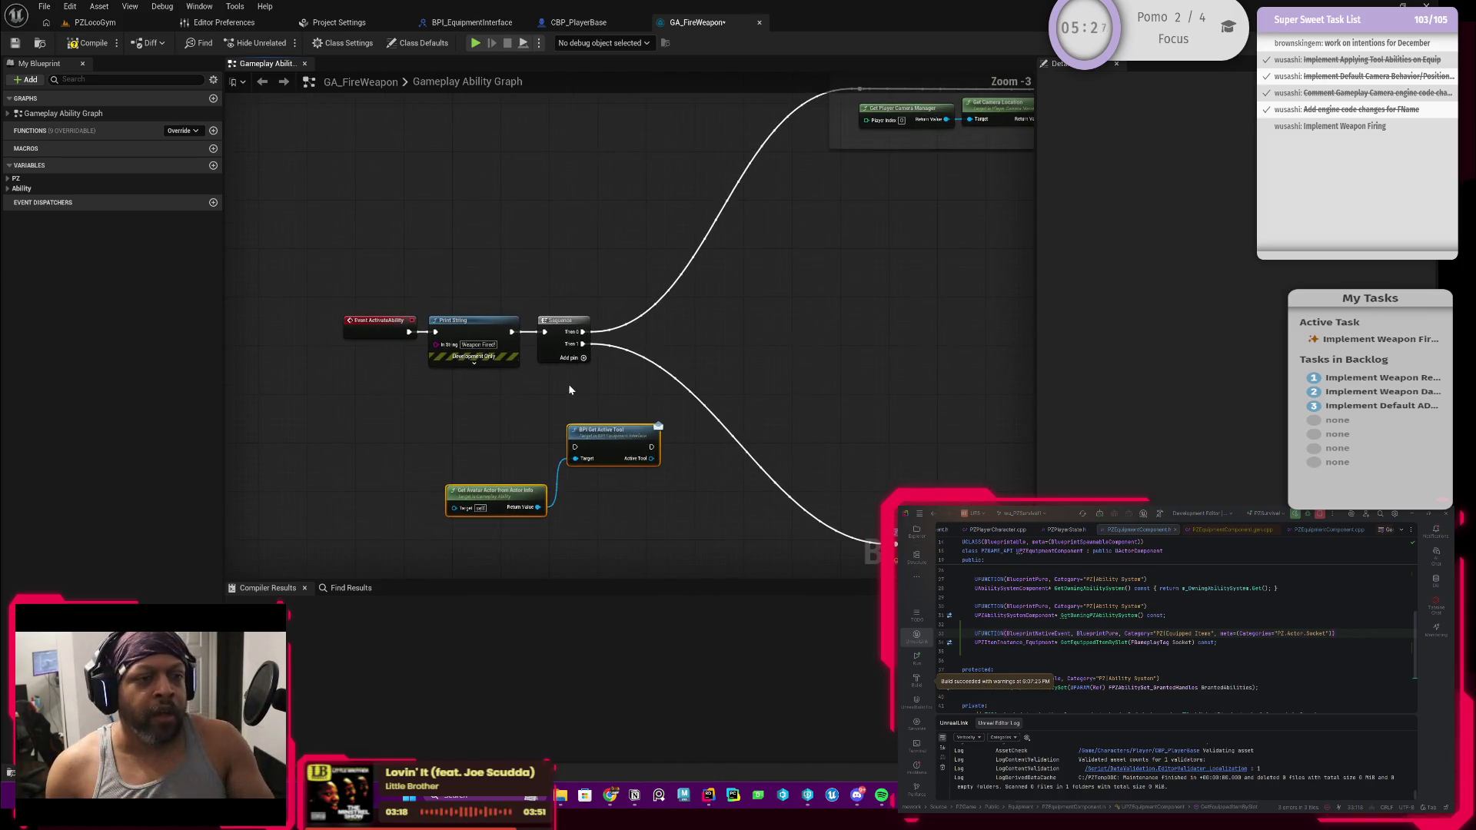
left_click_drag(615, 443, 575, 428)
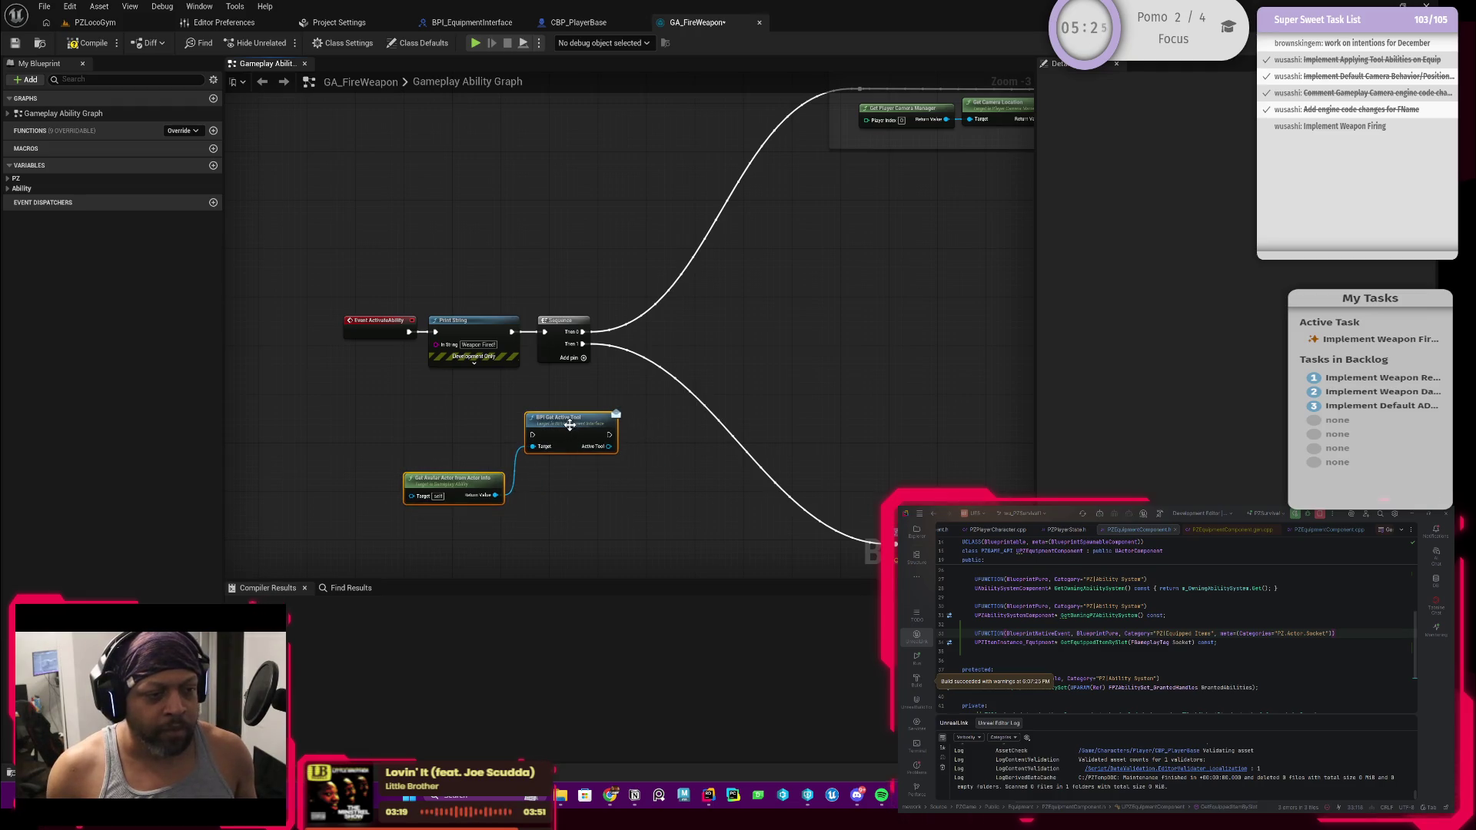
scroll(474, 415, "up", 1)
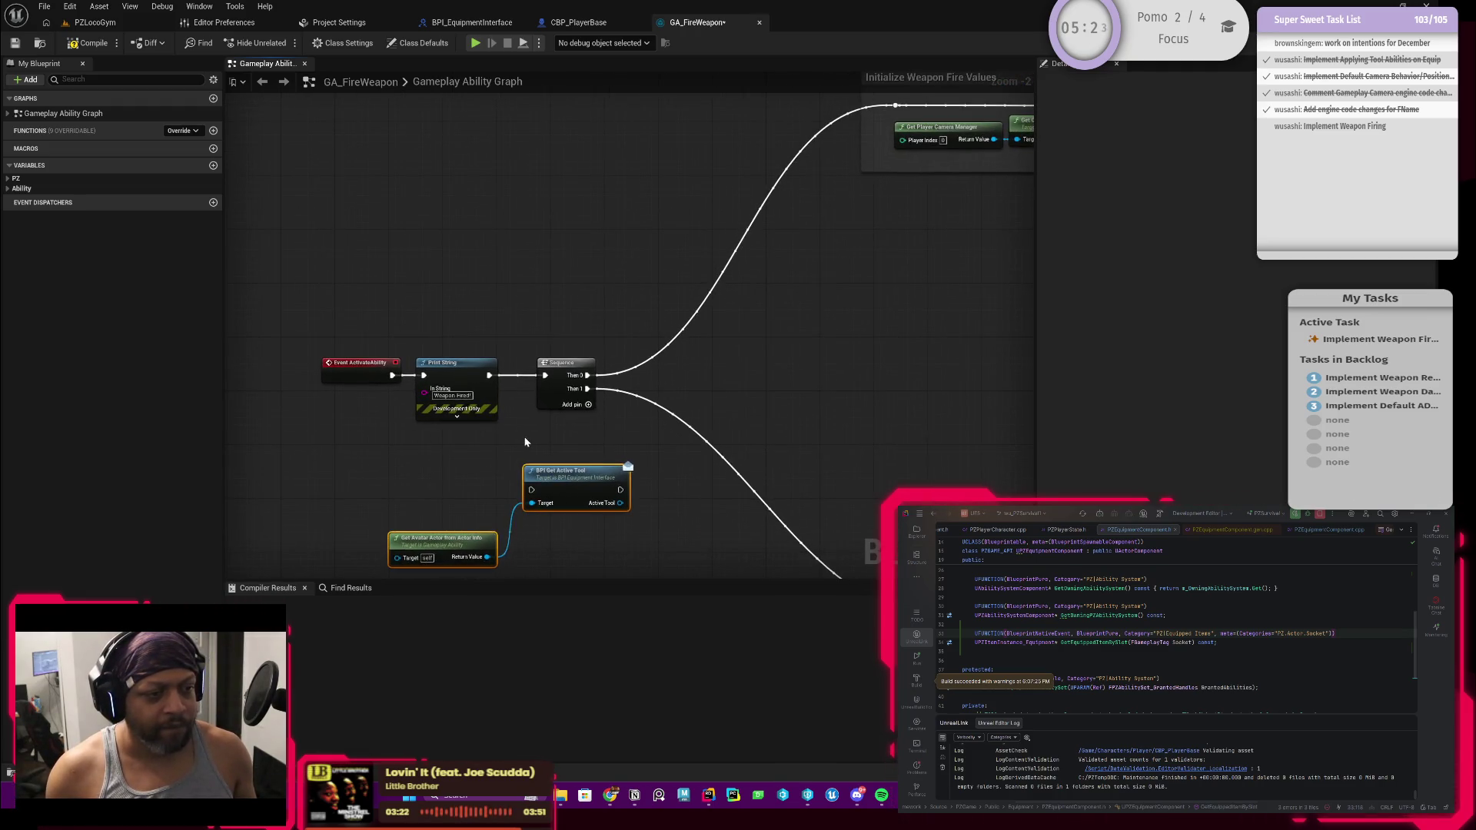
scroll(516, 478, "up", 2)
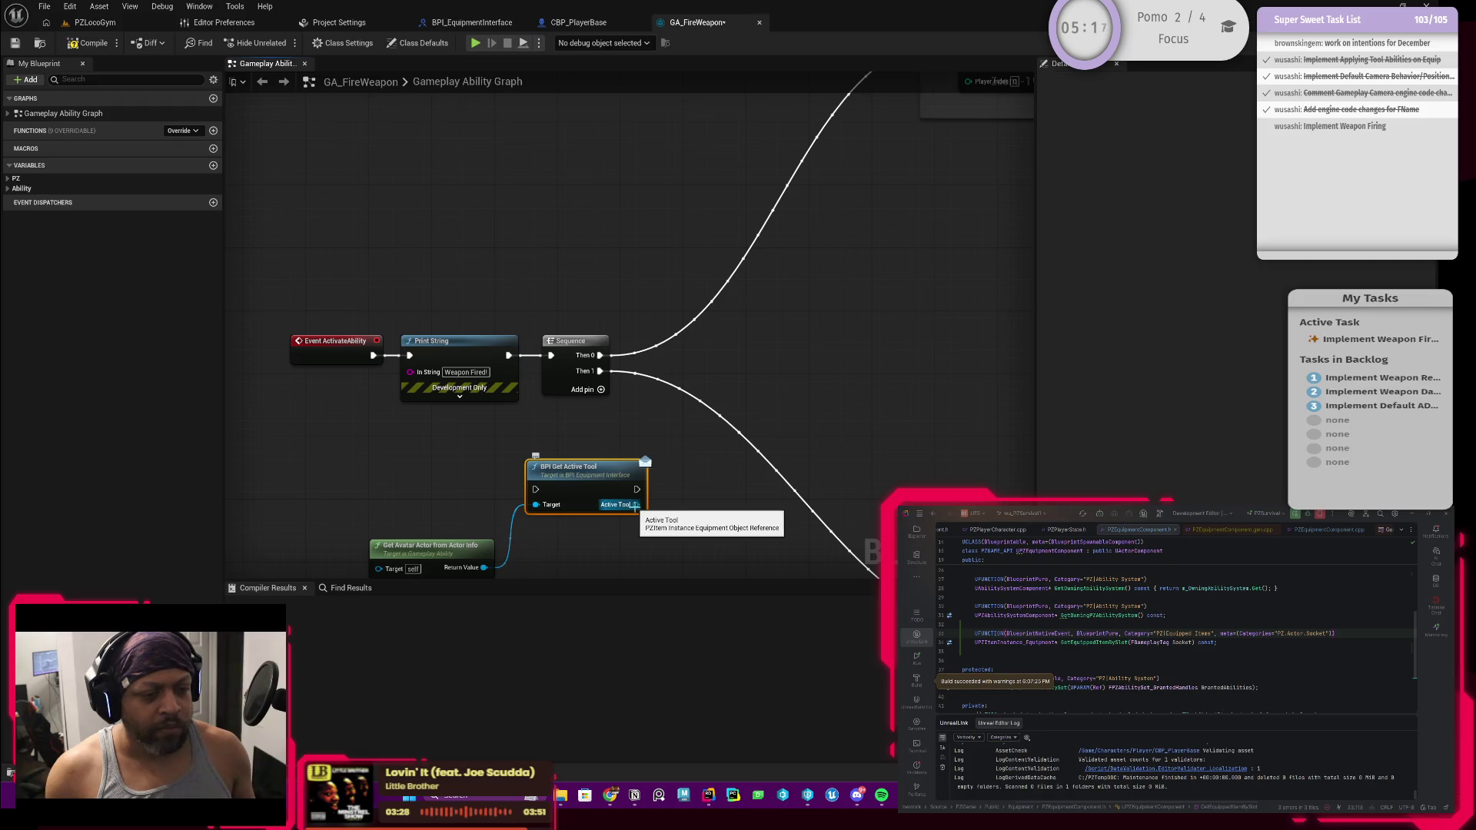
mouse_move(634, 505)
left_mouse_down()
mouse_move(696, 499)
mouse_move(682, 490)
left_mouse_up()
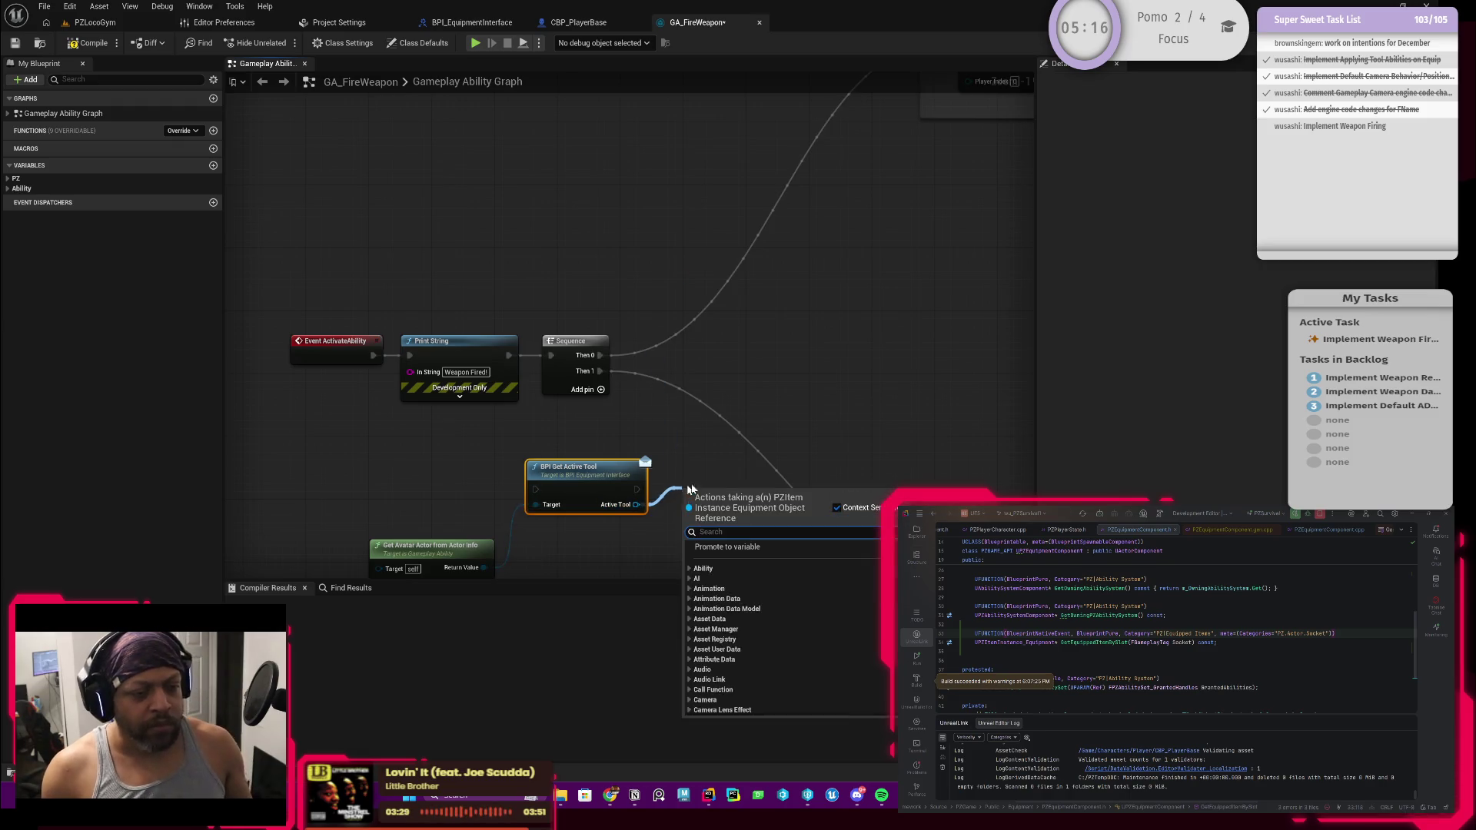
Promote Get Active Tool's output to a new Active Tool variable and arrange the three nodes below the comment
left_click(734, 551)
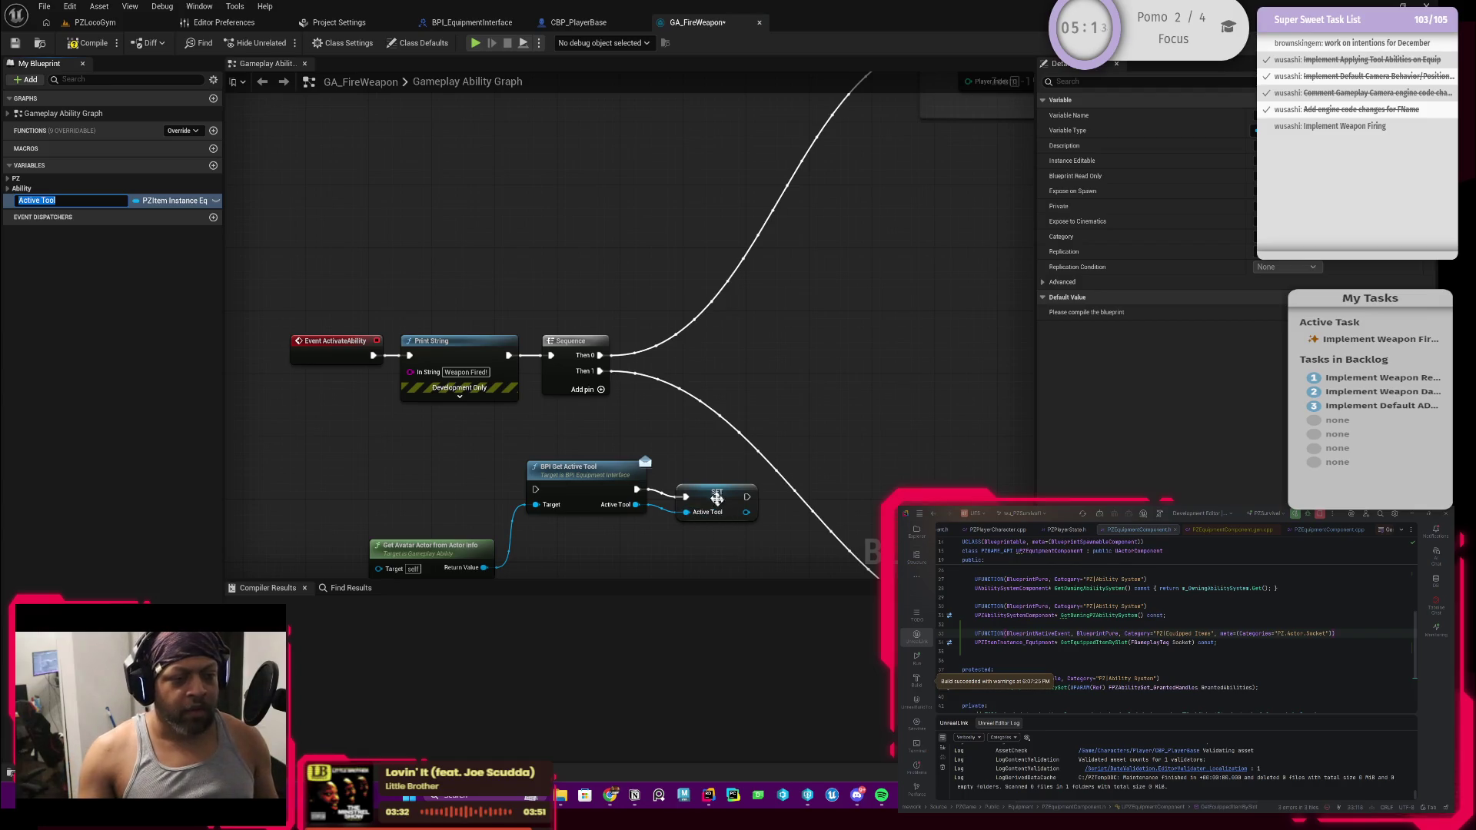
left_click(716, 485)
scroll(624, 507, "down", 5)
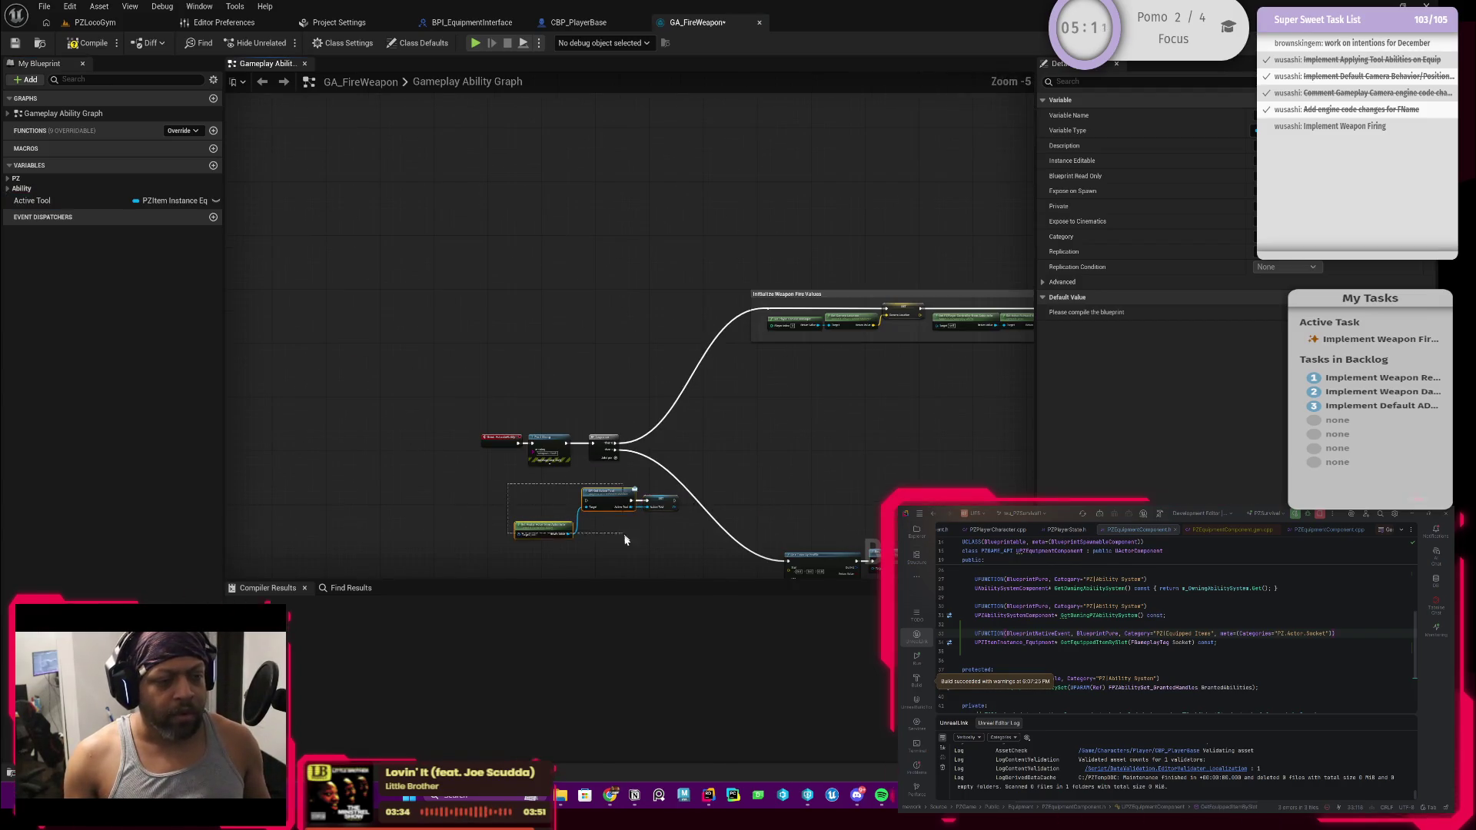
left_click(621, 500)
mouse_move(621, 500)
left_mouse_down()
mouse_move(853, 412)
mouse_move(658, 454)
left_mouse_up()
scroll(658, 453, "up", 2)
left_click_drag(505, 404, 722, 519)
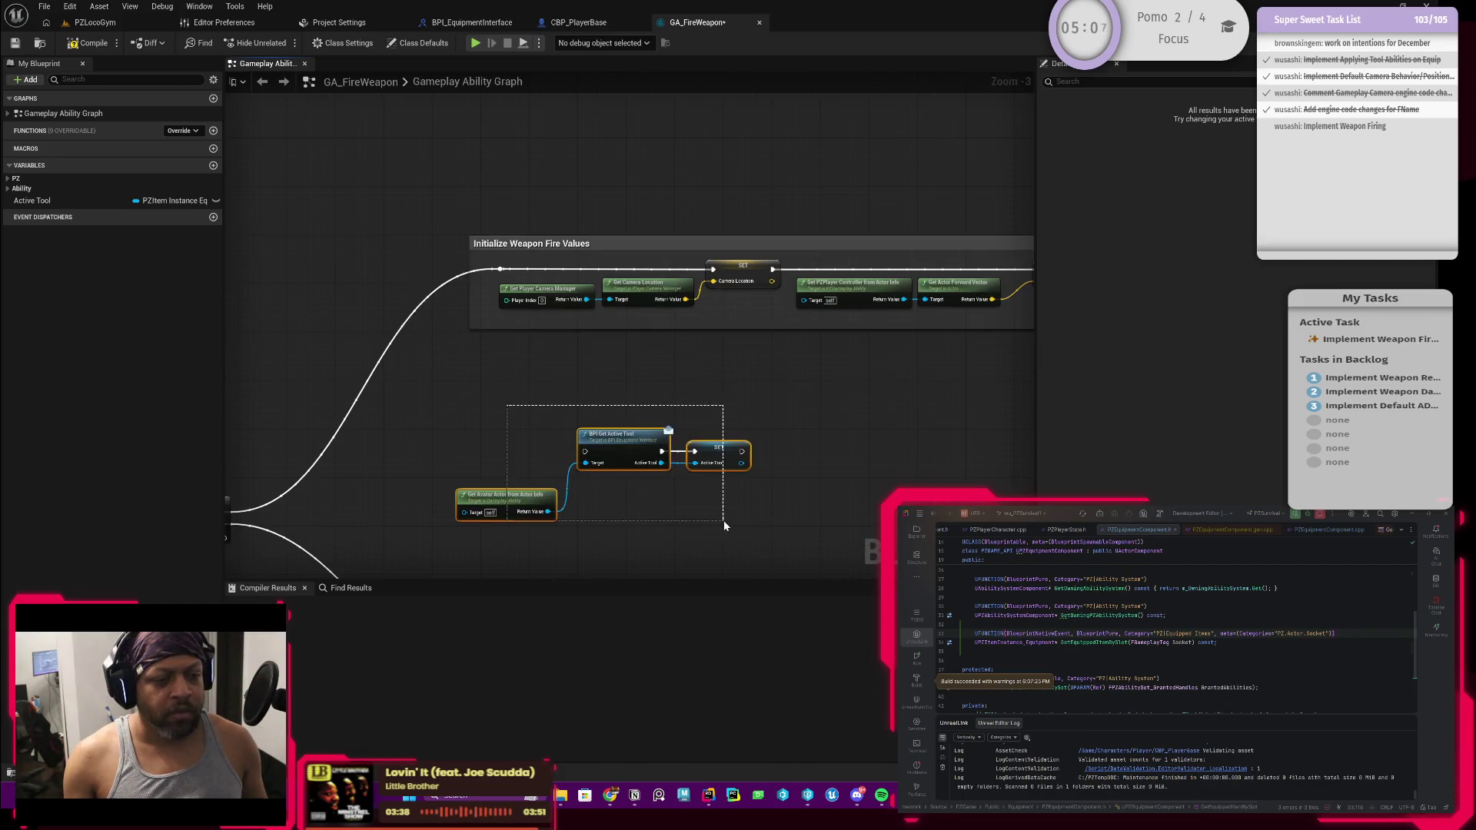
left_click_drag(622, 443, 865, 384)
left_click_drag(896, 335, 642, 396)
scroll(643, 397, "down", 1)
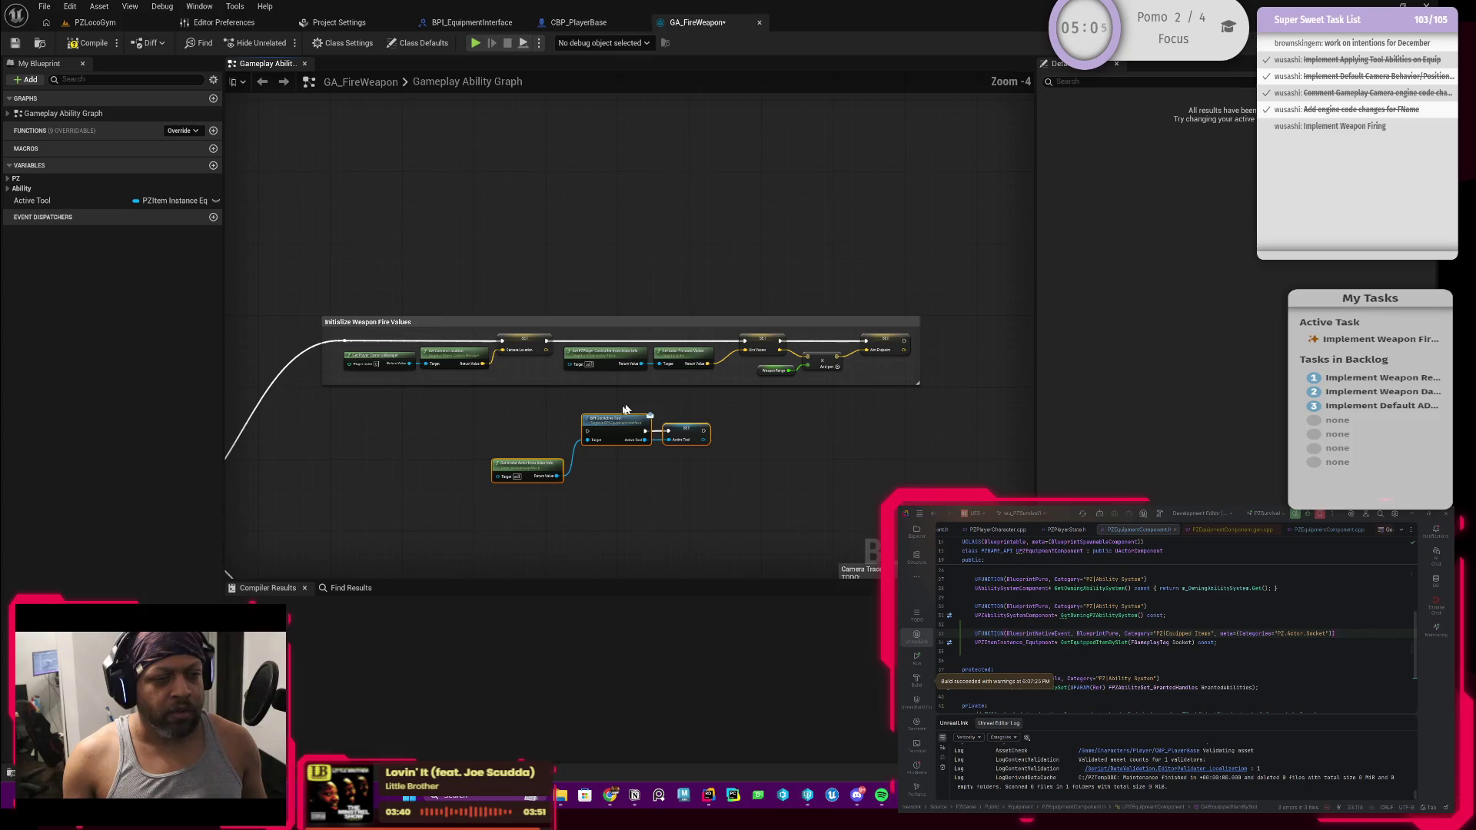
left_click_drag(700, 424, 449, 418)
Route Sequence Then 0 to the SET node via a reroute knot and enlarge the Initialize Weapon Fire Values comment over it
mouse_move(262, 508)
left_mouse_down()
mouse_move(470, 454)
mouse_move(743, 315)
mouse_move(587, 322)
left_mouse_up()
scroll(467, 454, "up", 2)
double_click(704, 315)
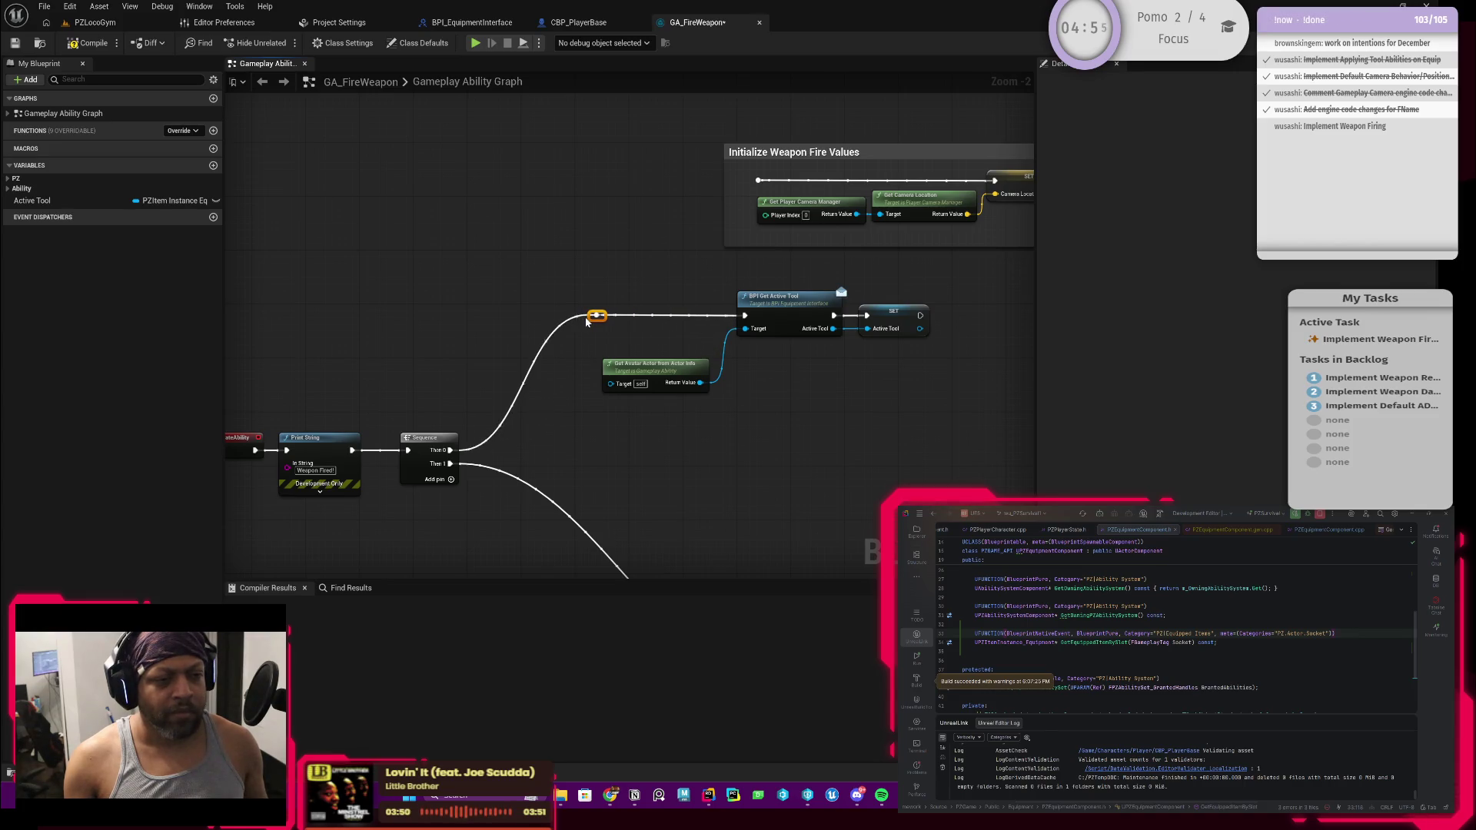
scroll(586, 321, "down", 2)
left_click_drag(463, 359, 739, 456)
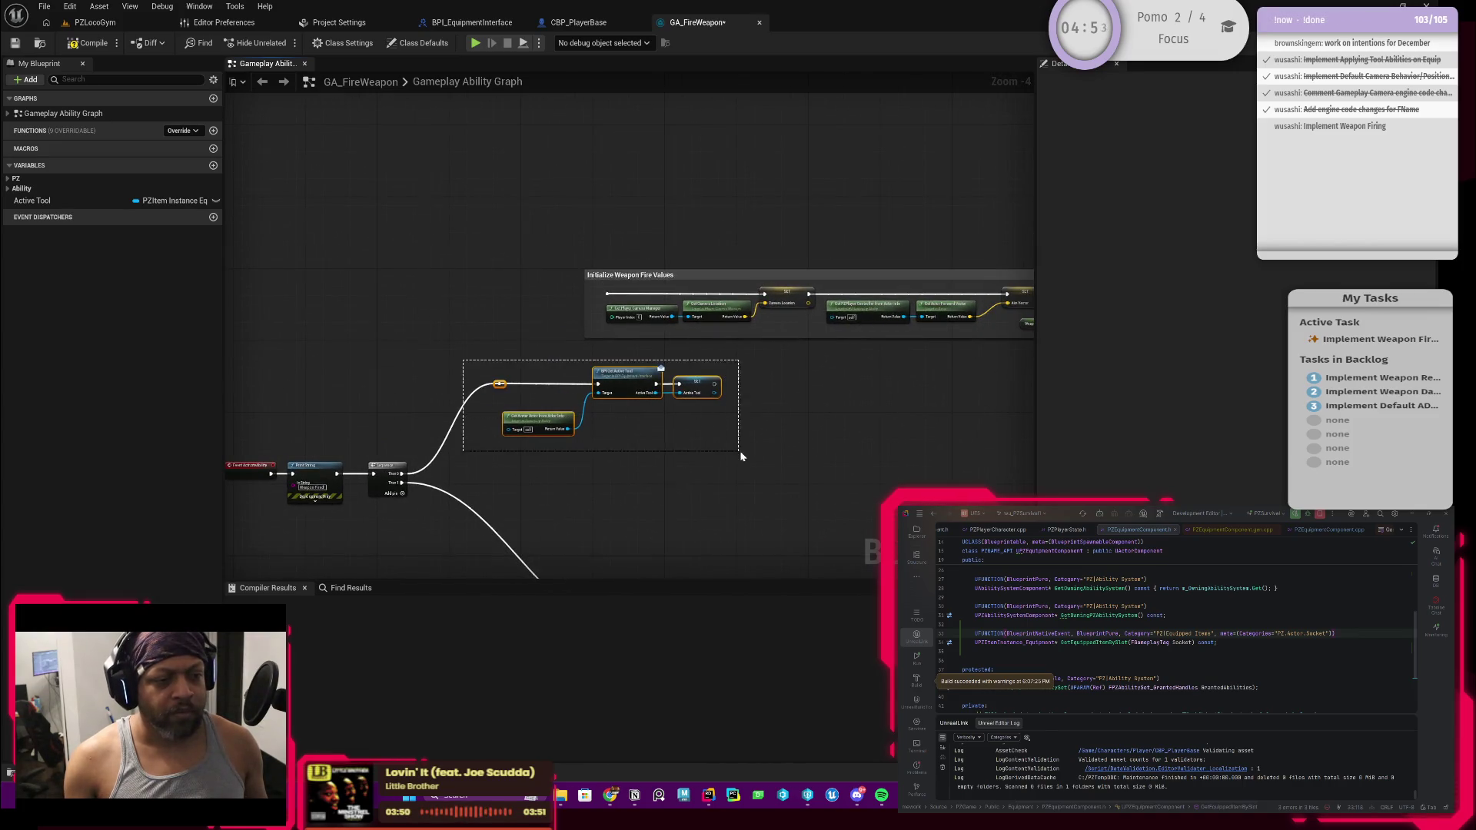
mouse_move(715, 384)
left_mouse_down()
mouse_move(574, 338)
mouse_move(583, 296)
mouse_move(747, 168)
mouse_move(732, 296)
left_mouse_up()
scroll(794, 207, "down", 1)
scroll(733, 296, "up", 2)
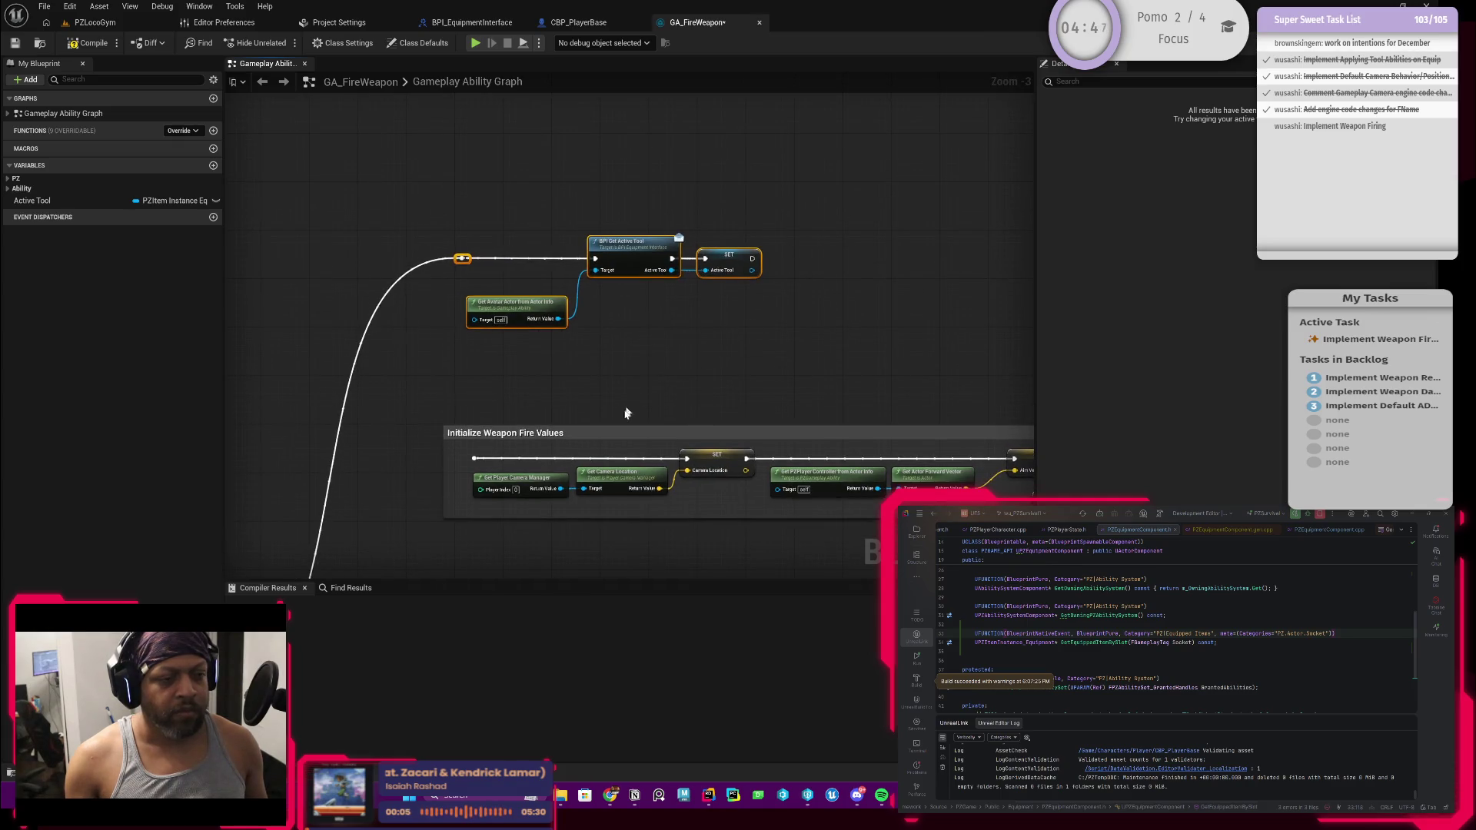
mouse_move(615, 422)
left_mouse_down()
mouse_move(646, 125)
mouse_move(642, 182)
mouse_move(717, 401)
mouse_move(618, 398)
left_mouse_up()
Reconnect Sequence Then 1 to the fire values row and compile GA_FireWeapon
scroll(642, 182, "down", 1)
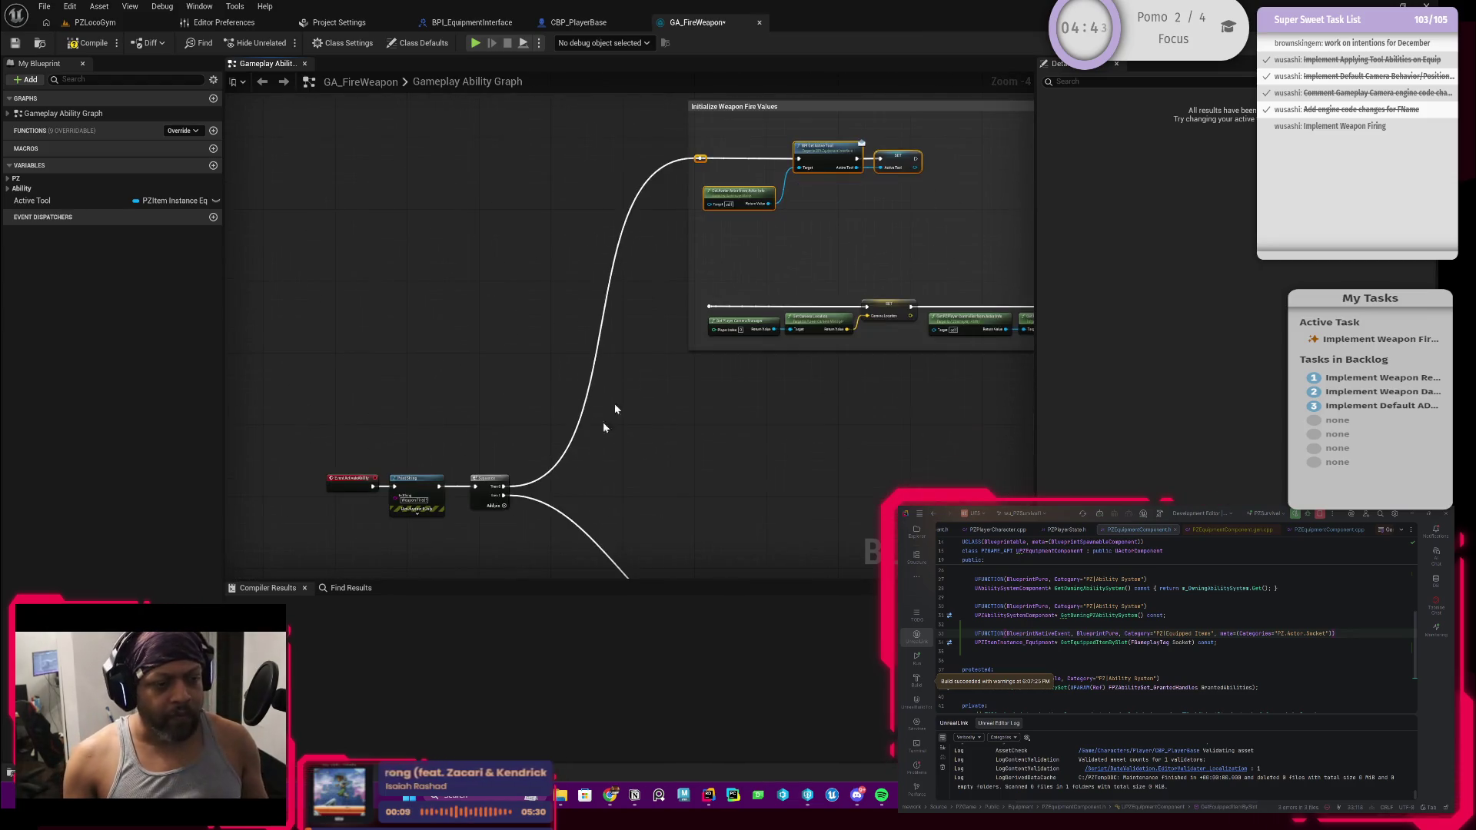
mouse_move(503, 495)
left_mouse_down()
mouse_move(538, 500)
mouse_move(712, 310)
left_mouse_up()
left_click_drag(600, 198, 502, 321)
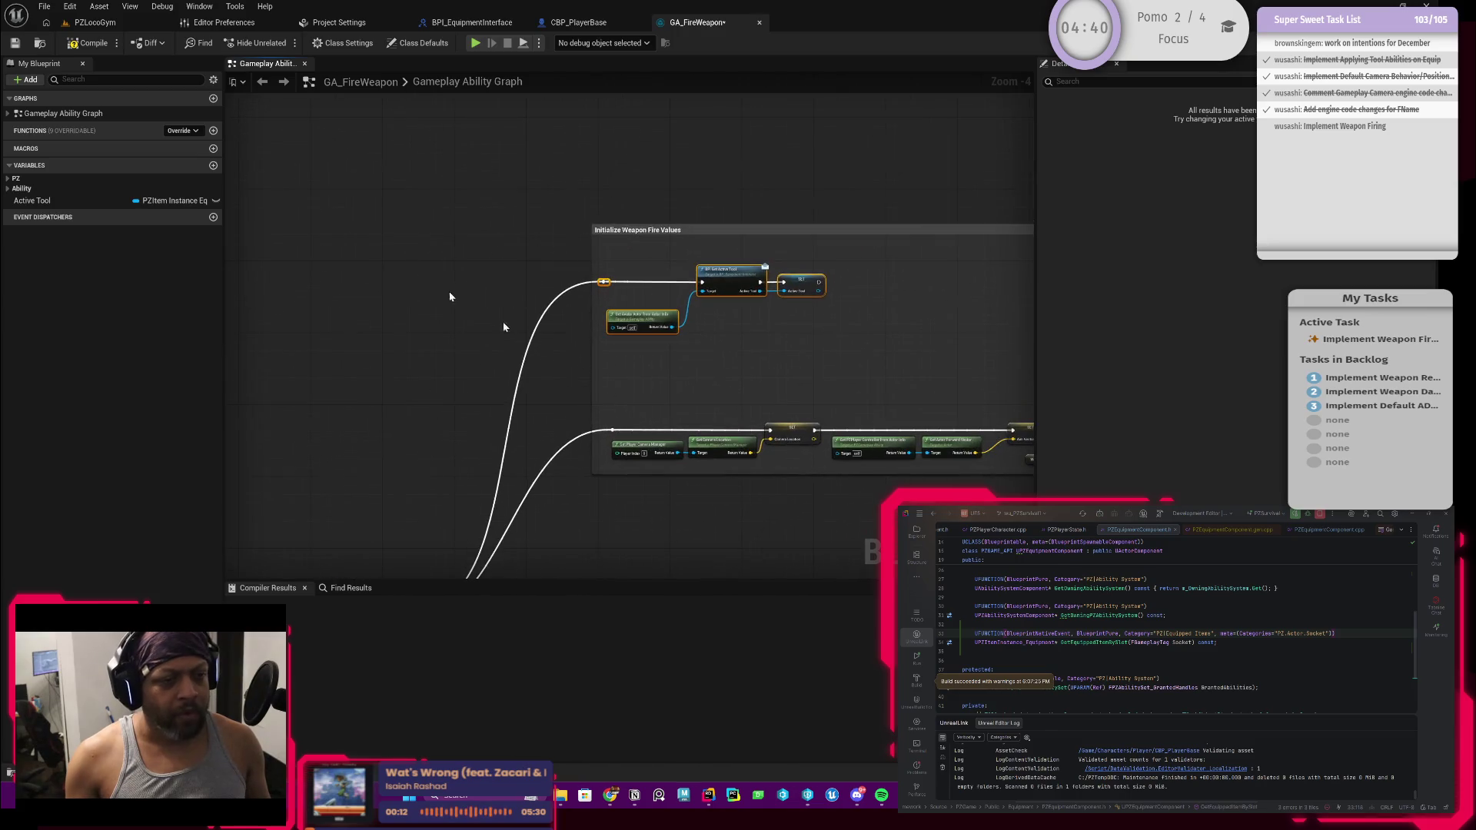
left_click(78, 46)
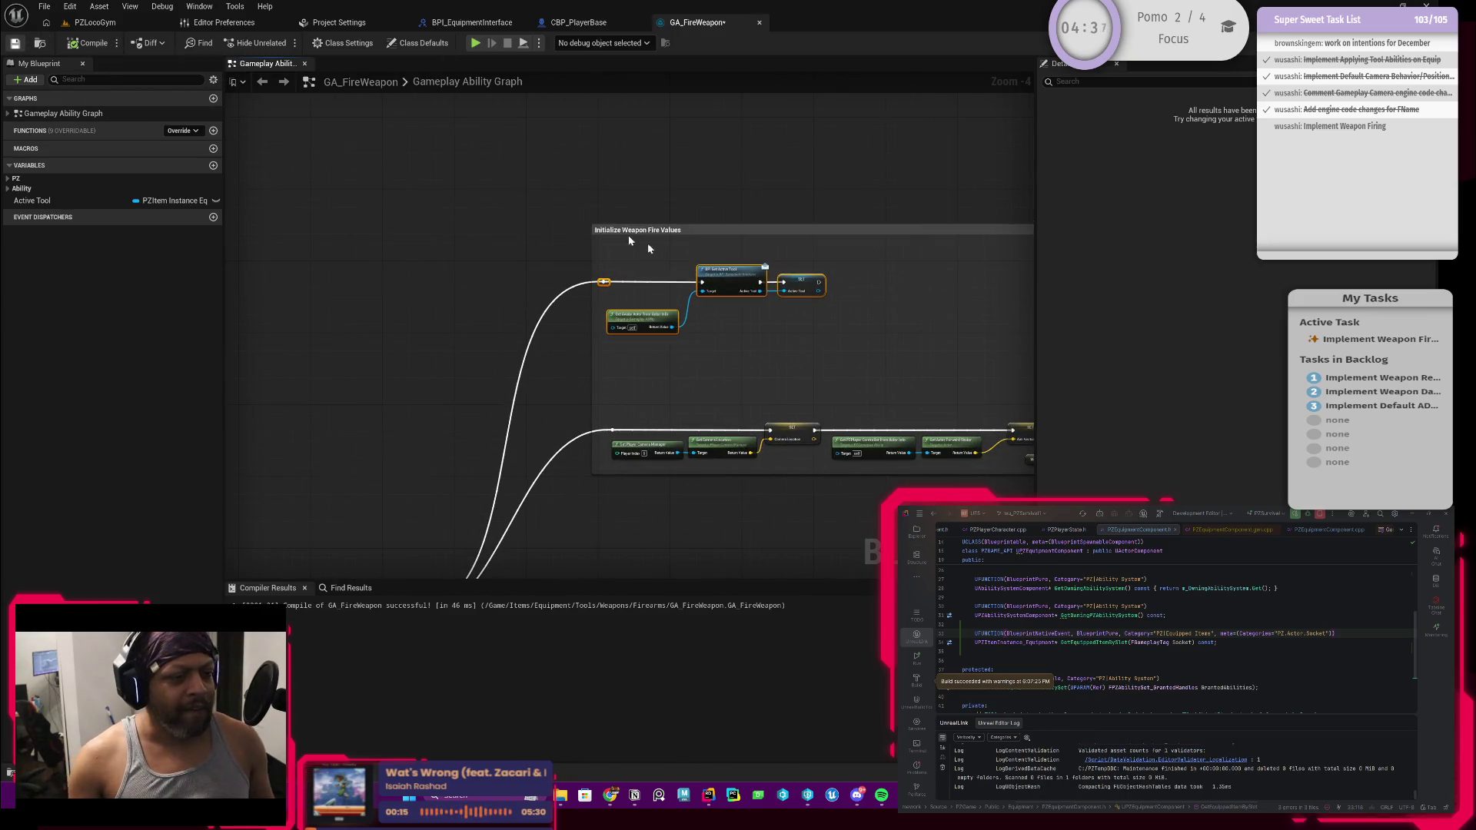
scroll(715, 369, "up", 3)
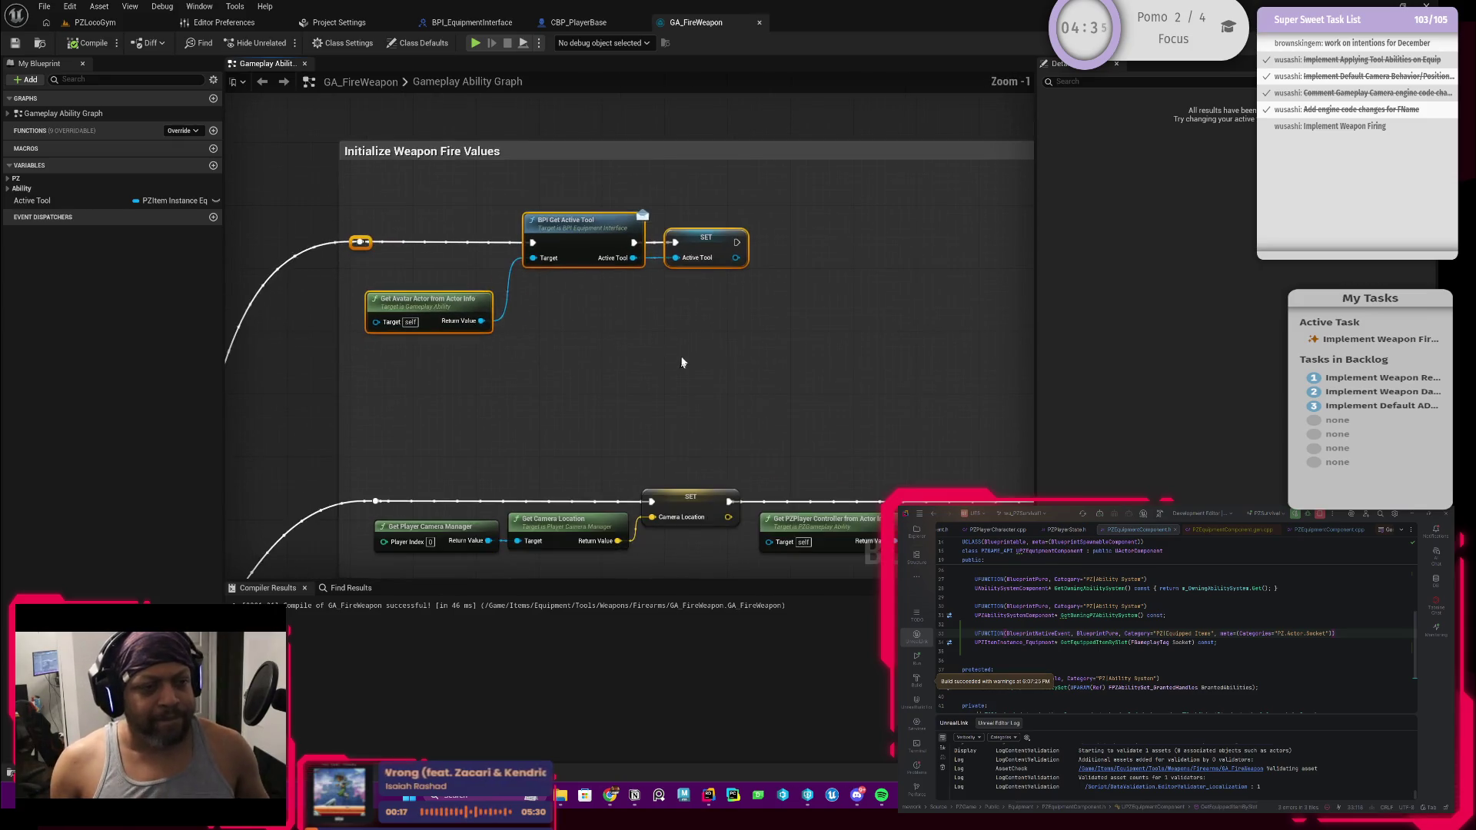
left_click(689, 252)
left_click_drag(782, 348, 634, 422)
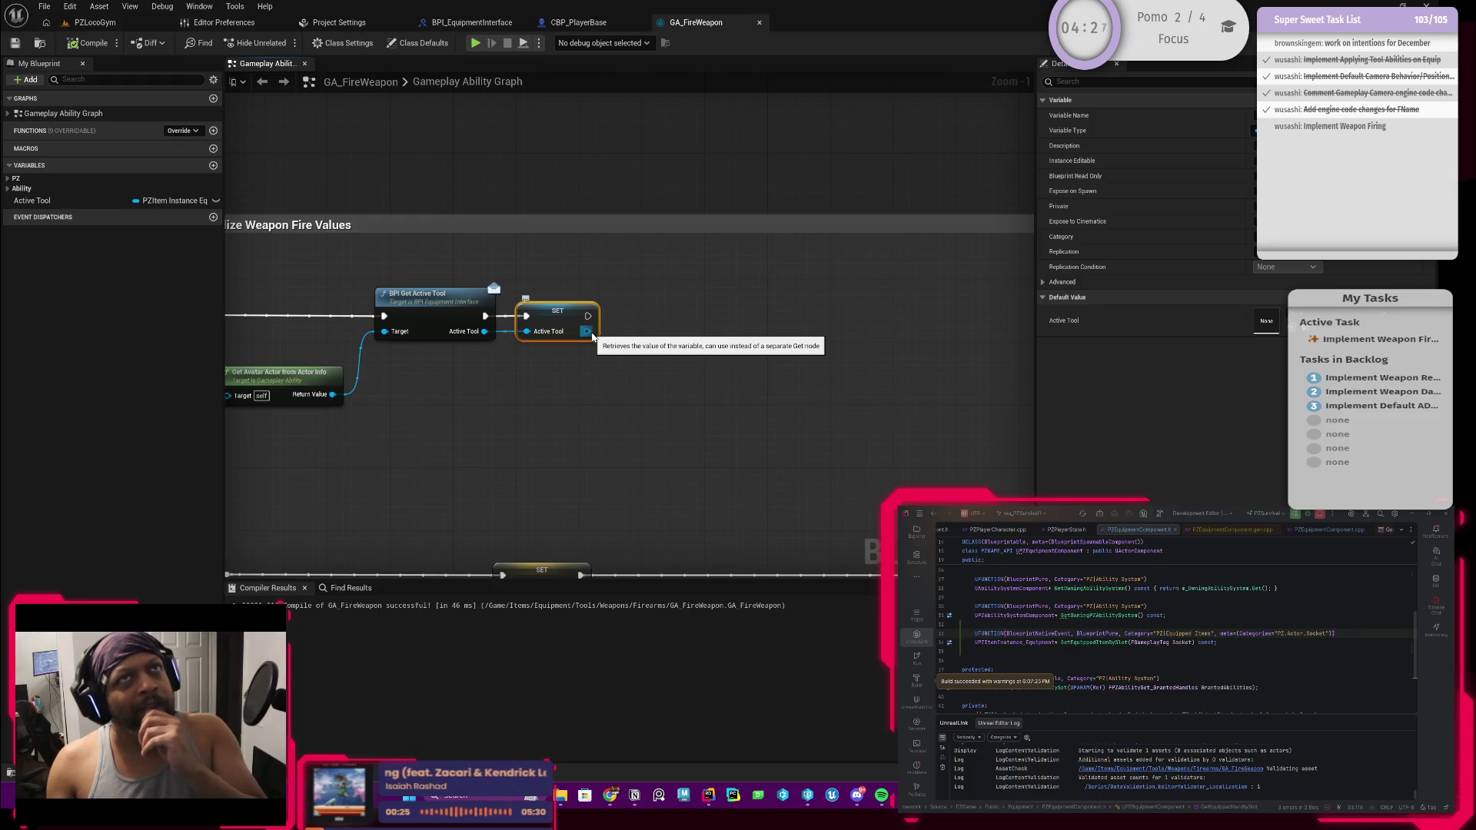
From the stored Active Tool, add a Get Item Type Data node
left_click_drag(592, 335, 677, 340)
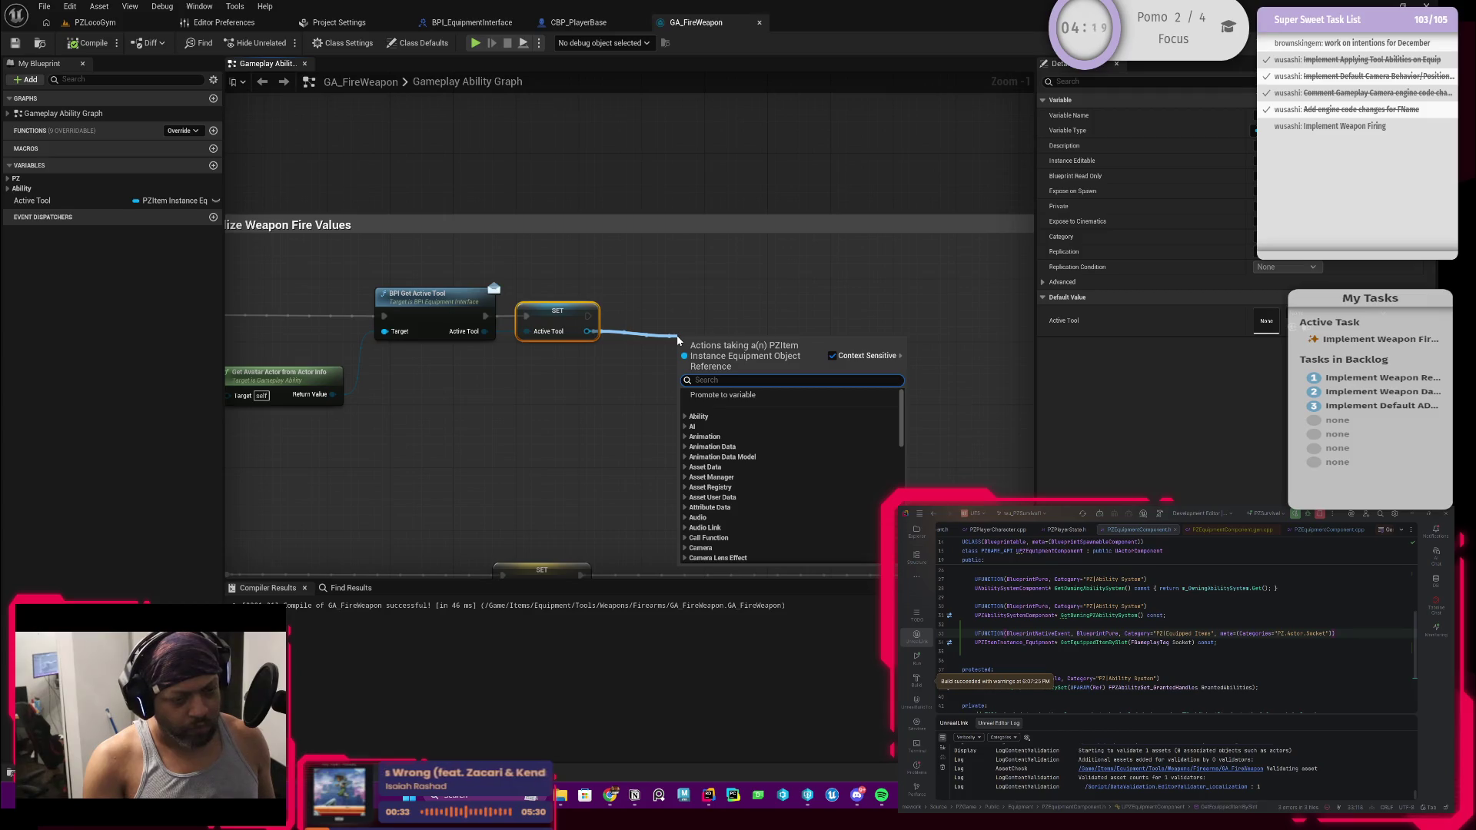
type("get")
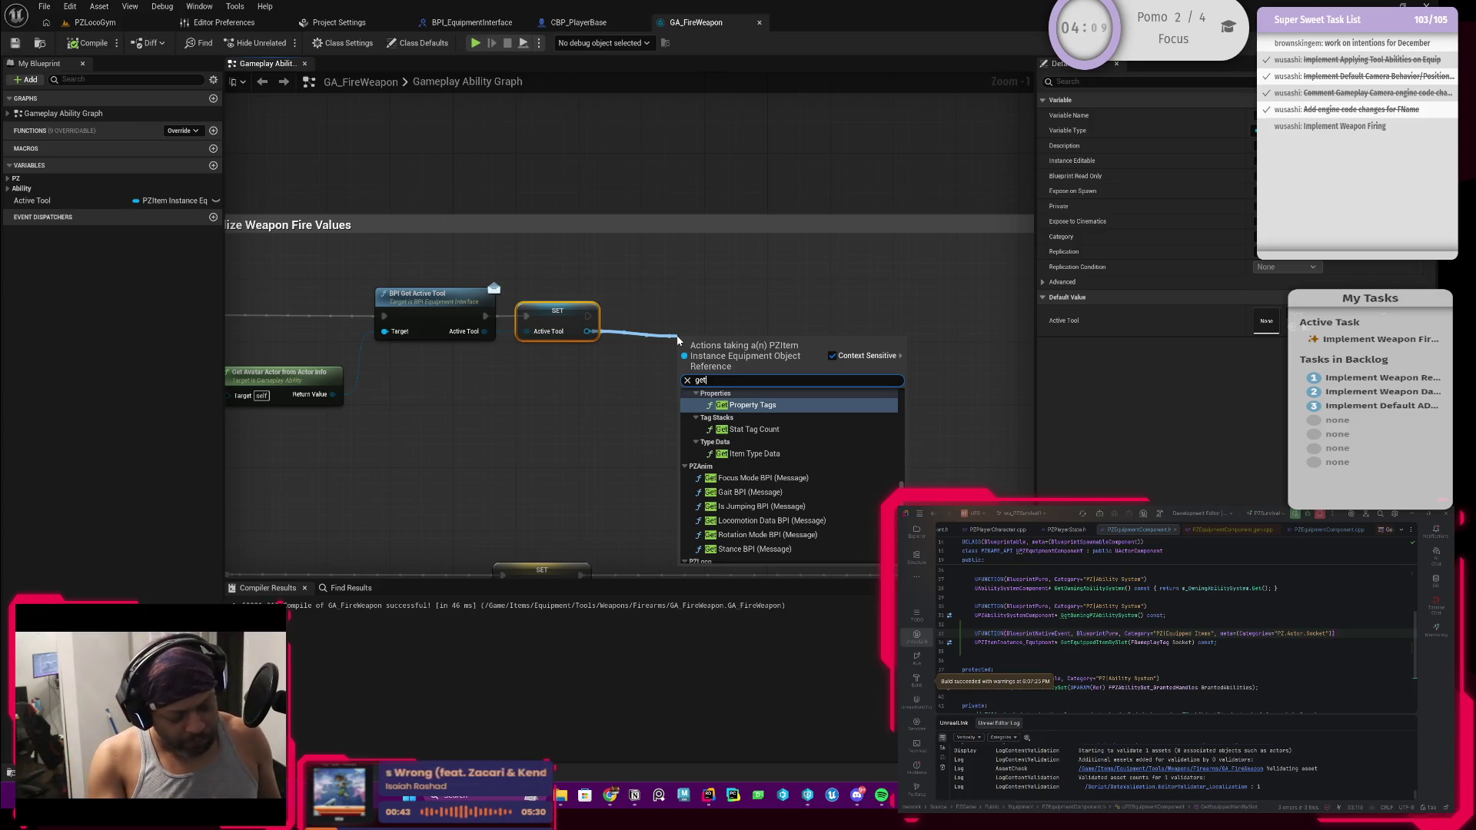
type("equip")
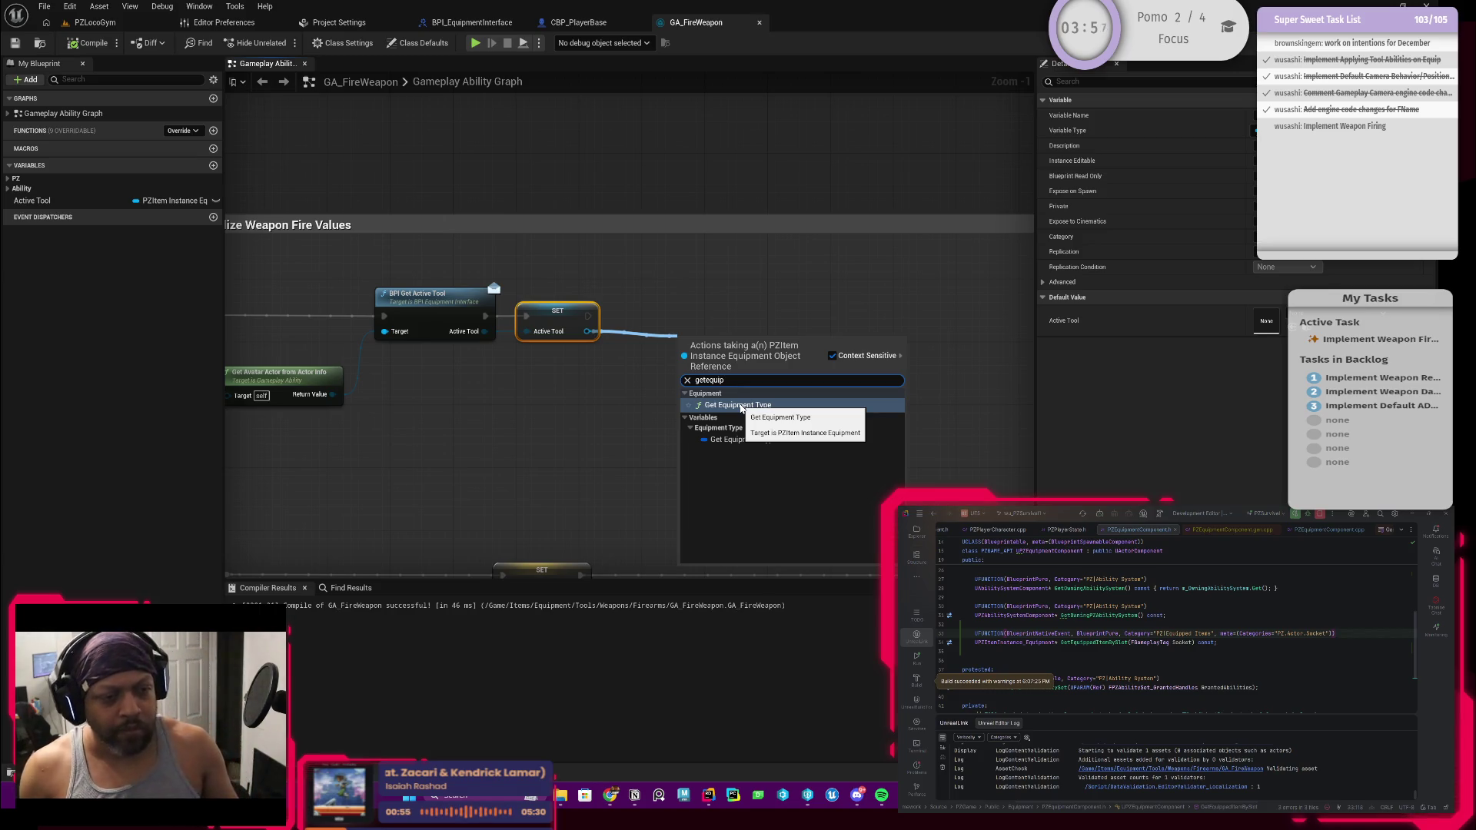
double_click(672, 382)
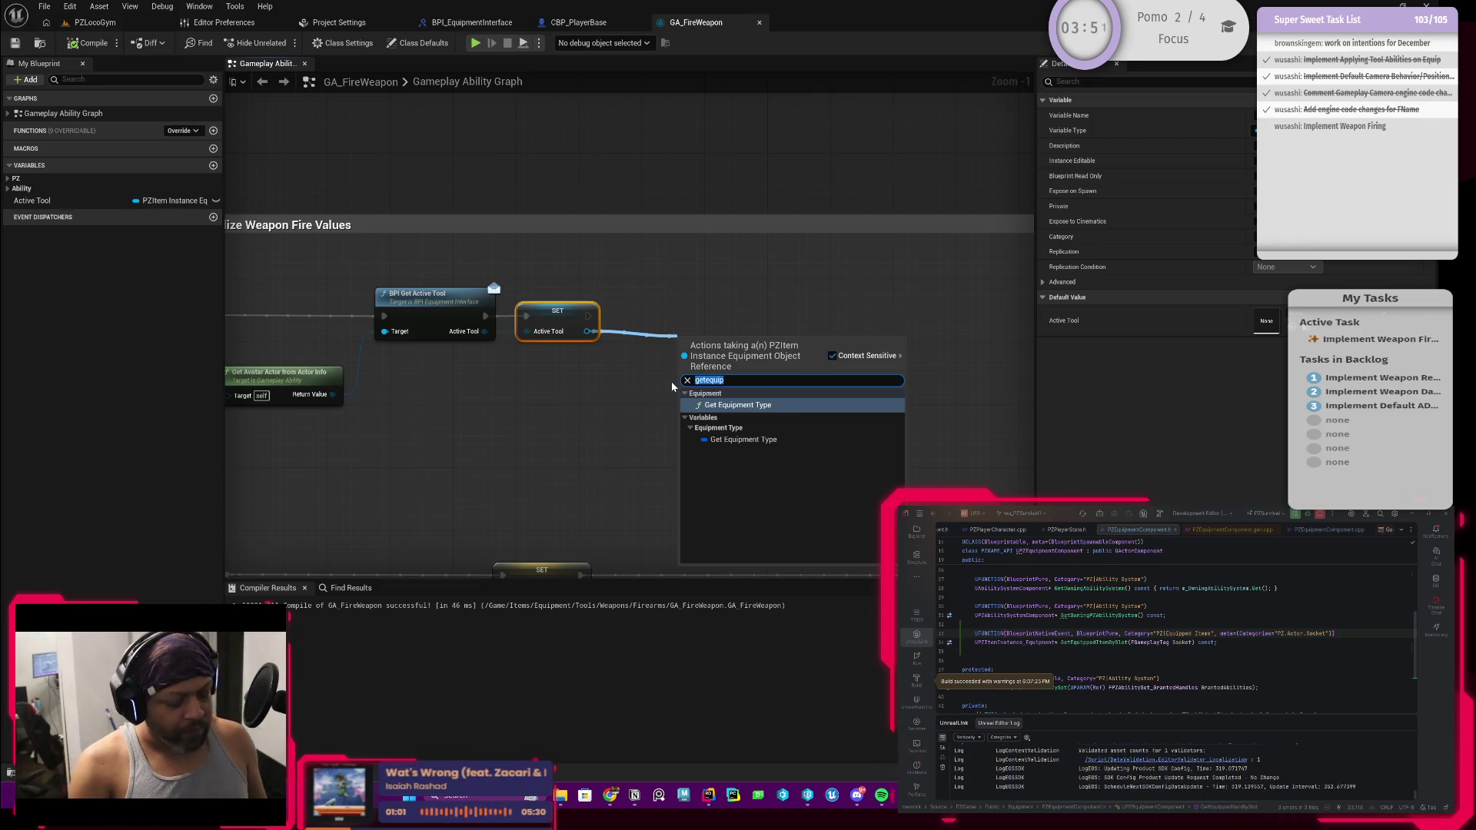
type("get")
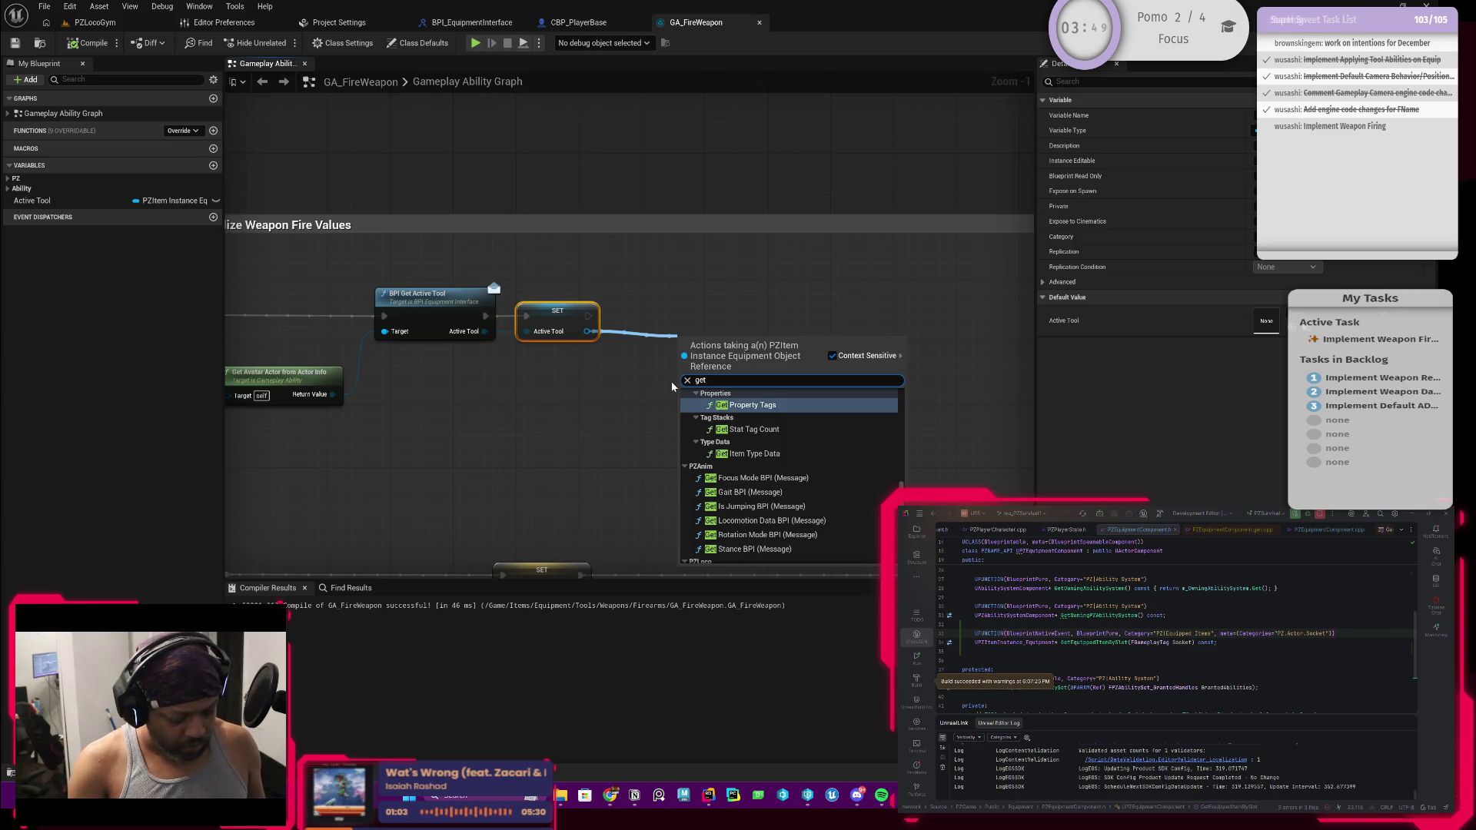
type("itemt")
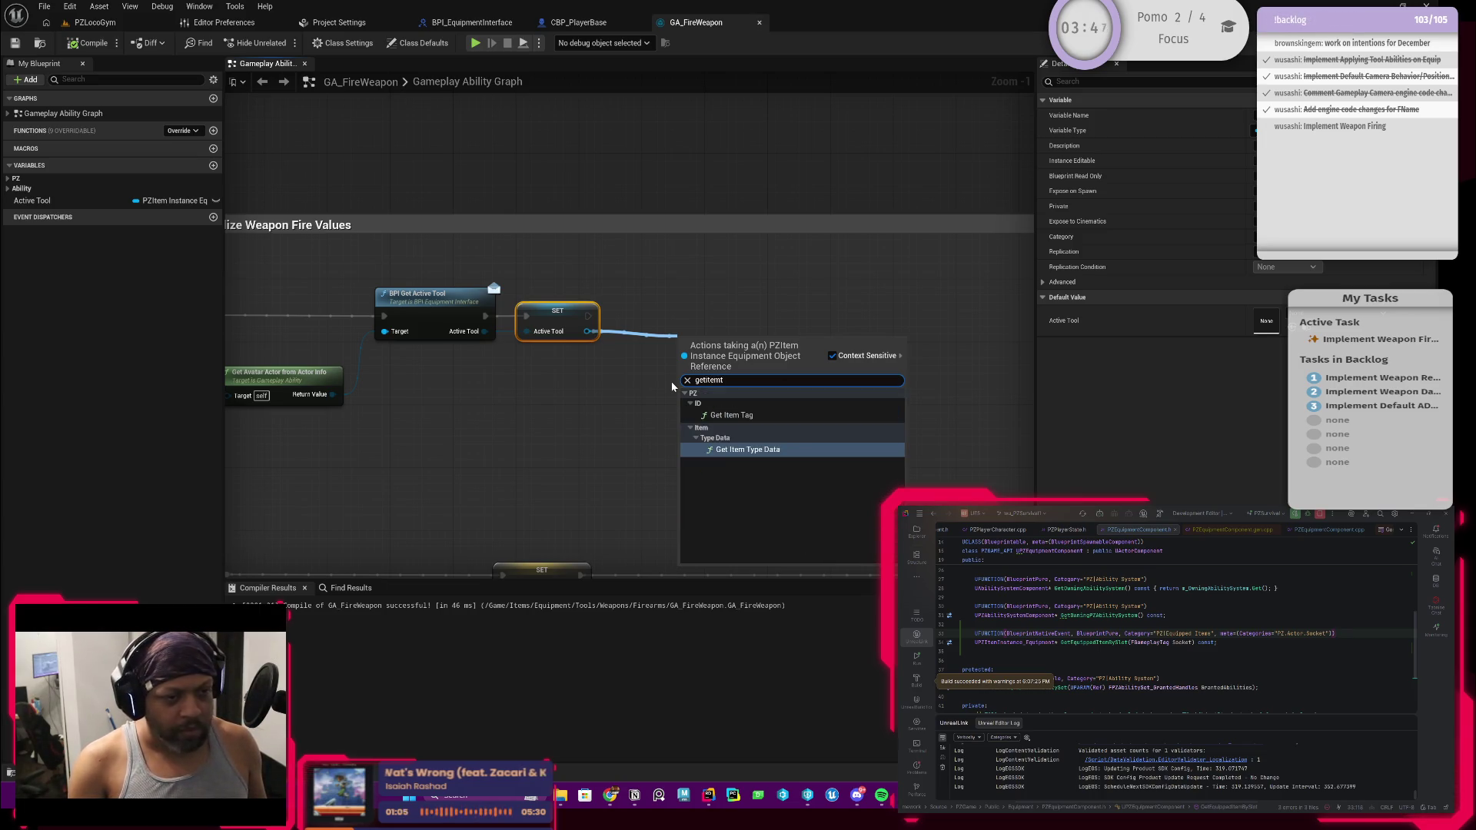
key("Return")
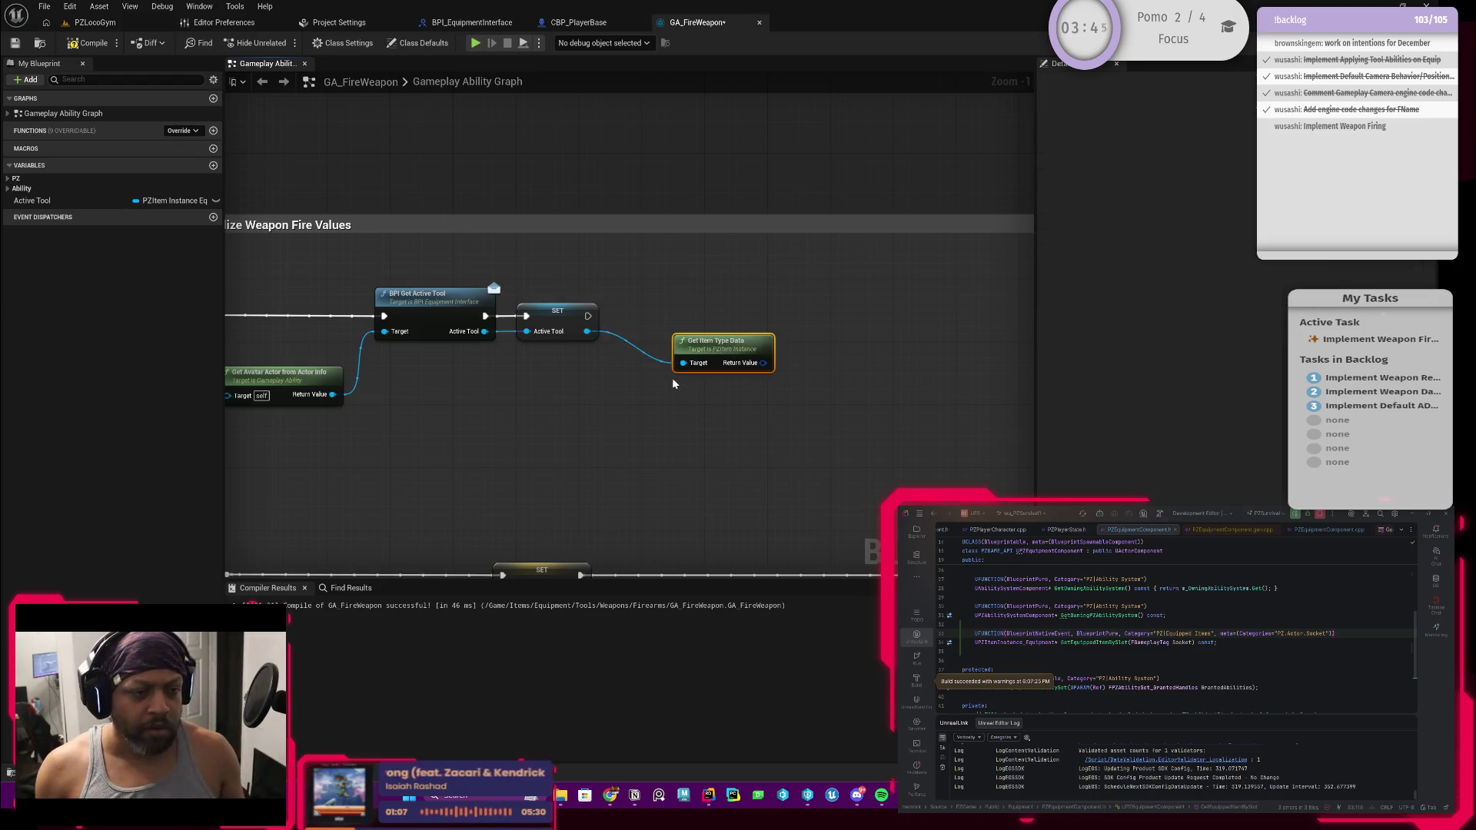
mouse_move(718, 348)
left_mouse_down()
mouse_move(594, 352)
mouse_move(595, 405)
left_mouse_up()
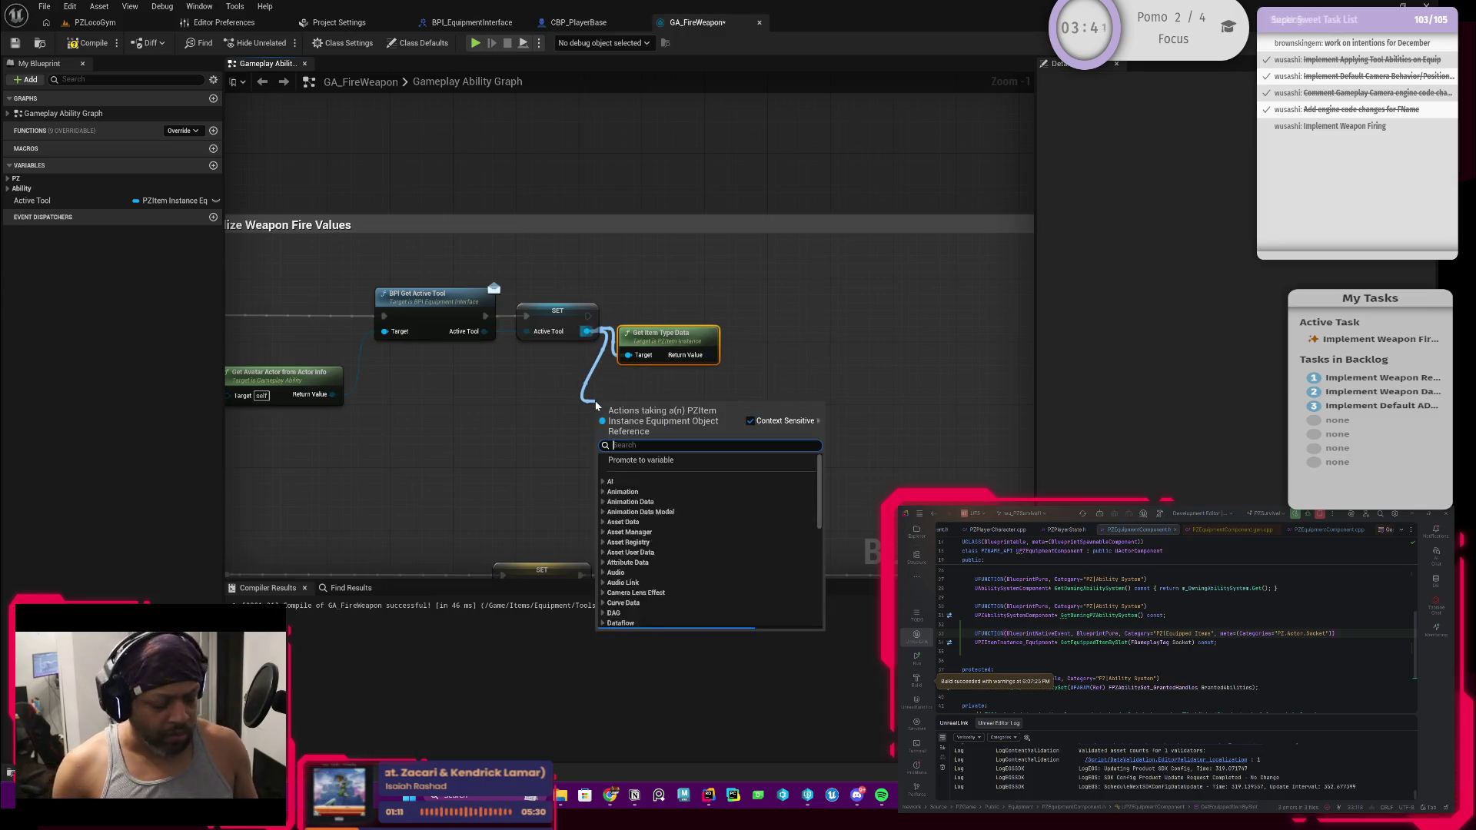
Add a Get Equipment Type node on Active Tool, view its C++ declaration, and move Get Item Type Data aside
type("get equip")
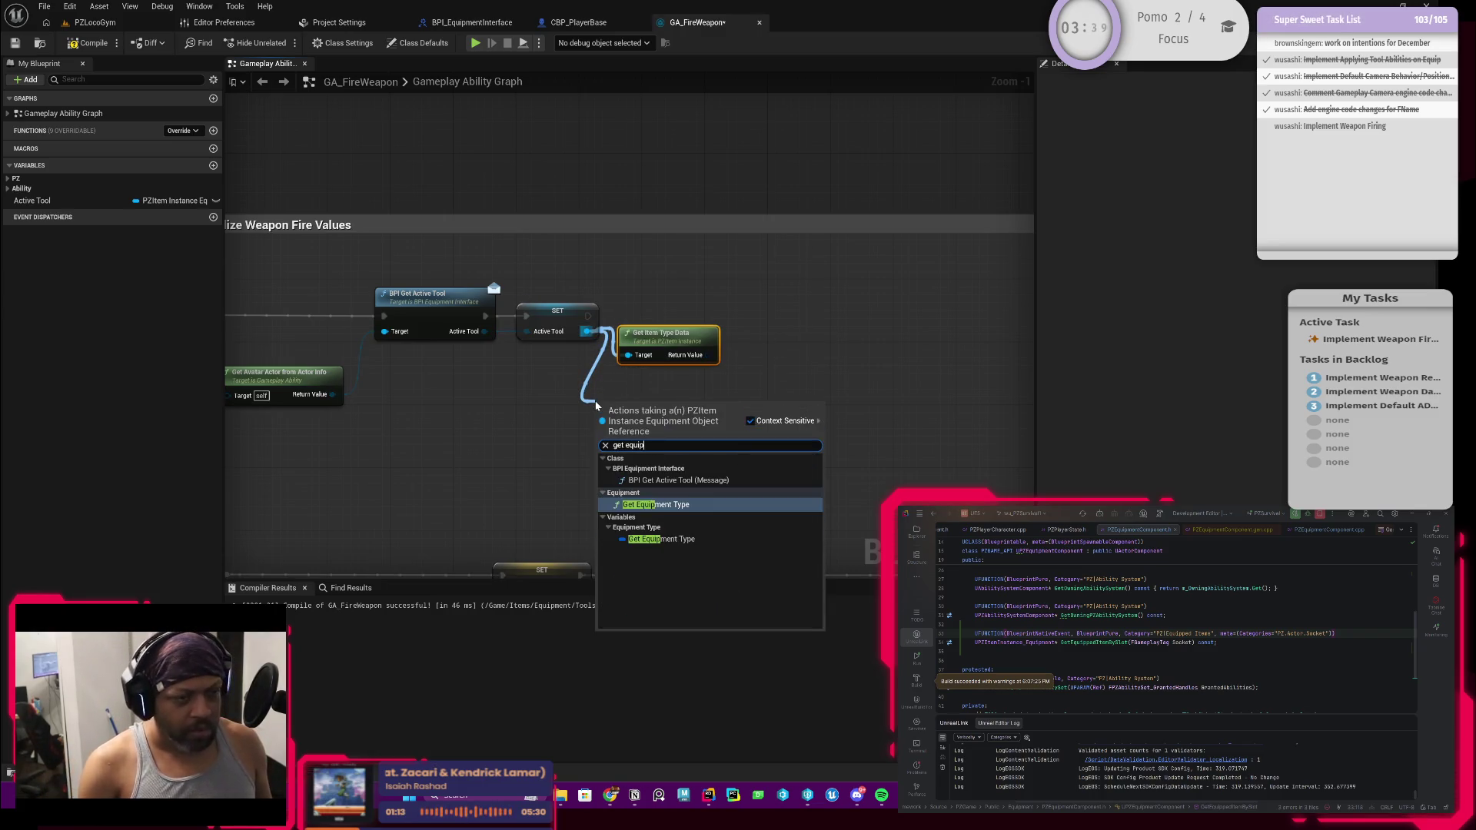
left_click(654, 504)
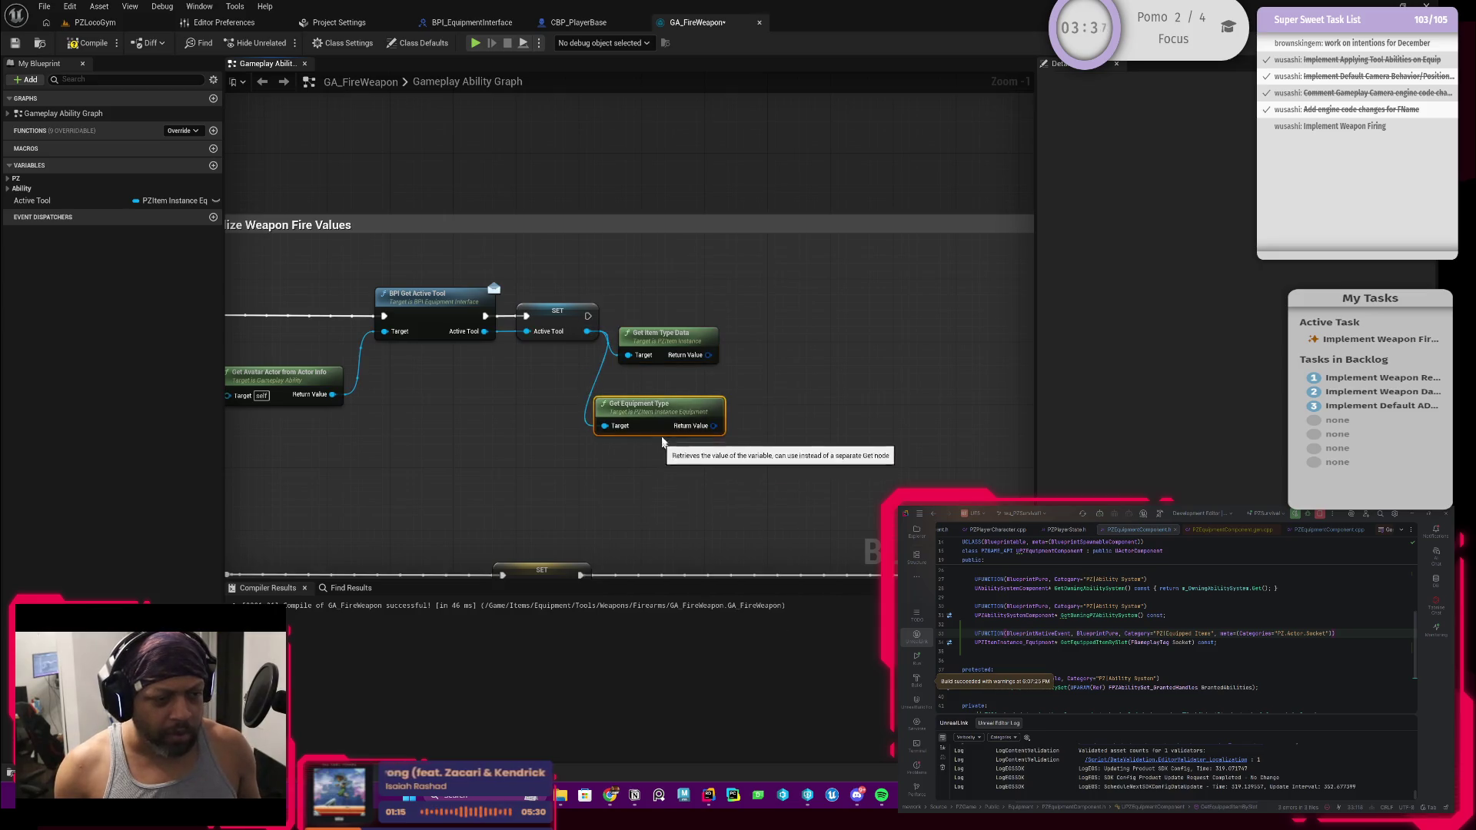
double_click(654, 412)
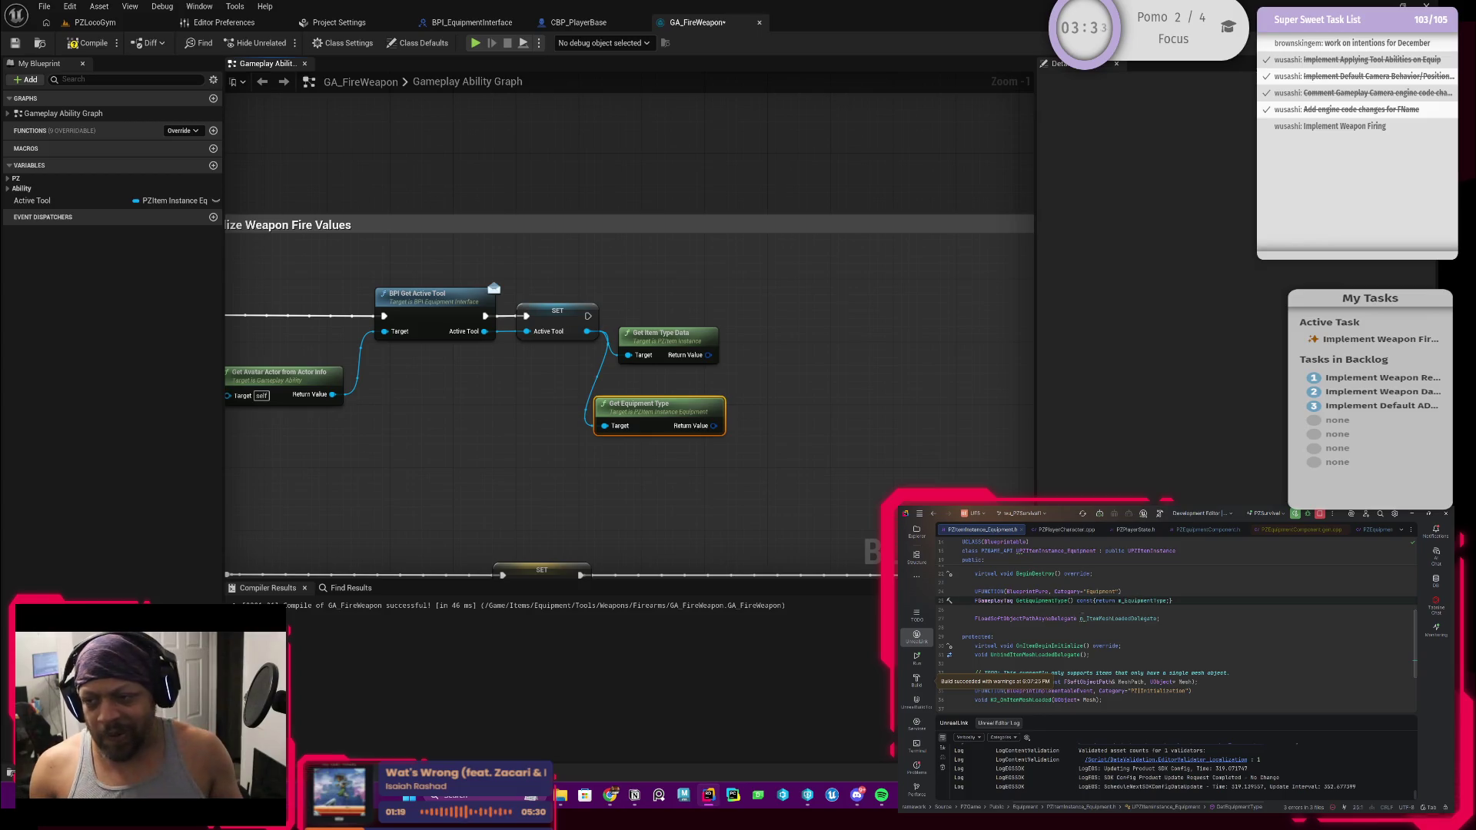
scroll(1084, 609, "down", 5)
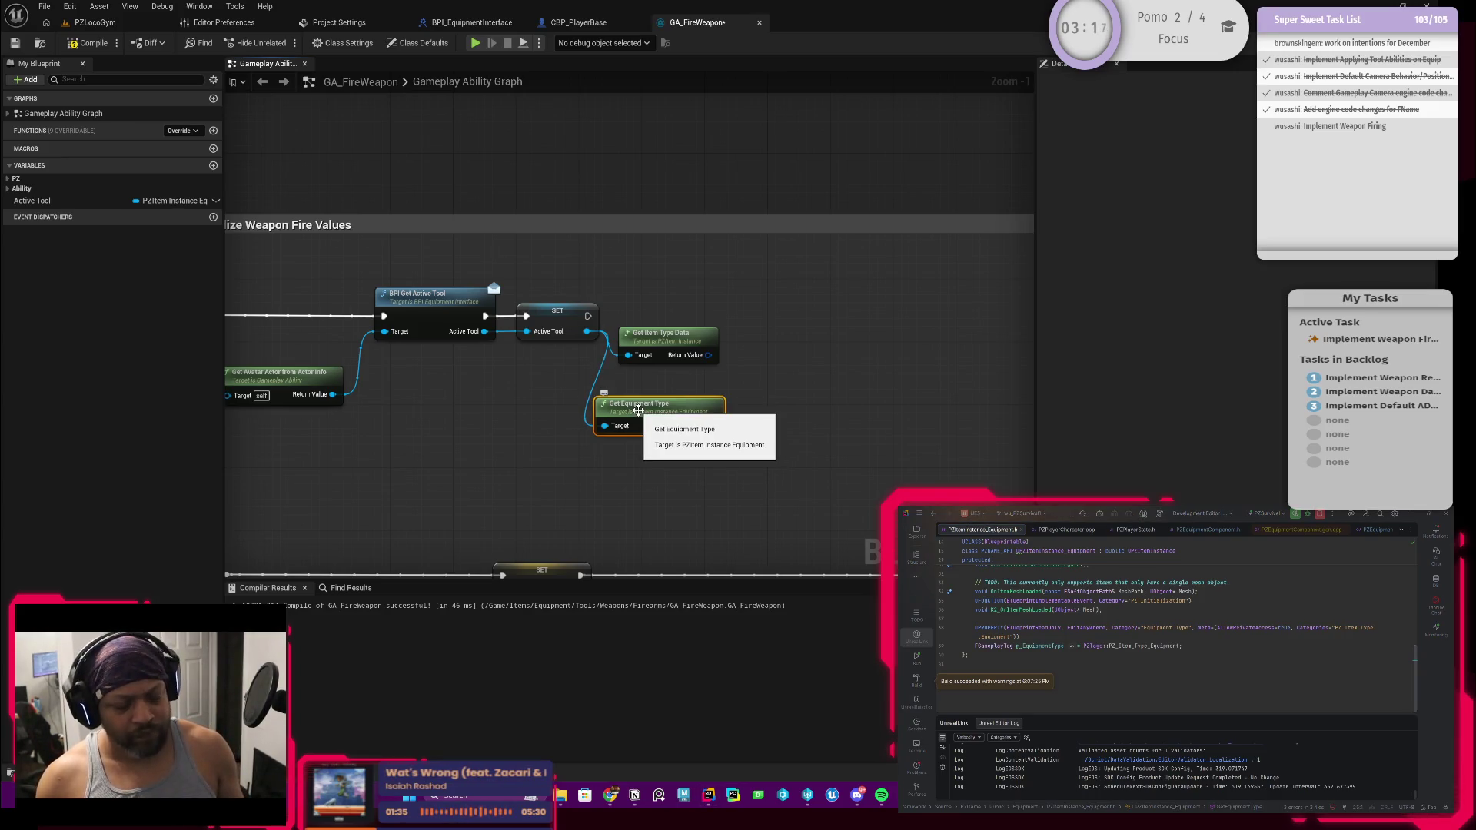
left_click_drag(659, 400, 630, 428)
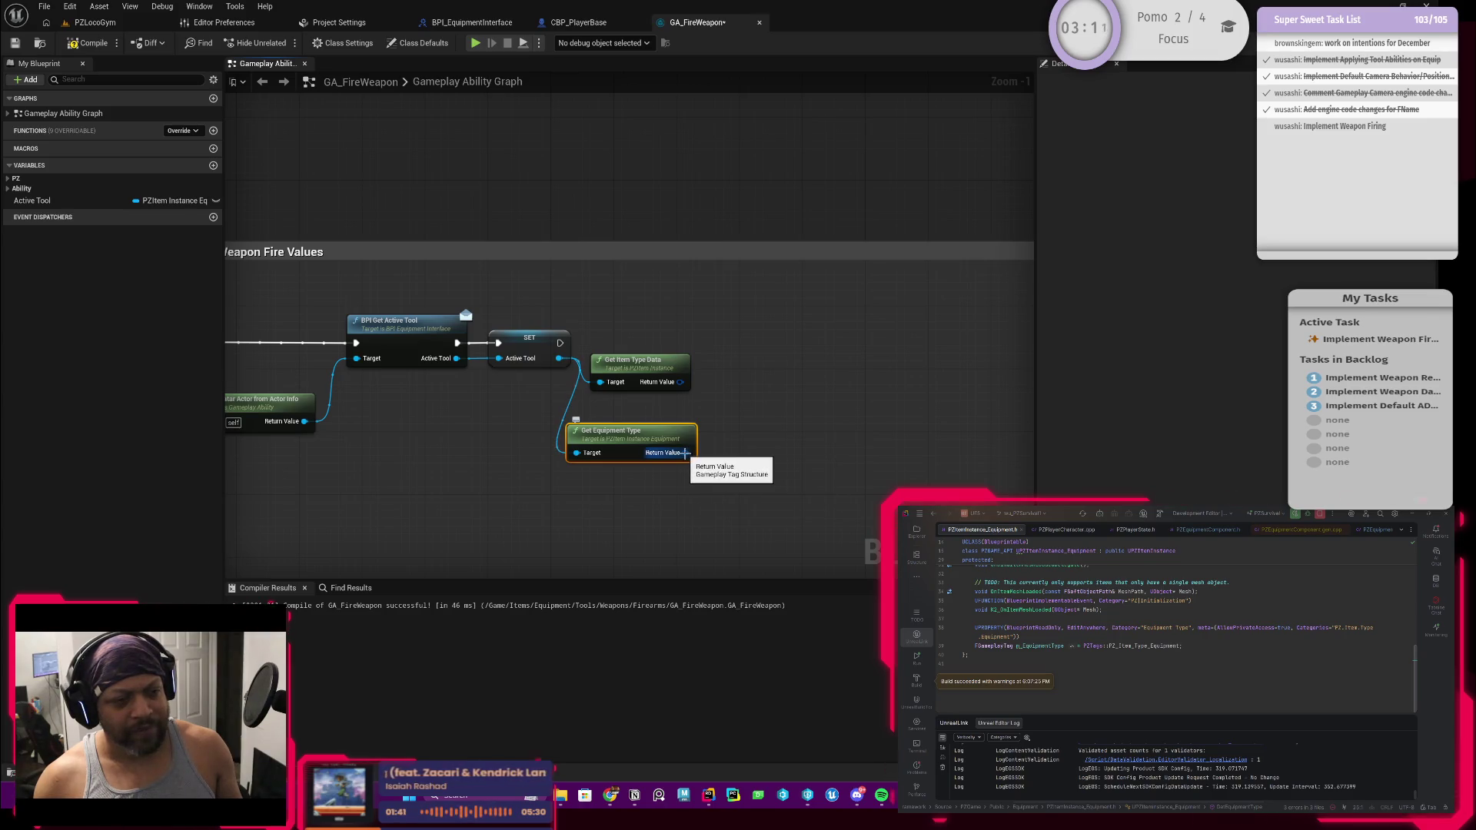
left_click_drag(654, 370, 803, 370)
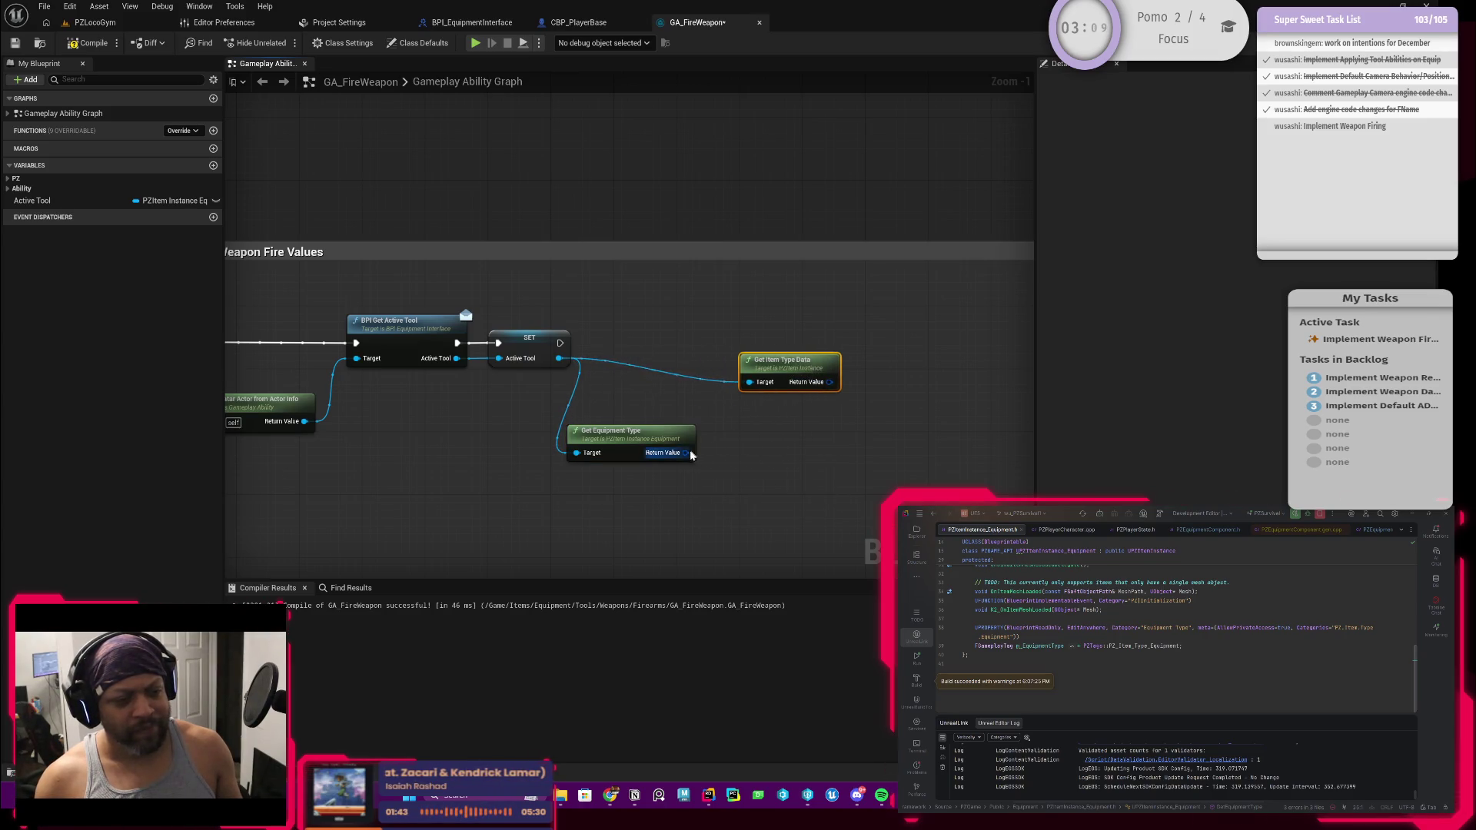
Try Not Equal and == comparison nodes on Get Equipment Type's return value, deleting the Not Equal
mouse_move(686, 452)
left_mouse_down()
mouse_move(741, 430)
mouse_move(724, 414)
left_mouse_up()
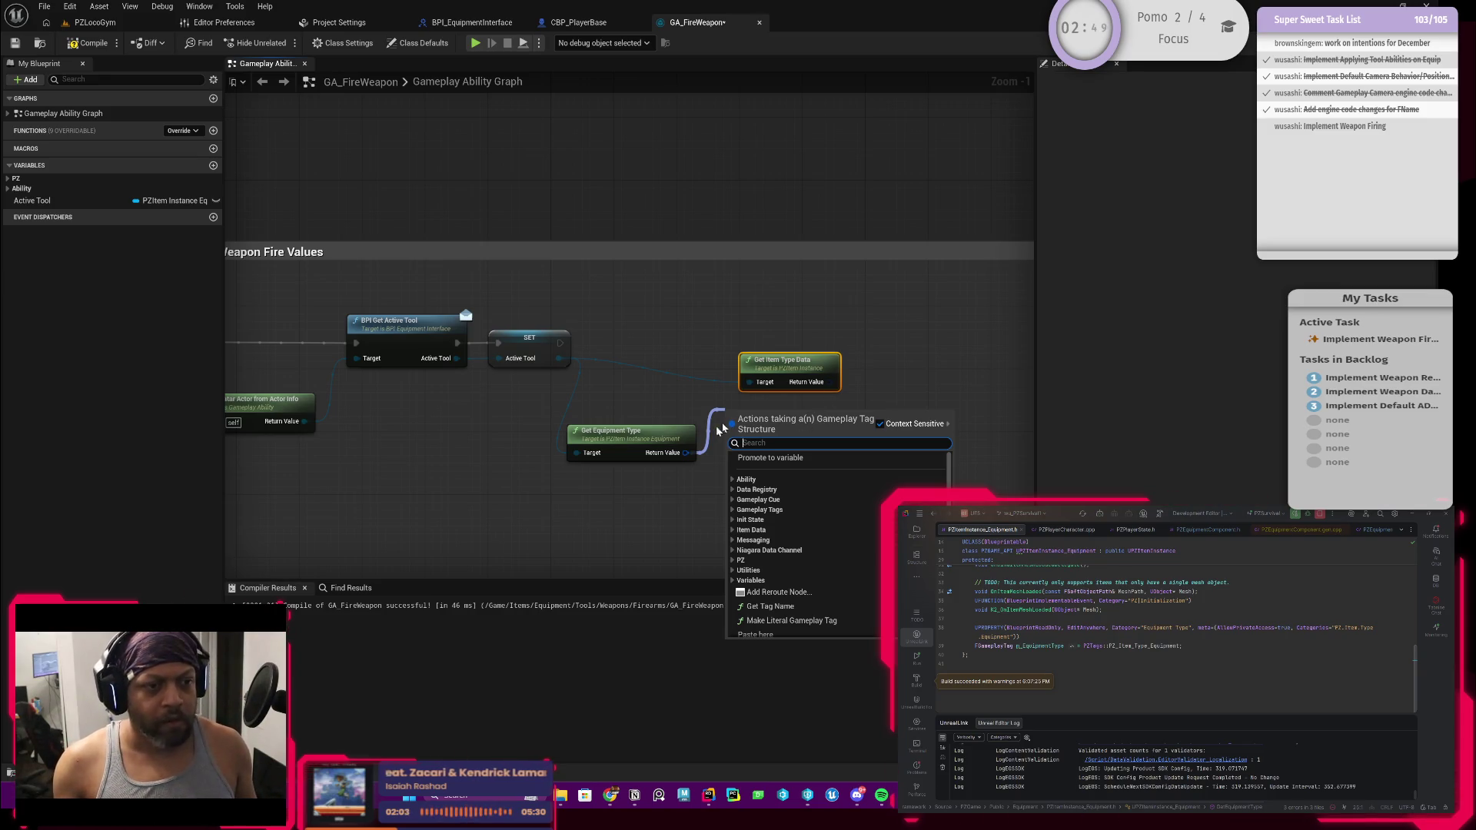
mouse_move(686, 453)
left_mouse_down()
mouse_move(776, 375)
mouse_move(741, 429)
mouse_move(723, 428)
left_mouse_up()
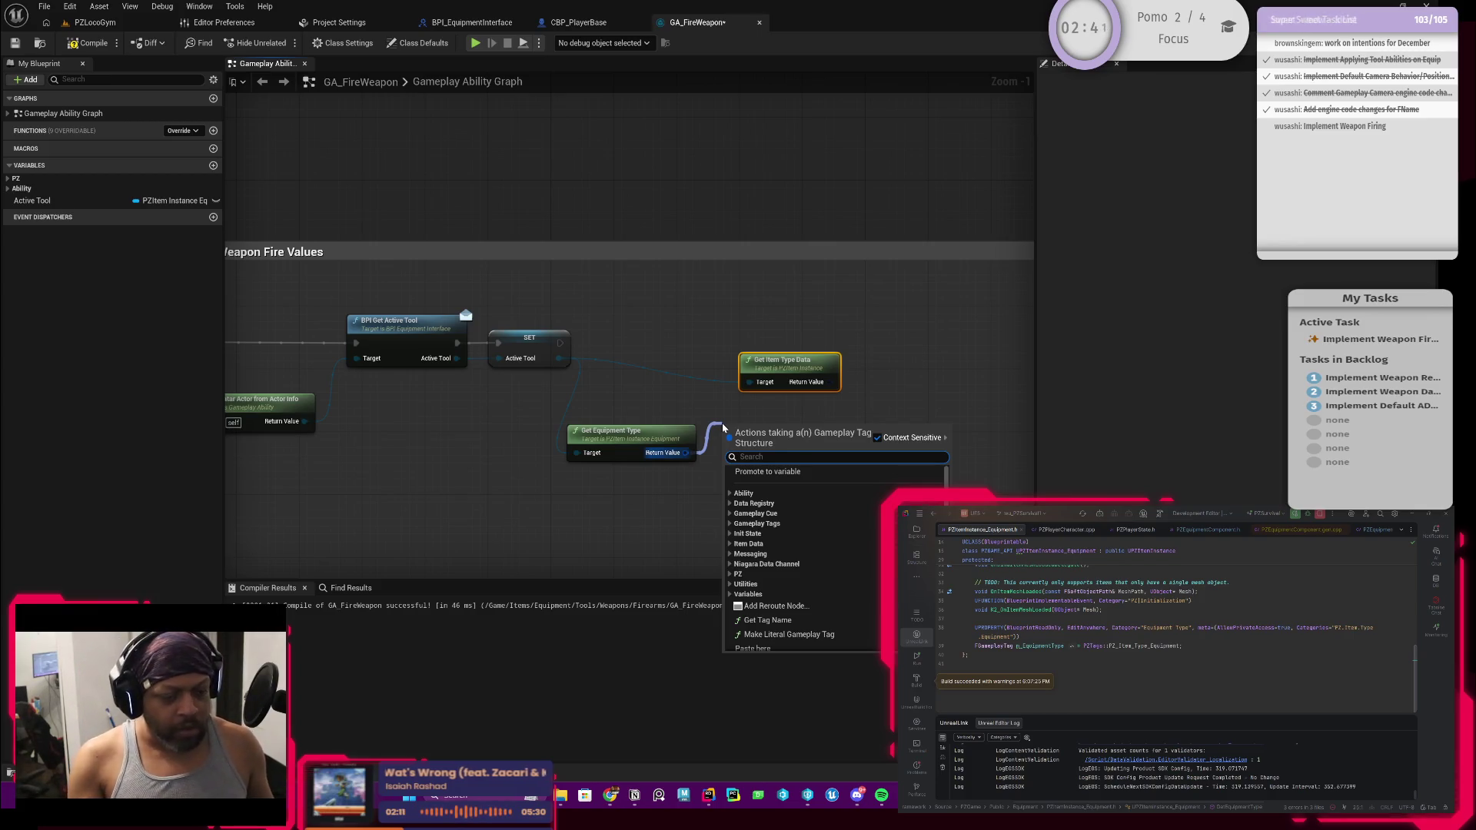
type("!")
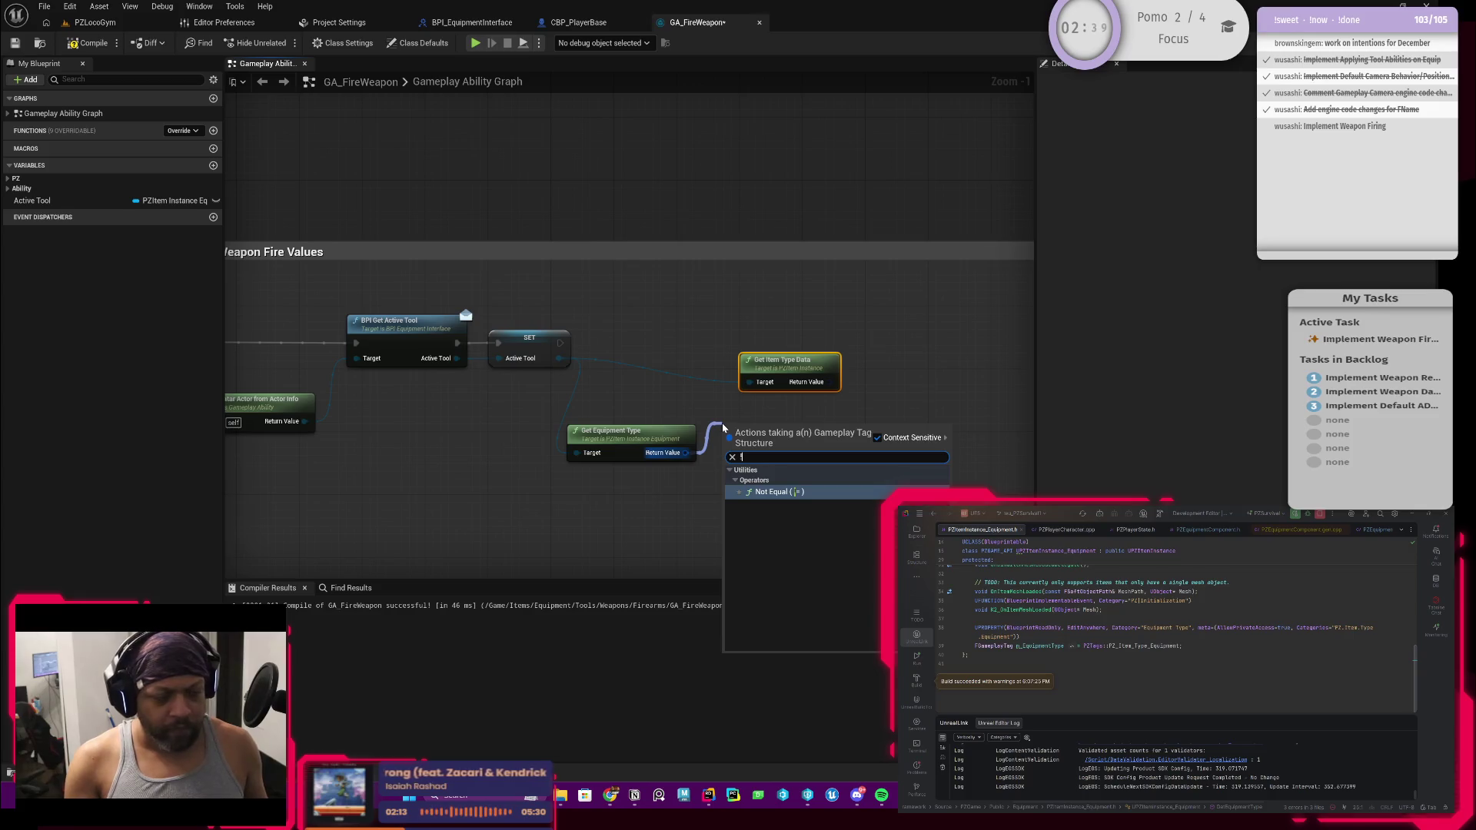
key("Return")
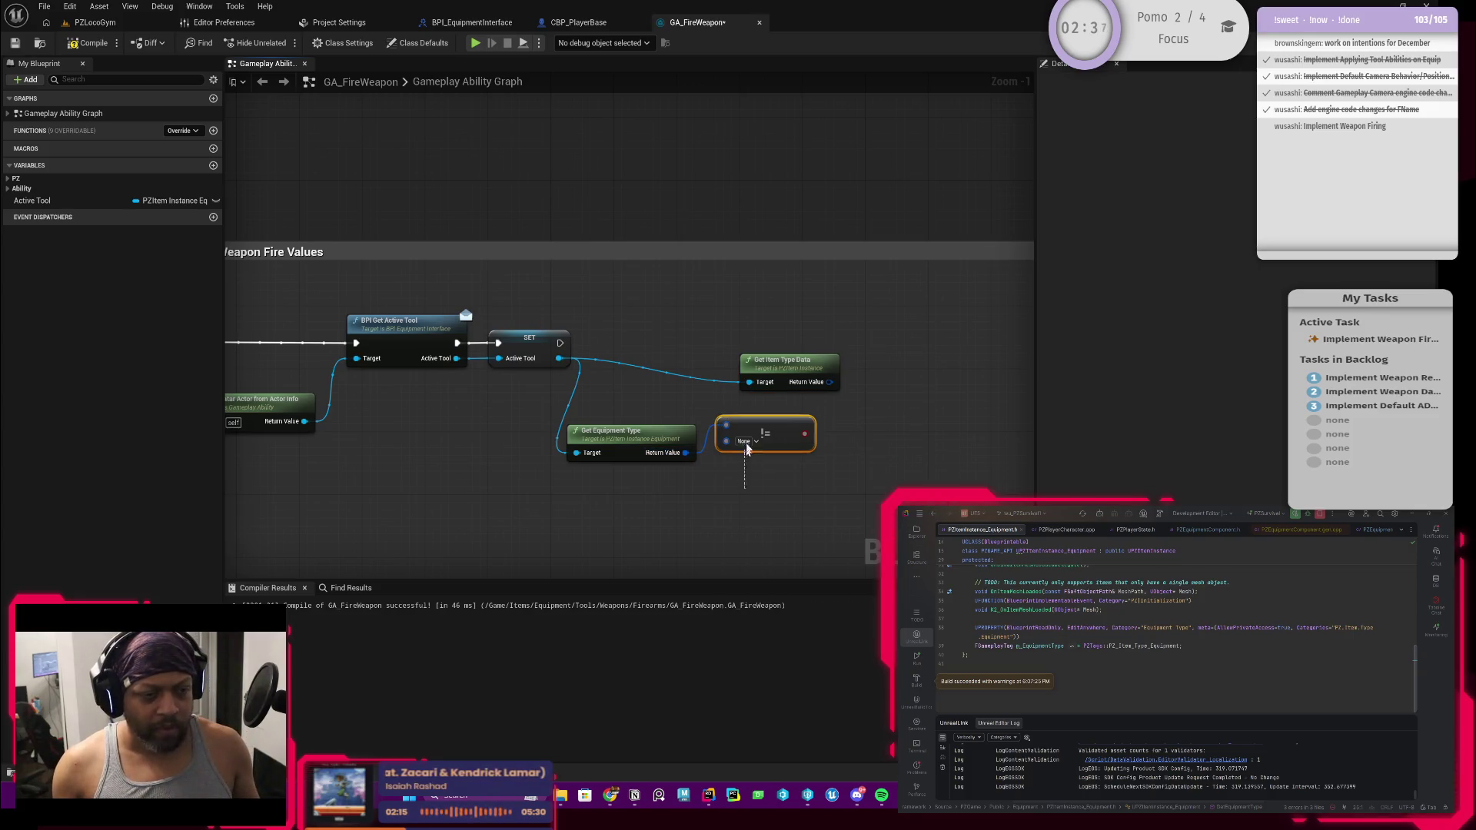
key("Delete")
left_click_drag(684, 452, 694, 454)
type("==")
key("Return")
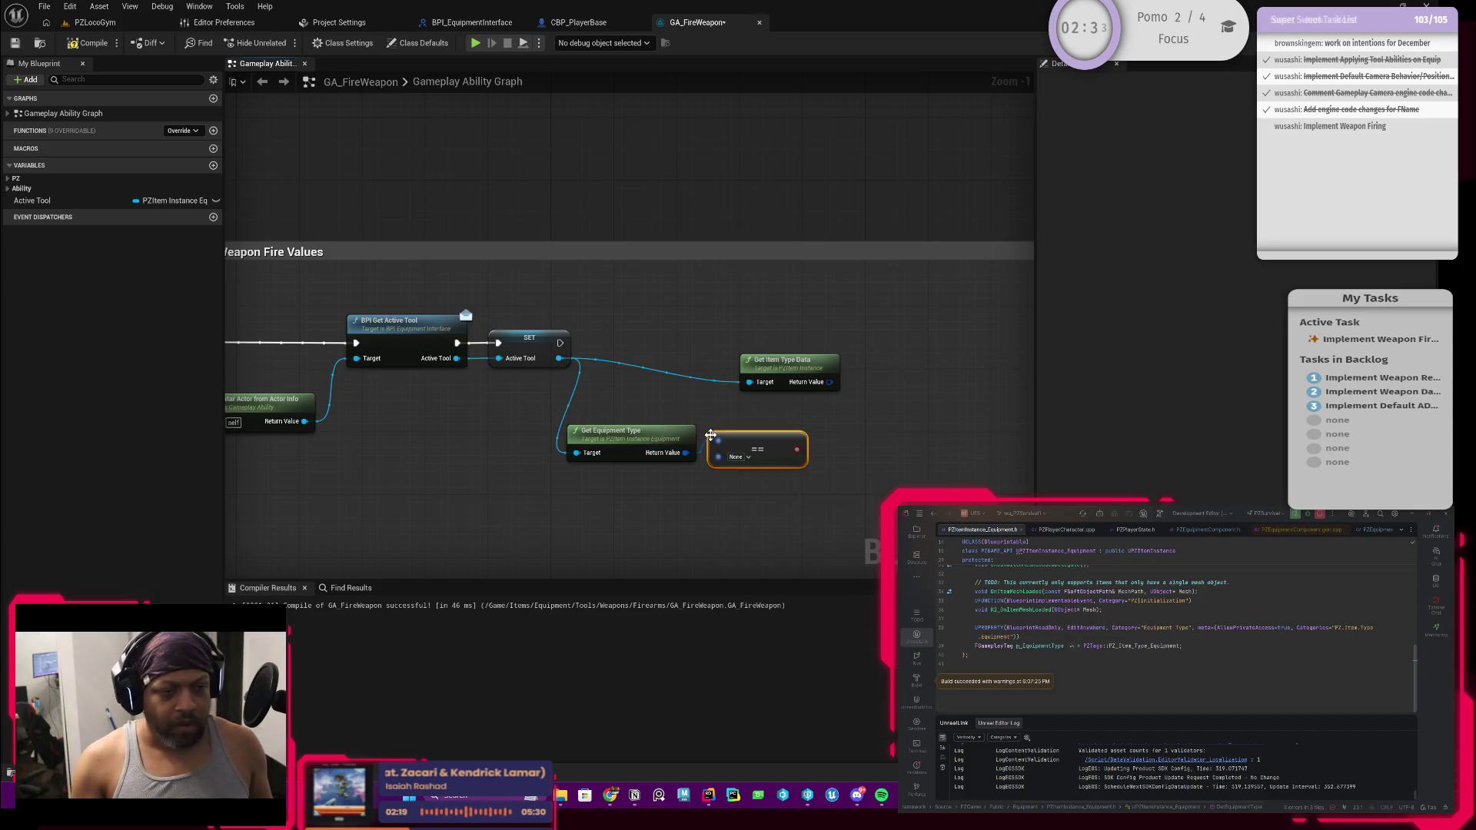
Wire the equipment type into a new Matches Tag node and enable Exact Match
mouse_move(684, 452)
left_mouse_down()
mouse_move(699, 461)
mouse_move(718, 407)
left_mouse_up()
type("matches")
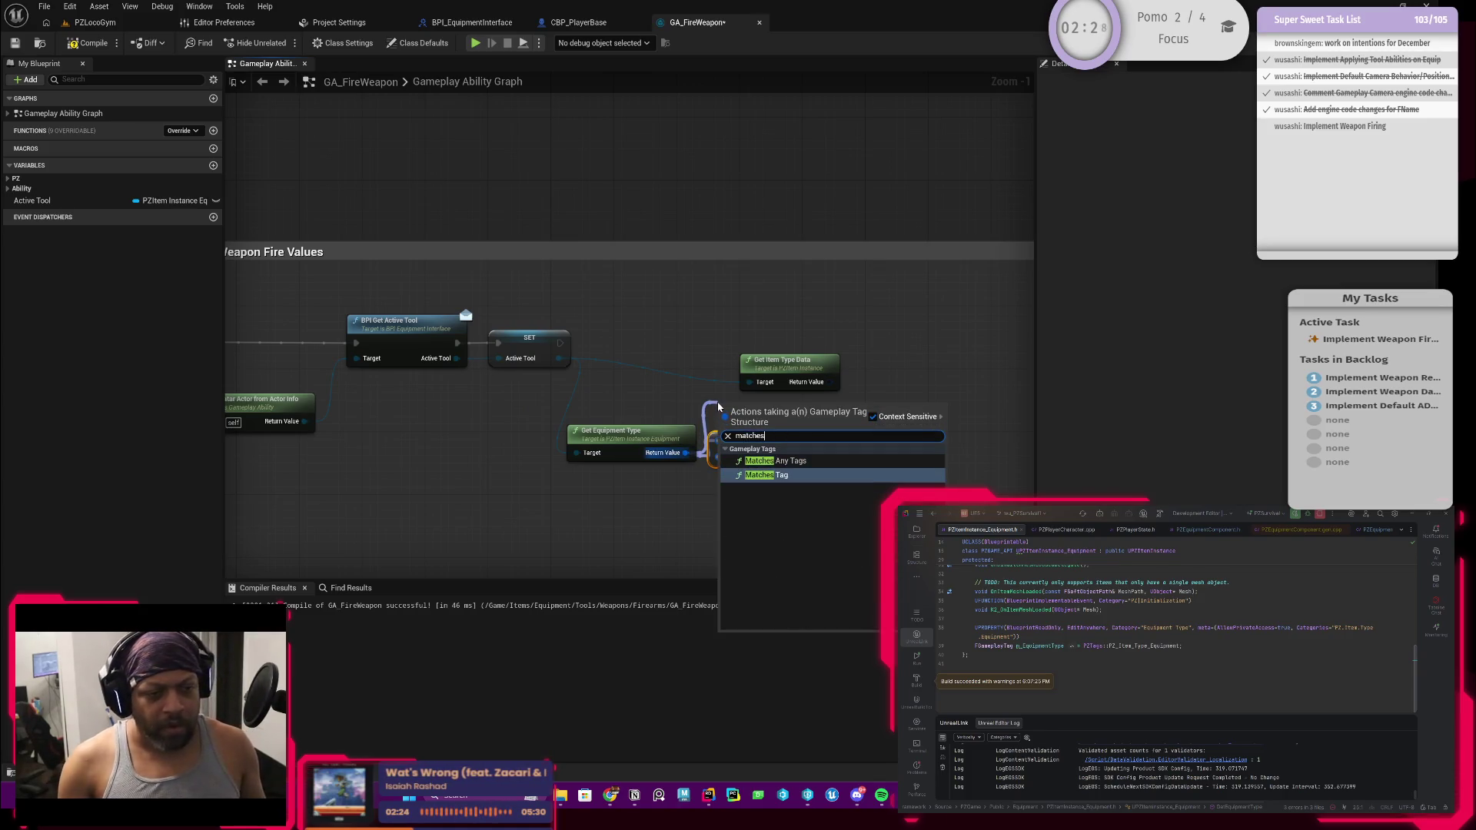
left_click(768, 475)
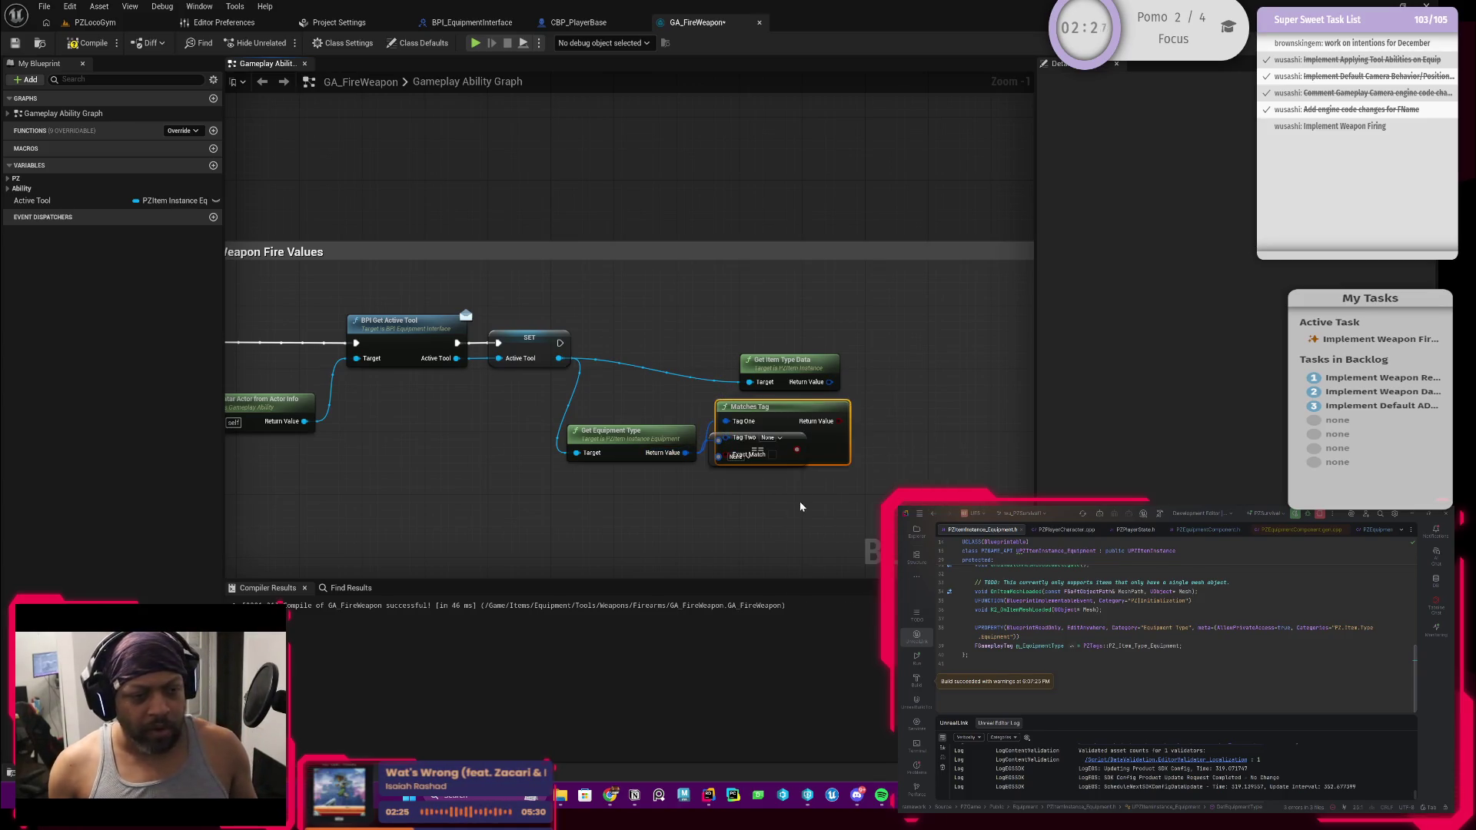
left_click(760, 507)
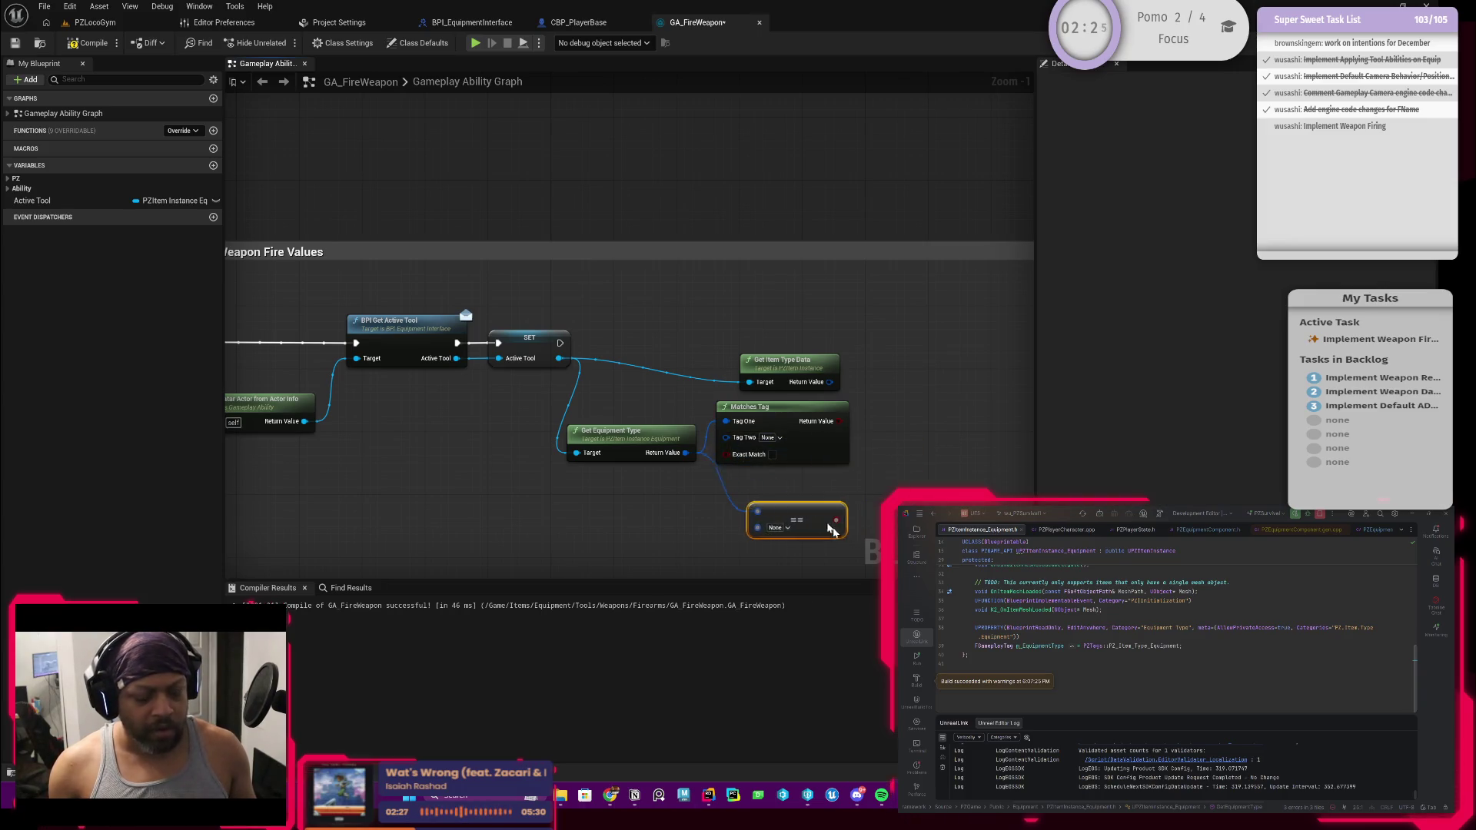
left_click(772, 454)
scroll(772, 454, "up", 1)
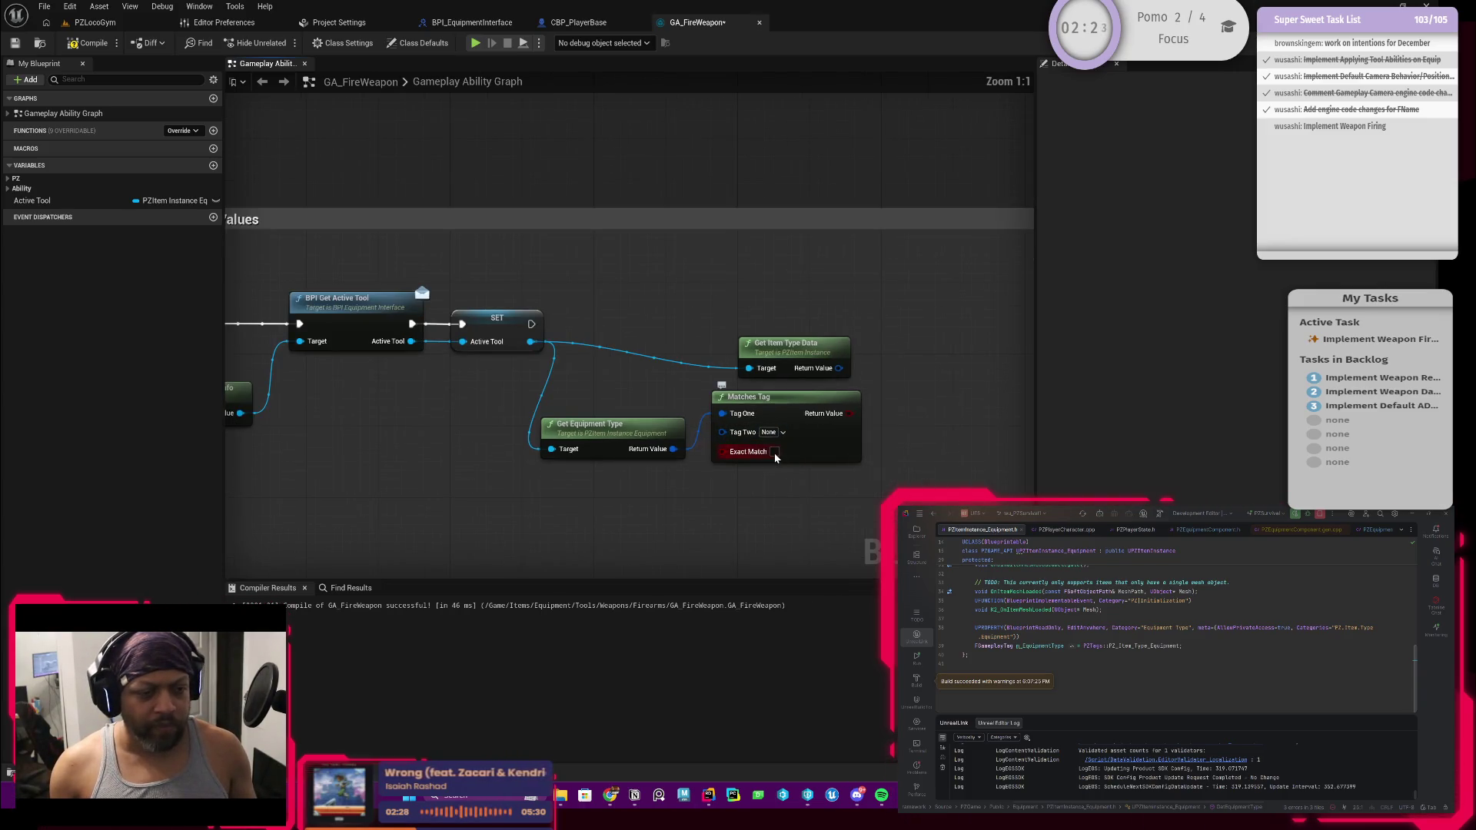
Browse Tag Two's picker through the PZ and Item categories, then close it
left_click(782, 434)
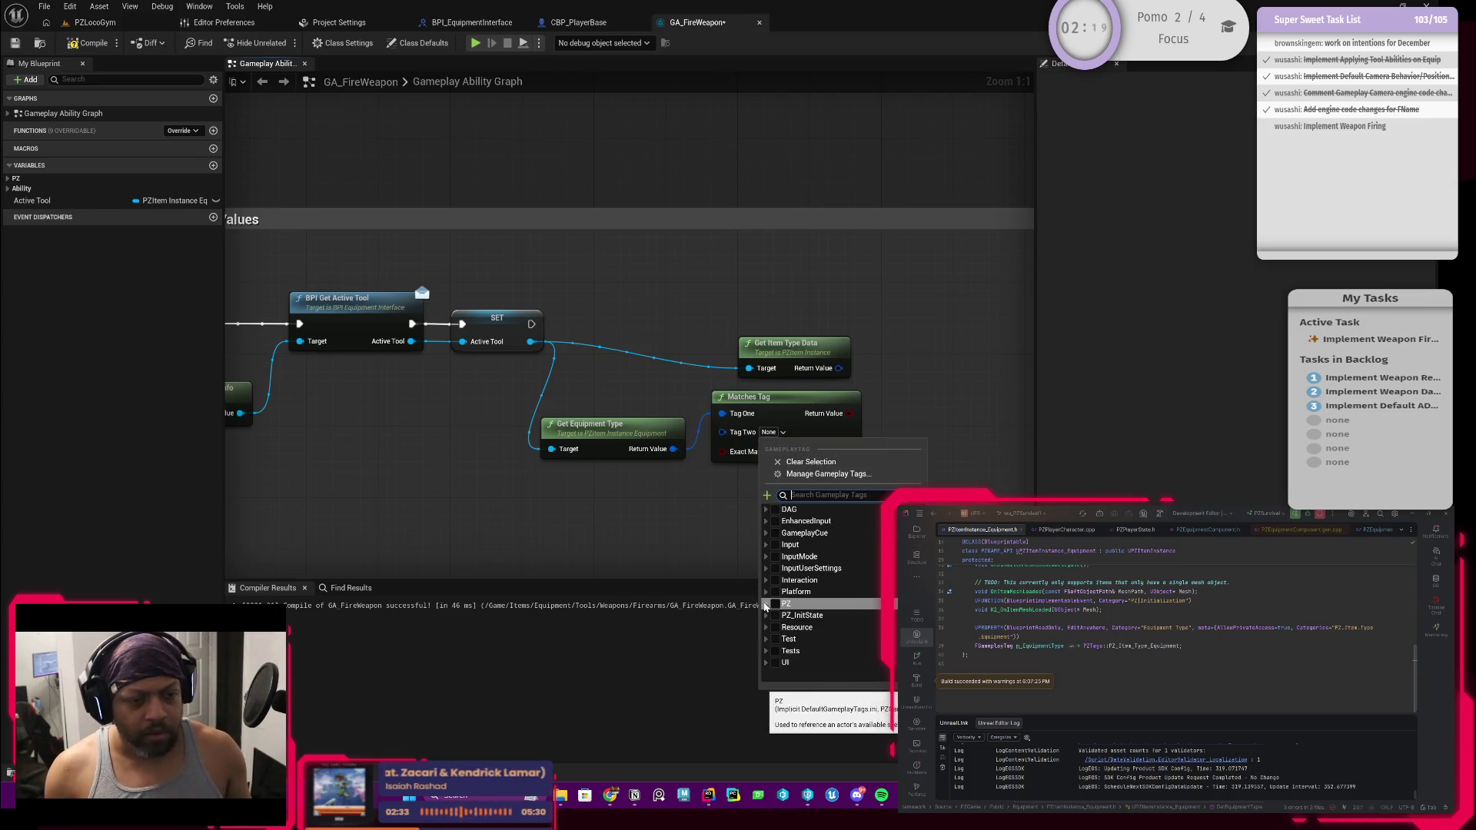
left_click(766, 603)
scroll(772, 632, "down", 1)
left_click(772, 632)
scroll(795, 624, "down", 1)
scroll(795, 625, "down", 2)
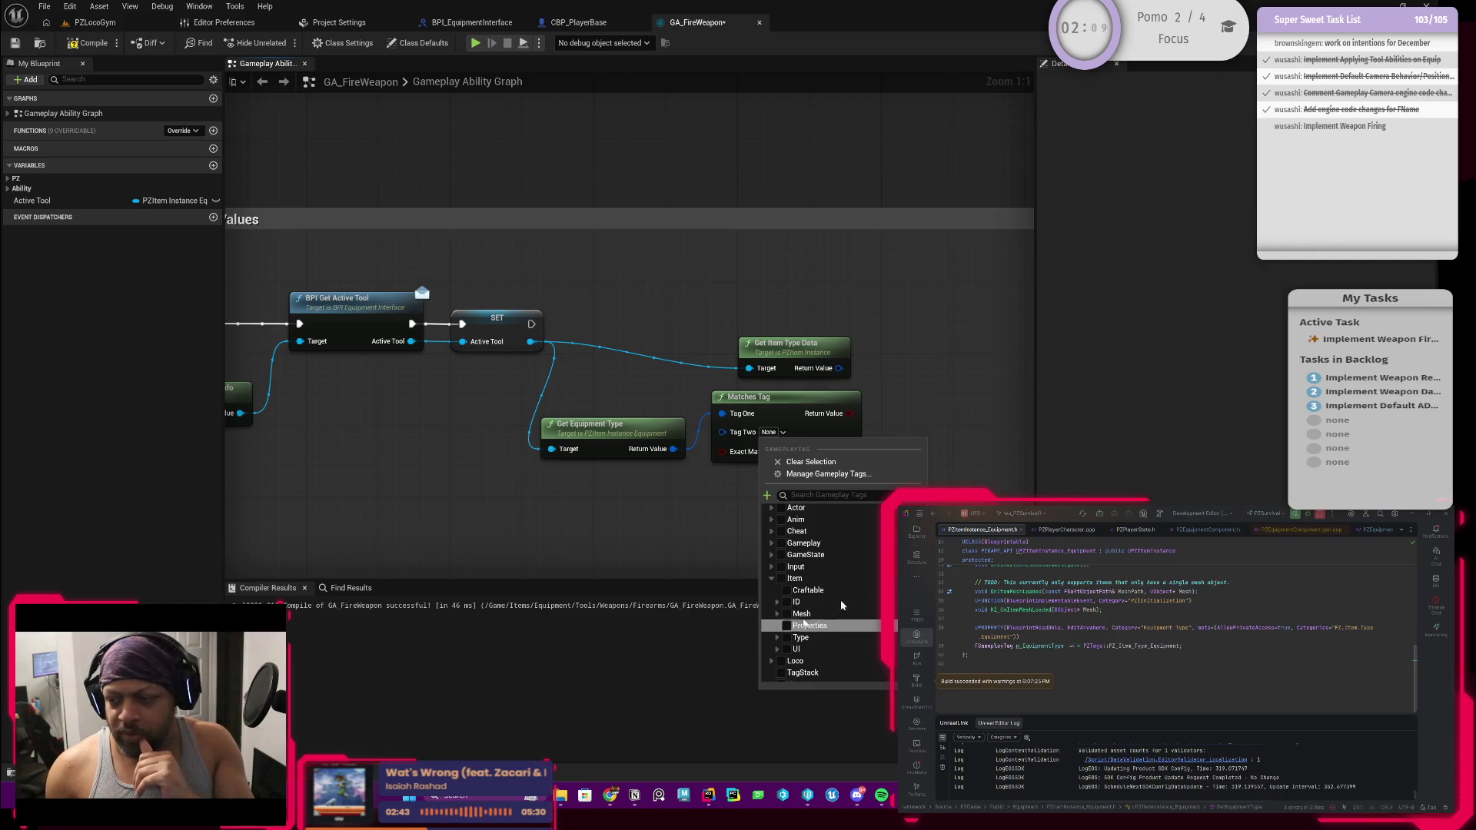
key("Escape")
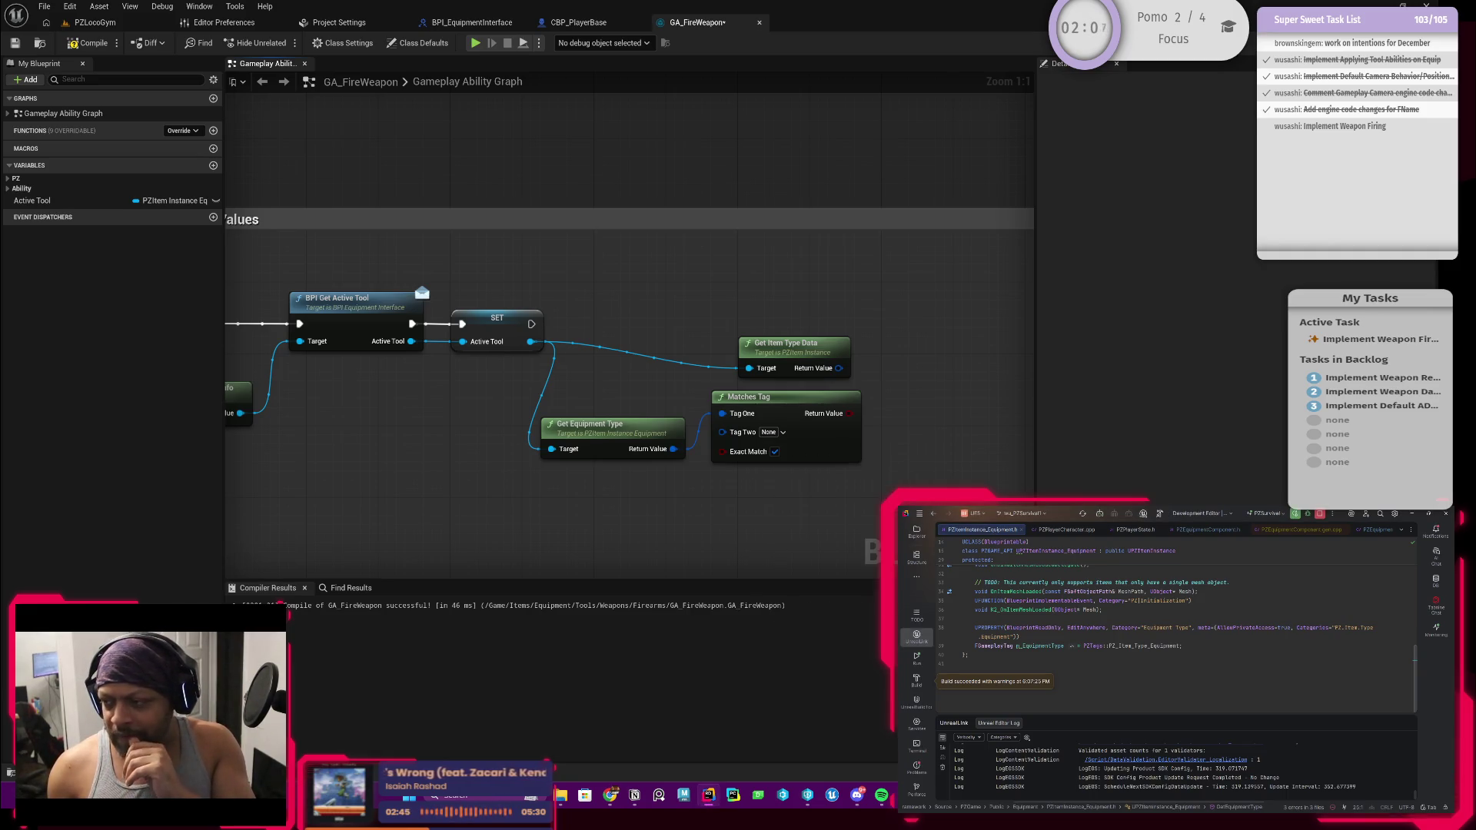
Set Tag Two to PZ.Item.Type.Equipment.Tool.Weapon.Firearm
left_click(782, 435)
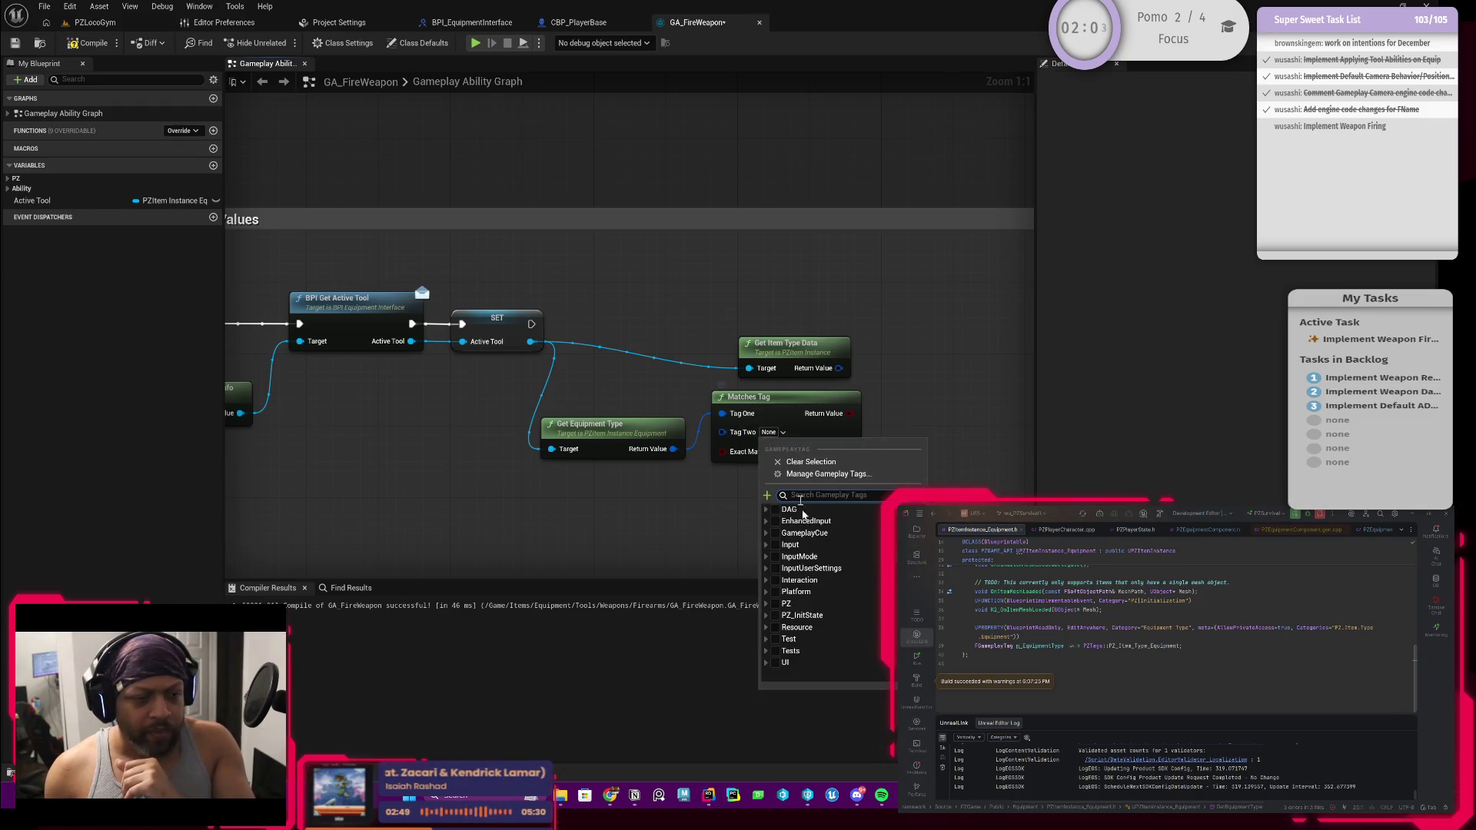
left_click(767, 608)
scroll(770, 615, "down", 2)
left_click(772, 620)
scroll(773, 623, "down", 2)
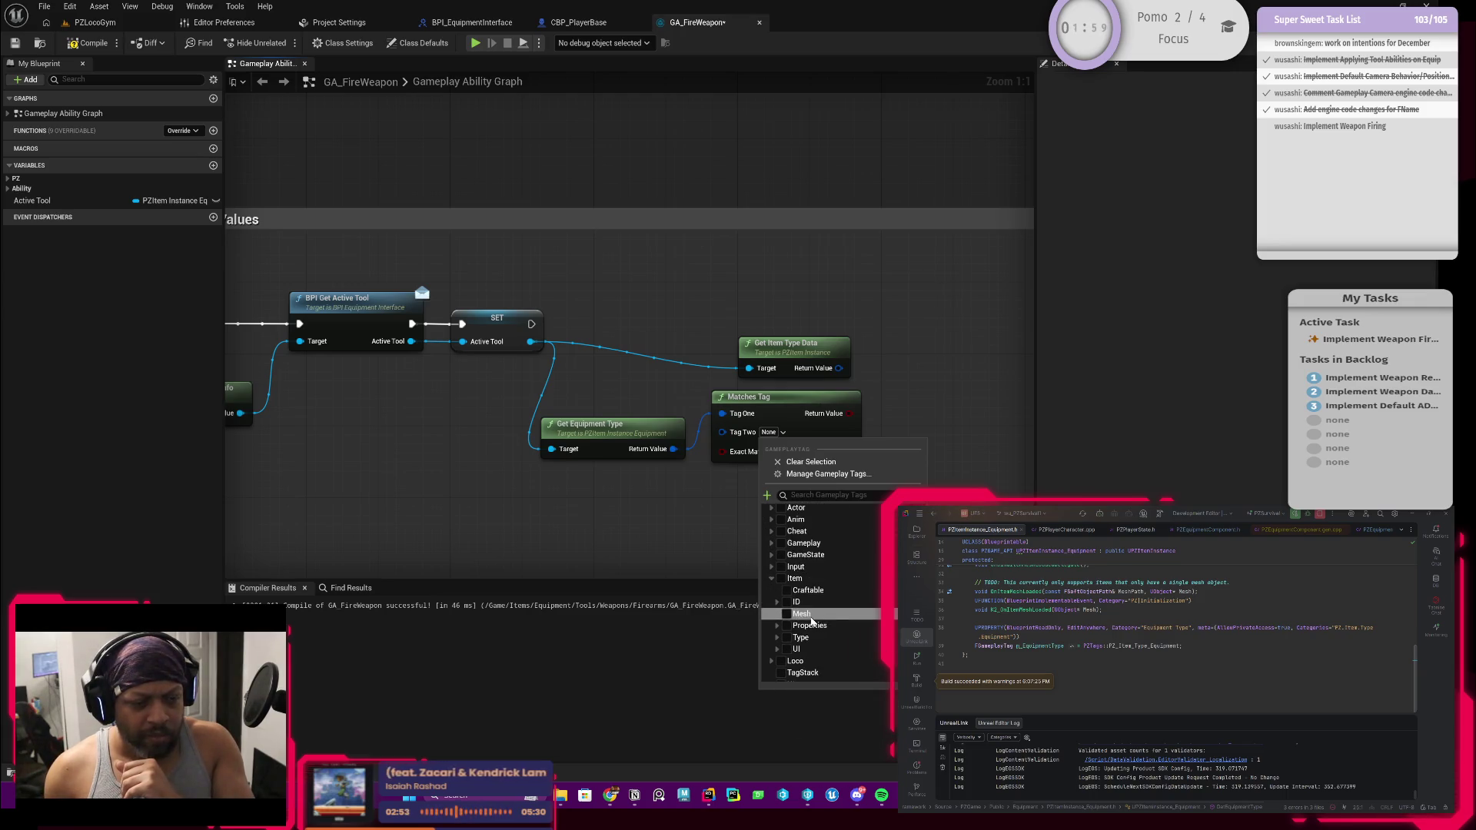
left_click(776, 637)
scroll(777, 630, "down", 2)
left_click(784, 608)
scroll(784, 609, "down", 1)
left_click(788, 613)
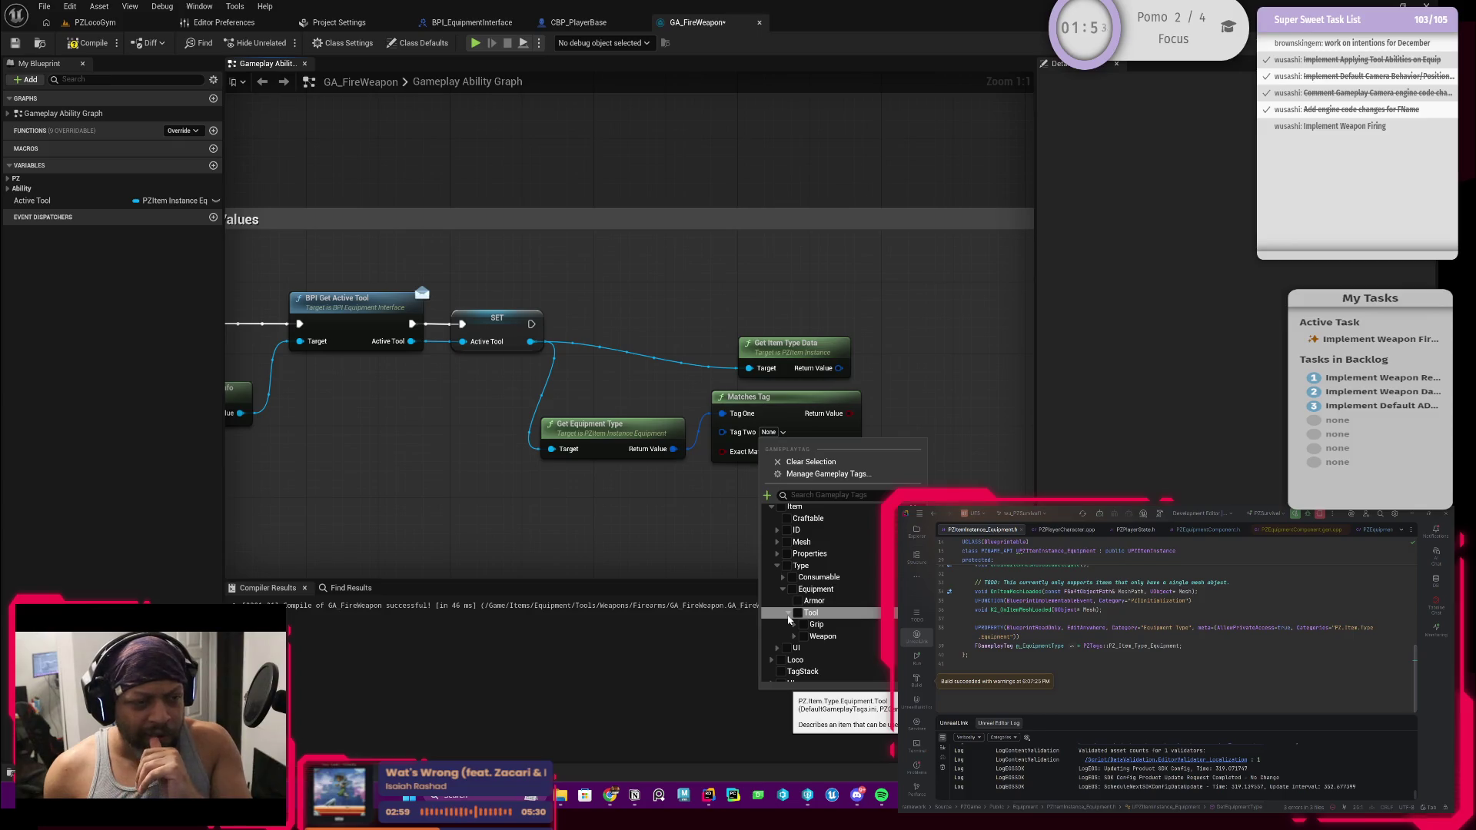
scroll(789, 618, "down", 1)
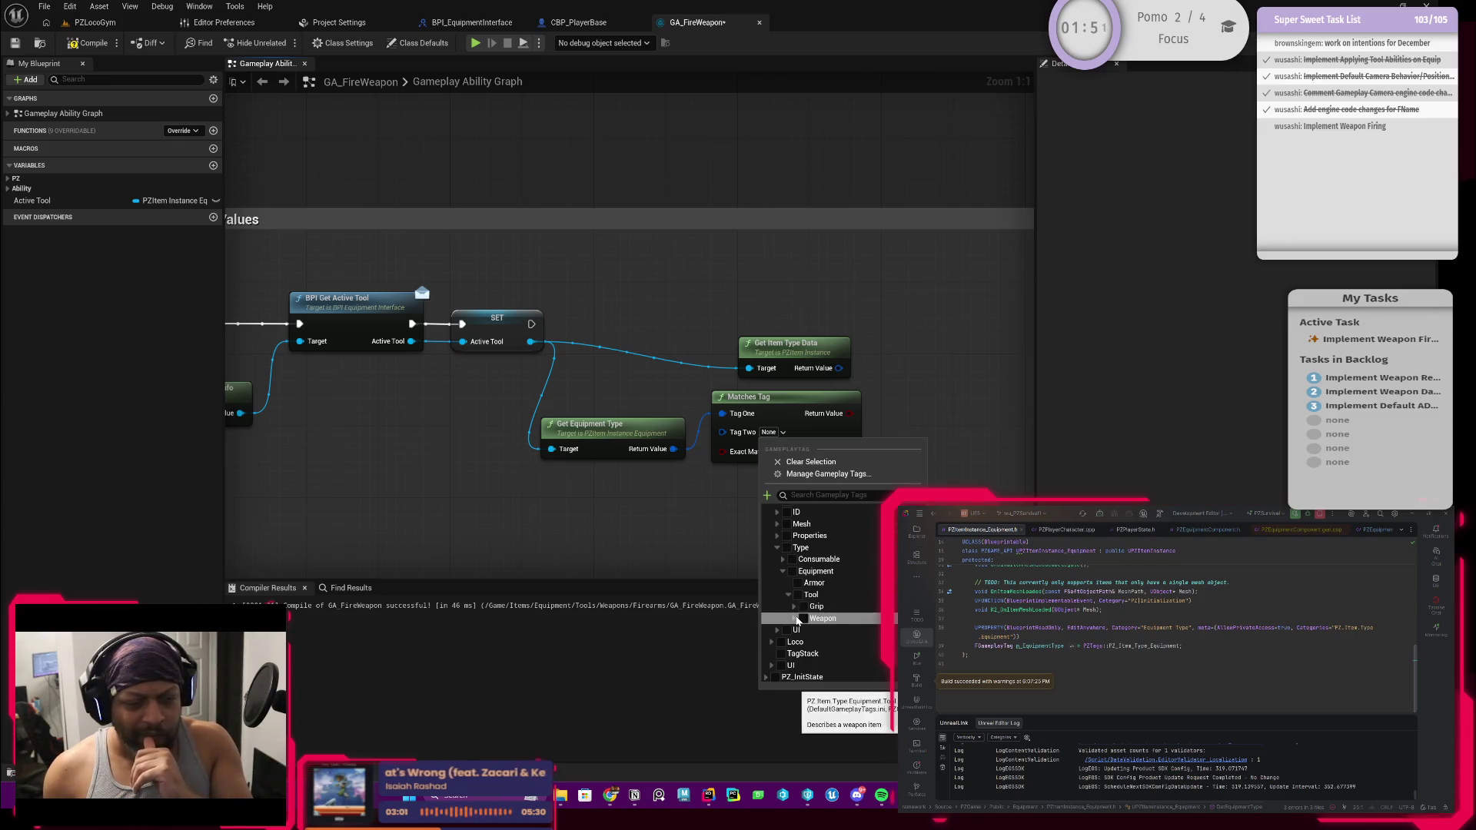
left_click(794, 618)
left_click(809, 629)
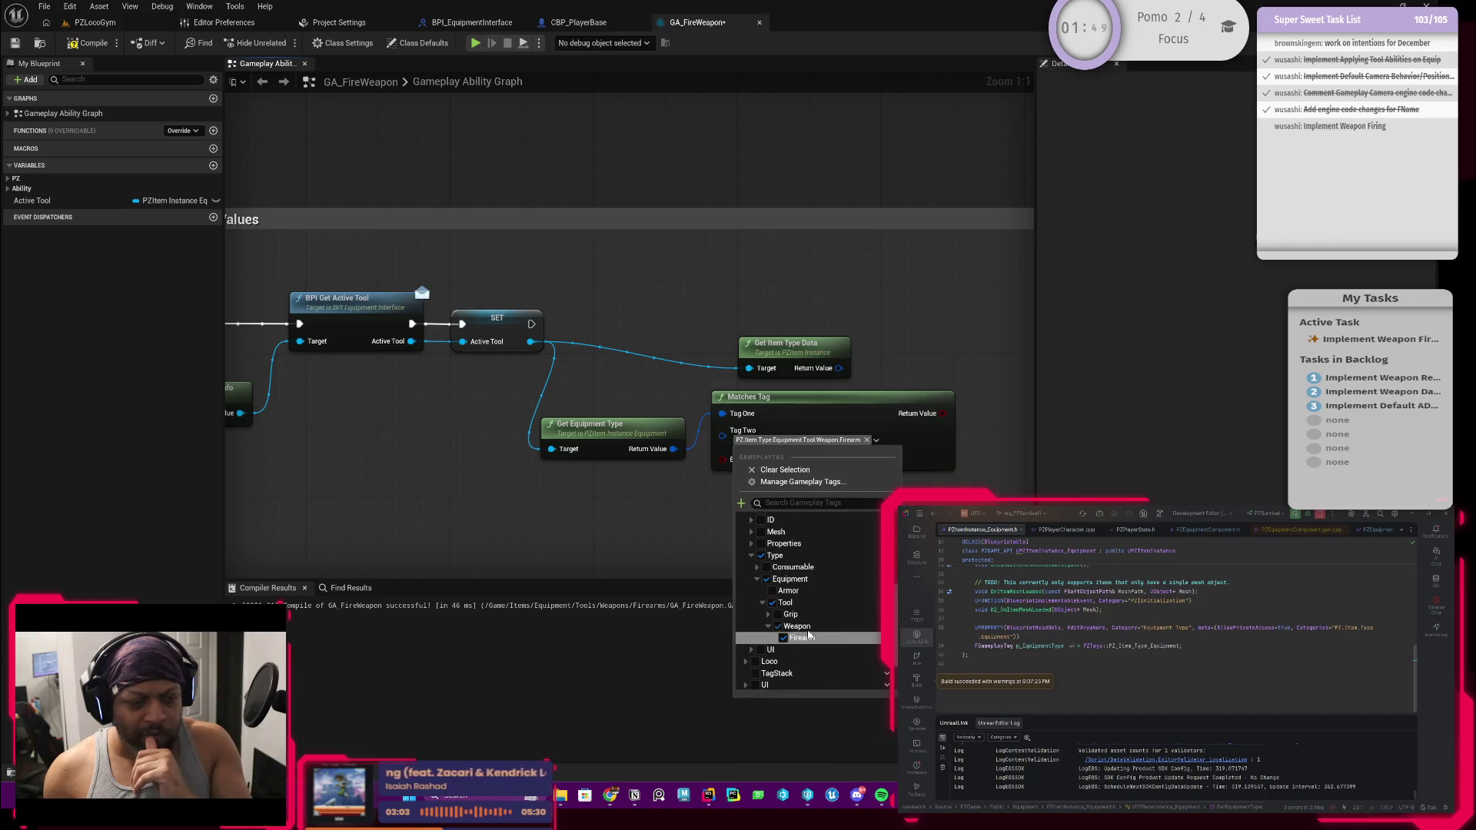
left_click(719, 514)
left_click_drag(790, 498, 661, 522)
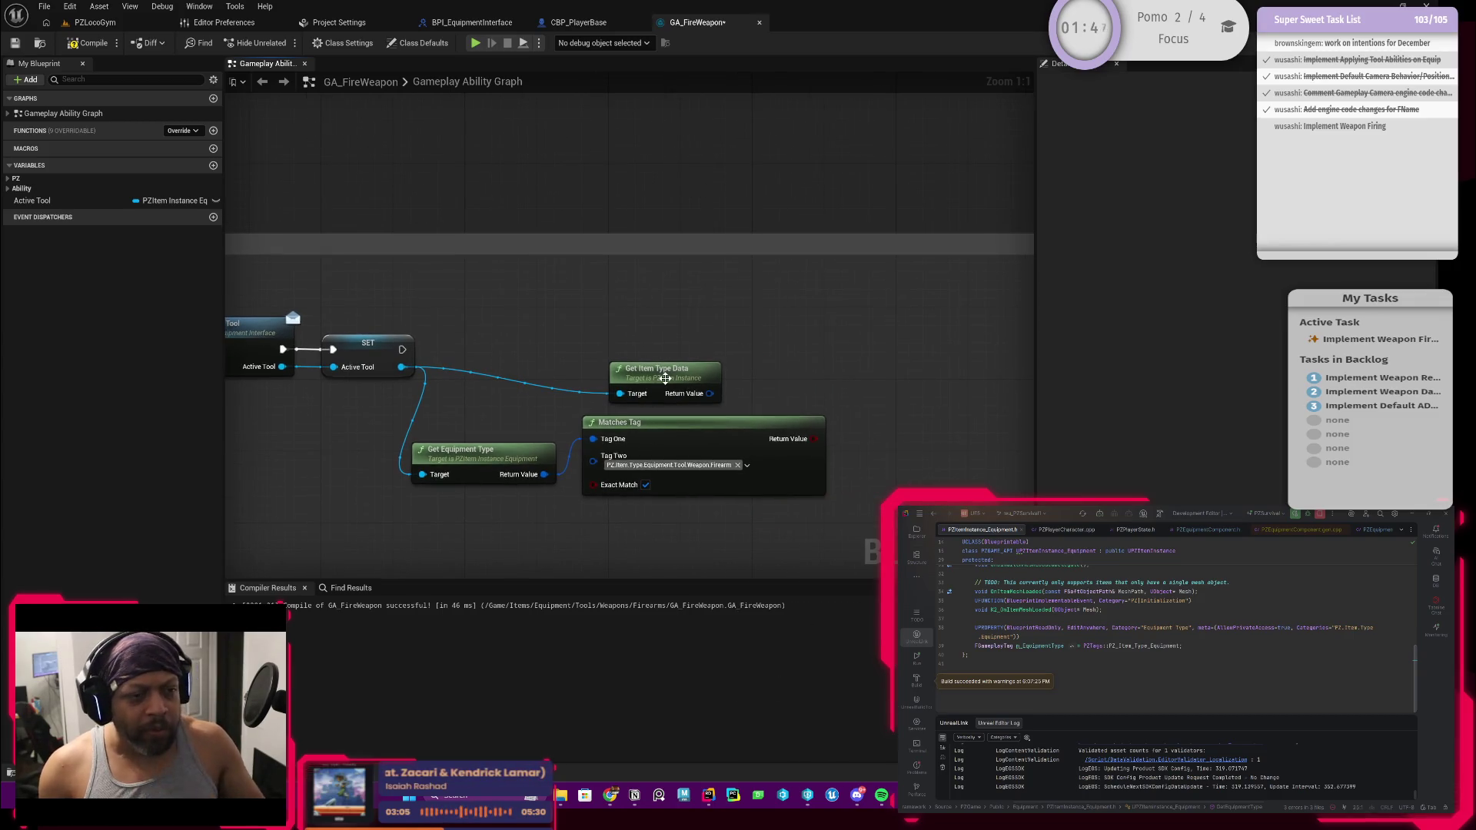
Delete the unused Get Item Type Data node and pull Get Equipment Type and Matches Tag toward SET
left_click_drag(667, 378, 748, 350)
key("Delete")
mouse_move(523, 415)
left_mouse_down()
mouse_move(753, 481)
mouse_move(777, 435)
left_mouse_up()
scroll(594, 468, "down", 1)
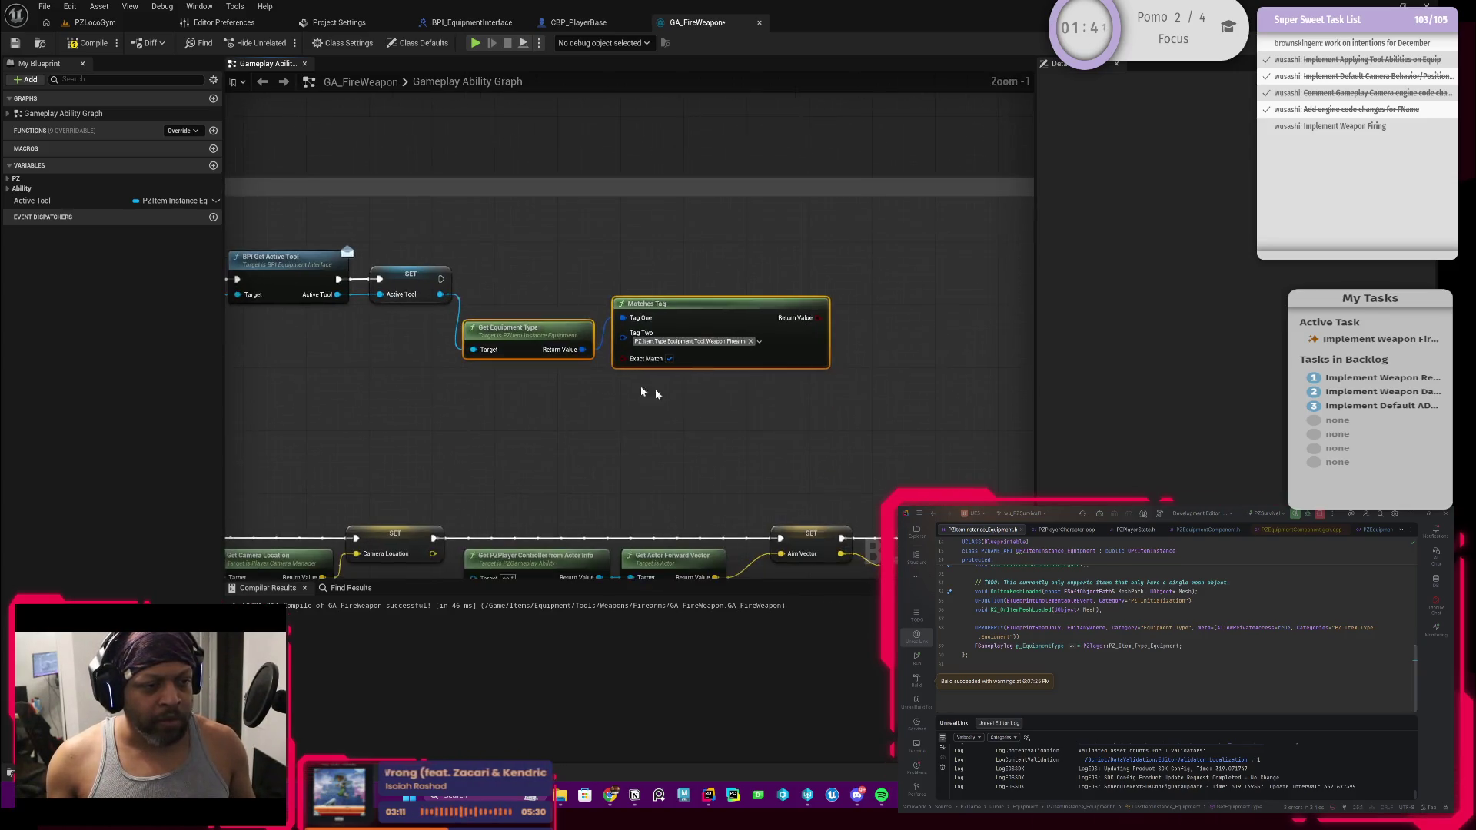
scroll(600, 405, "up", 2)
Adjust Matches Tag and line both nodes up level with the SET node
left_click_drag(794, 336, 793, 385)
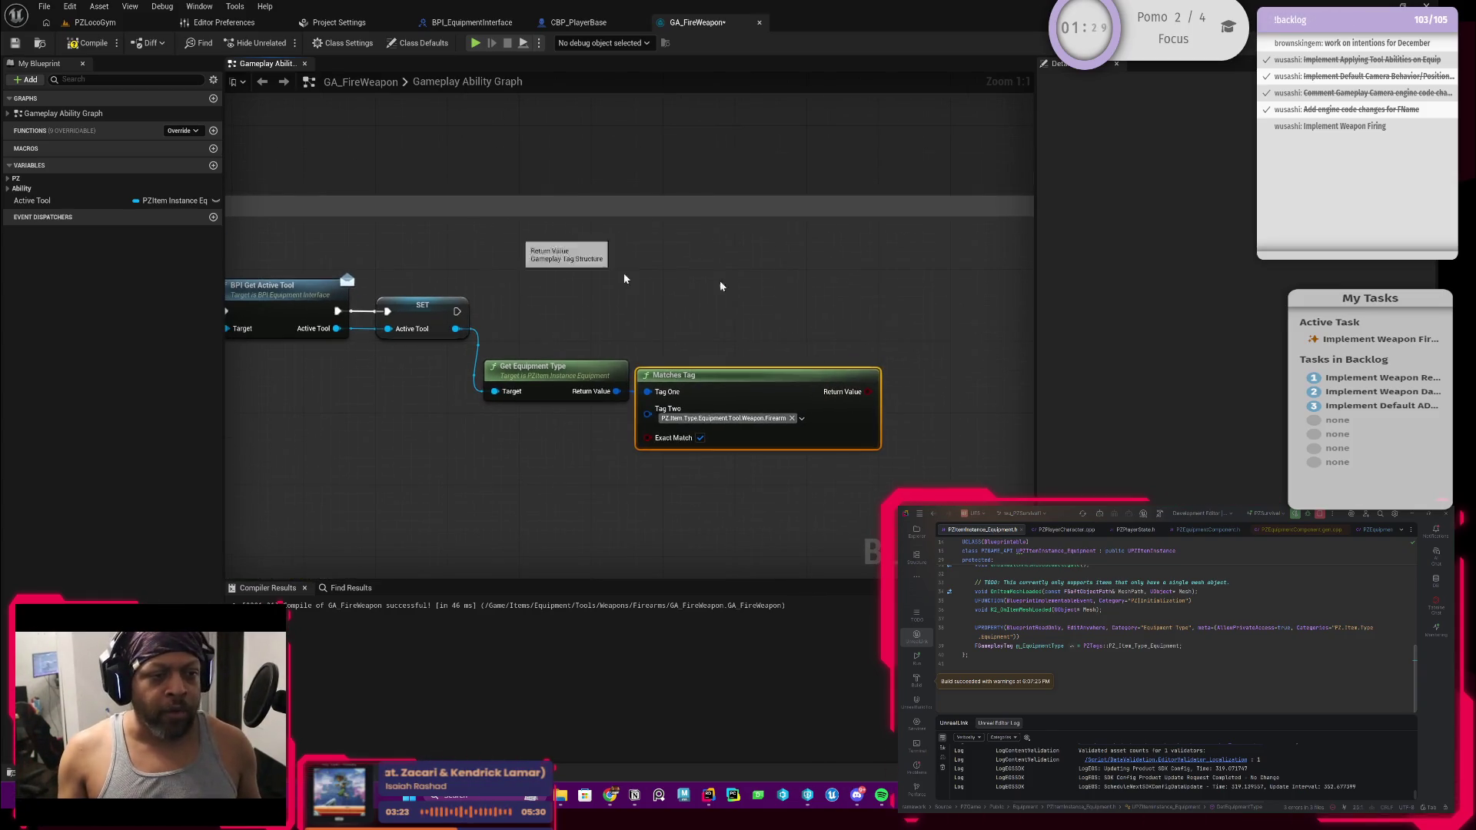
scroll(727, 325, "down", 1)
scroll(647, 321, "up", 1)
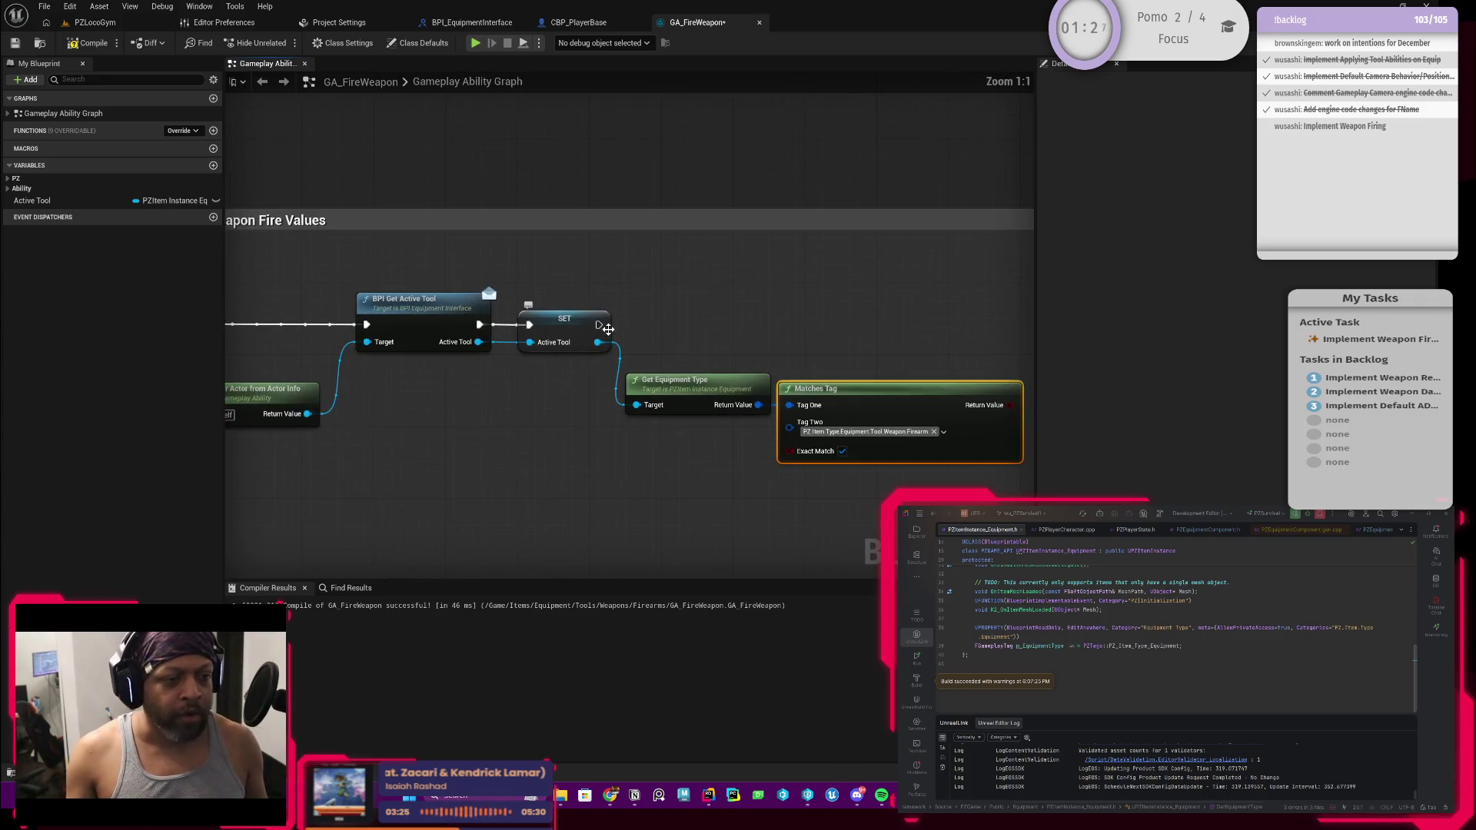
left_click_drag(615, 347, 895, 482)
left_click_drag(889, 398, 890, 385)
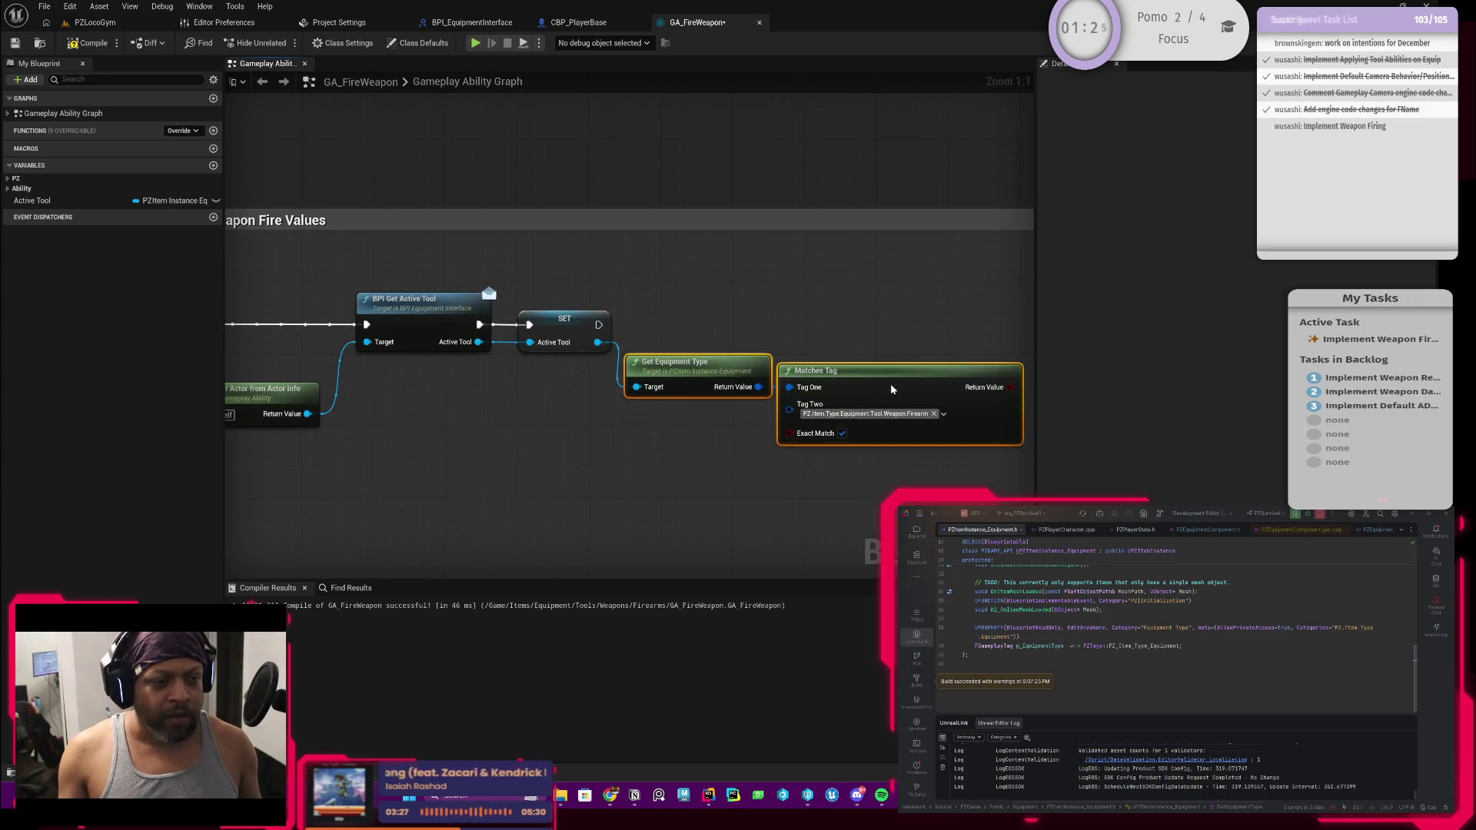
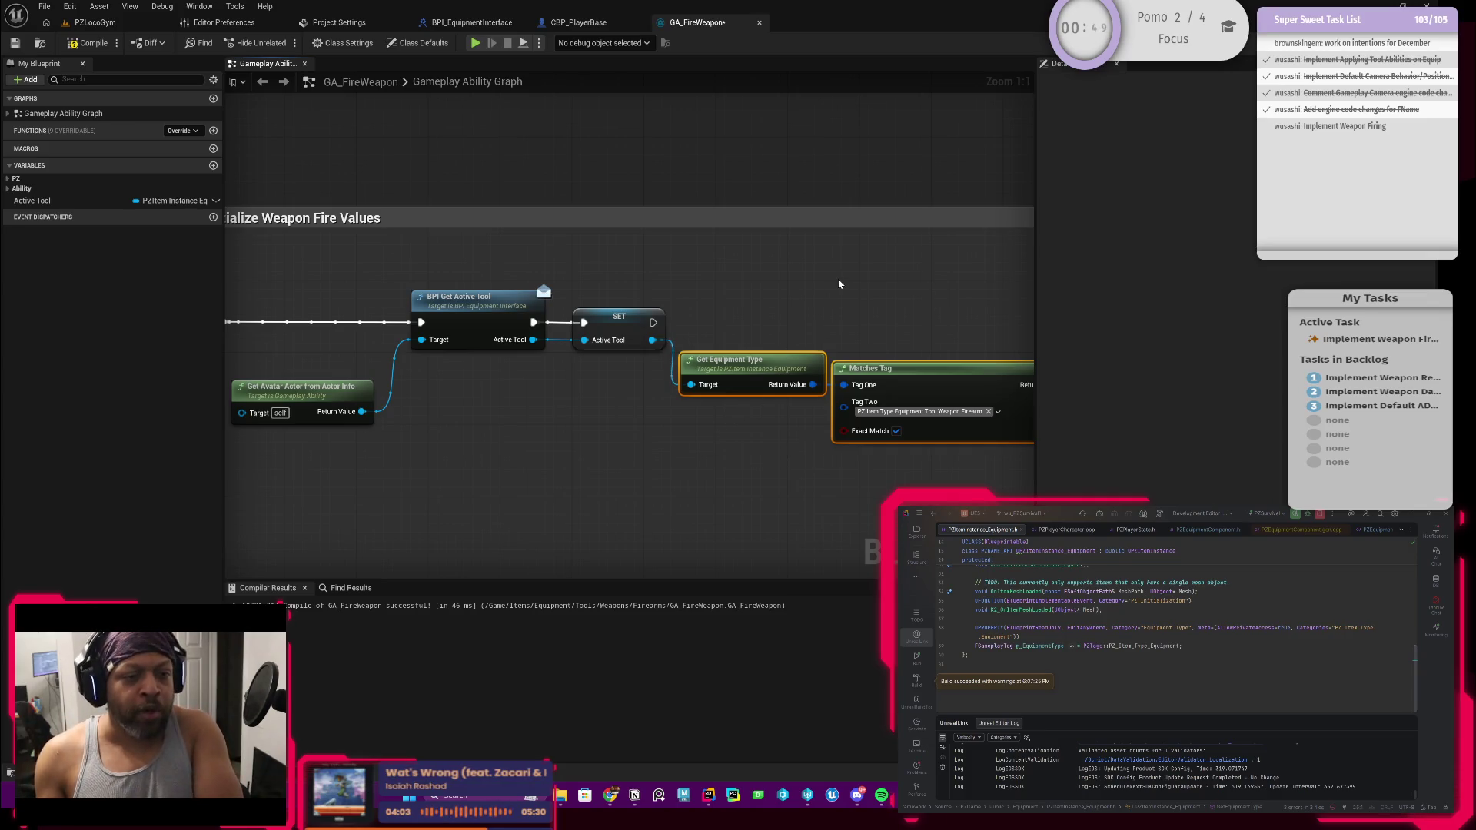
Add a Branch node conditioned on Matches Tag and wire SET's execution into it
left_click_drag(937, 314, 684, 317)
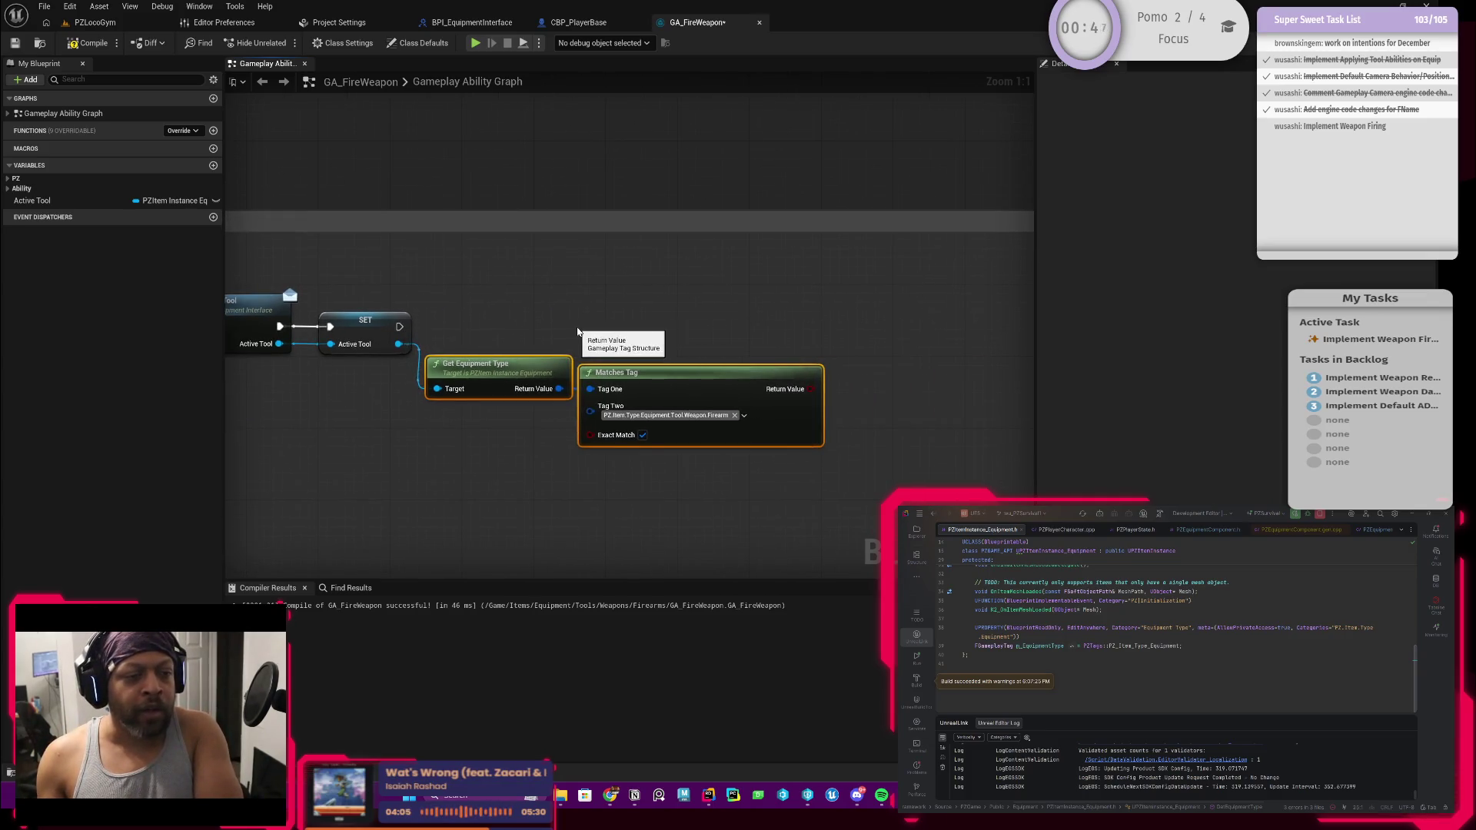
left_click_drag(523, 316, 631, 310)
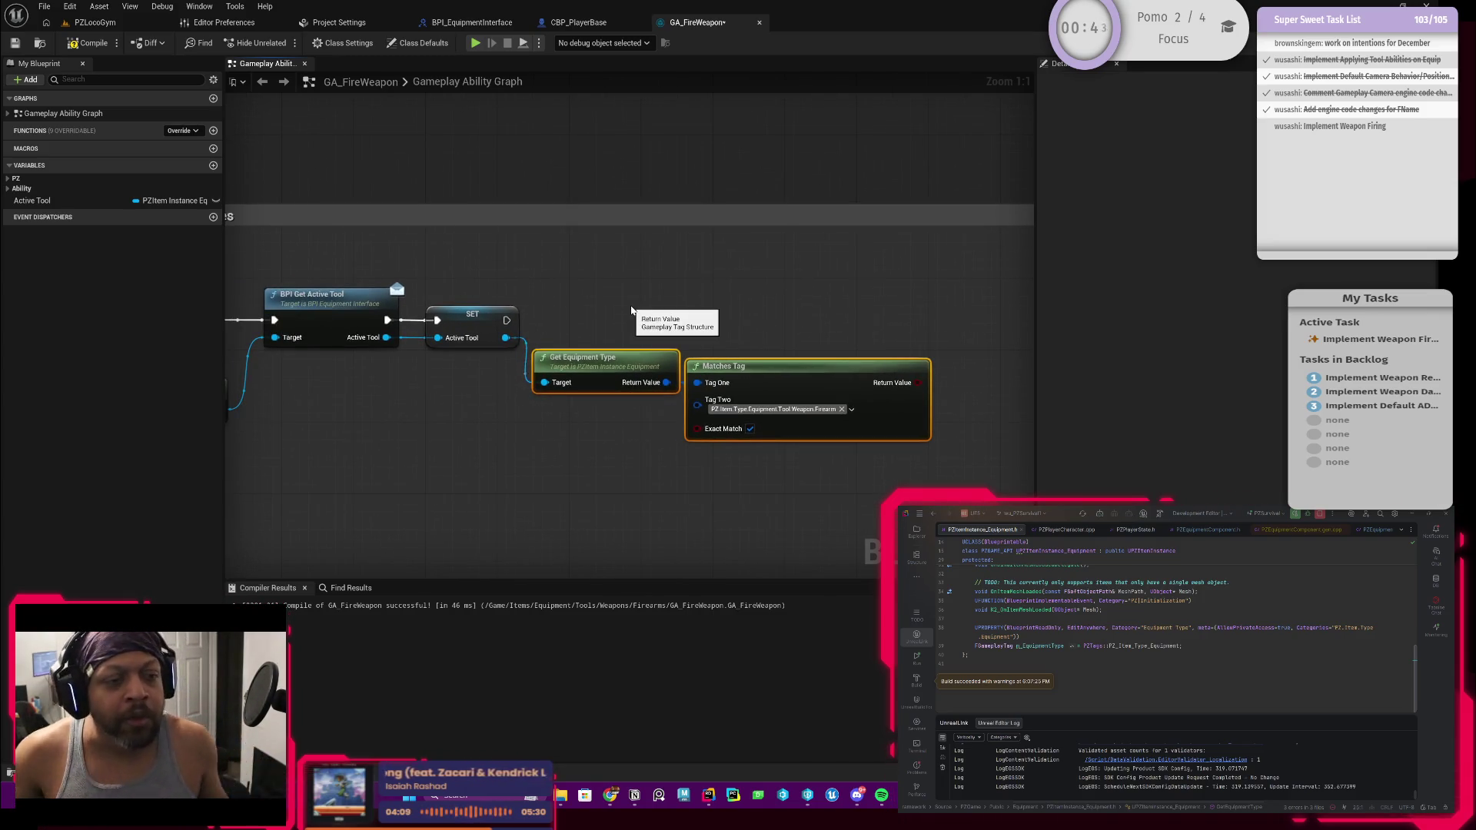
scroll(777, 335, "down", 1)
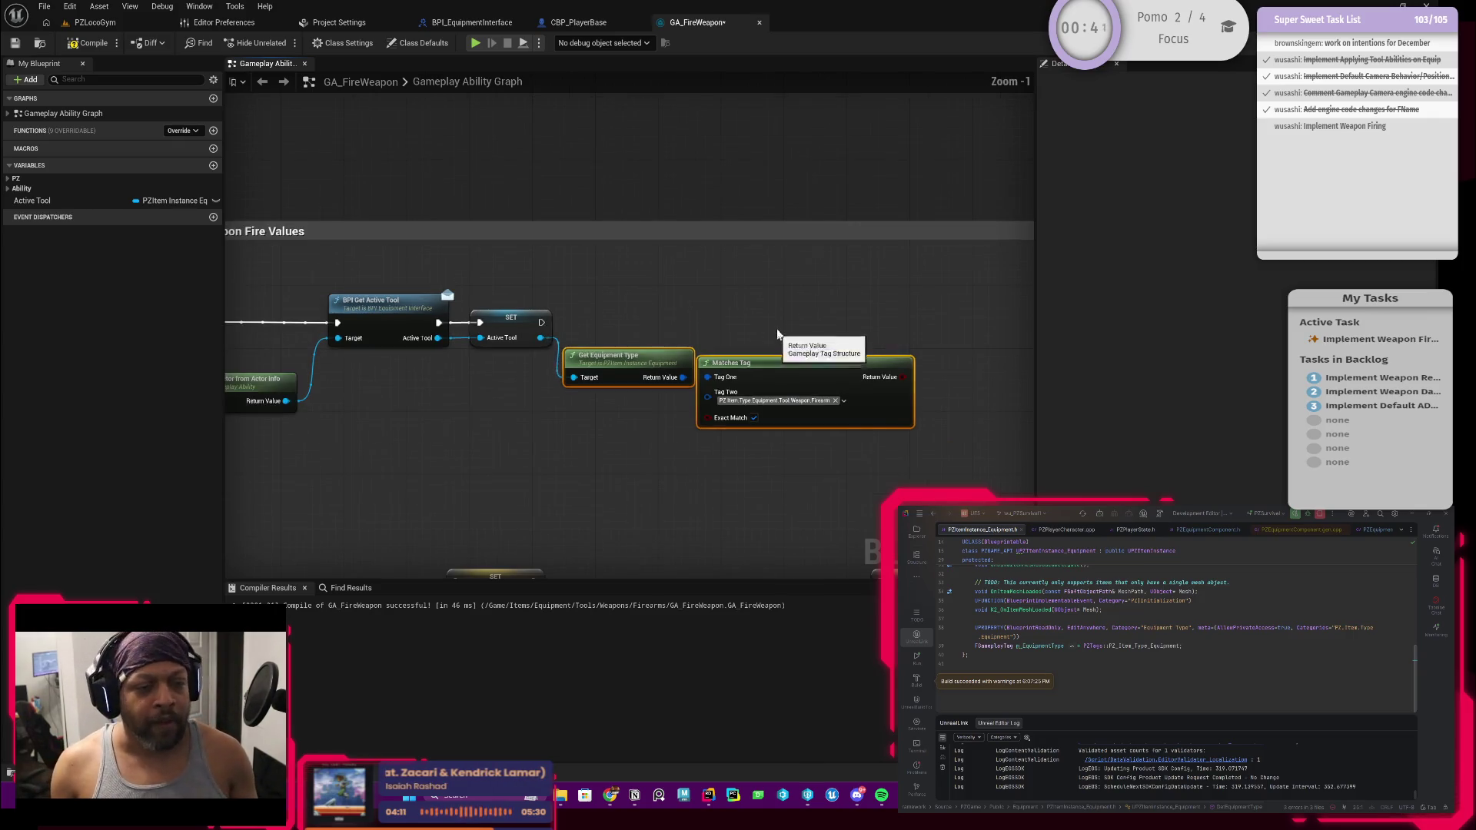
scroll(731, 316, "up", 1)
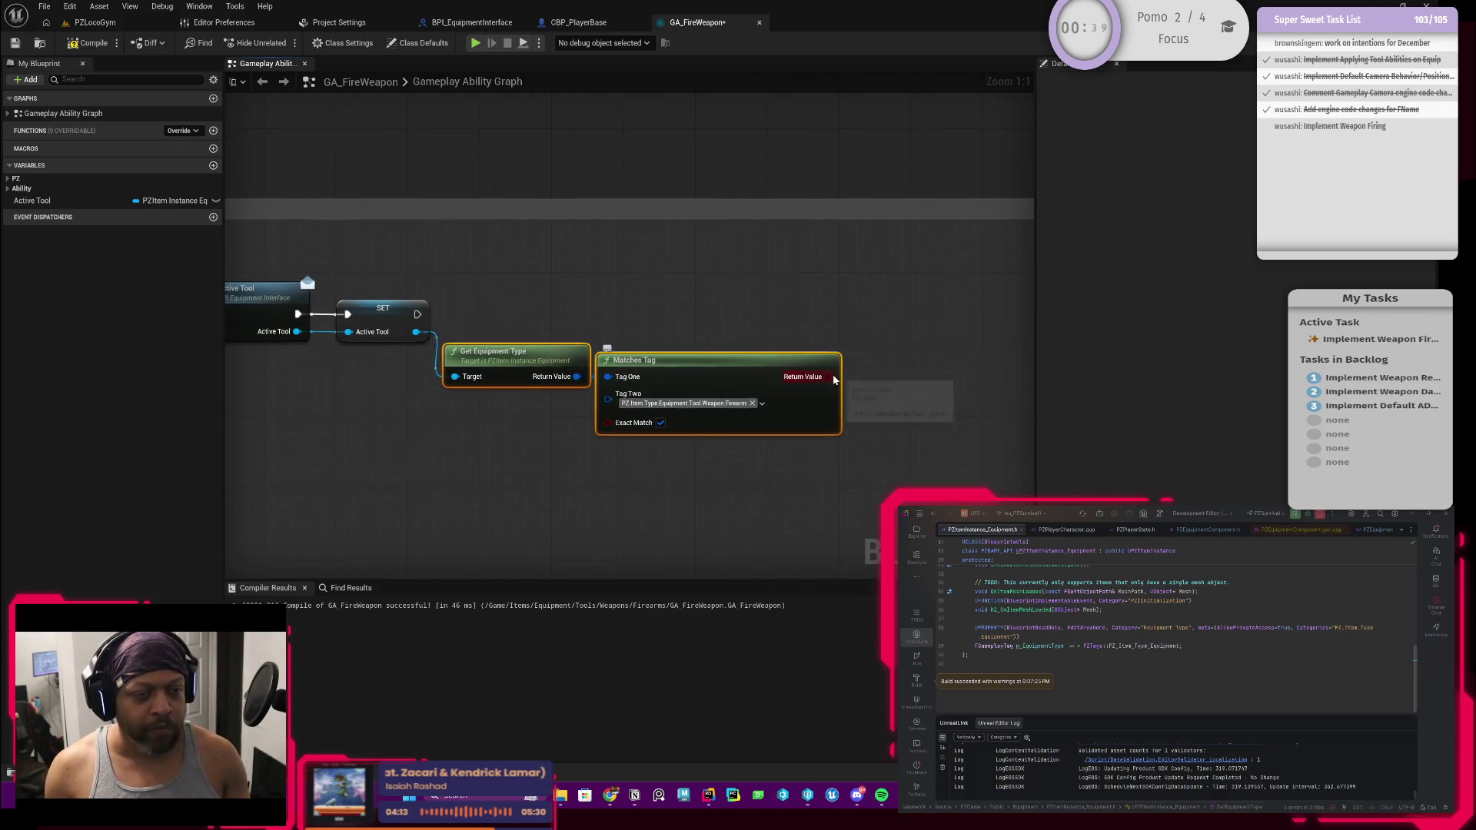
left_click_drag(834, 379, 873, 323)
type("branchg")
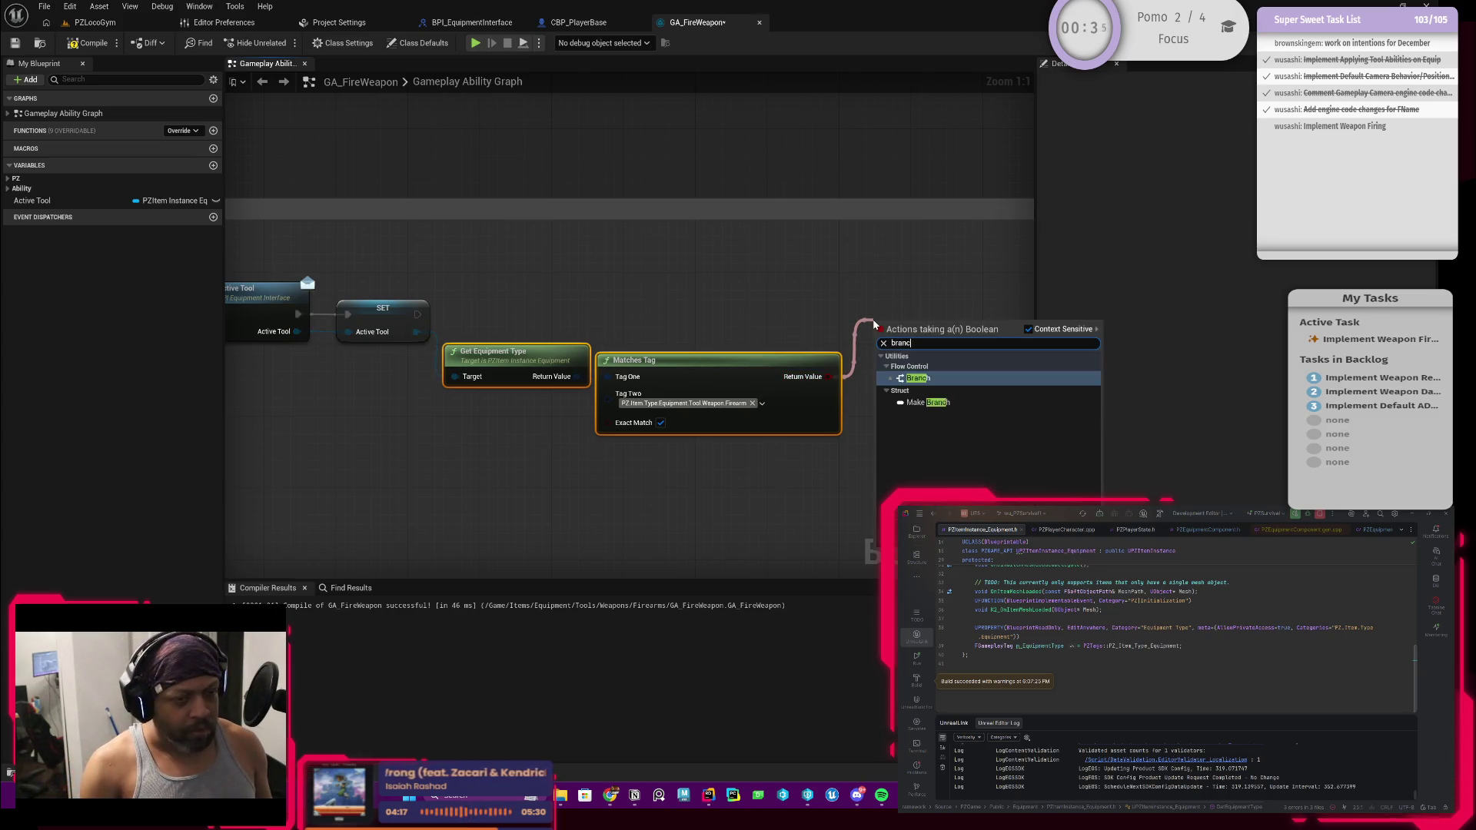
key("BackSpace")
key("Return")
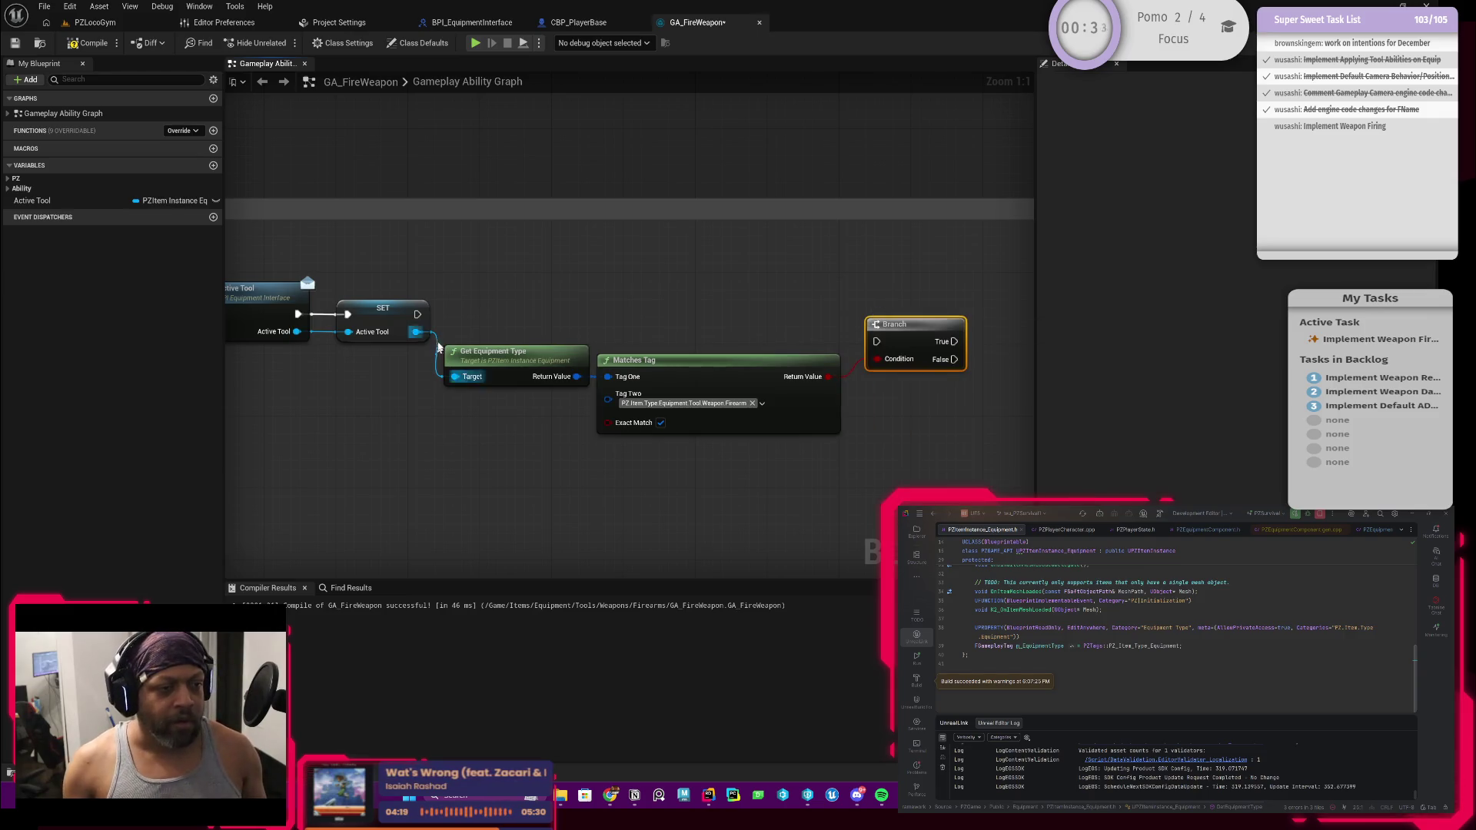
mouse_move(415, 321)
left_mouse_down()
mouse_move(875, 341)
mouse_move(901, 323)
mouse_move(886, 311)
left_mouse_up()
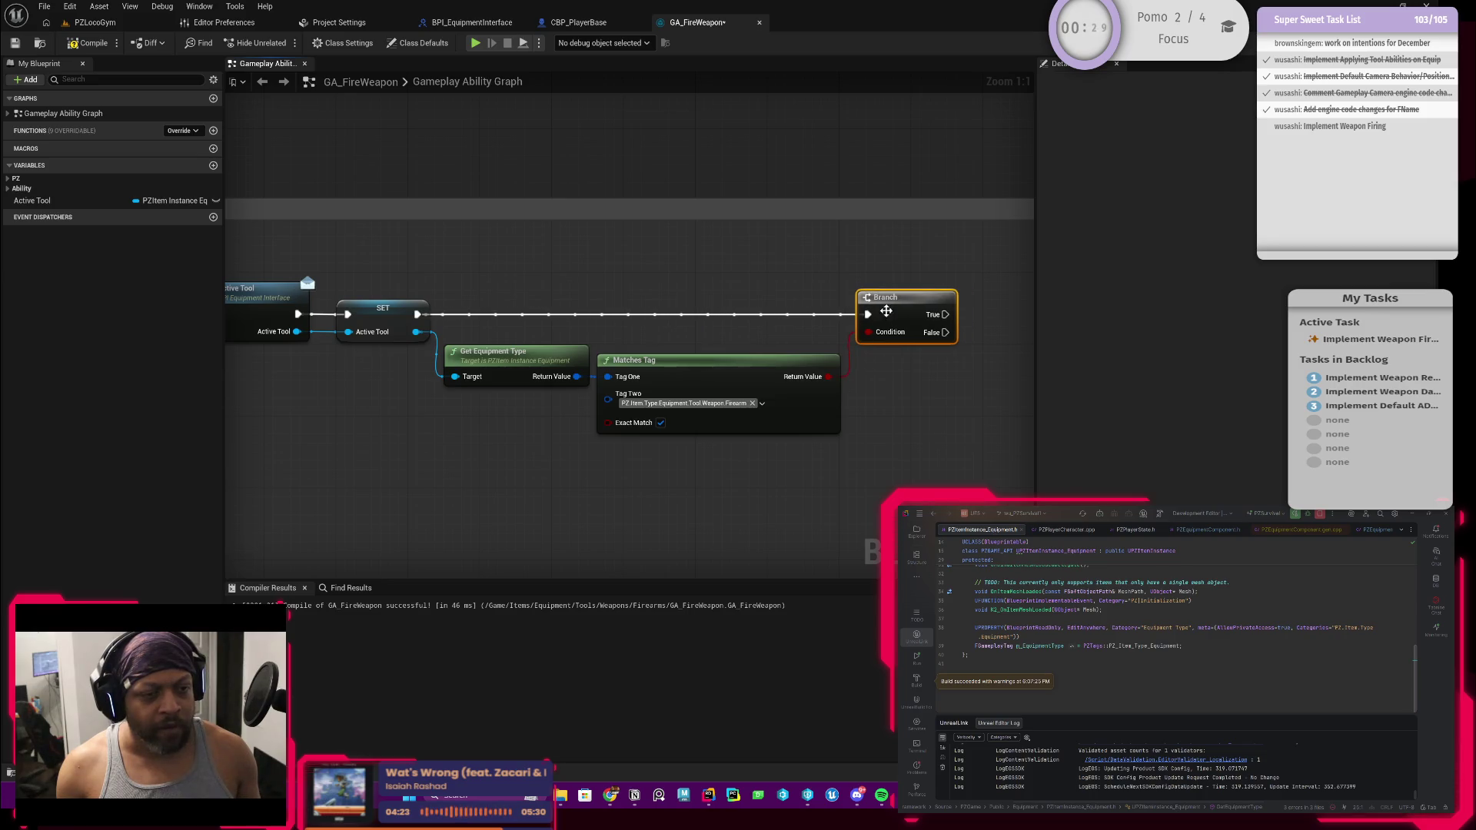
Nudge the Get Equipment Type and Matches Tag nodes slightly upward
left_click_drag(492, 338, 702, 438)
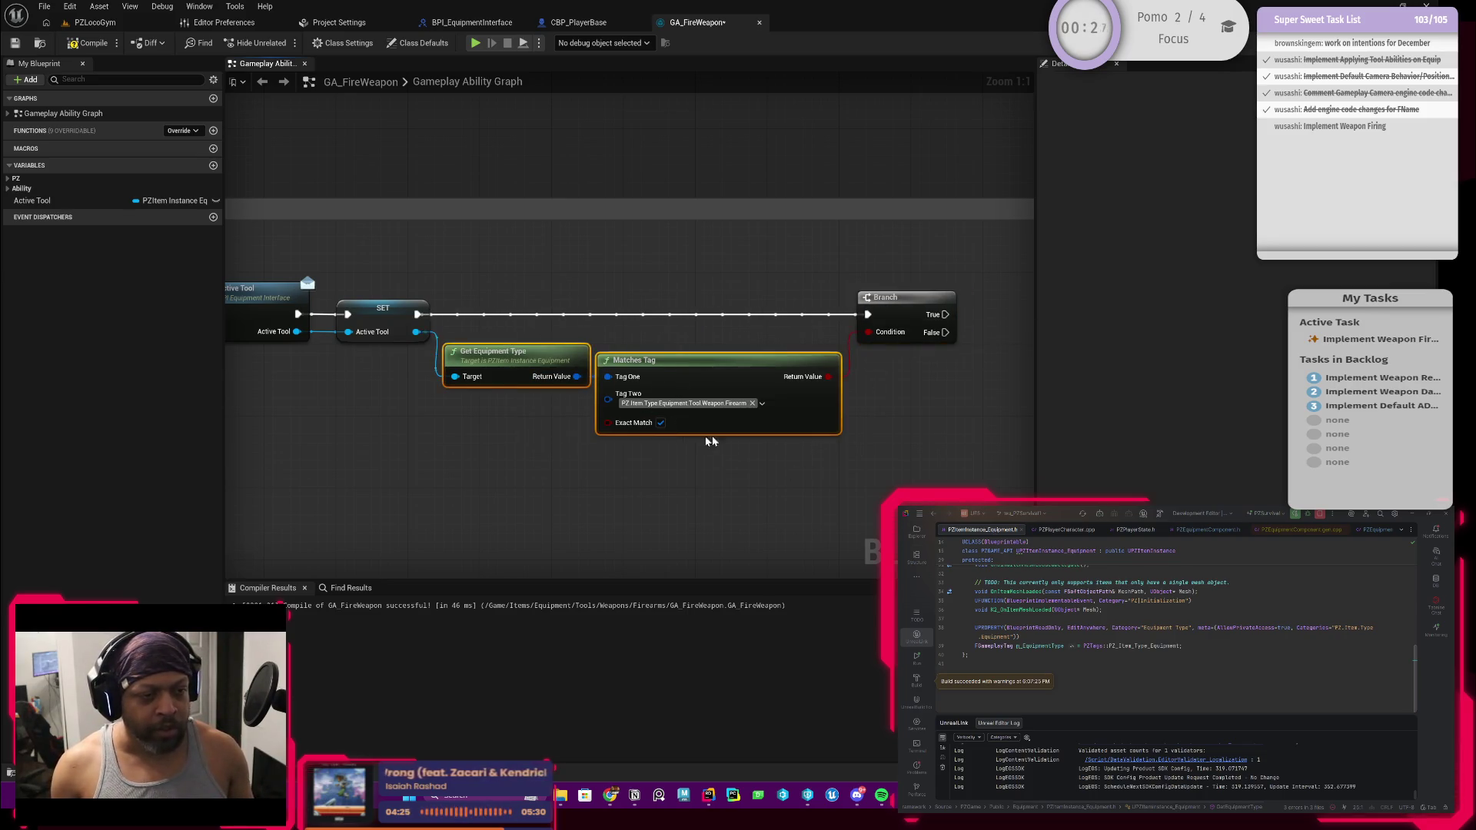
left_click_drag(799, 407, 799, 379)
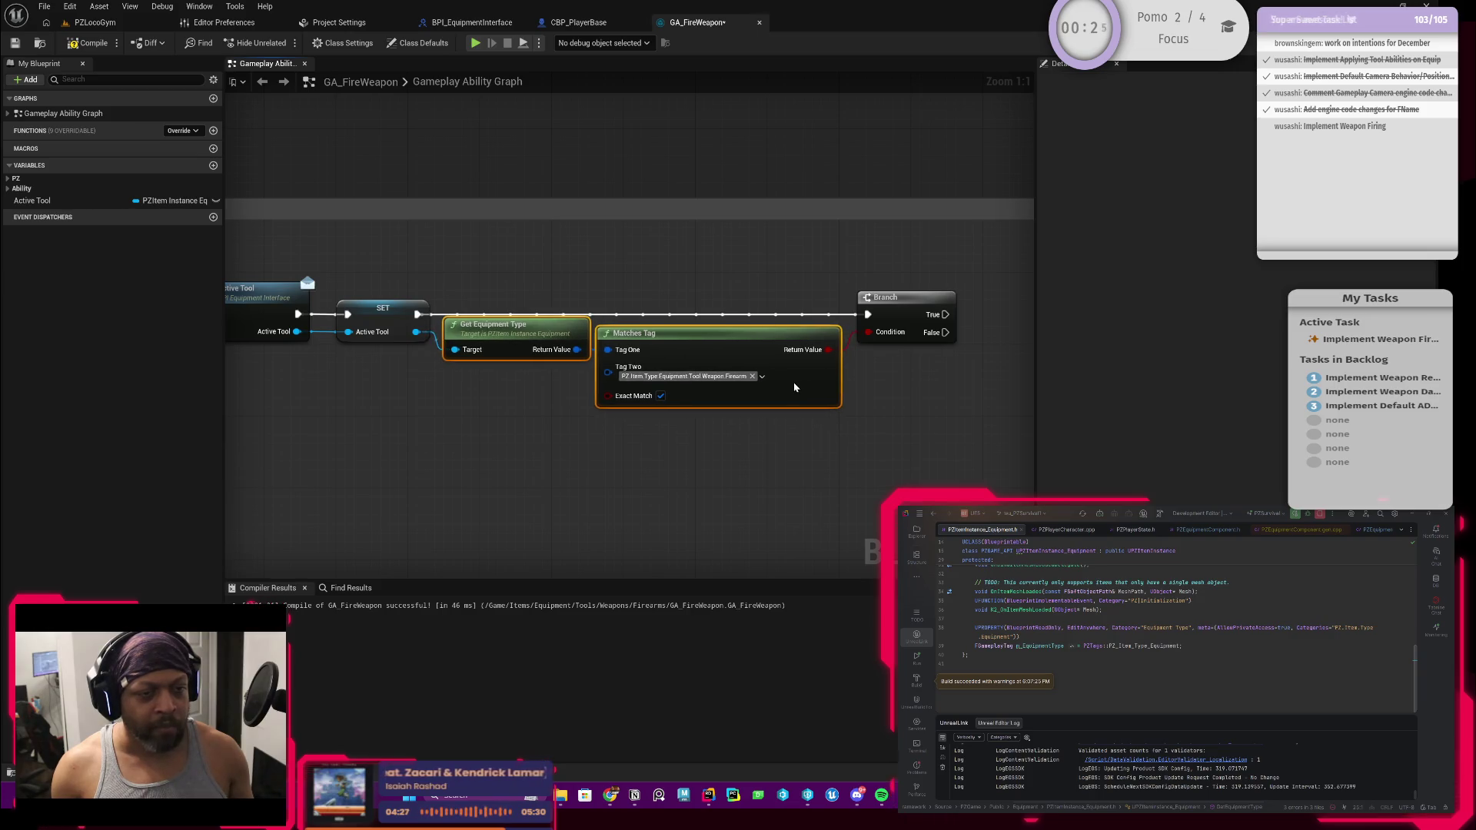
left_click(731, 452)
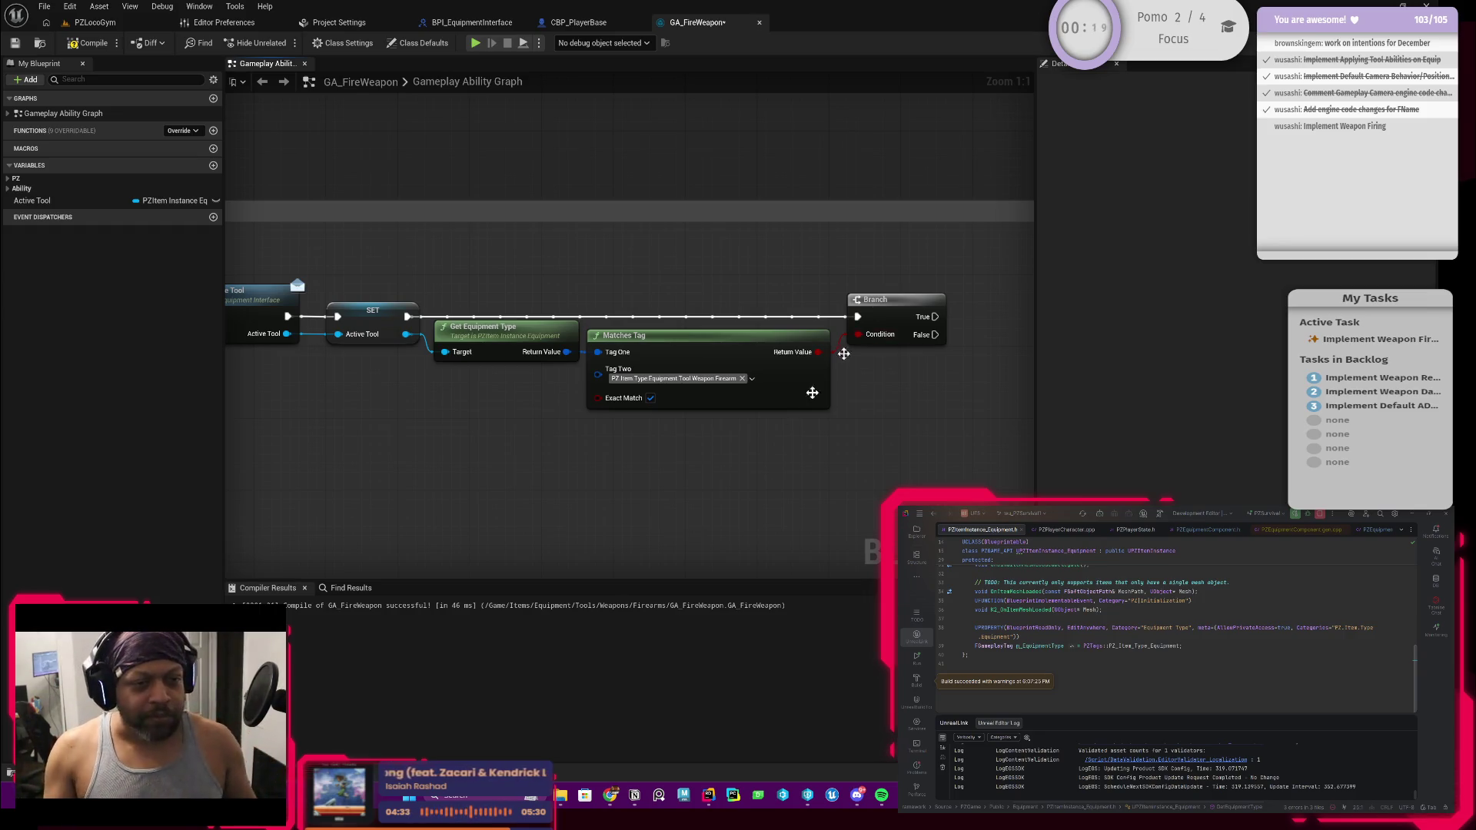
Pan across the graph to inspect SET Active Tool, BPI Get Active Tool and the tag check
scroll(629, 283, "down", 3)
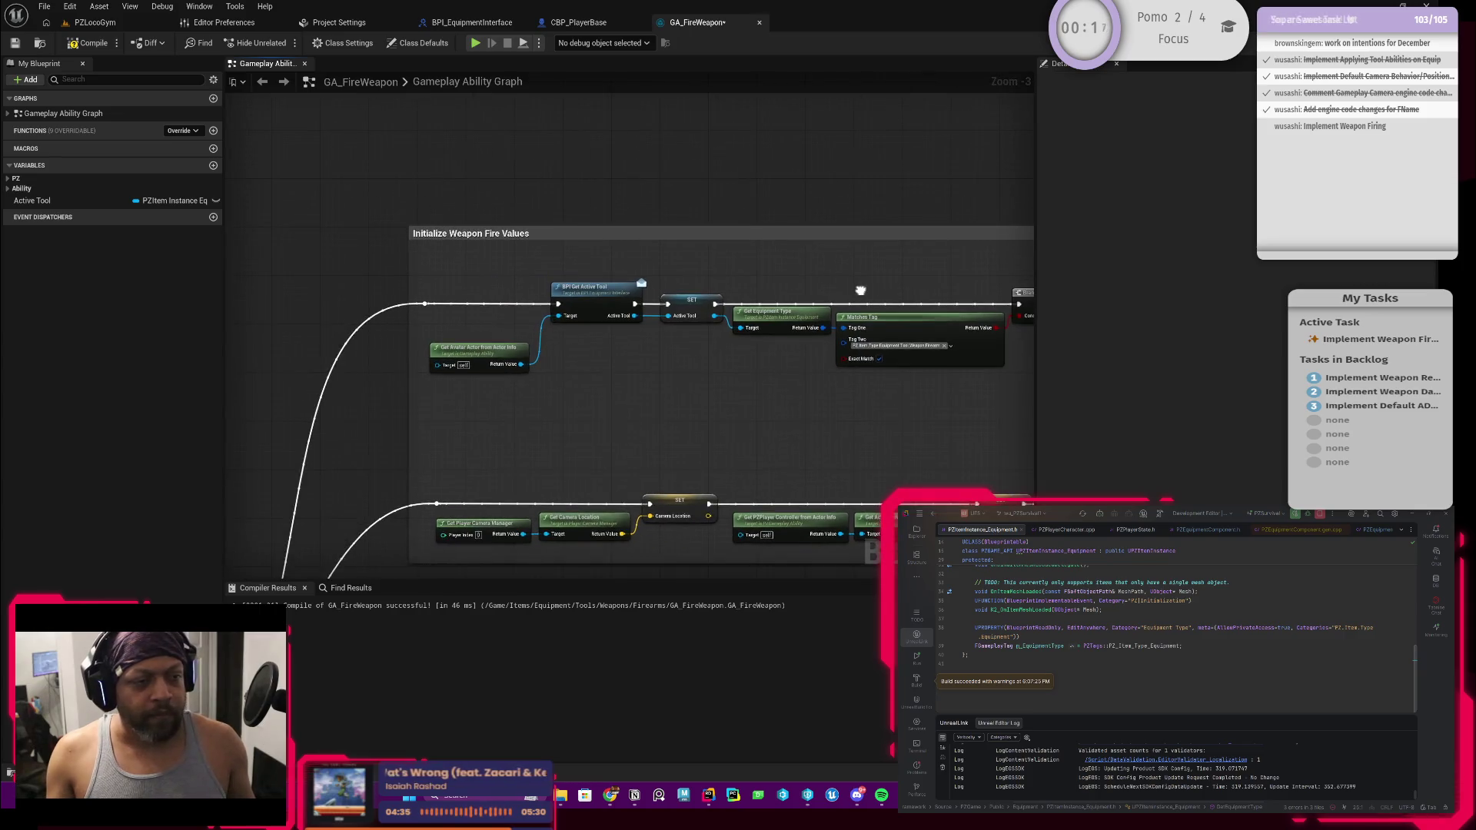
scroll(368, 327, "up", 2)
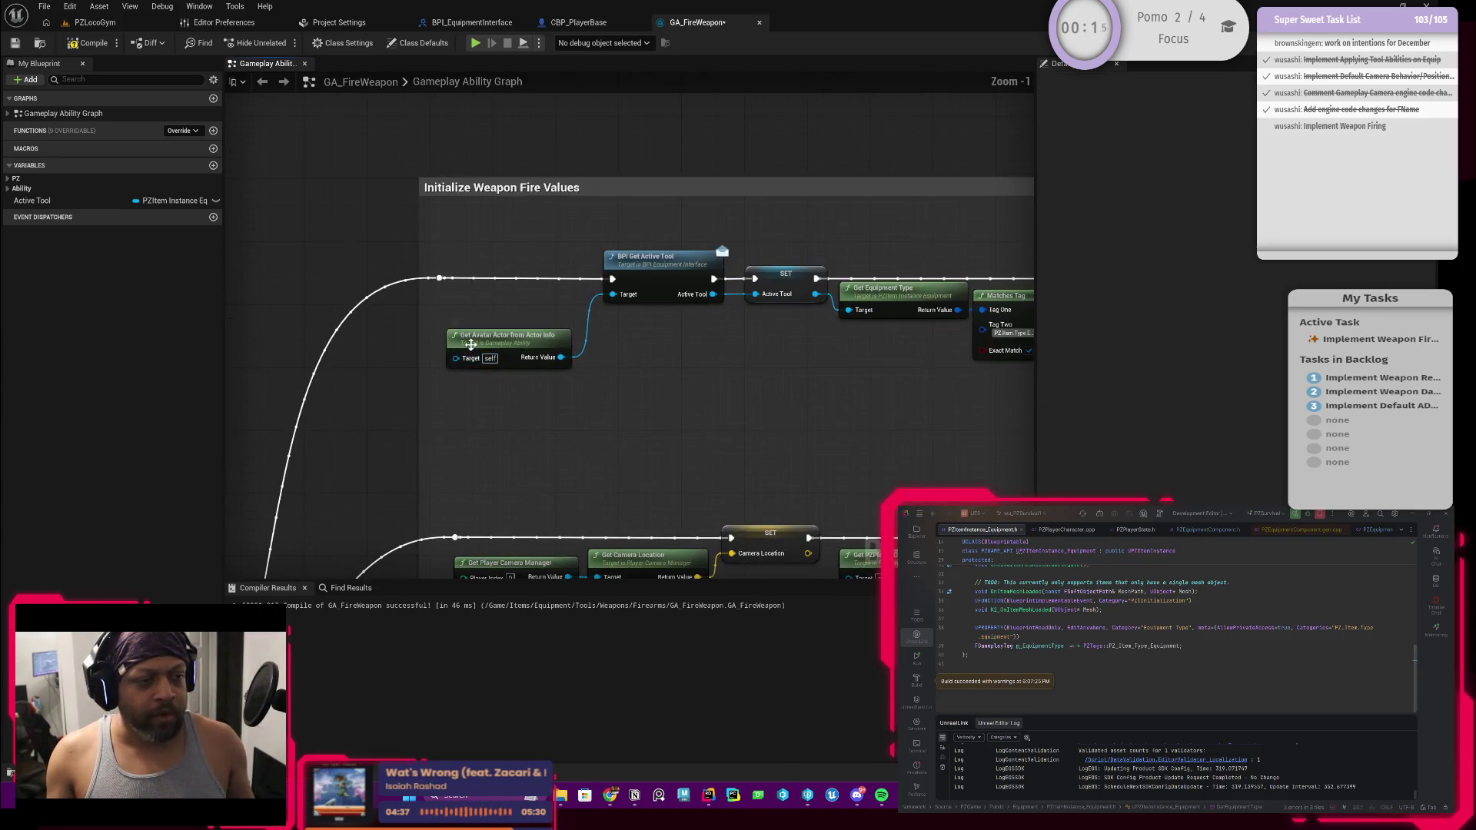
left_click(491, 307)
left_click_drag(492, 307, 37, 333)
scroll(760, 377, "up", 1)
mouse_move(591, 371)
left_mouse_down()
mouse_move(655, 382)
mouse_move(568, 429)
mouse_move(266, 409)
left_mouse_up()
left_click_drag(580, 419, 939, 419)
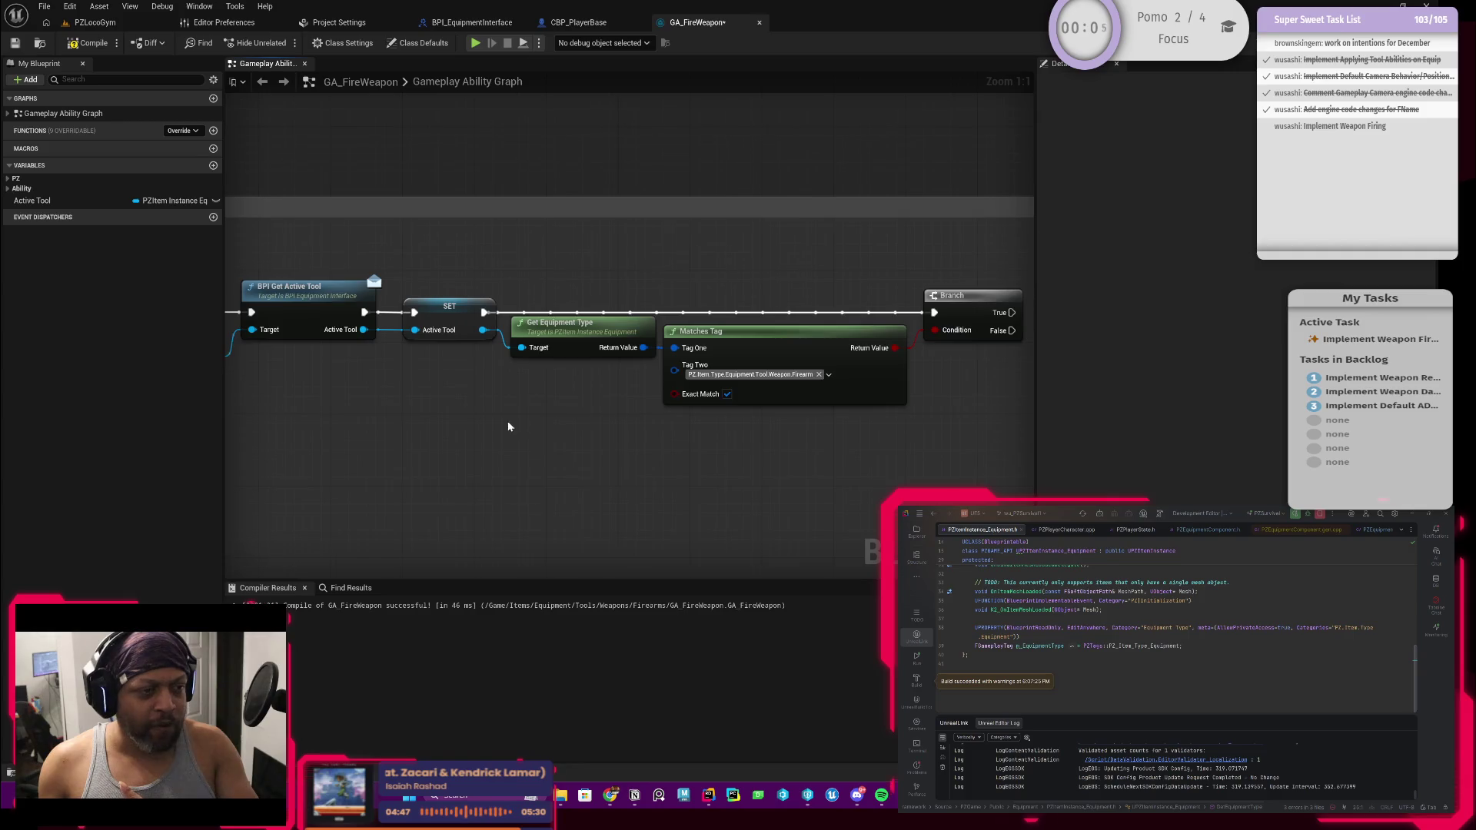
left_click(510, 332)
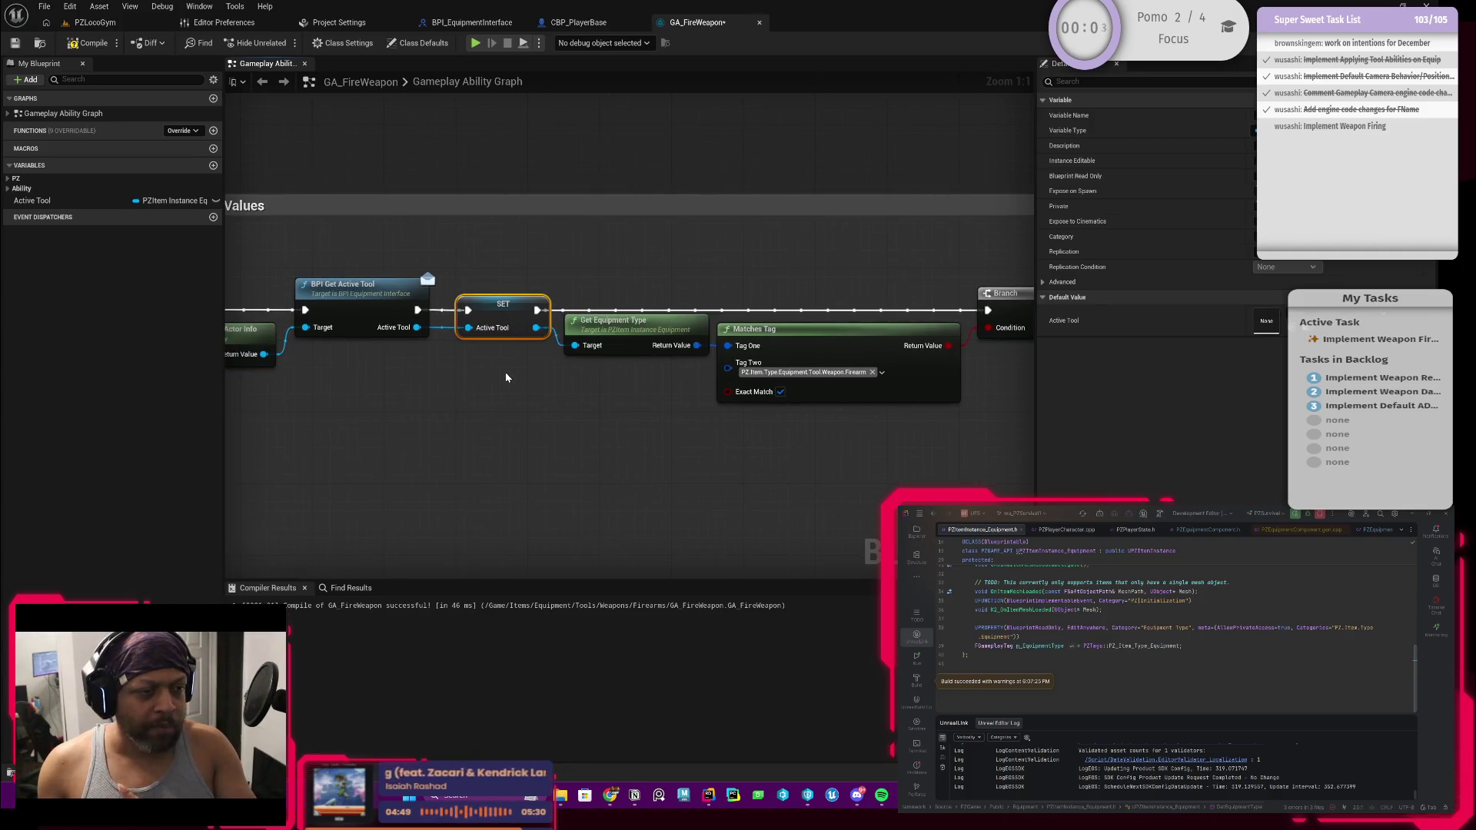
mouse_move(538, 408)
left_mouse_down()
mouse_move(422, 399)
mouse_move(523, 423)
left_mouse_up()
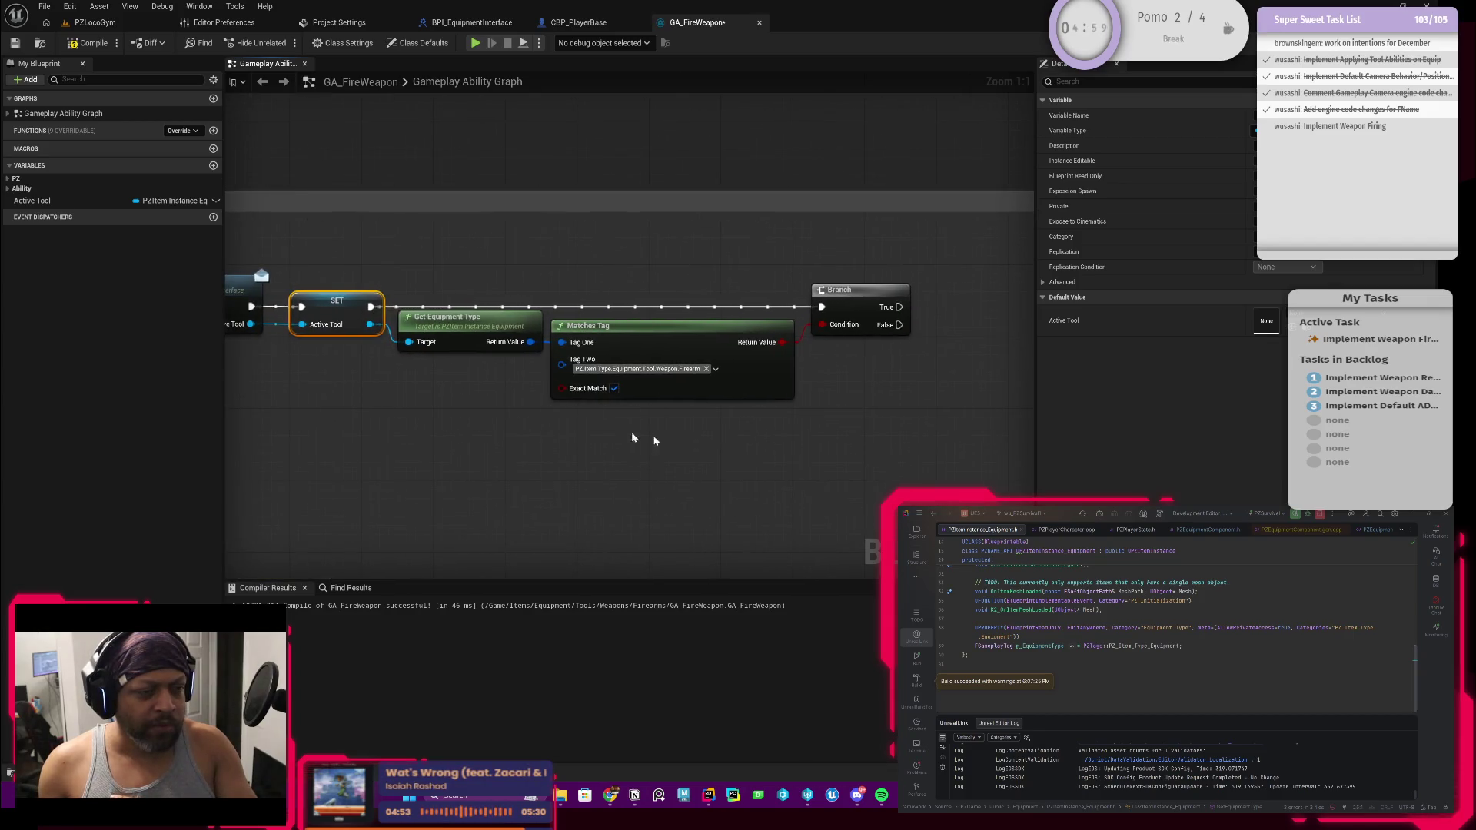
scroll(614, 434, "down", 1)
mouse_move(698, 441)
left_mouse_down()
mouse_move(584, 413)
mouse_move(774, 418)
left_mouse_up()
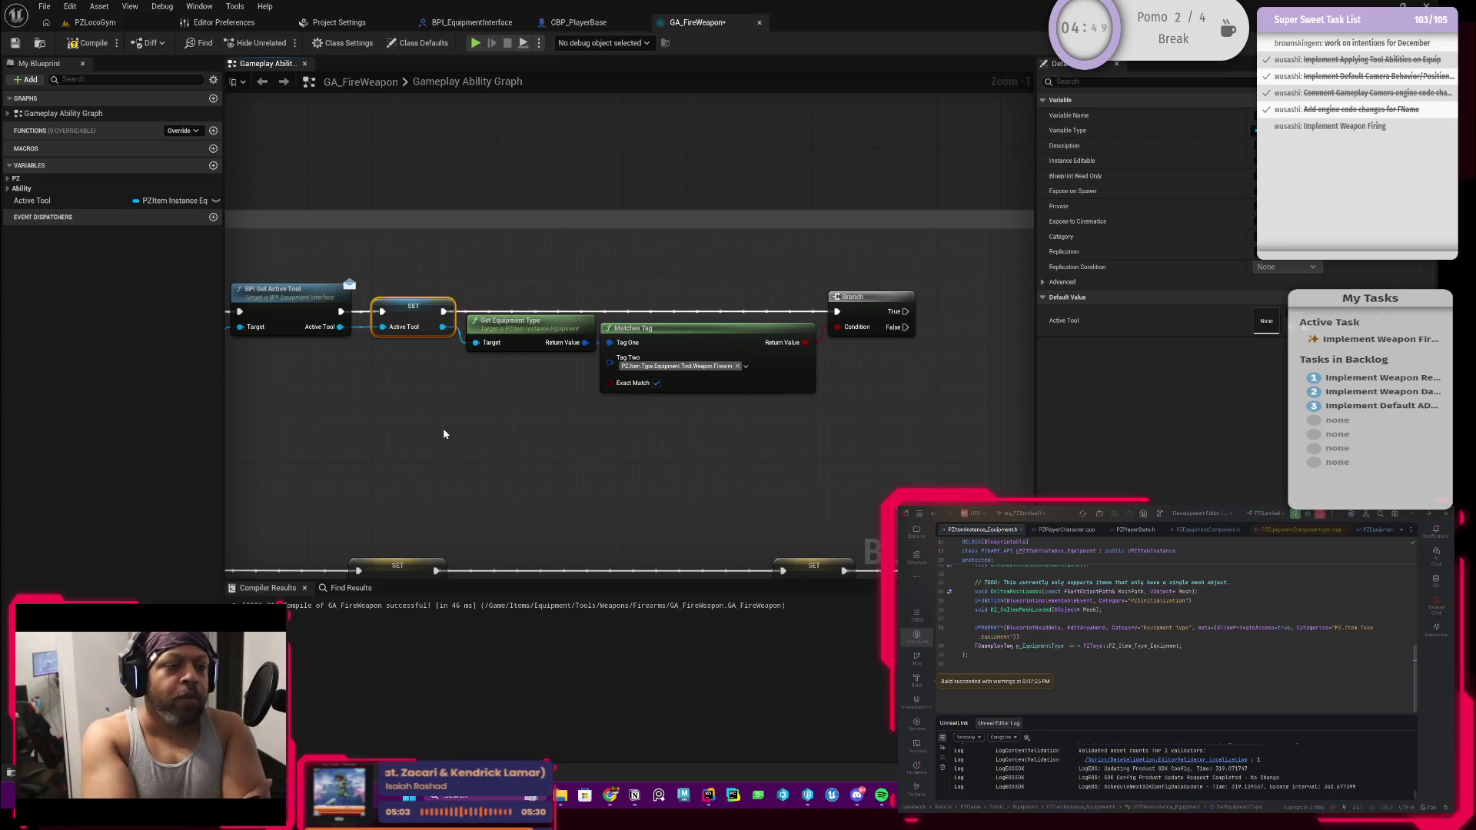
Delete the Get Equipment Type and Matches Tag nodes and drag a wire from SET's Active Tool pin
left_click_drag(501, 282, 714, 428)
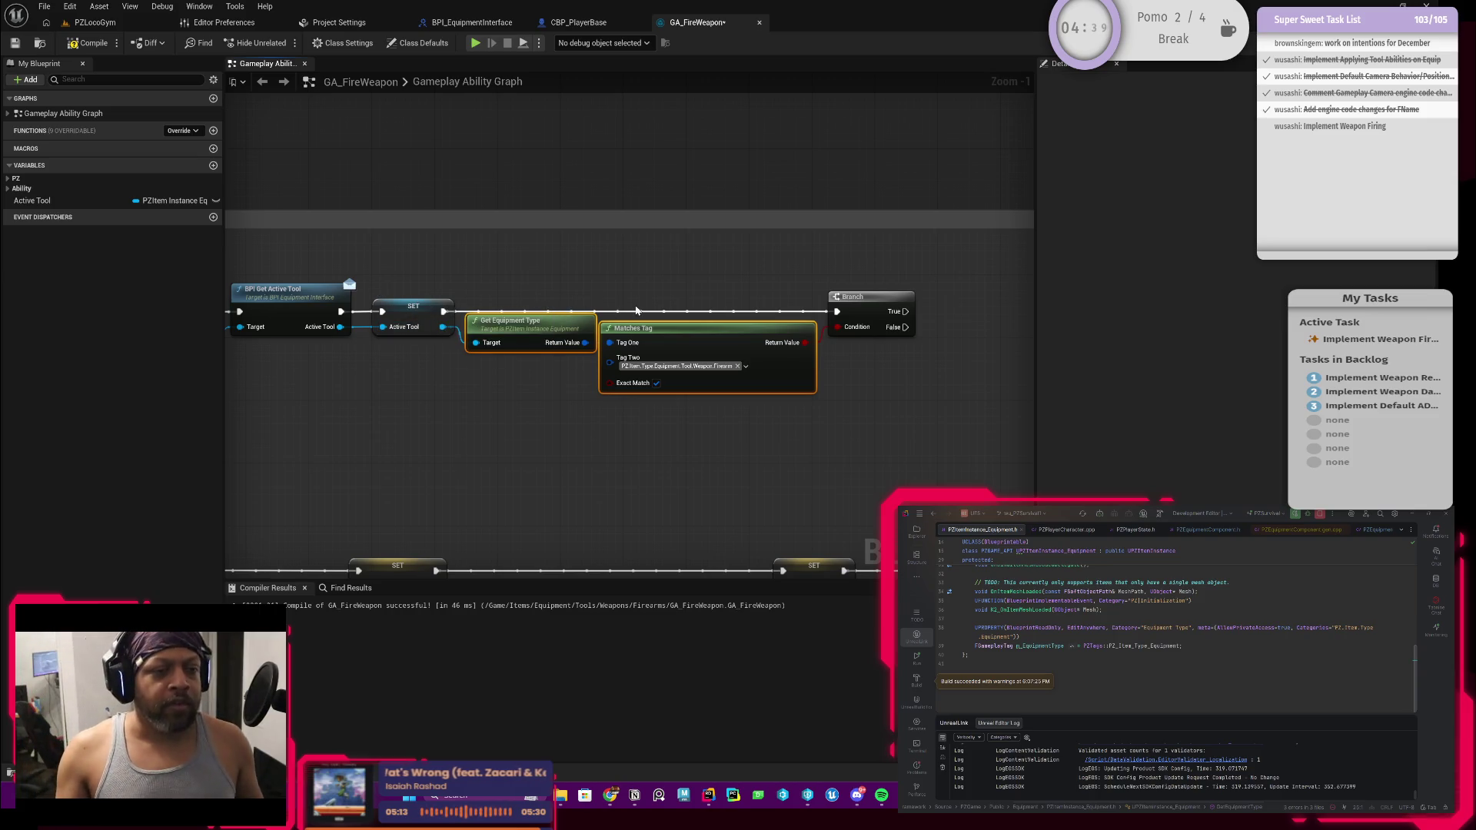
left_click_drag(643, 293, 539, 297)
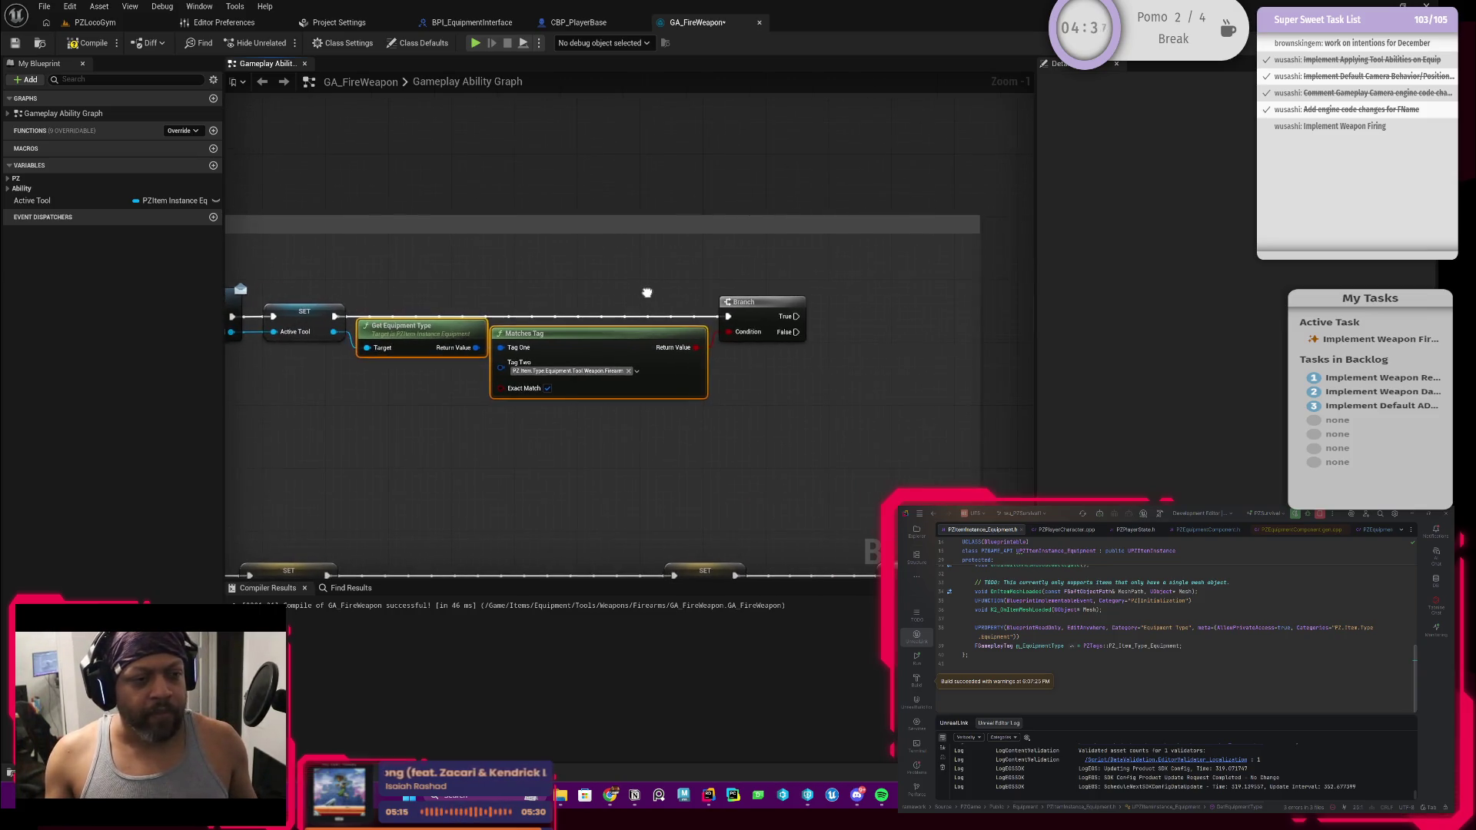
left_click_drag(651, 292, 766, 284)
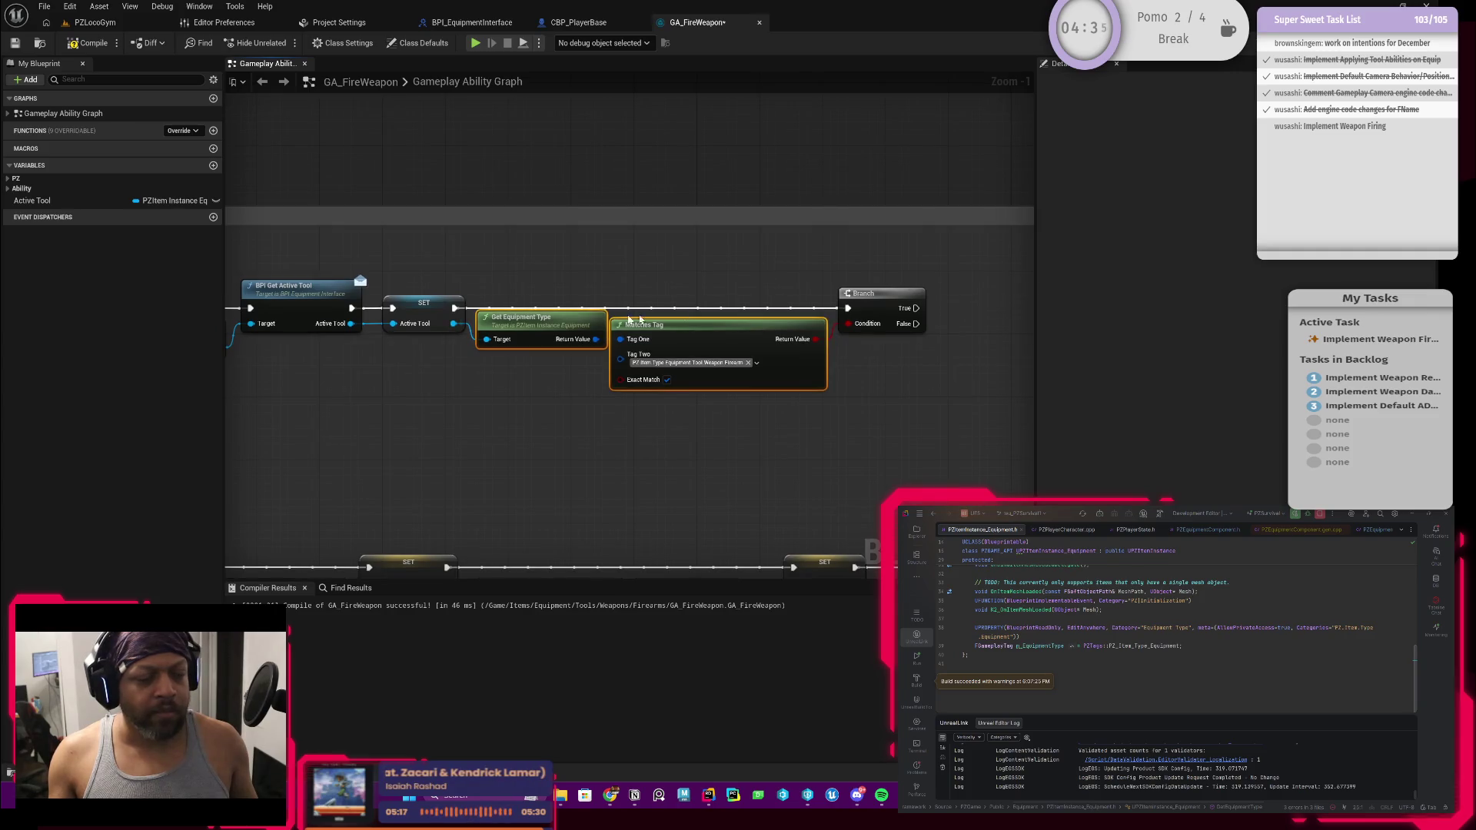
scroll(666, 301, "down", 1)
scroll(665, 301, "up", 2)
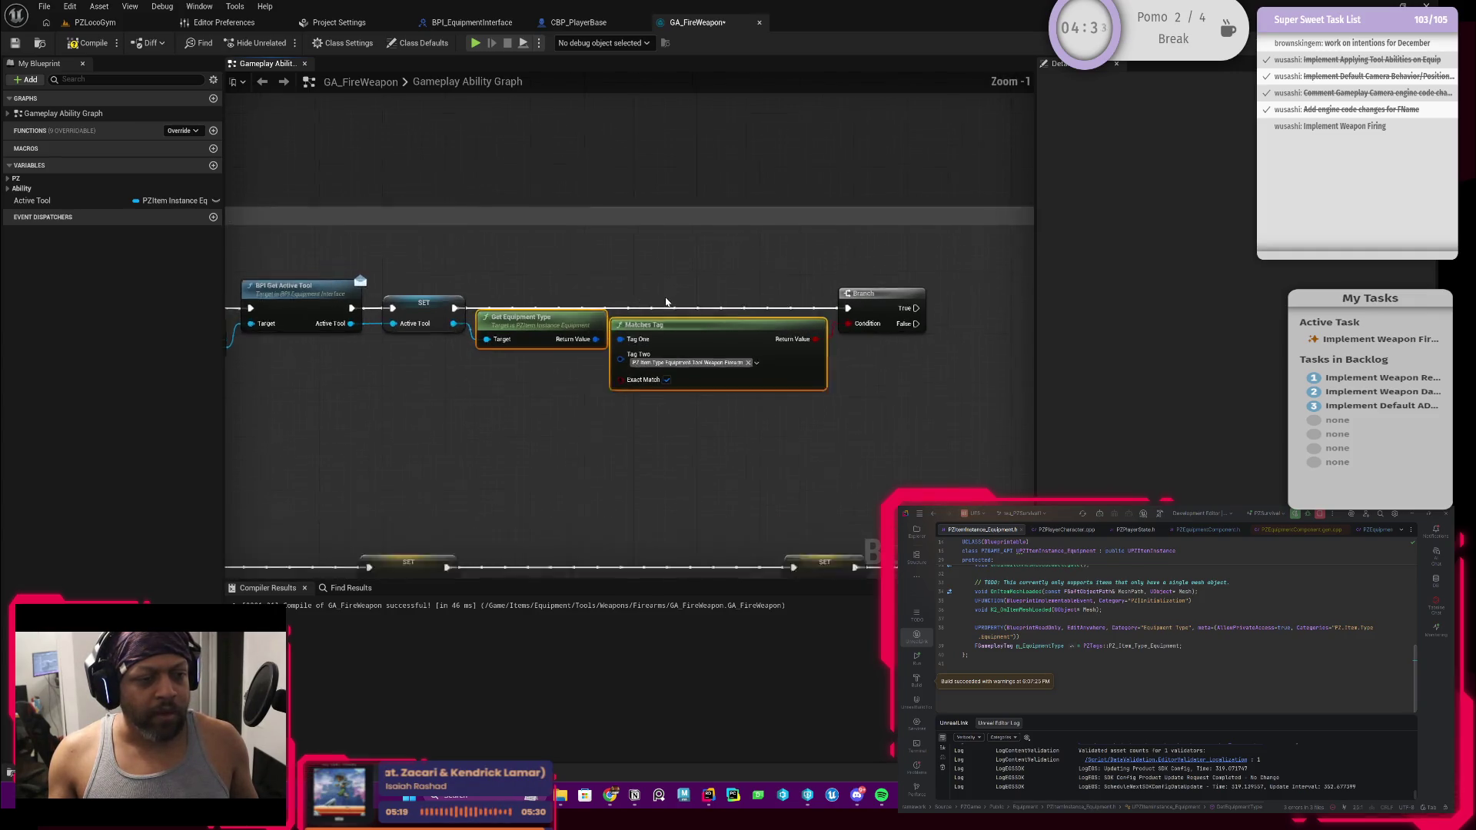
left_click_drag(501, 429, 641, 338)
key("Delete")
mouse_move(422, 327)
left_mouse_down()
mouse_move(527, 344)
mouse_move(536, 322)
left_mouse_up()
Add a Cast To BP_ItemInstance_Firearm node and route SET's execution into it
type("cast")
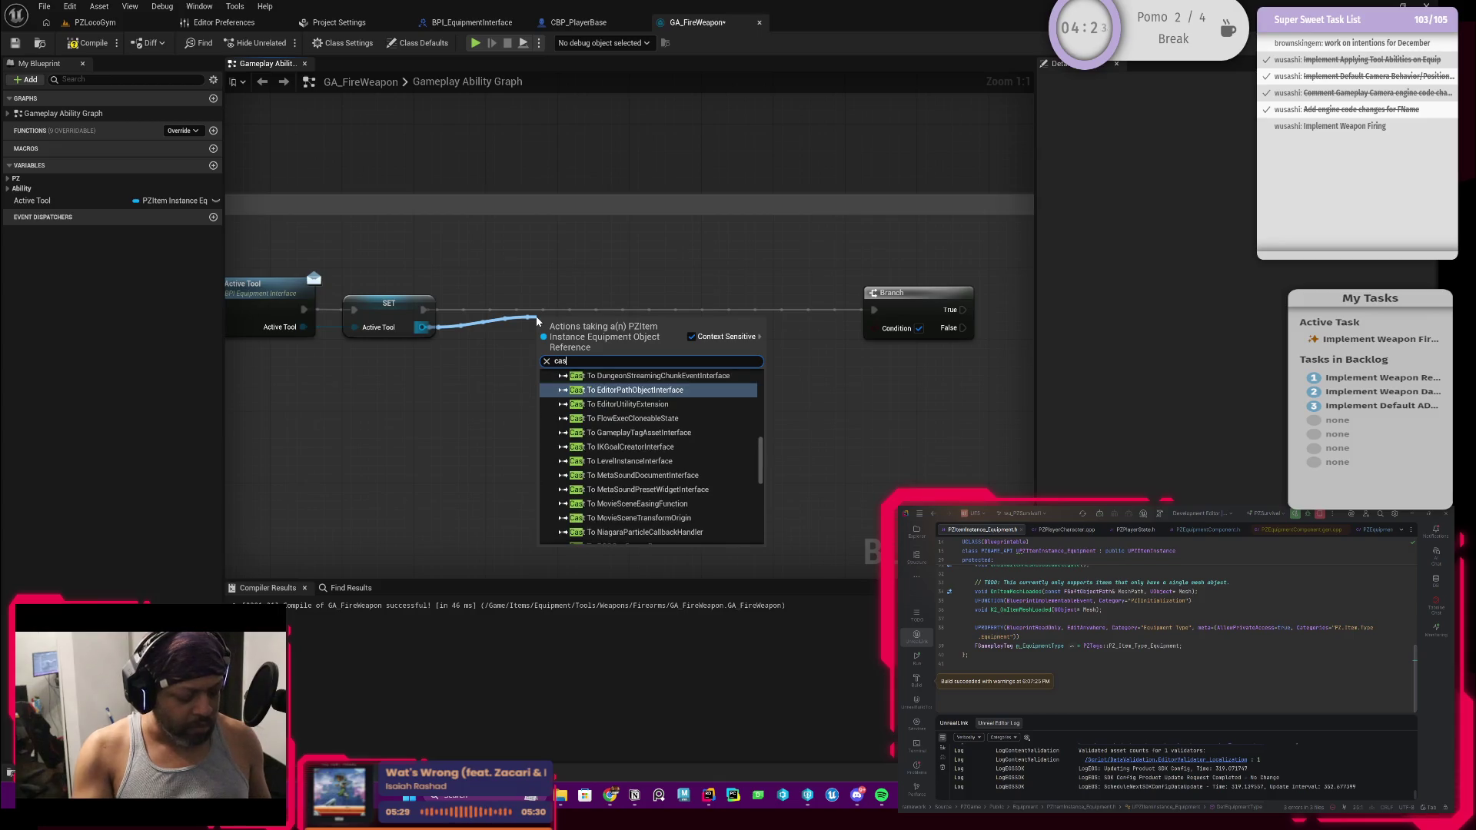
type("to")
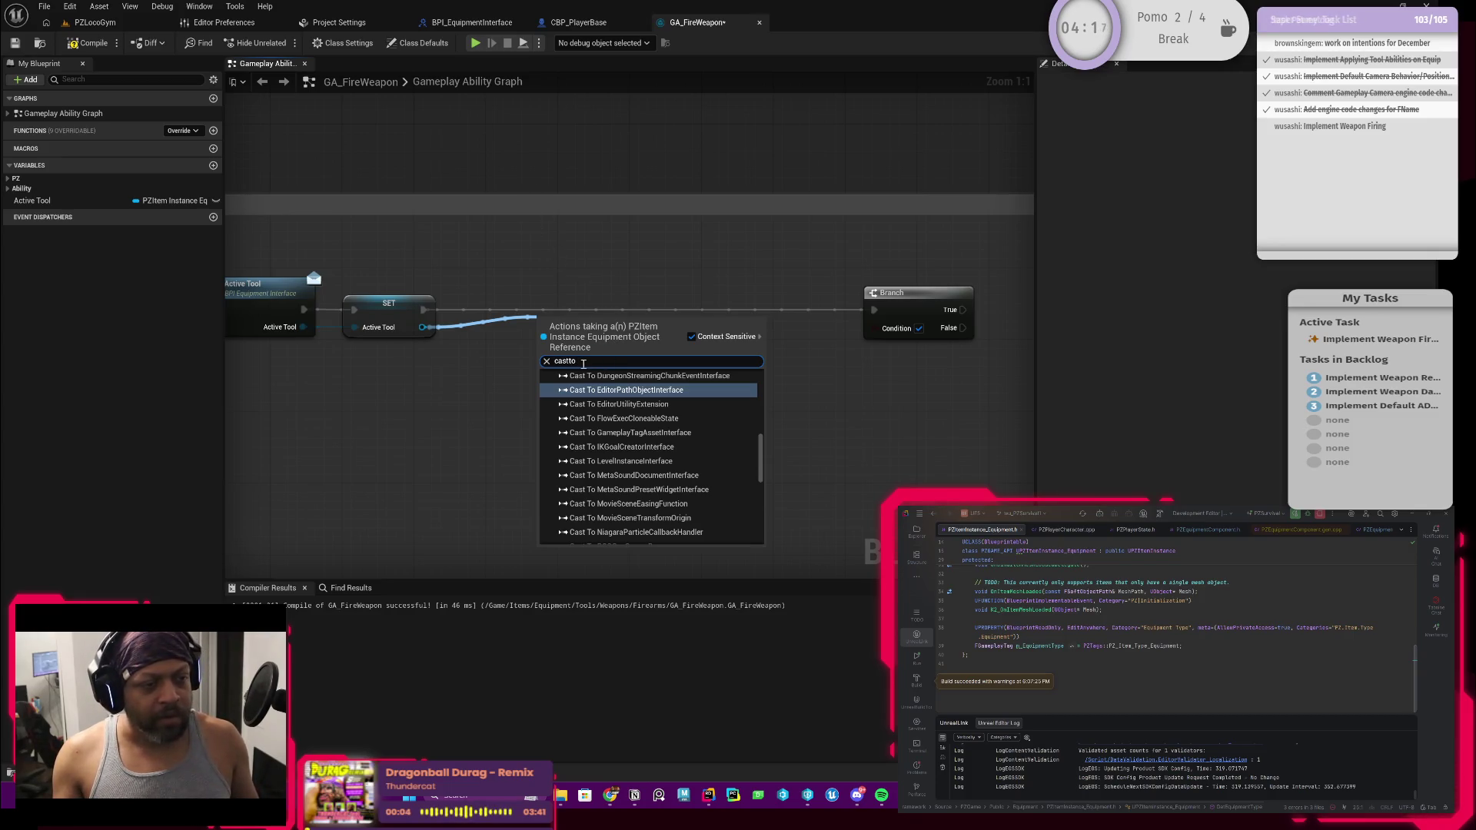
type(" bp")
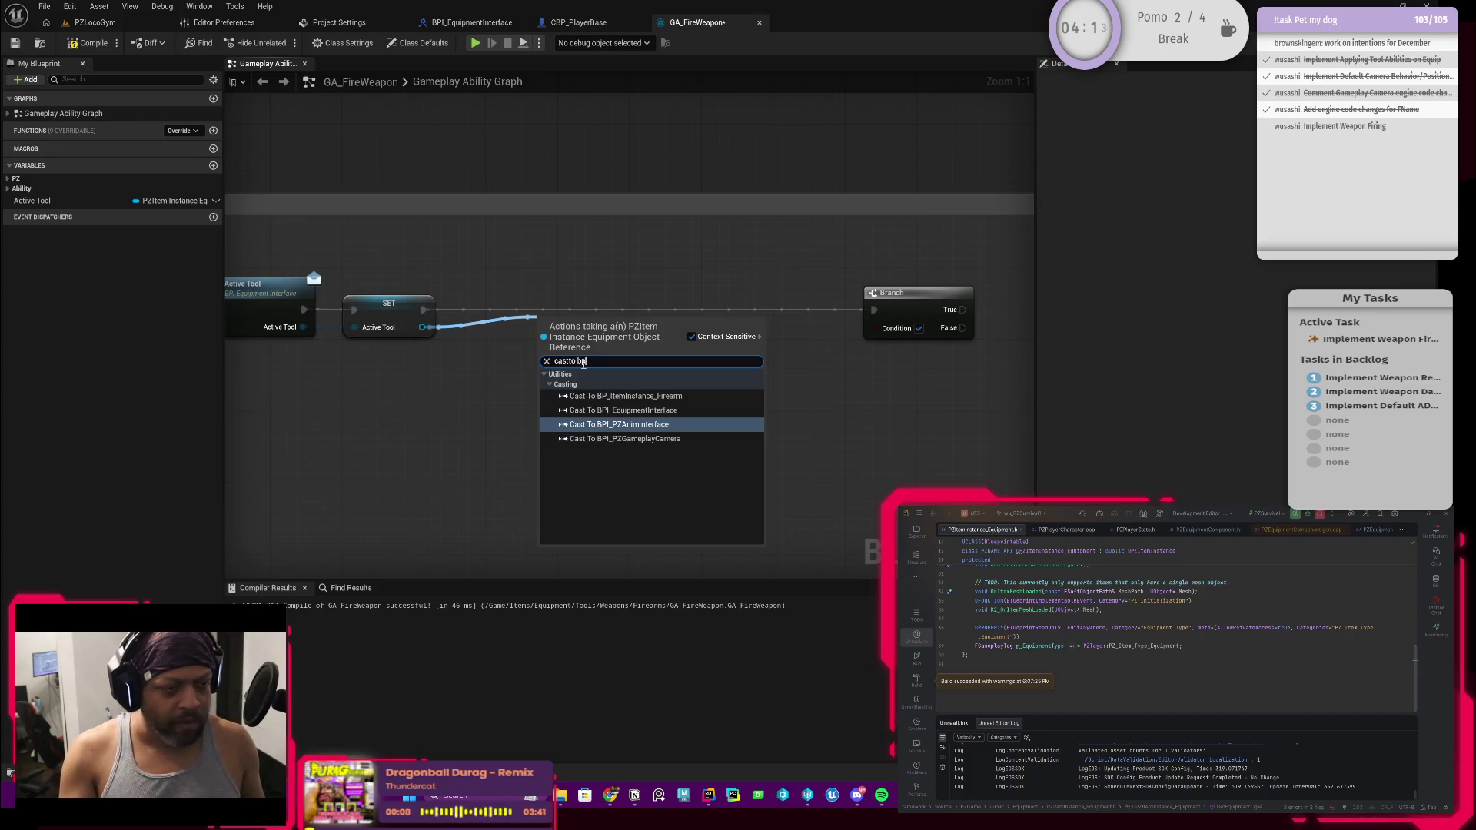
key("BackSpace")
key("BackSpace")
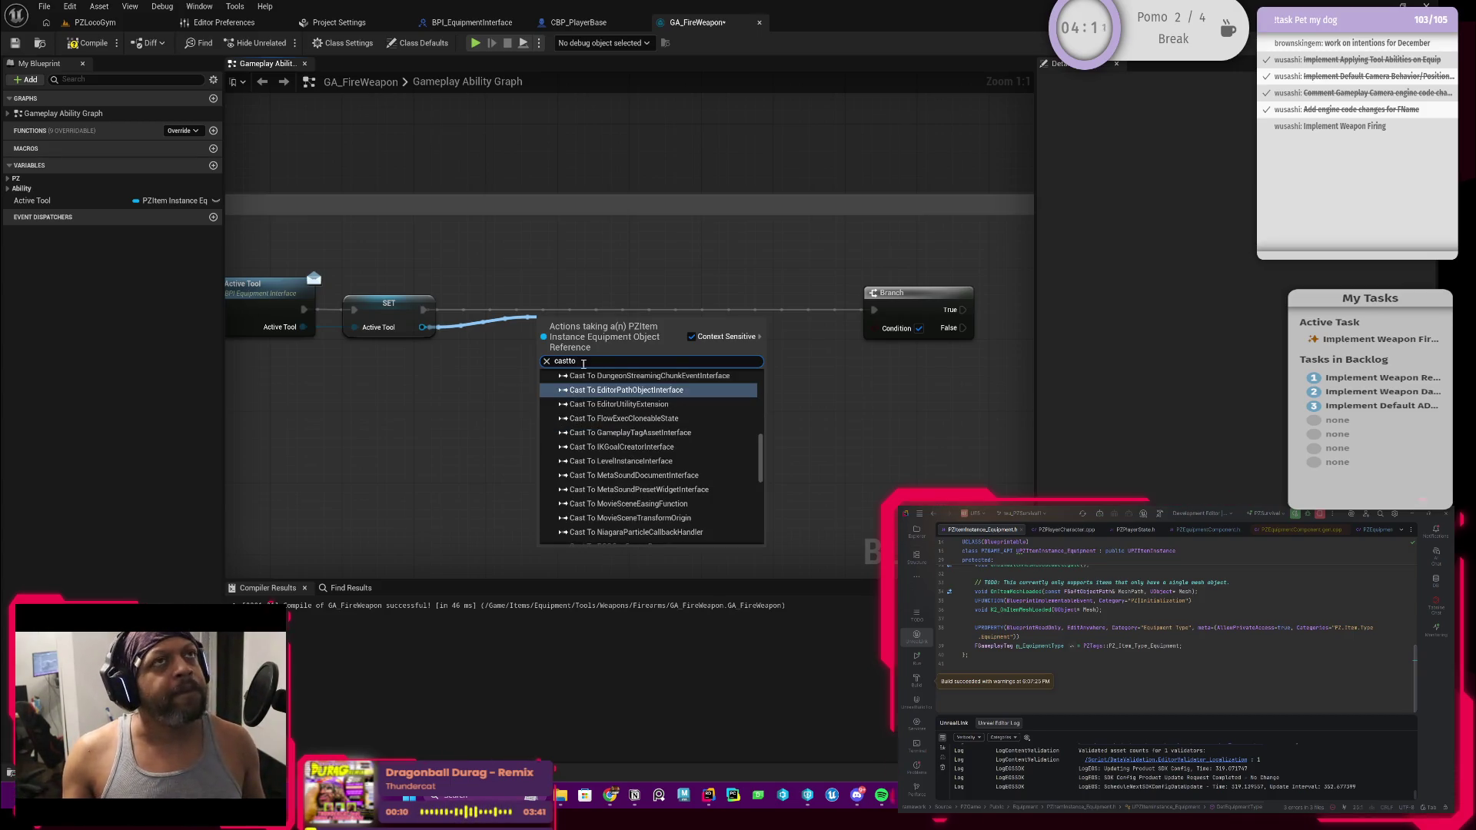
type(" firearm")
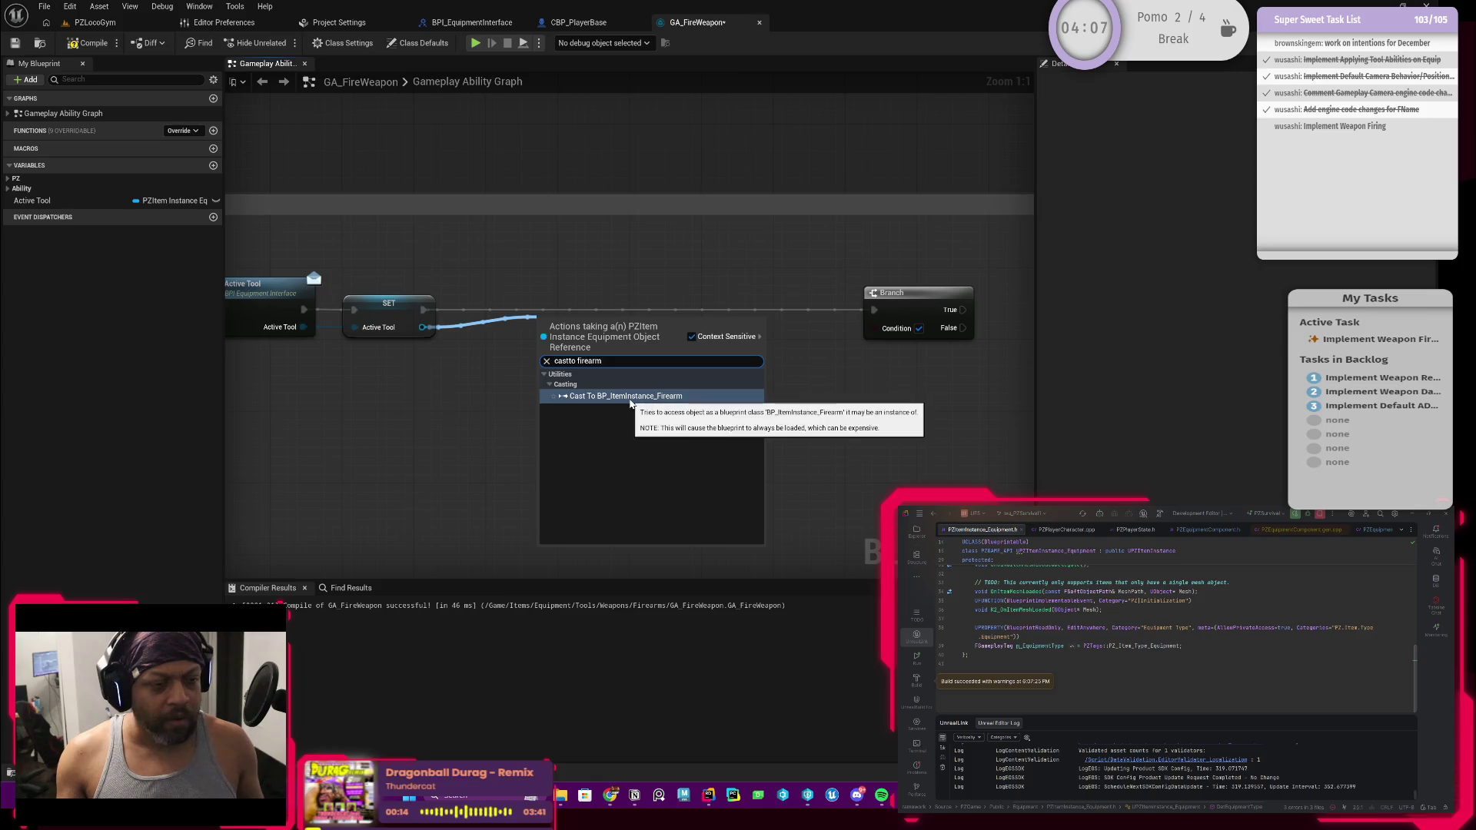
left_click(624, 396)
left_click_drag(619, 350, 609, 331)
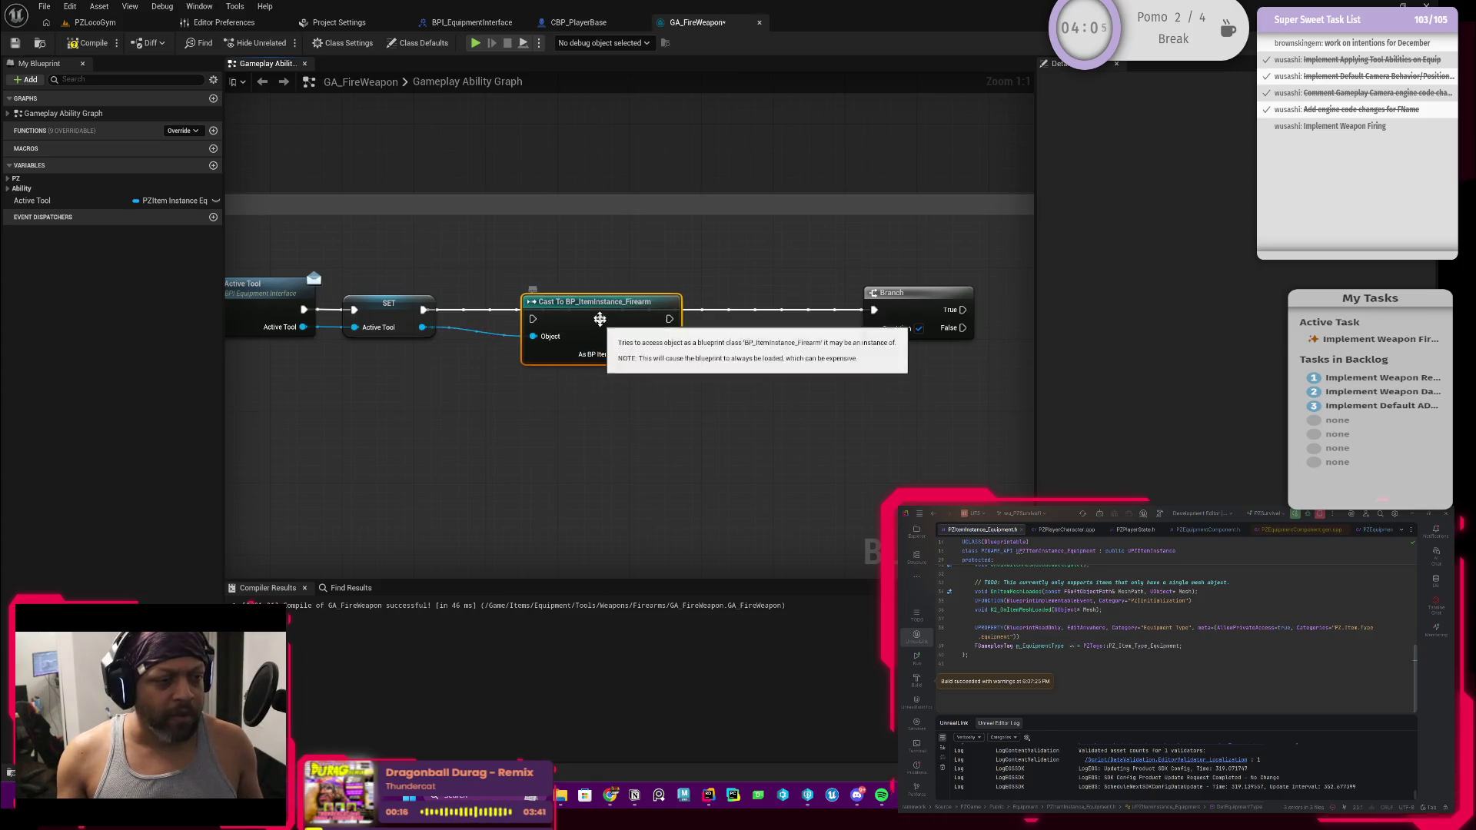
mouse_move(428, 311)
left_mouse_down()
mouse_move(533, 318)
mouse_move(554, 313)
mouse_move(511, 311)
mouse_move(688, 299)
left_mouse_up()
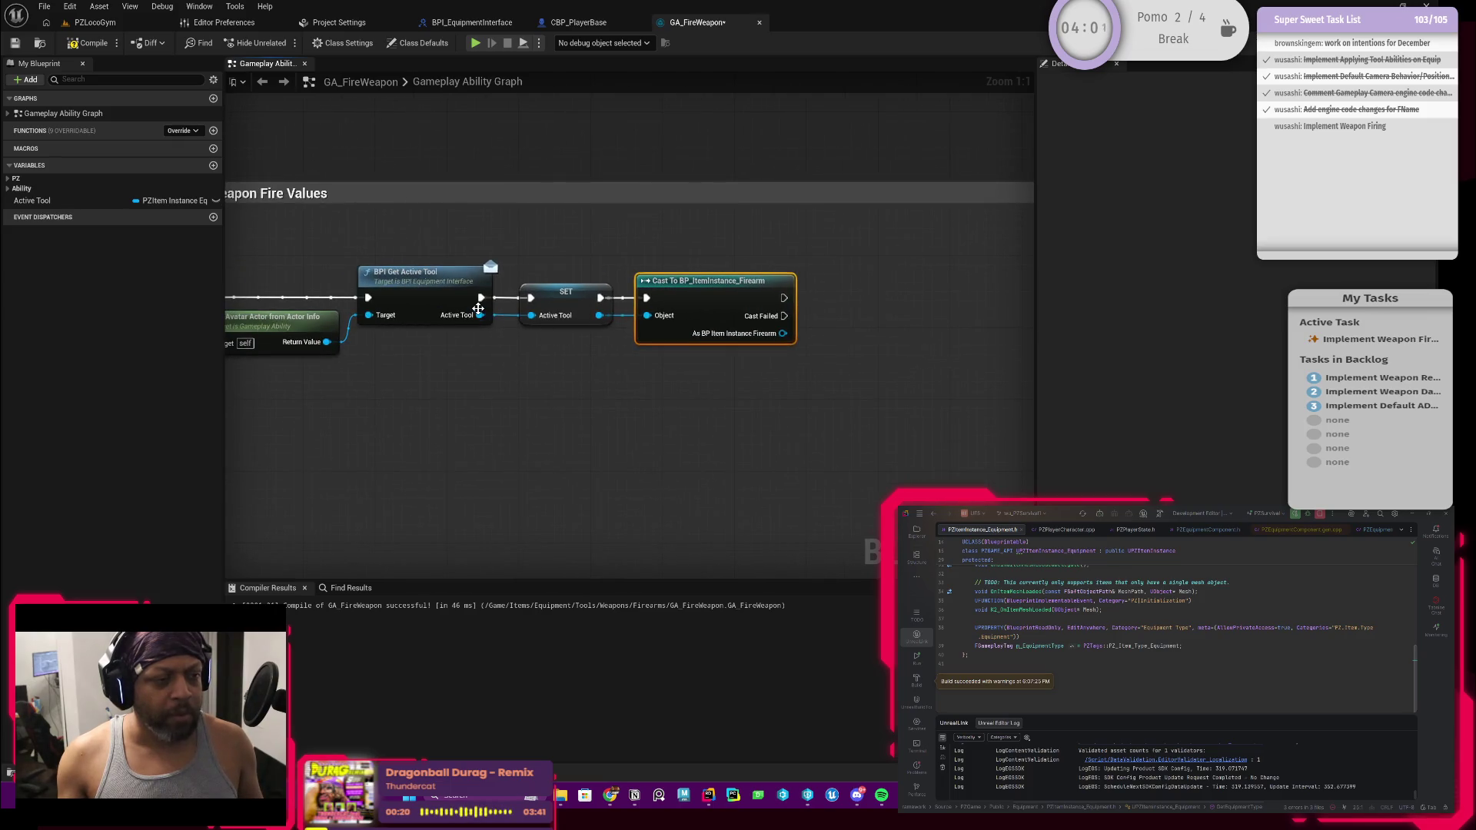
Delete the Active Tool variable, confirming removal while it's in use
left_click(552, 306)
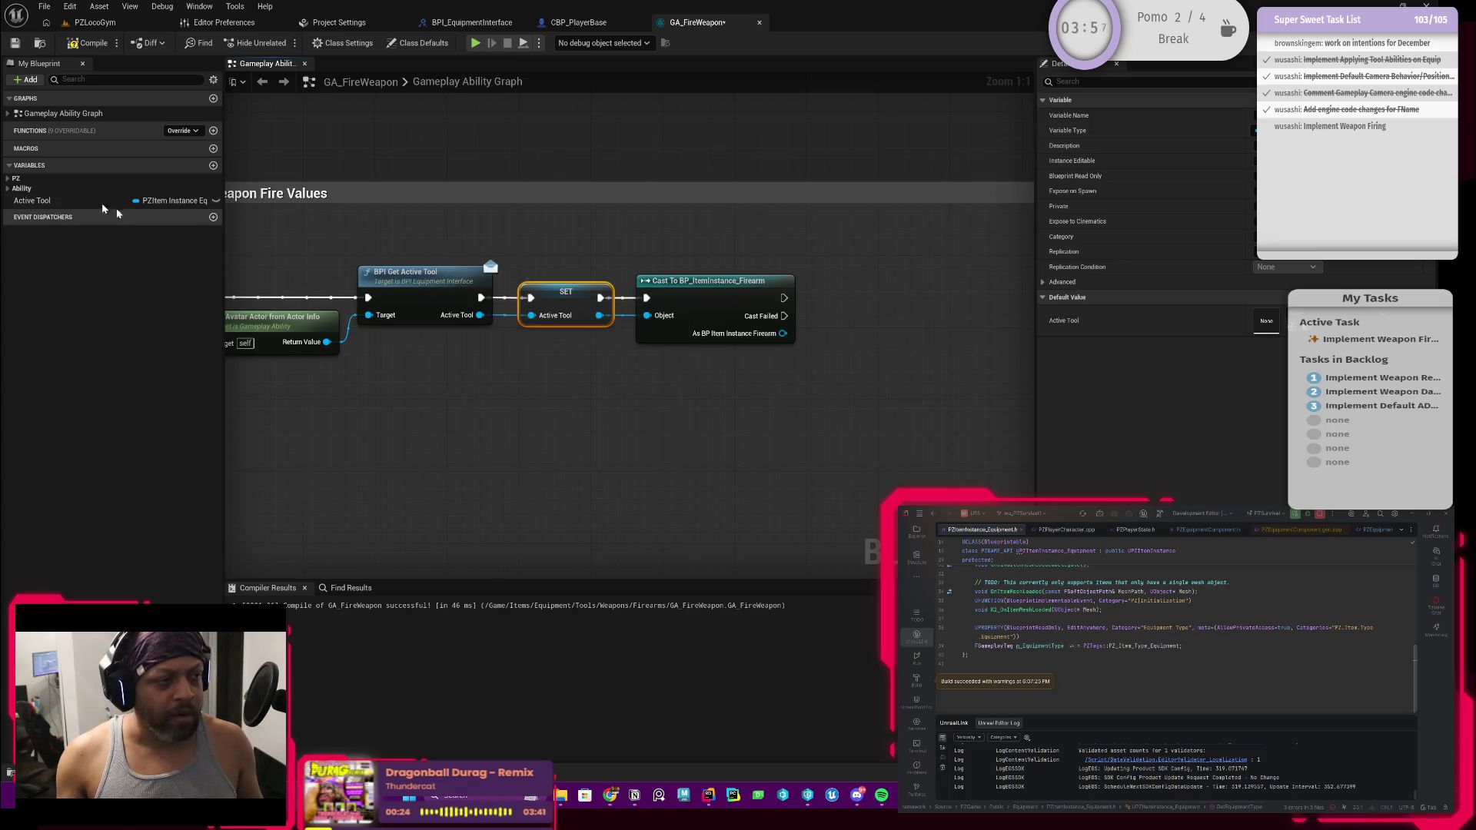
left_click(63, 199)
key("Delete")
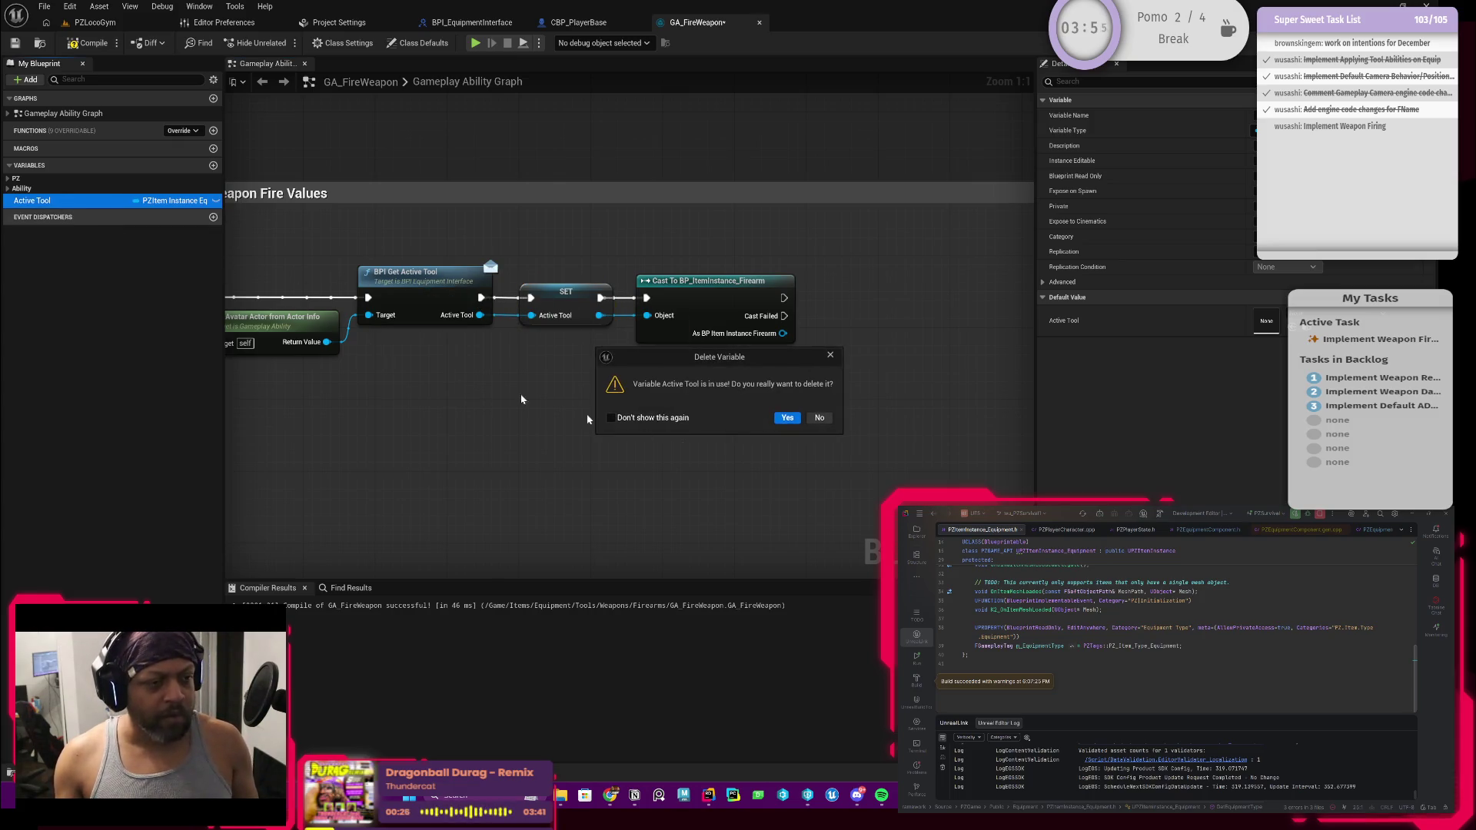
left_click(778, 422)
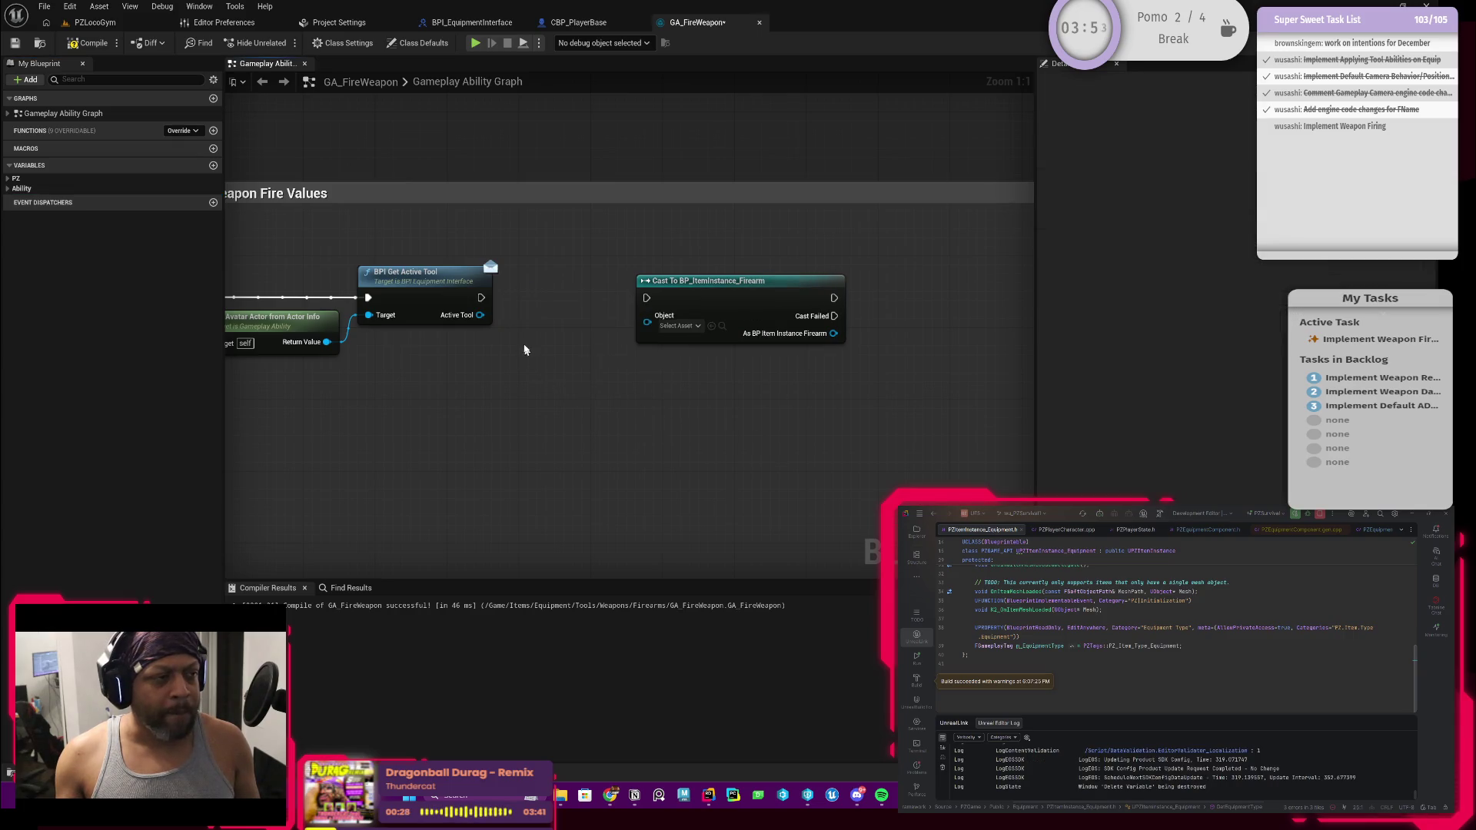
Wire BPI Get Active Tool's output and execution directly into the firearm cast
left_click_drag(480, 315, 646, 316)
mouse_move(626, 294)
left_mouse_down()
mouse_move(644, 298)
mouse_move(571, 301)
left_mouse_up()
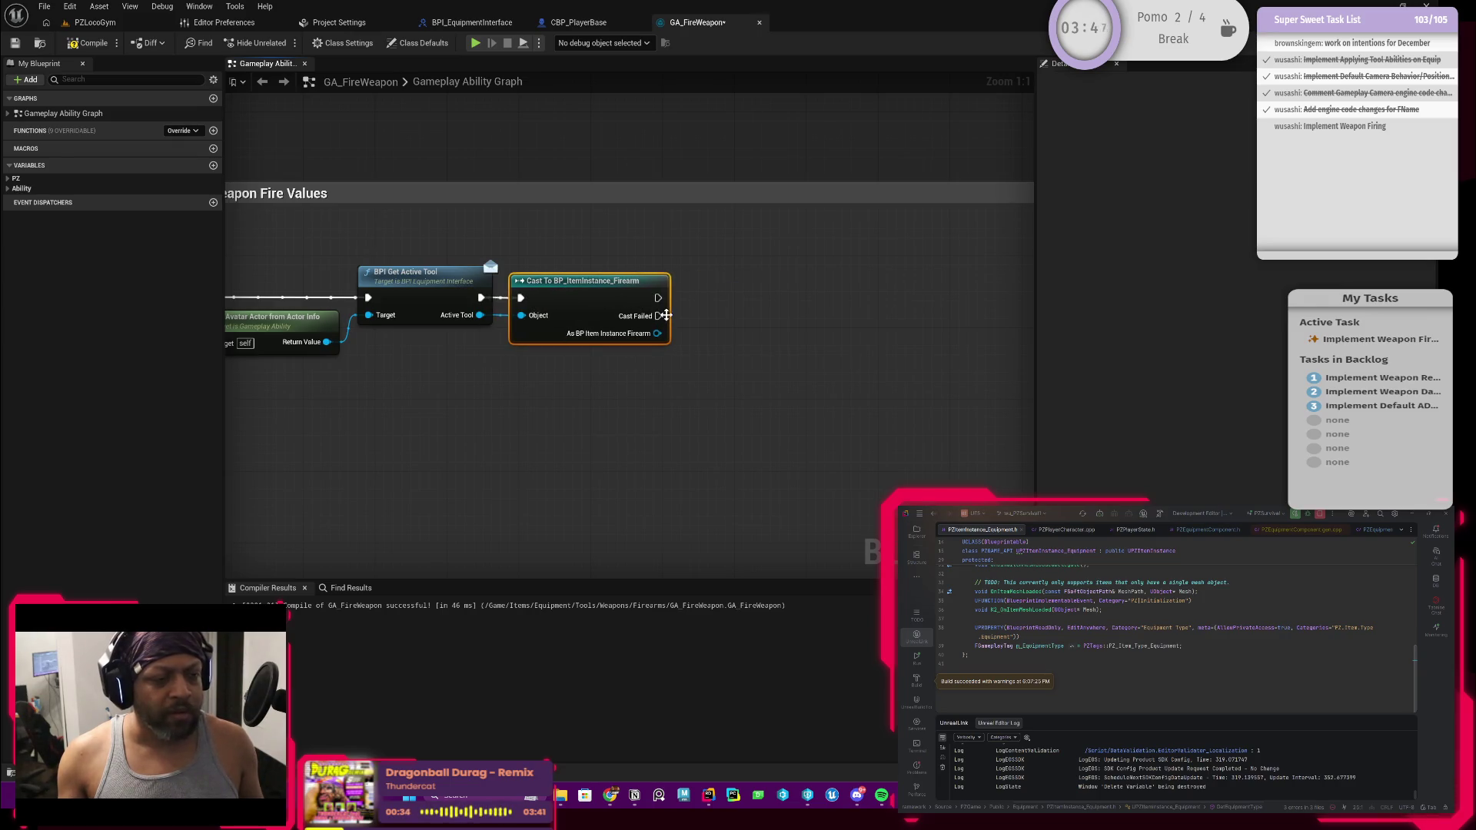
scroll(657, 420, "down", 1)
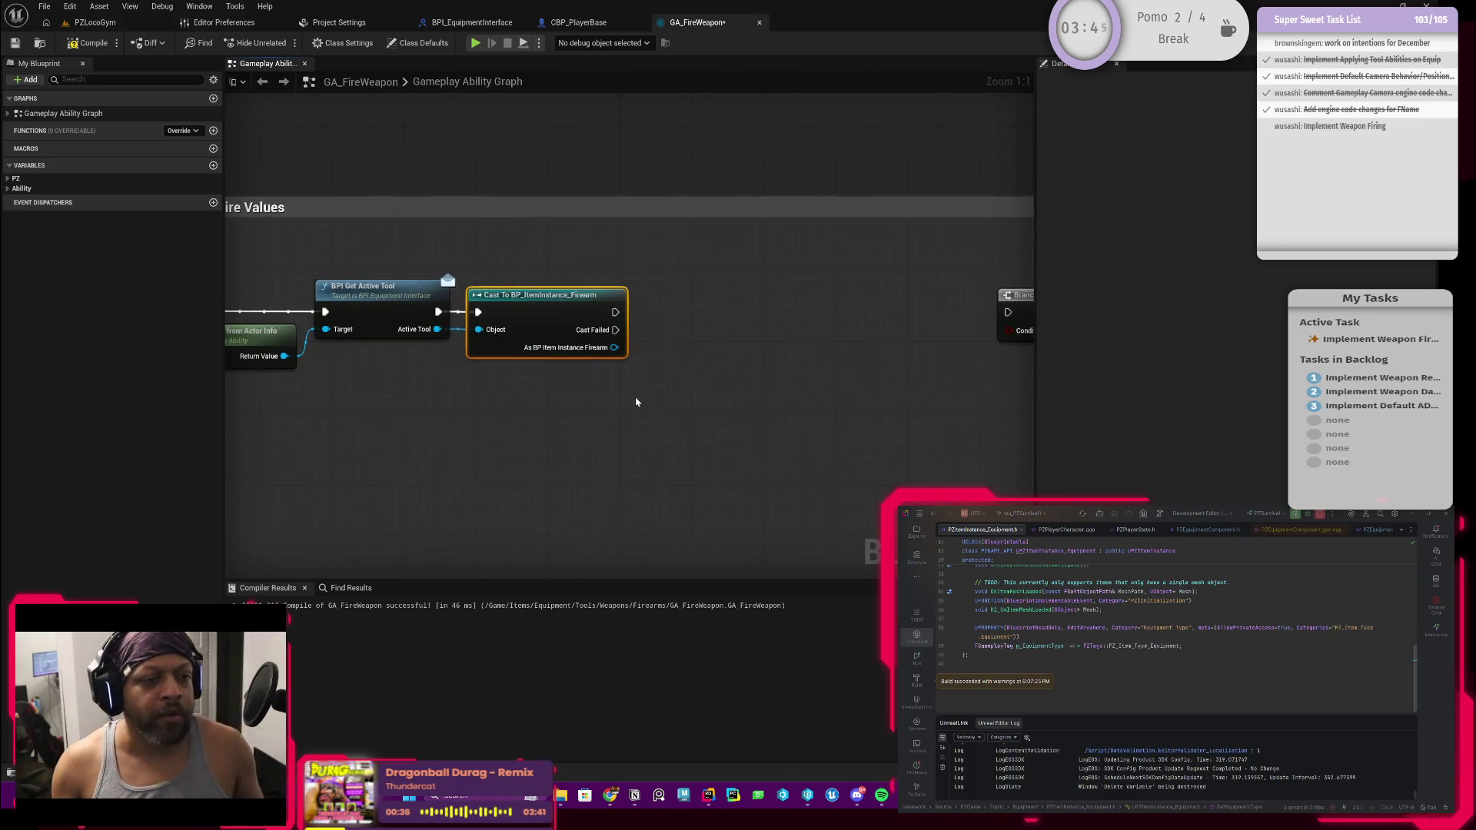
scroll(500, 407, "up", 1)
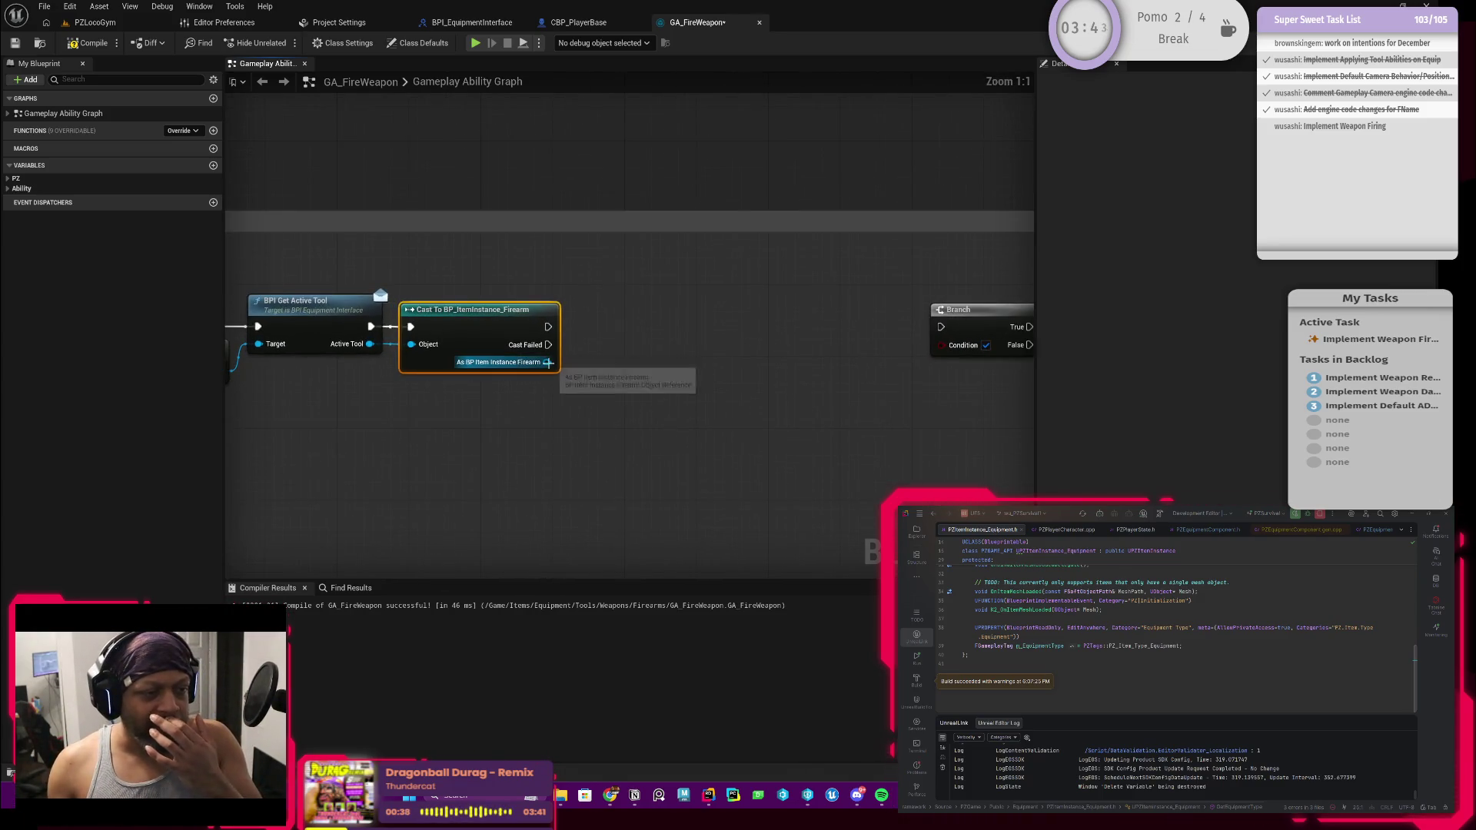
mouse_move(547, 361)
left_mouse_down()
mouse_move(633, 362)
mouse_move(621, 336)
mouse_move(619, 350)
left_mouse_up()
key("Escape")
scroll(543, 384, "down", 1)
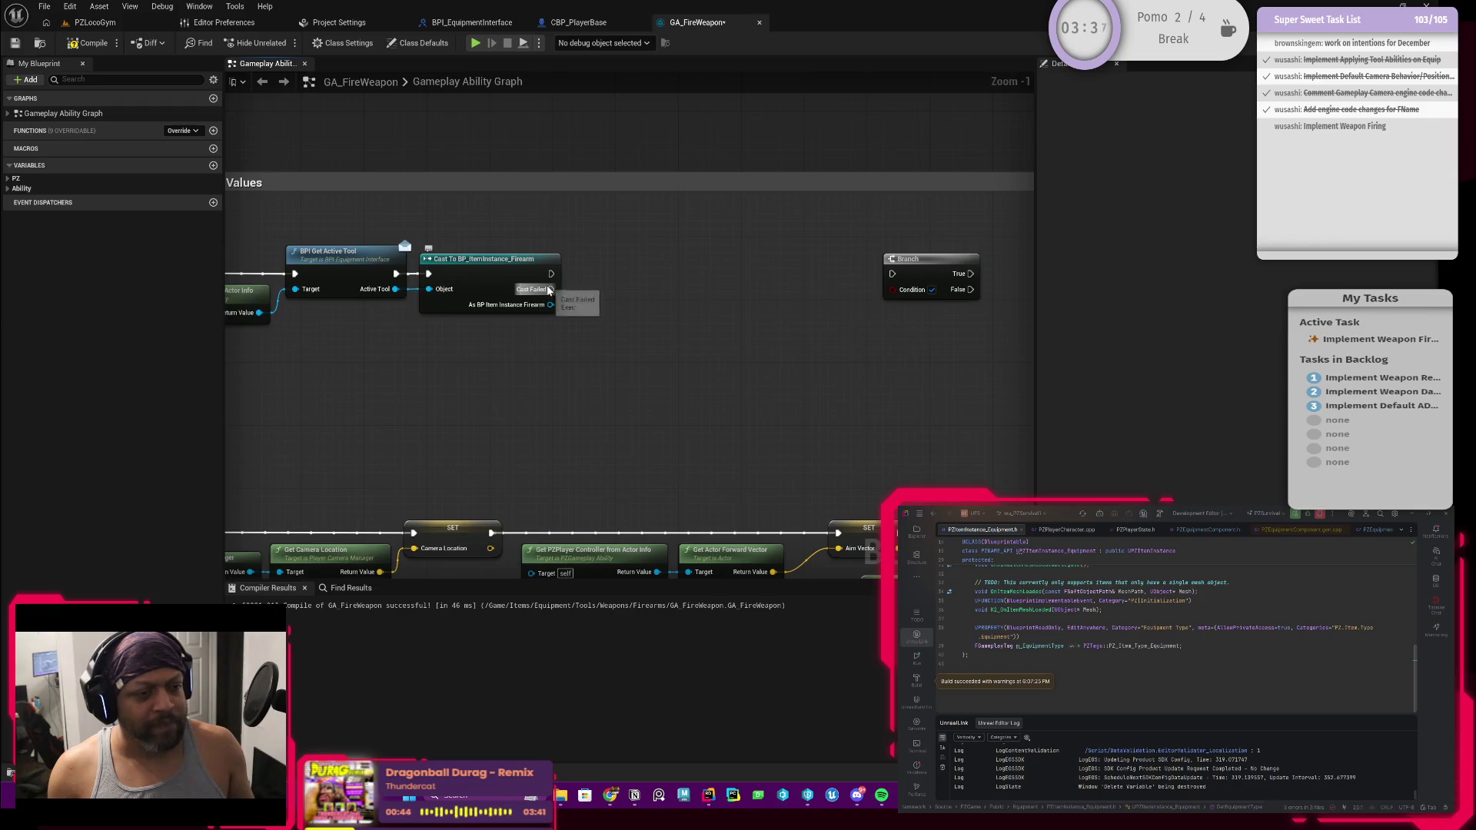
On Cast Failed, add End Ability with a Print String before it
mouse_move(551, 289)
left_mouse_down()
mouse_move(588, 321)
mouse_move(596, 357)
left_mouse_up()
type("end ")
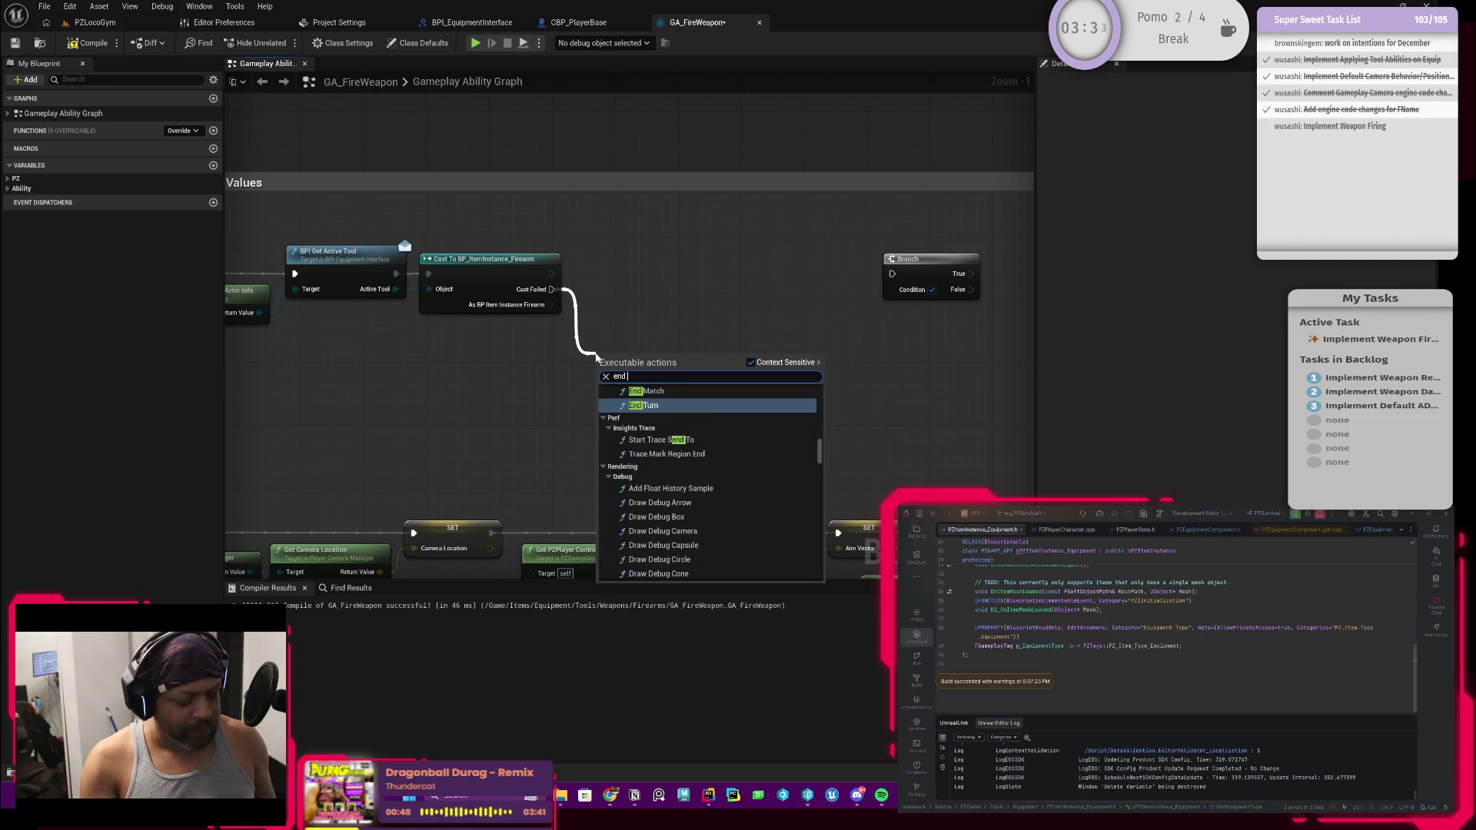
type("ability")
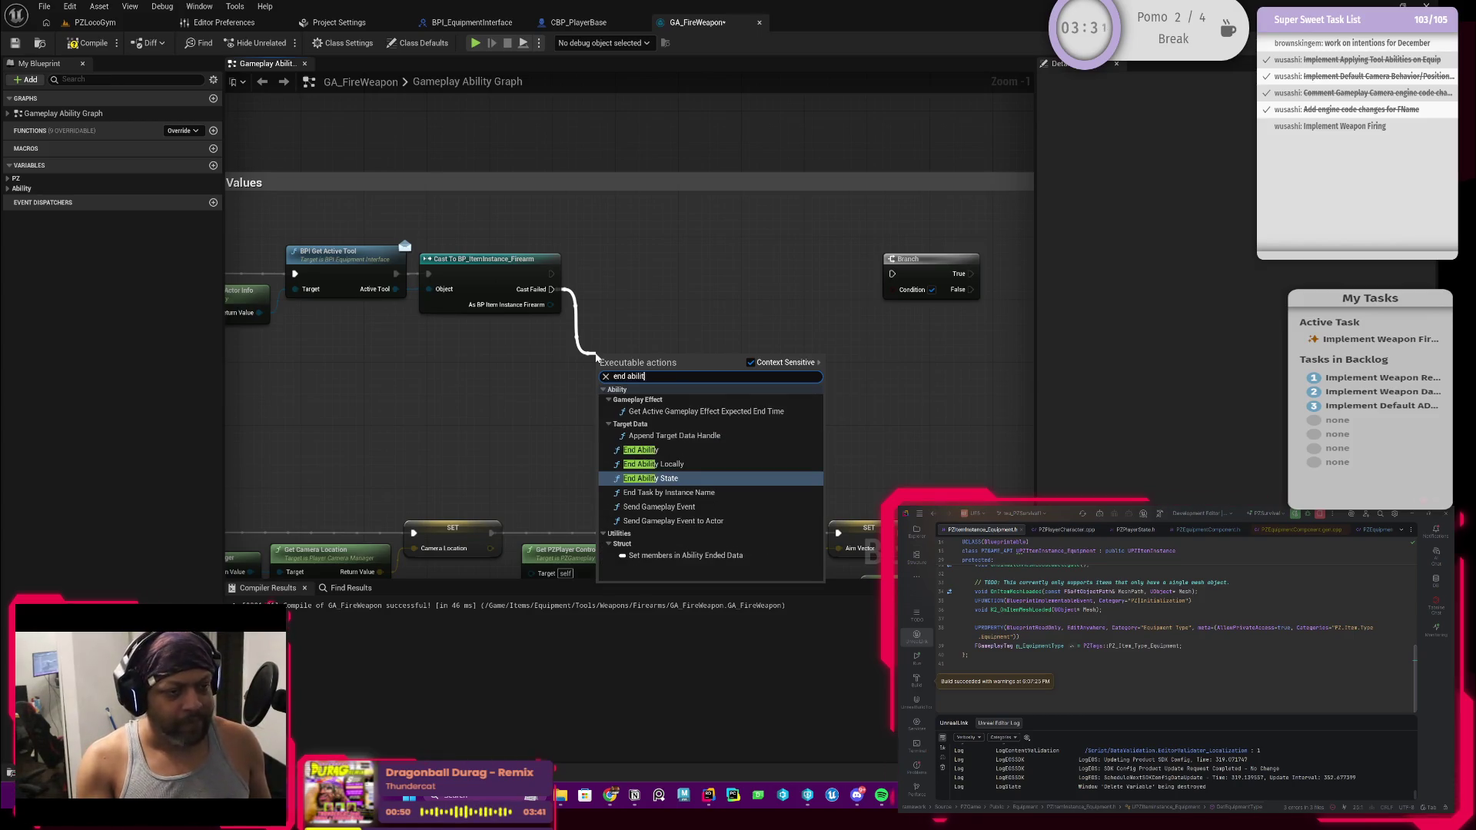
left_click(641, 450)
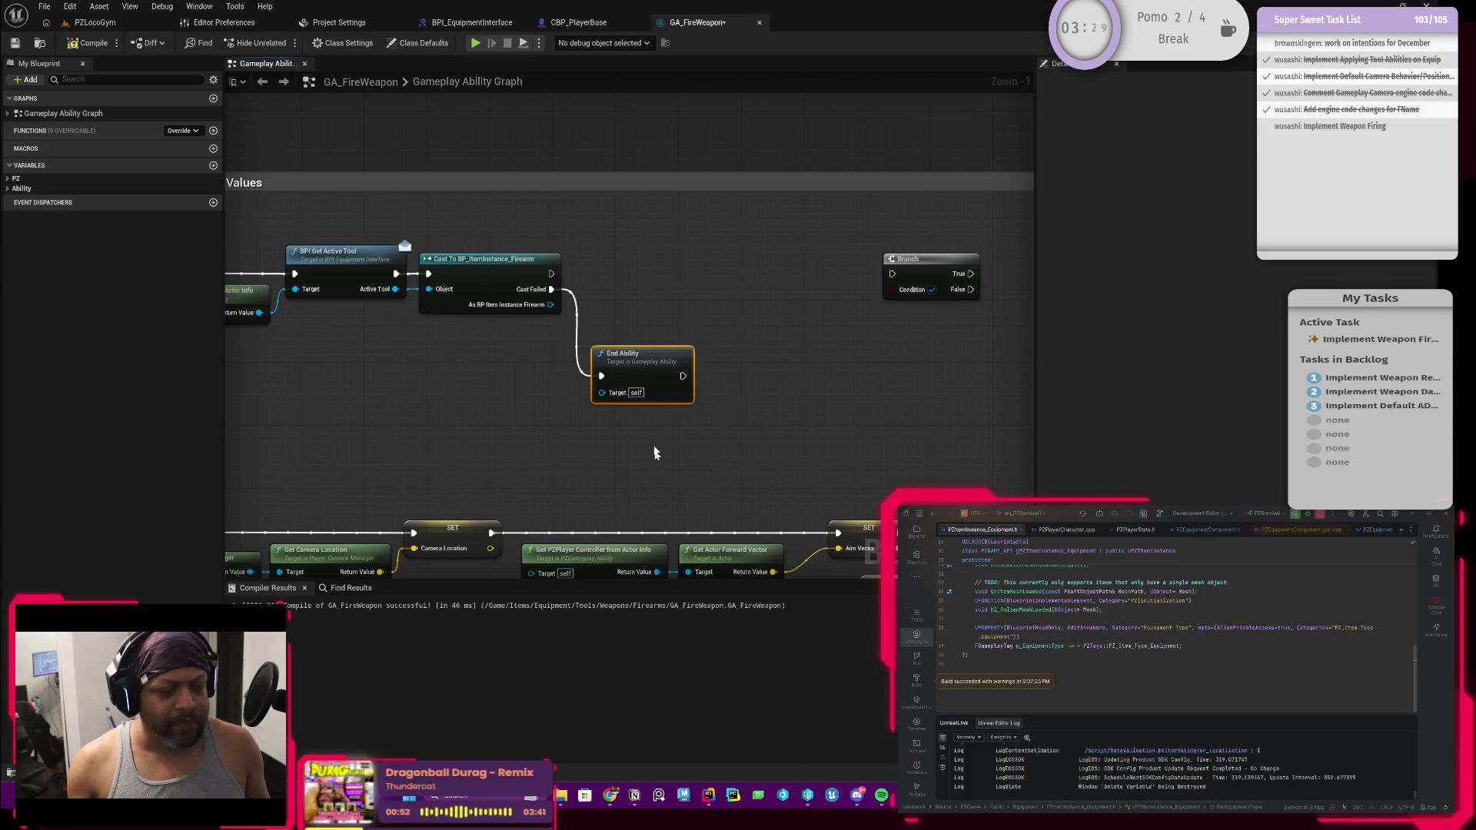
left_click_drag(551, 289, 562, 384)
type("print")
key("Return")
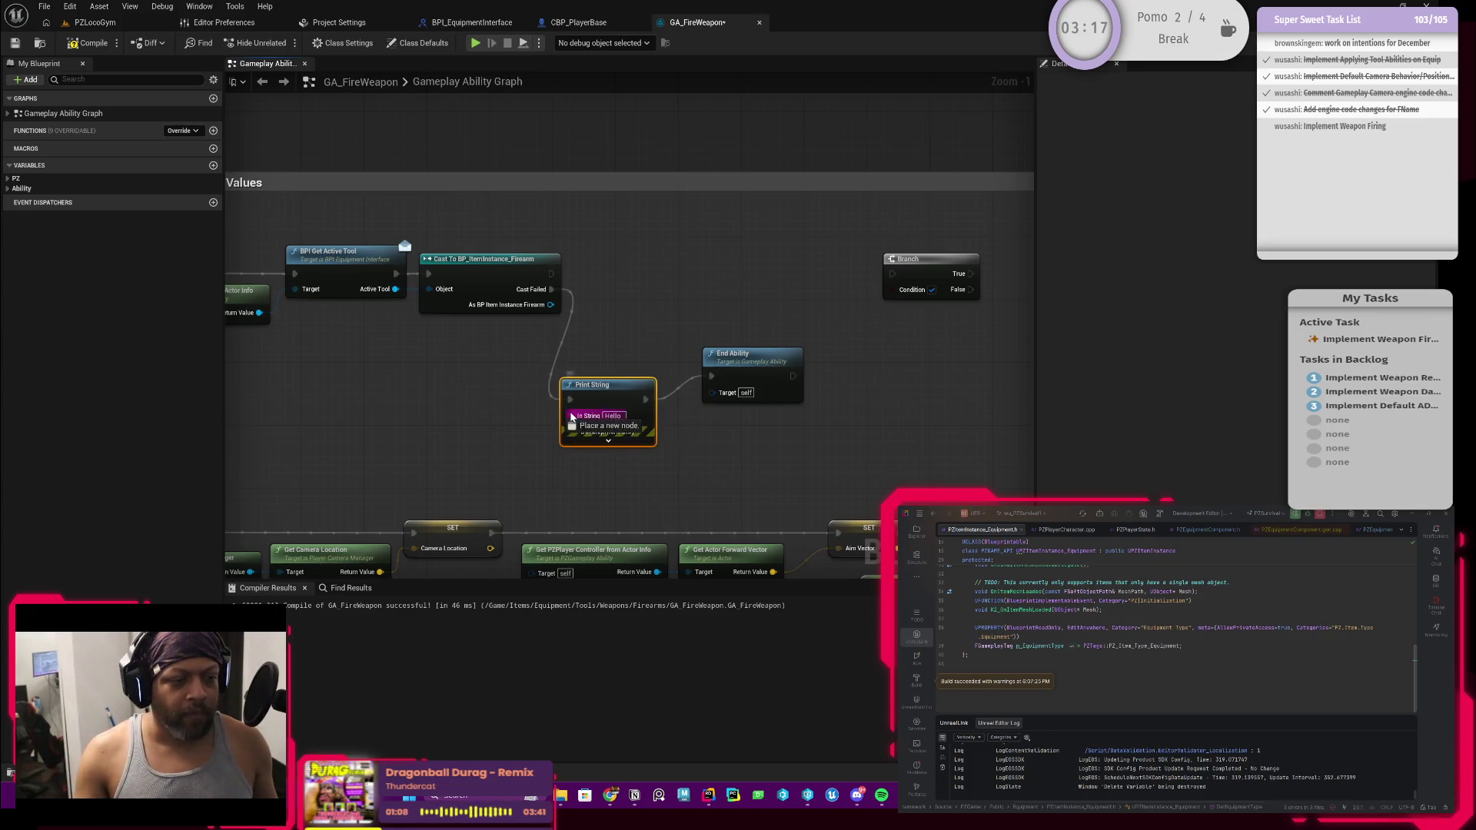
Add an Append node supplying Print String's In String
left_click_drag(570, 417, 485, 422)
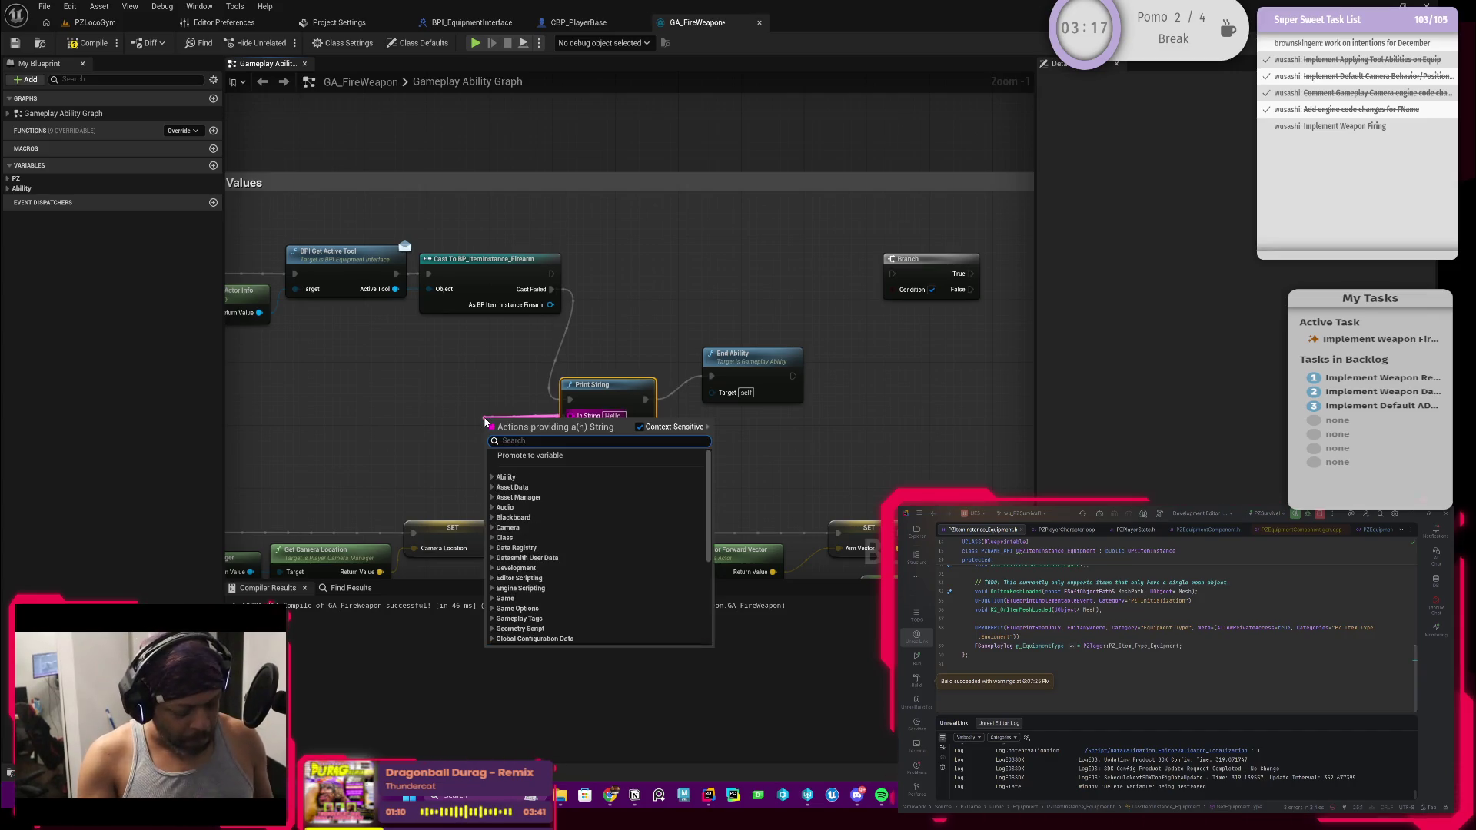
type("append")
key("Return")
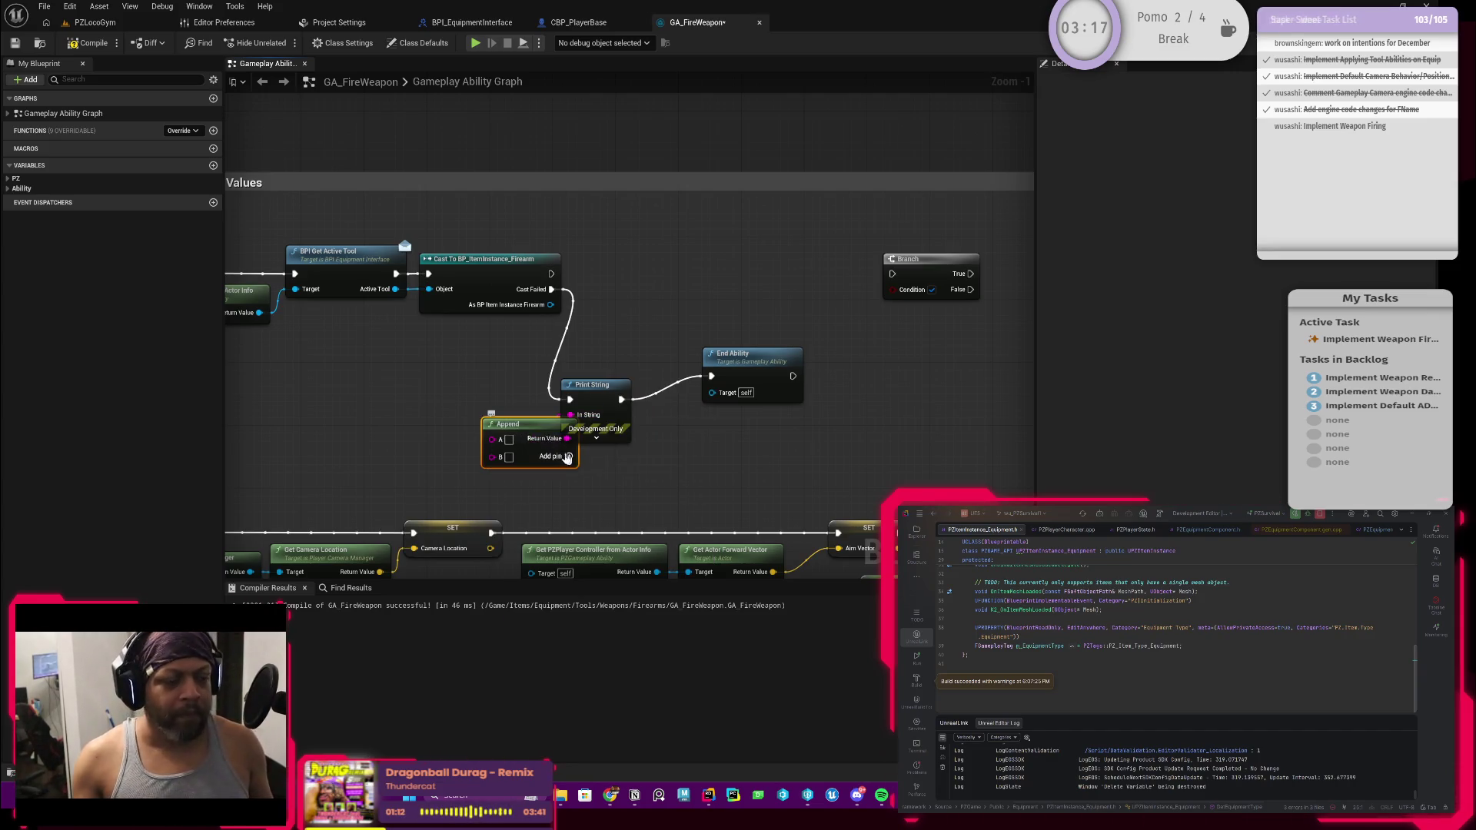
left_click_drag(484, 418, 453, 395)
Reframe the view around Event ActivateAbility and the new nodes, then edit Append's A text
left_click_drag(500, 515, 712, 474)
scroll(673, 380, "up", 1)
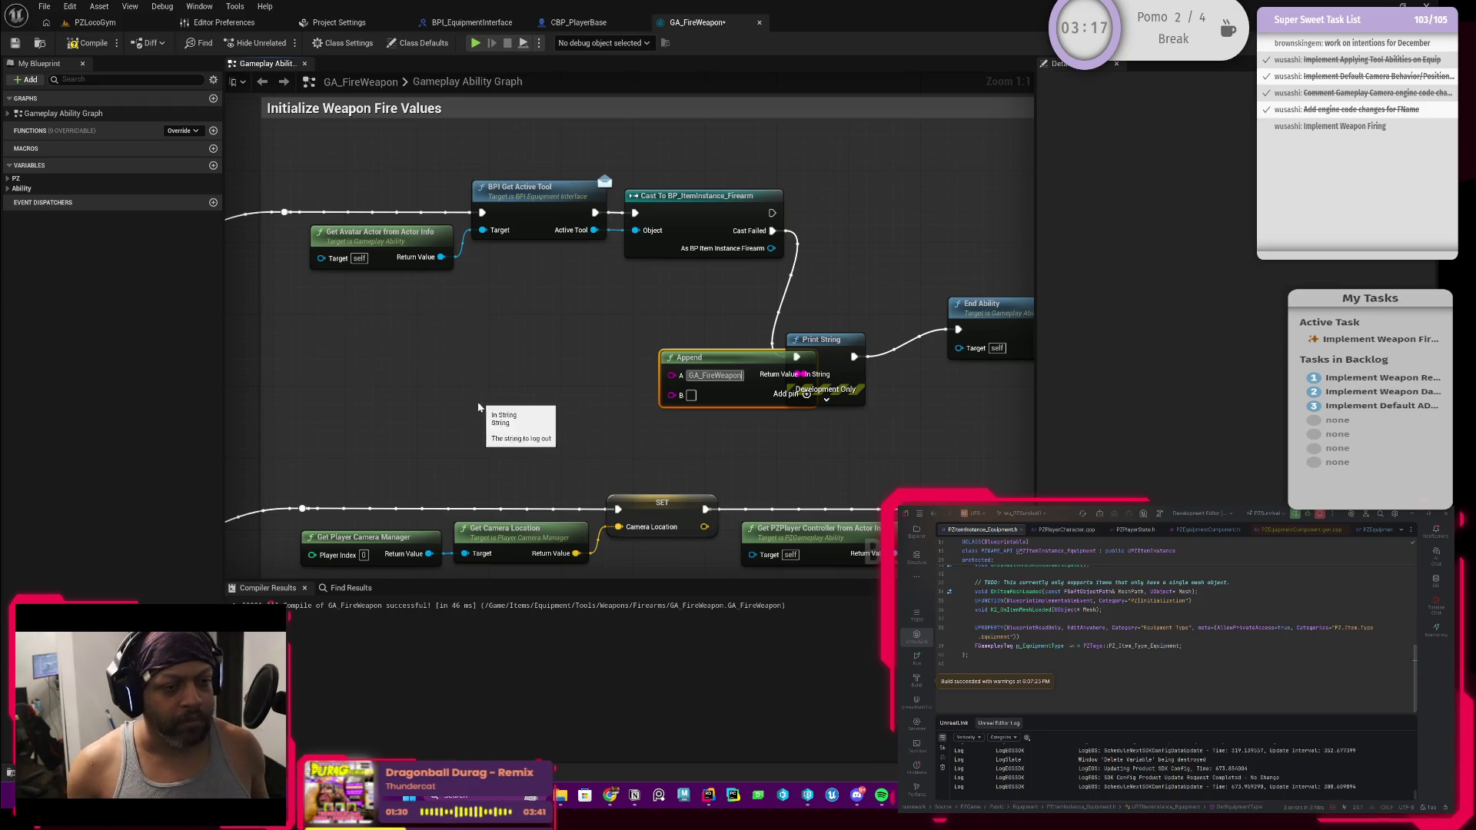
scroll(799, 366, "down", 2)
scroll(708, 385, "down", 2)
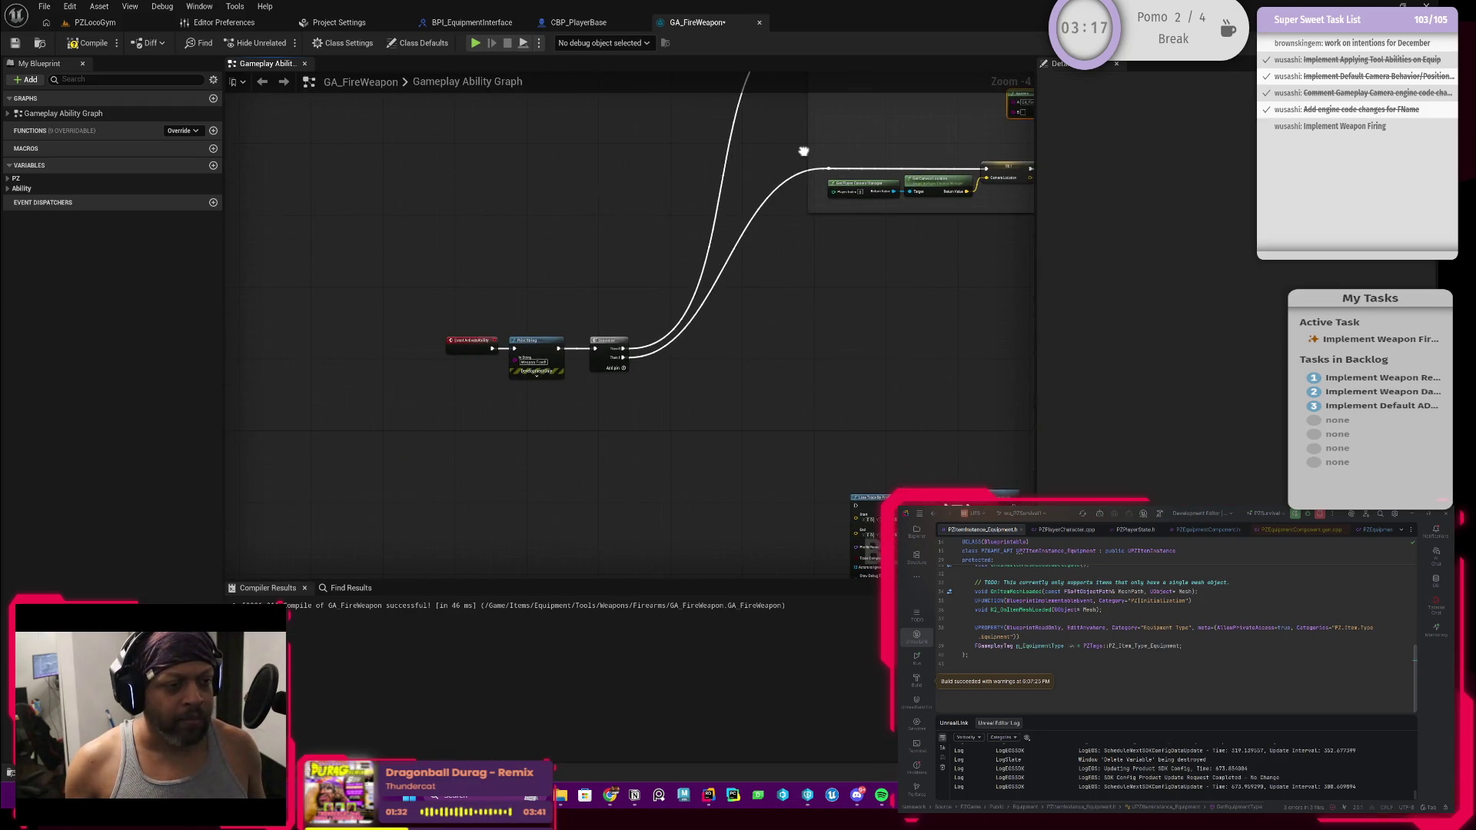
scroll(626, 283, "up", 4)
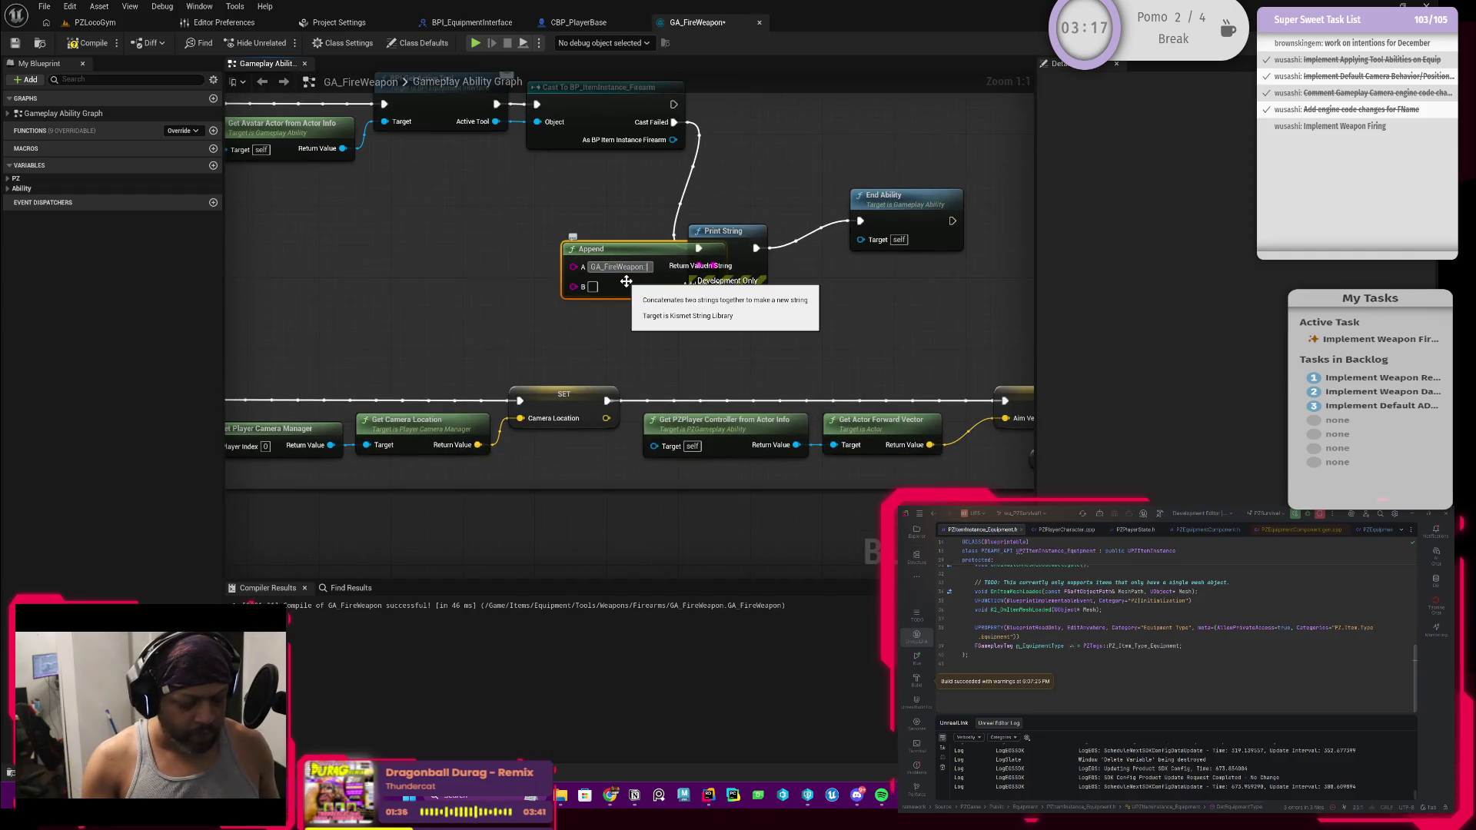
left_click_drag(412, 306, 434, 275)
scroll(434, 276, "down", 3)
left_click_drag(639, 294, 848, 186)
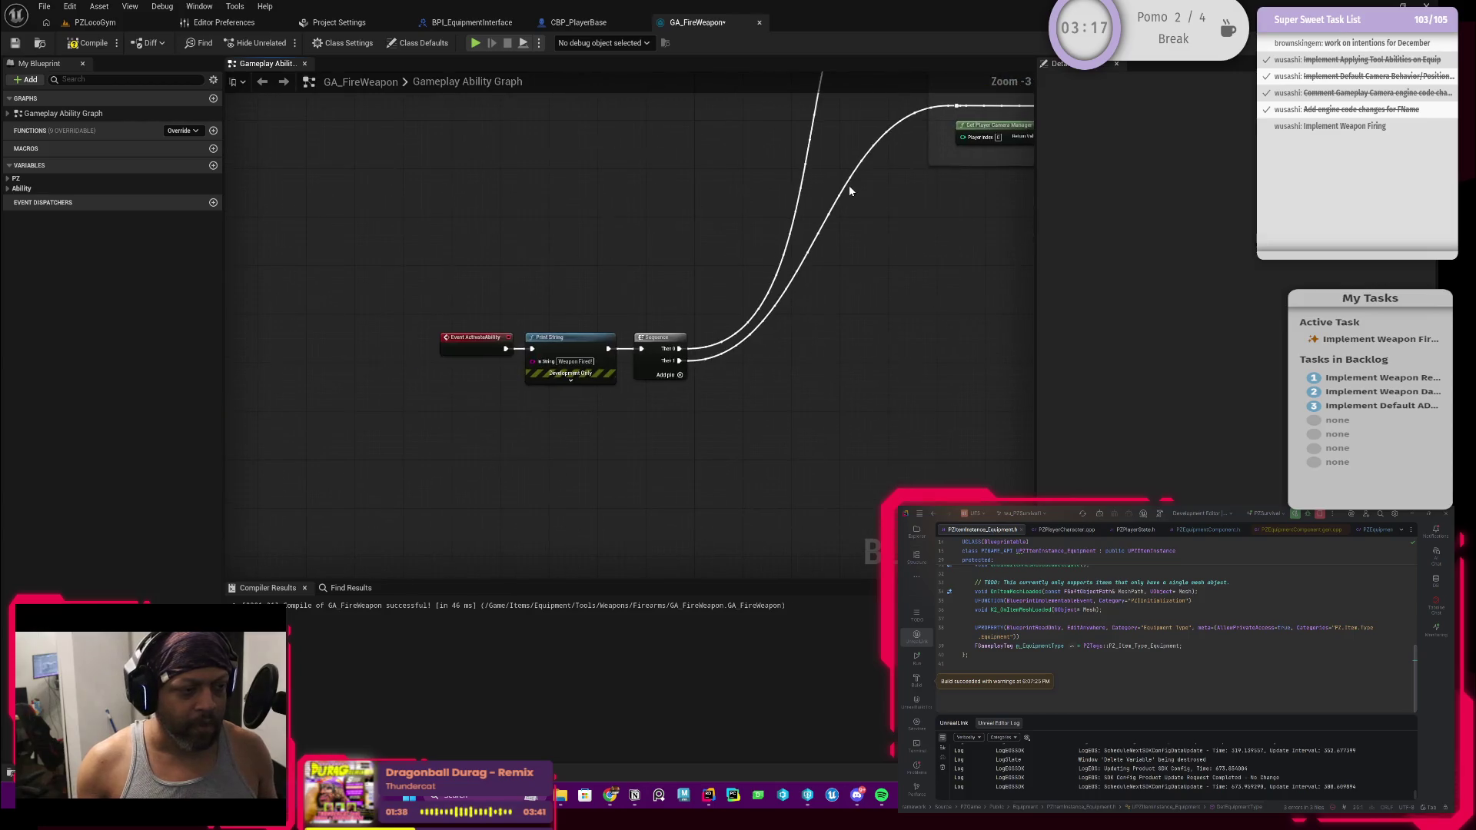
scroll(790, 320, "up", 3)
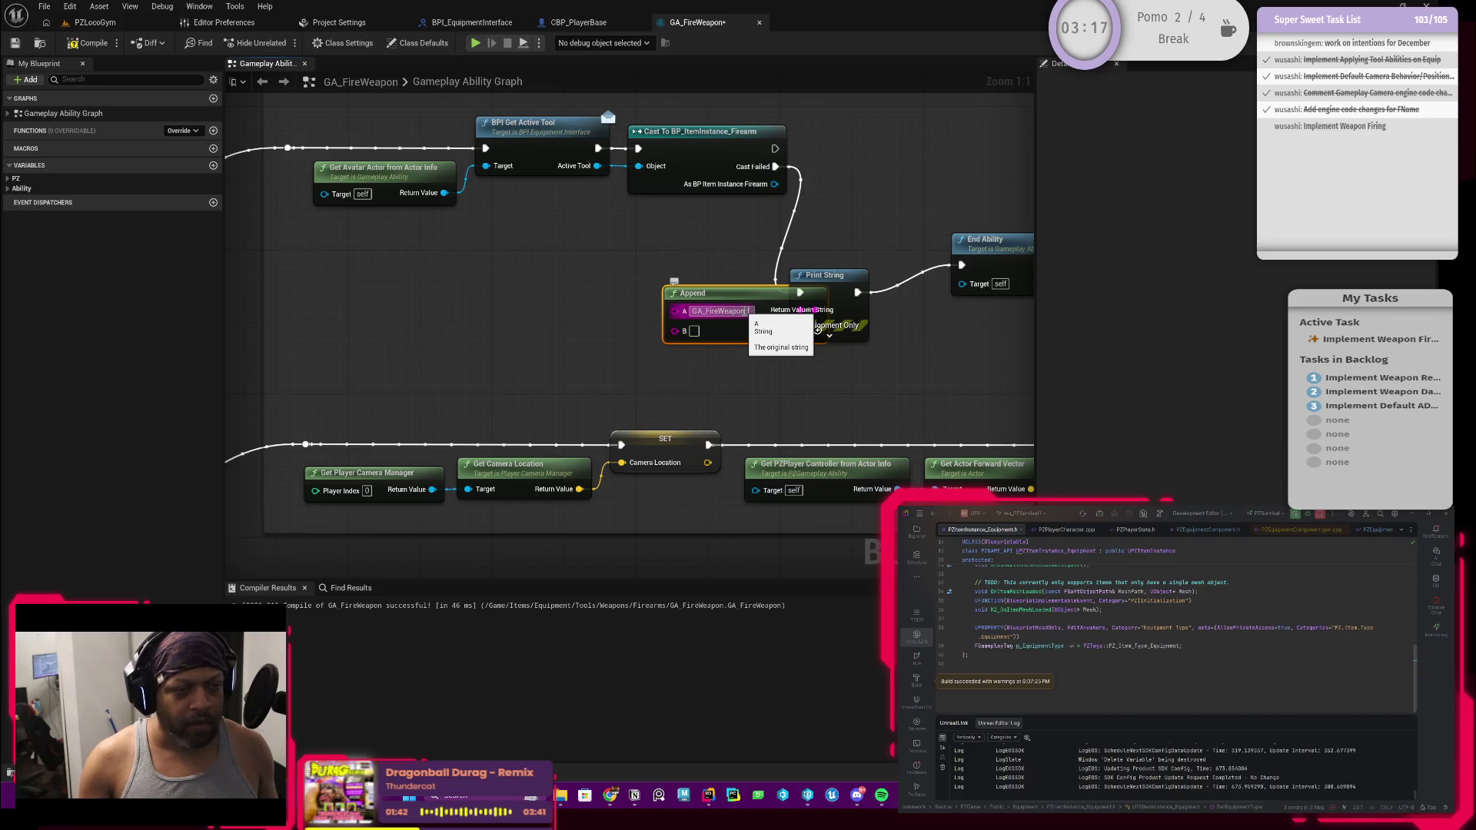
left_click(744, 310)
type("EventActivateAbility")
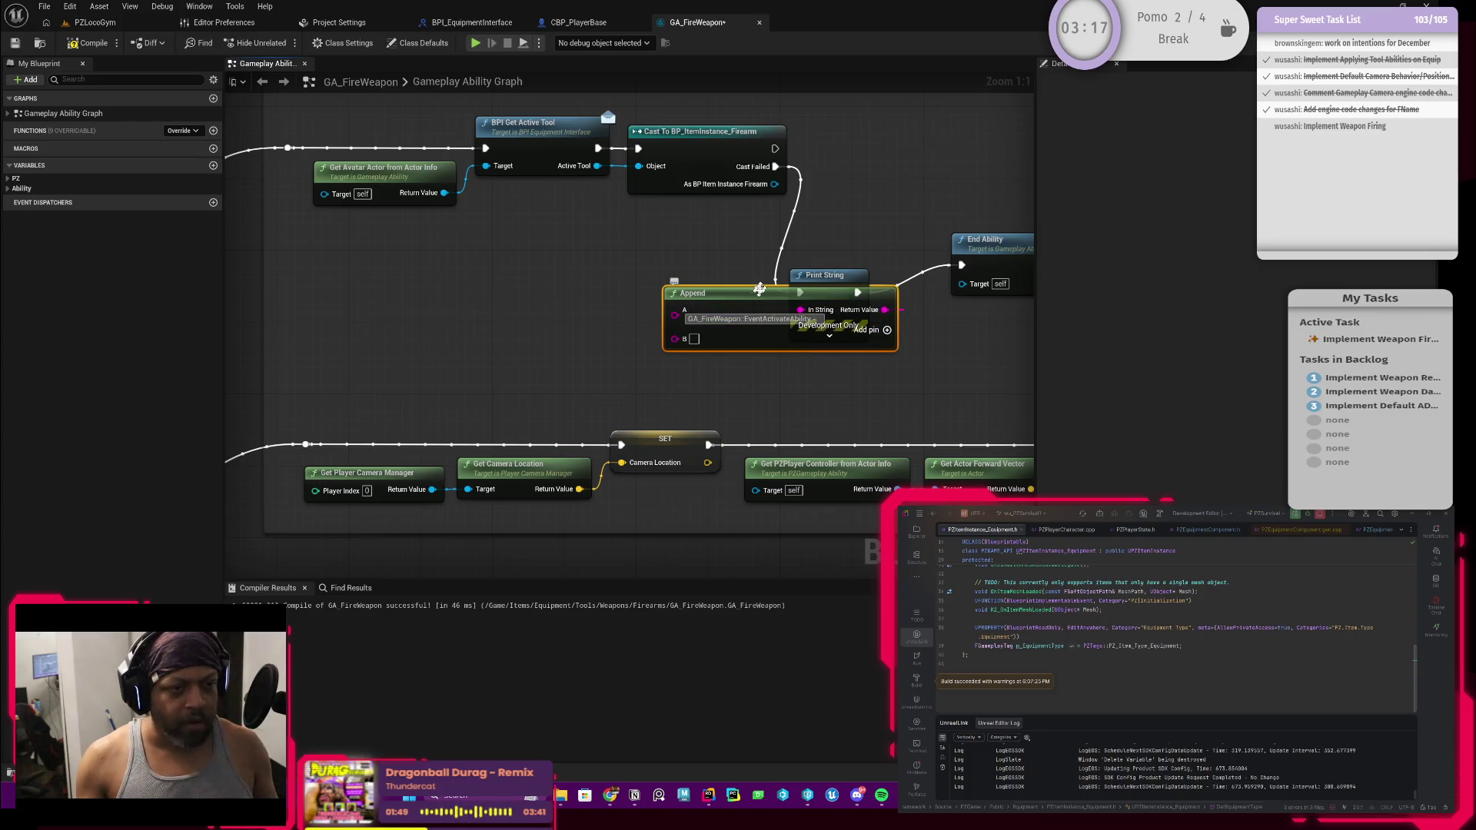
Set Append's A text to 'Ability failed to cast the avatar's active tool as a firearm item.'
left_click_drag(753, 296, 610, 287)
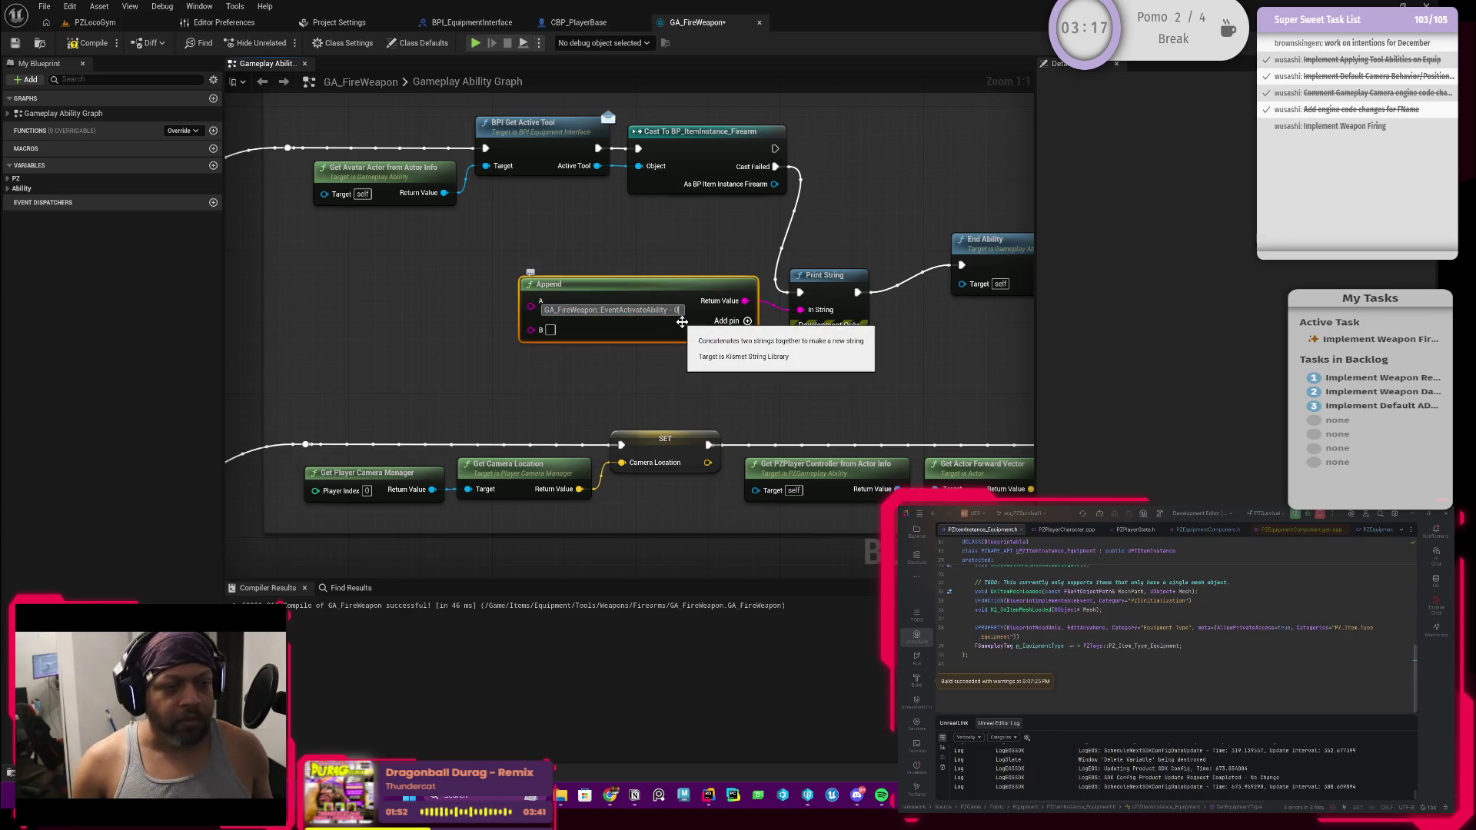
key("BackSpace")
type("Ability")
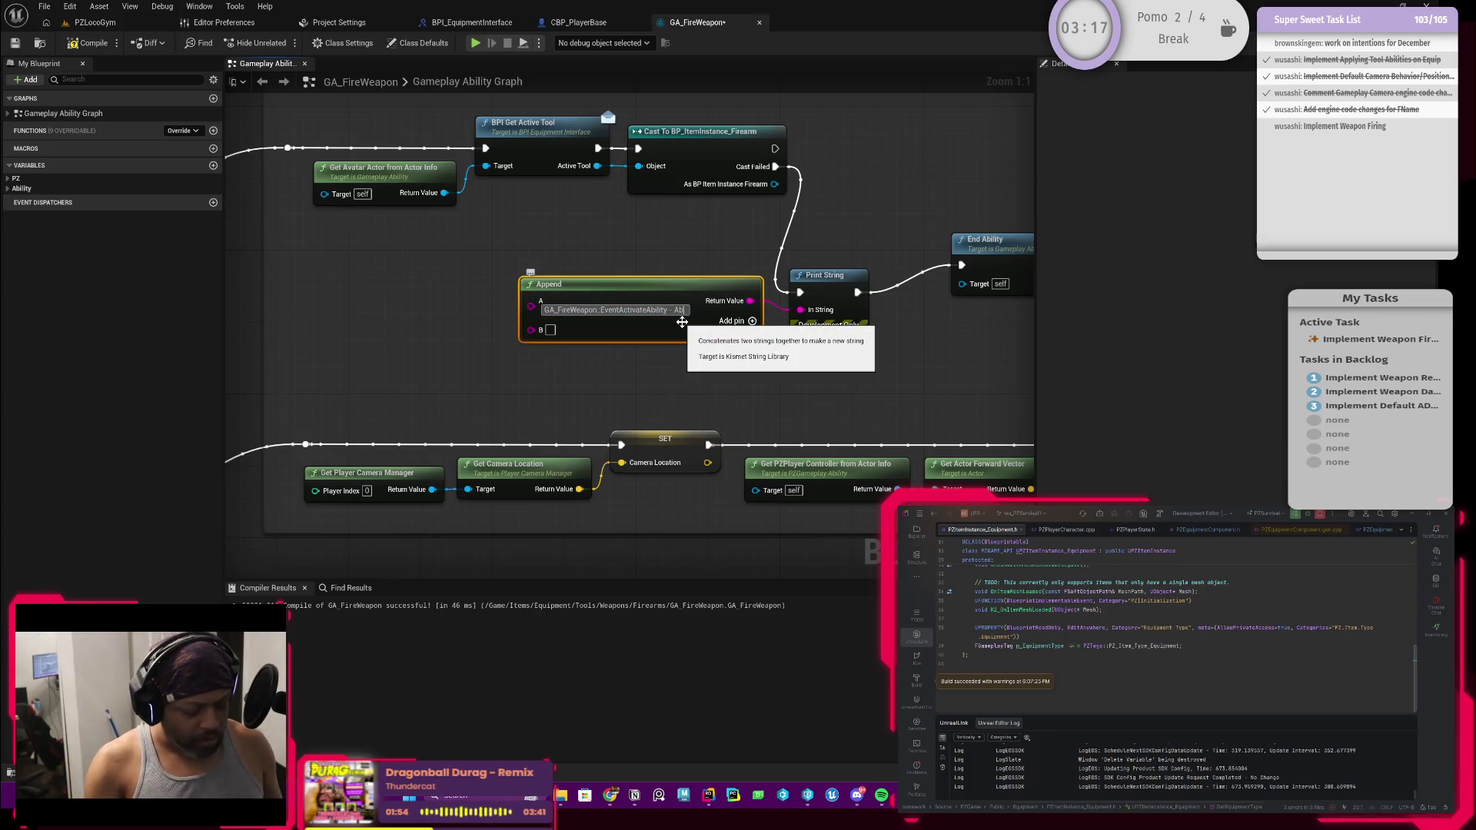
type(" failed")
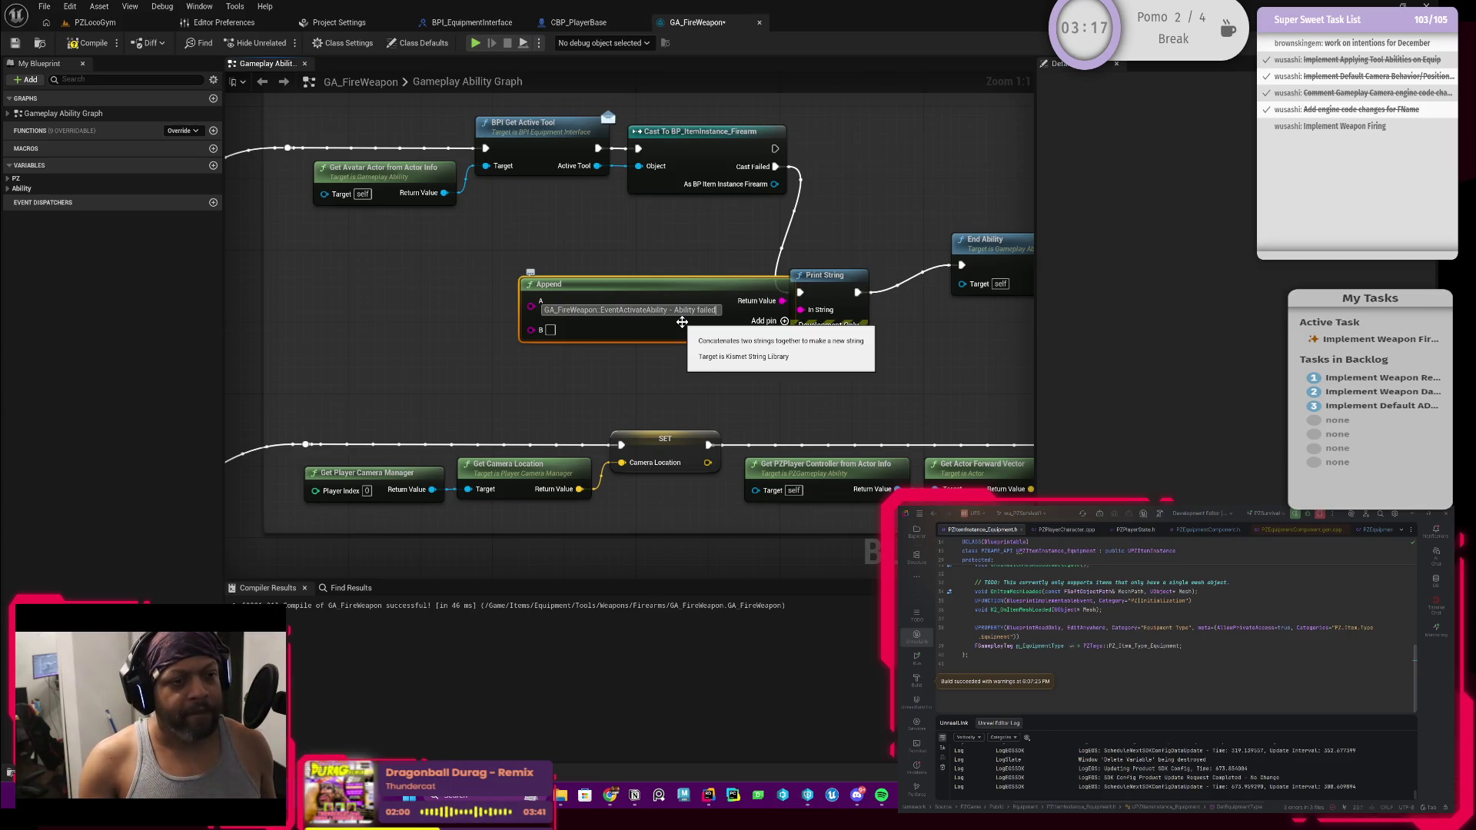
type(" to ca")
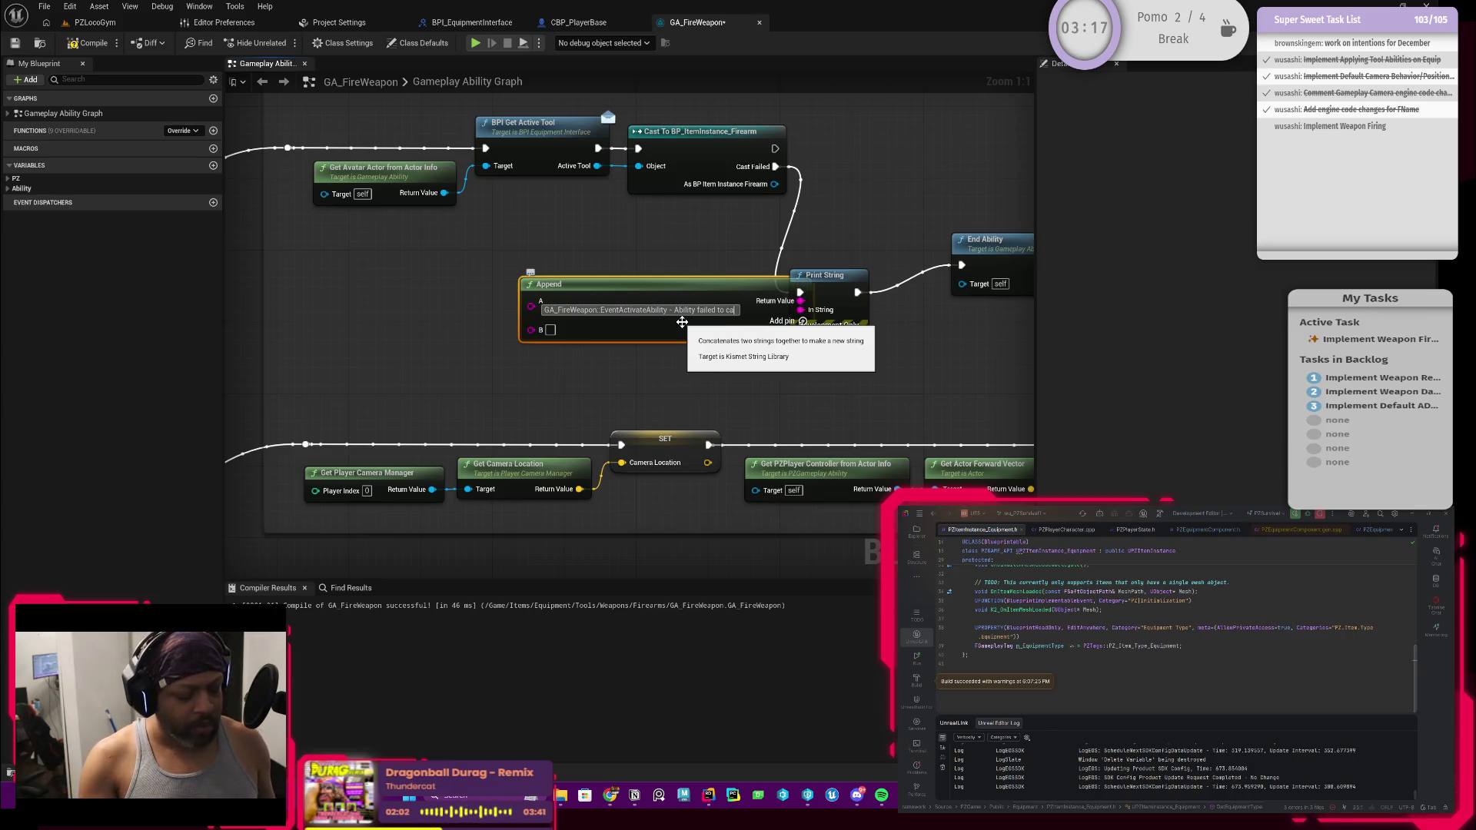
type("st the ")
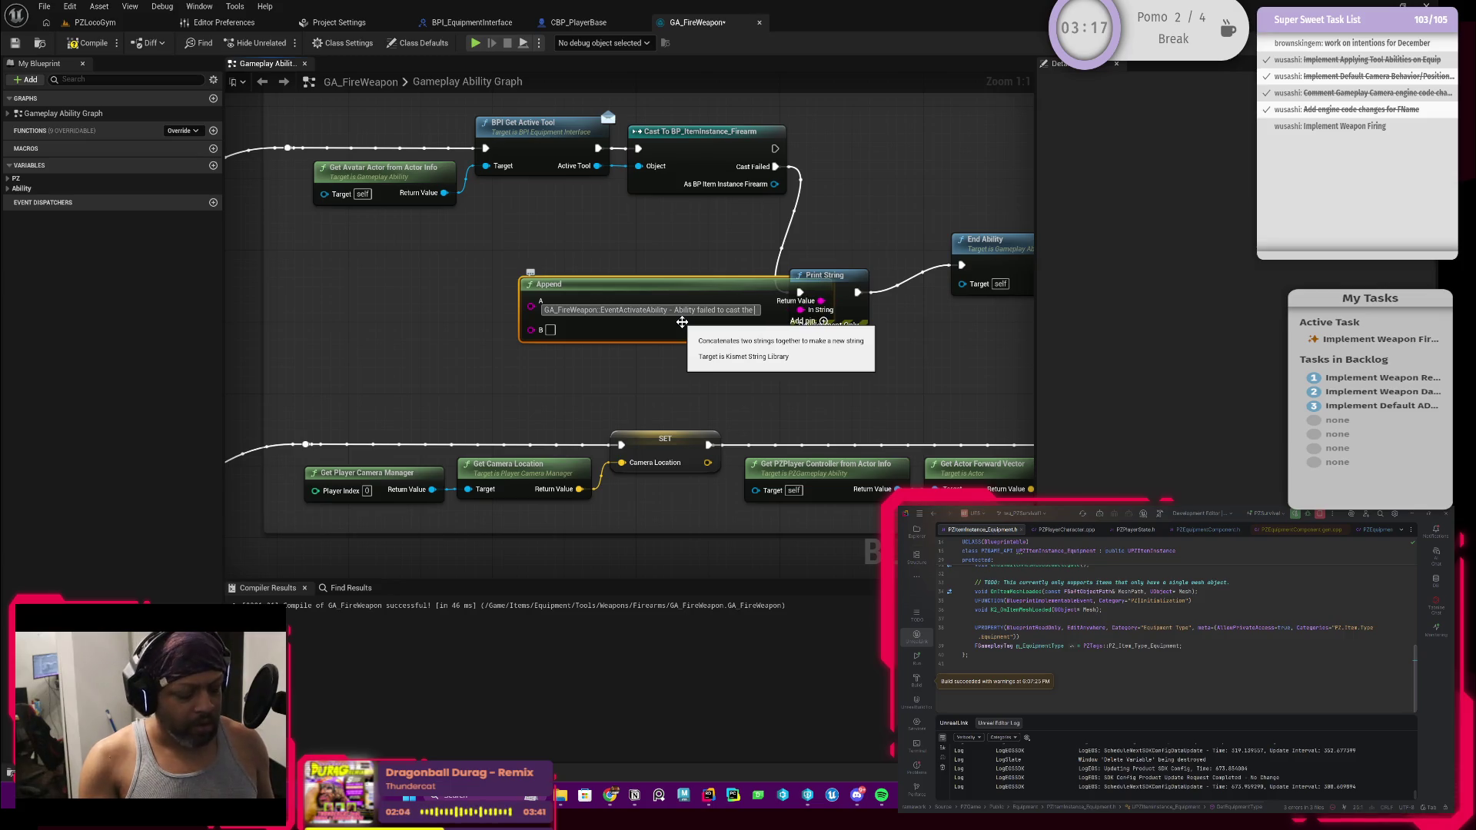
type("avatar's active")
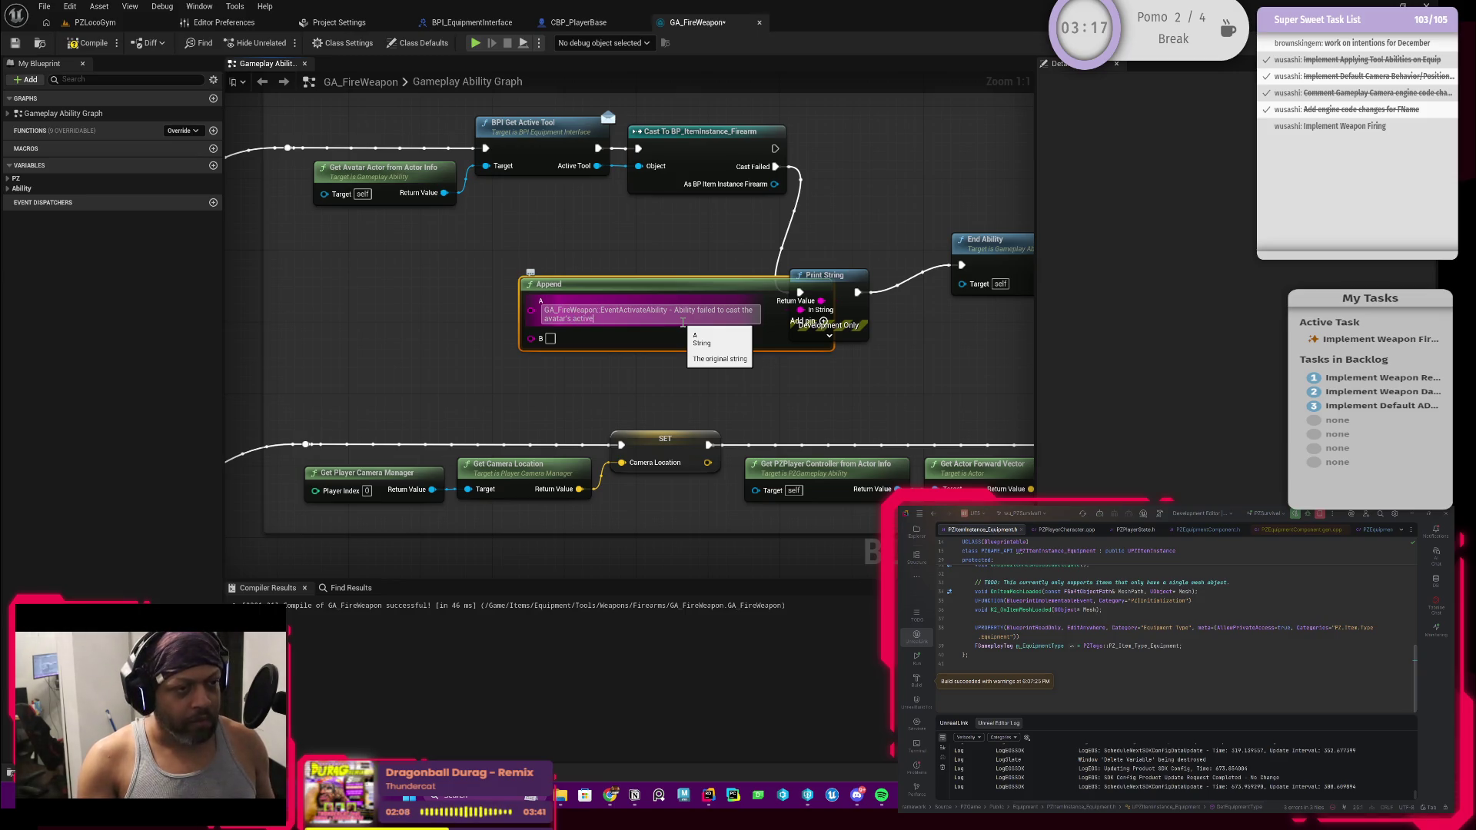
type(" tool as a firearm")
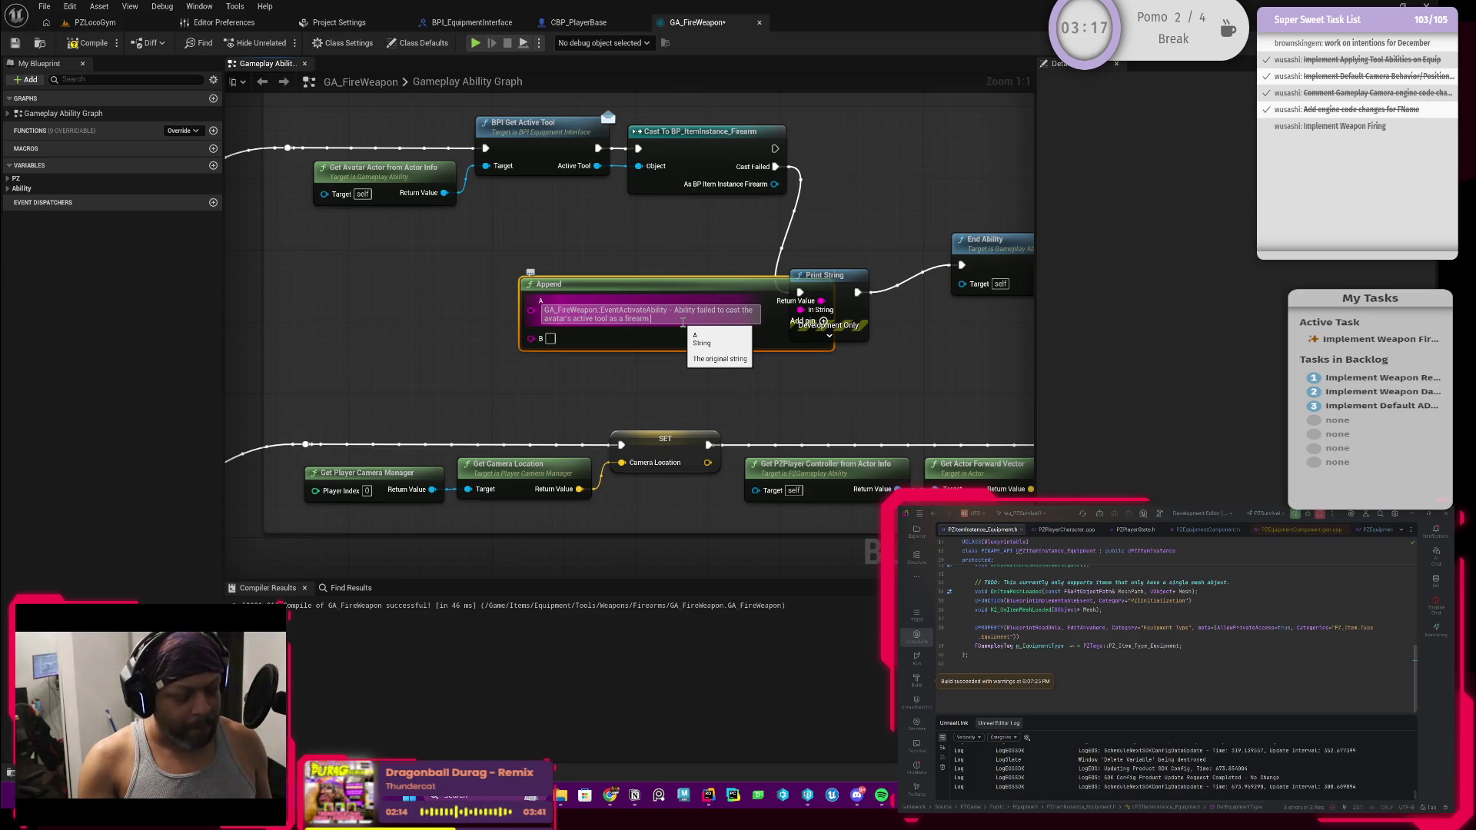
type(" item.")
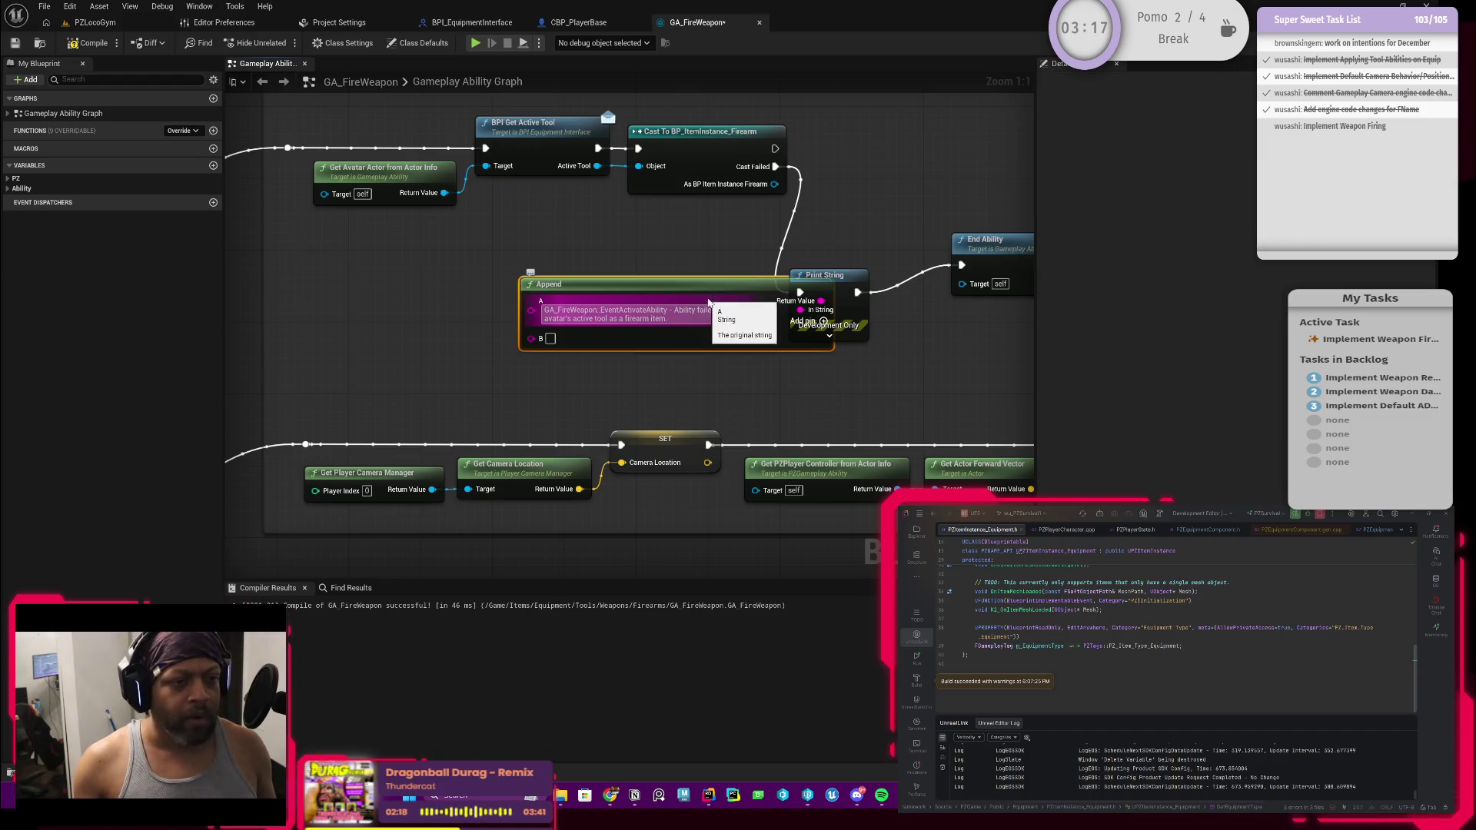
left_click_drag(716, 291, 572, 303)
left_click(592, 319)
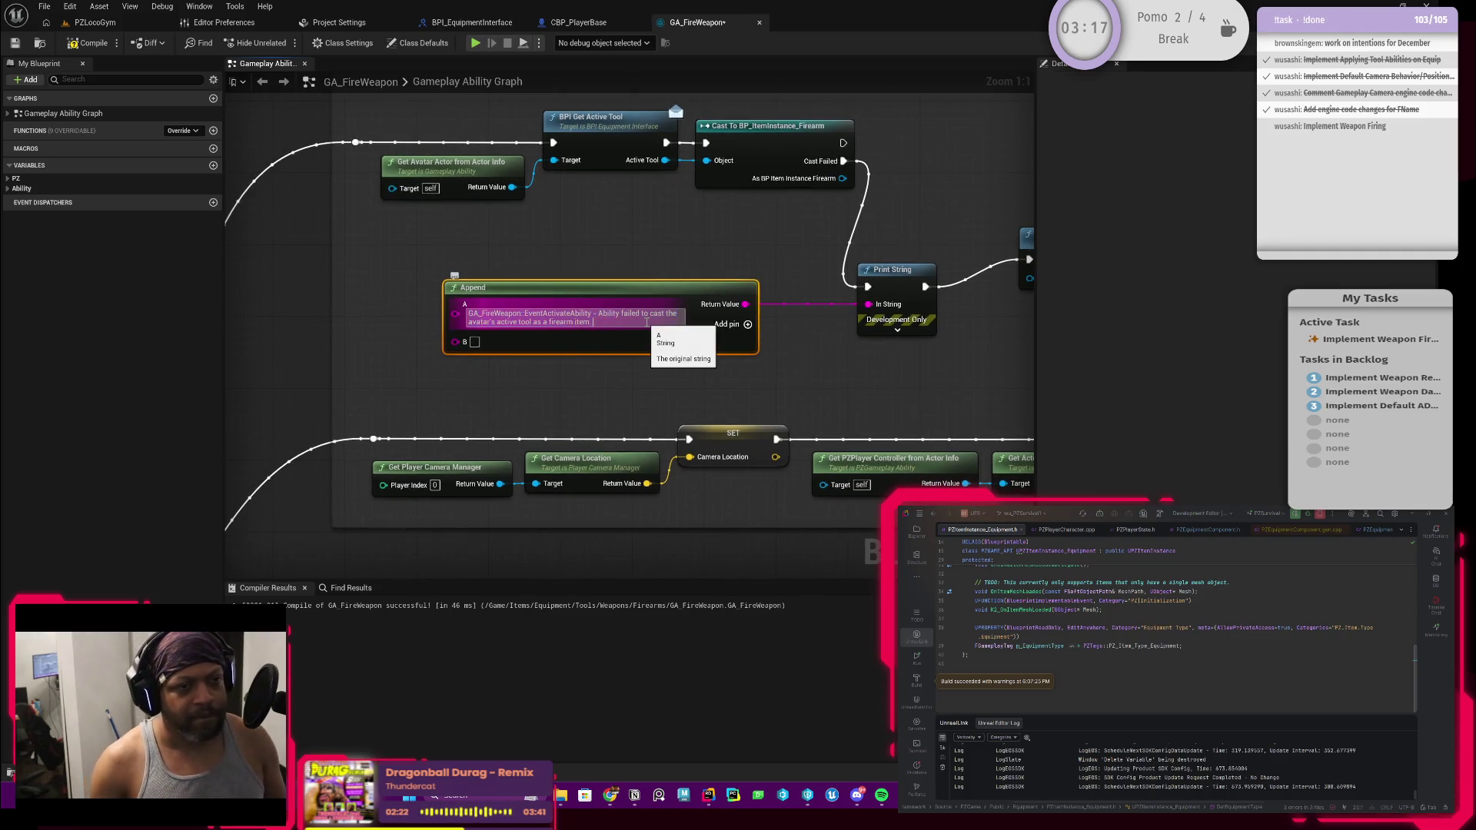
type(". Active Tool:")
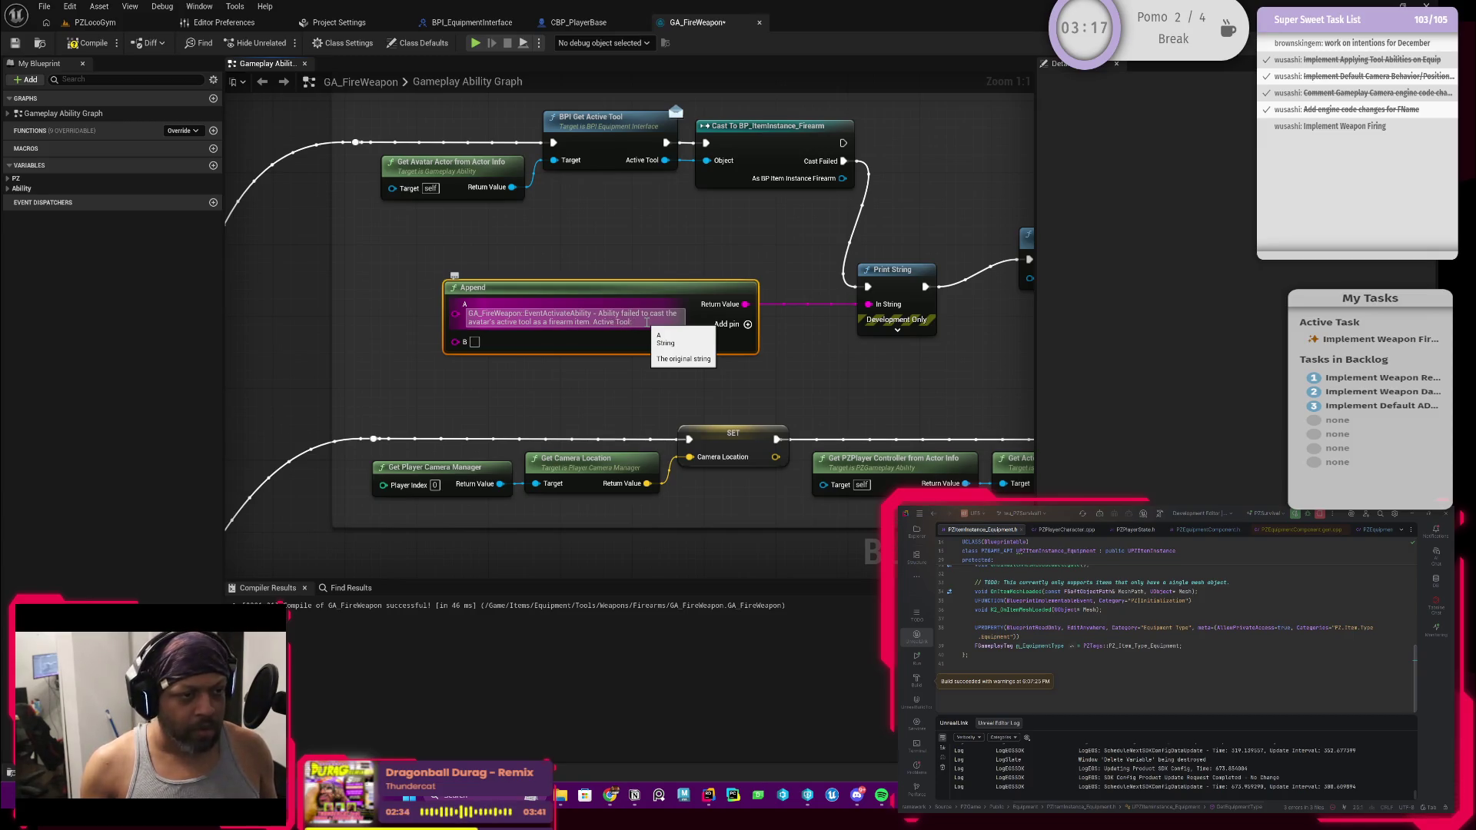
mouse_move(666, 159)
left_mouse_down()
mouse_move(442, 289)
mouse_move(455, 341)
left_mouse_up()
Place a Get Display Name node and add C and D pins to Append, labelling C 'Active Tool:'
mouse_move(571, 214)
left_mouse_down()
mouse_move(461, 265)
mouse_move(402, 337)
mouse_move(661, 385)
mouse_move(850, 392)
left_mouse_up()
scroll(625, 258, "down", 2)
left_click_drag(870, 318, 984, 296)
scroll(607, 384, "up", 1)
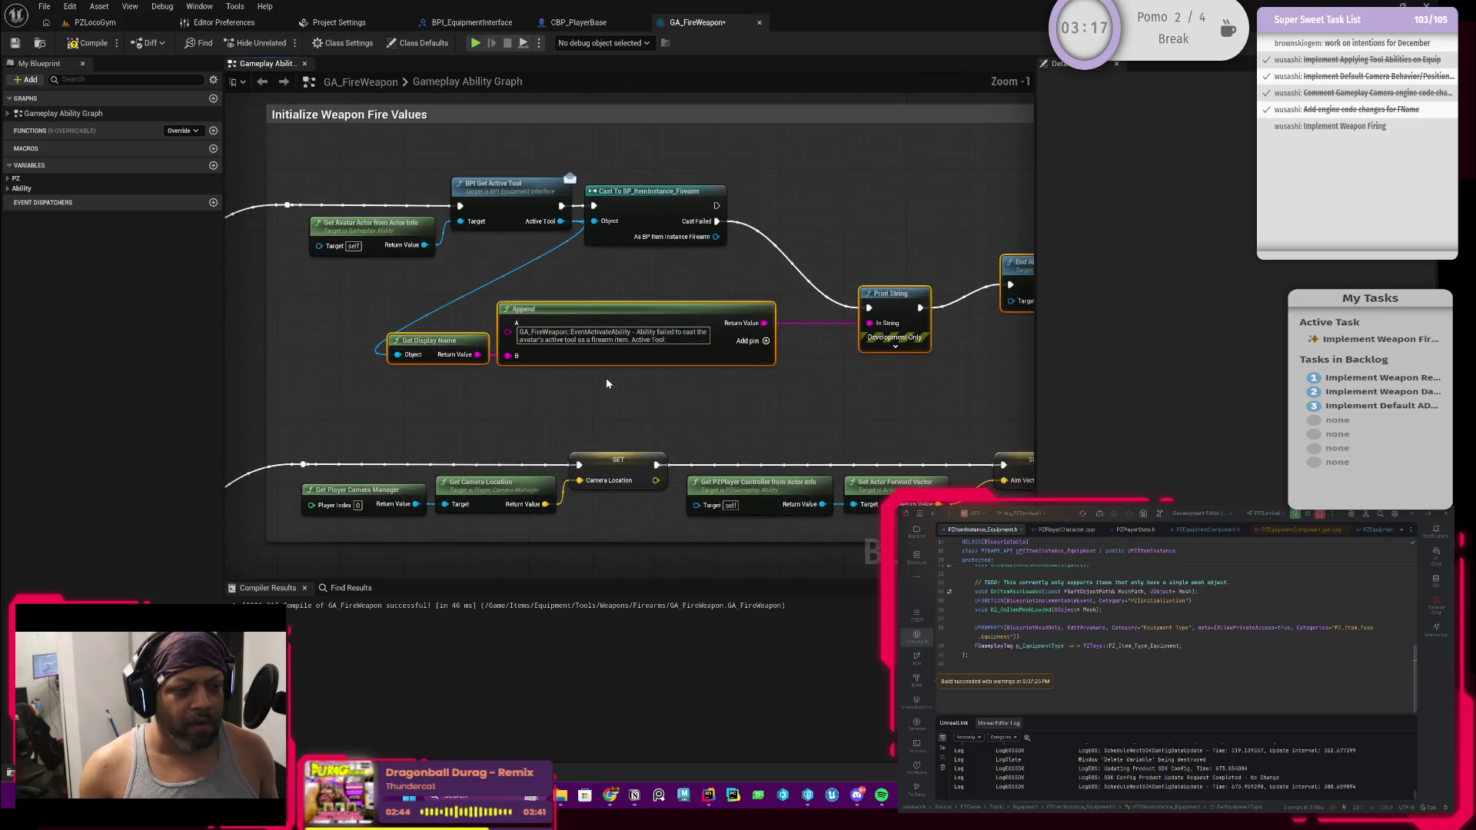
left_click_drag(606, 383, 653, 361)
scroll(653, 362, "up", 1)
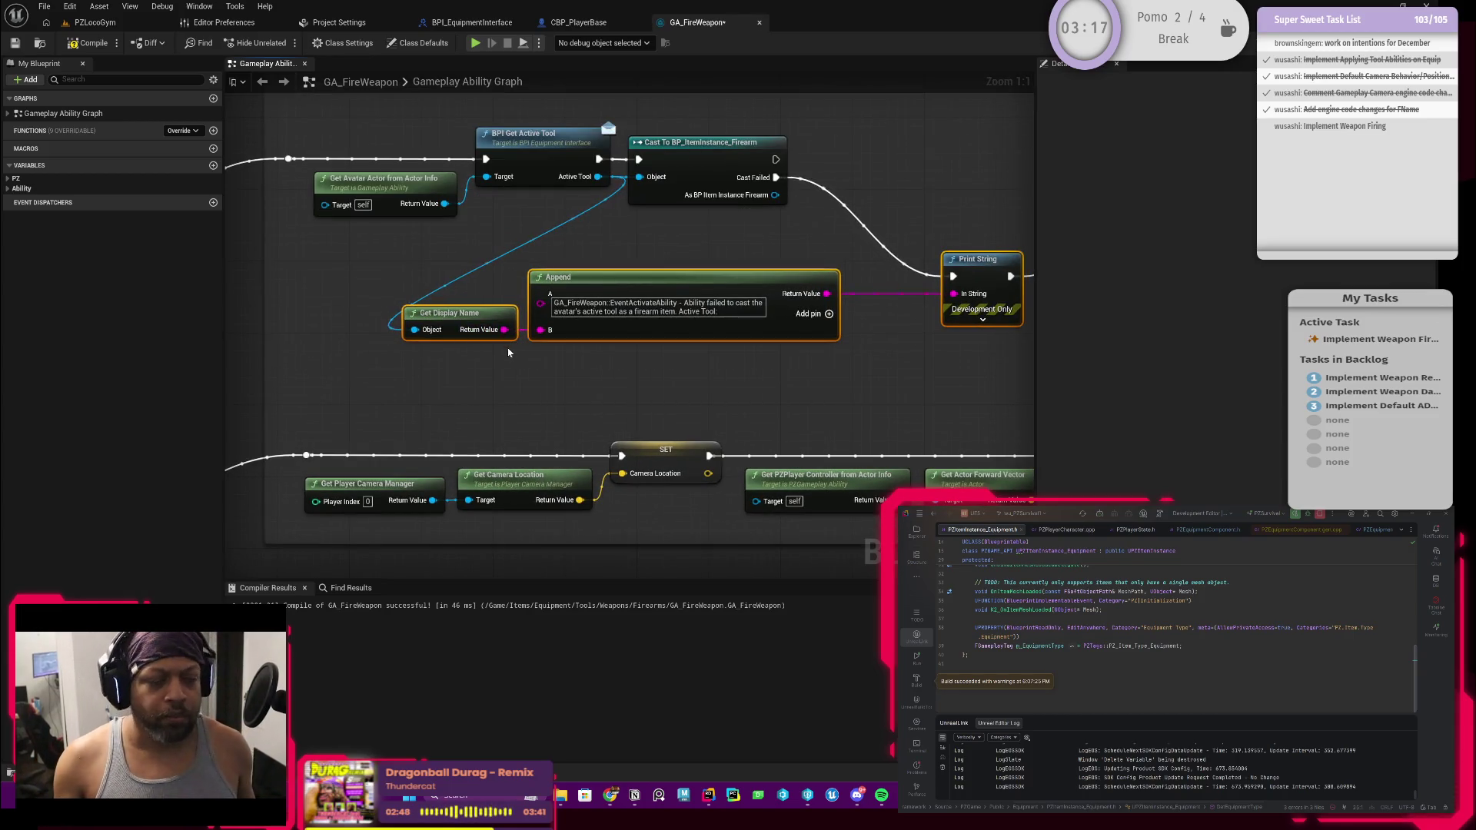
left_click(829, 314)
type("Active")
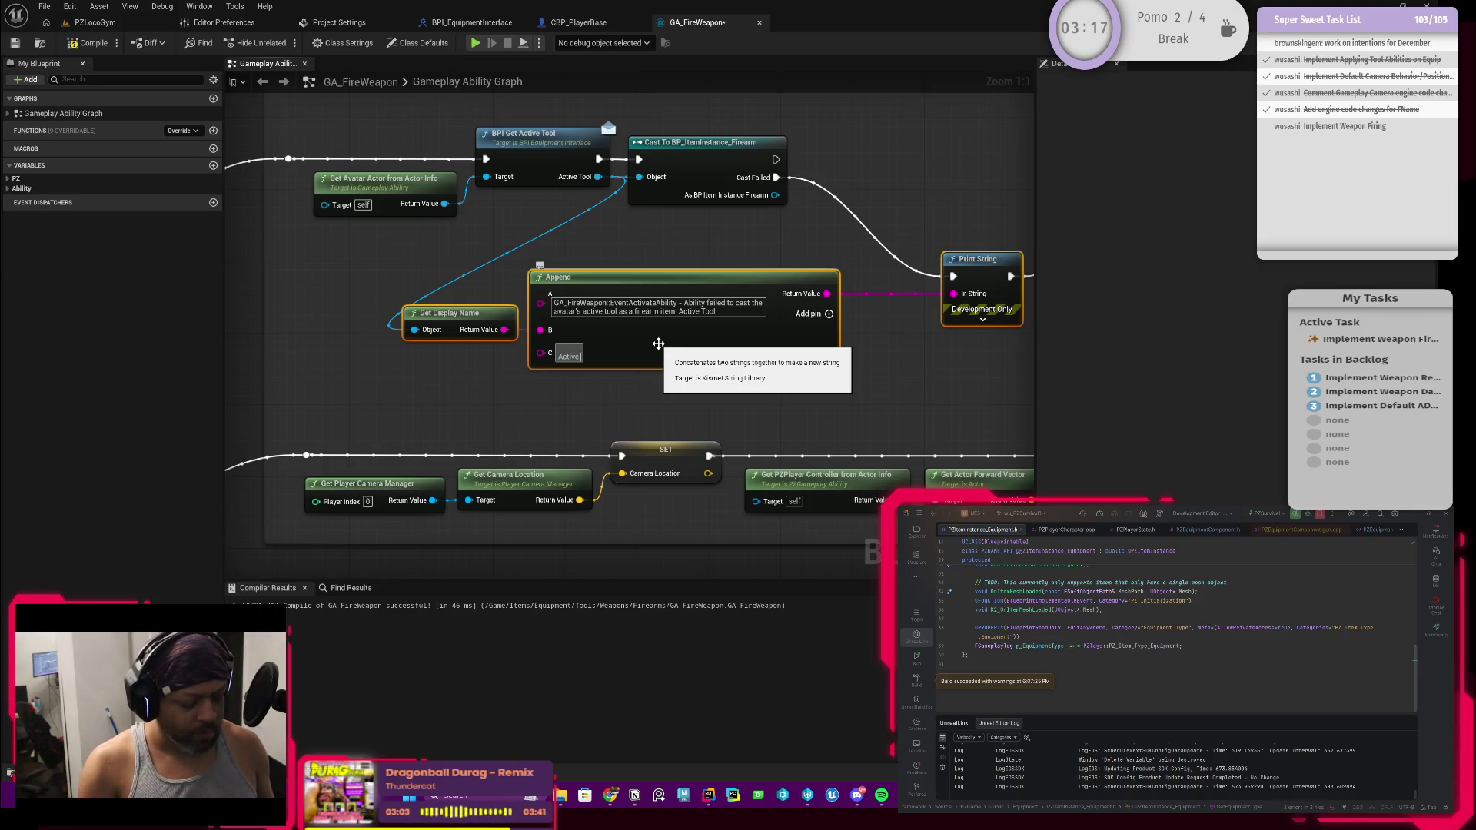
type("Tool")
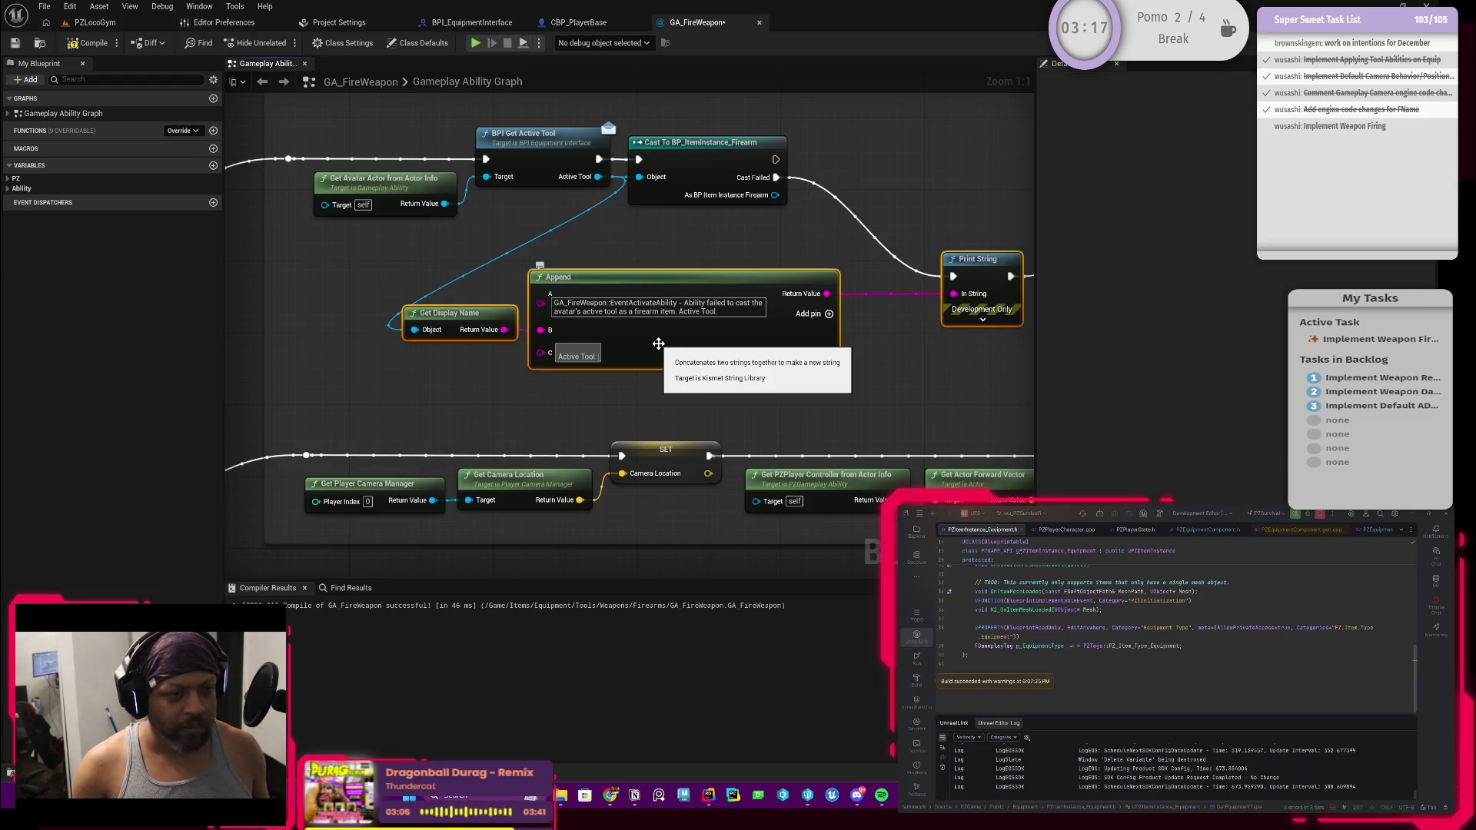
left_click(836, 314)
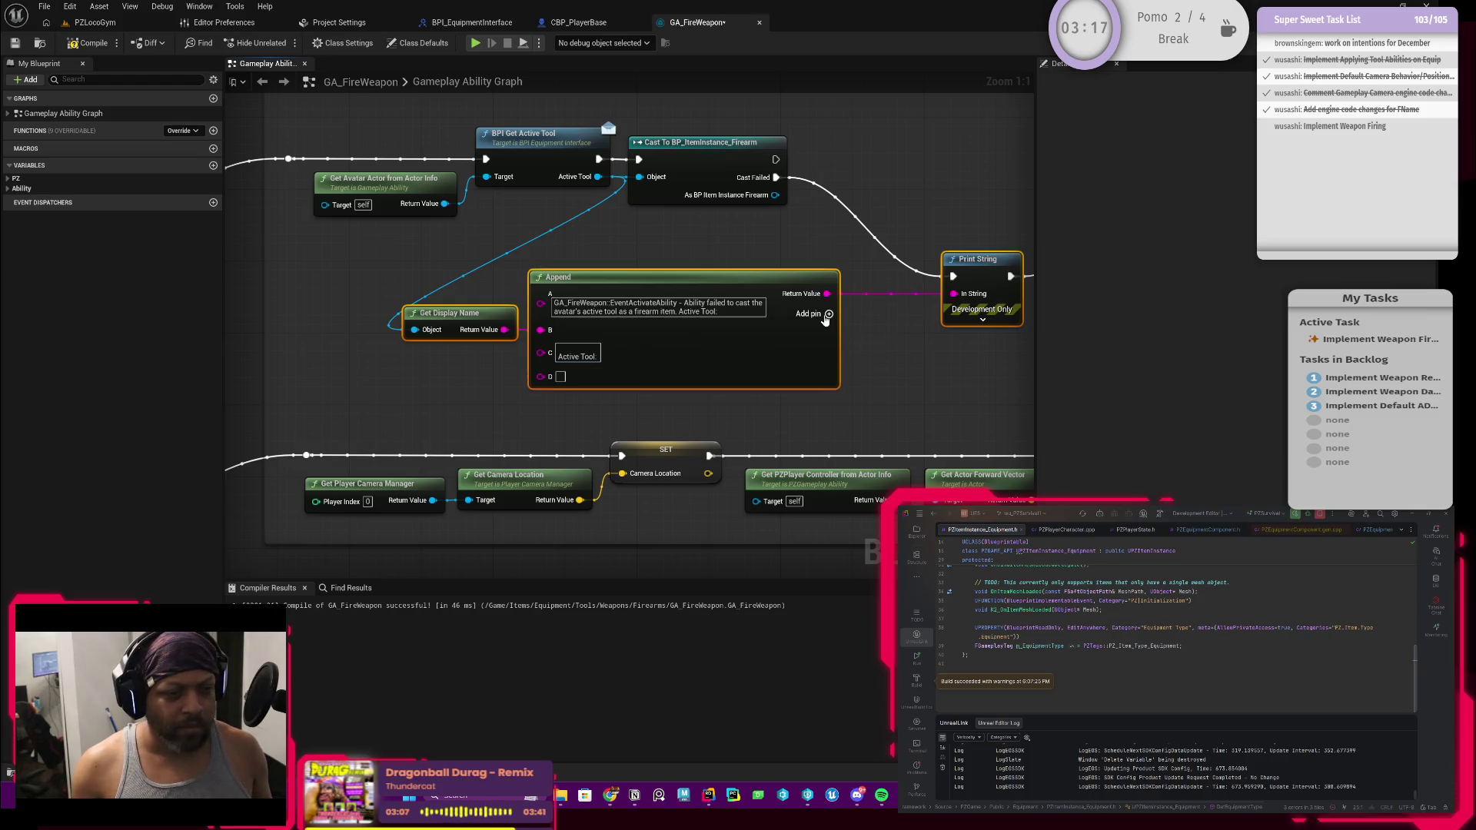
Wire the active tool's and avatar's display names into Append's D and B, adding ':' to A
mouse_move(504, 330)
left_mouse_down()
mouse_move(528, 382)
mouse_move(540, 377)
left_mouse_up()
mouse_move(468, 315)
left_mouse_down()
mouse_move(461, 371)
mouse_move(485, 288)
mouse_move(445, 360)
mouse_move(451, 347)
left_mouse_up()
left_click(460, 304)
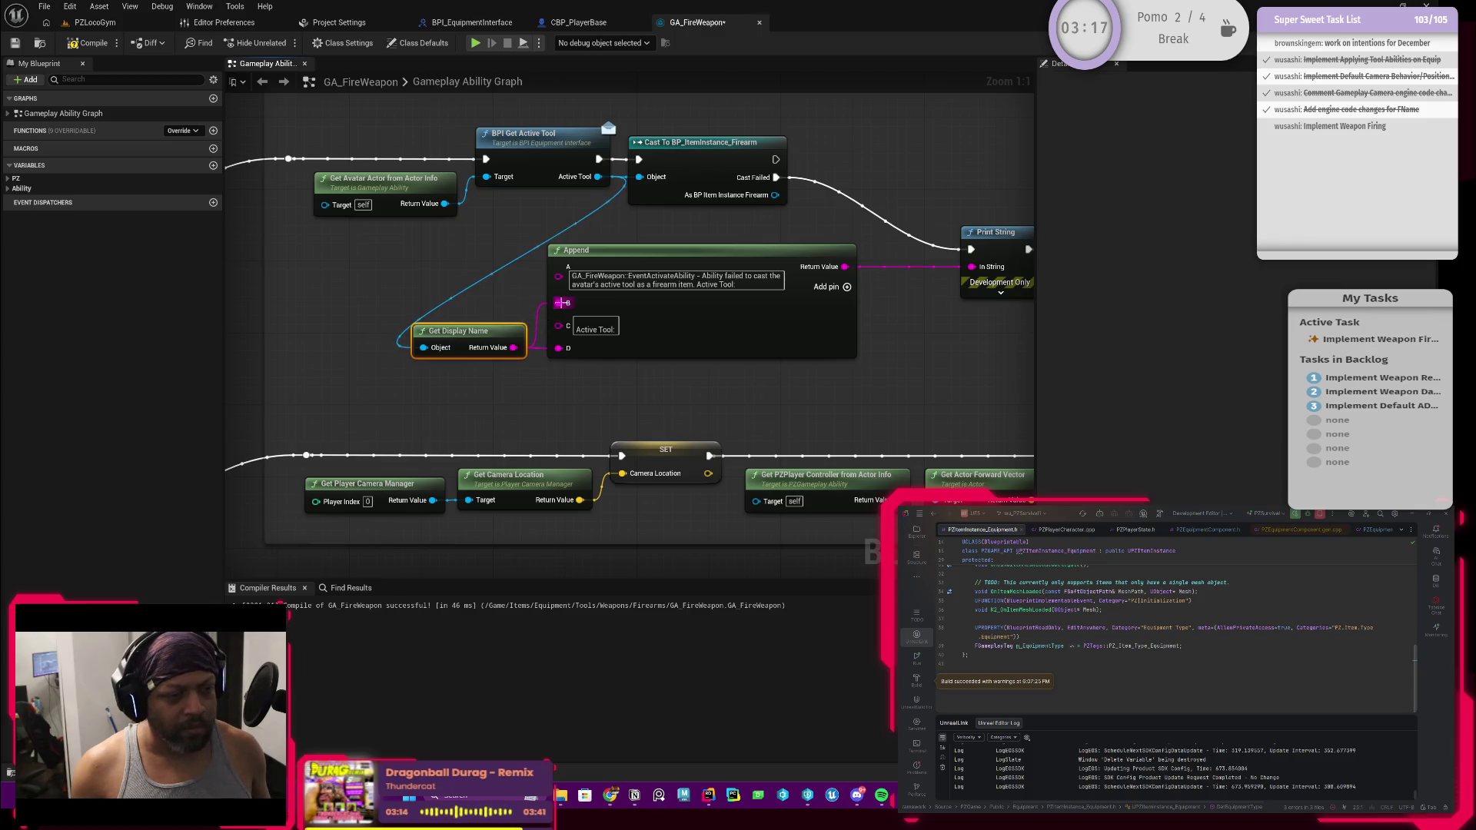
scroll(844, 357, "down", 2)
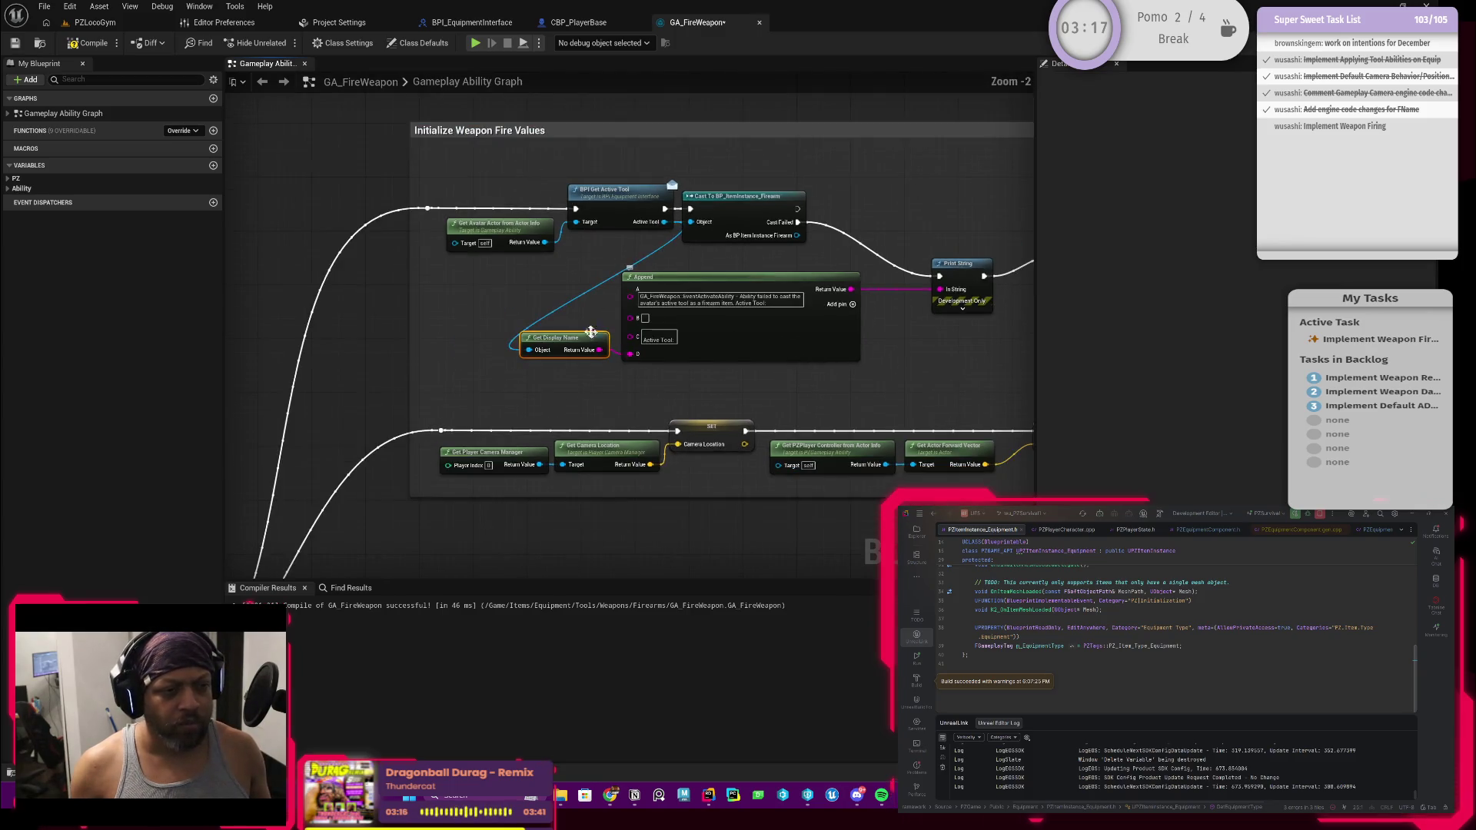
scroll(600, 341, "up", 2)
left_click_drag(532, 232, 652, 334)
left_click_drag(586, 252, 576, 316)
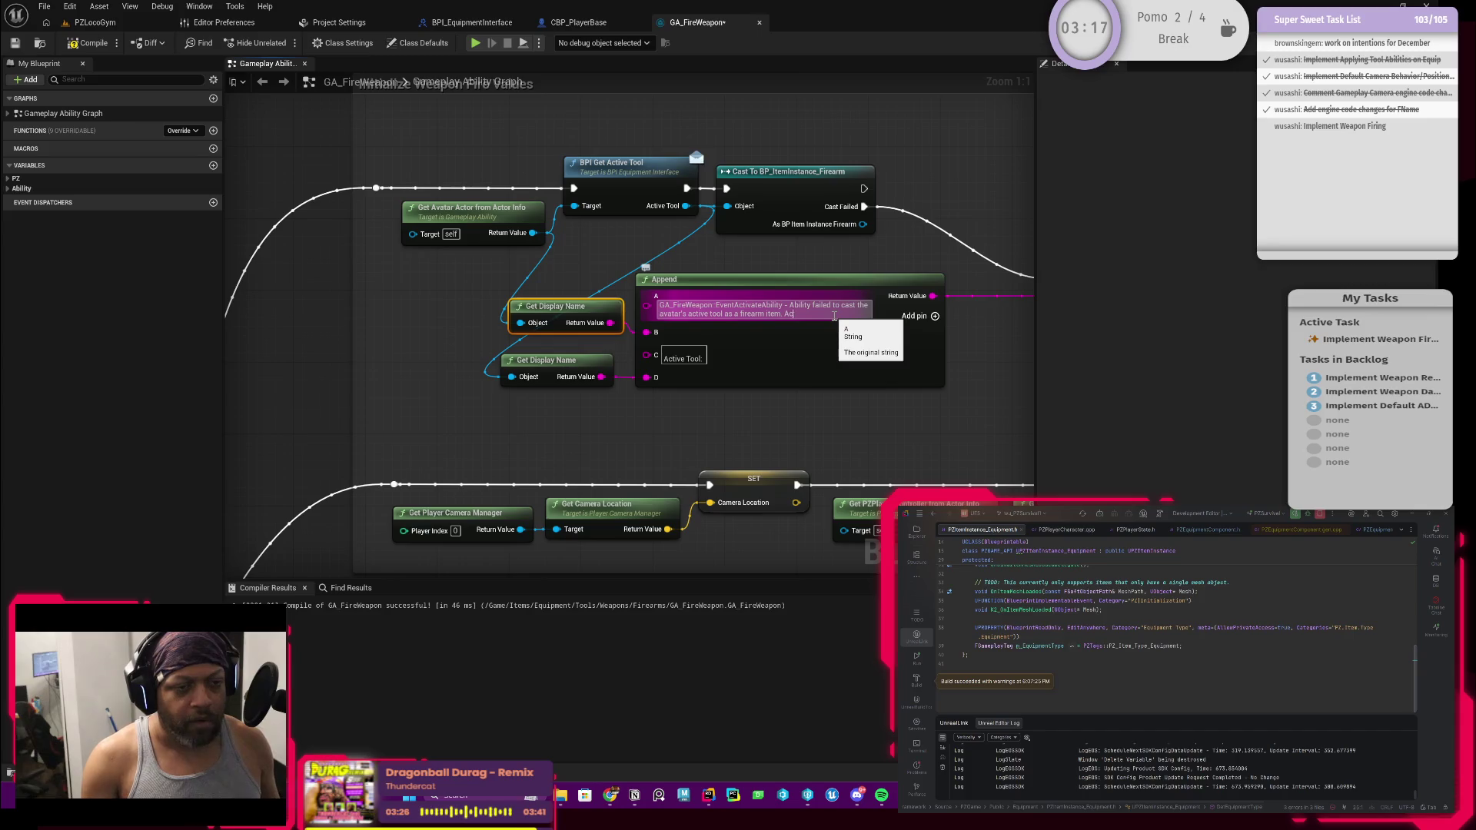
type(":")
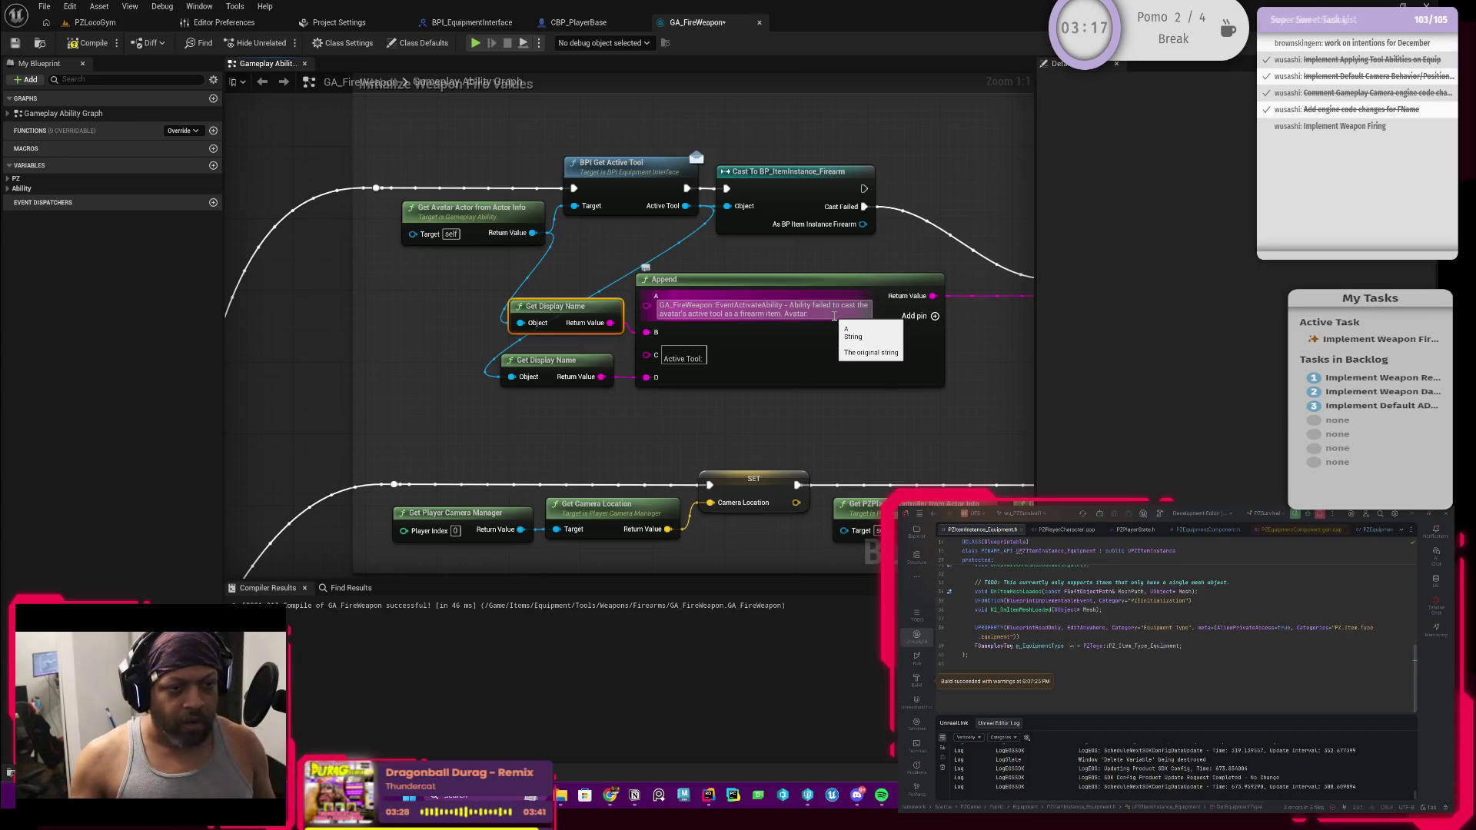
key("Return")
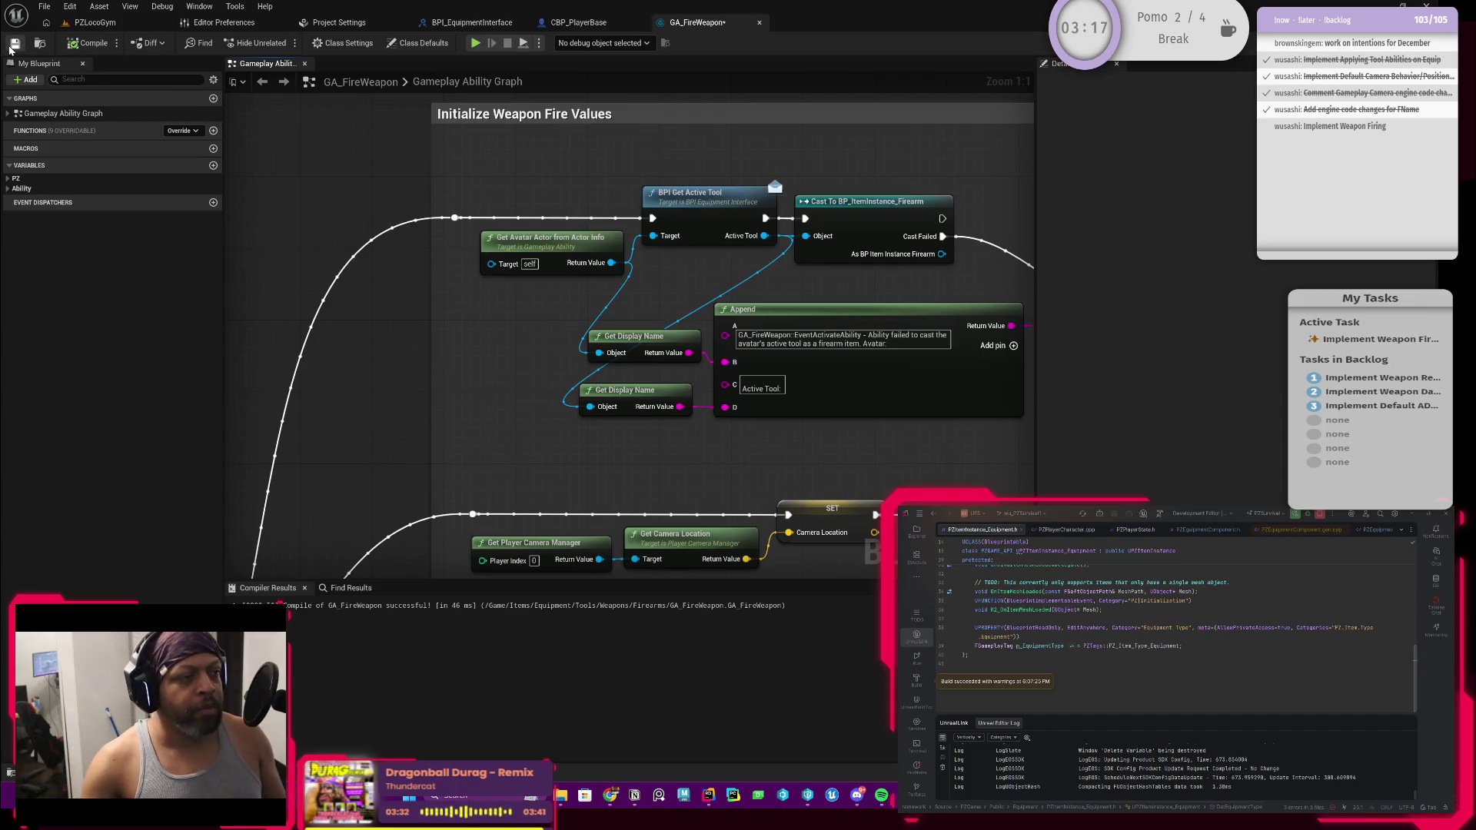
left_click_drag(765, 458, 663, 451)
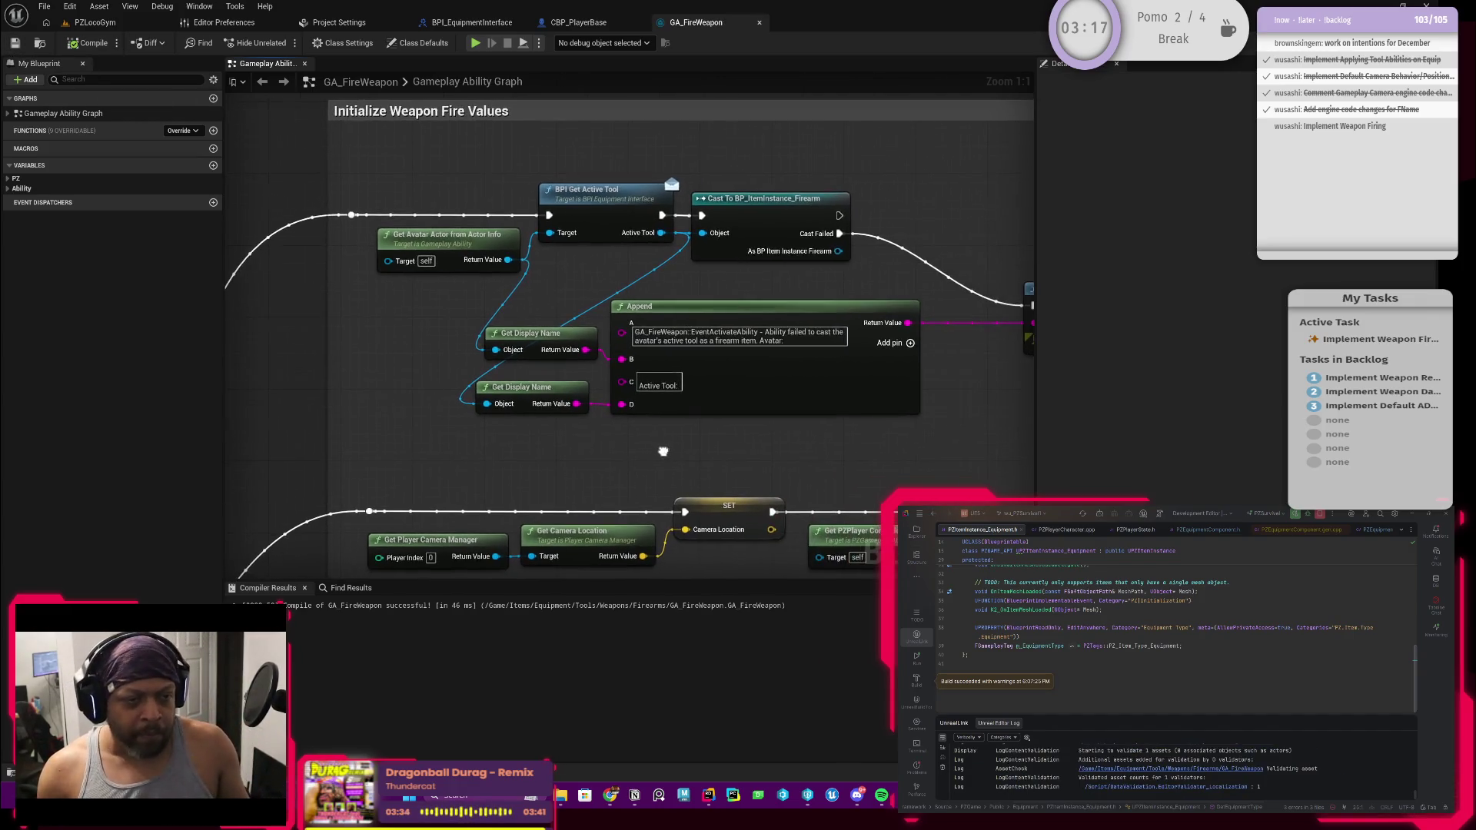
Place End Ability right after Print String
scroll(726, 413, "down", 1)
scroll(716, 409, "up", 1)
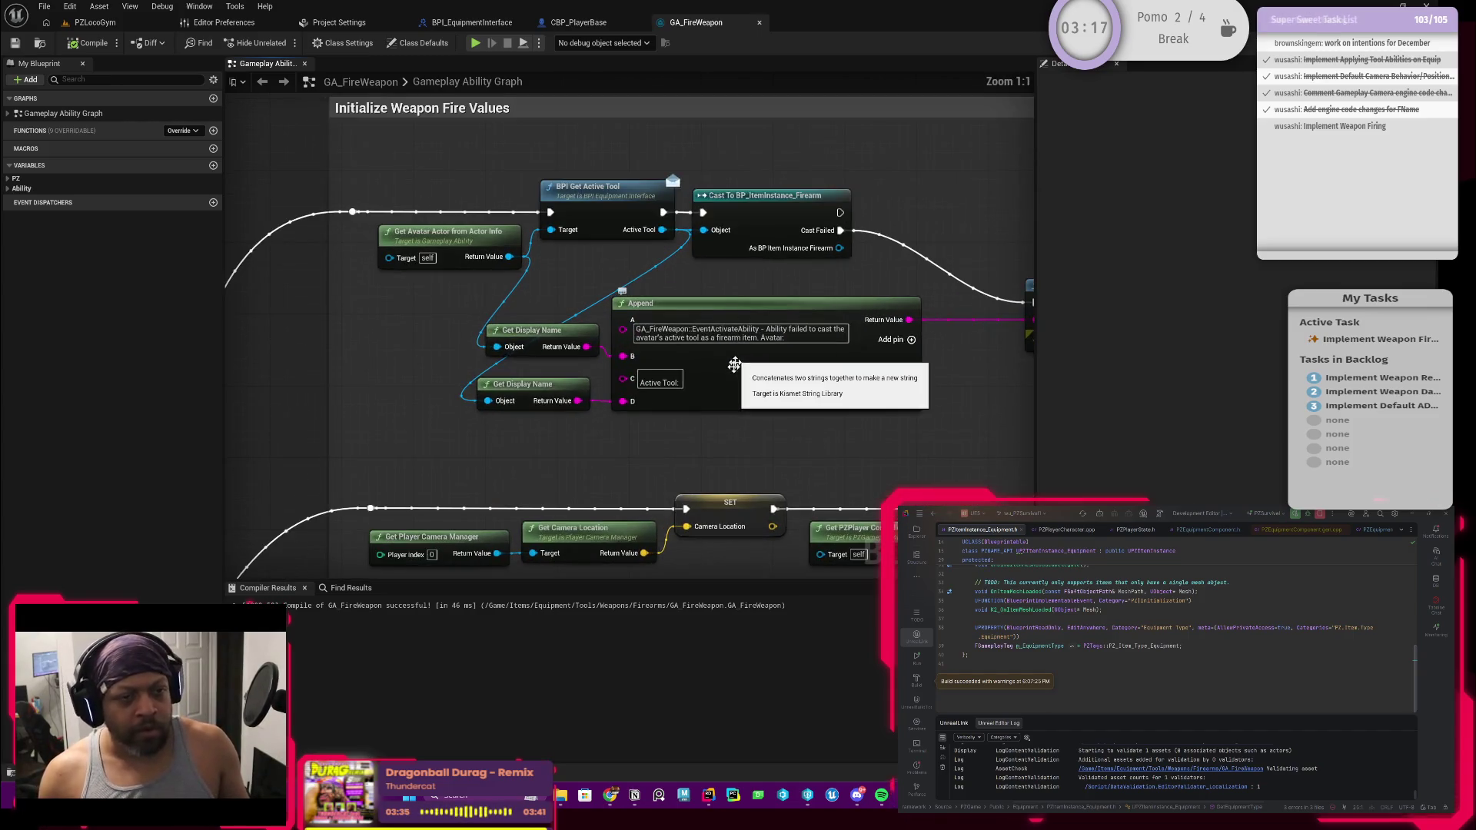
left_click_drag(800, 422, 730, 417)
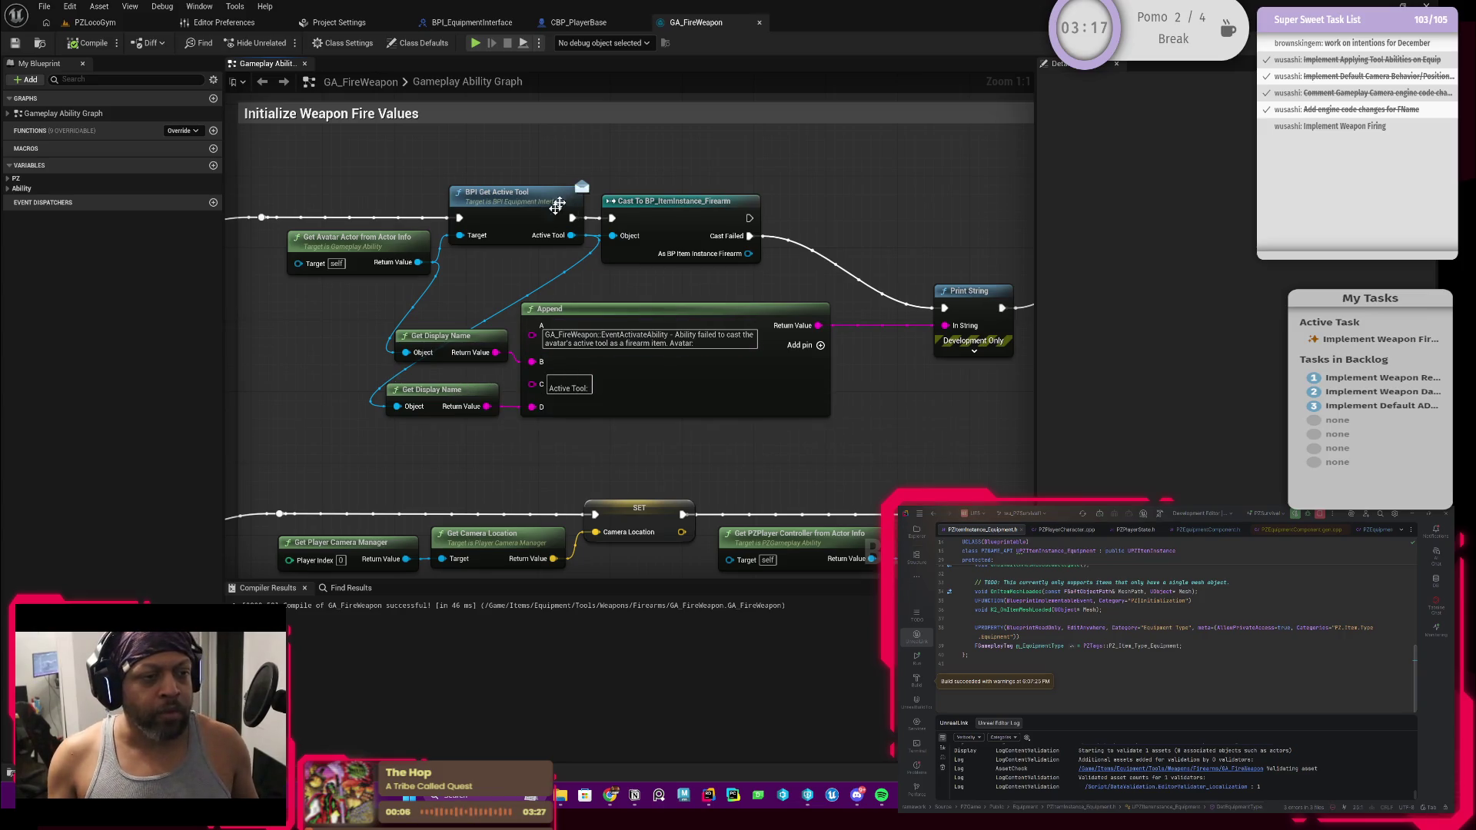
mouse_move(867, 225)
left_mouse_down()
mouse_move(664, 290)
mouse_move(685, 284)
left_mouse_up()
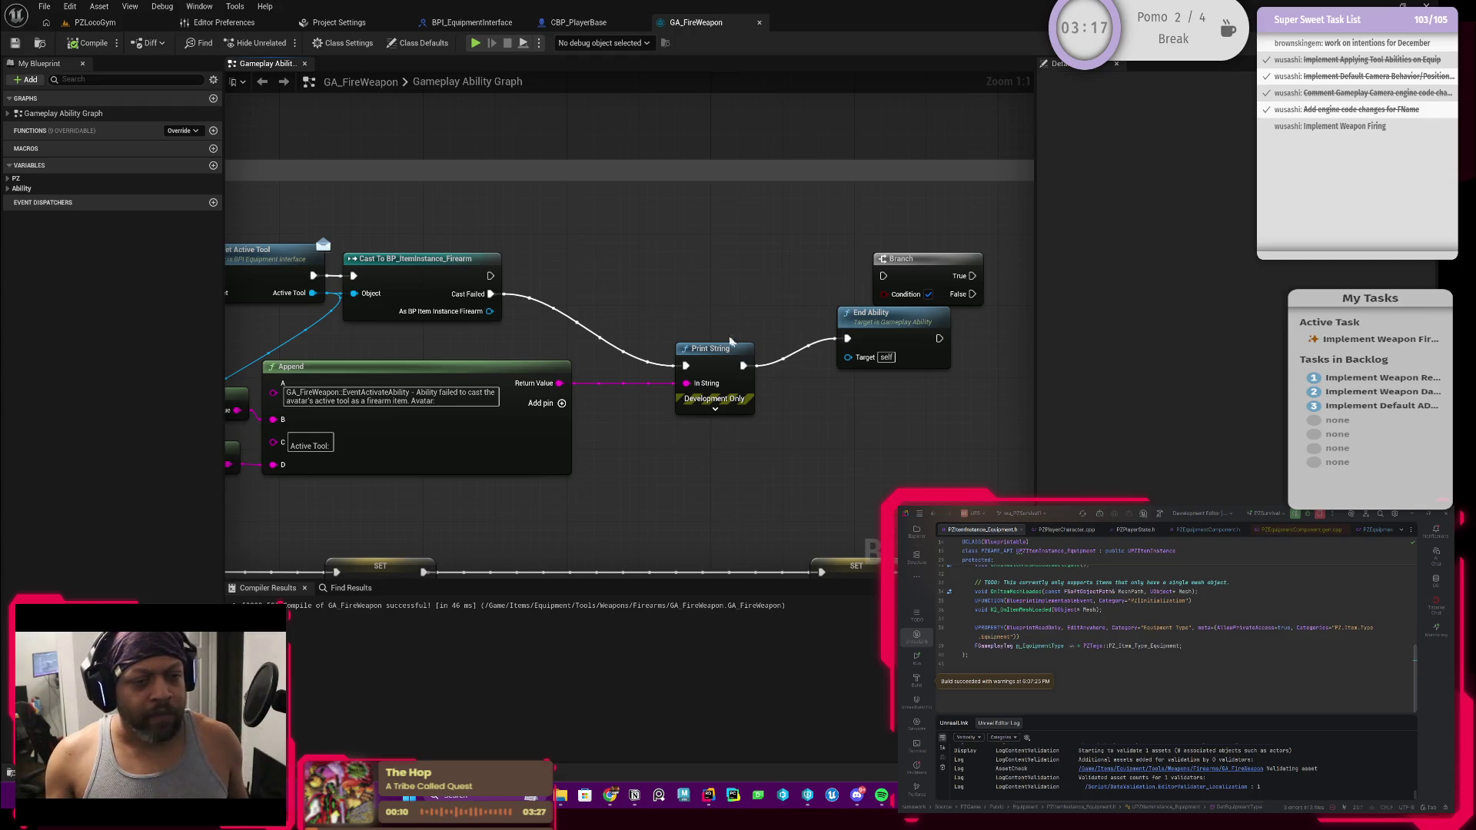
left_click_drag(906, 346, 850, 371)
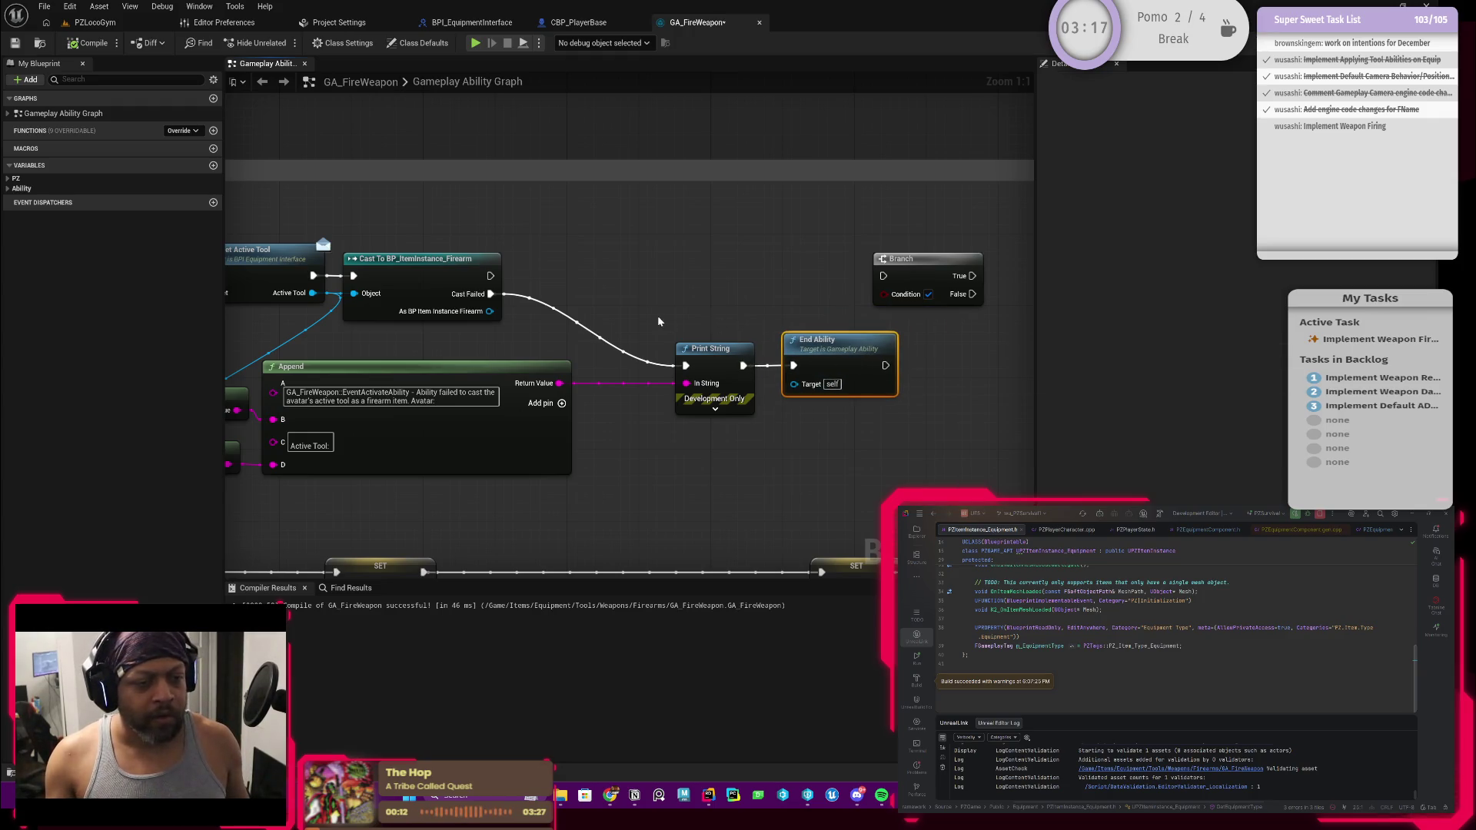
Reposition the Append, display name, Print String and End Ability nodes
scroll(746, 400, "down", 2)
left_click_drag(261, 377, 520, 519)
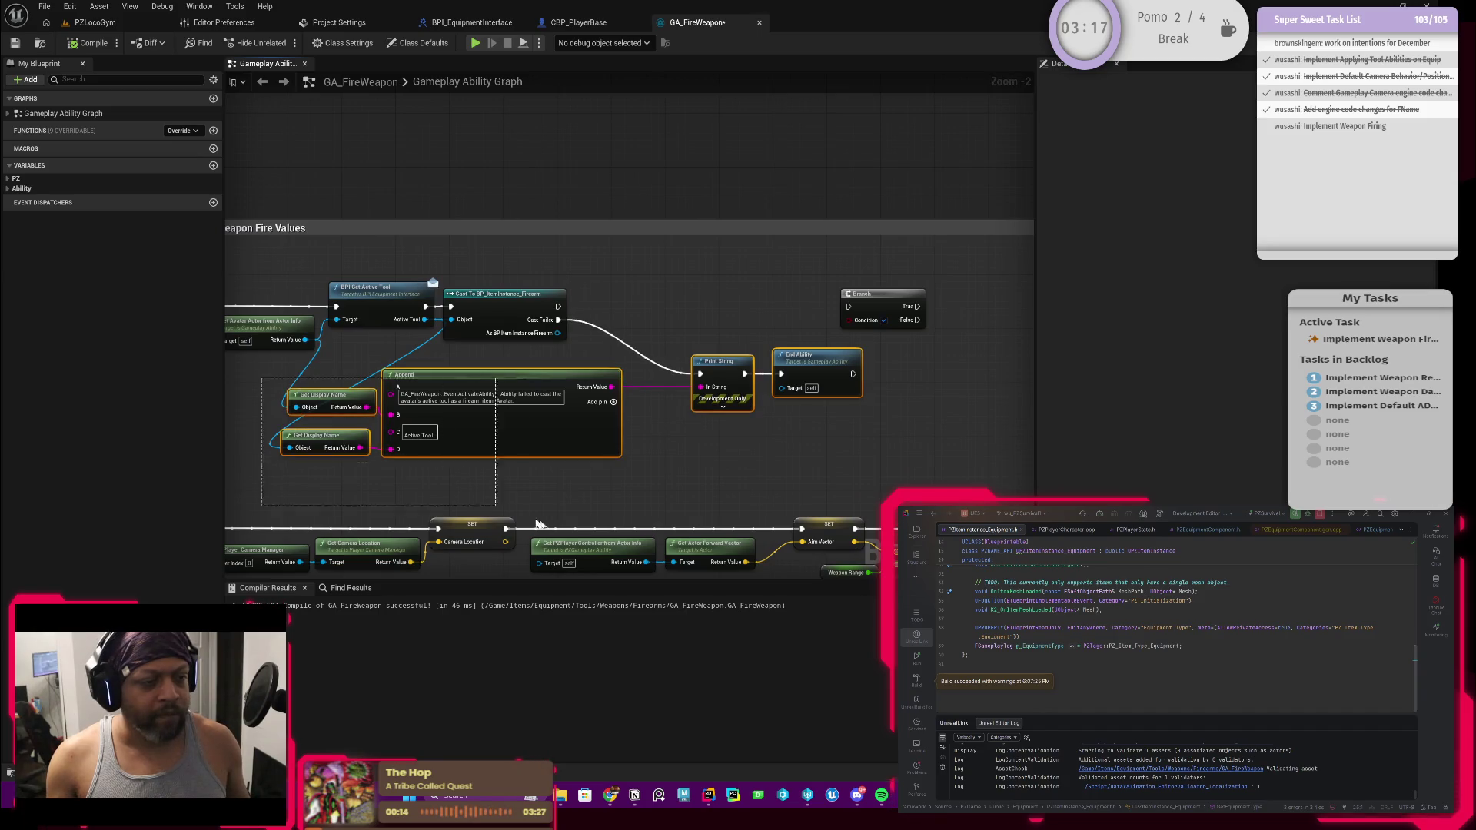
left_click_drag(304, 480, 416, 396)
mouse_move(761, 407)
left_mouse_down()
mouse_move(828, 366)
mouse_move(828, 385)
mouse_move(861, 400)
mouse_move(880, 386)
left_mouse_up()
left_click(792, 371)
scroll(608, 338, "up", 2)
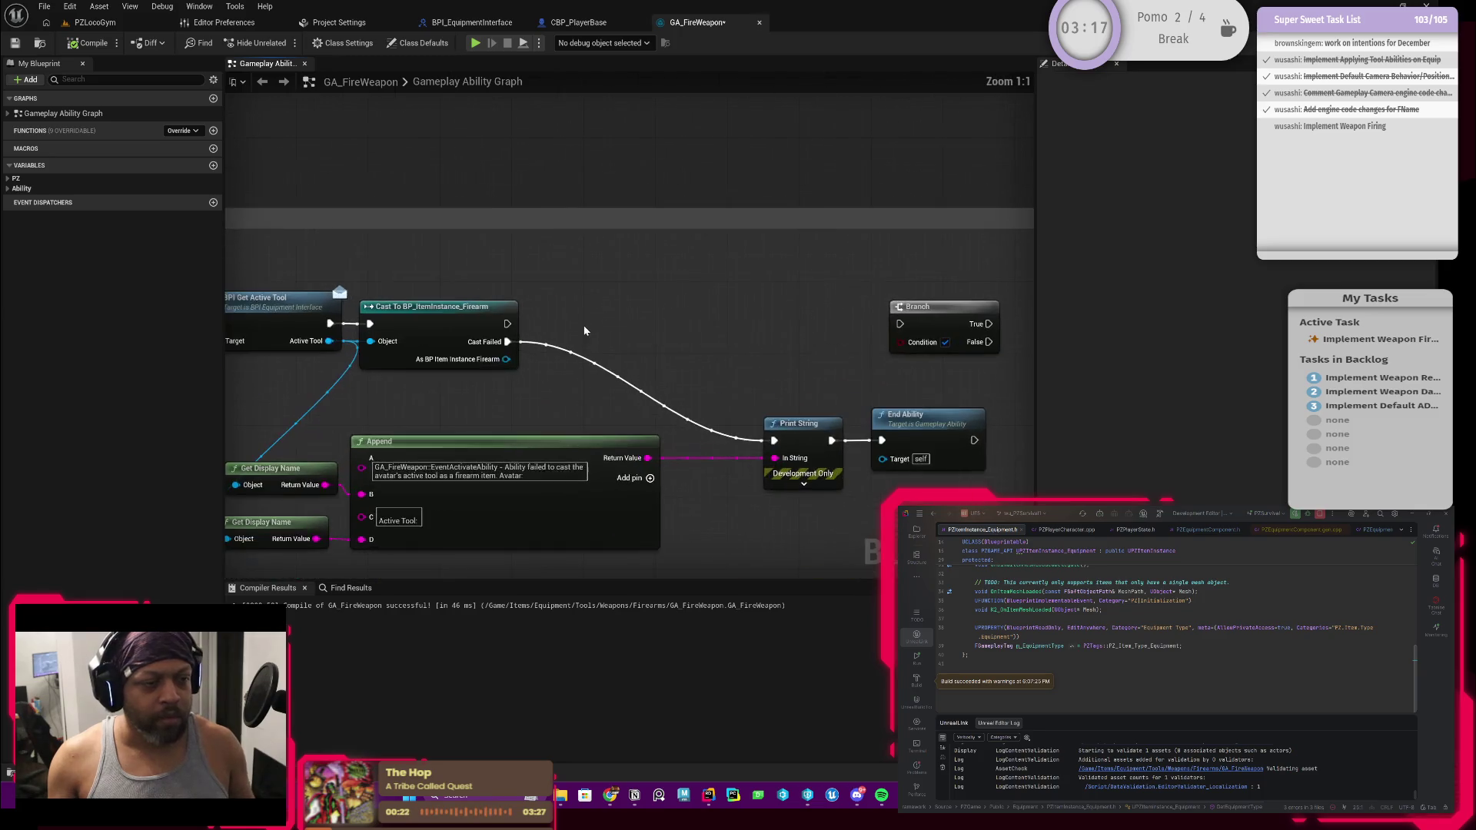
mouse_move(830, 413)
left_mouse_down()
mouse_move(965, 437)
mouse_move(902, 436)
left_mouse_up()
left_click(891, 376)
Add a reroute point on the Cast Failed wire and move it left
mouse_move(303, 430)
left_mouse_down()
mouse_move(405, 314)
mouse_move(758, 432)
left_mouse_up()
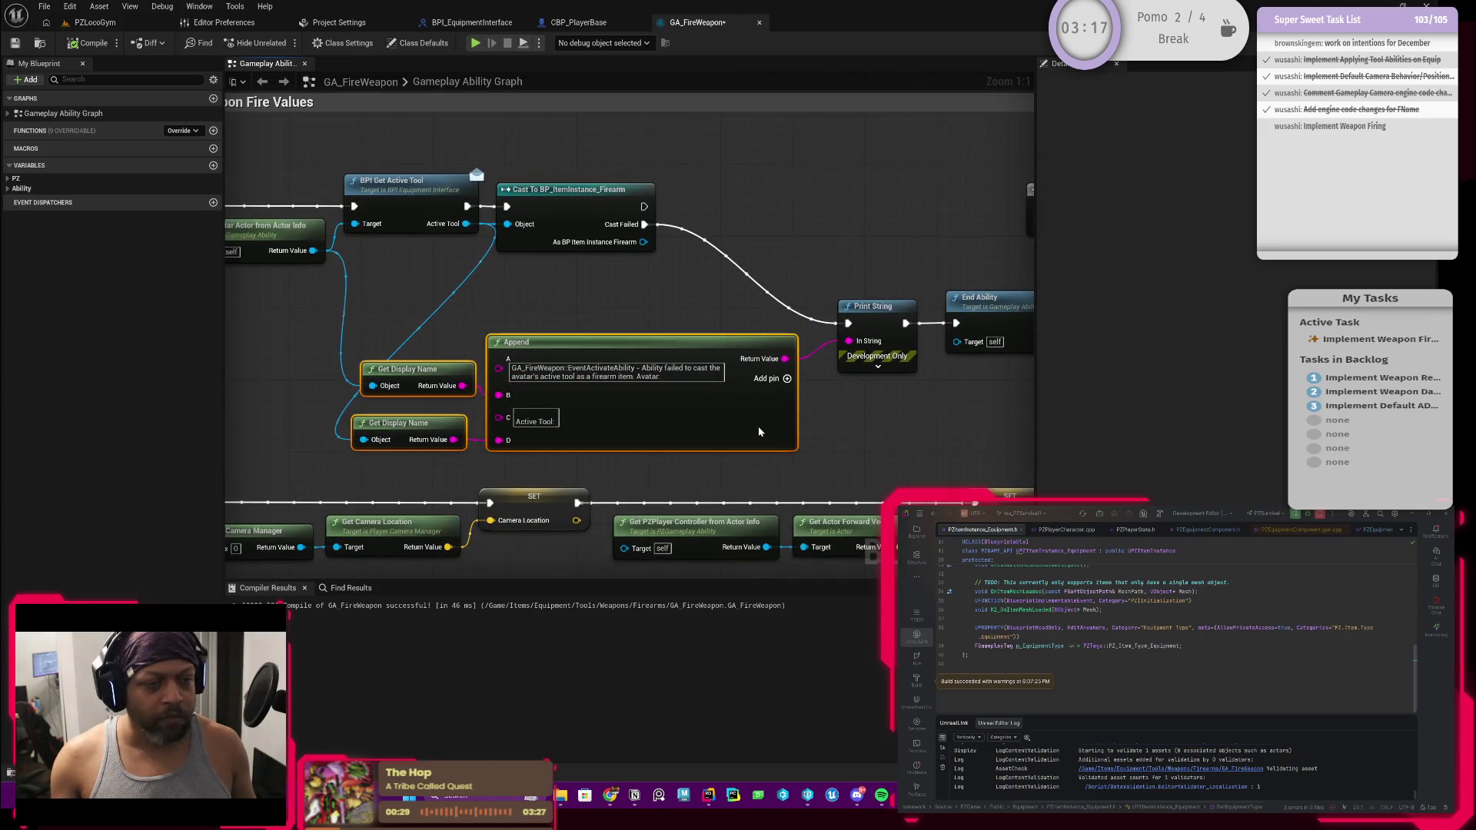
double_click(796, 316)
left_click_drag(786, 320, 697, 323)
left_click_drag(787, 240, 626, 288)
left_click(921, 297)
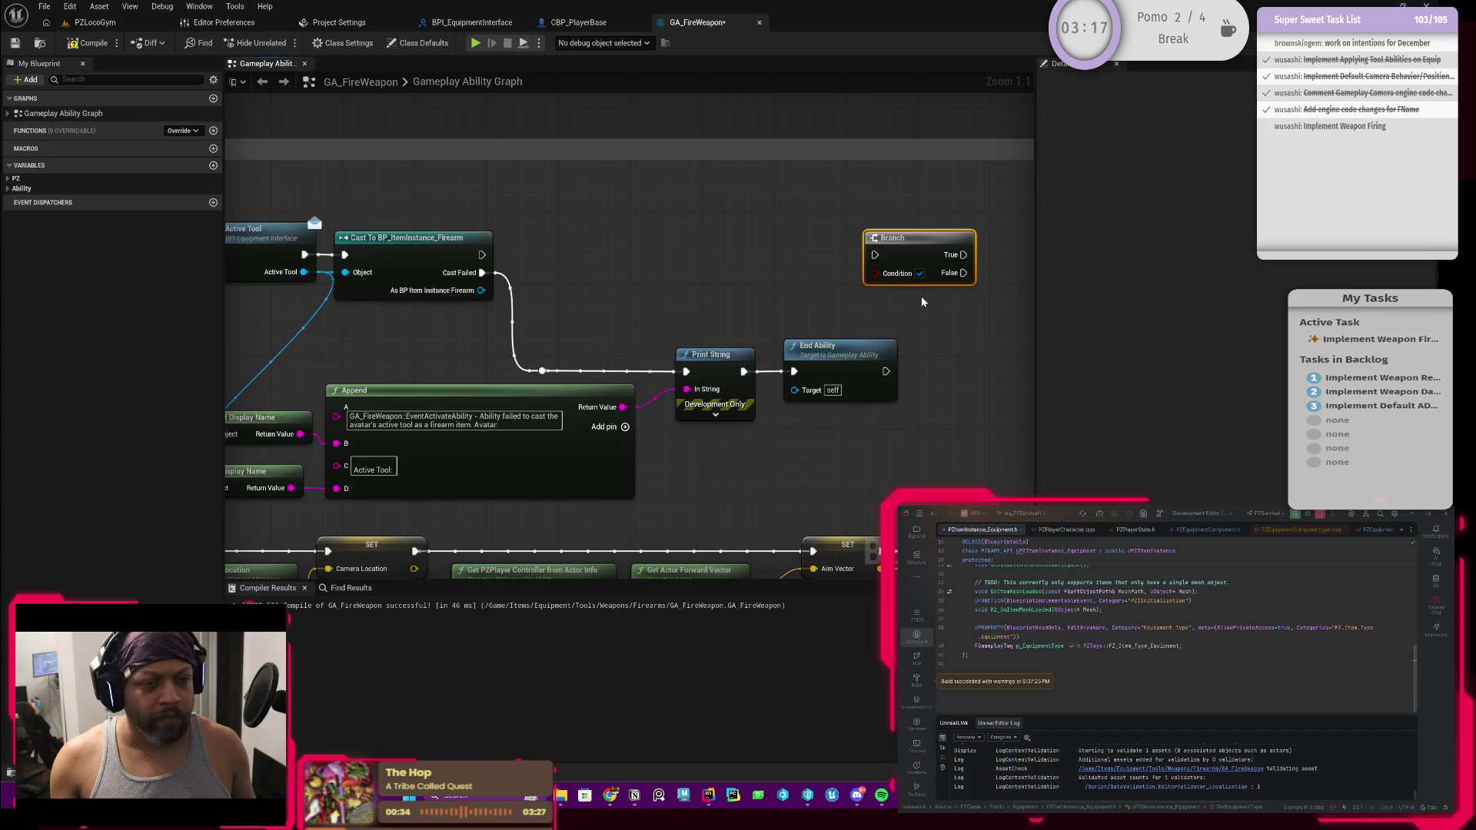
scroll(697, 292, "down", 2)
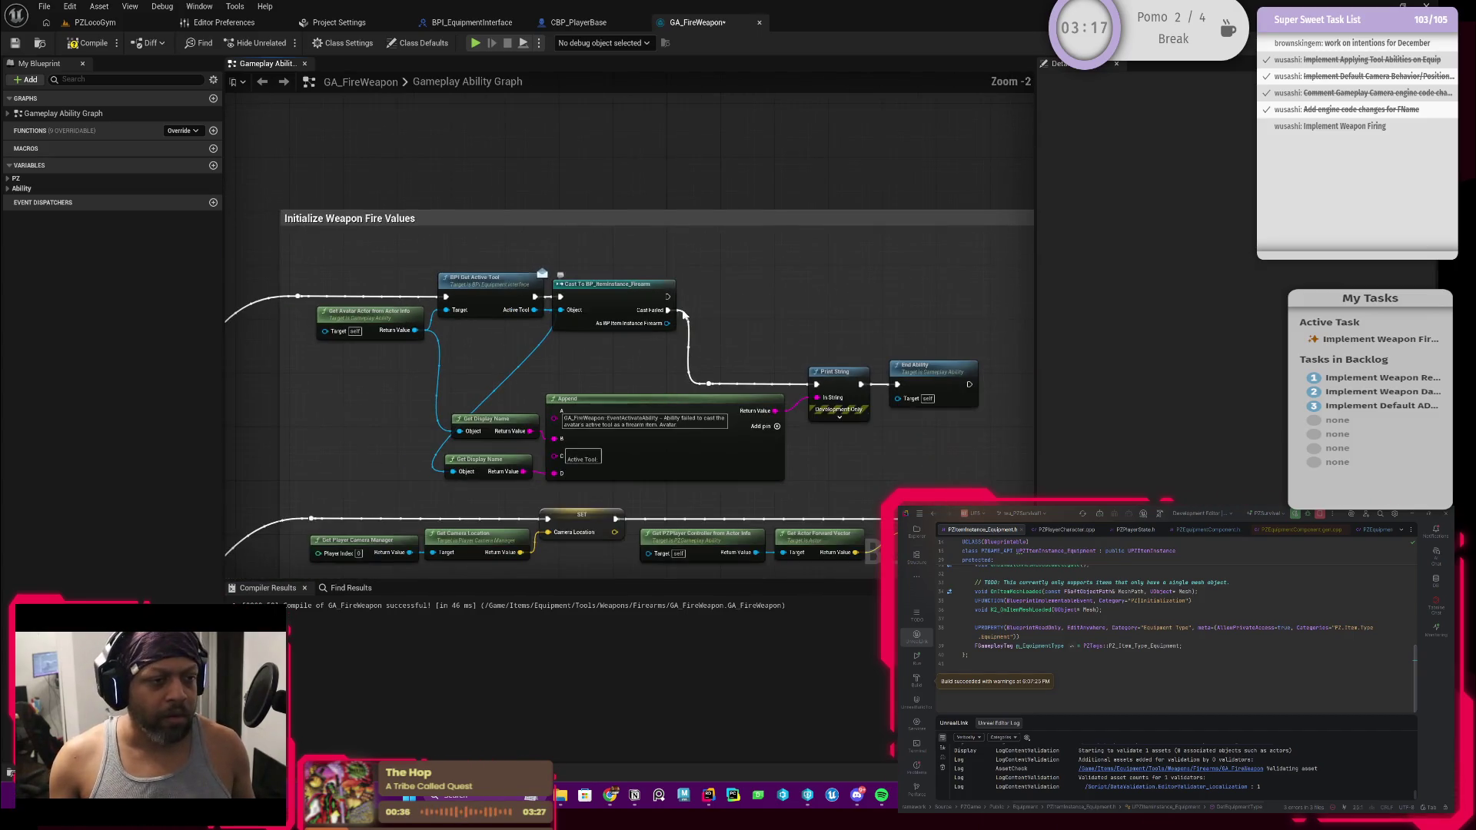
mouse_move(621, 325)
left_mouse_down()
mouse_move(757, 350)
mouse_move(693, 301)
left_mouse_up()
Promote the As BP Item Instance Firearm output to a variable named Firearm
left_click(742, 357)
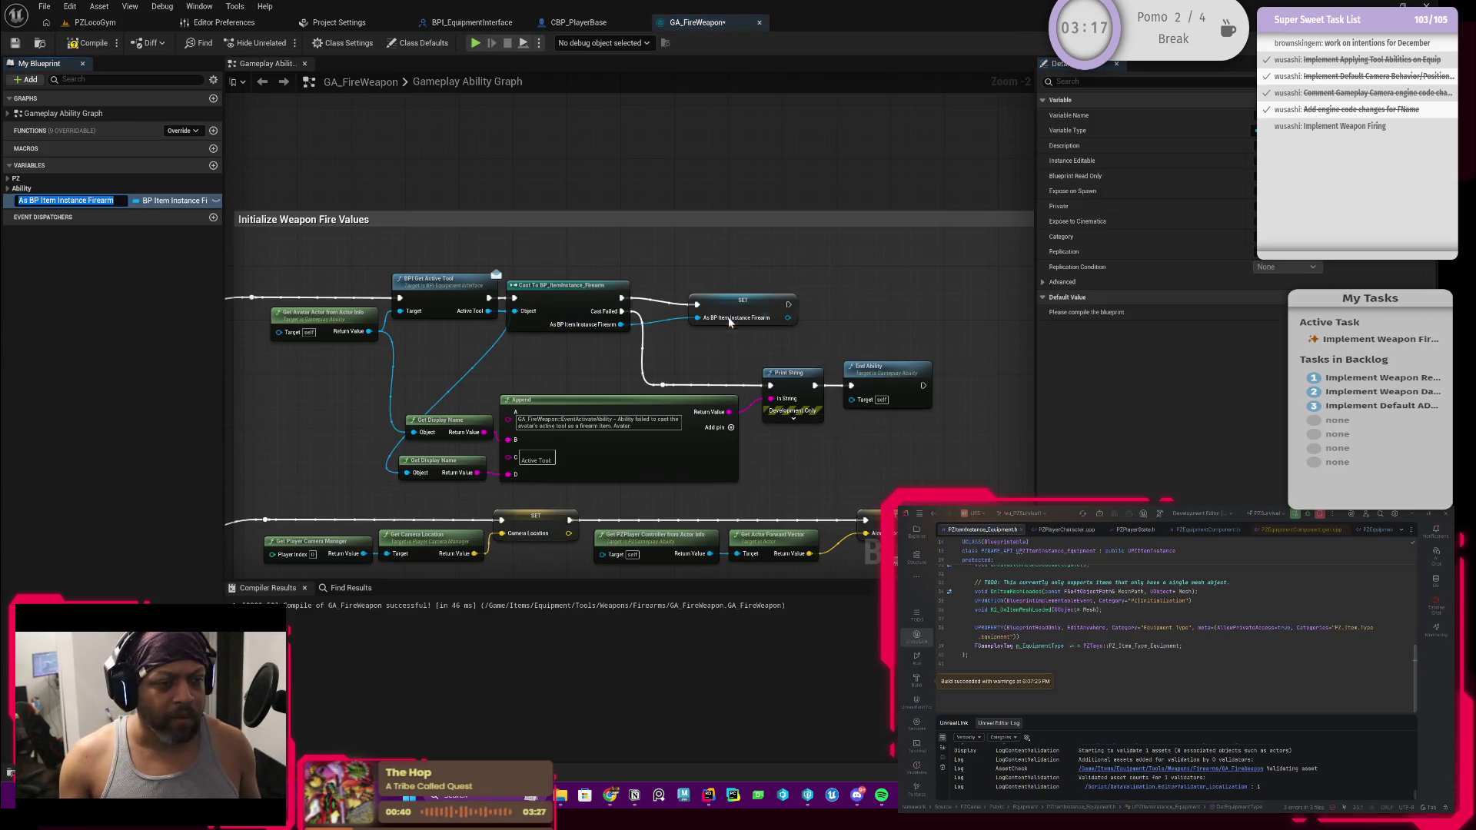
key("Home")
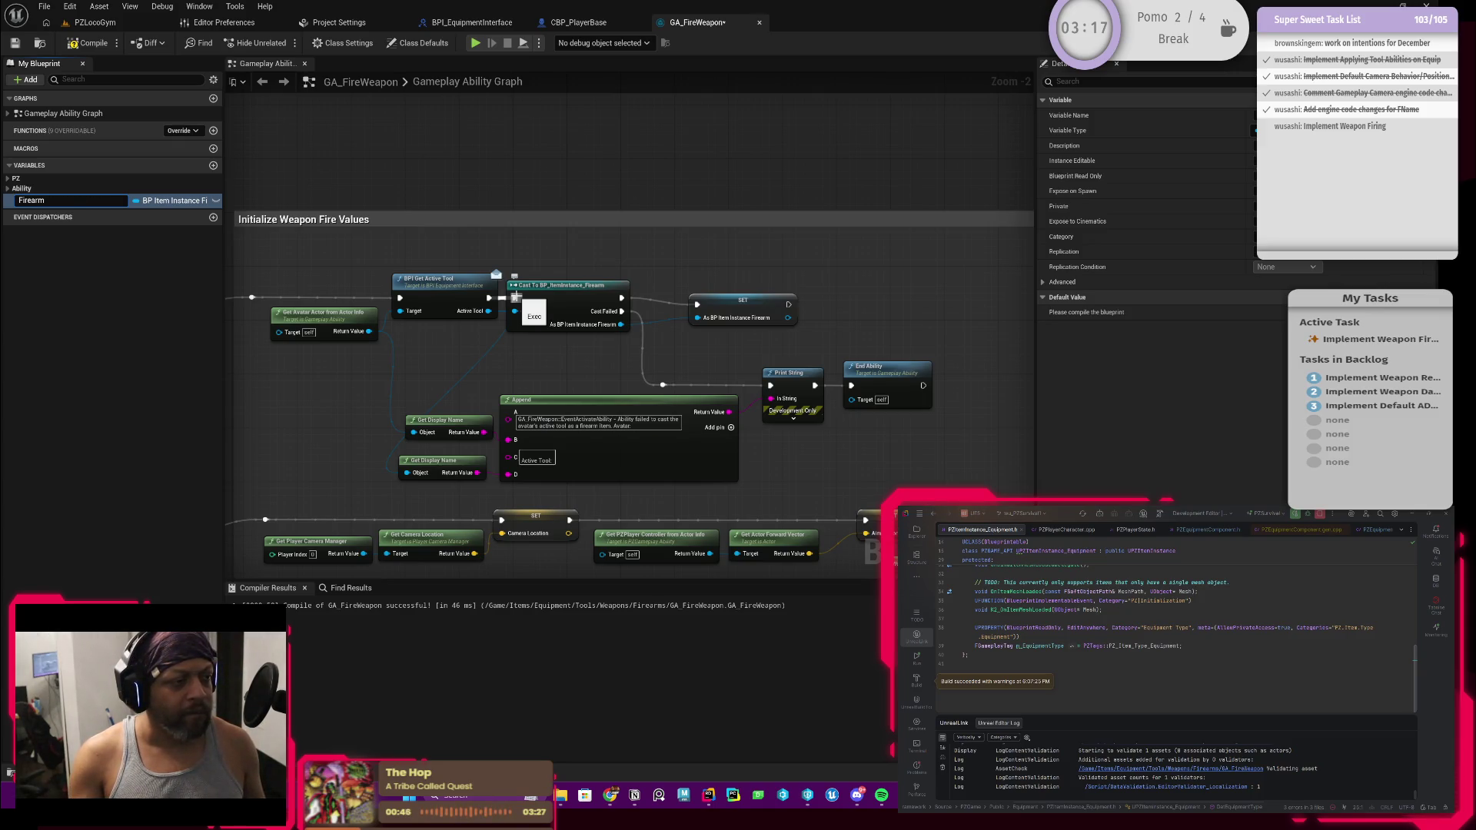
key("End")
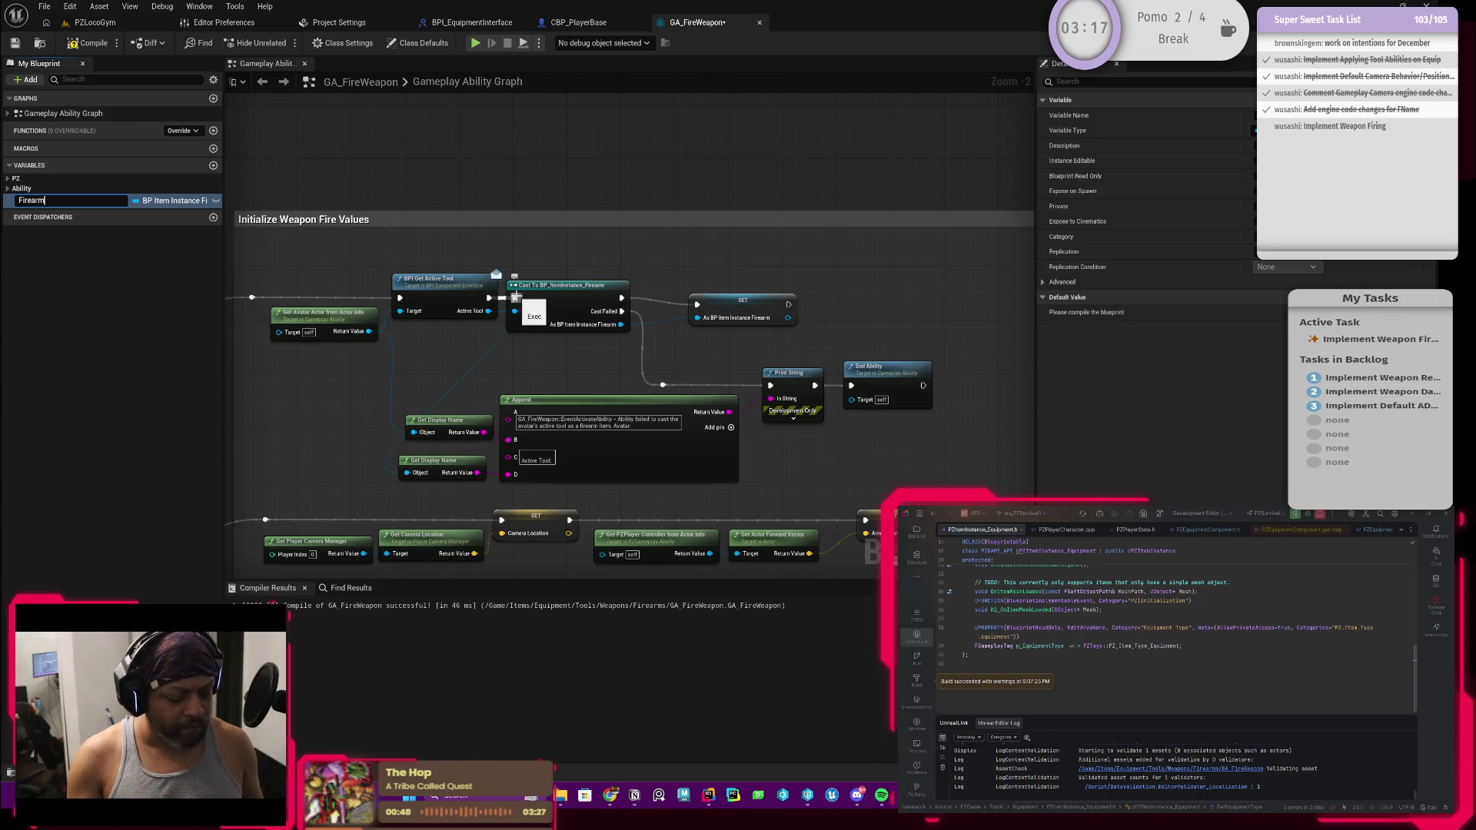
key("Return")
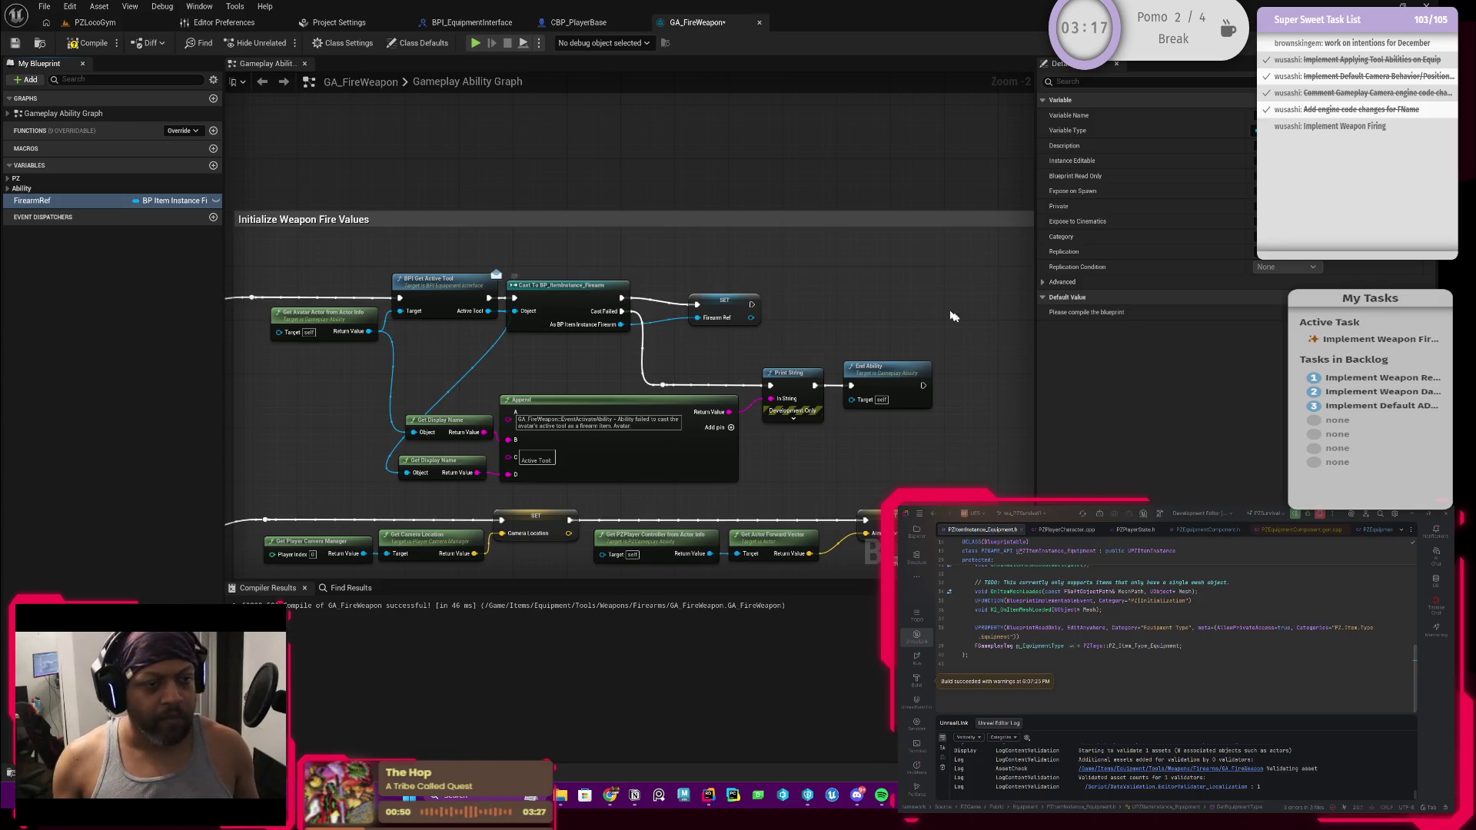
left_click(62, 200)
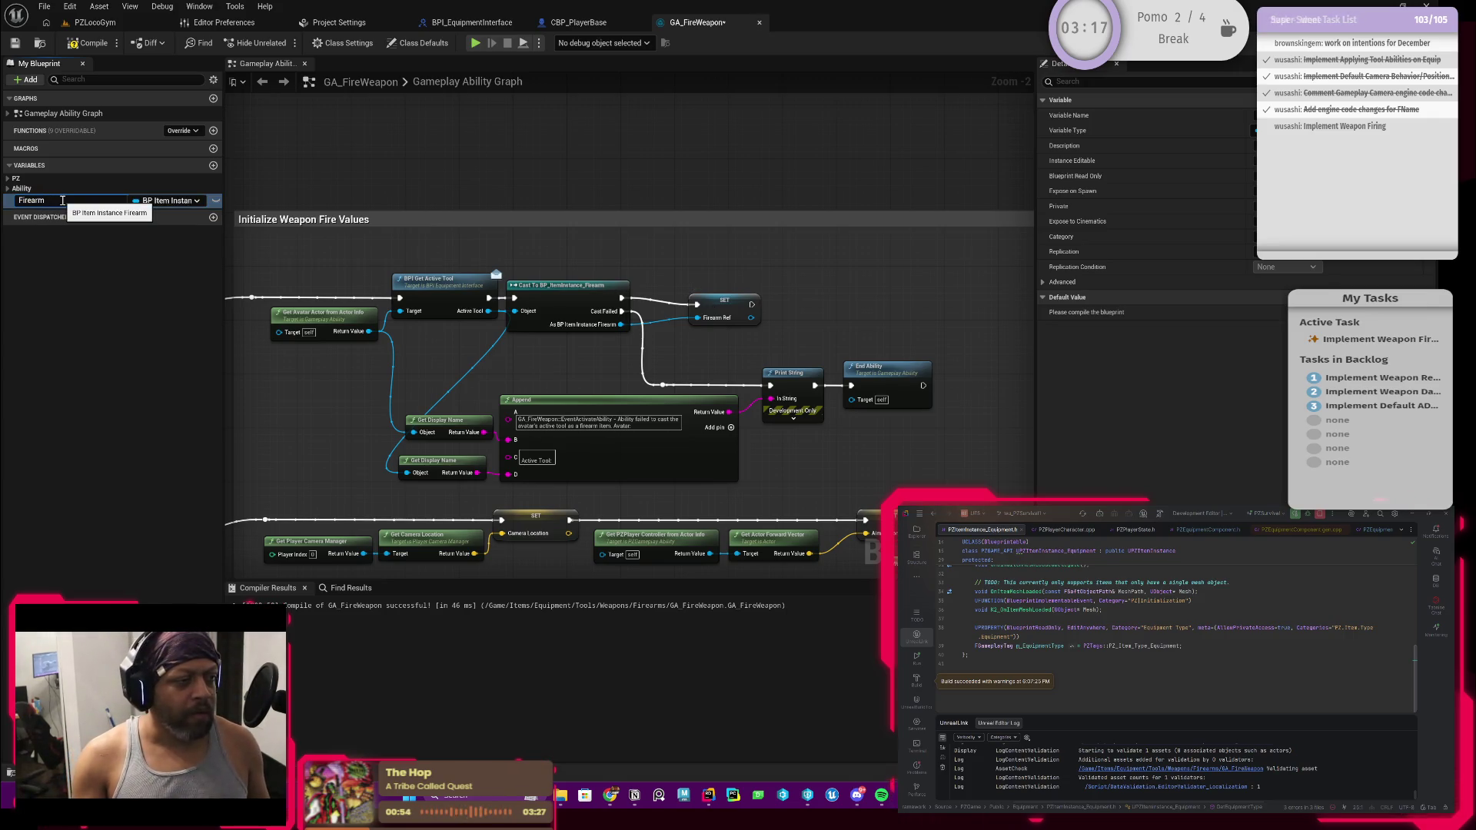
key("Return")
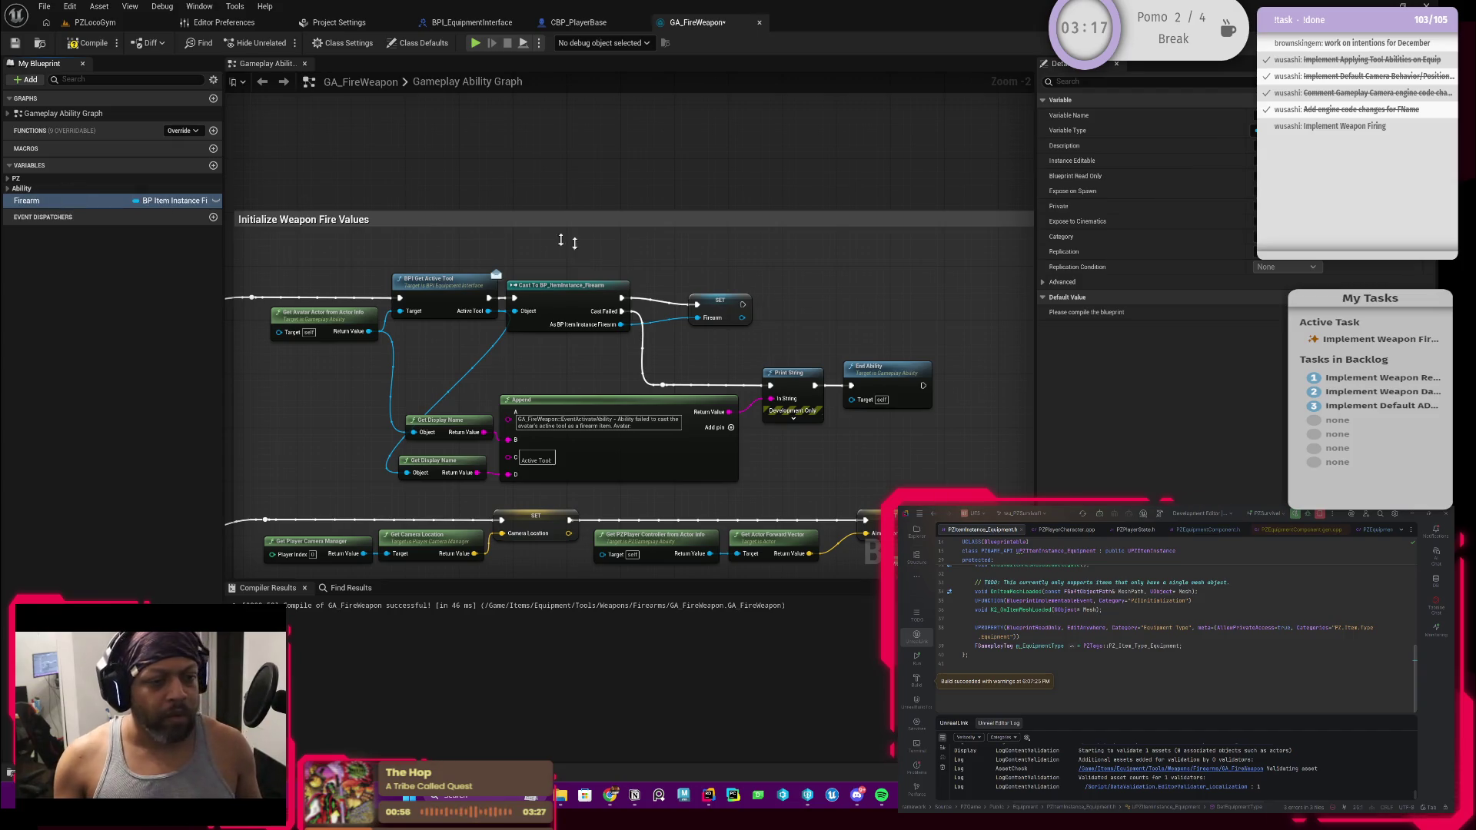
left_click_drag(728, 313, 687, 306)
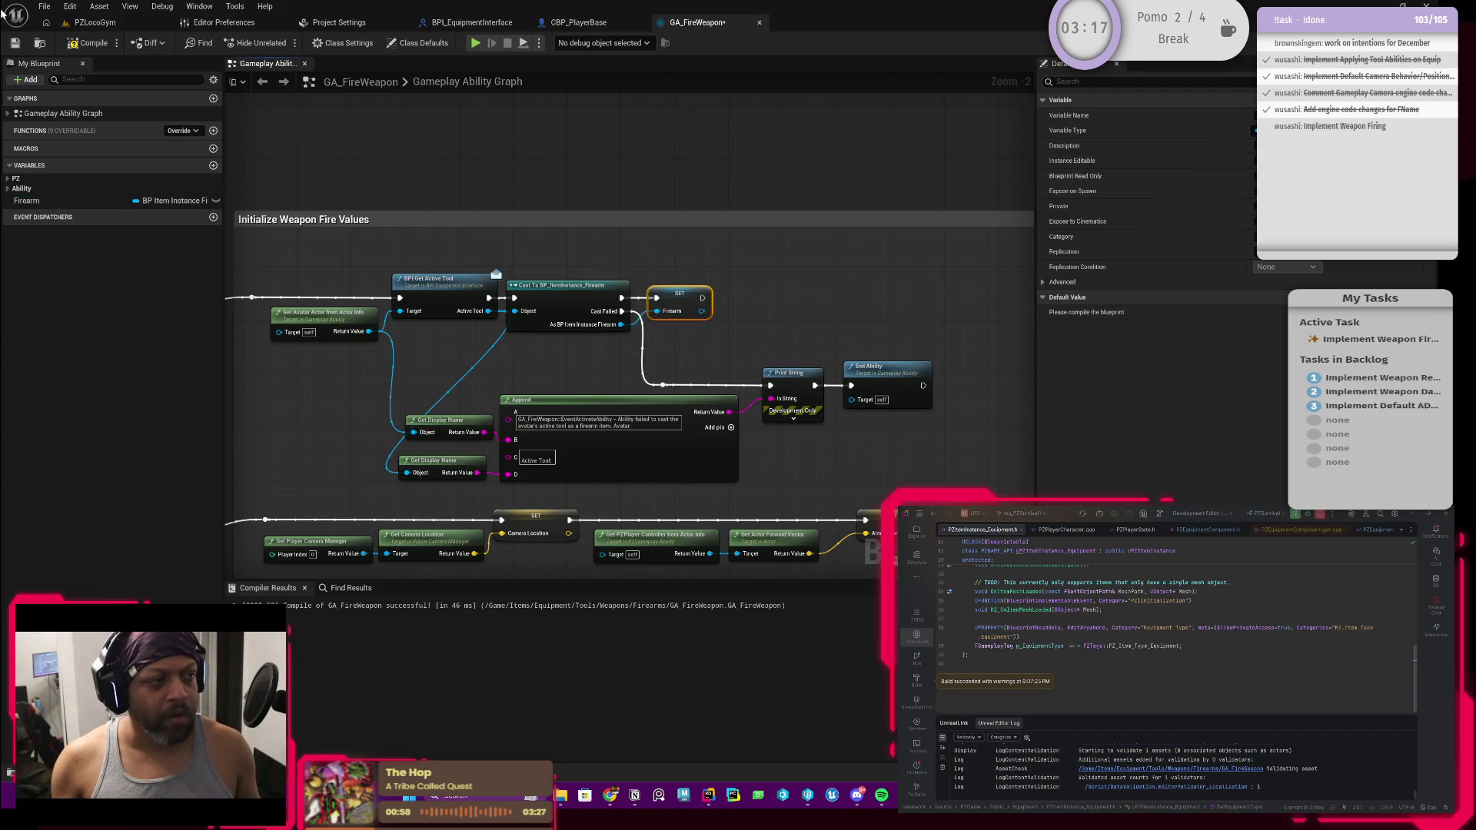
Compile the GA_FireWeapon blueprint
left_click(102, 43)
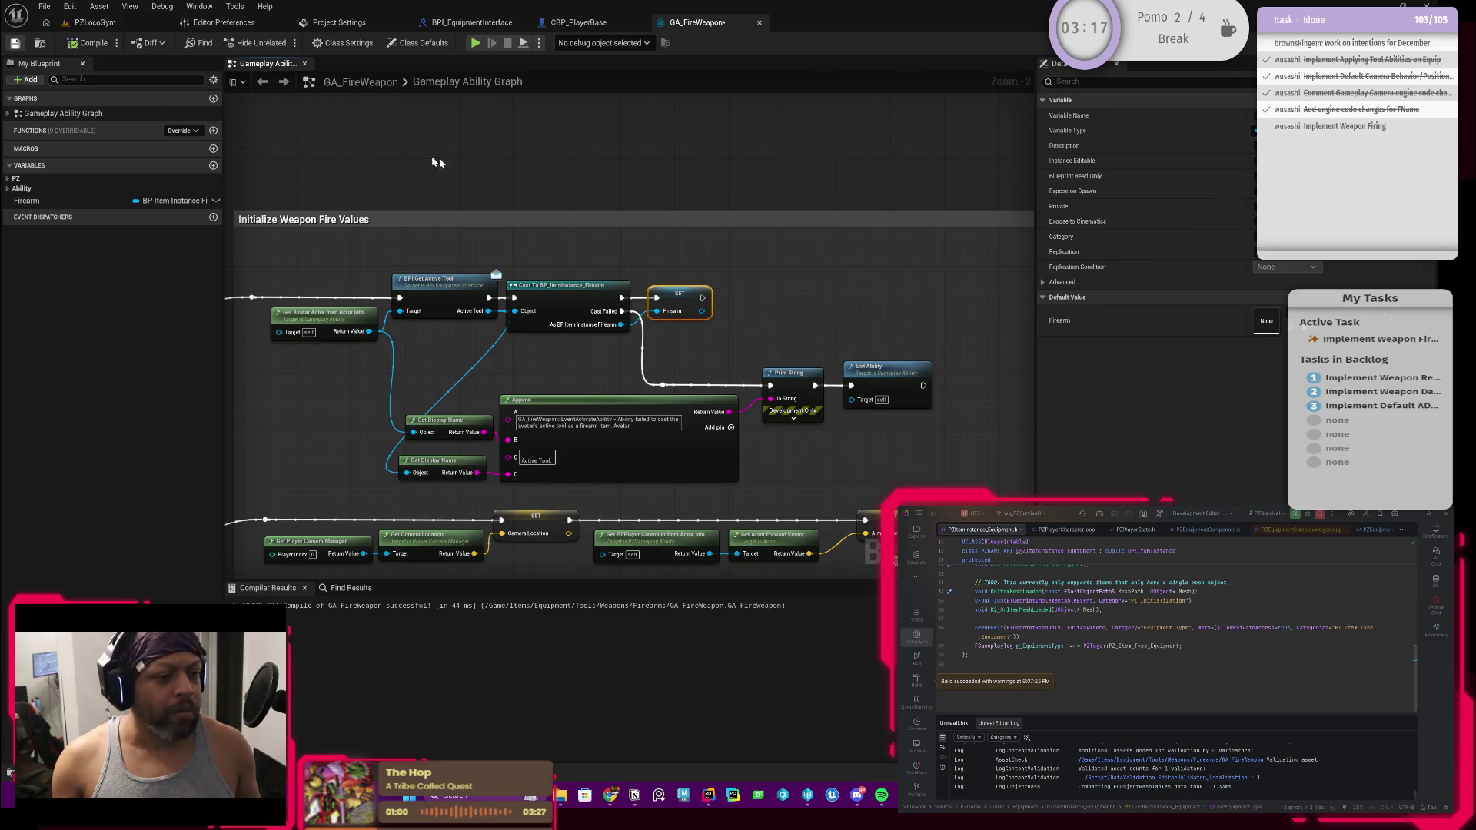
scroll(764, 339, "up", 1)
scroll(771, 317, "down", 2)
mouse_move(549, 320)
left_mouse_down()
mouse_move(528, 329)
mouse_move(597, 296)
mouse_move(618, 305)
mouse_move(566, 321)
left_mouse_up()
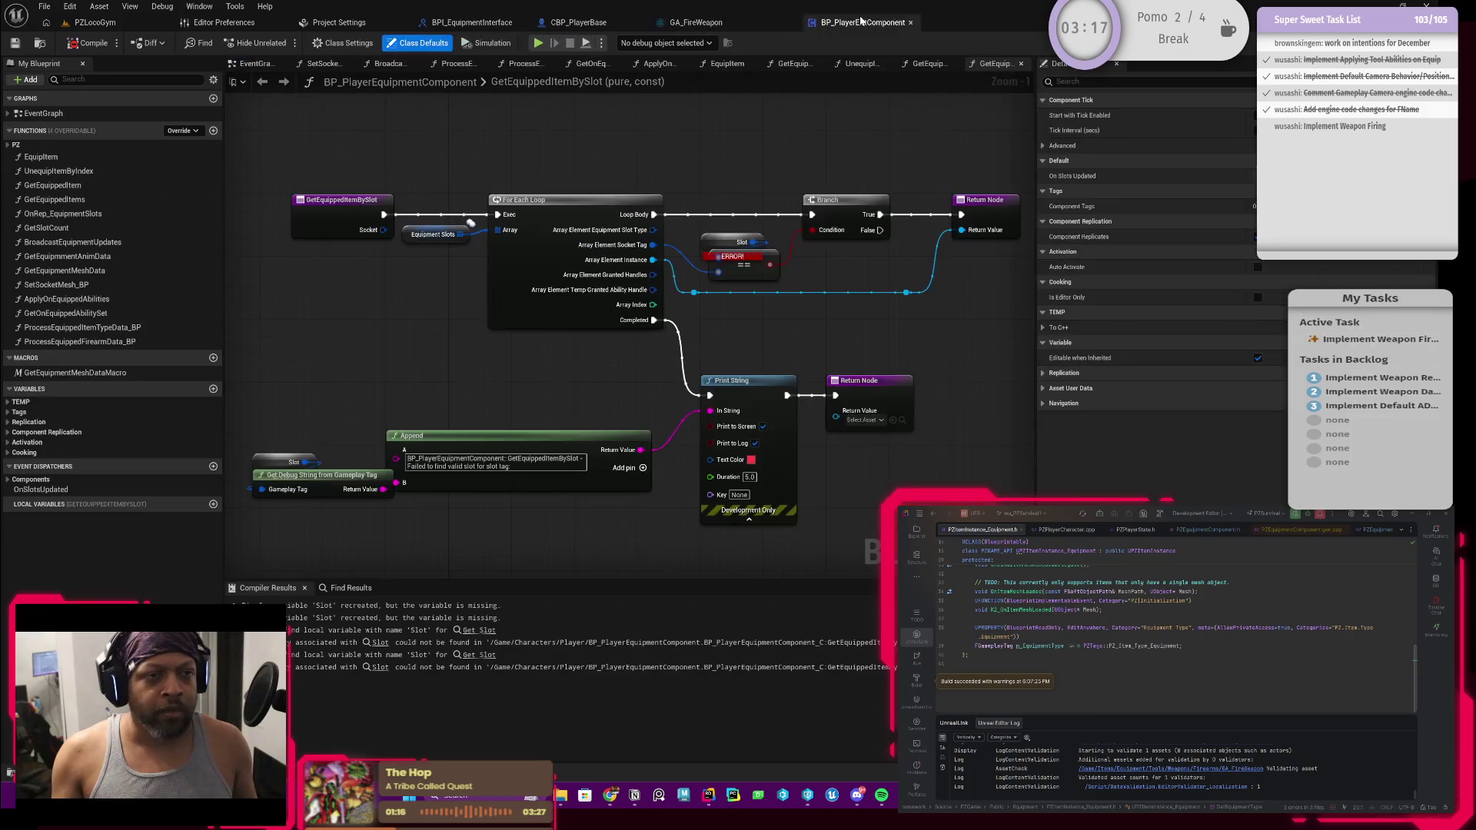
Replace the first broken Slot node with a Socket getter, then compile and save
left_click(91, 43)
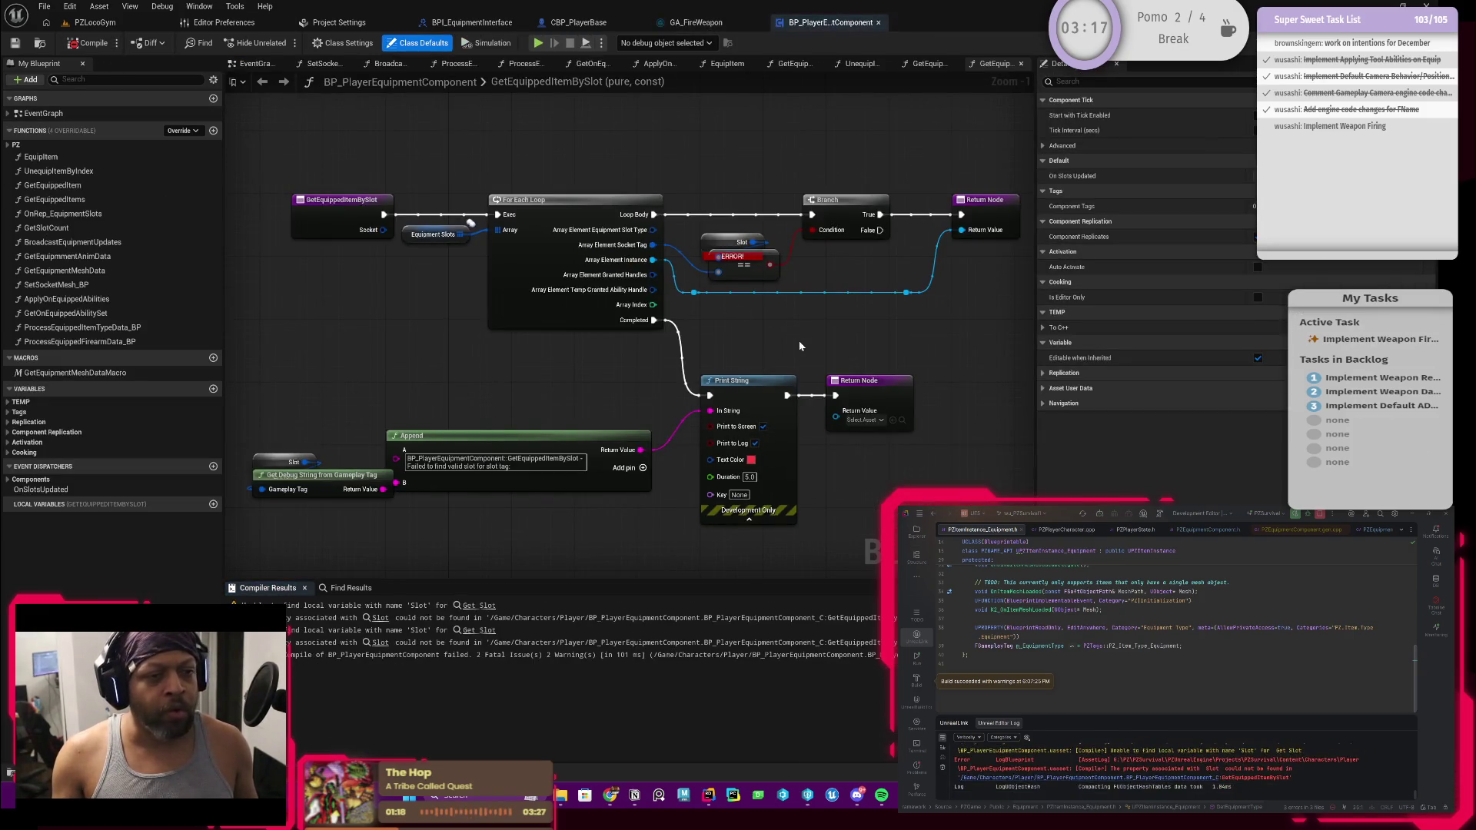
scroll(792, 330, "up", 1)
mouse_move(703, 257)
left_mouse_down()
mouse_move(709, 207)
mouse_move(852, 236)
mouse_move(826, 202)
left_mouse_up()
type("slot")
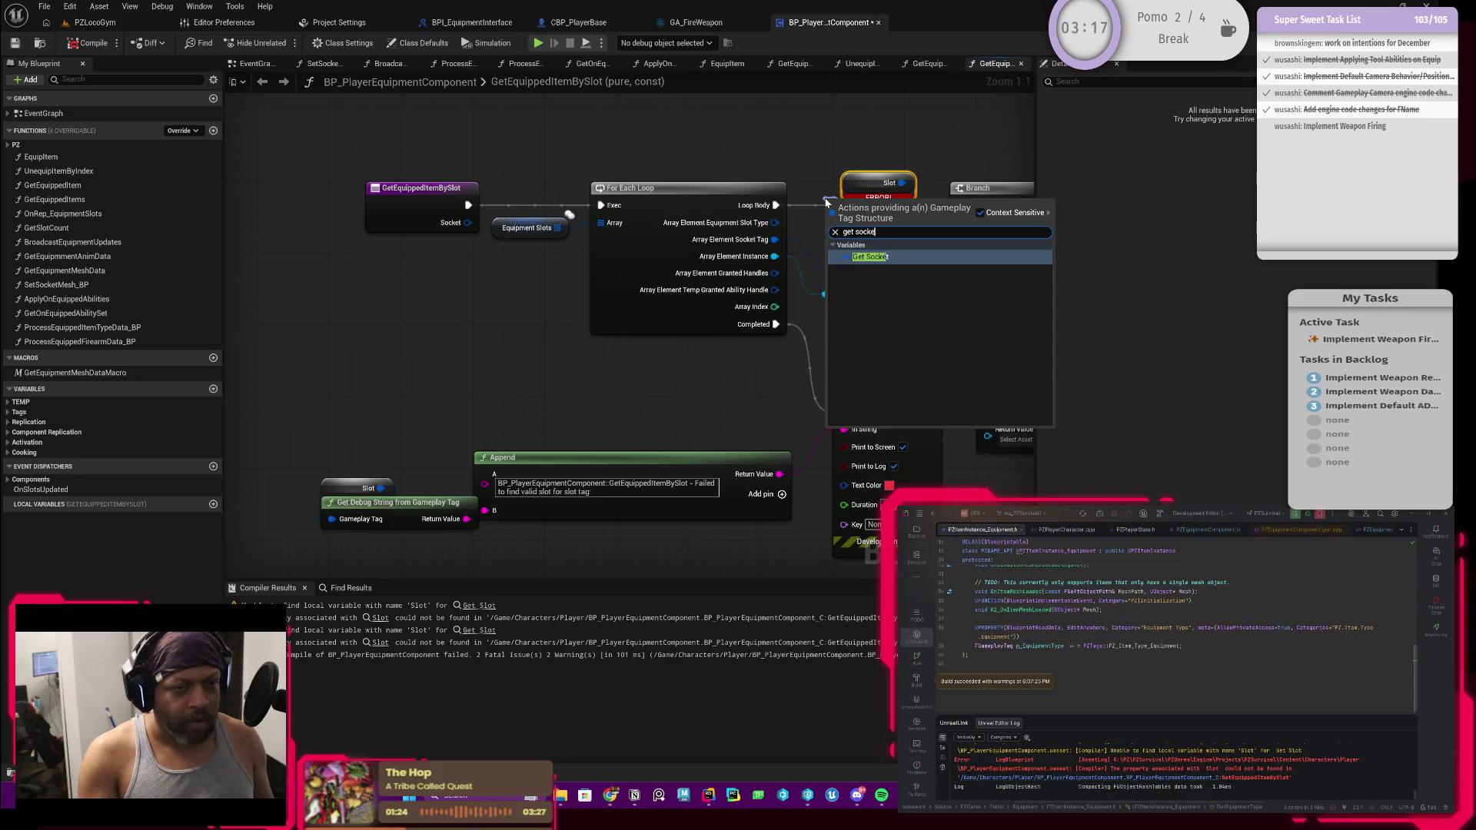
key("Escape")
right_click(846, 194)
left_click(853, 219)
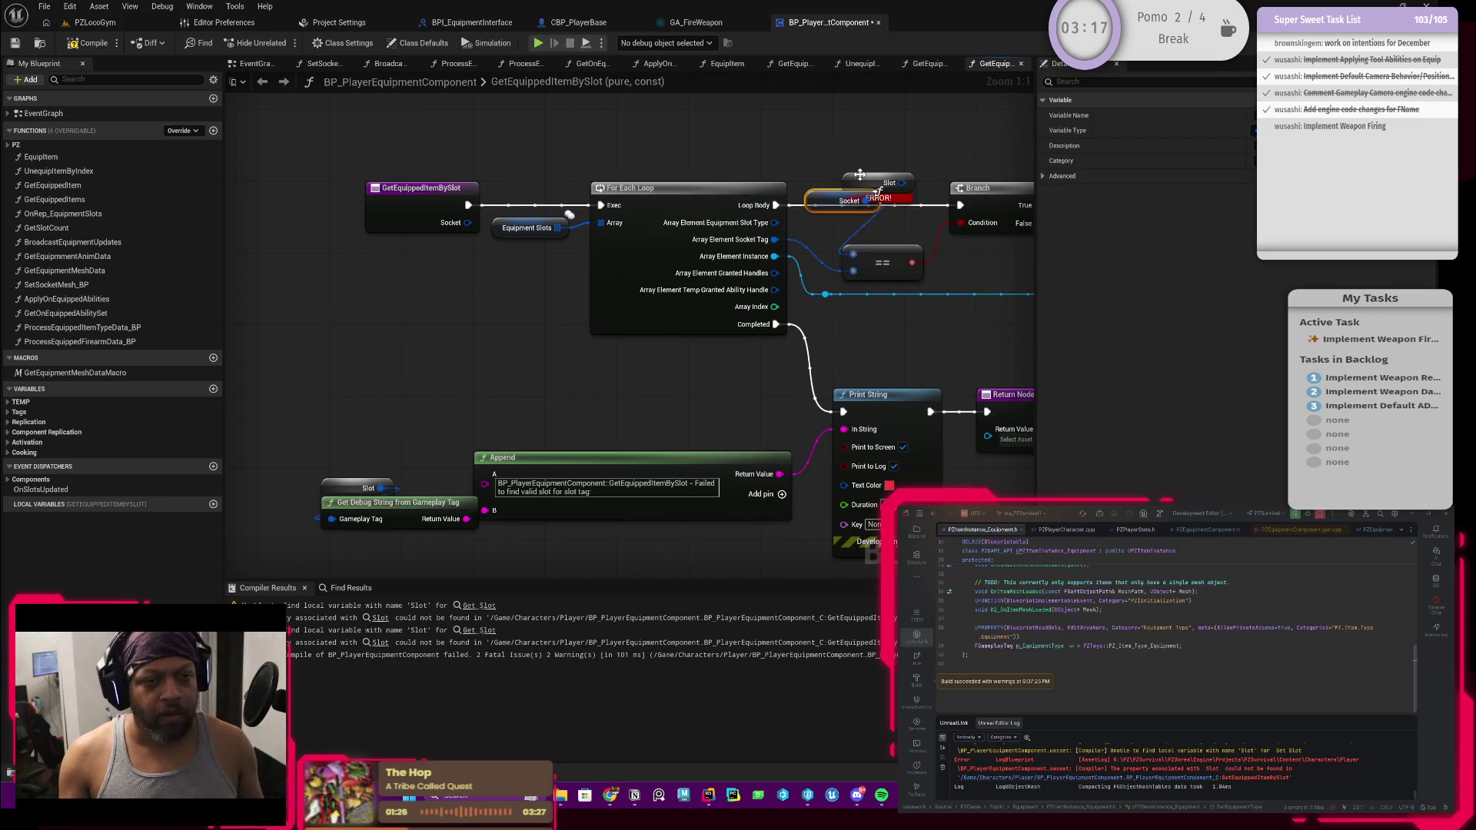
left_click_drag(851, 206, 877, 241)
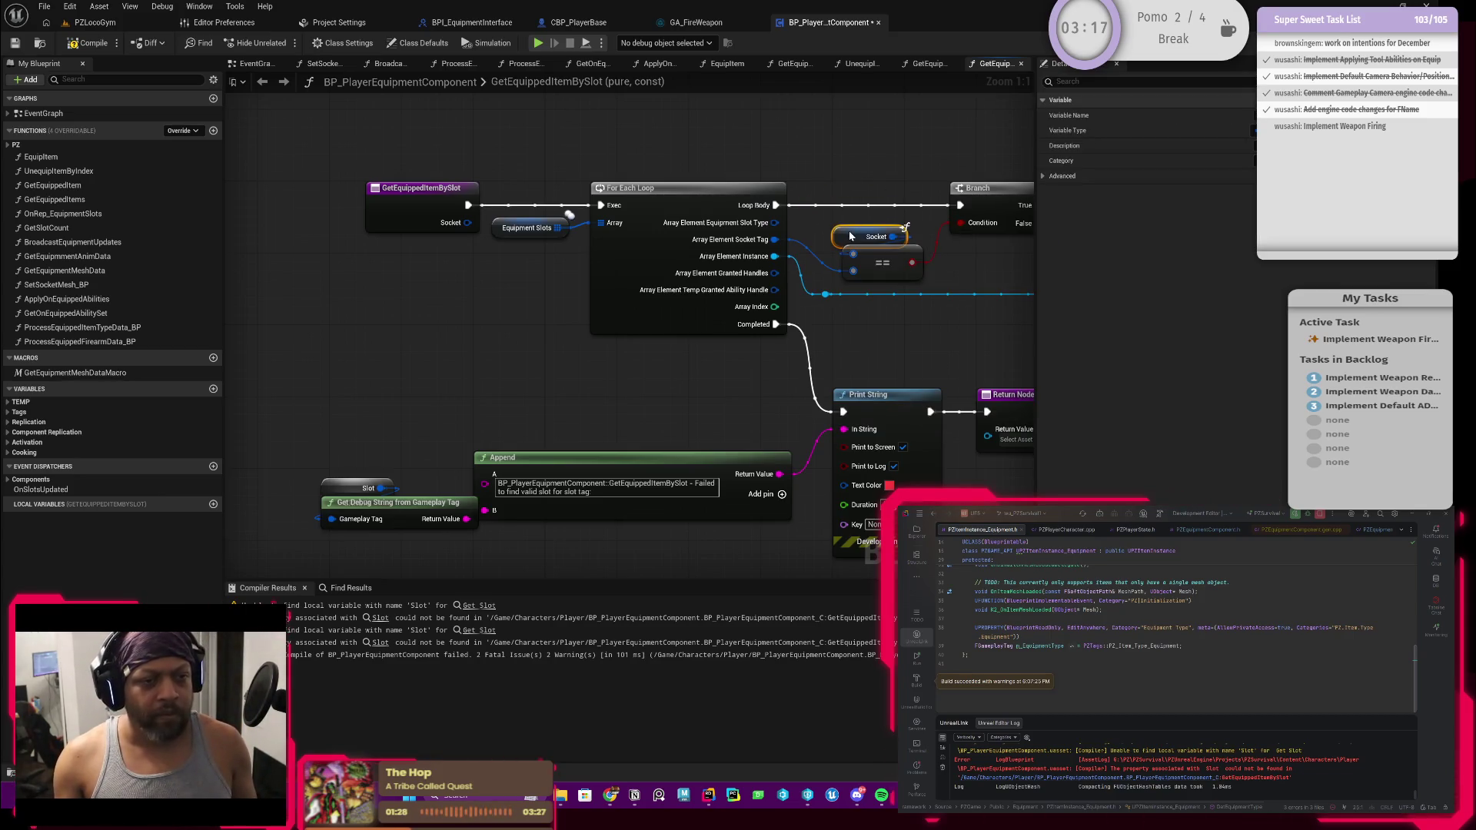
left_click(76, 46)
left_click(14, 44)
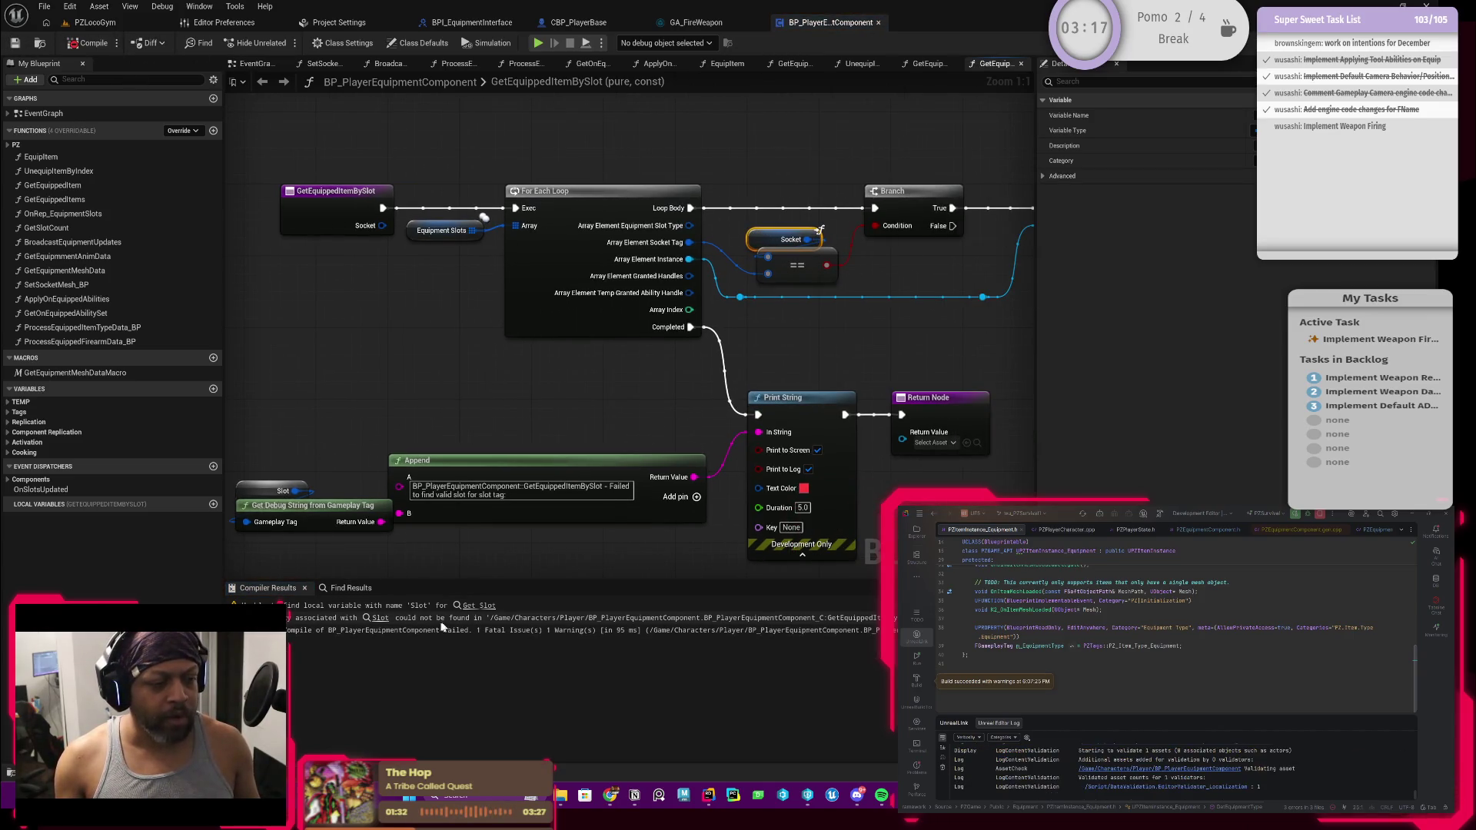
Swap the remaining Slot node feeding Get Debug String for a Get Socket node
left_click(382, 623)
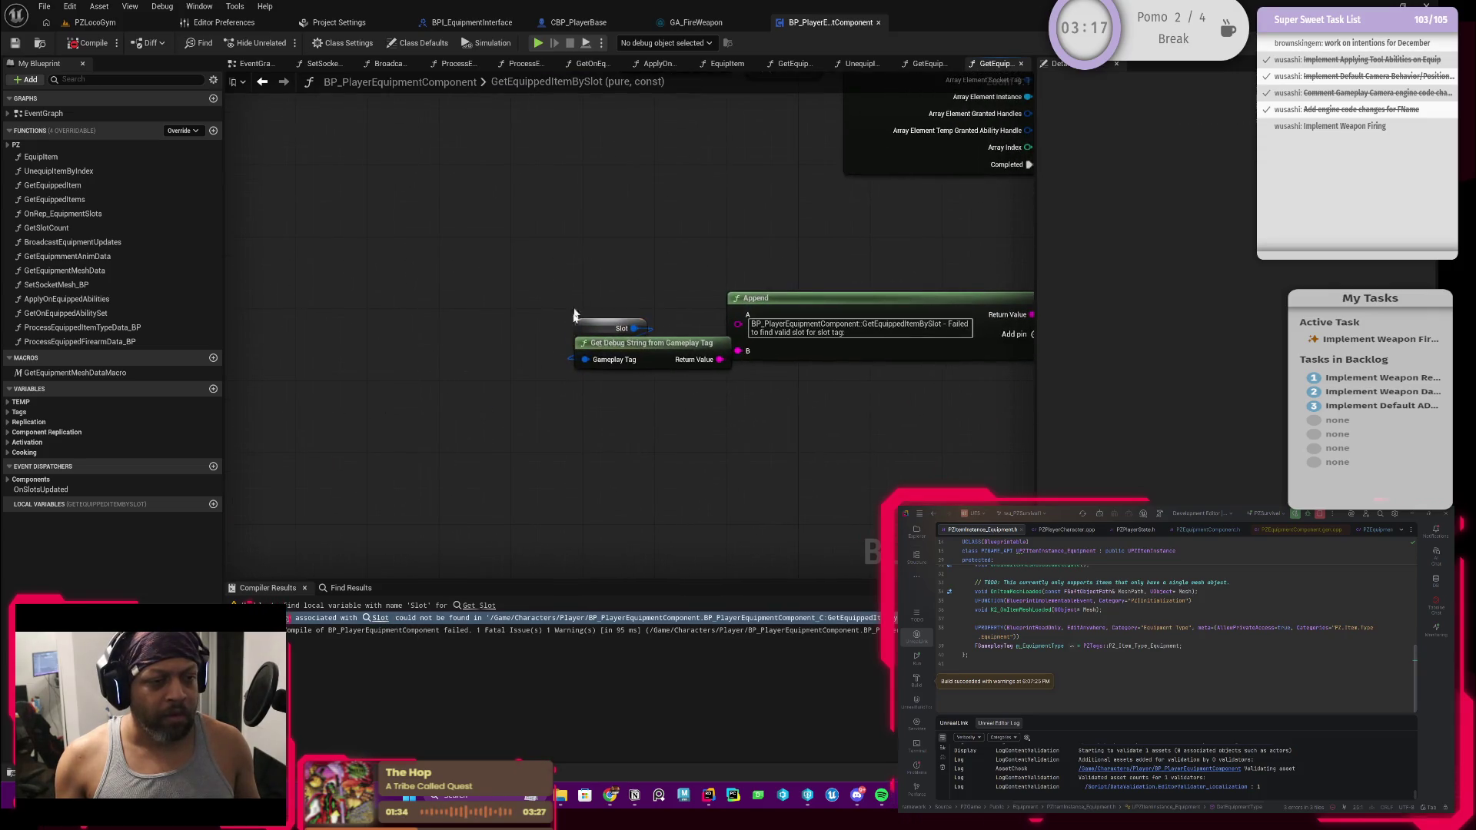
left_click_drag(584, 361, 537, 415)
type("get socke")
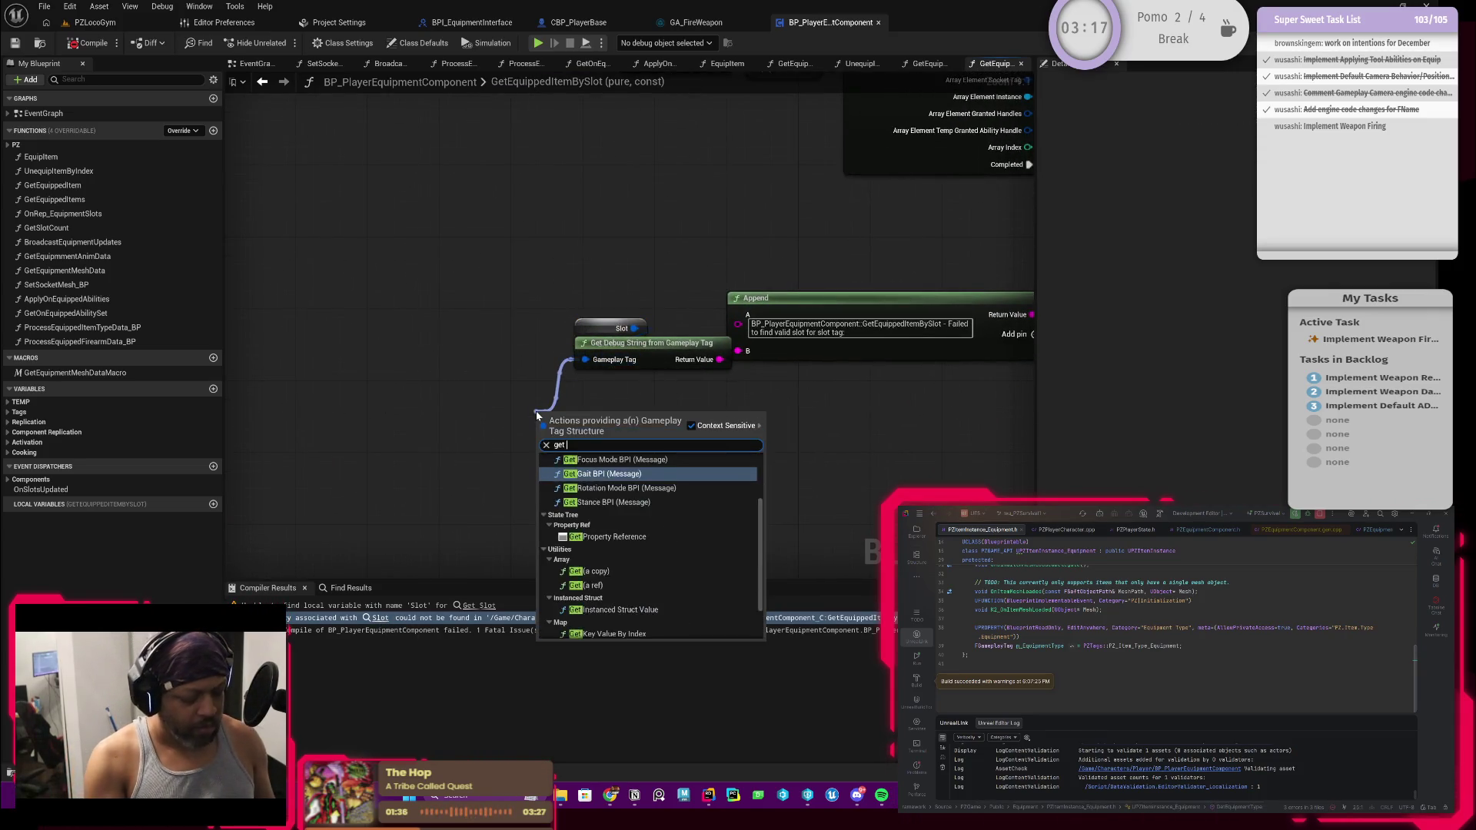
key("Return")
left_click(611, 328)
key("Delete")
mouse_move(540, 413)
left_mouse_down()
mouse_move(567, 326)
mouse_move(583, 323)
left_mouse_up()
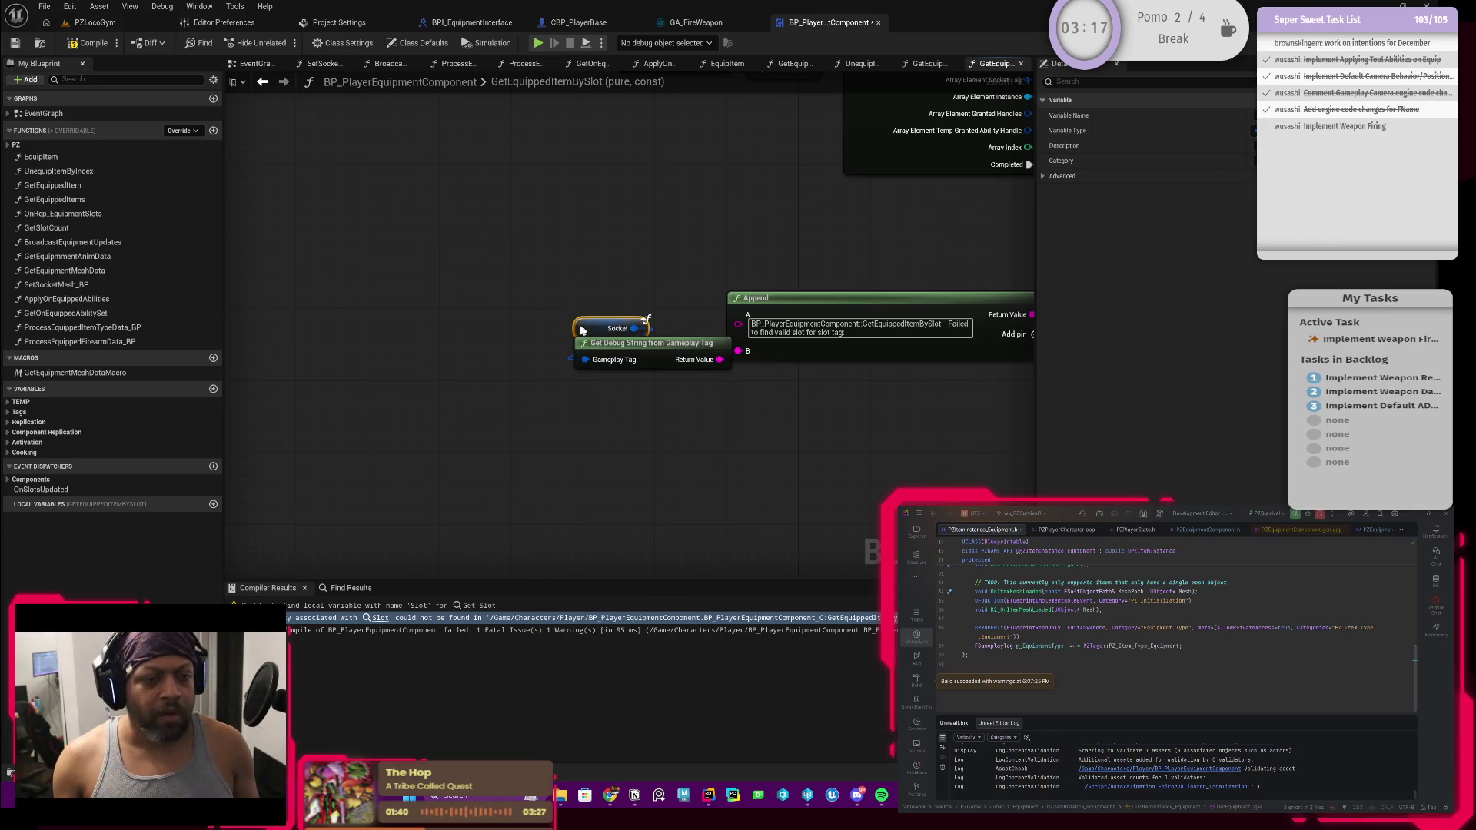
Change the error message's Append text from 'slot' to 'socket'
left_click(845, 328)
right_click(816, 338)
key("Escape")
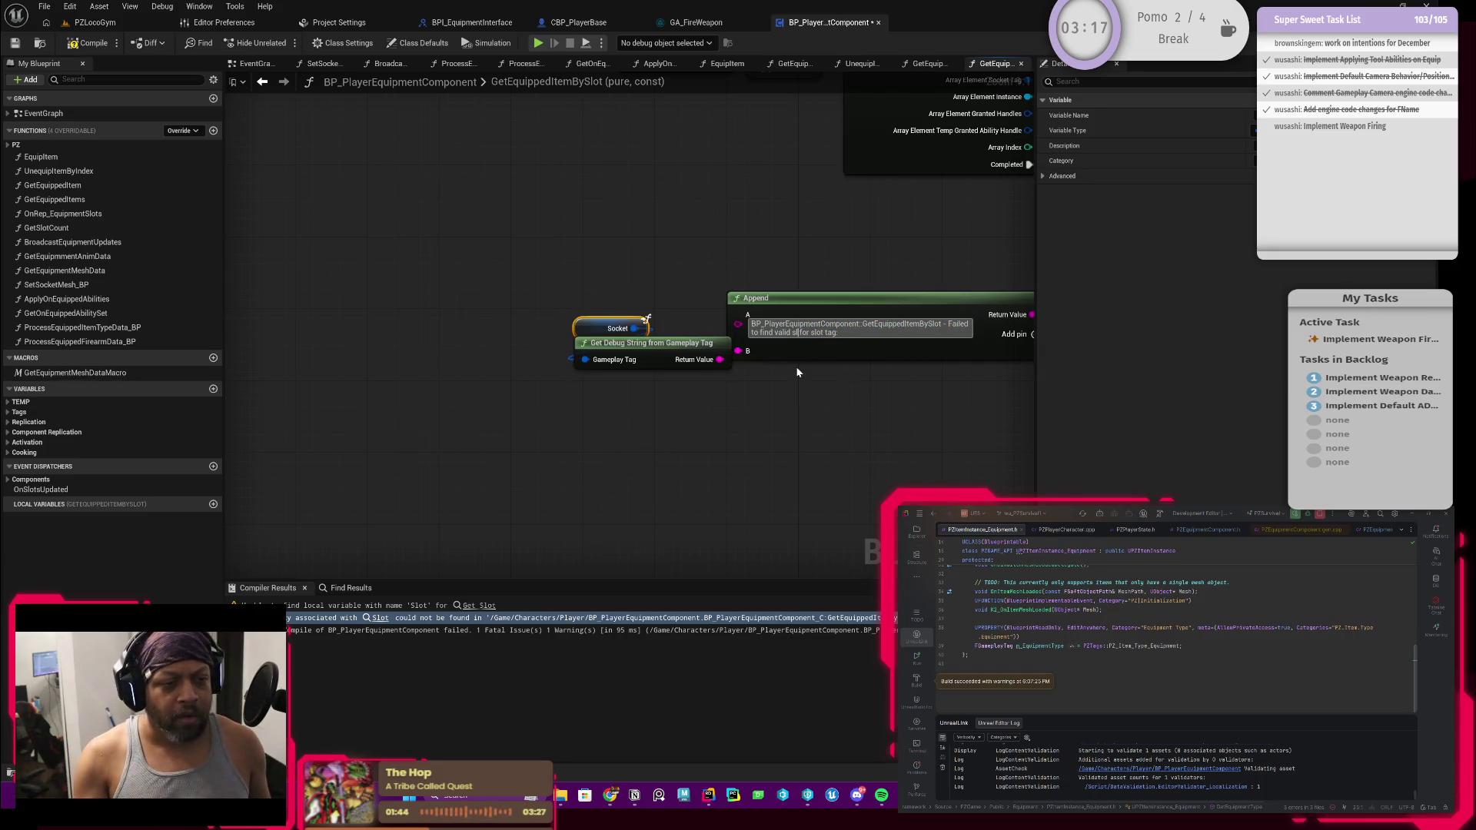
key("BackSpace")
type("ockey")
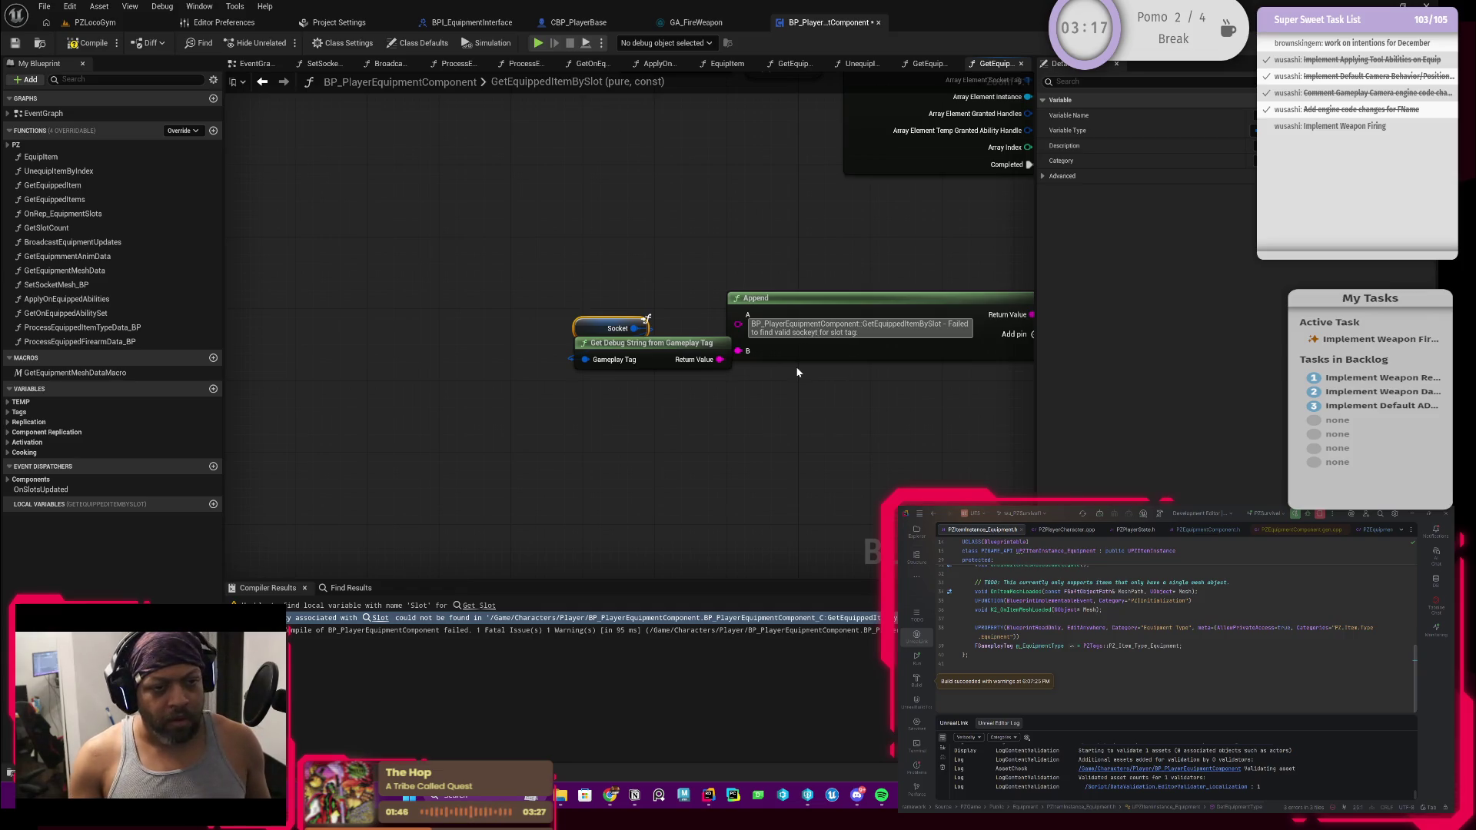
type("t")
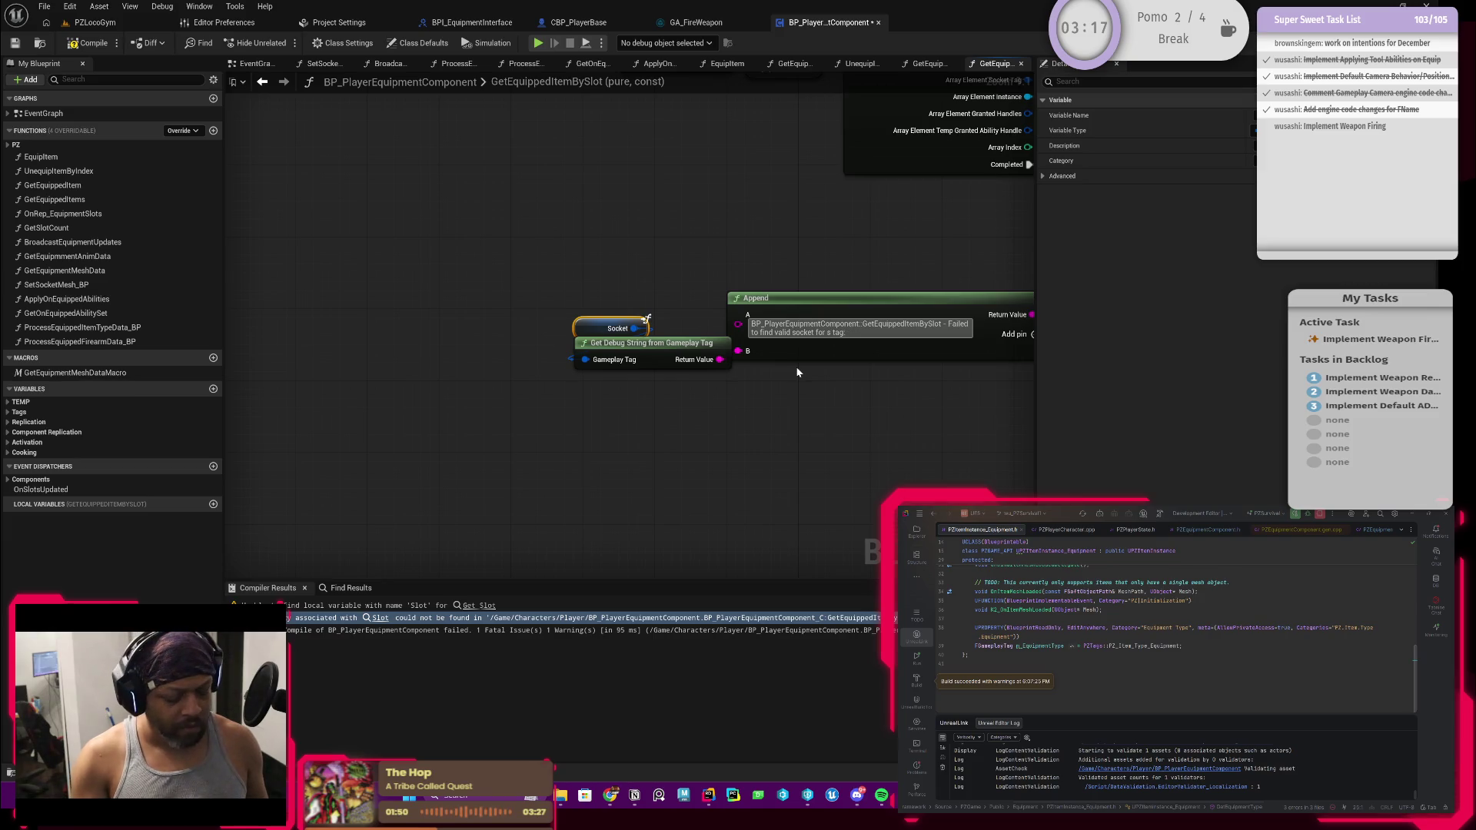
Compile and save BP_PlayerEquipmentComponent, then recentre the GetEquippedItemBySlot function in view
mouse_move(836, 224)
left_mouse_down()
mouse_move(777, 303)
mouse_move(510, 467)
left_mouse_up()
left_click(90, 43)
left_click(14, 44)
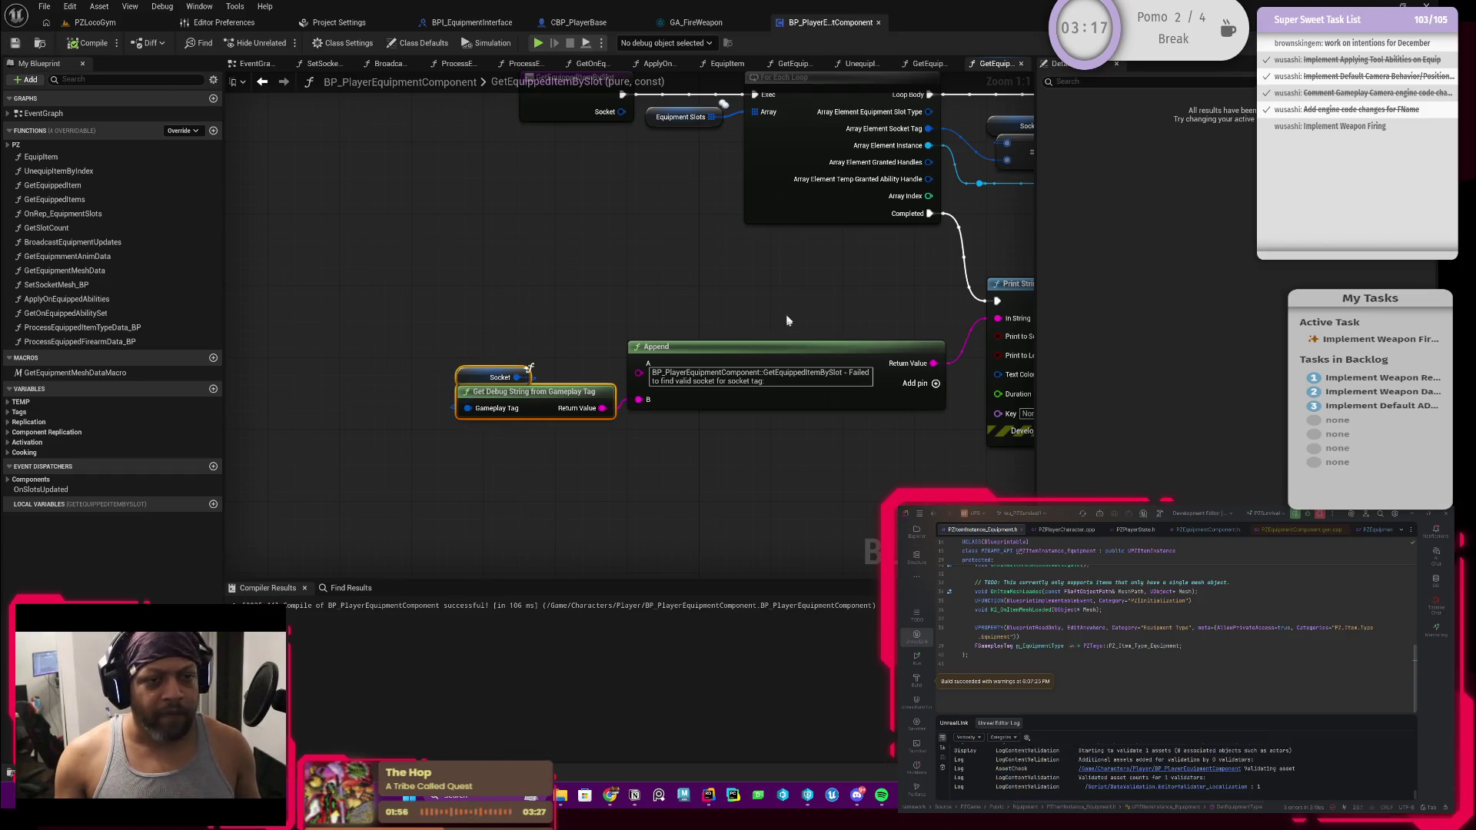
scroll(787, 325, "down", 3)
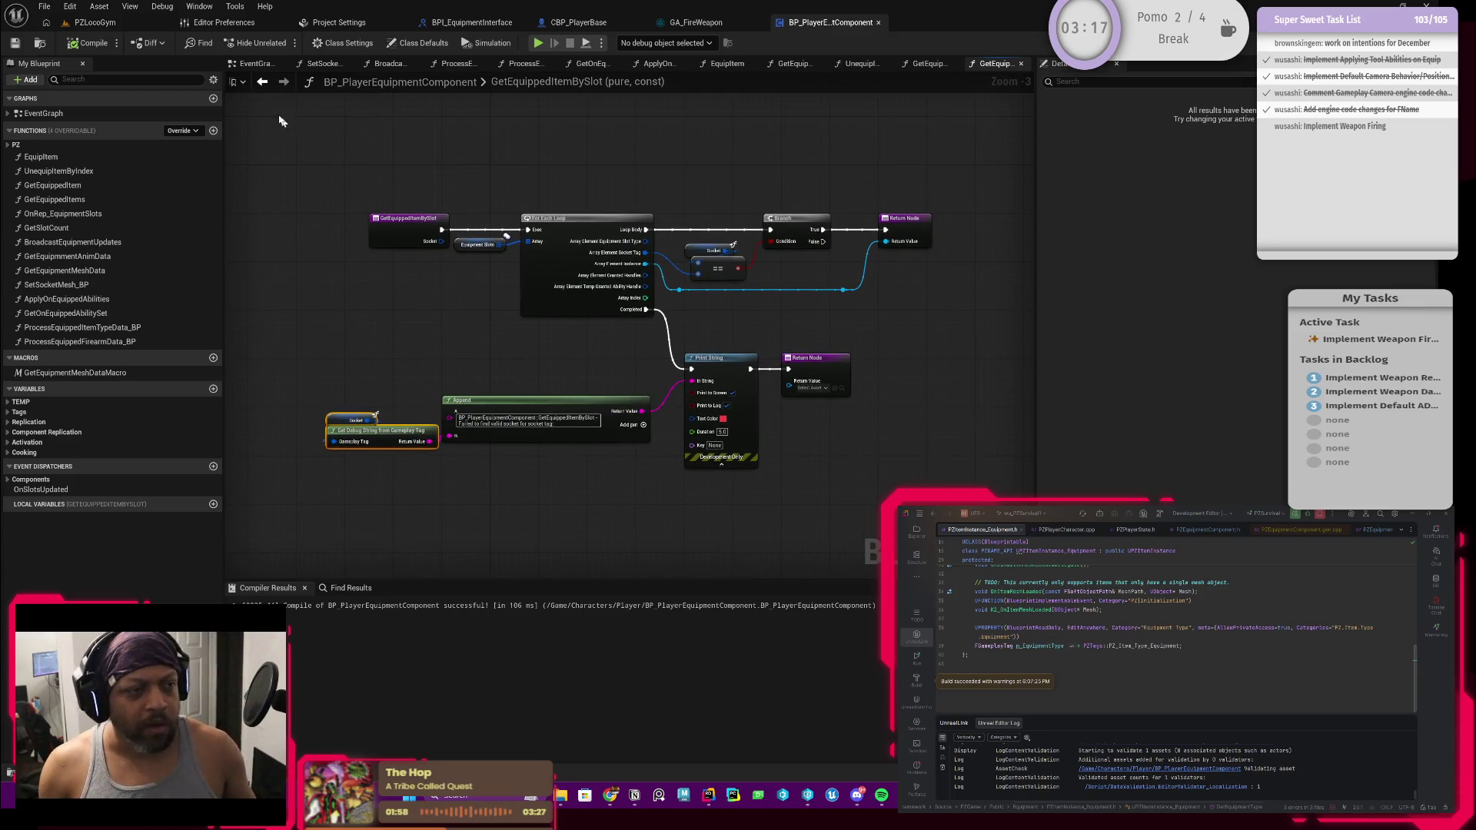
left_click(268, 85)
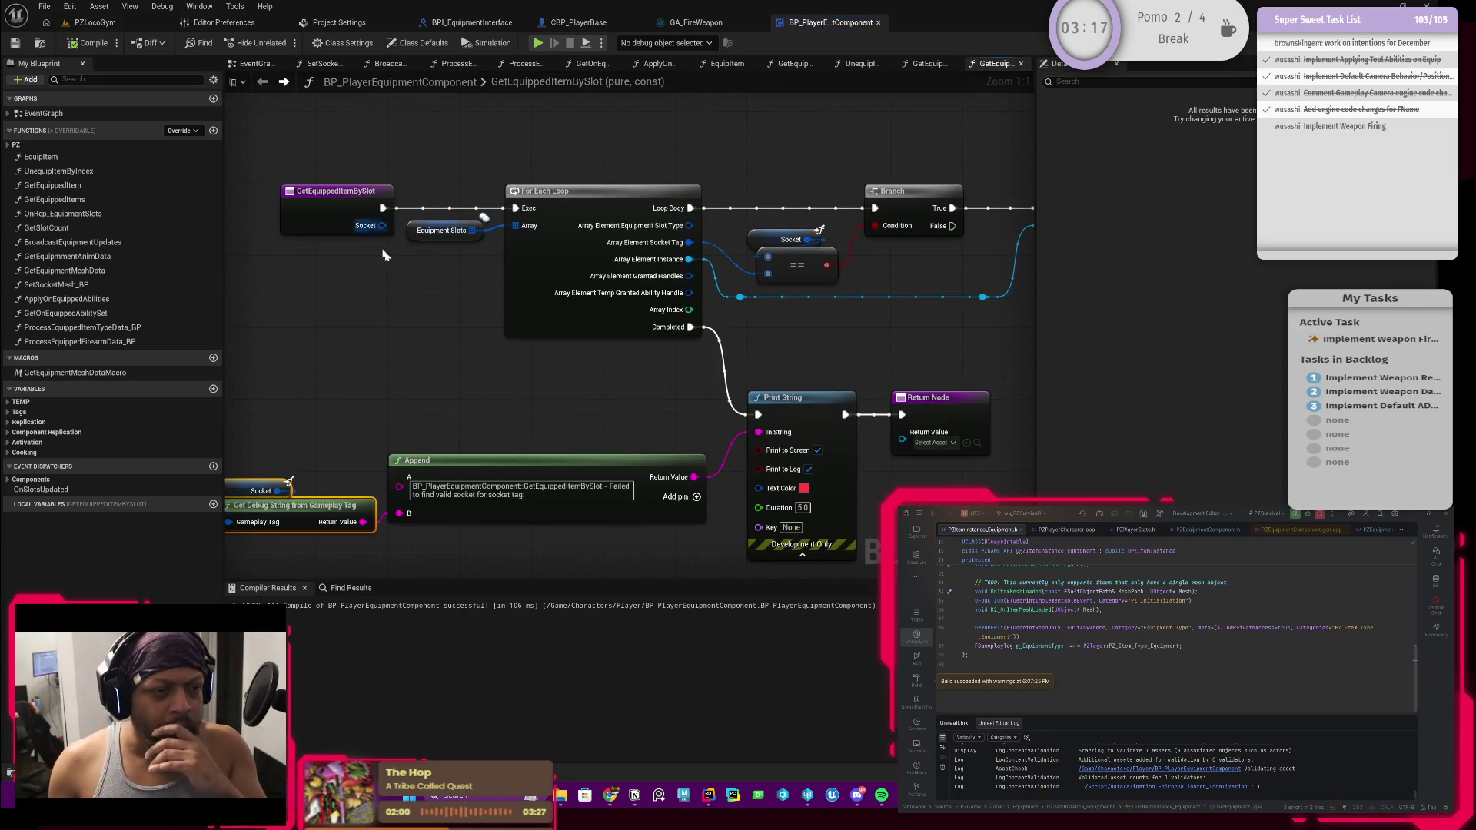
scroll(397, 292, "down", 1)
left_click_drag(397, 337, 479, 328)
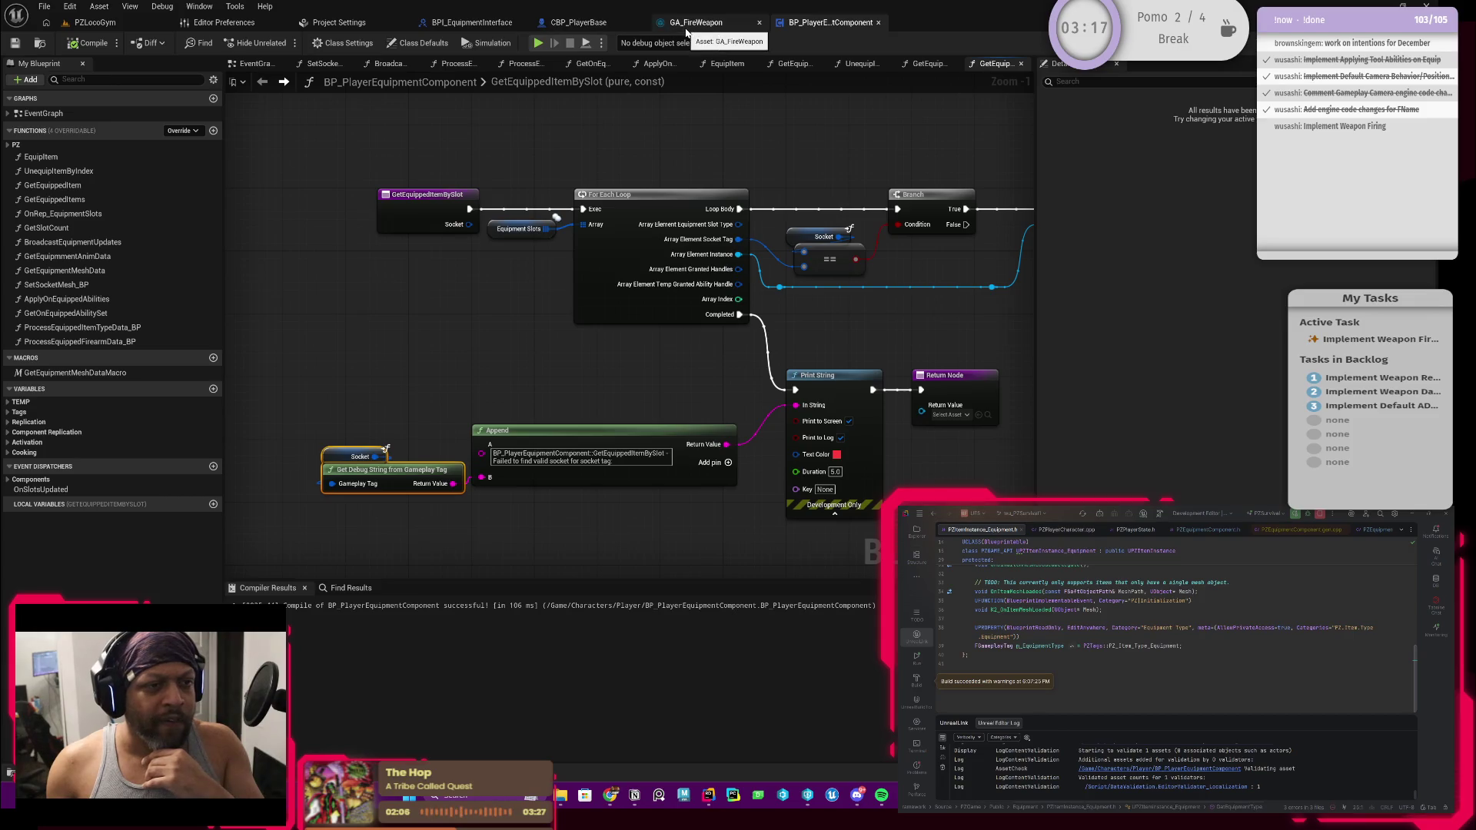
From GA_FireWeapon, open the Firearm variable's BP_ItemInstance_Firearm class blueprint
left_click(606, 26)
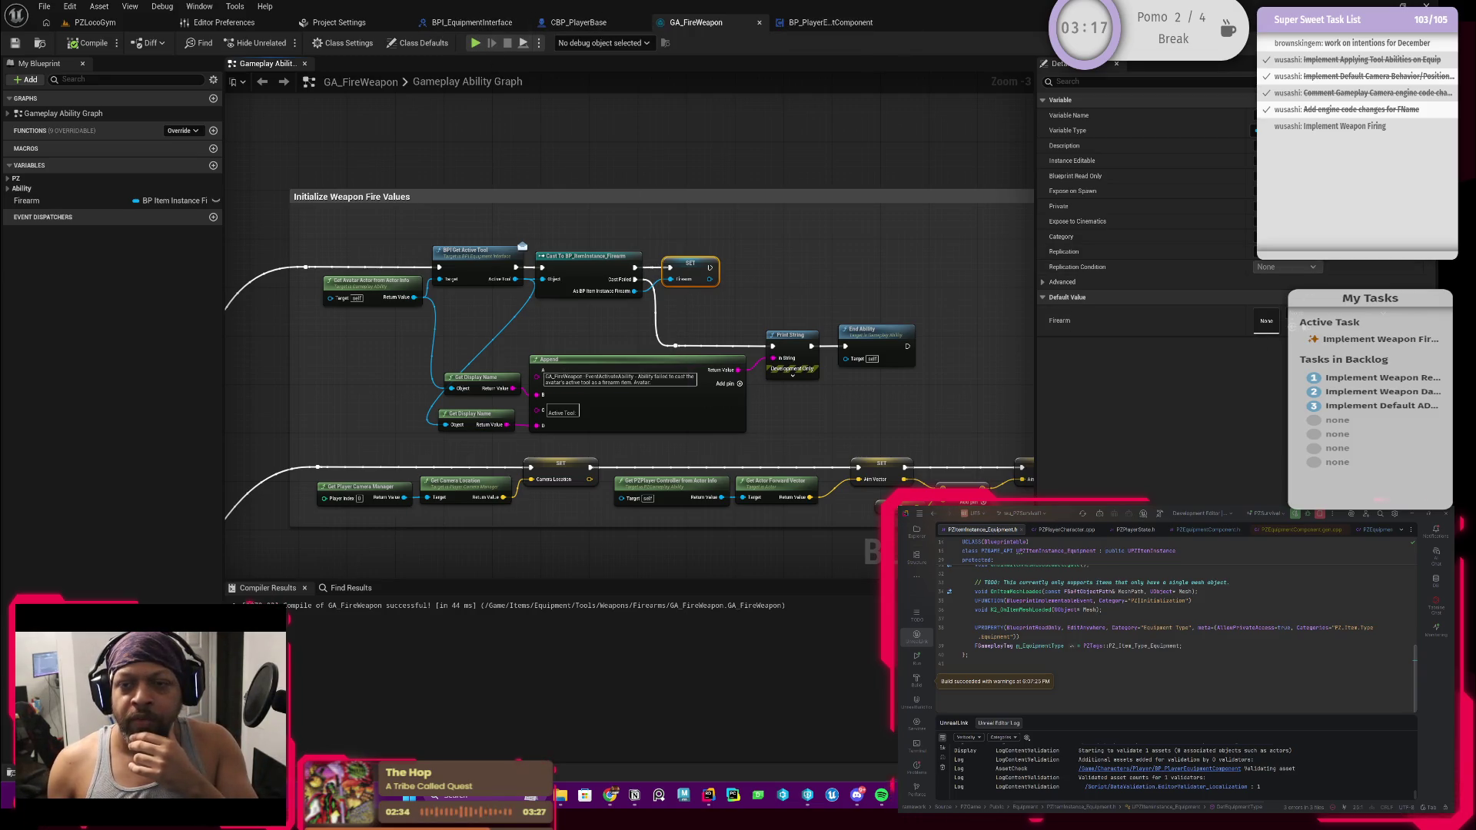
double_click(588, 256)
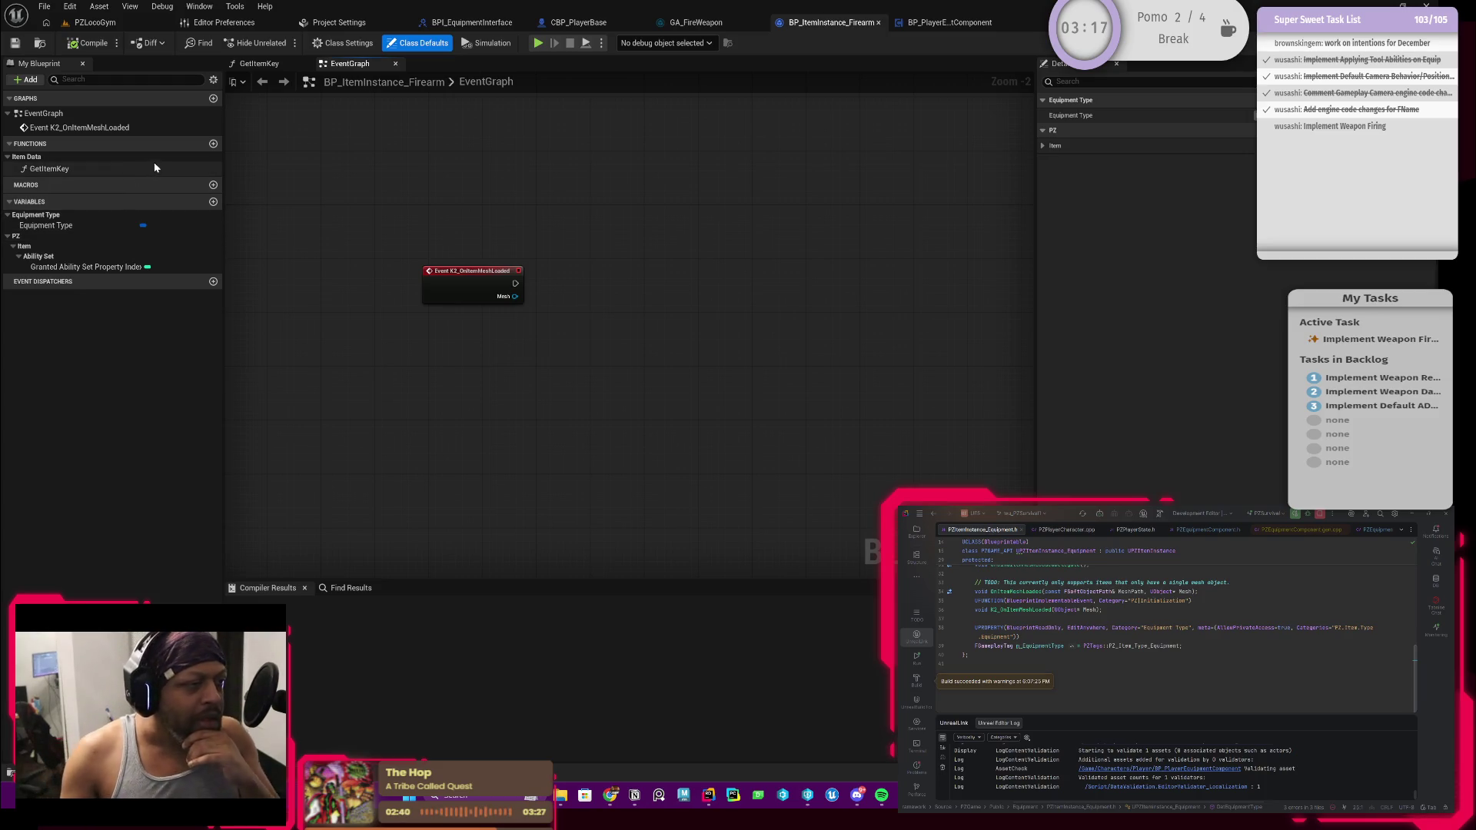
Create a new function named GetEquipmentSocketTag
left_click(213, 144)
left_click(80, 185)
type("GetEquipmentSocketTag")
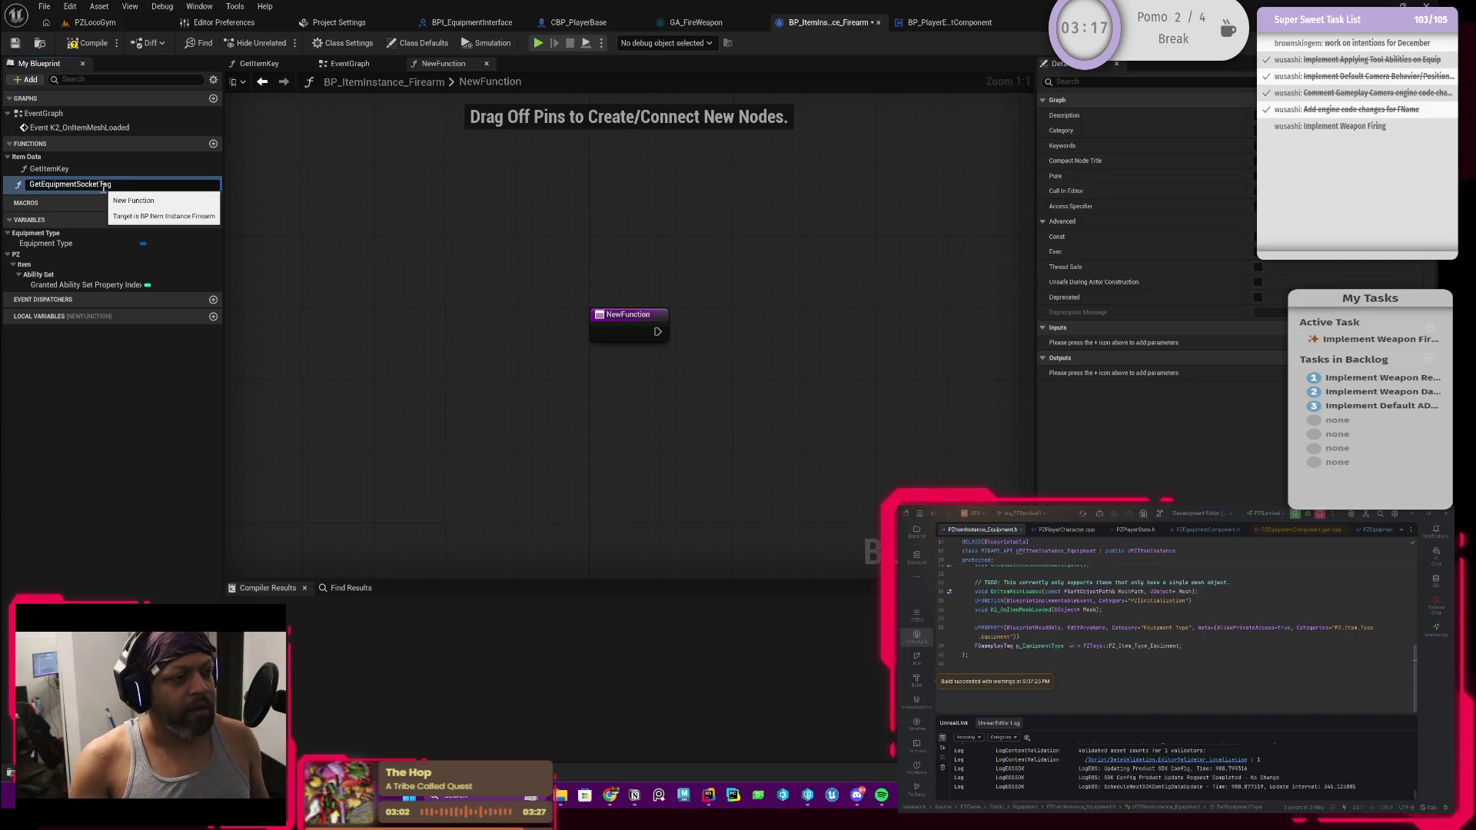
key("Return")
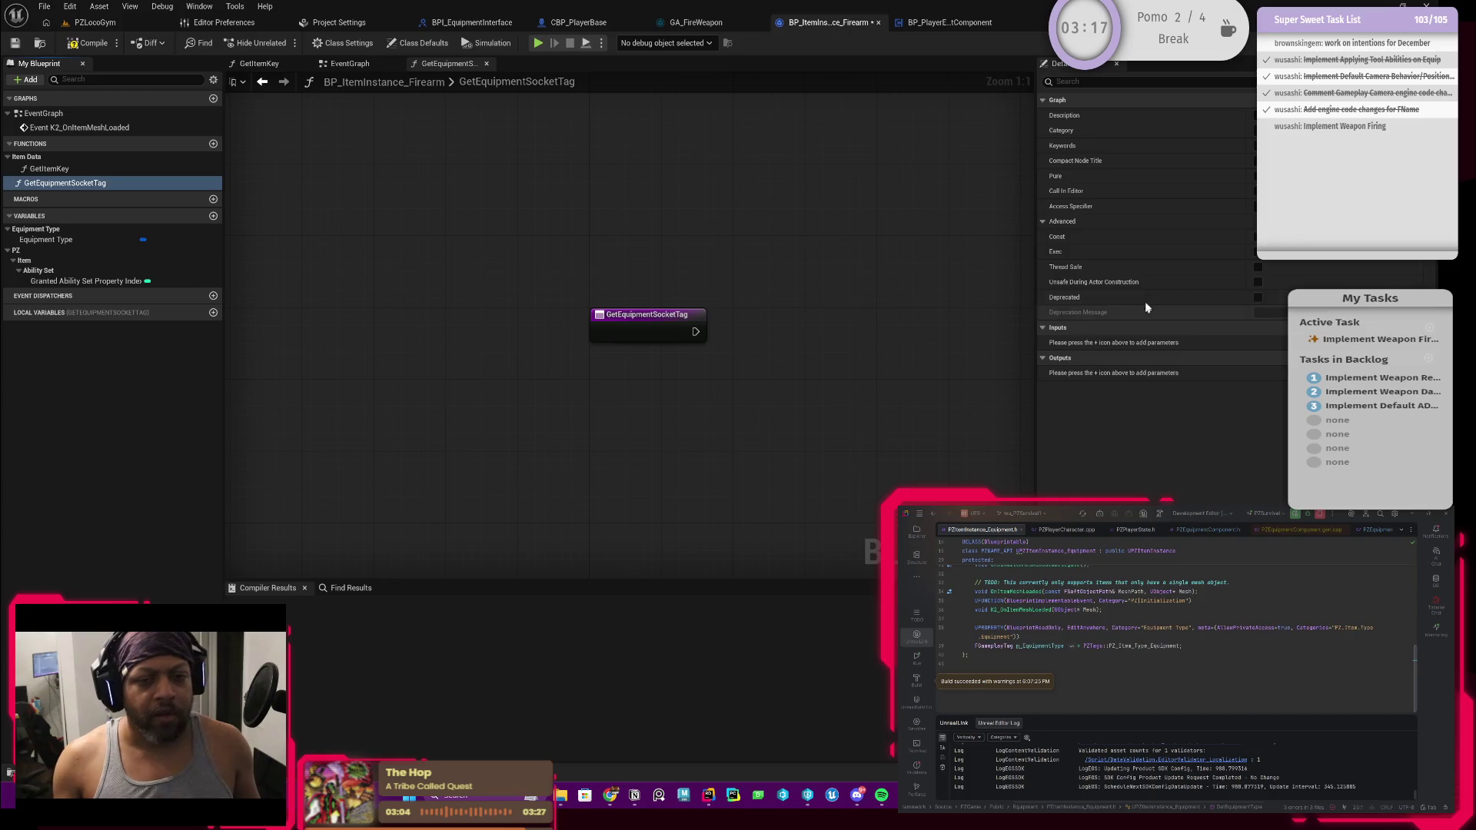
Add a SocketTag output of type Gameplay Tag to the function
left_click(1464, 357)
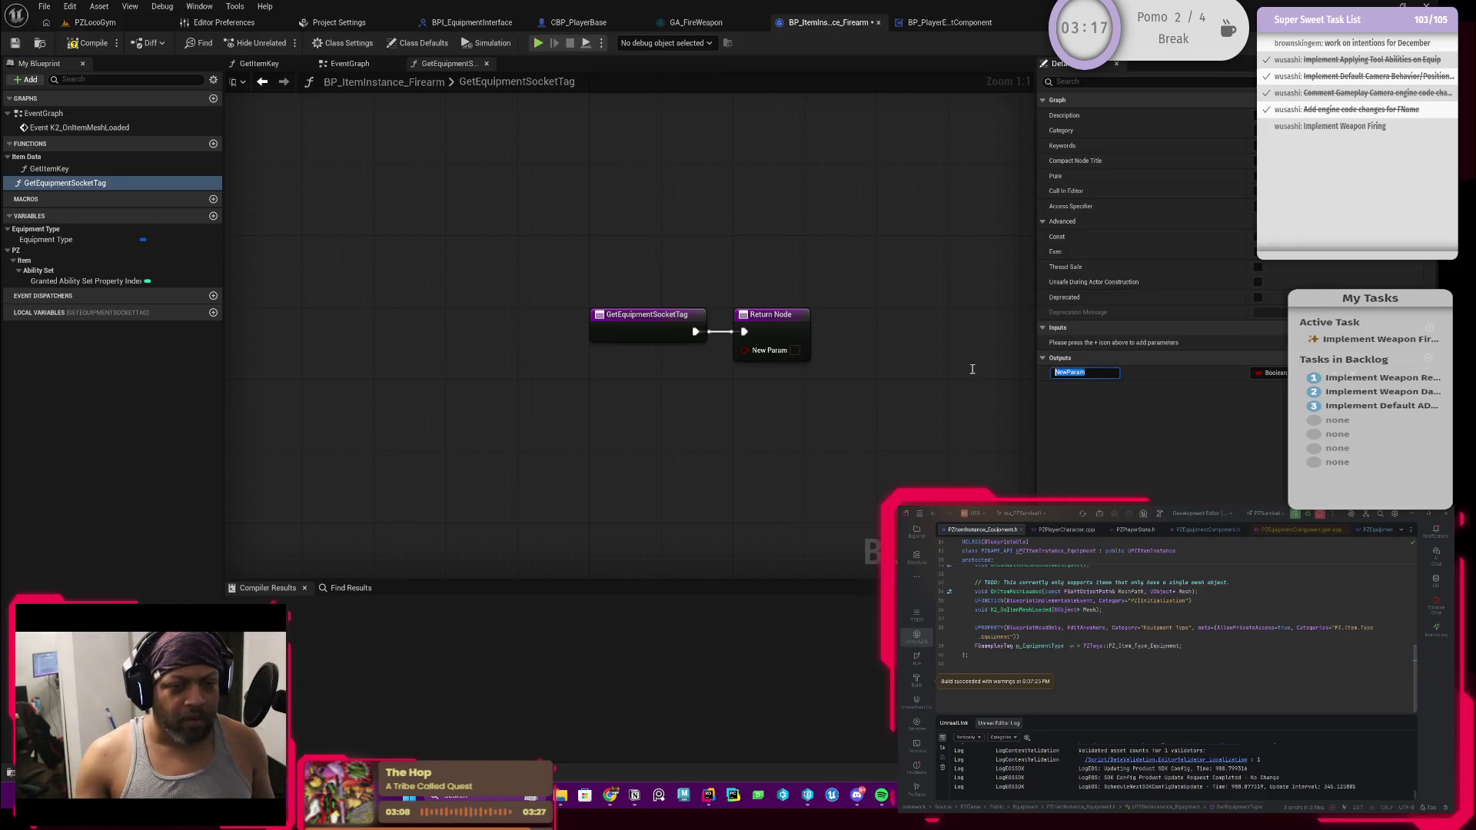
type("SocketTag")
key("Return")
left_click(1274, 372)
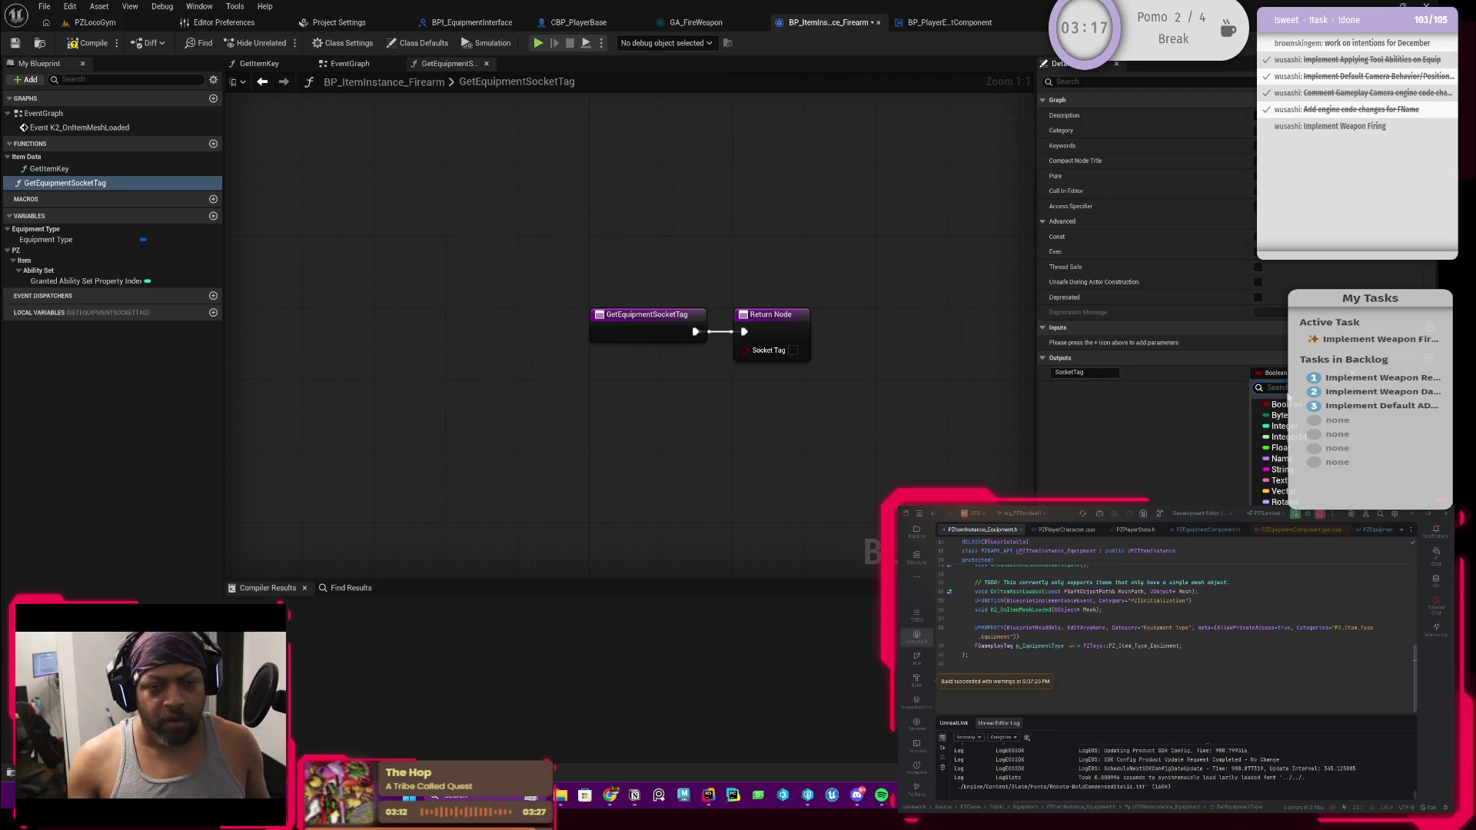
type("gameplaytag")
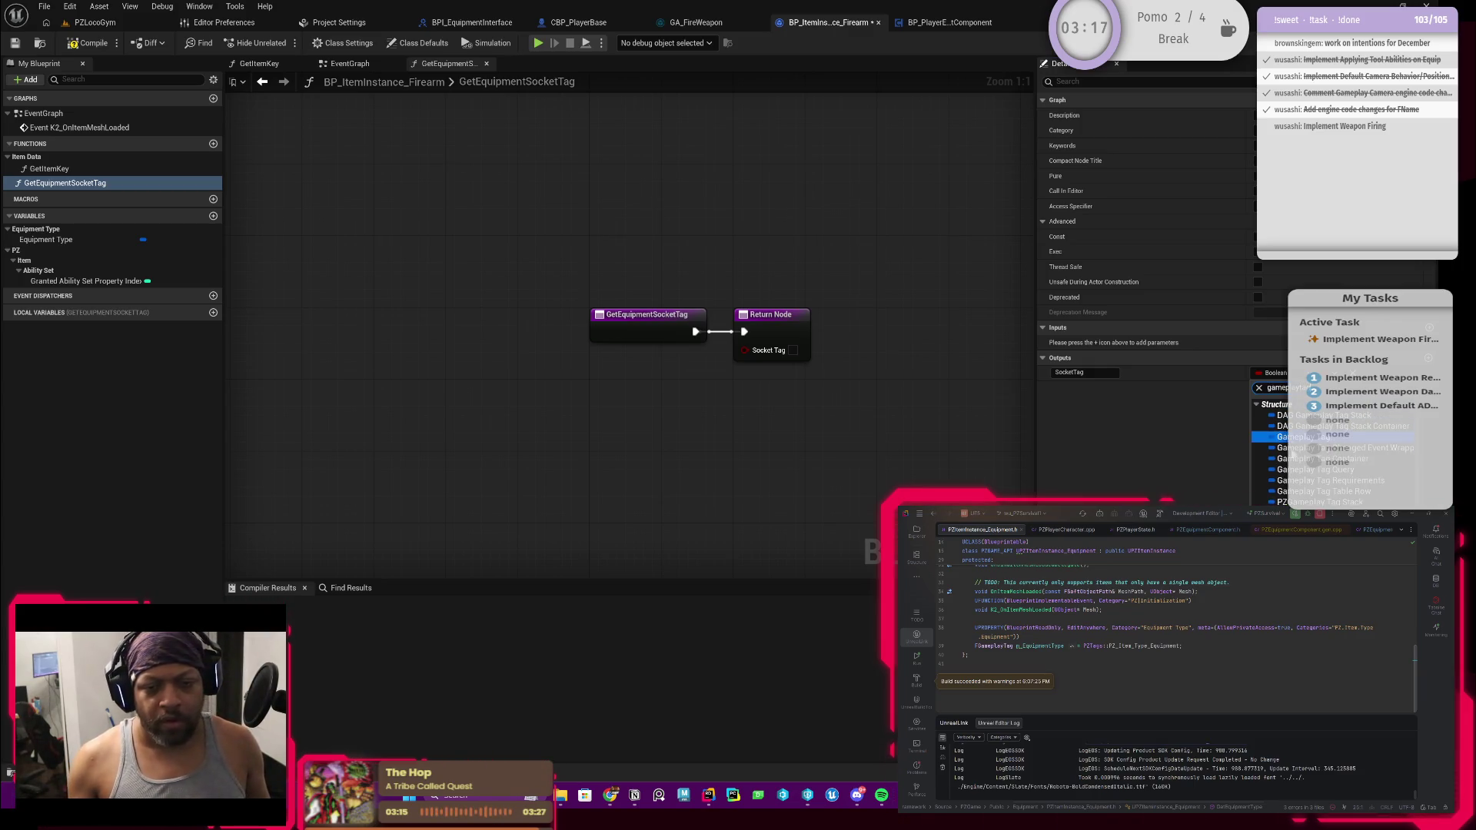
left_click(1304, 443)
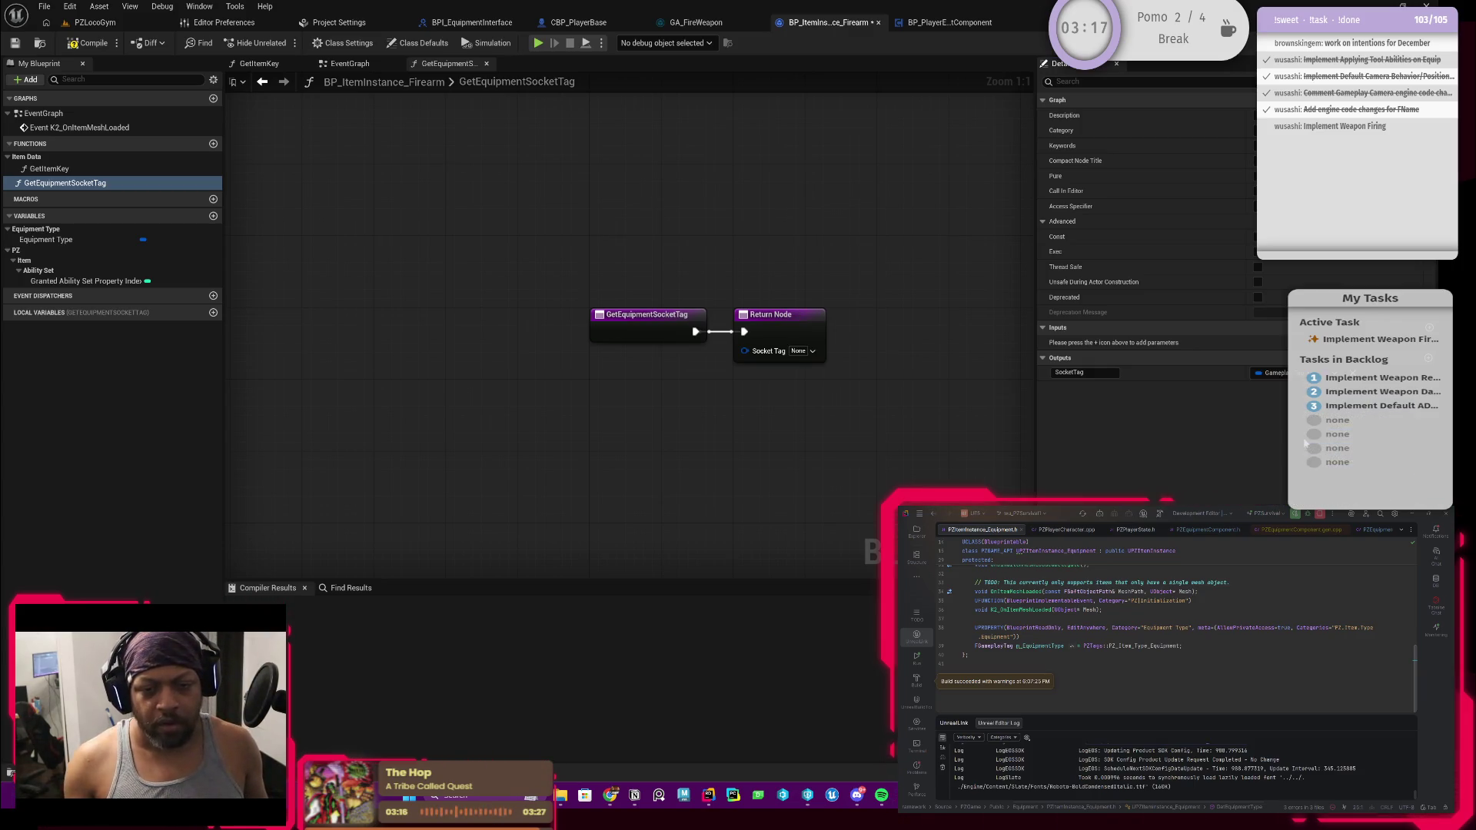
Move the Return Node right, compile, and save the modified assets
left_click_drag(800, 318, 880, 323)
left_click(744, 375)
left_click(91, 43)
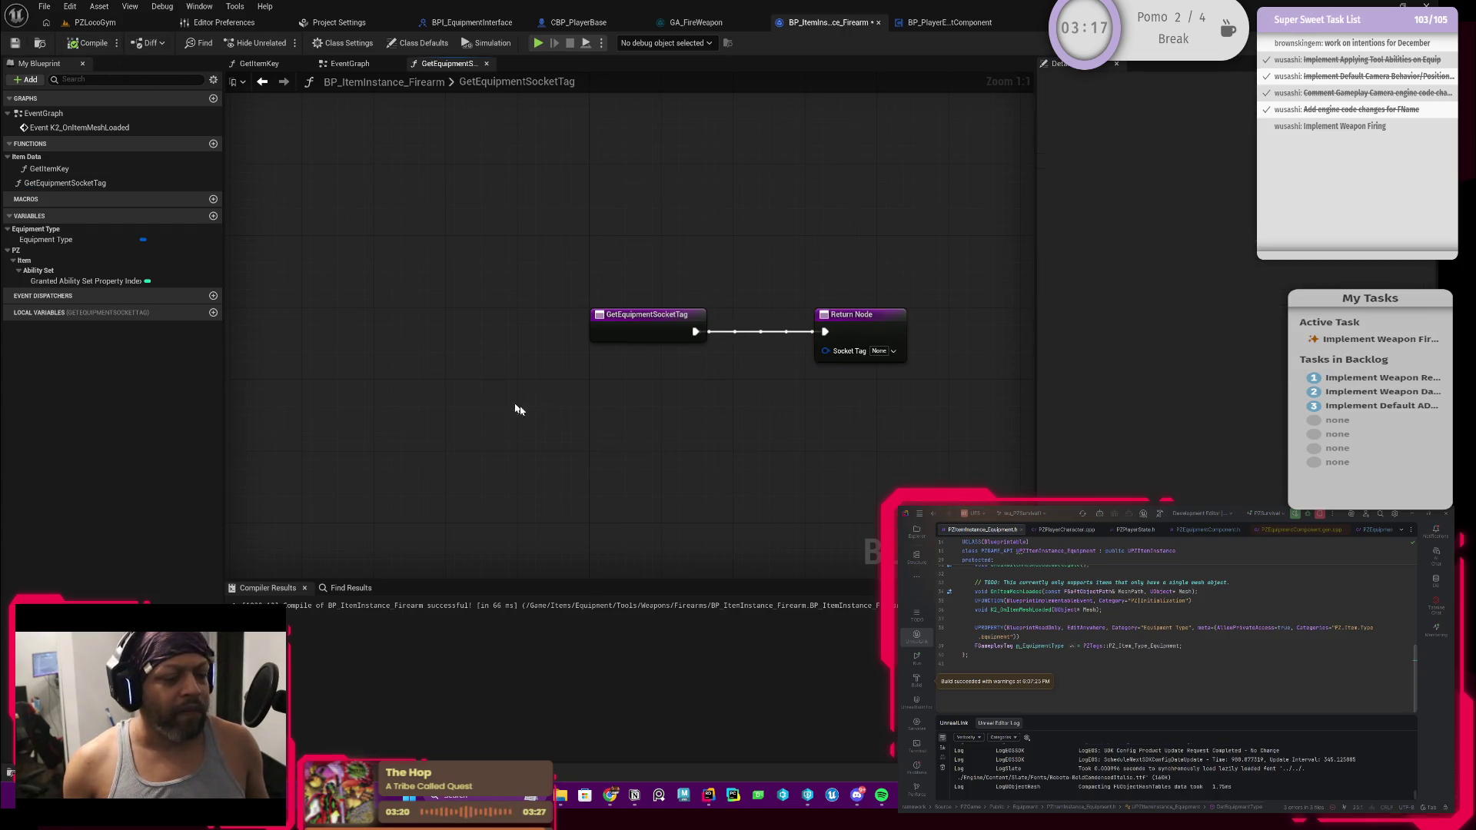
left_click_drag(745, 402, 697, 409)
left_click_drag(545, 400, 495, 368)
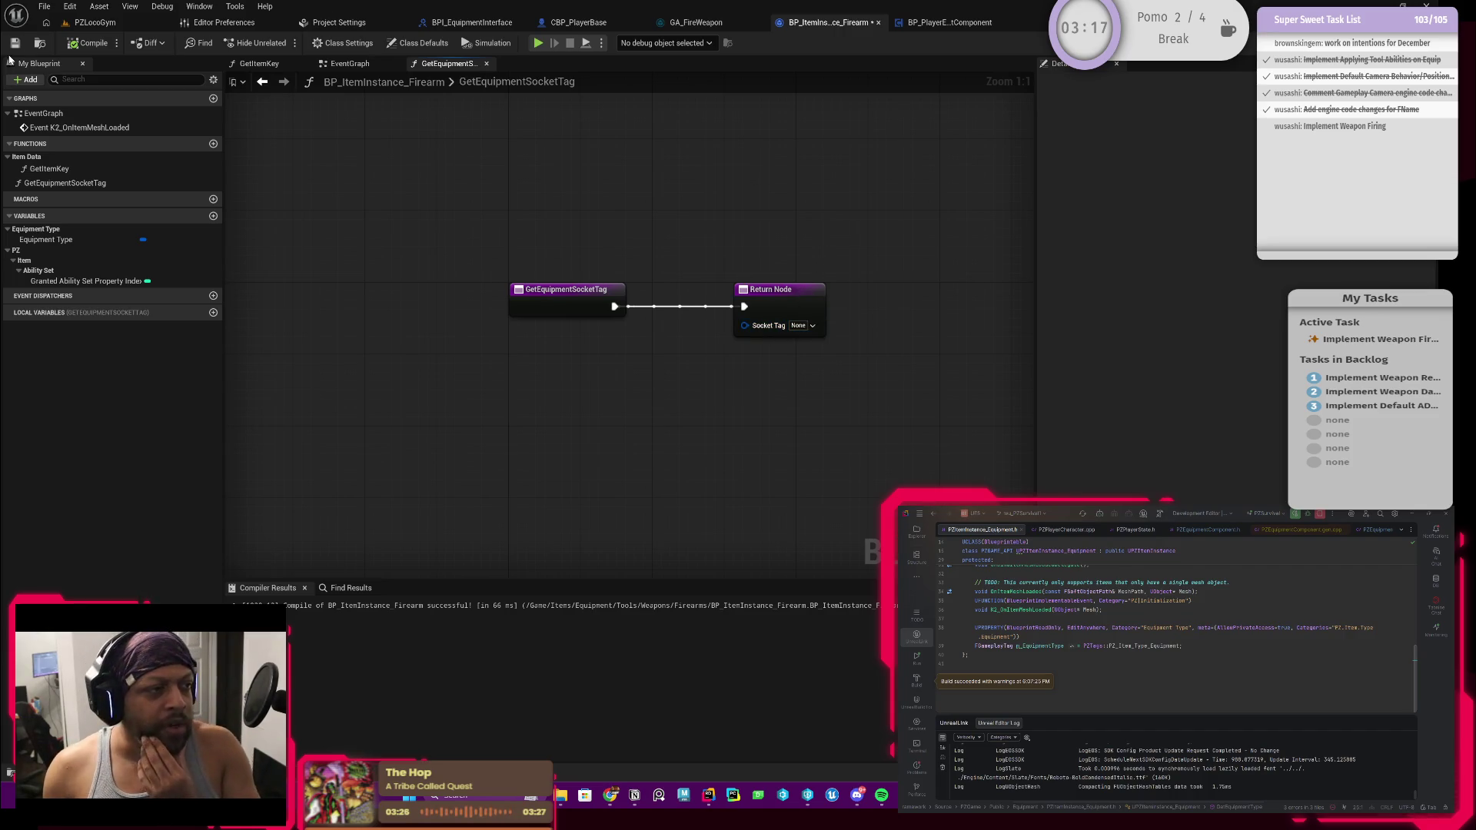
key("ctrl+shift+s")
left_click(708, 520)
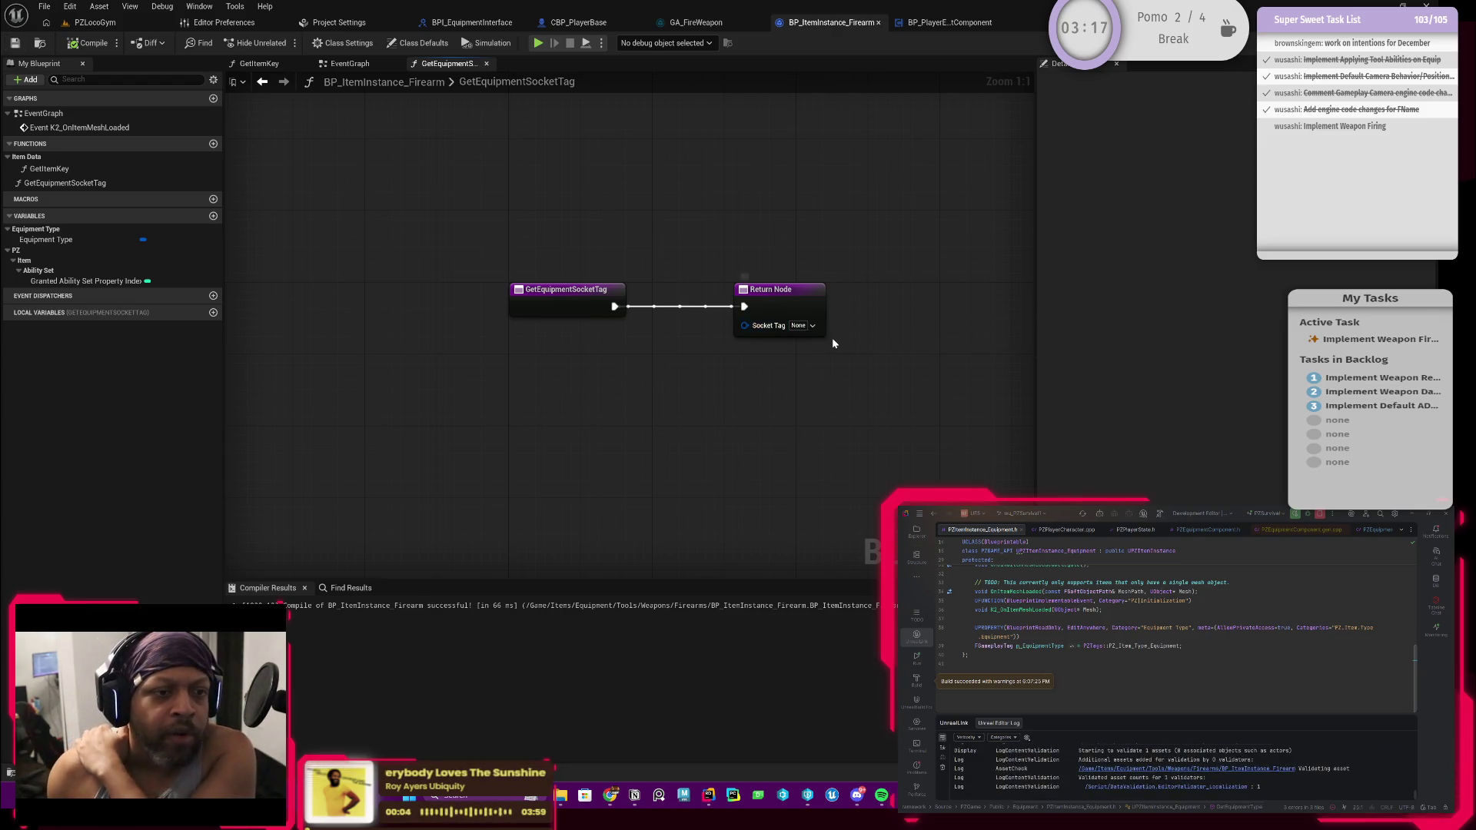
Set the Return Node's Socket Tag to PZ.Actor.Socket.Prop_R and compile and save
left_click(811, 326)
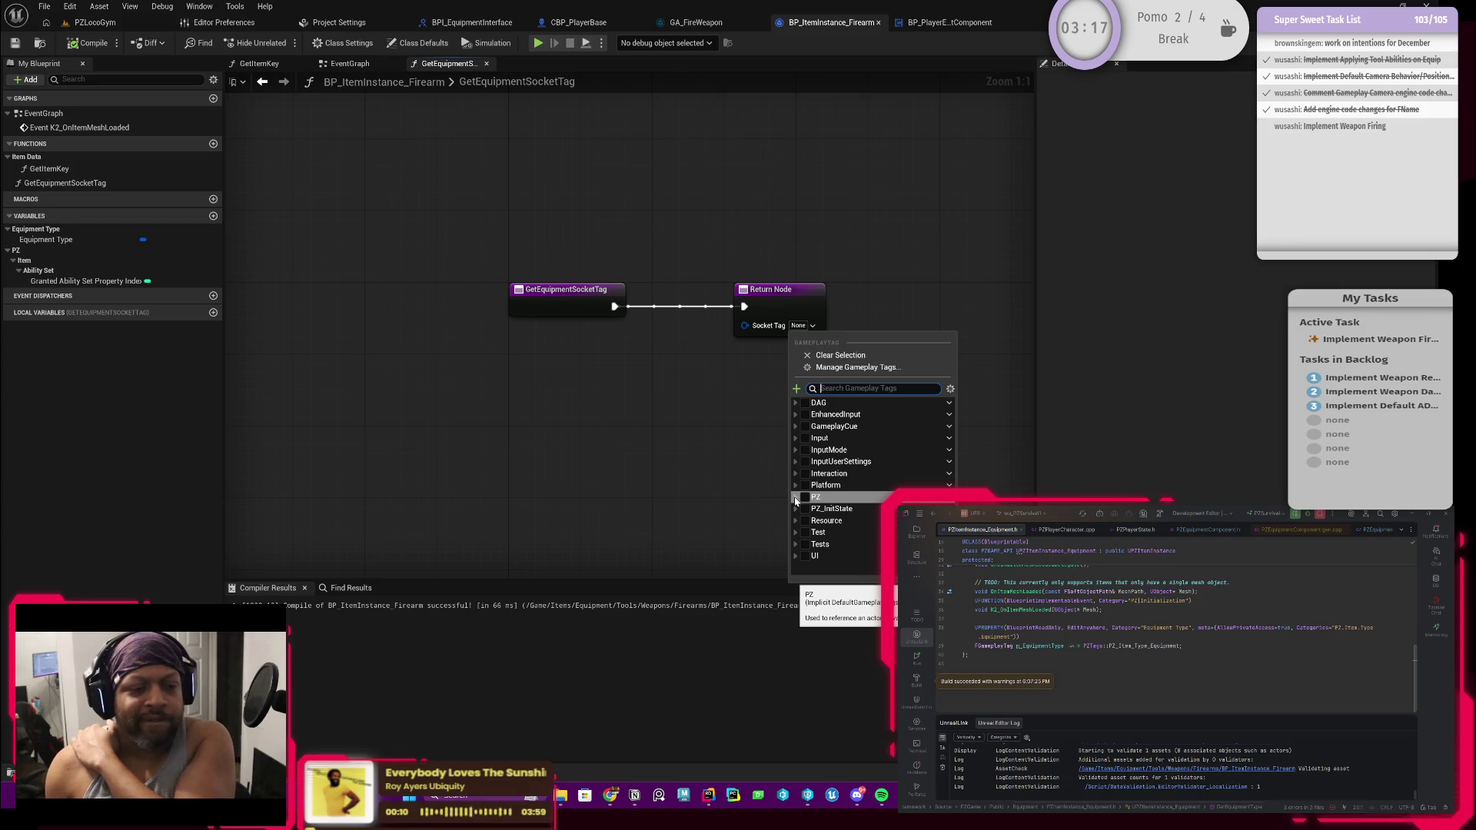
left_click(796, 498)
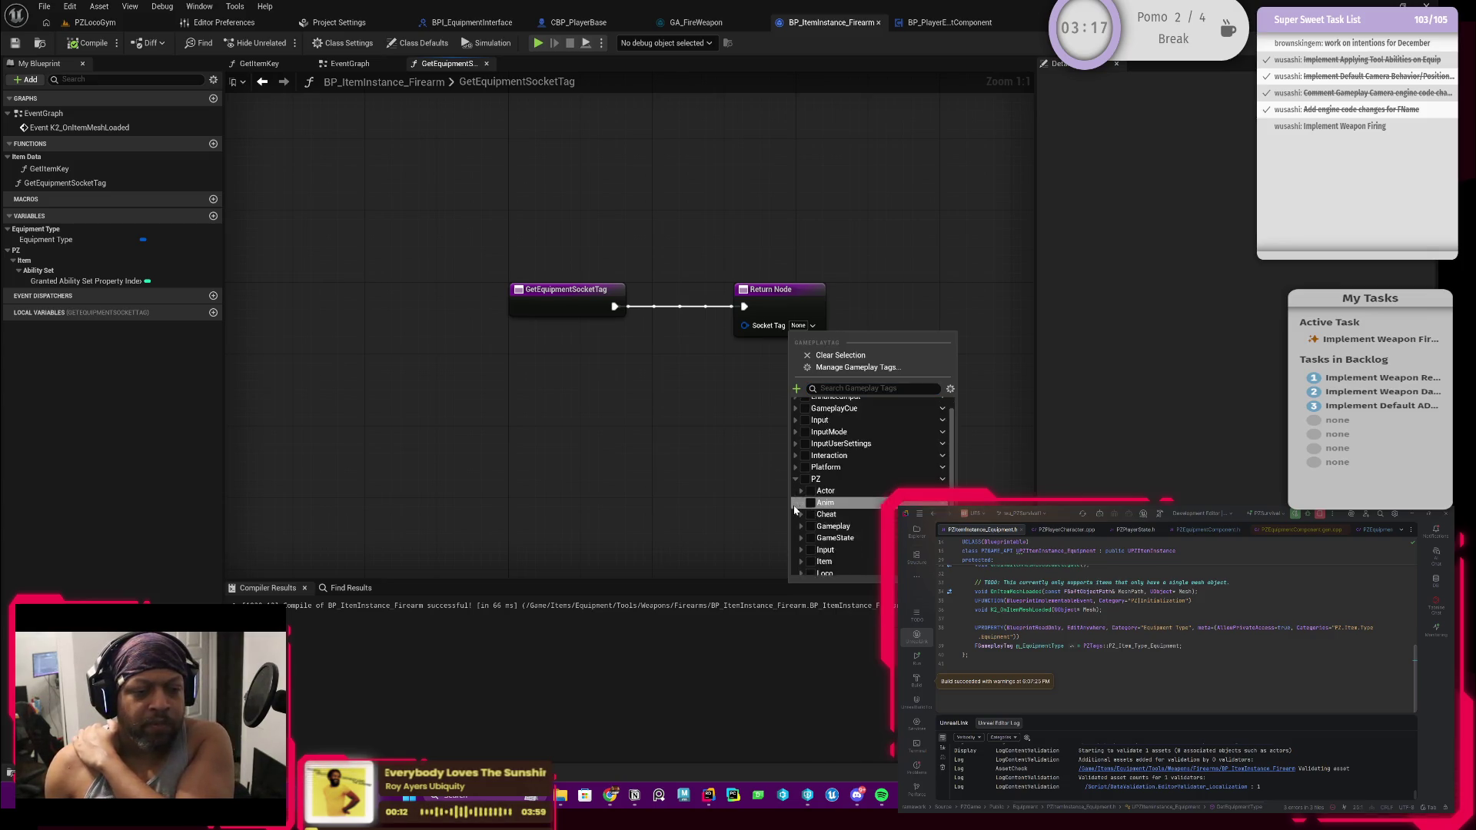
scroll(796, 503, "up", 1)
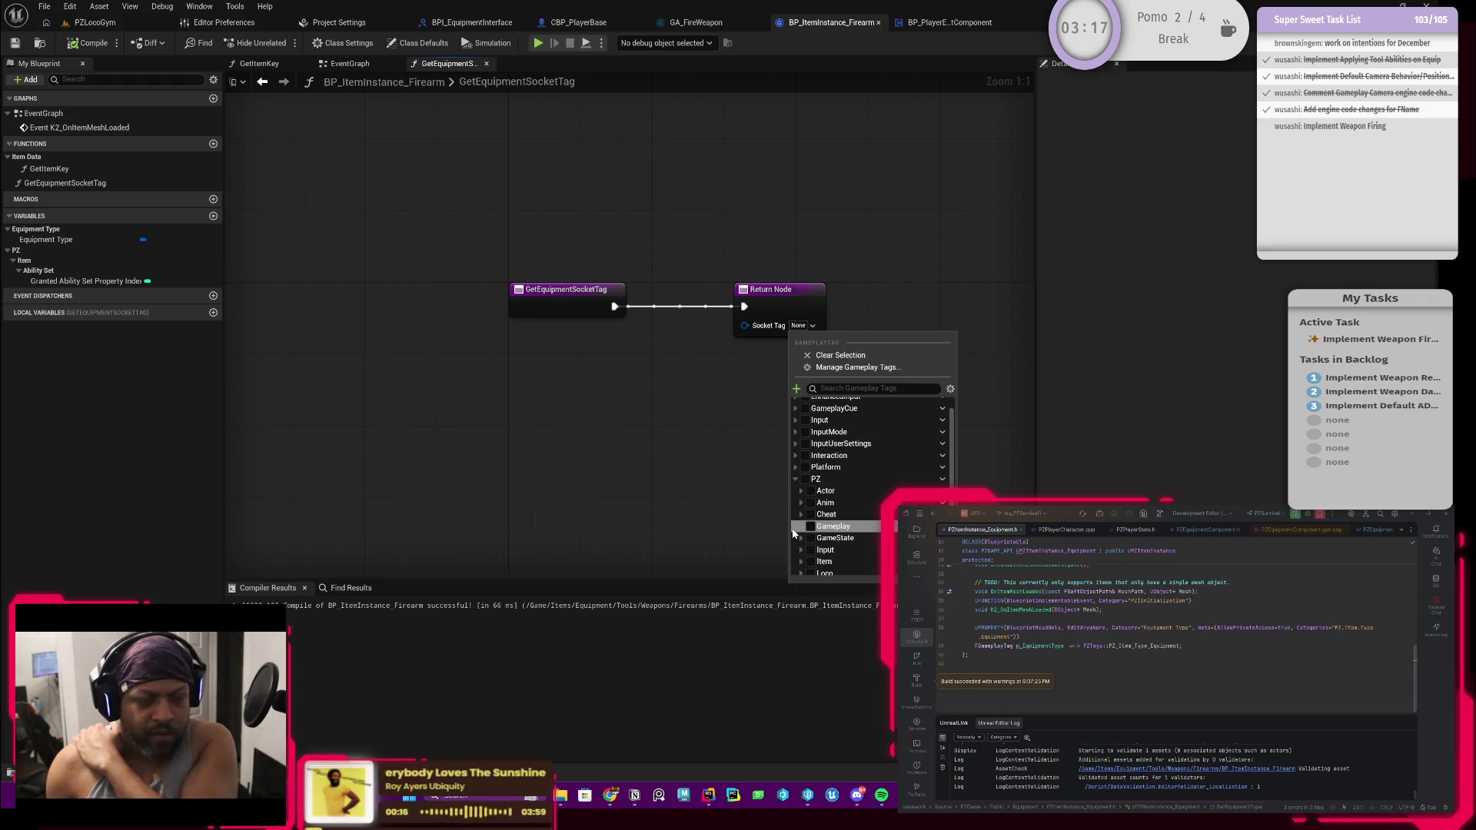
scroll(806, 500, "down", 3)
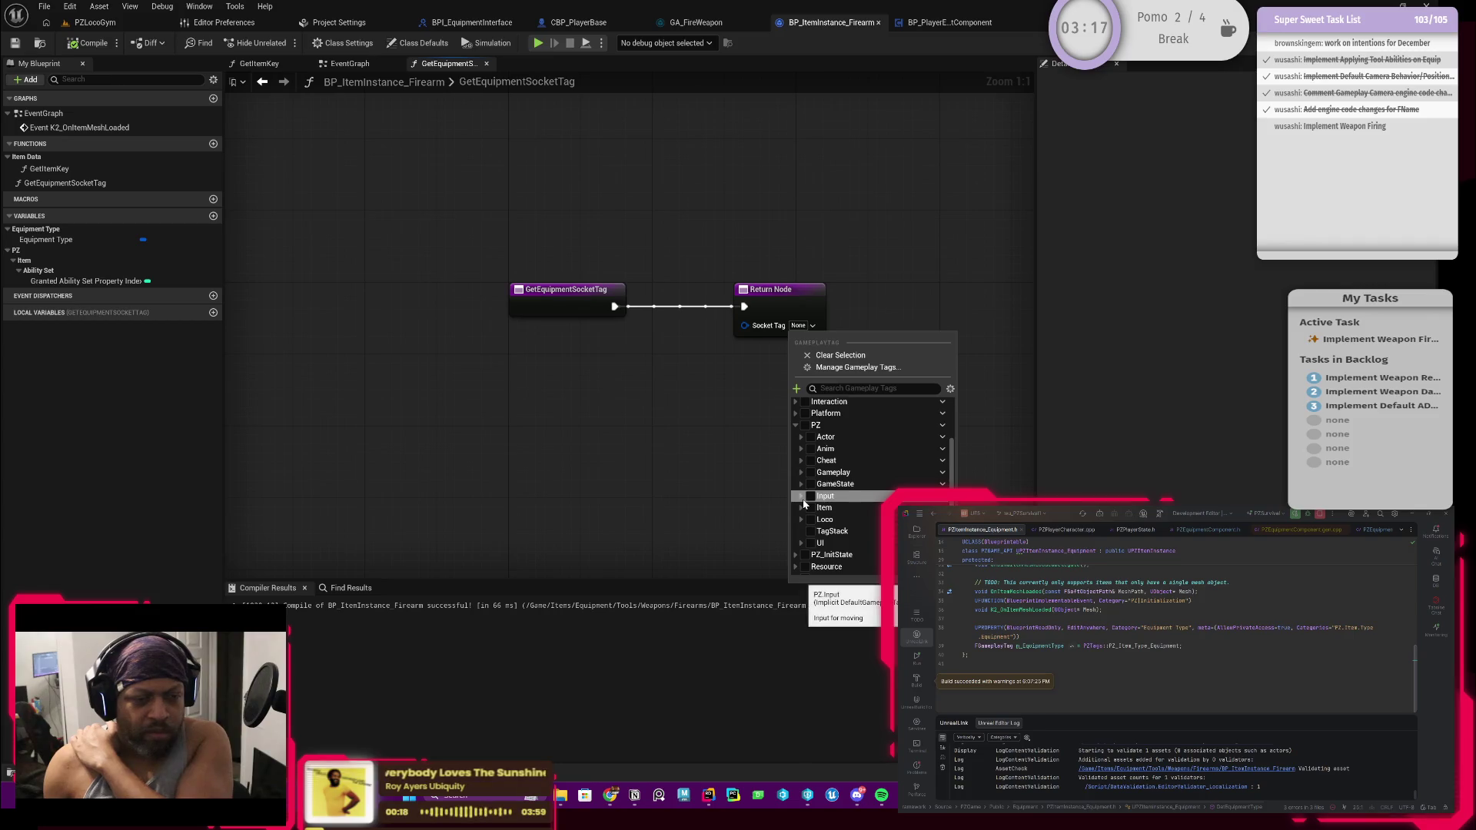
left_click(801, 437)
left_click(806, 448)
left_click(822, 471)
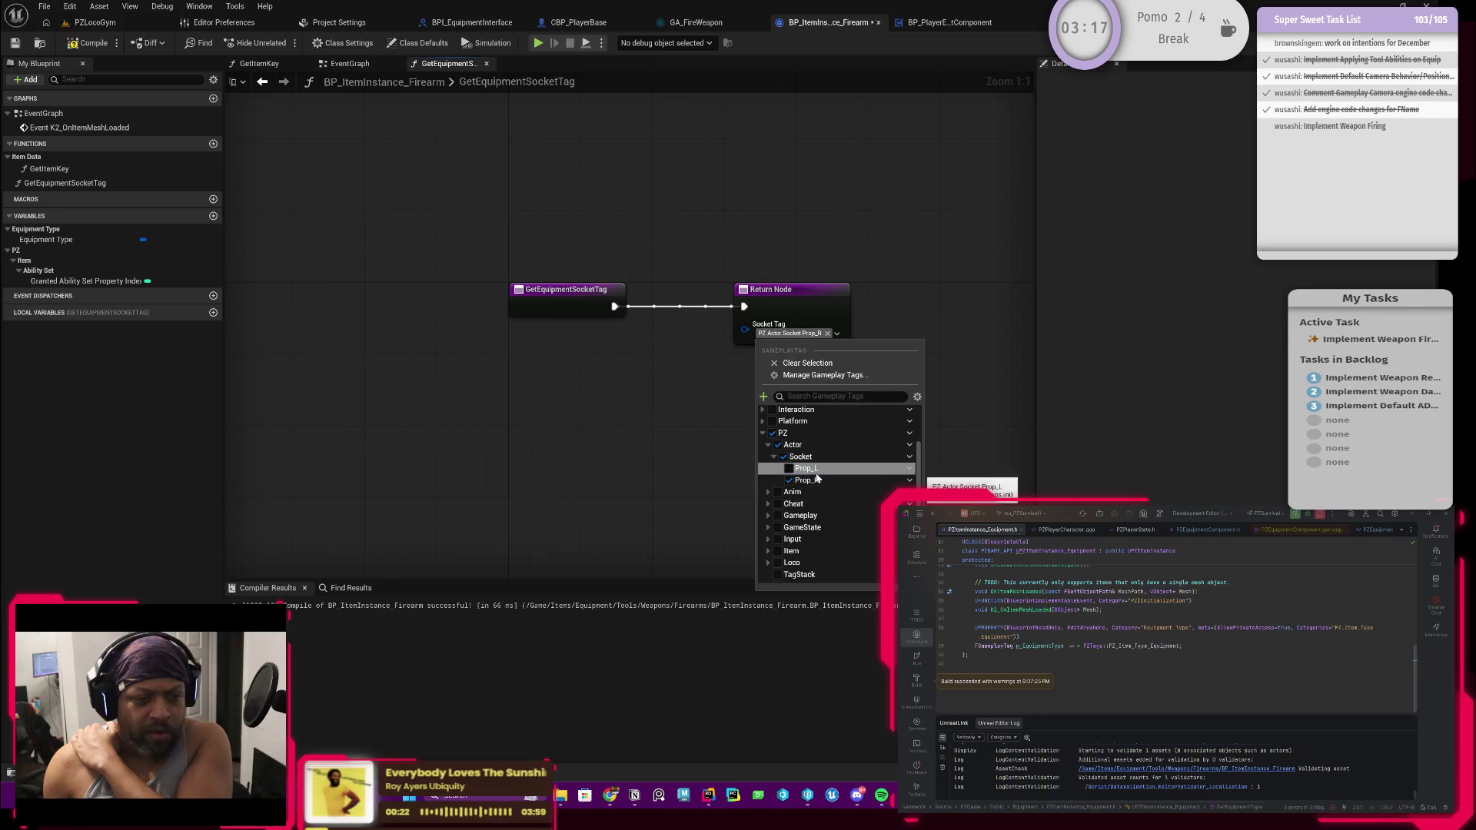
left_click(684, 452)
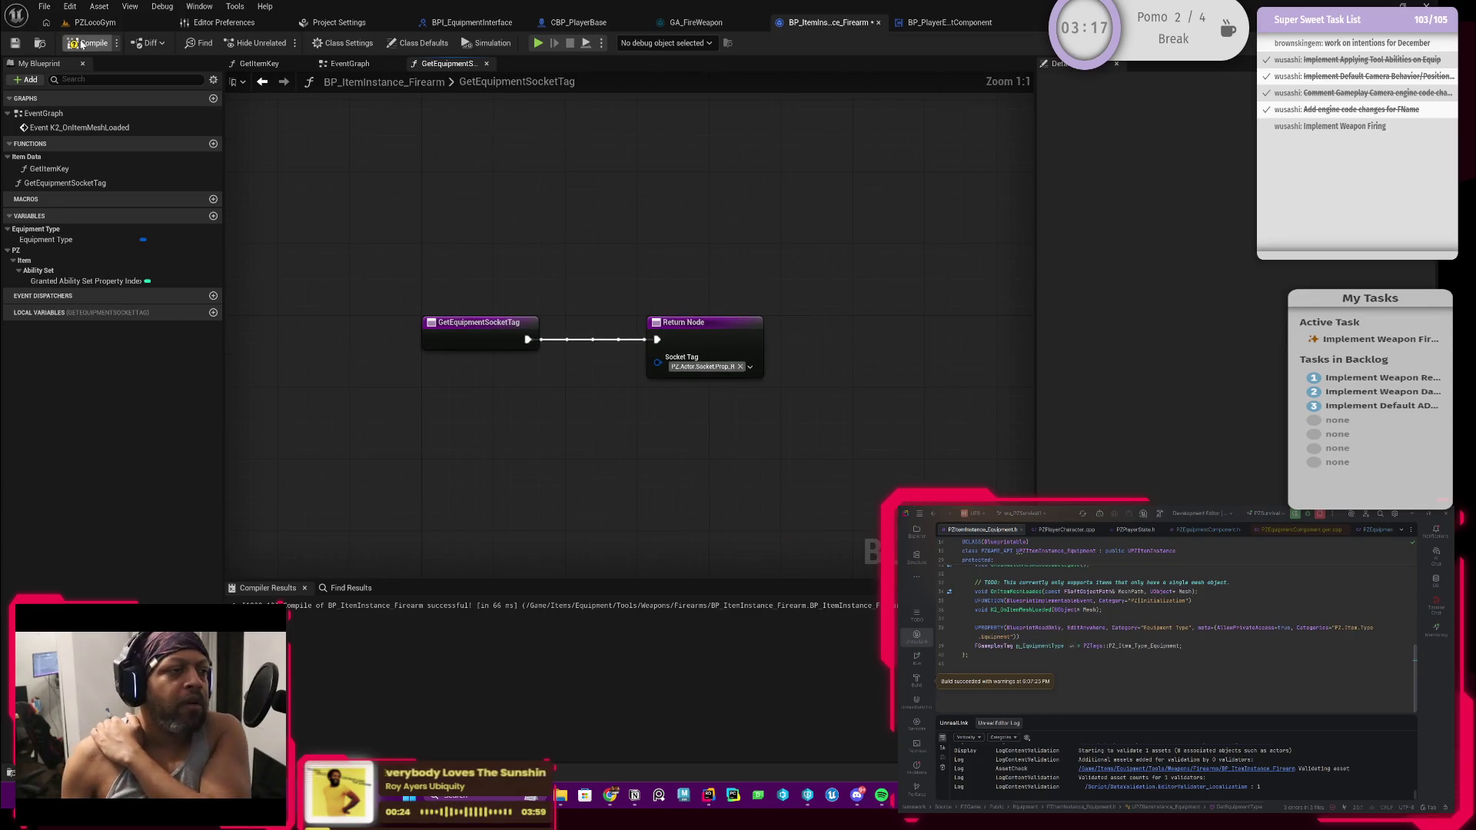
left_click(15, 42)
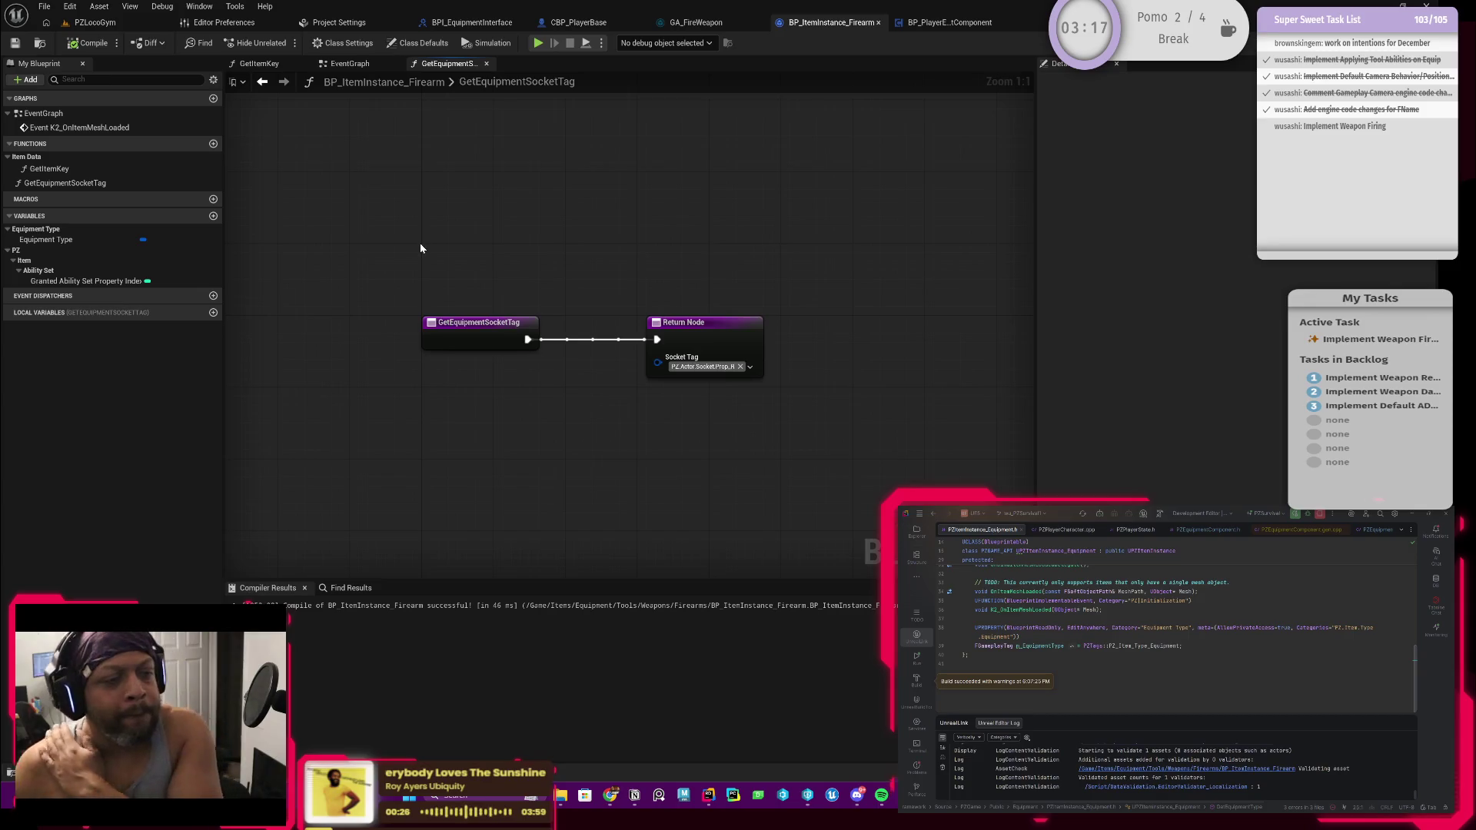
mouse_move(388, 244)
left_mouse_down()
mouse_move(915, 450)
mouse_move(887, 438)
left_mouse_up()
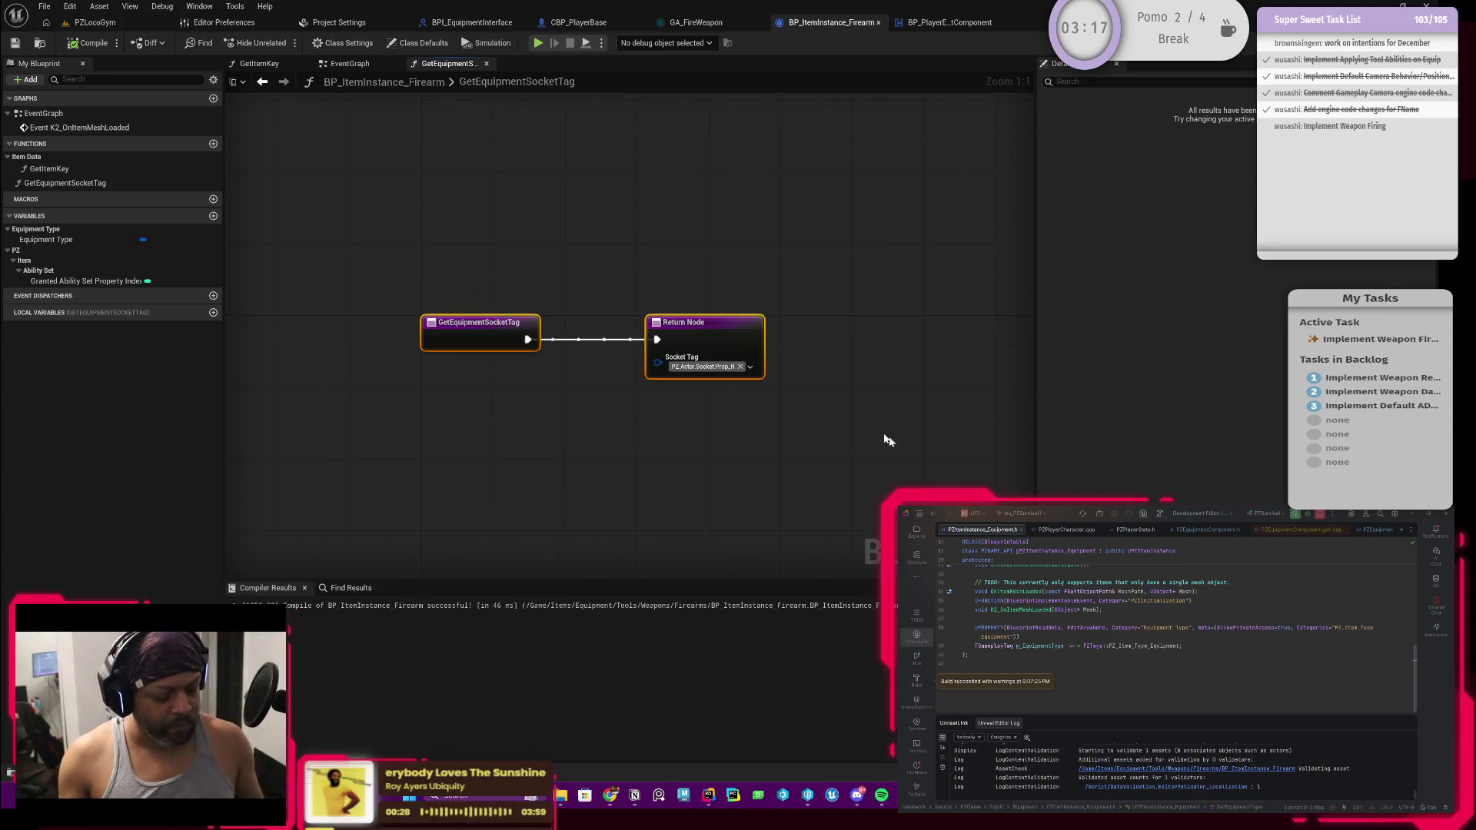
type("c")
type("TODO")
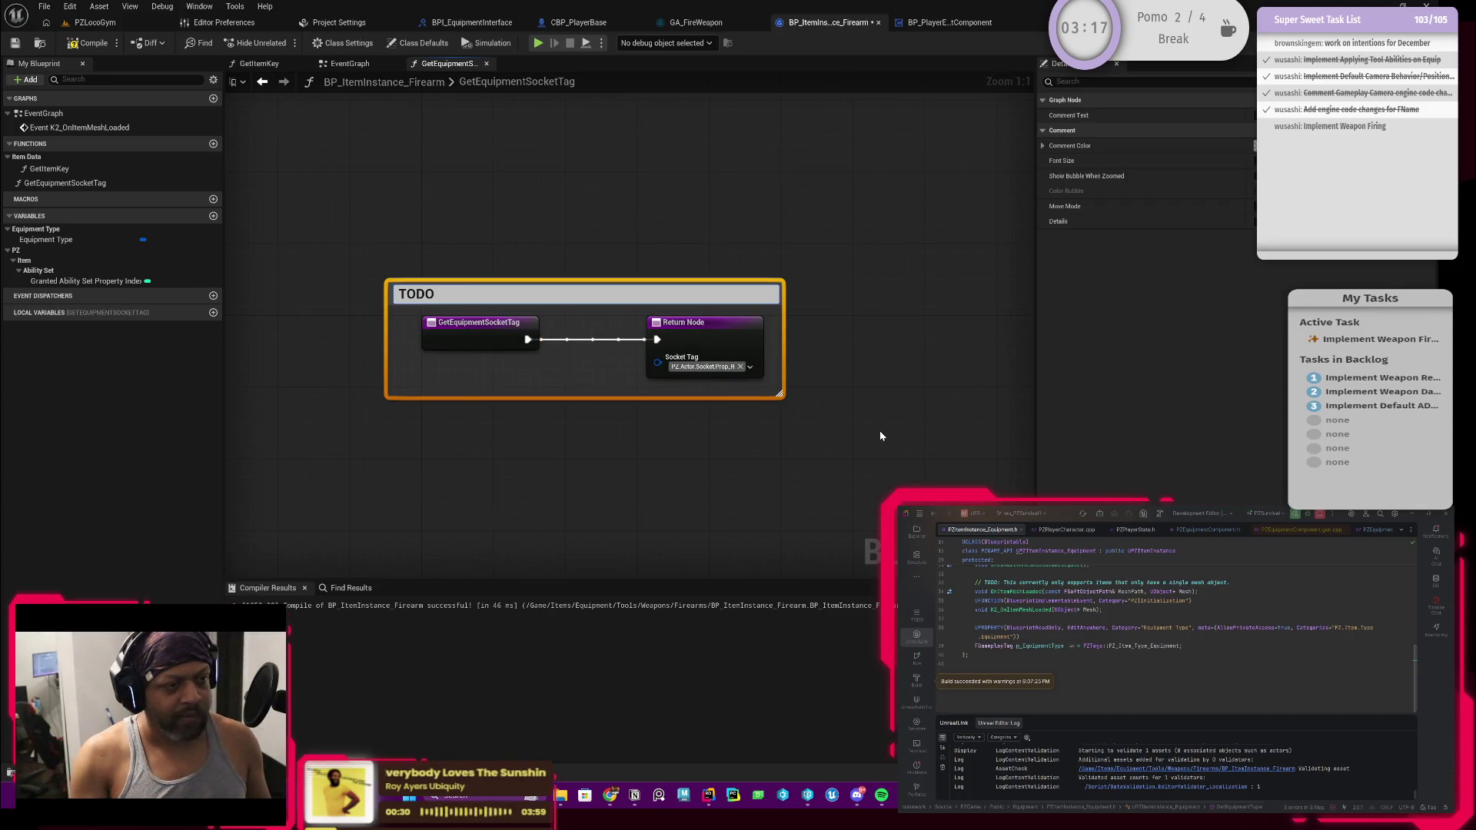
left_click_drag(837, 265, 732, 296)
key("Delete")
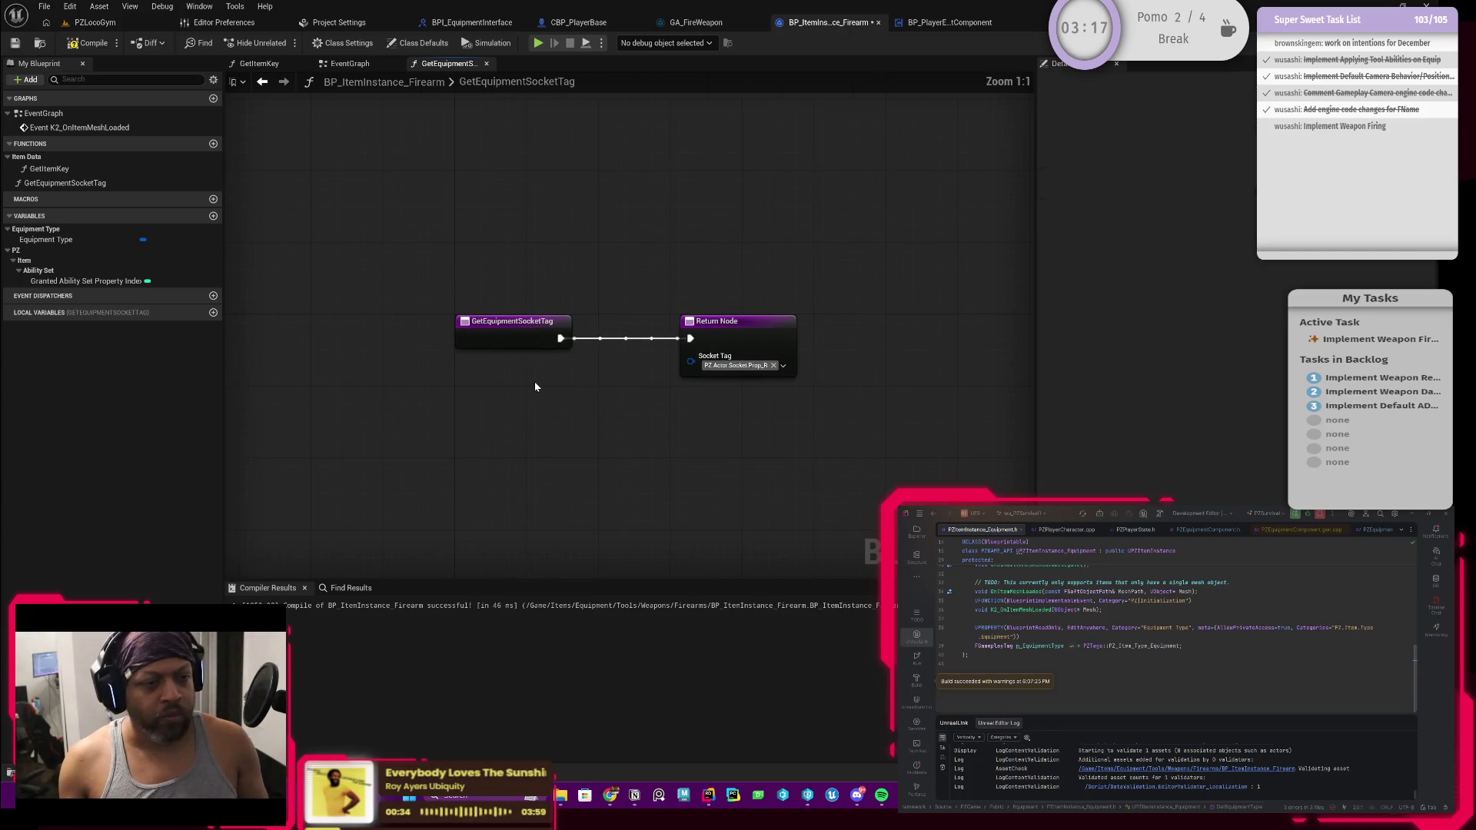
left_click_drag(533, 381, 535, 395)
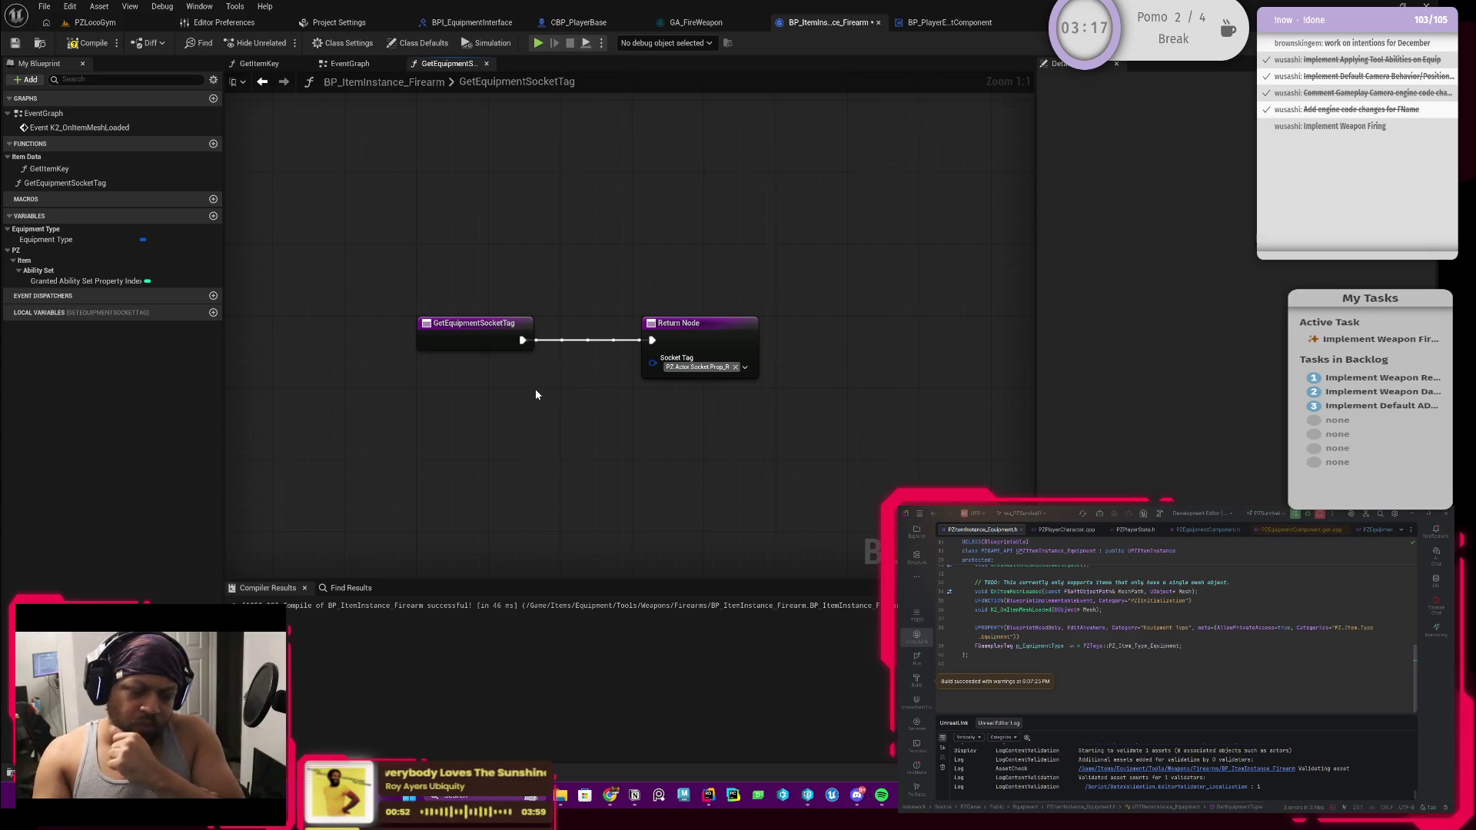
right_click(535, 393)
type("ensure")
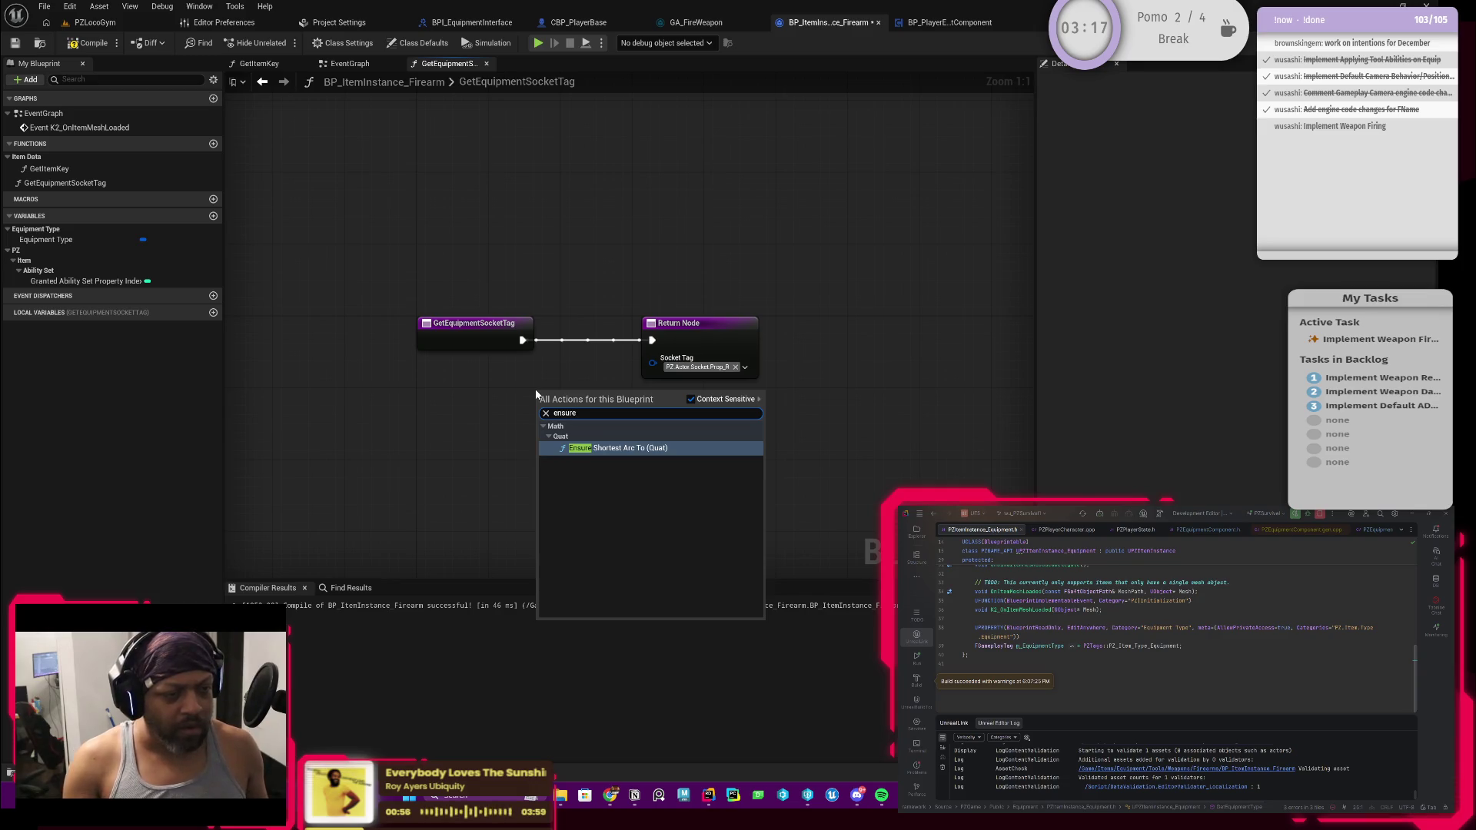
key("Escape")
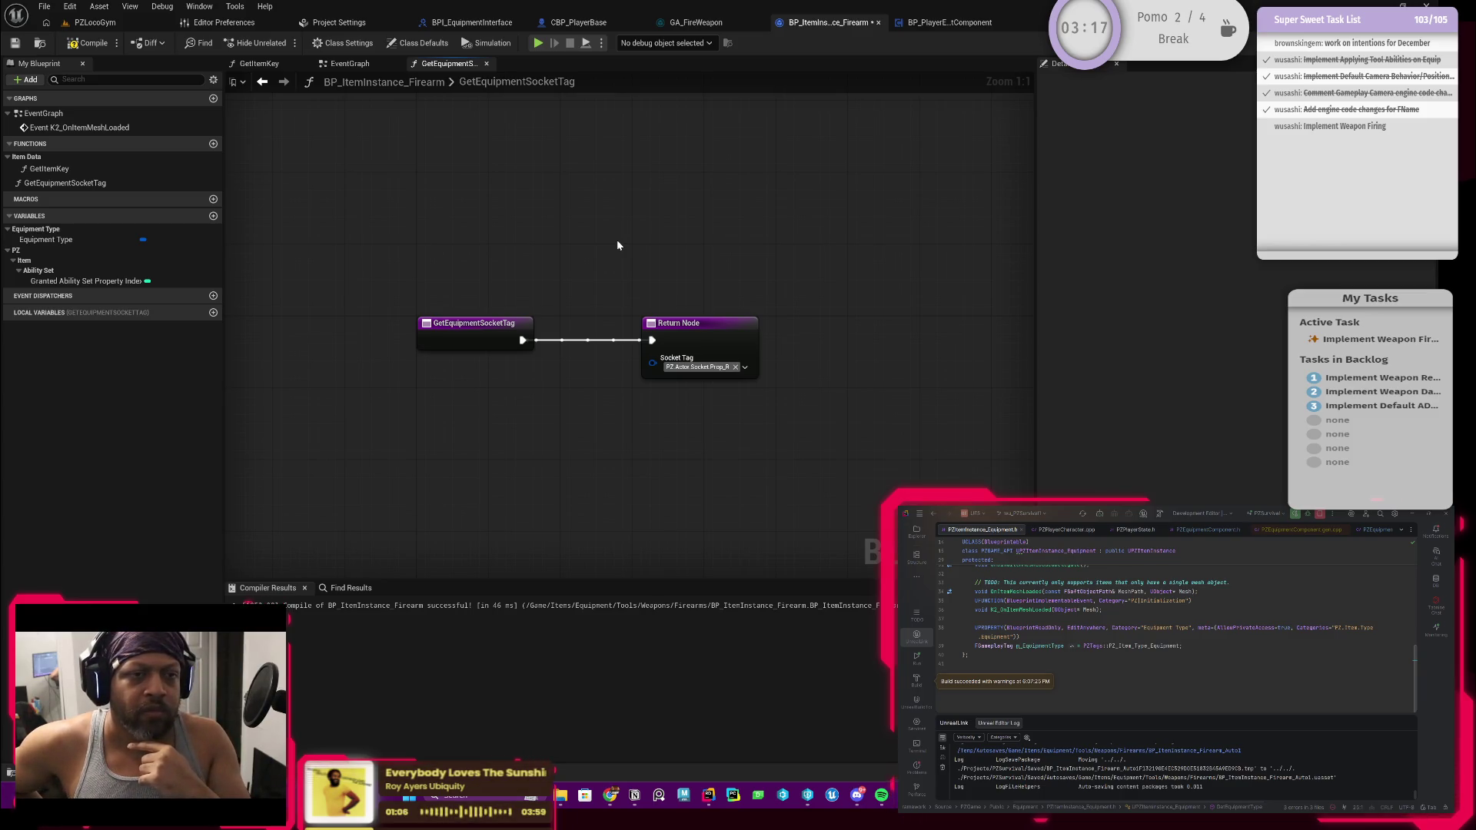
left_click(88, 42)
key("ctrl+s")
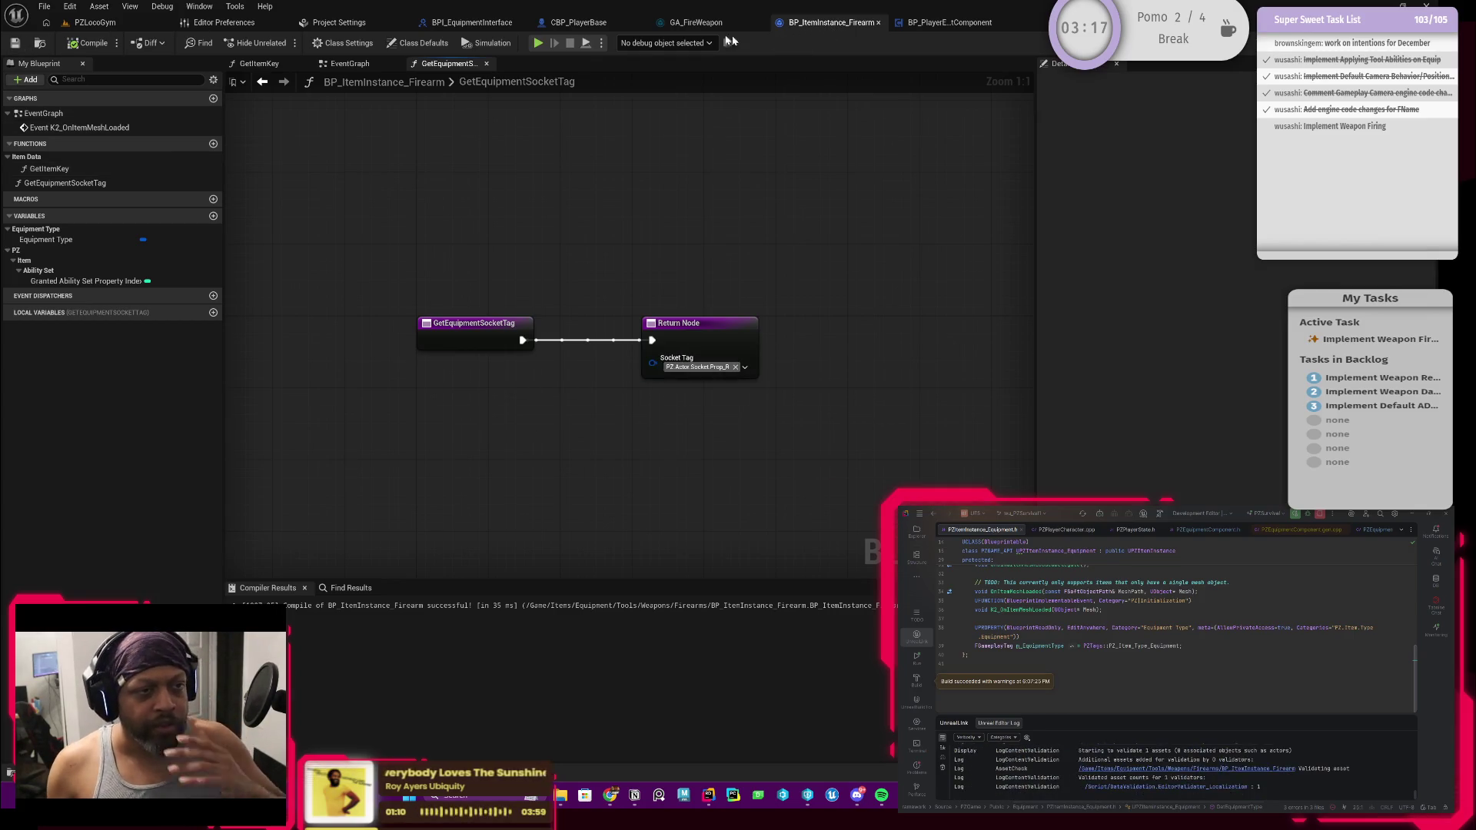
Wrap both nodes in a comment titled 'TODO: Hard coding until equipment slots are fully implemented' and recompile
left_click_drag(339, 248, 759, 440)
type("cTODO:")
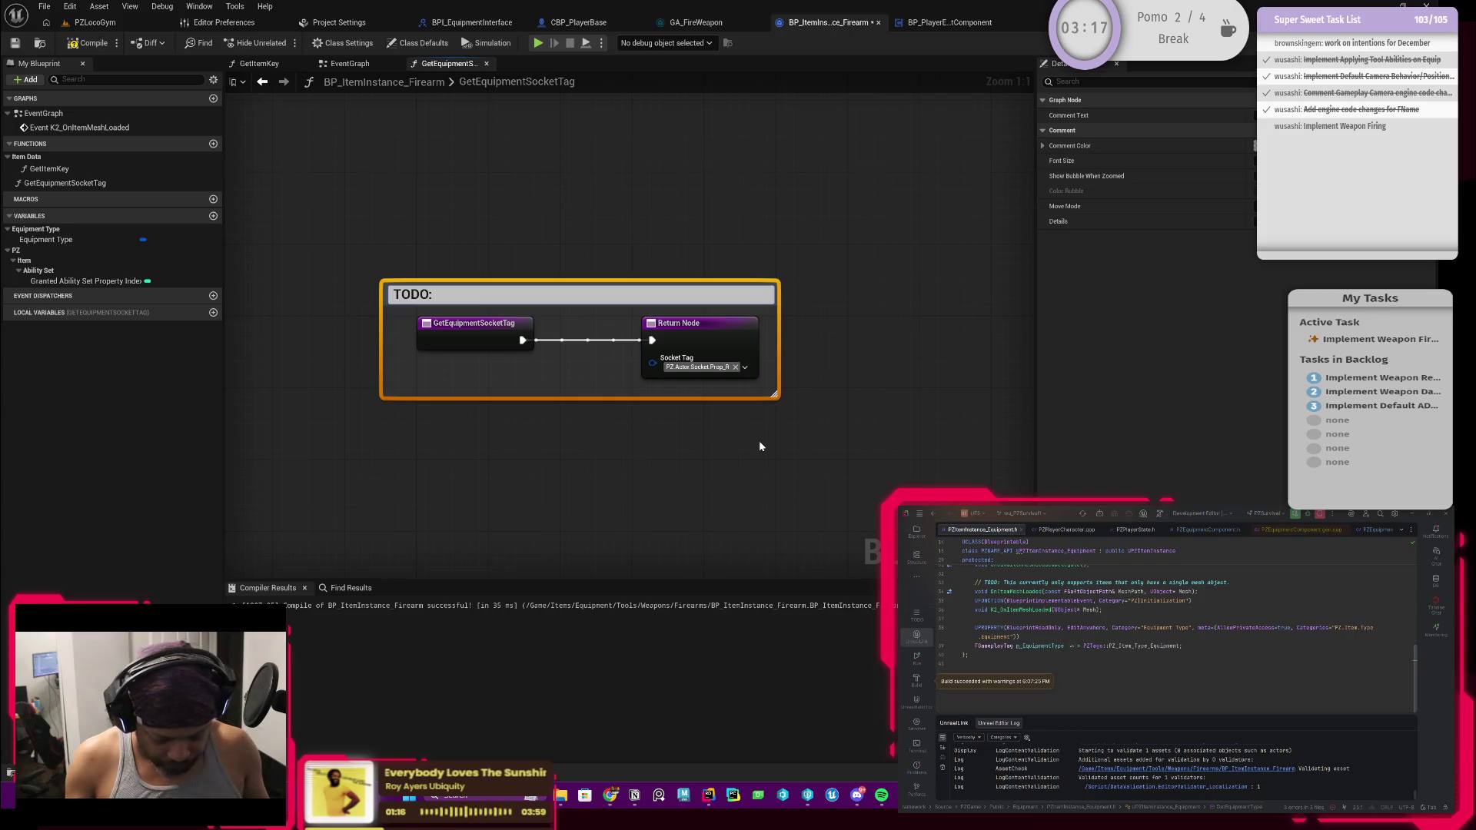
type("H")
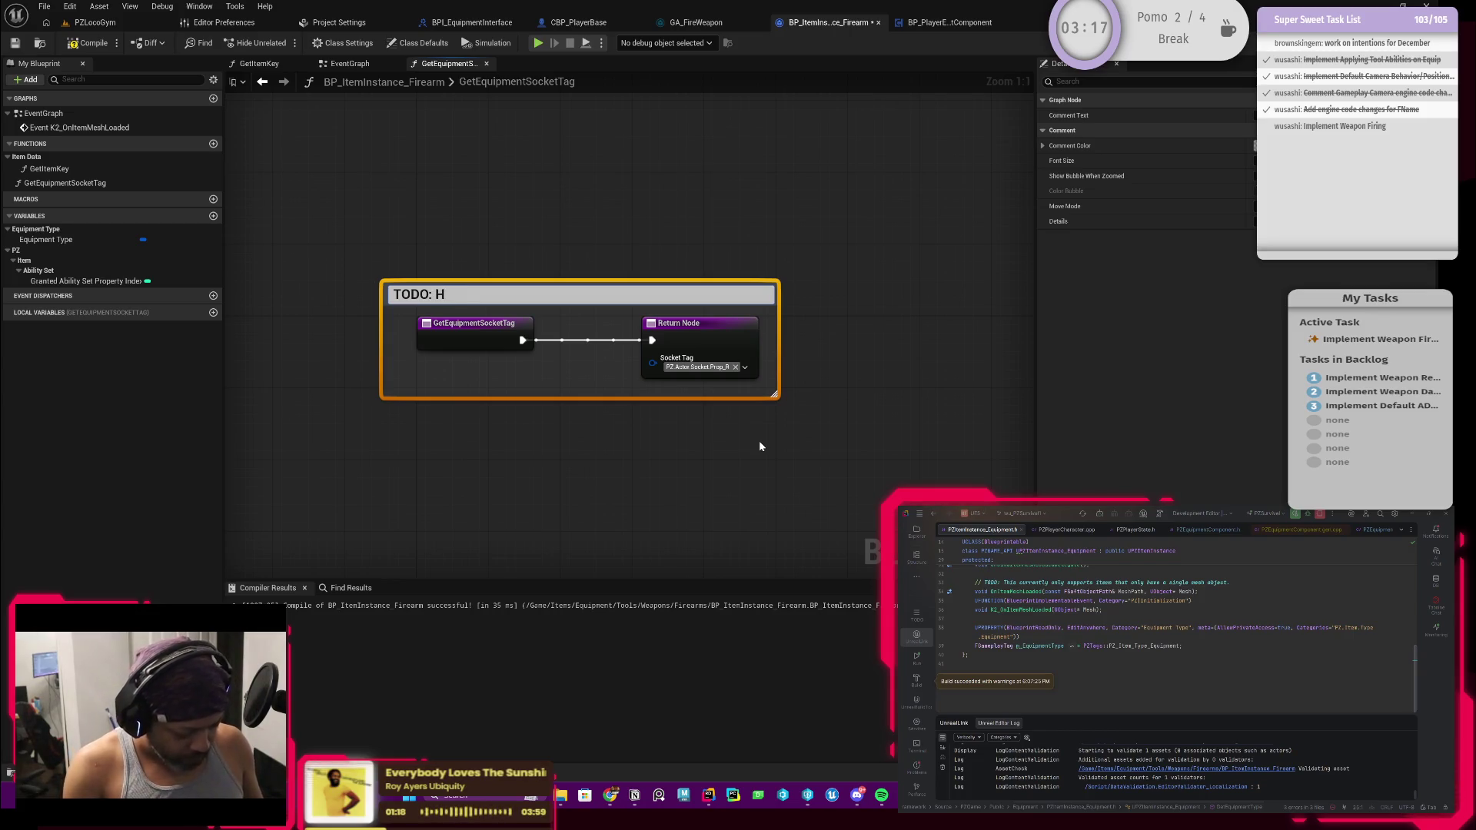
type("ard coding until w")
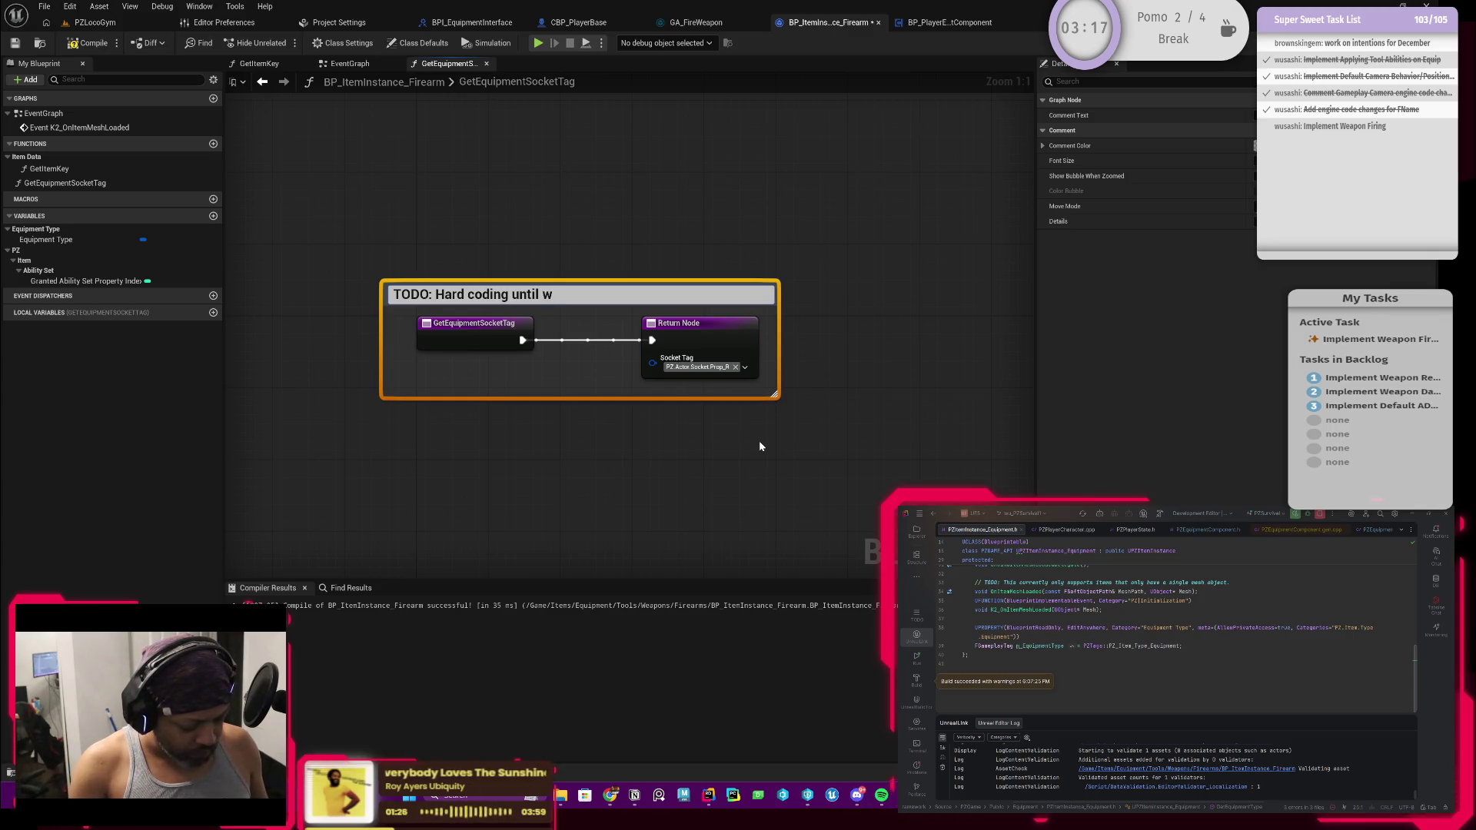
key("BackSpace")
type("equipment slots are fully implement")
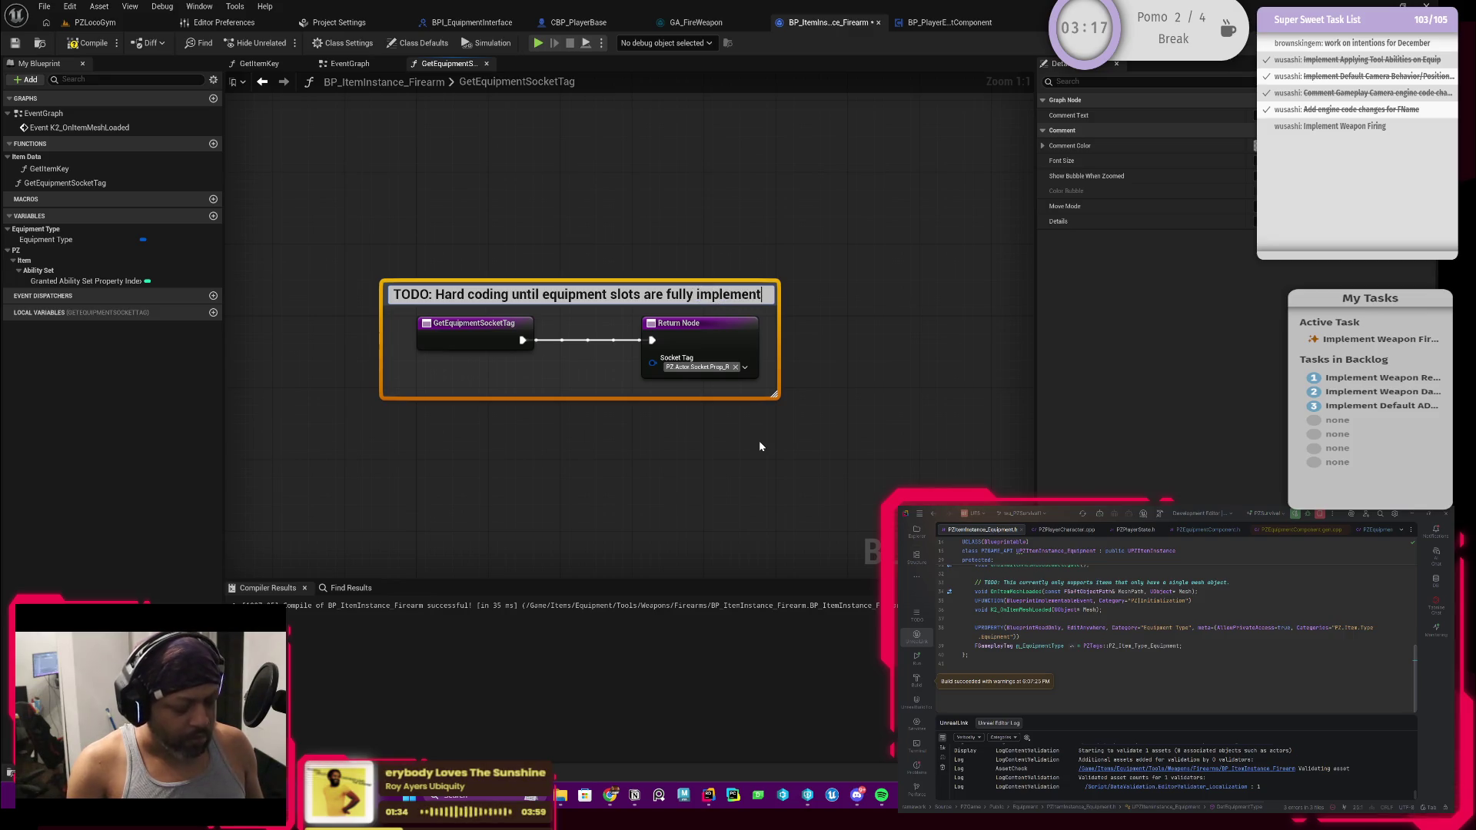
type("ed")
key("Return")
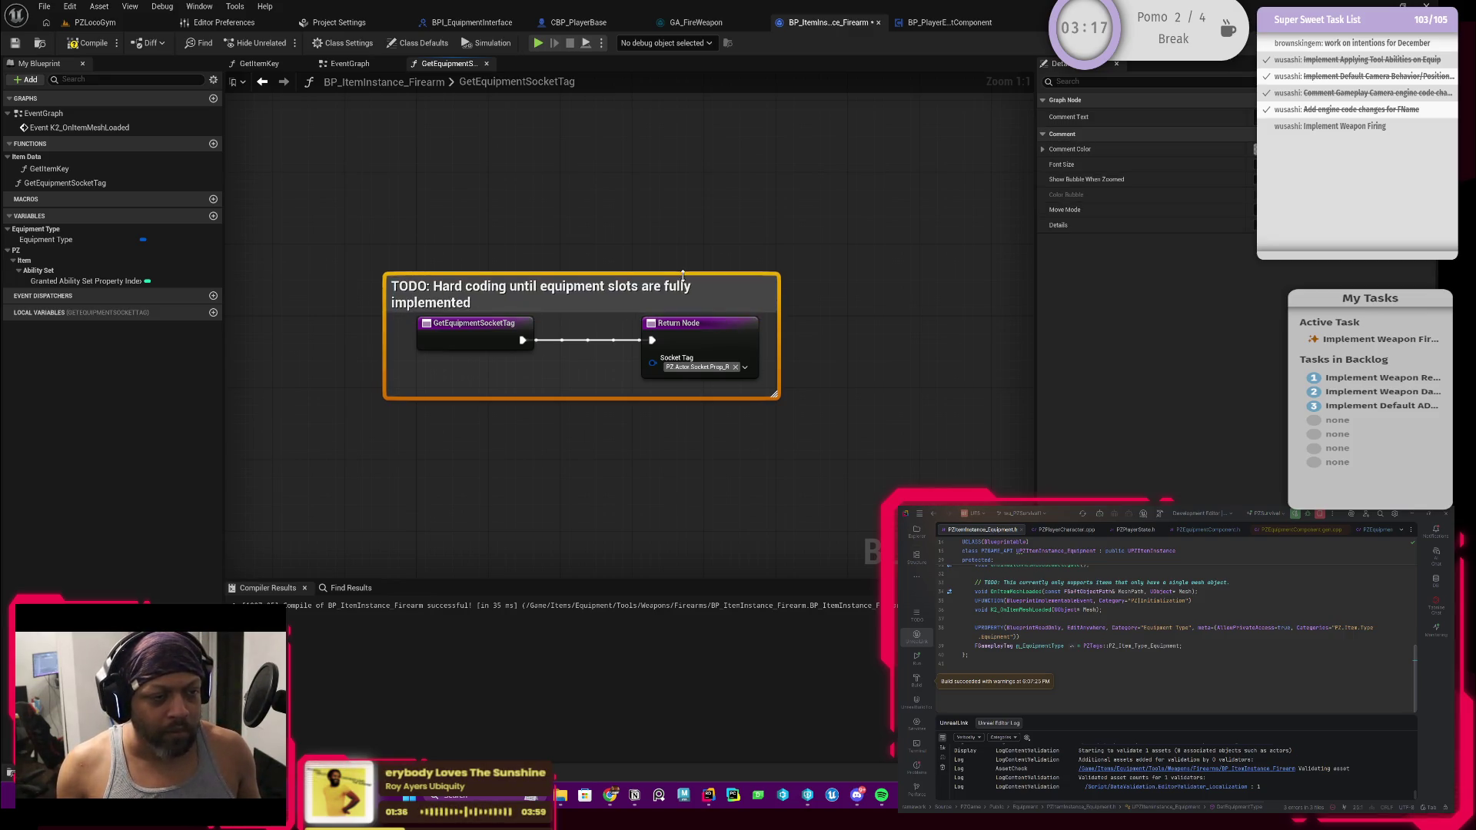
left_click(706, 222)
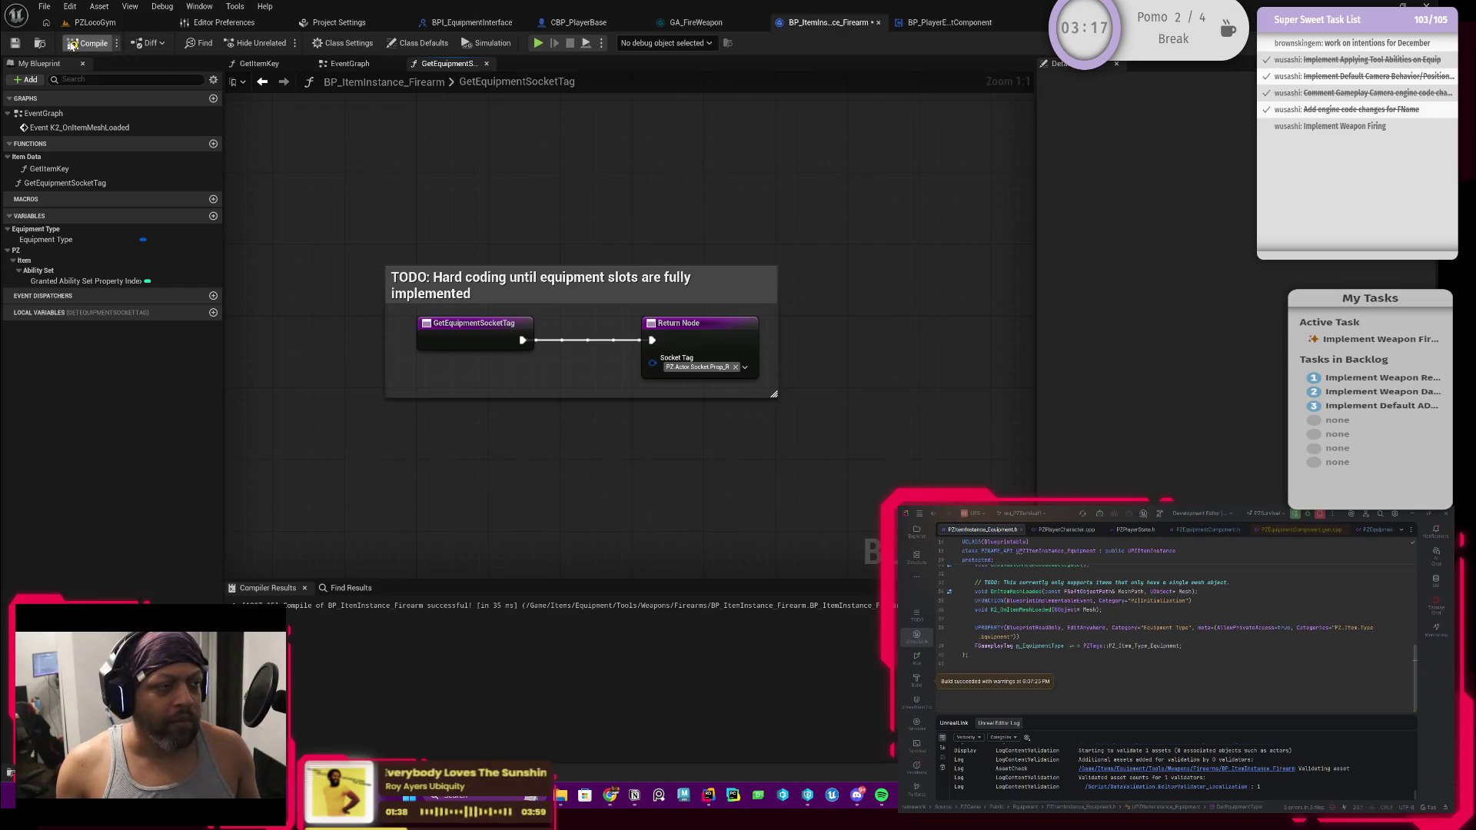
left_click(70, 44)
Give the TODO comment a reddish Comment Color from a saved colour theme
left_click(555, 275)
left_click(1254, 149)
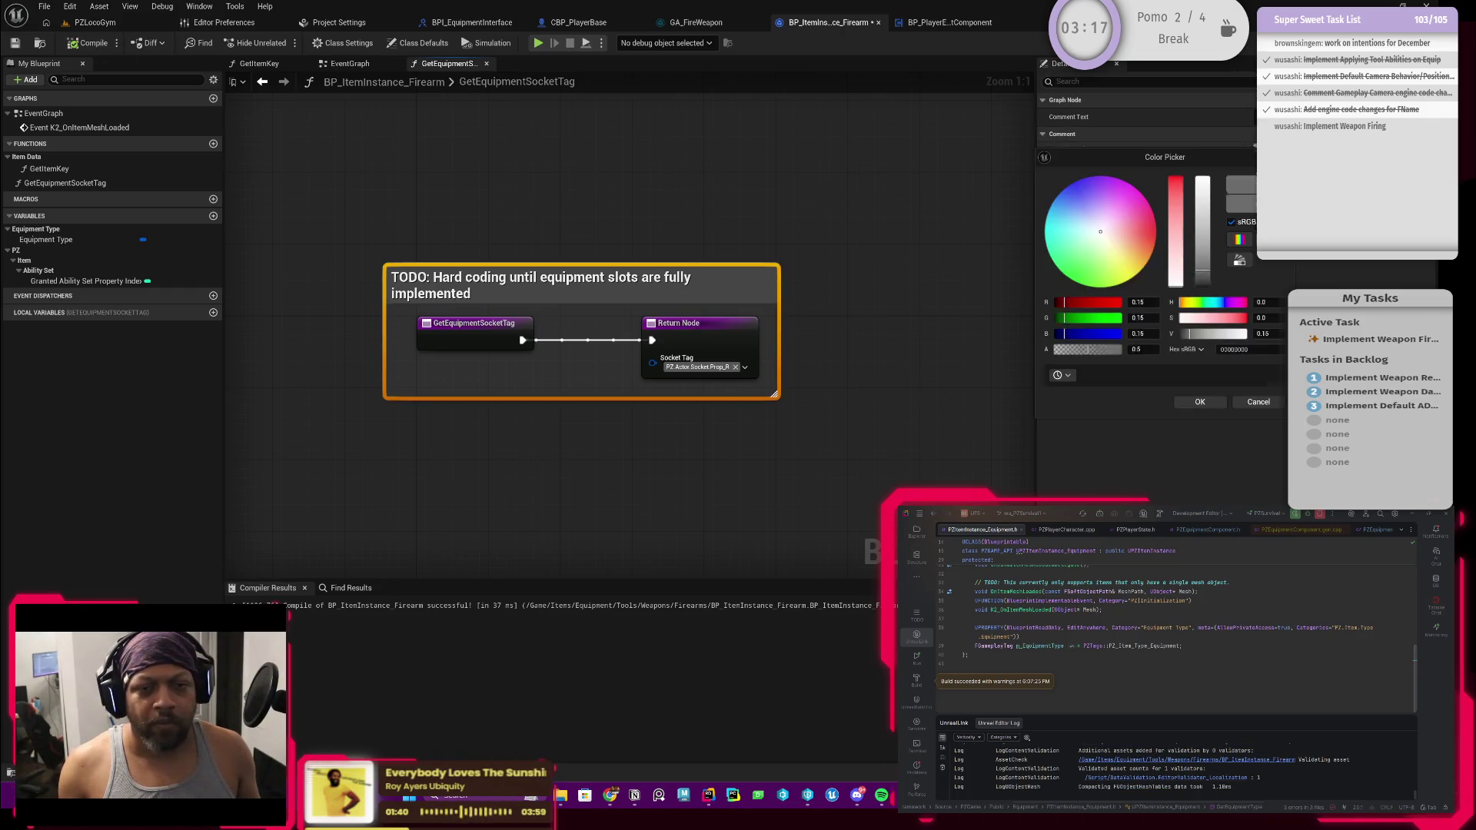
left_click(1072, 380)
left_click(1099, 417)
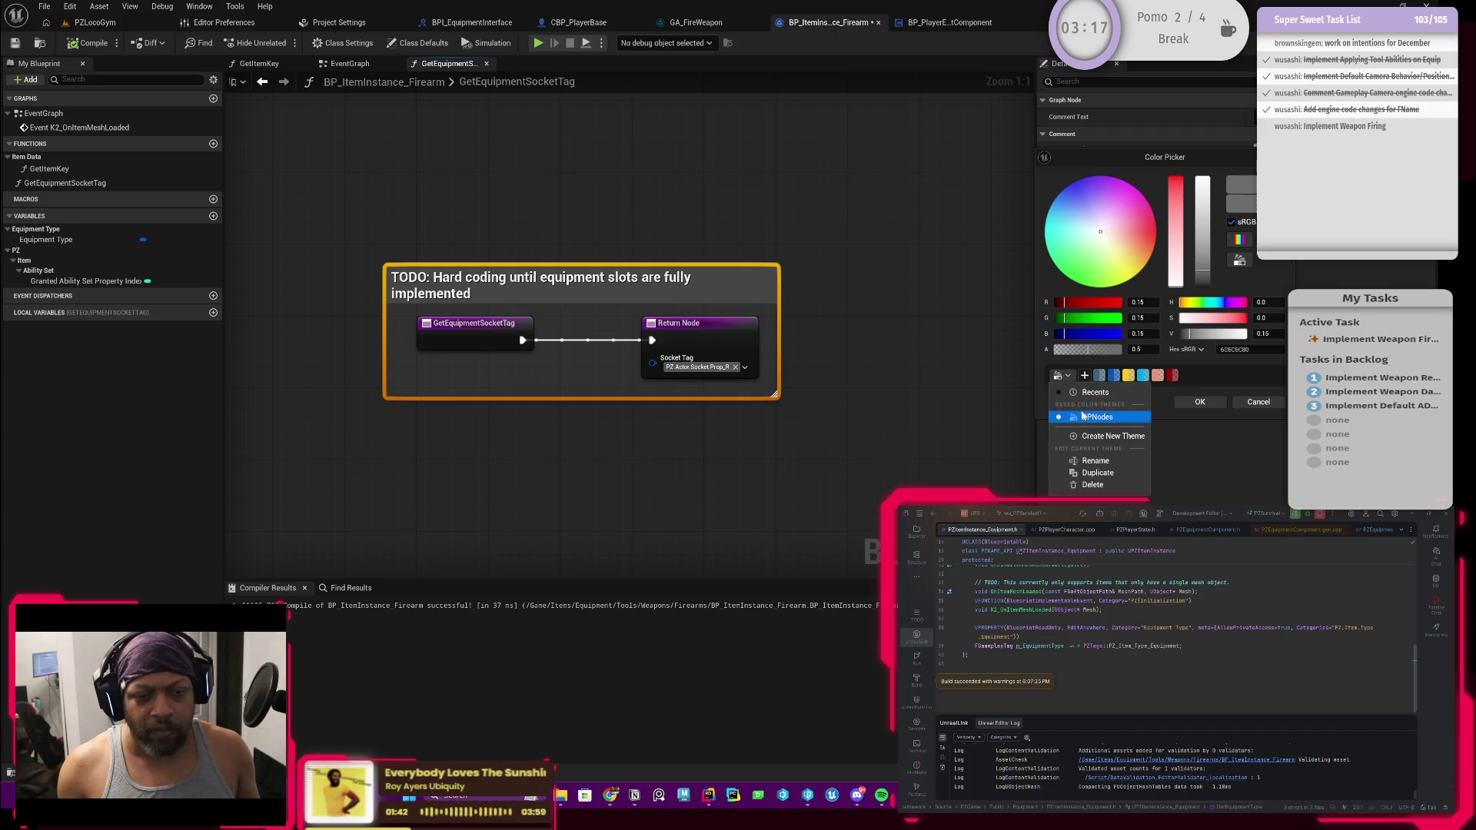
left_click(1211, 375)
left_click(1157, 375)
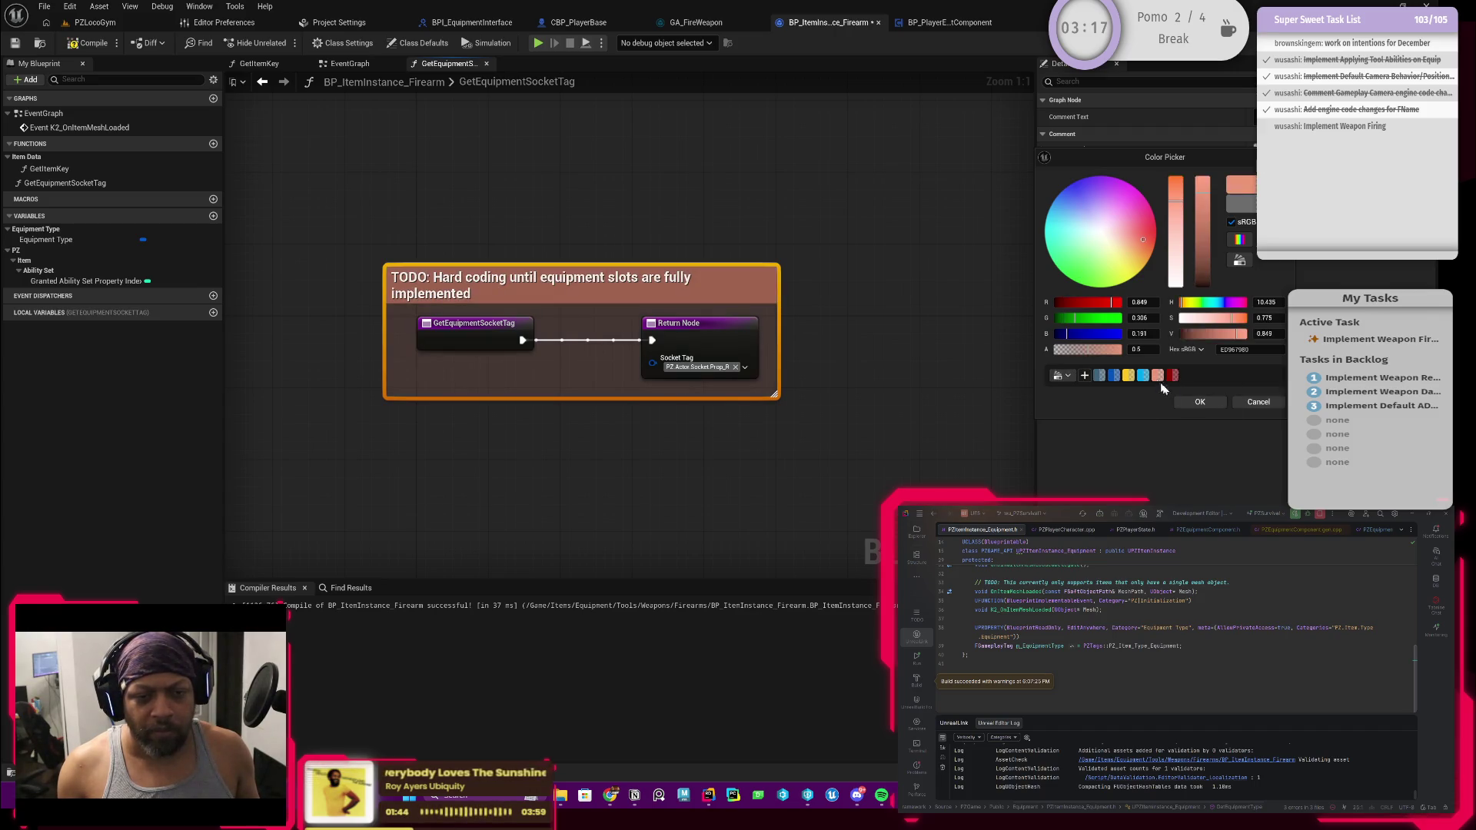
left_click(1199, 402)
Save the firearm blueprint and switch to BP_PlayerEquipmentComponent
double_click(538, 285)
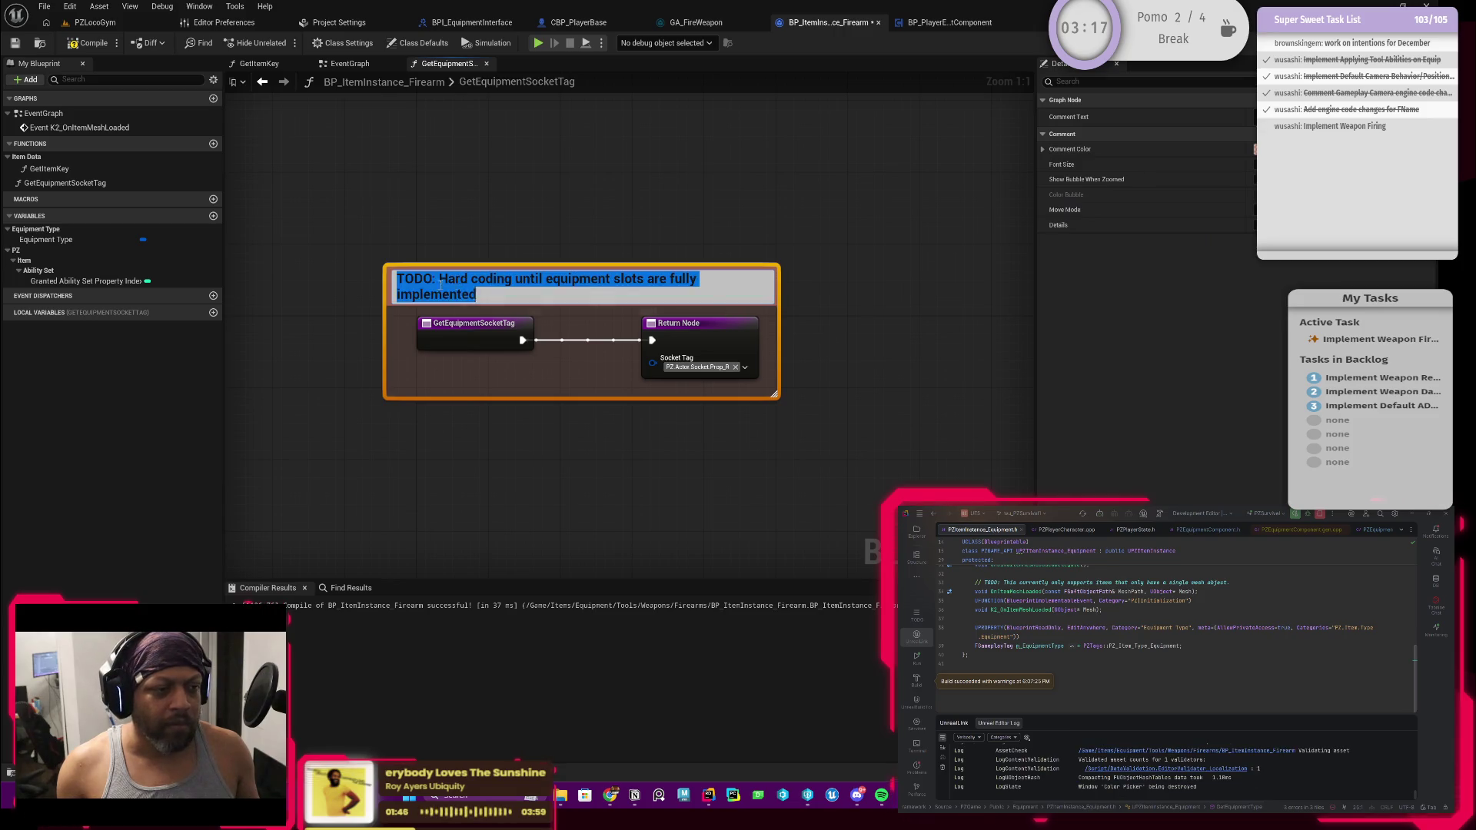
left_click(308, 192)
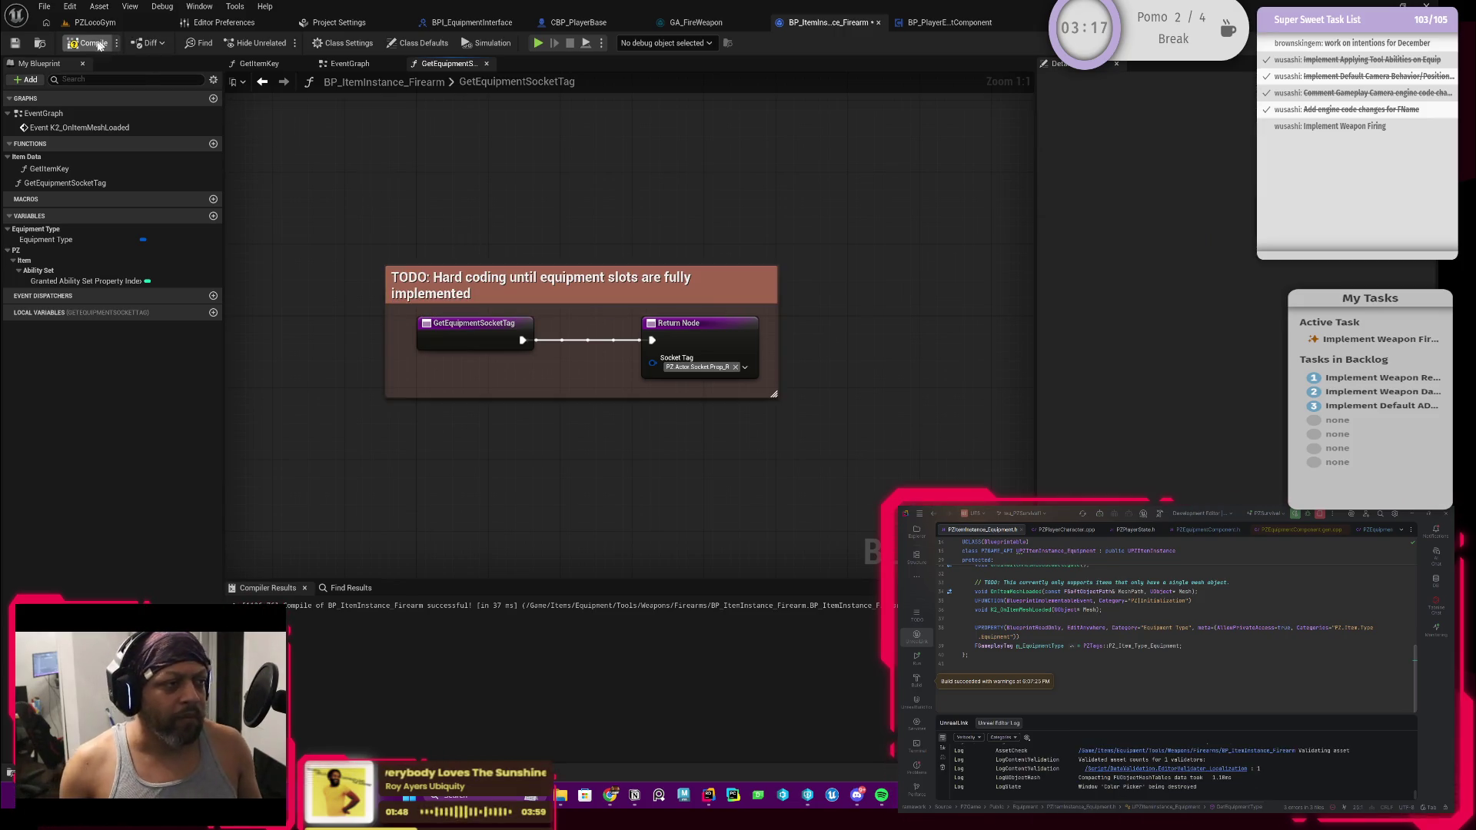
key("ctrl+s")
key("Home")
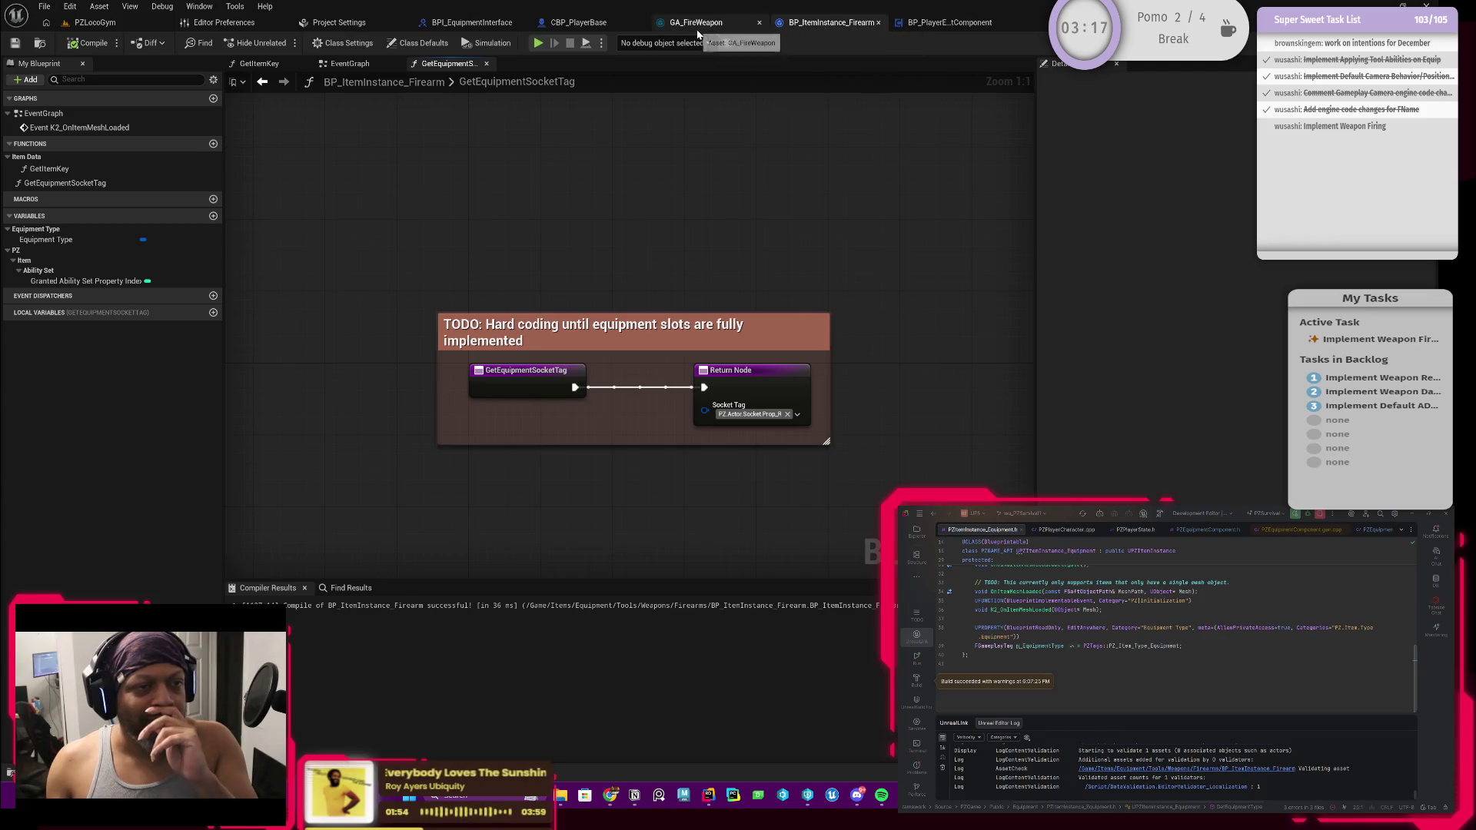
left_click(962, 26)
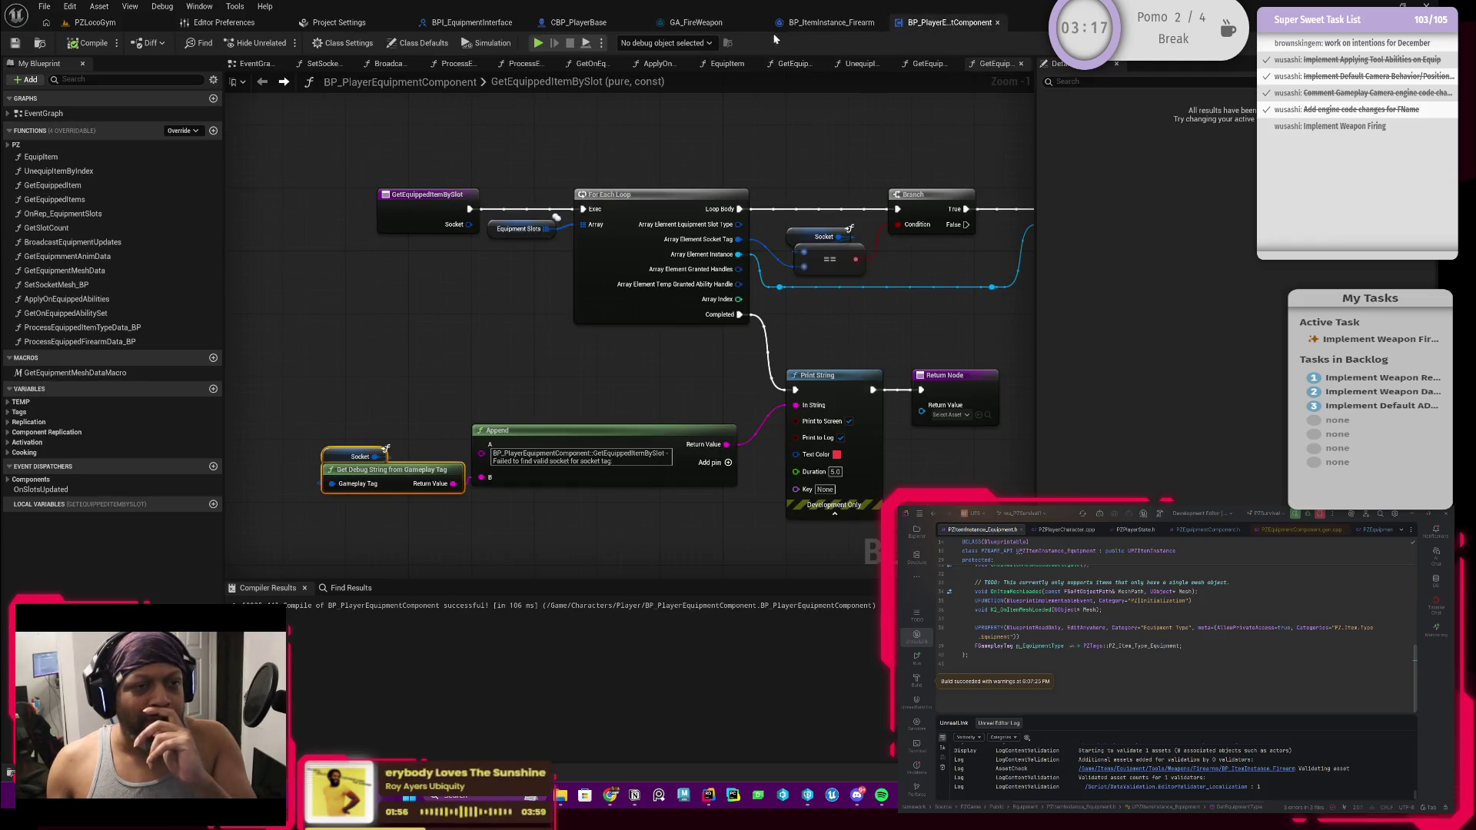
Review the fire-value setup nodes in the GA_FireWeapon ability graph
left_click(830, 23)
left_click(704, 23)
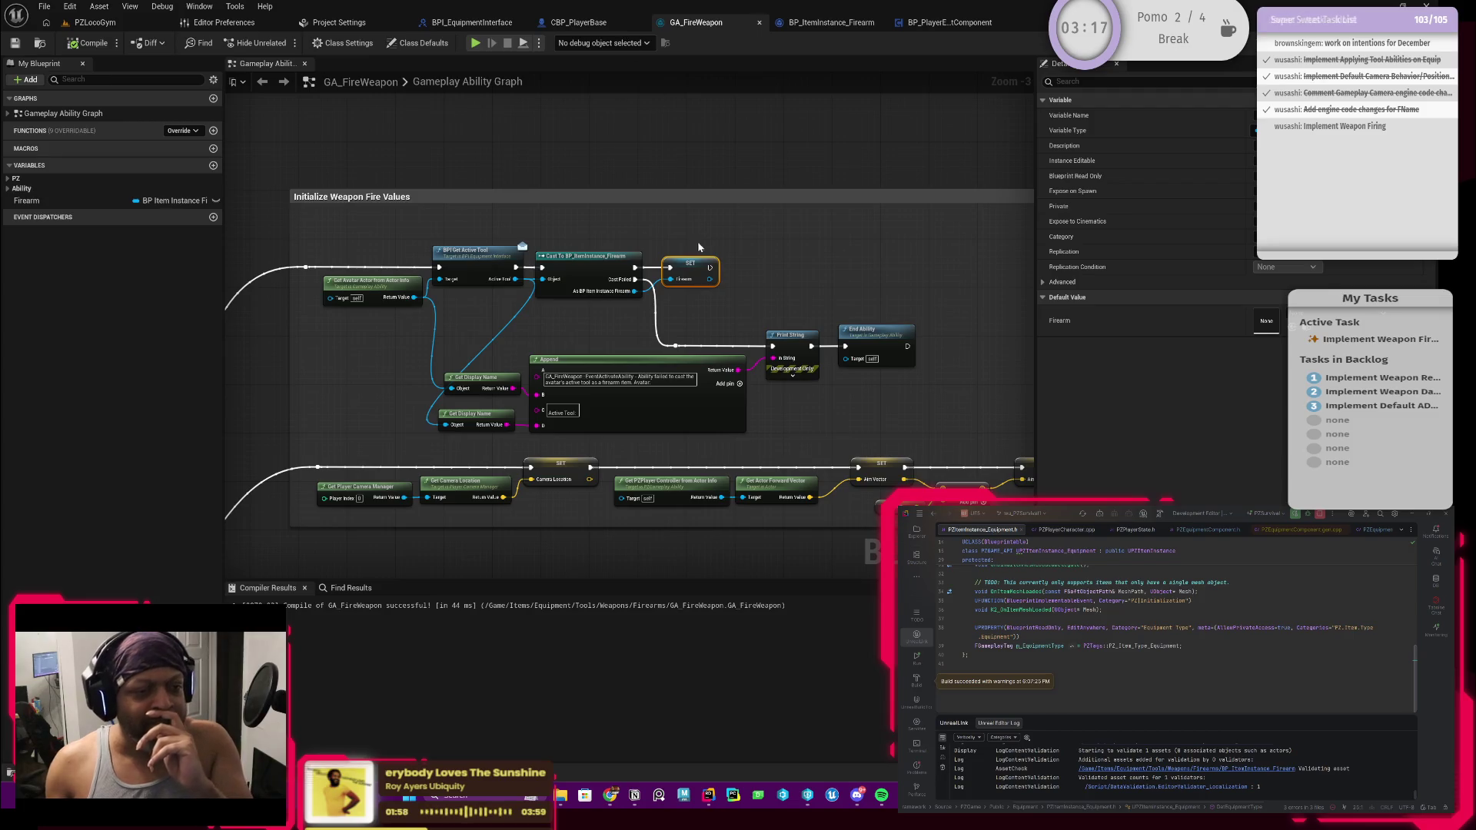
left_click_drag(823, 240, 716, 227)
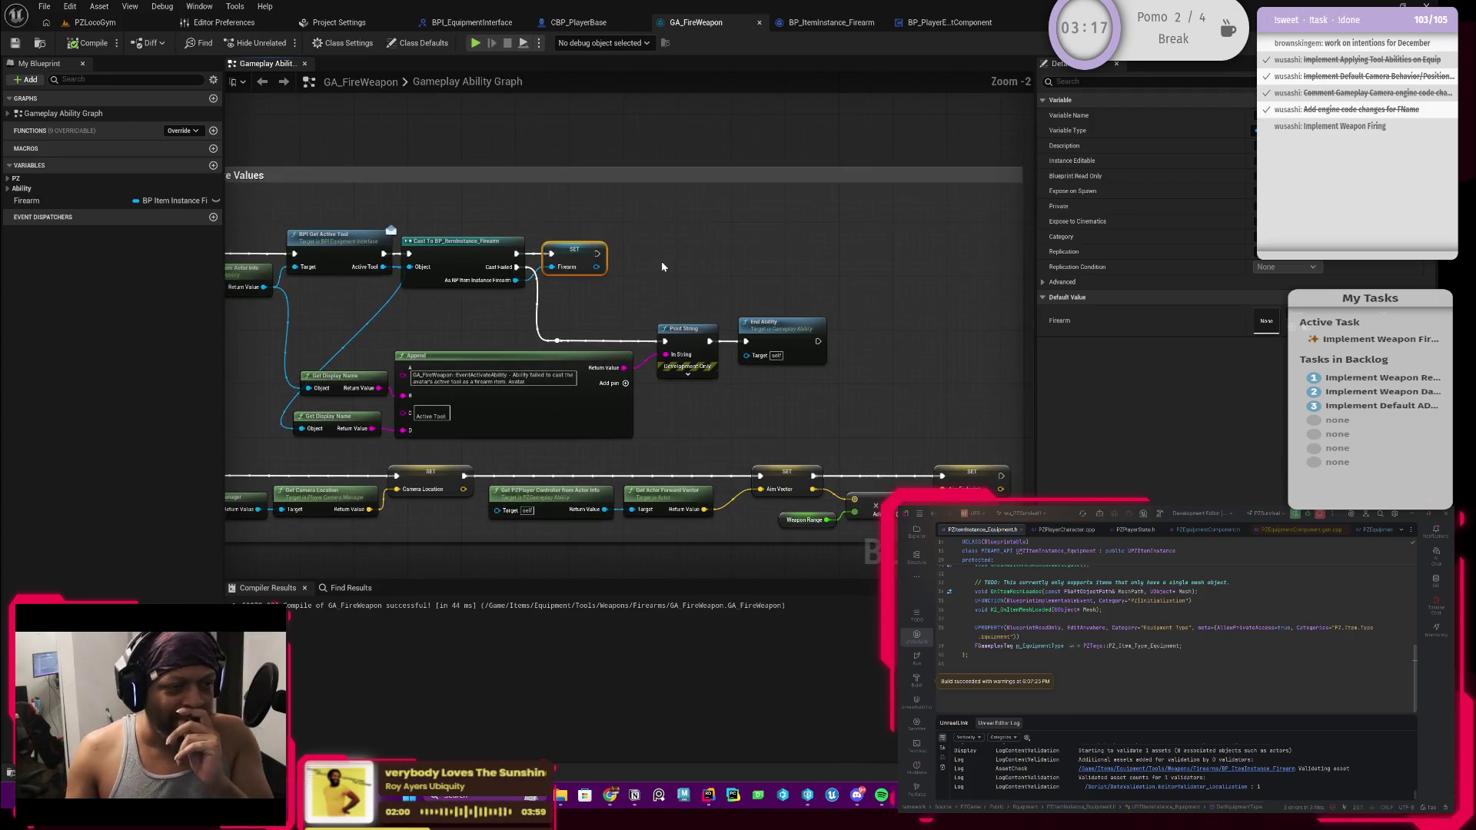
scroll(661, 261, "down", 1)
scroll(658, 264, "up", 2)
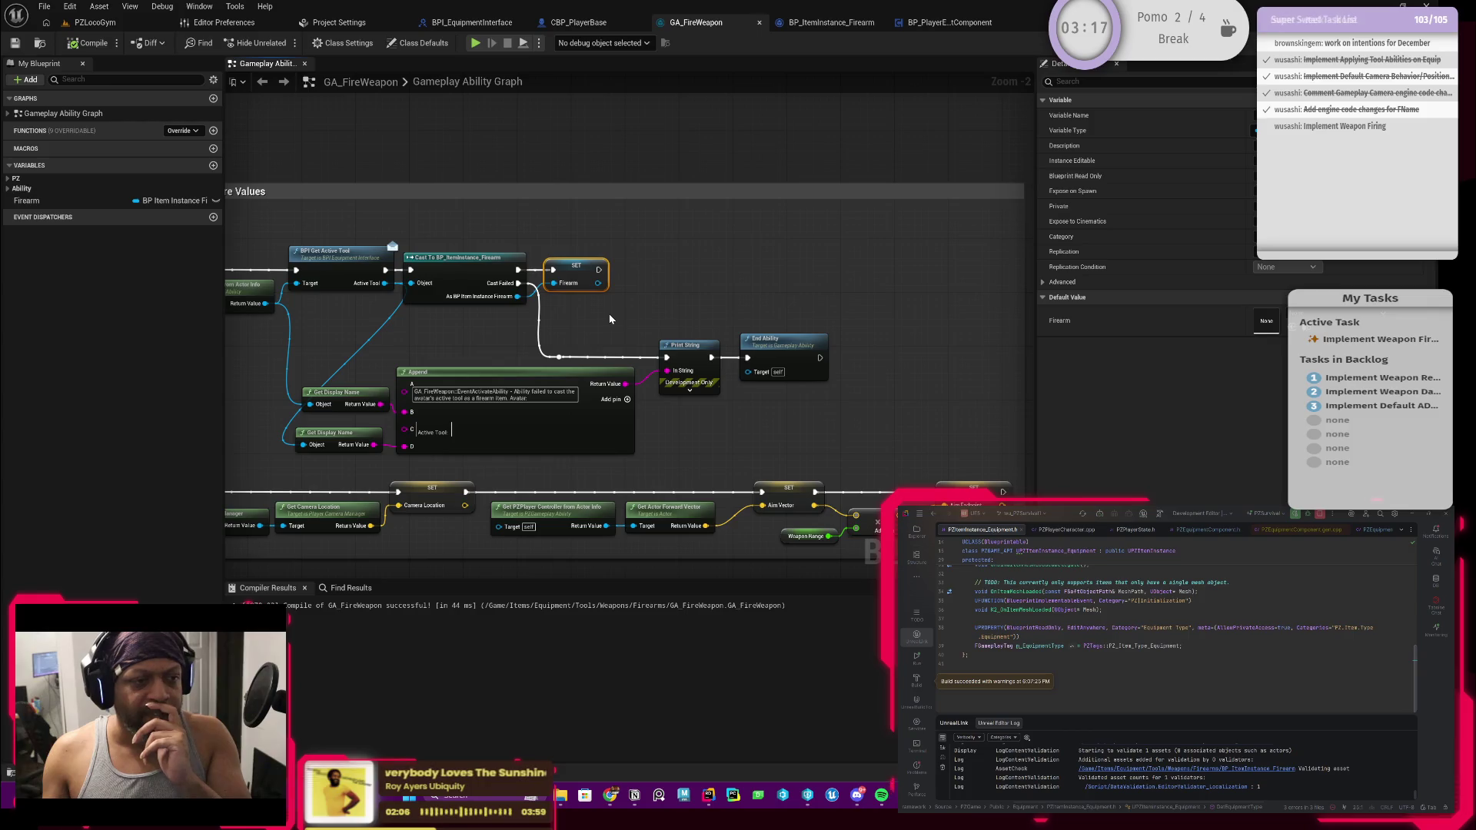
left_click_drag(610, 317, 632, 311)
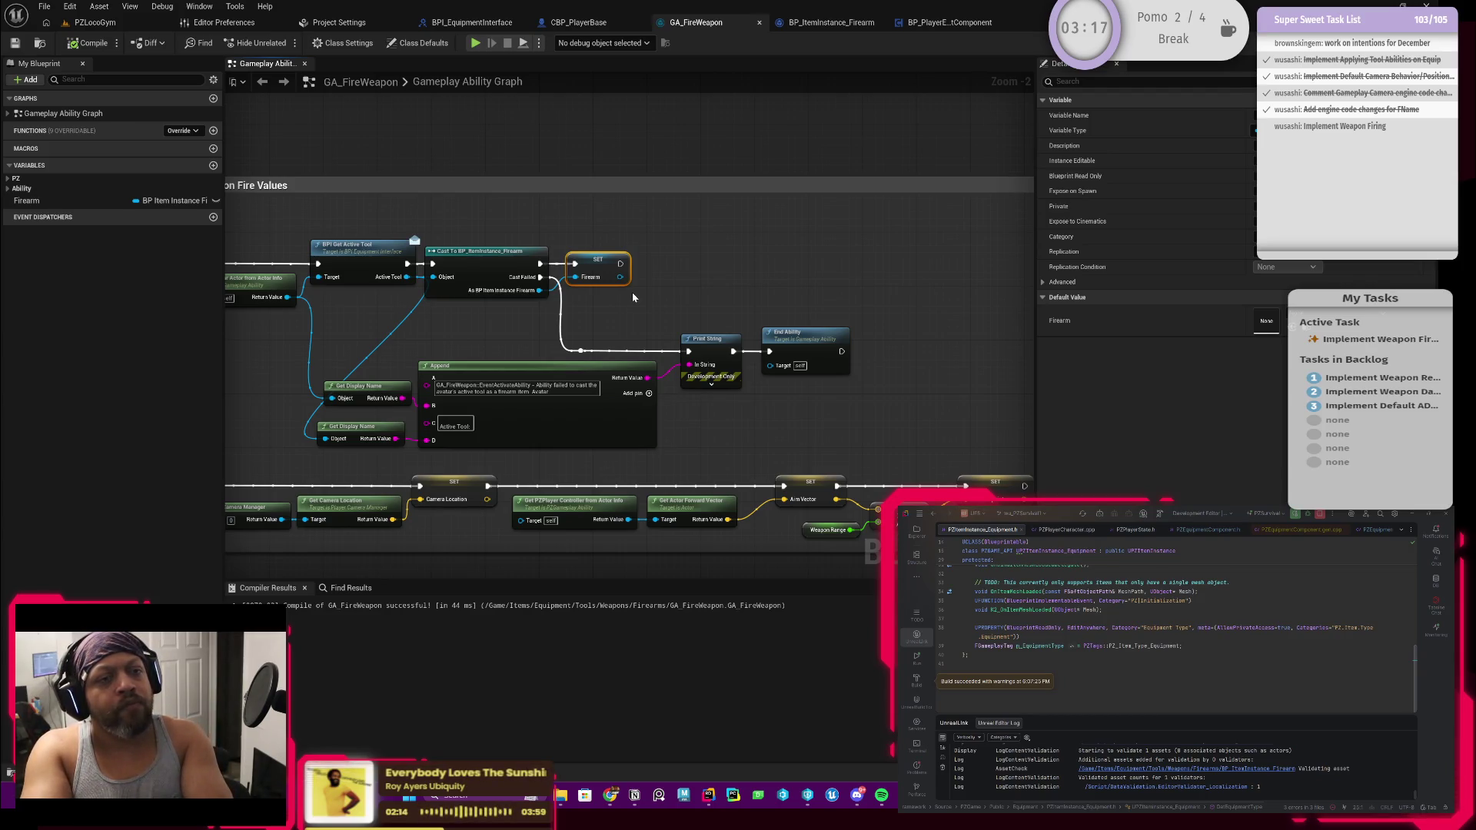
left_click(830, 23)
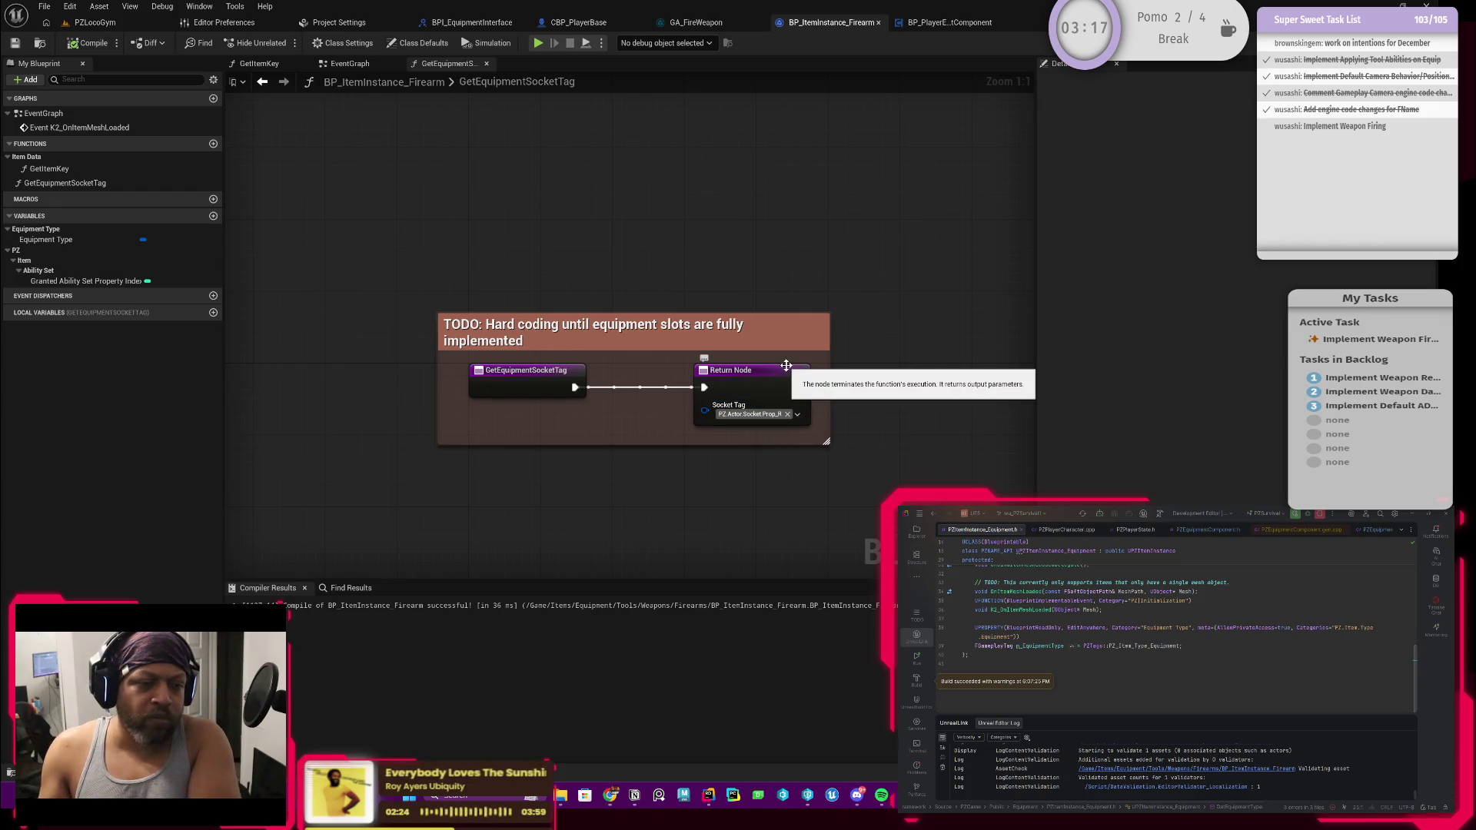
left_click(698, 23)
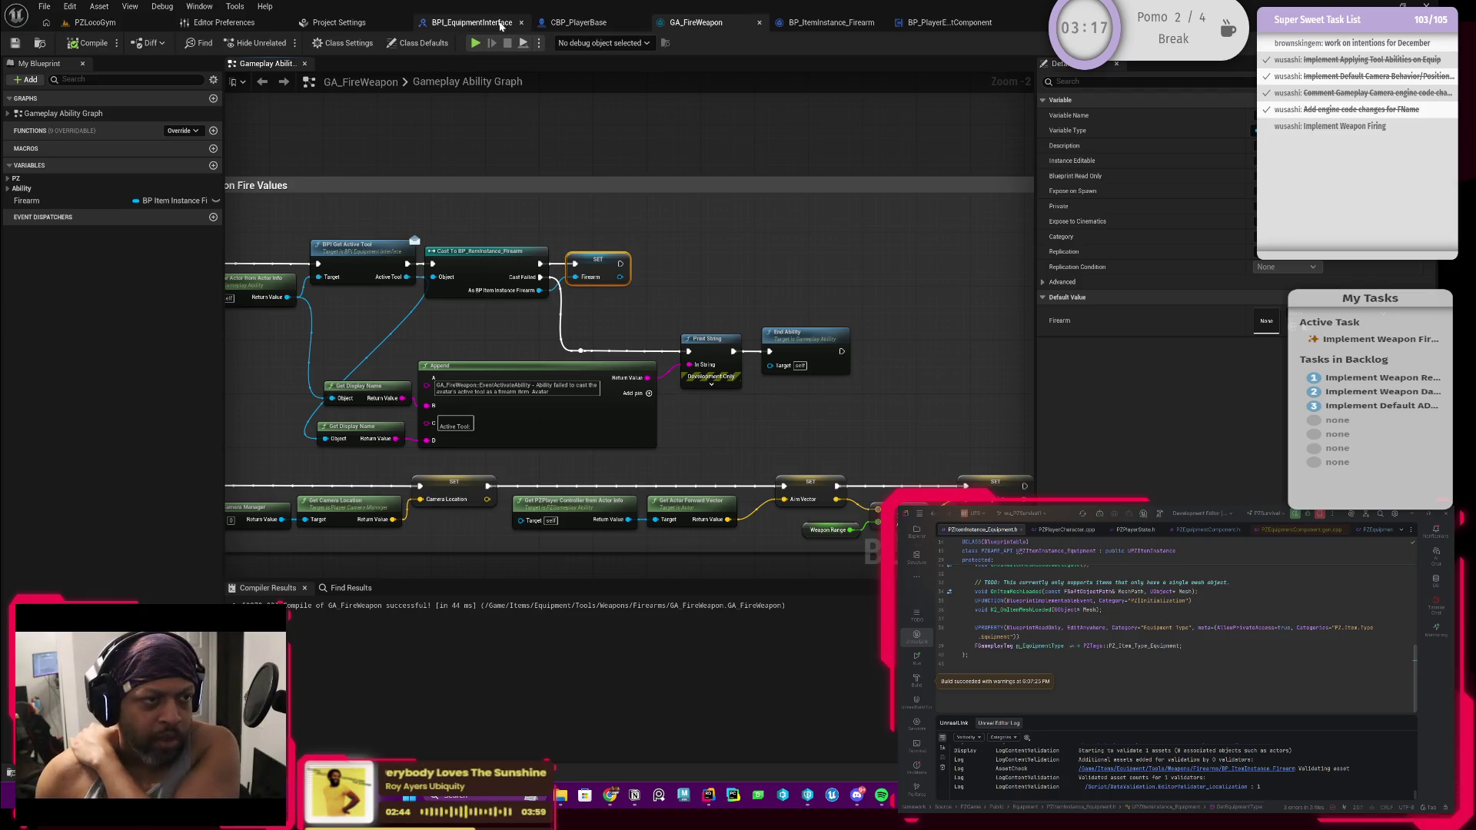
Return to BP_ItemInstance_Firearm's EventGraph and inspect its Equipment Type variable
left_click(969, 23)
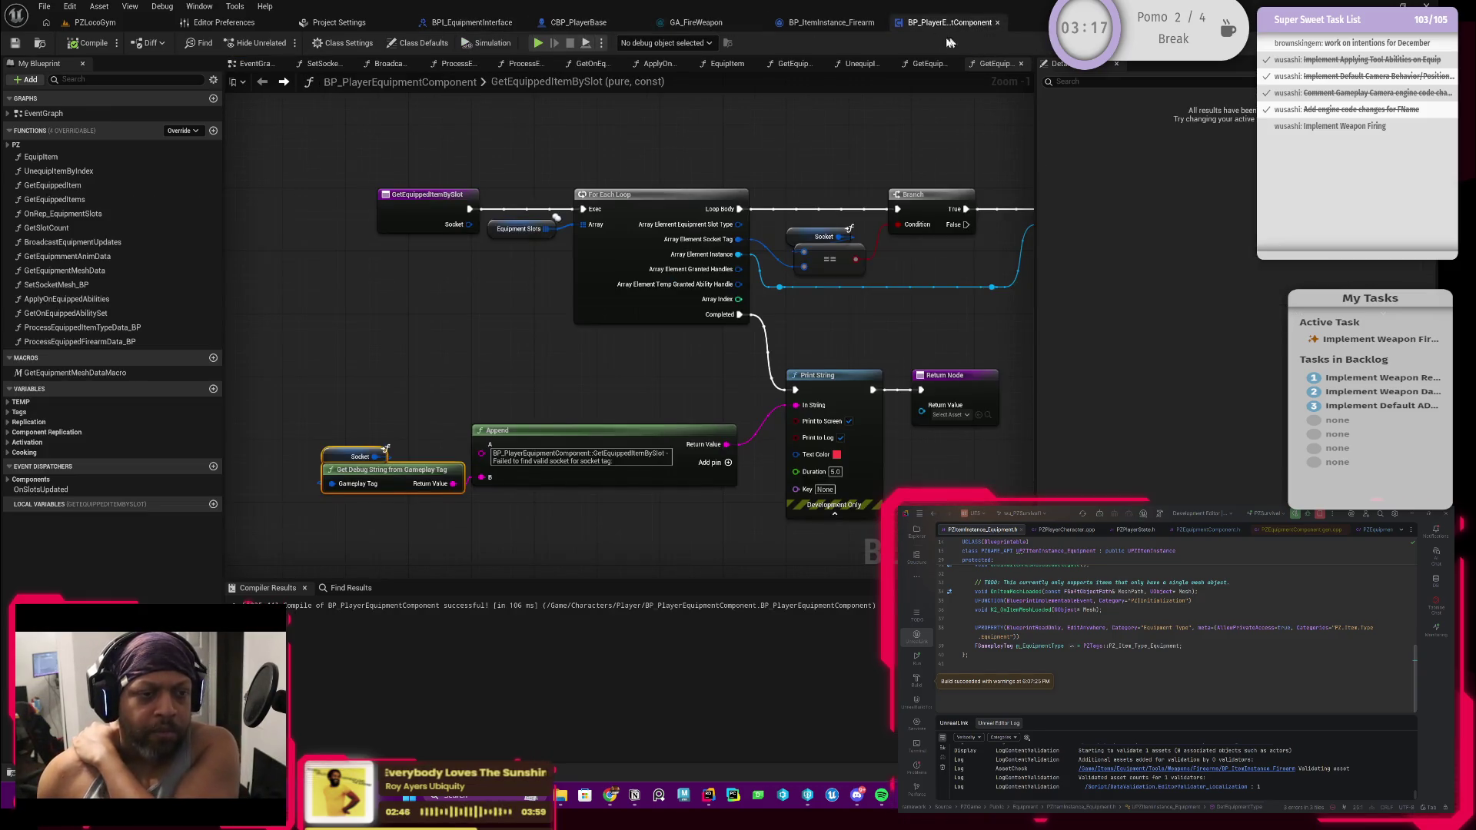
scroll(768, 190, "down", 1)
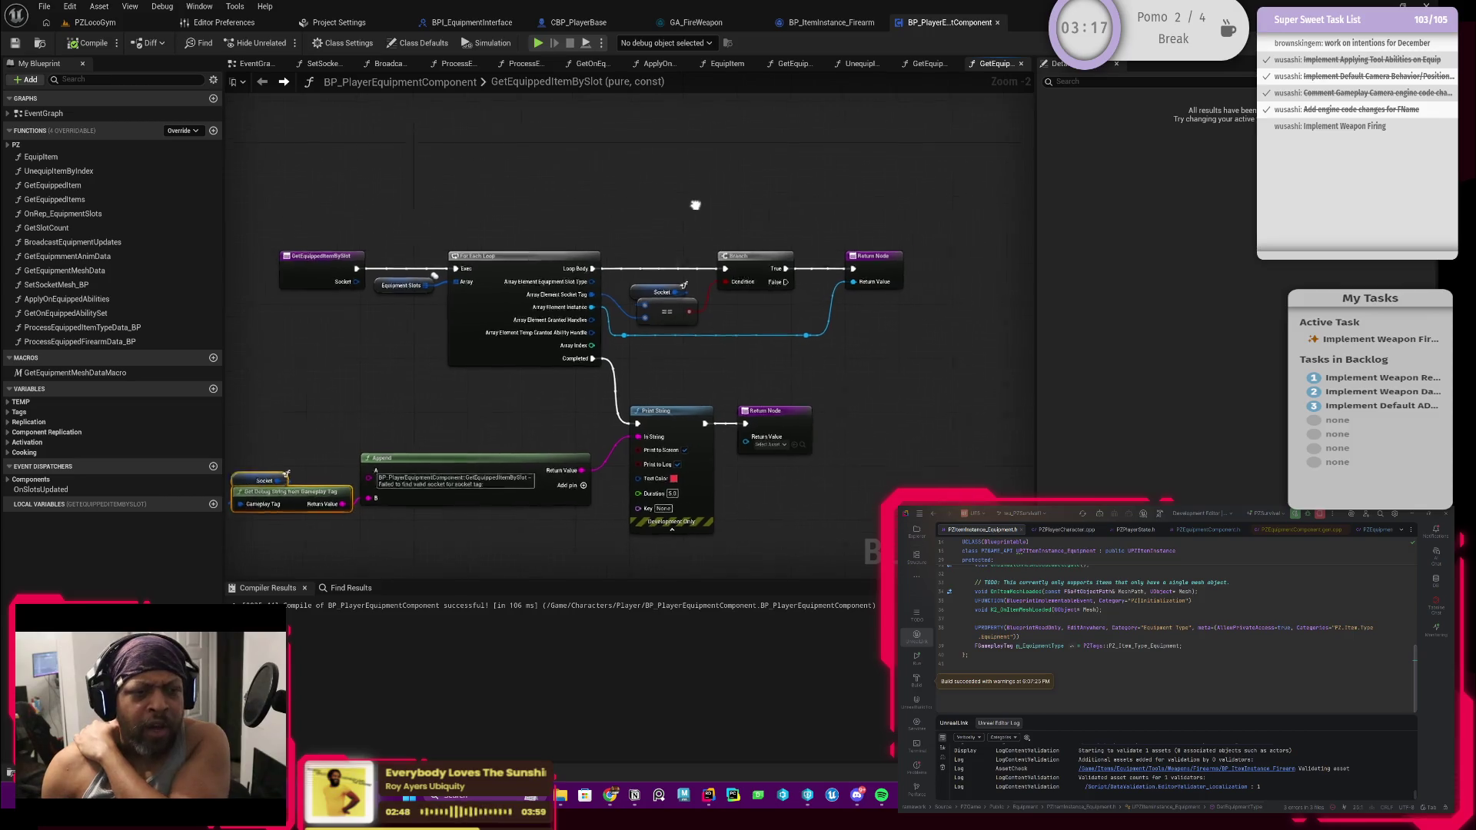
left_click(830, 23)
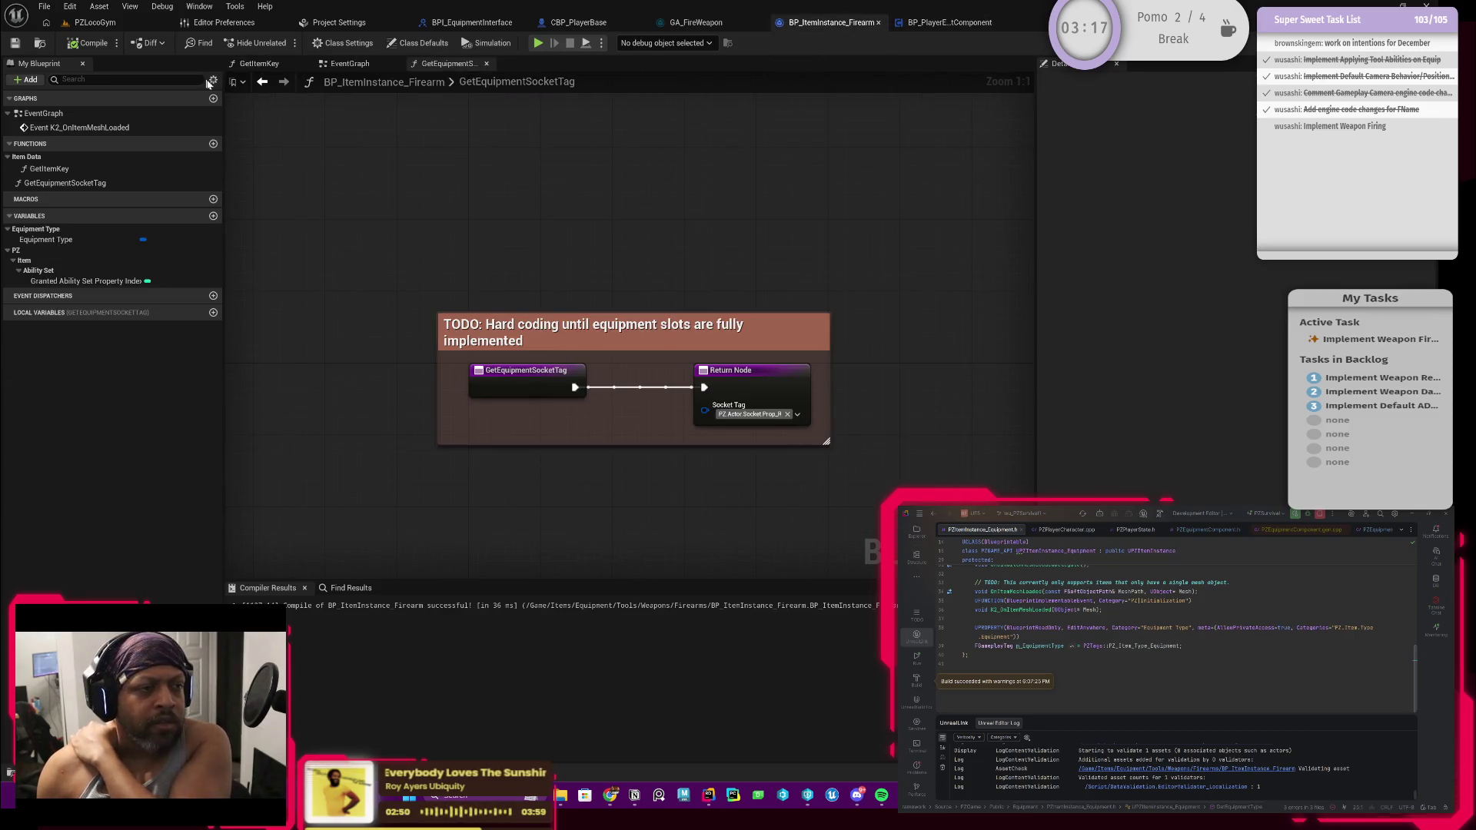
left_click(268, 87)
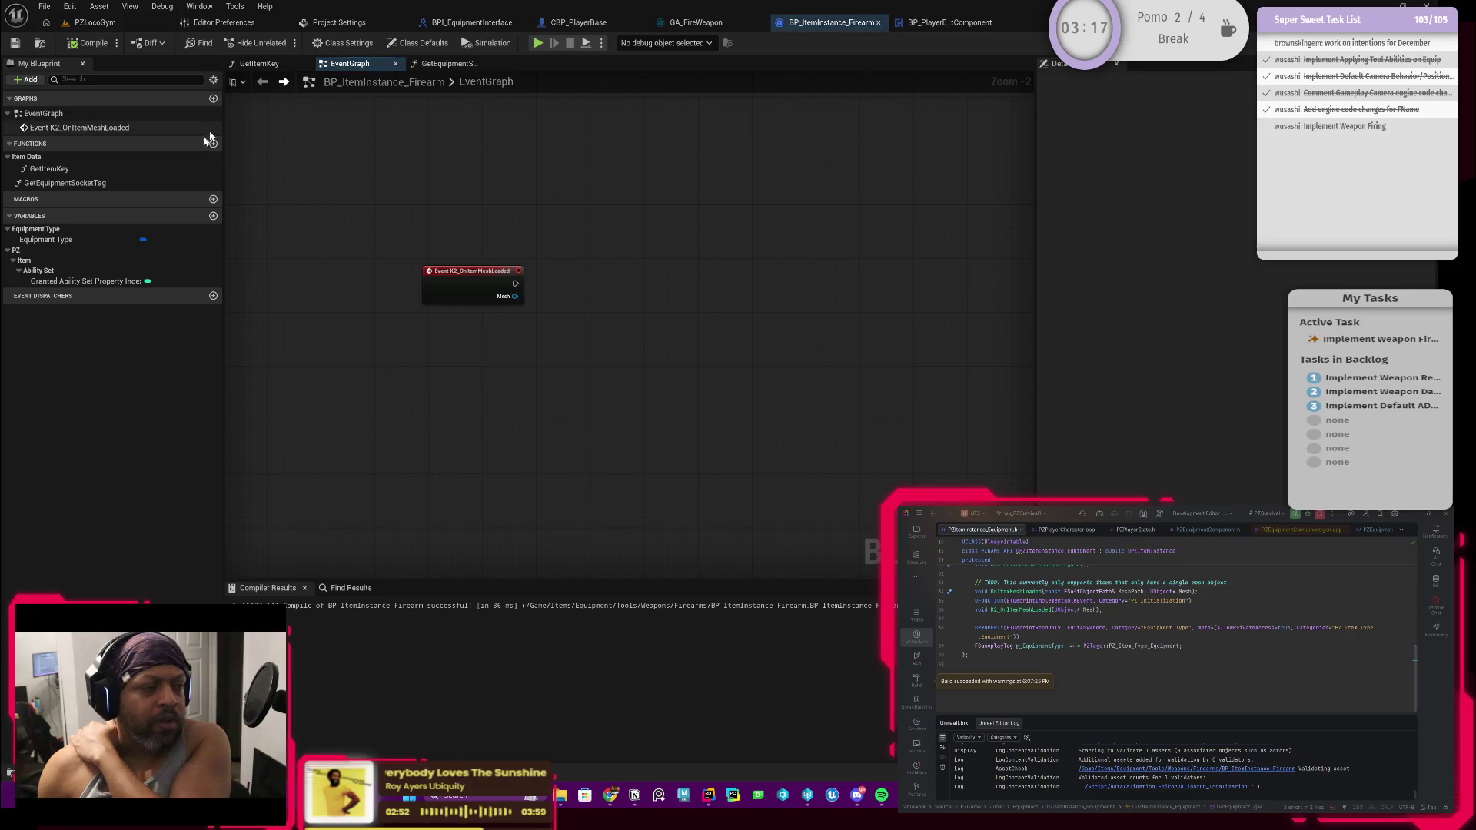
left_click(87, 244)
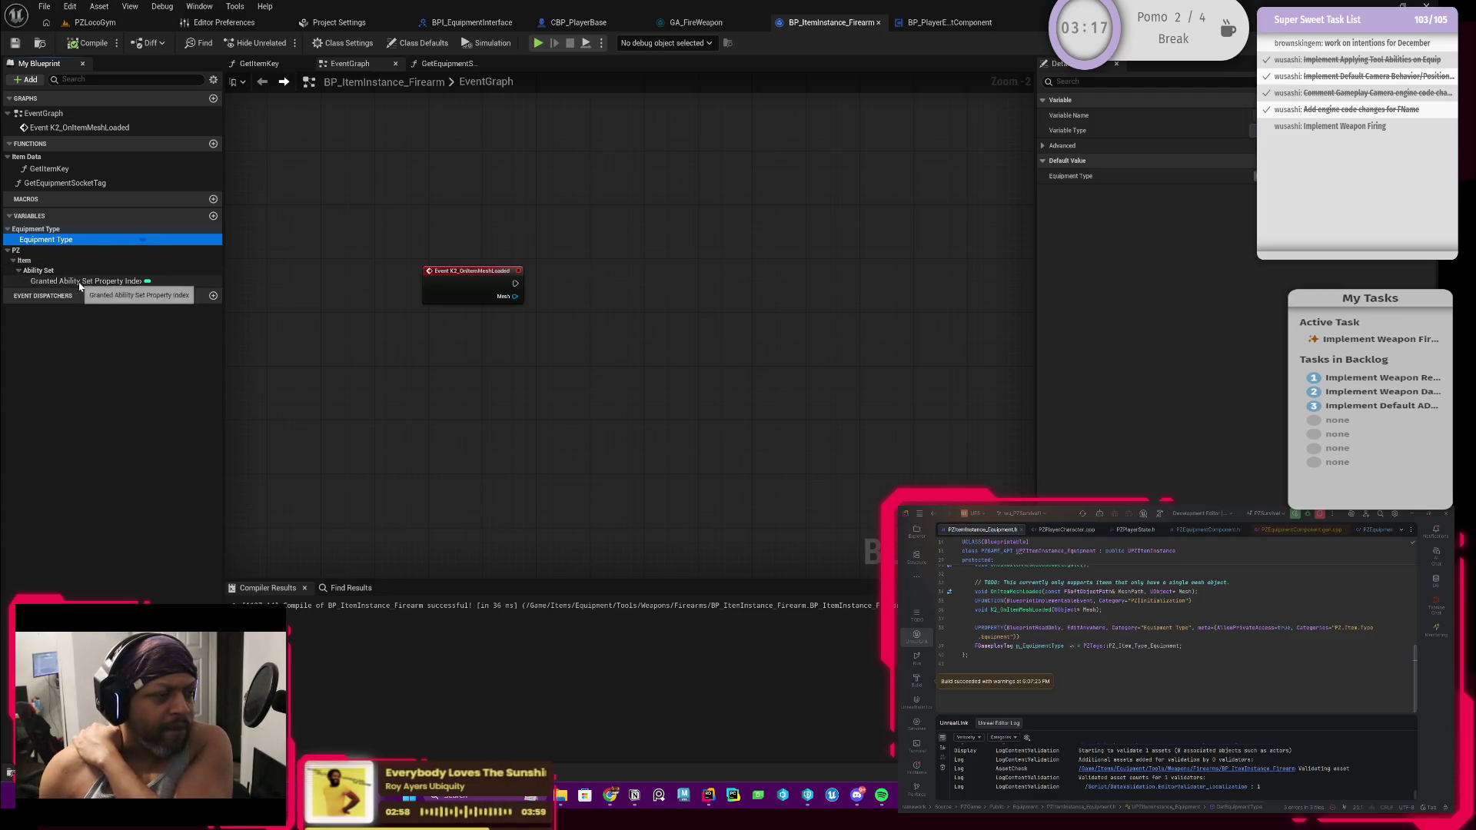
left_click(405, 347)
Add and remove a Get Item Type Data node, then recompile BP_ItemInstance_Firearm
right_click(463, 412)
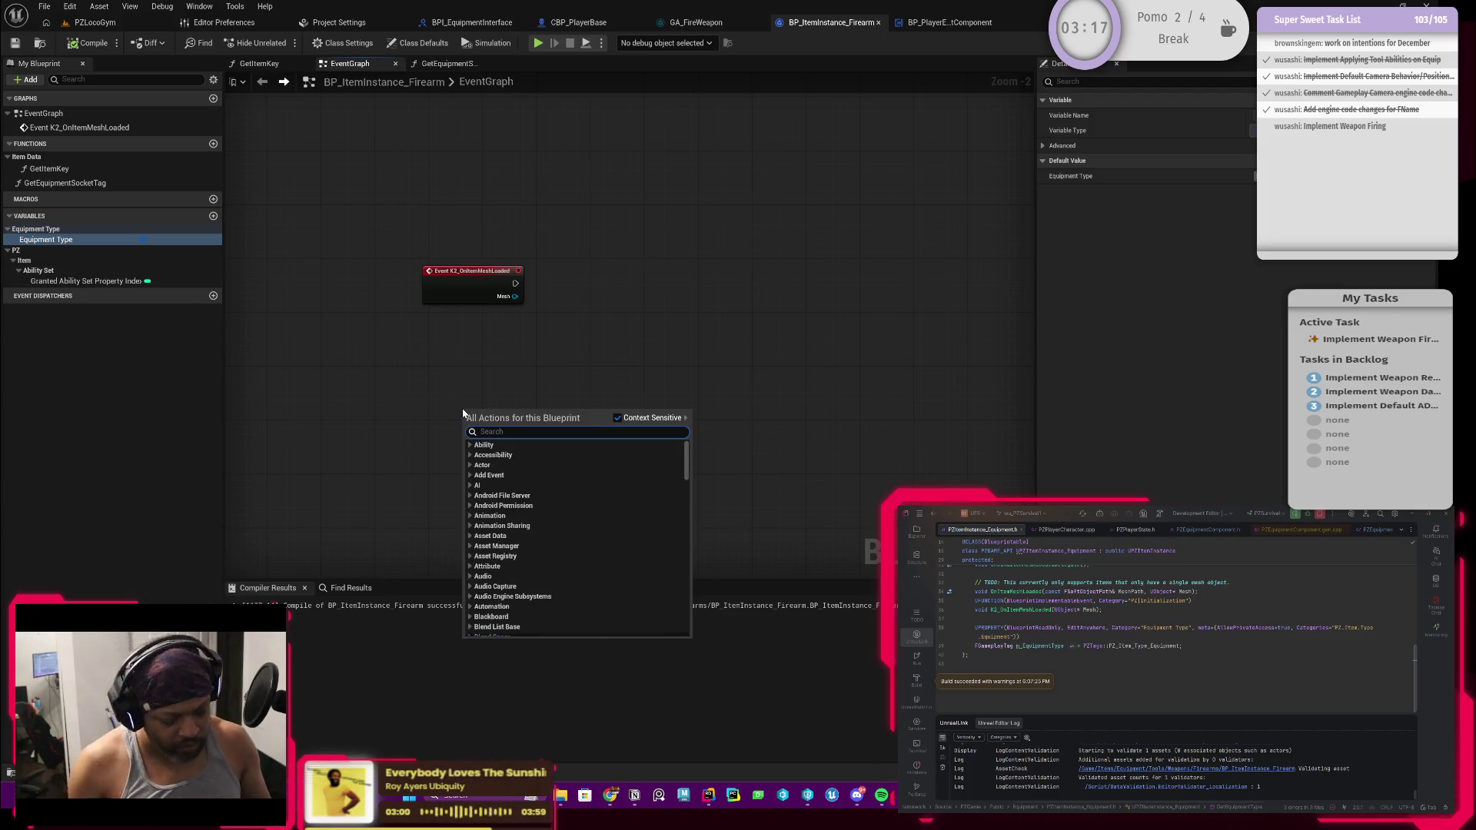
type("get item typ")
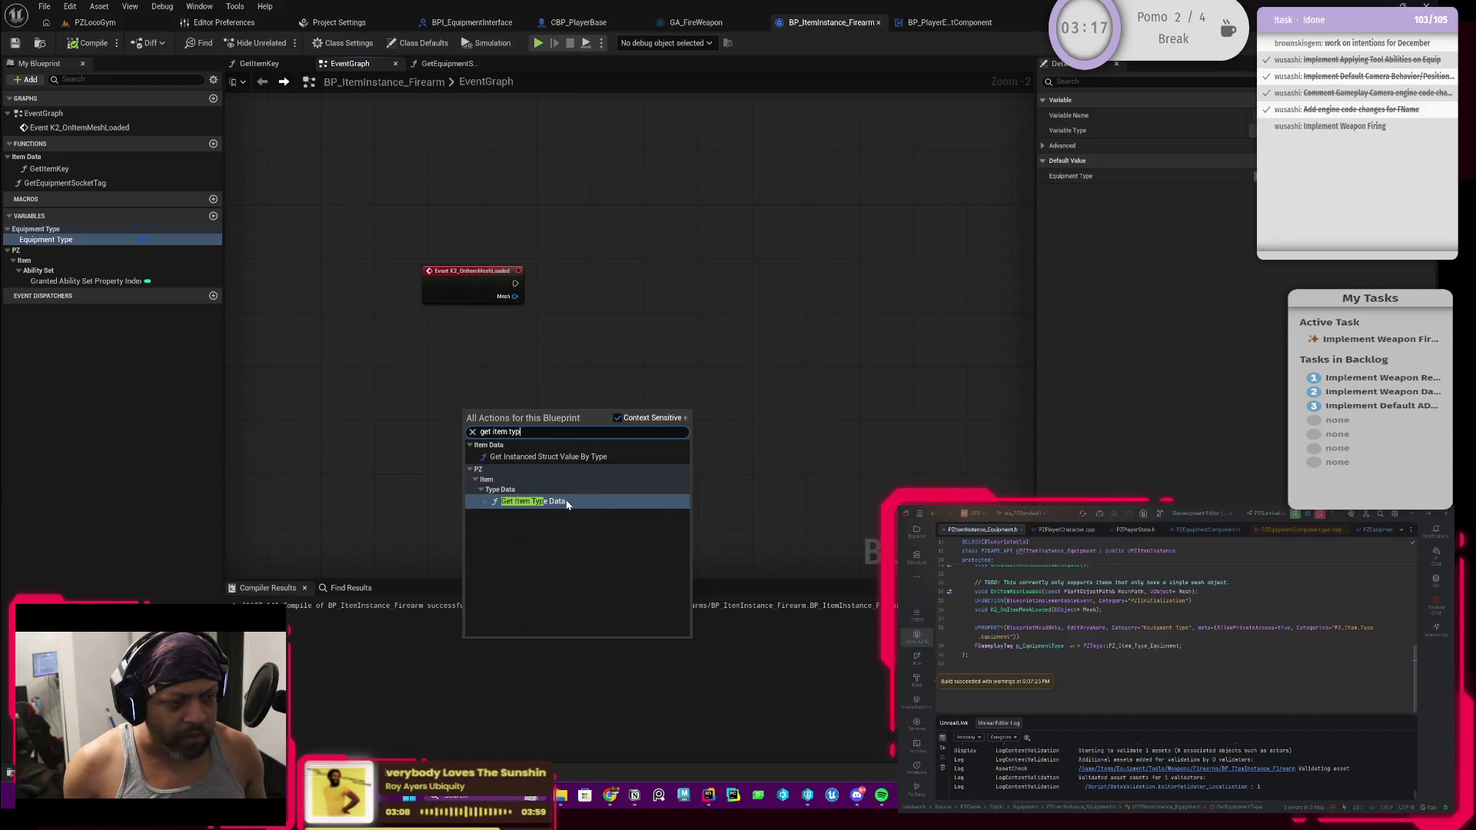
key("Return")
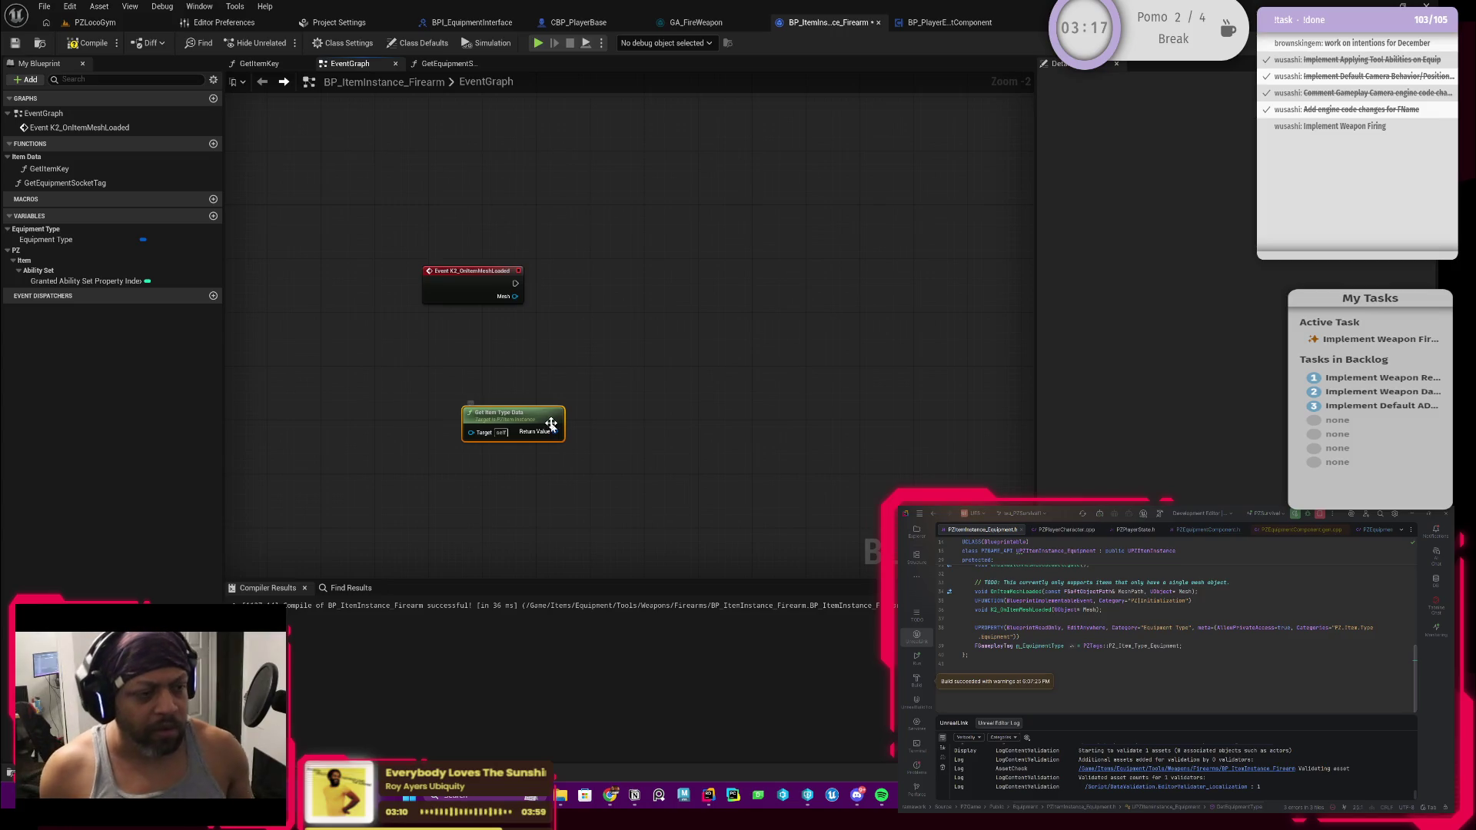
key("Delete")
left_click(89, 43)
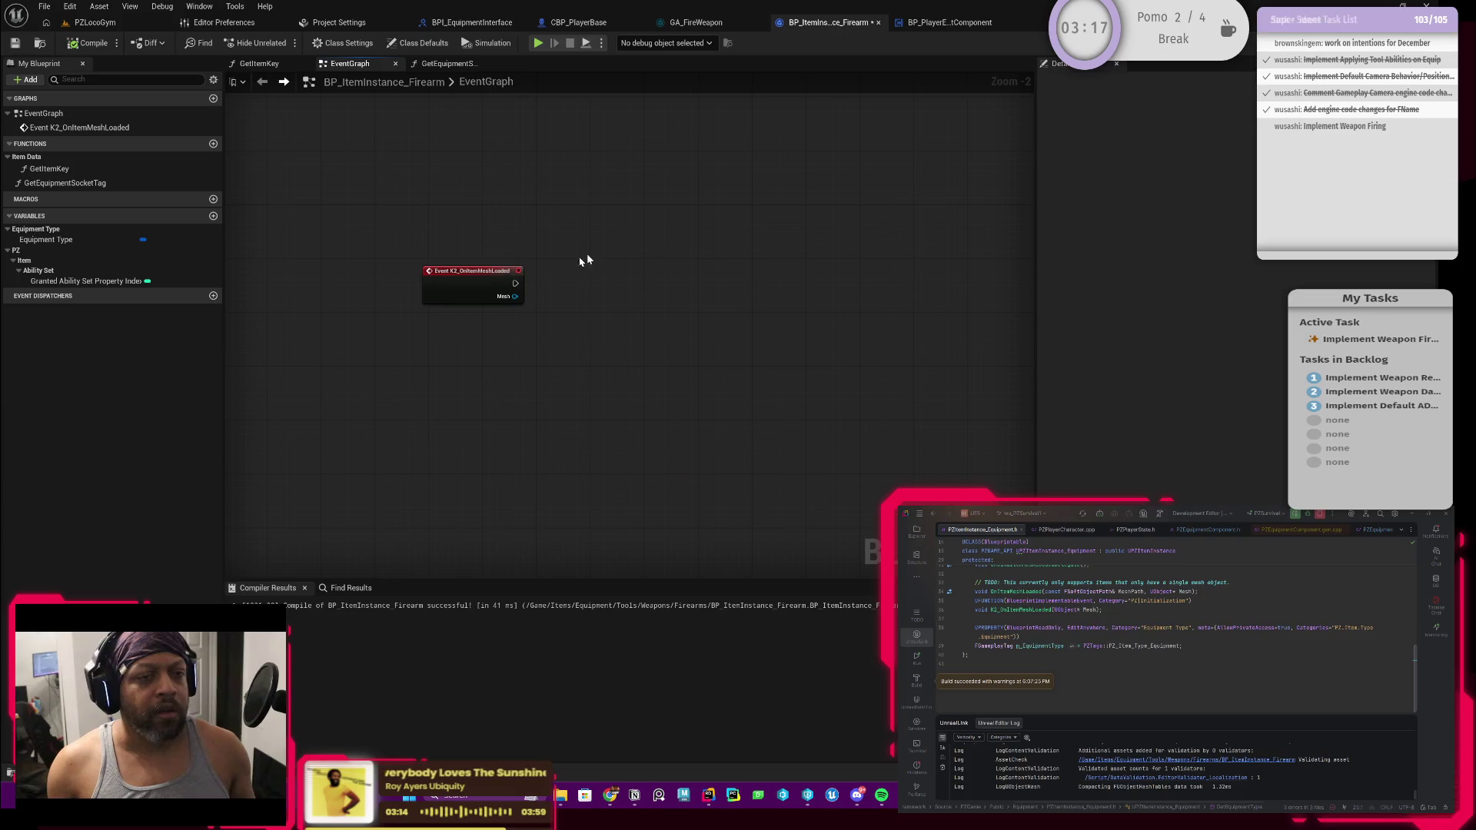
Compare the GetEquippedItemBySlot and player-base active-tool graphs, ending on GA_FireWeapon
left_click(935, 24)
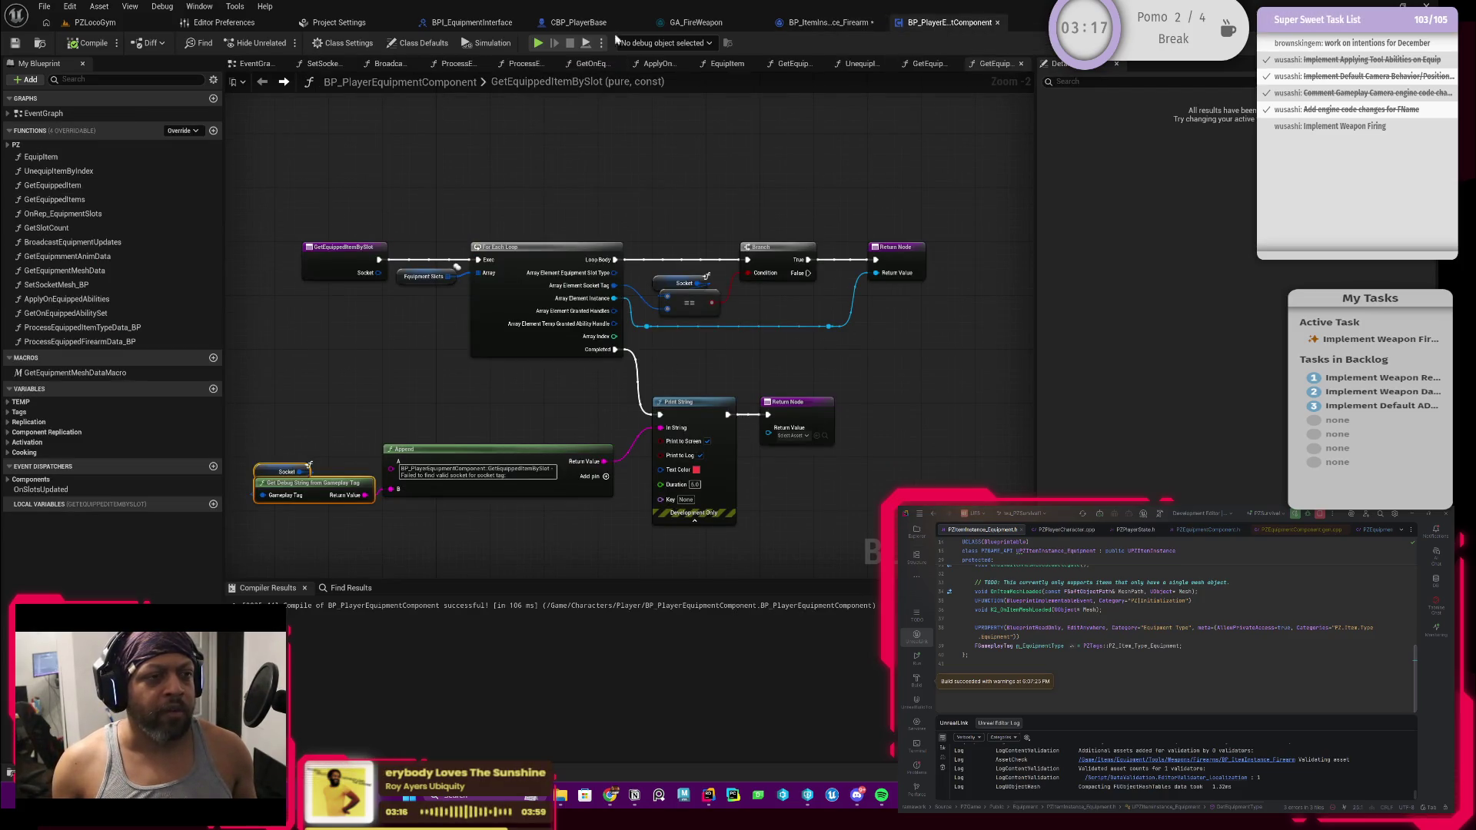
left_click(567, 24)
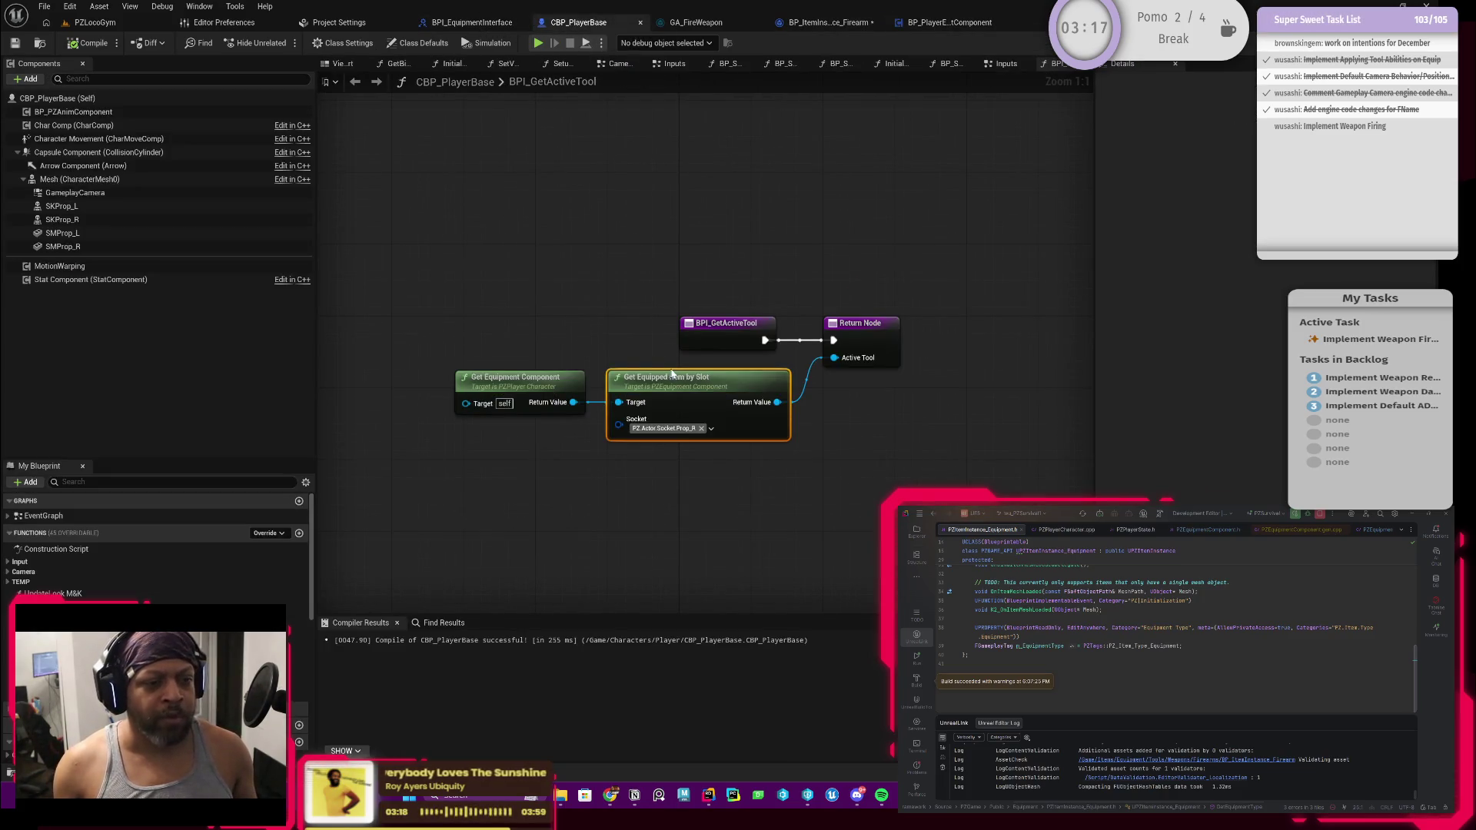
left_click(814, 25)
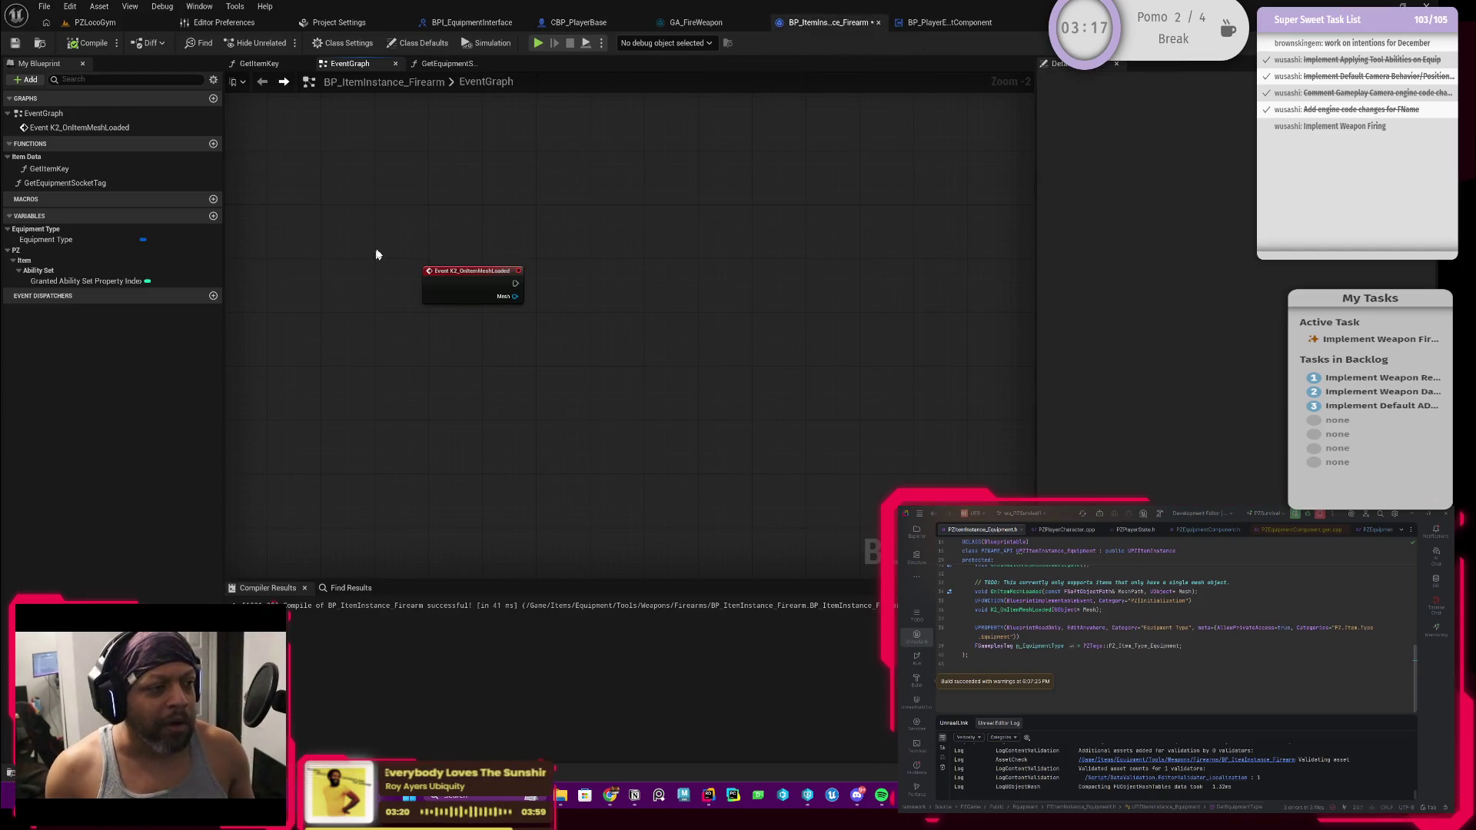
left_click(954, 25)
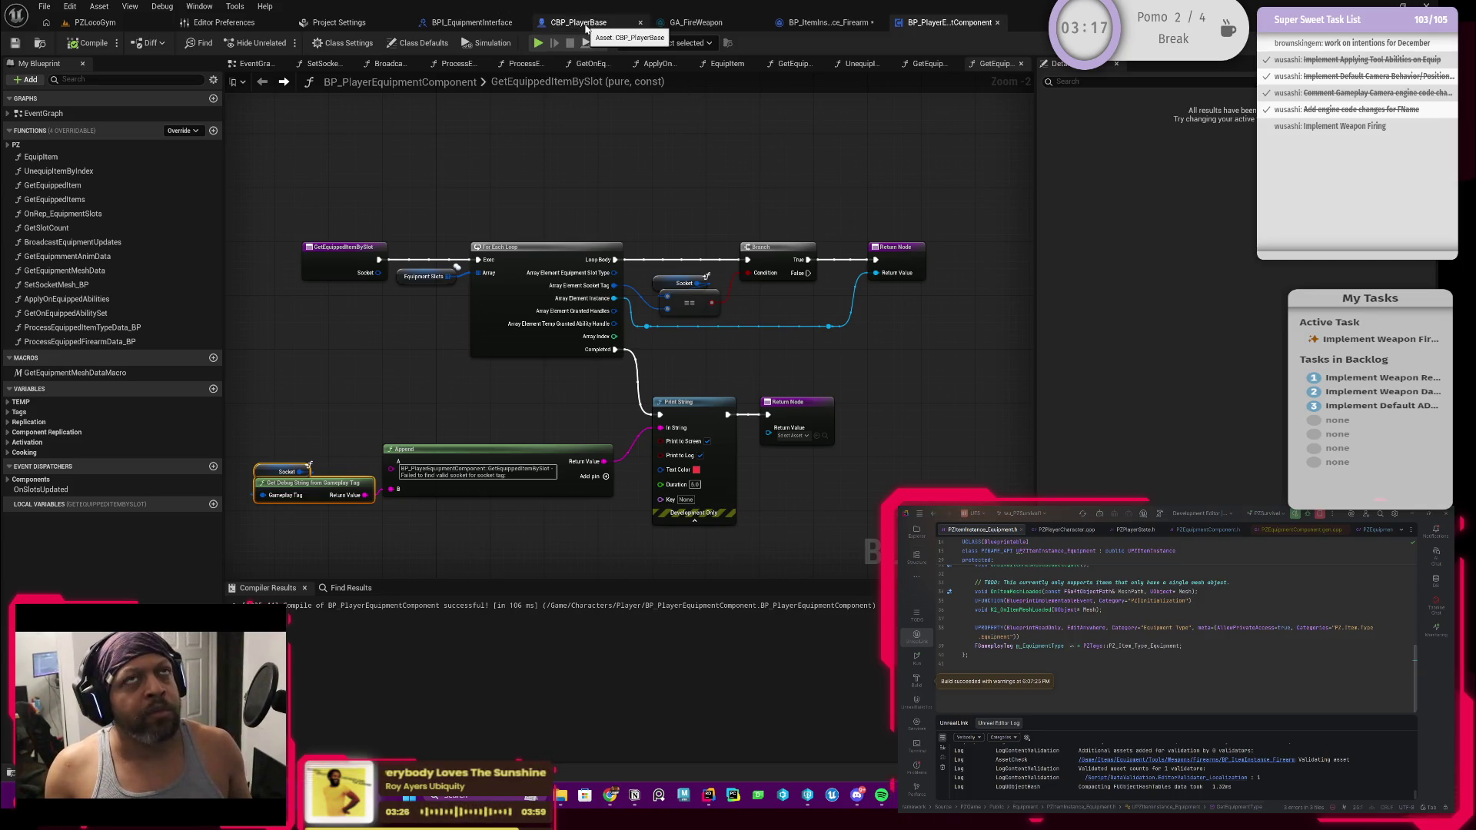
left_click(714, 24)
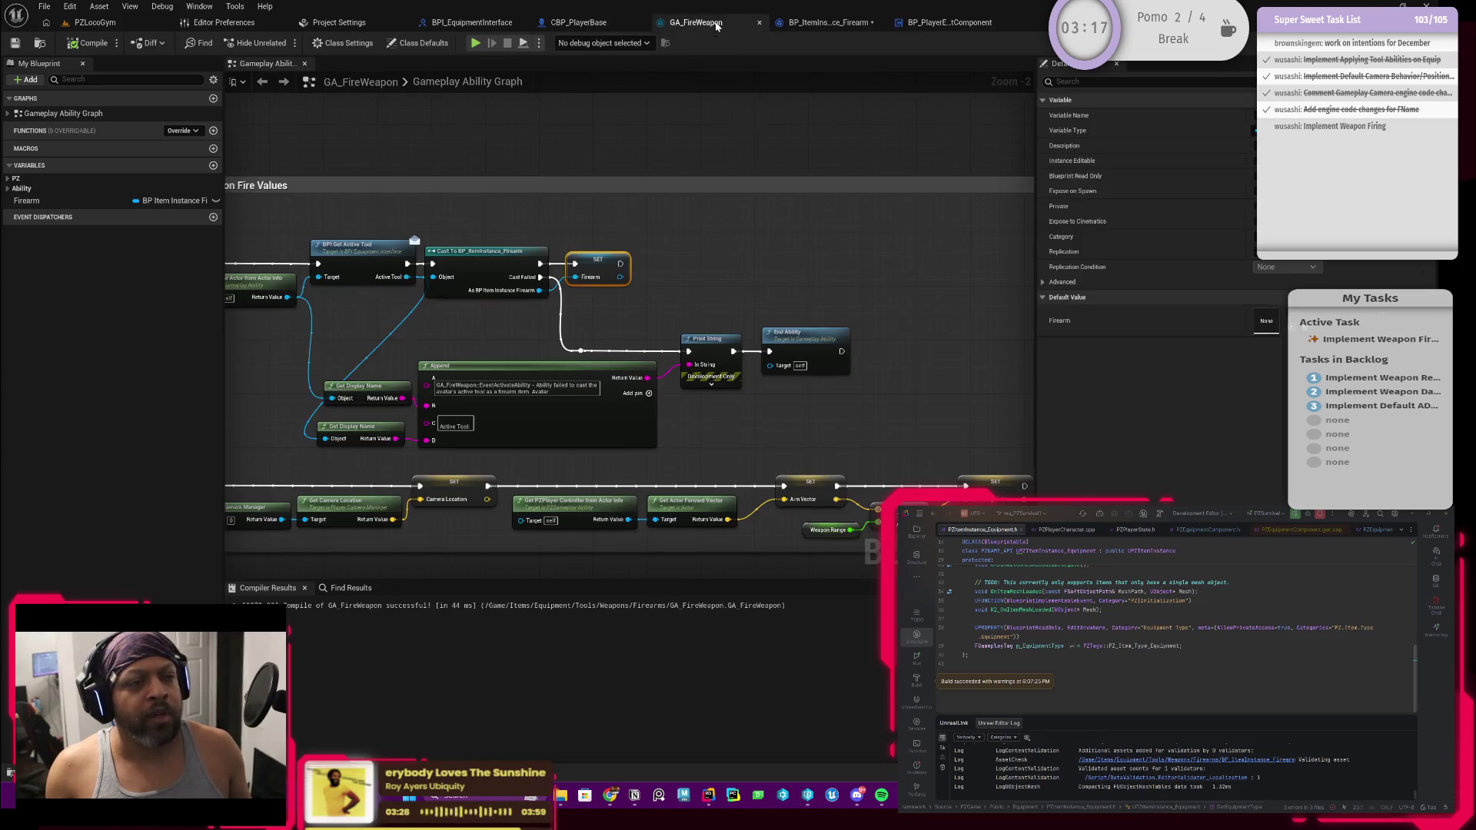
Feed Firearm's Get Item Type Data into a Get Instanced Struct Value By Type node run after the SET
scroll(667, 267, "up", 2)
left_click_drag(641, 270, 696, 280)
type("get item")
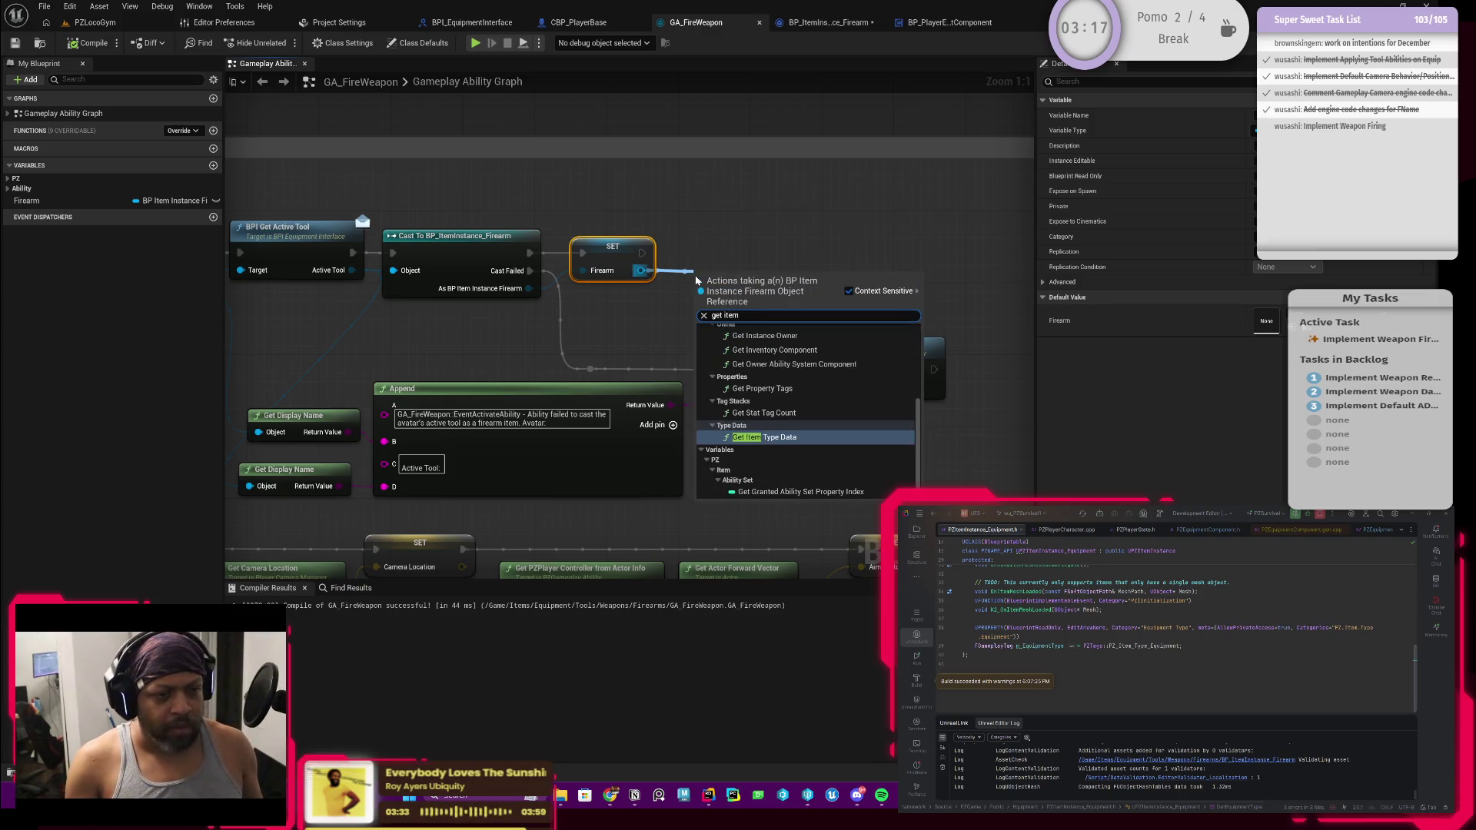
key("Return")
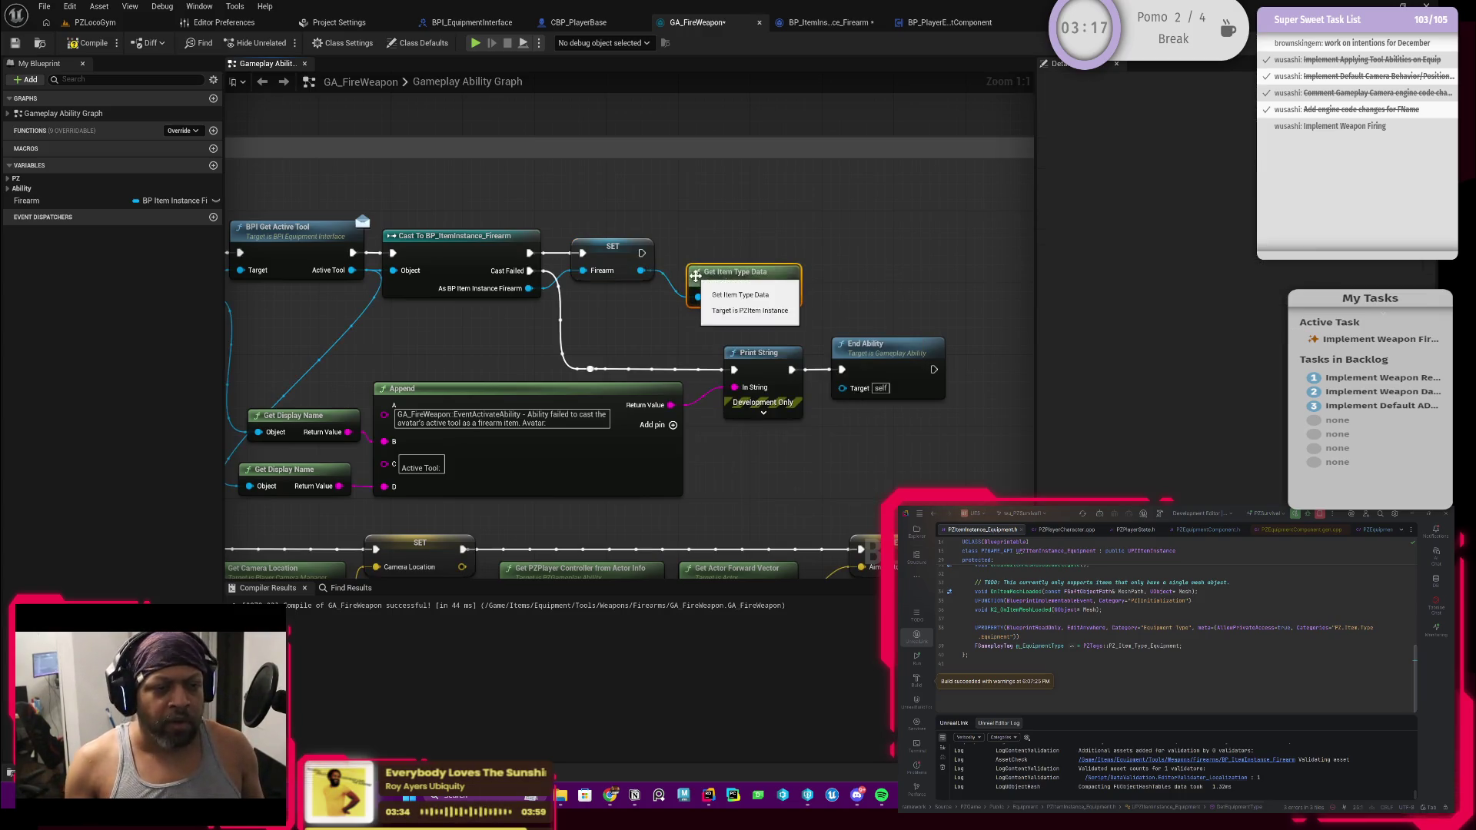
mouse_move(769, 297)
left_mouse_down()
mouse_move(685, 283)
mouse_move(740, 264)
left_mouse_up()
type("get")
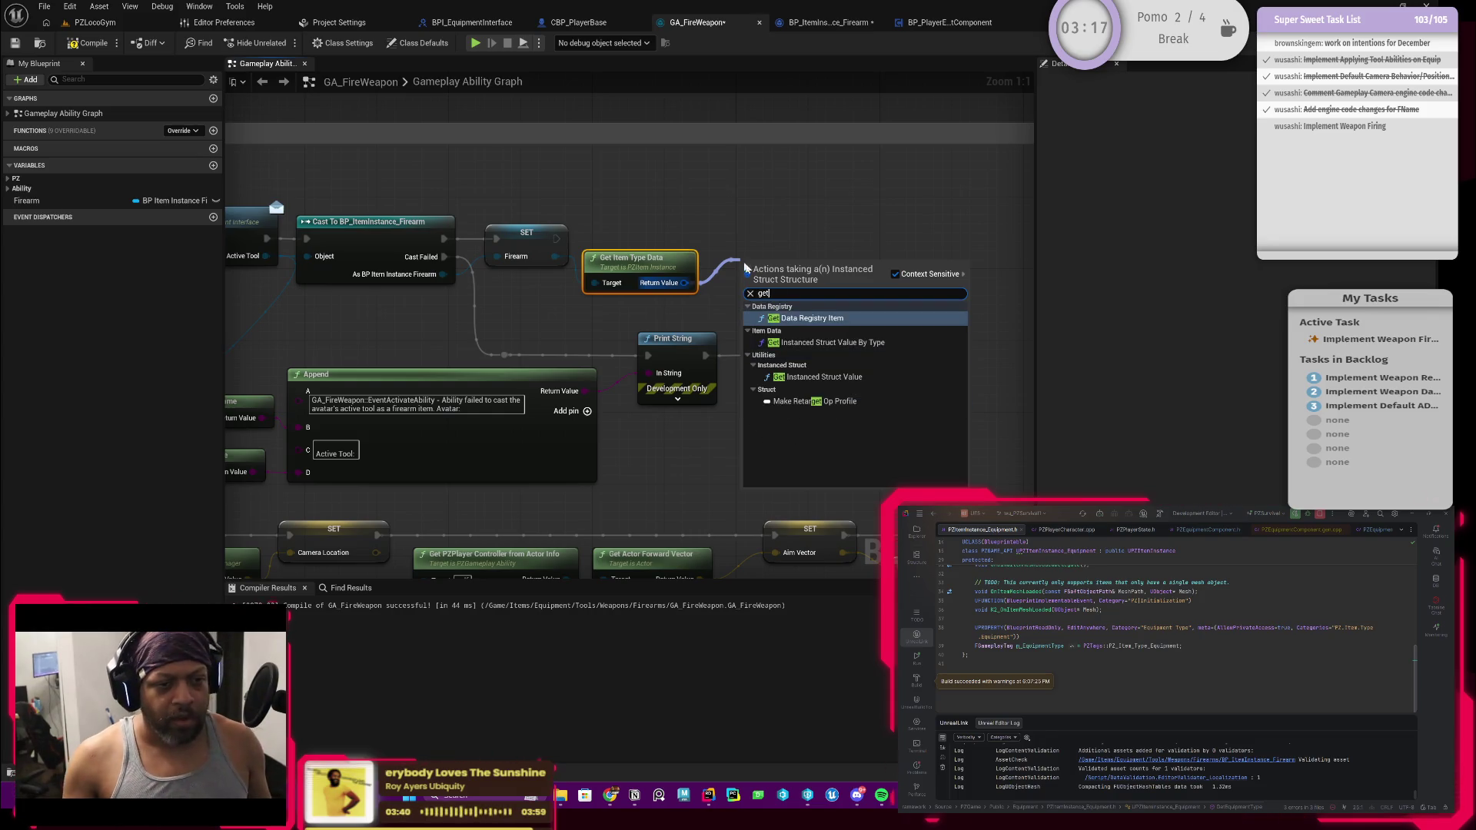
left_click(872, 348)
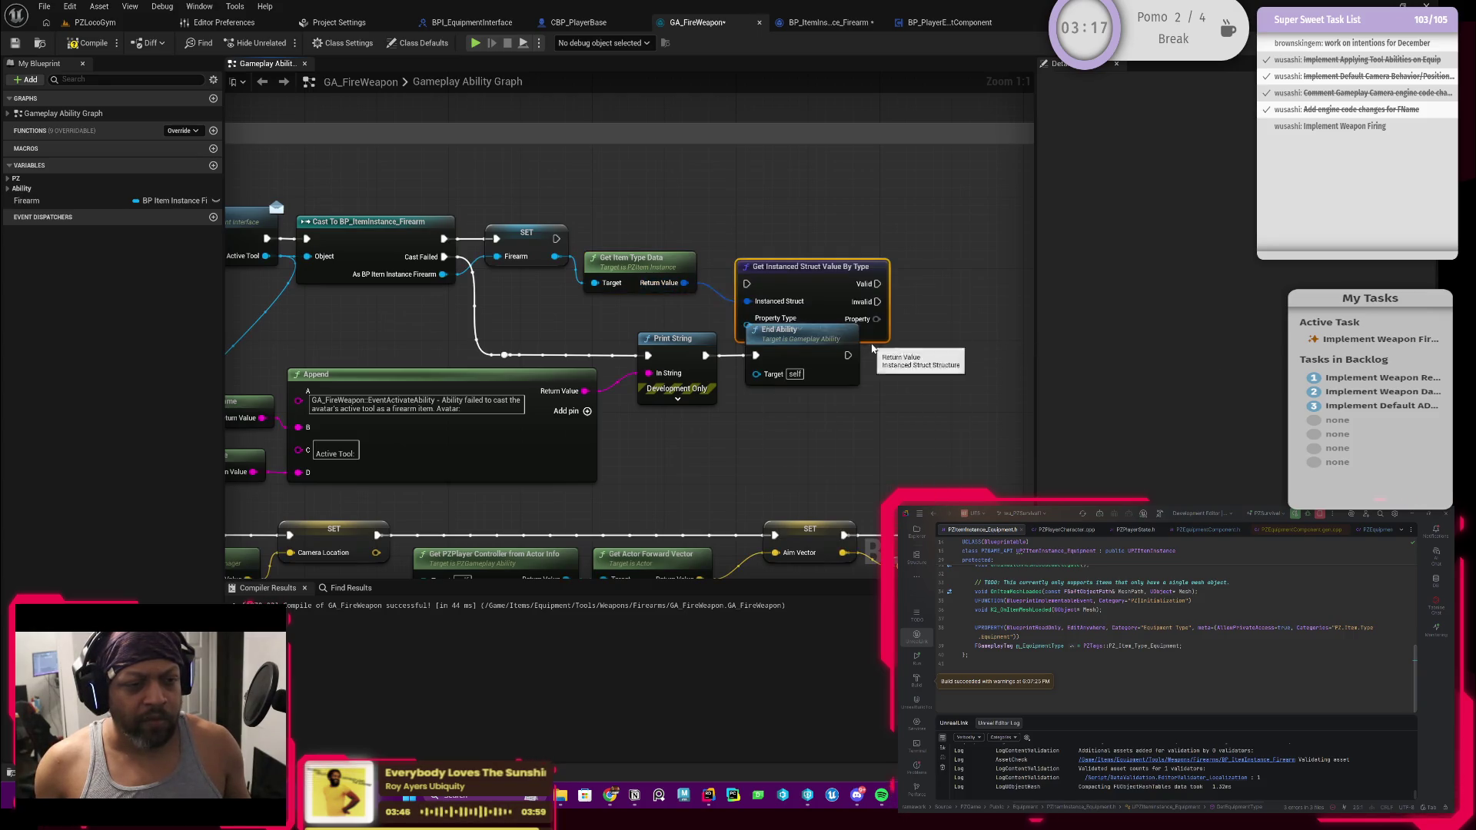
left_click_drag(753, 282, 753, 256)
left_click_drag(555, 238, 738, 238)
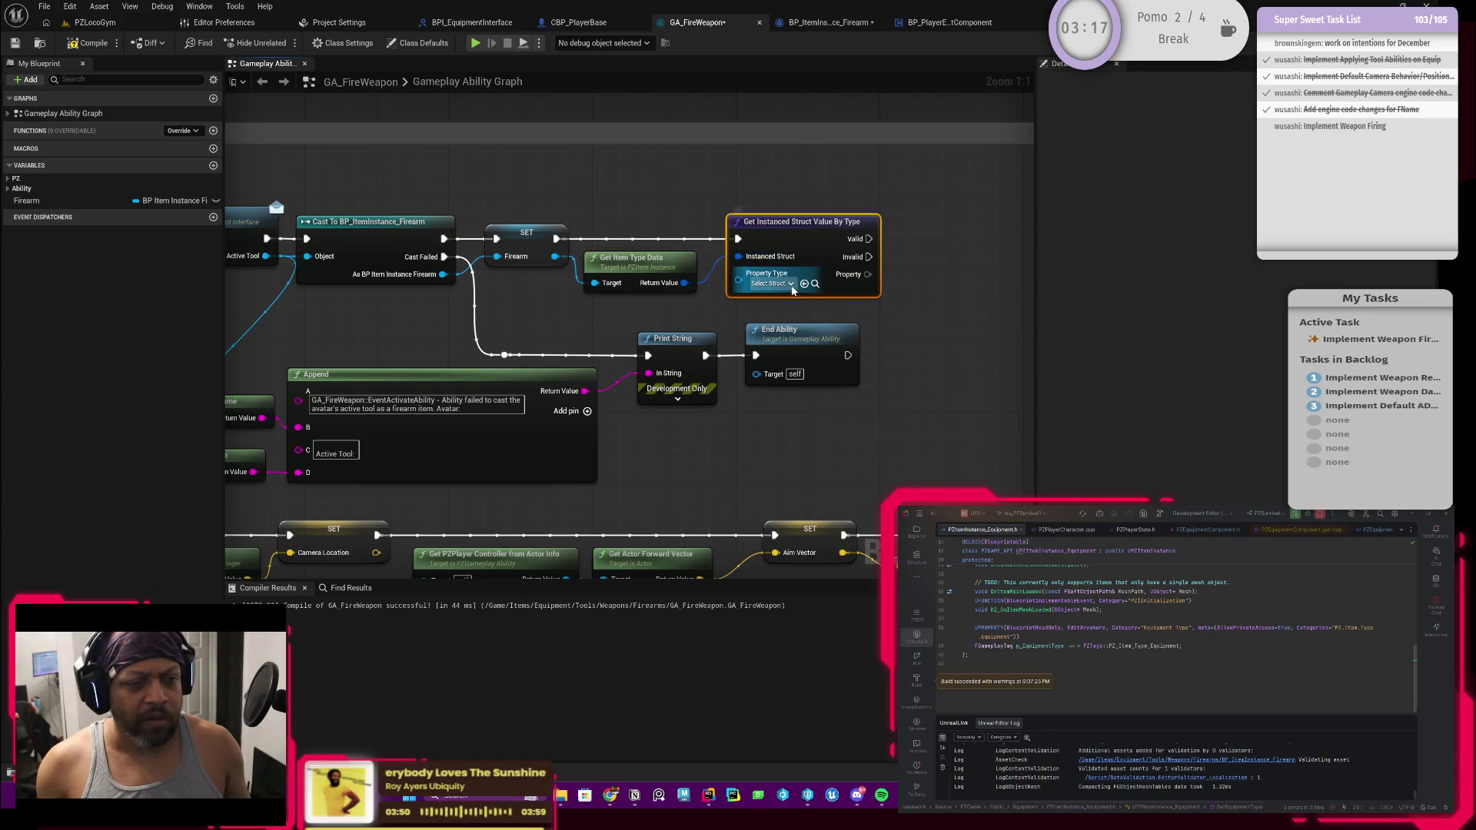
Set the struct node's Property Type to PZFirearm Data
left_click(769, 283)
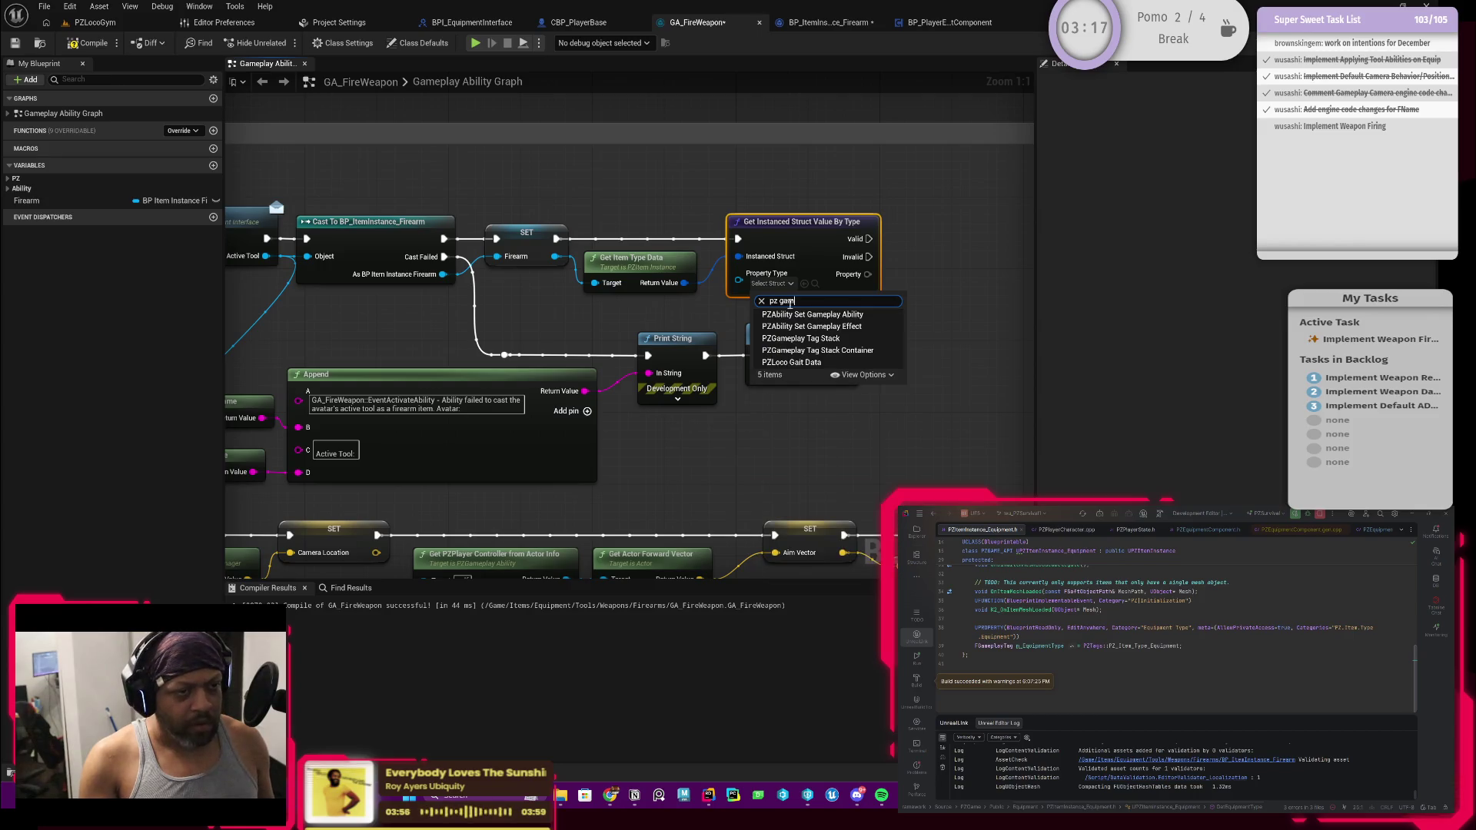
type("item t")
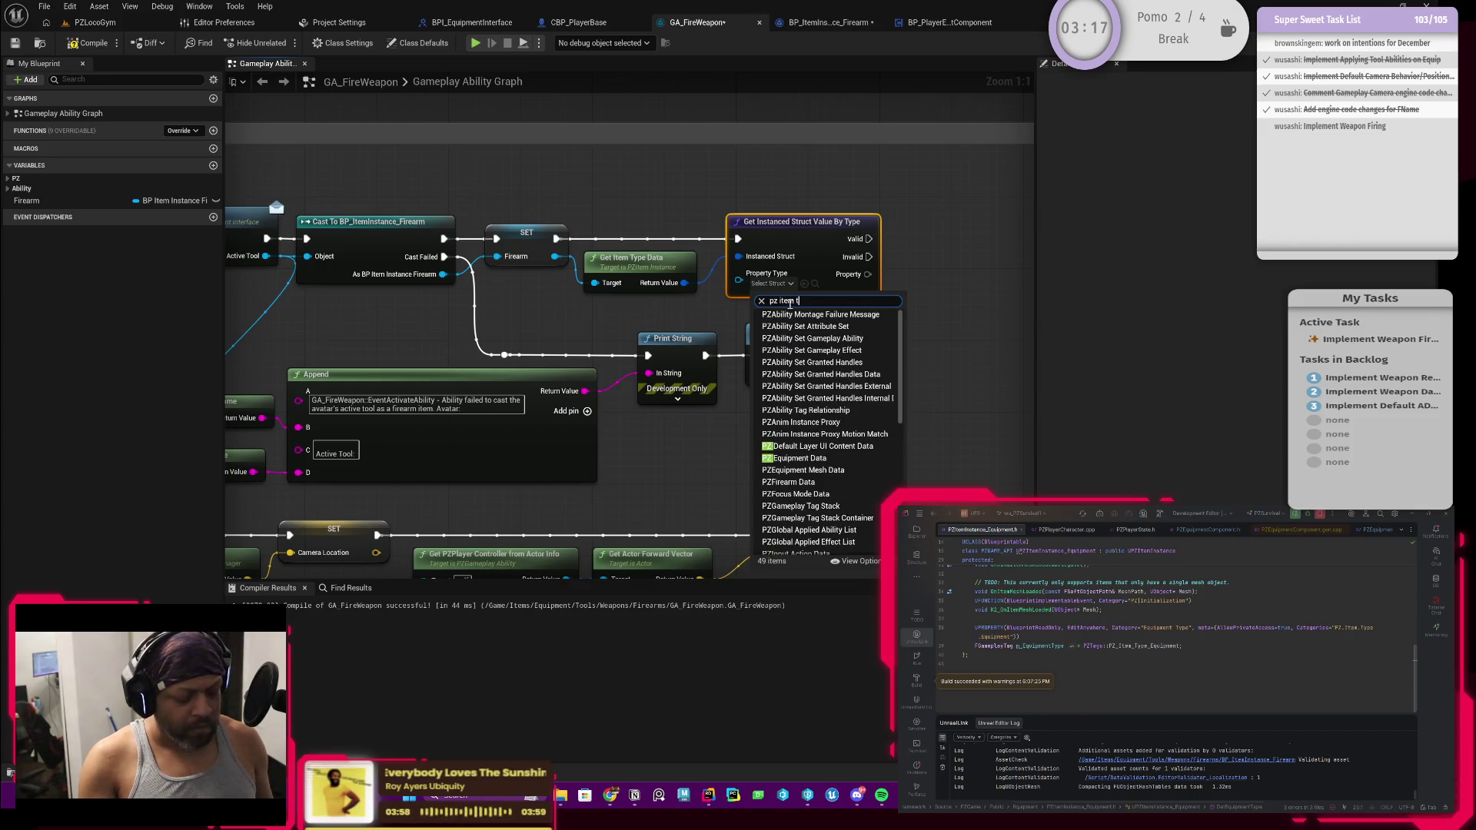
type("ype data")
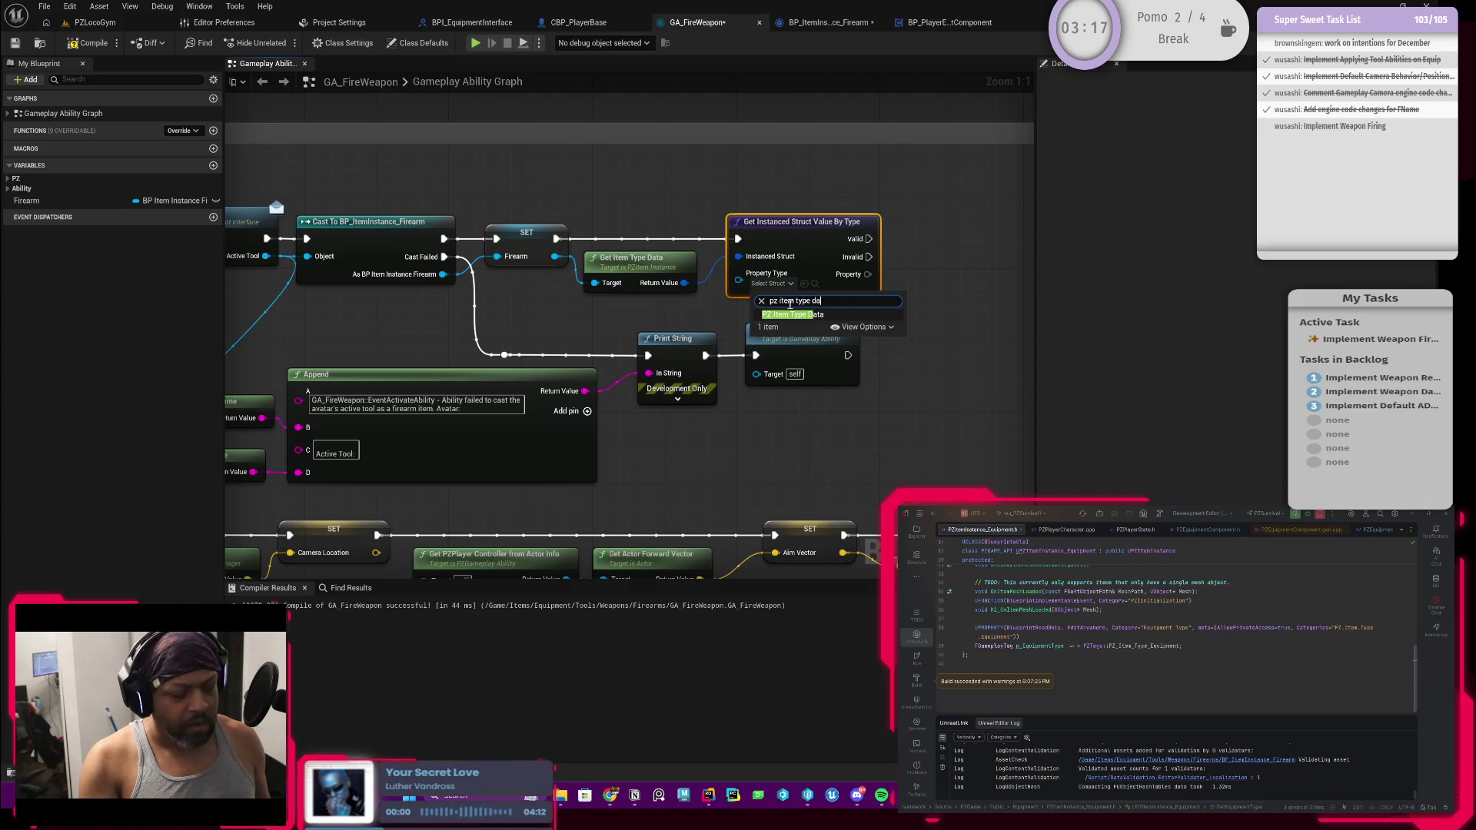
left_click(799, 315)
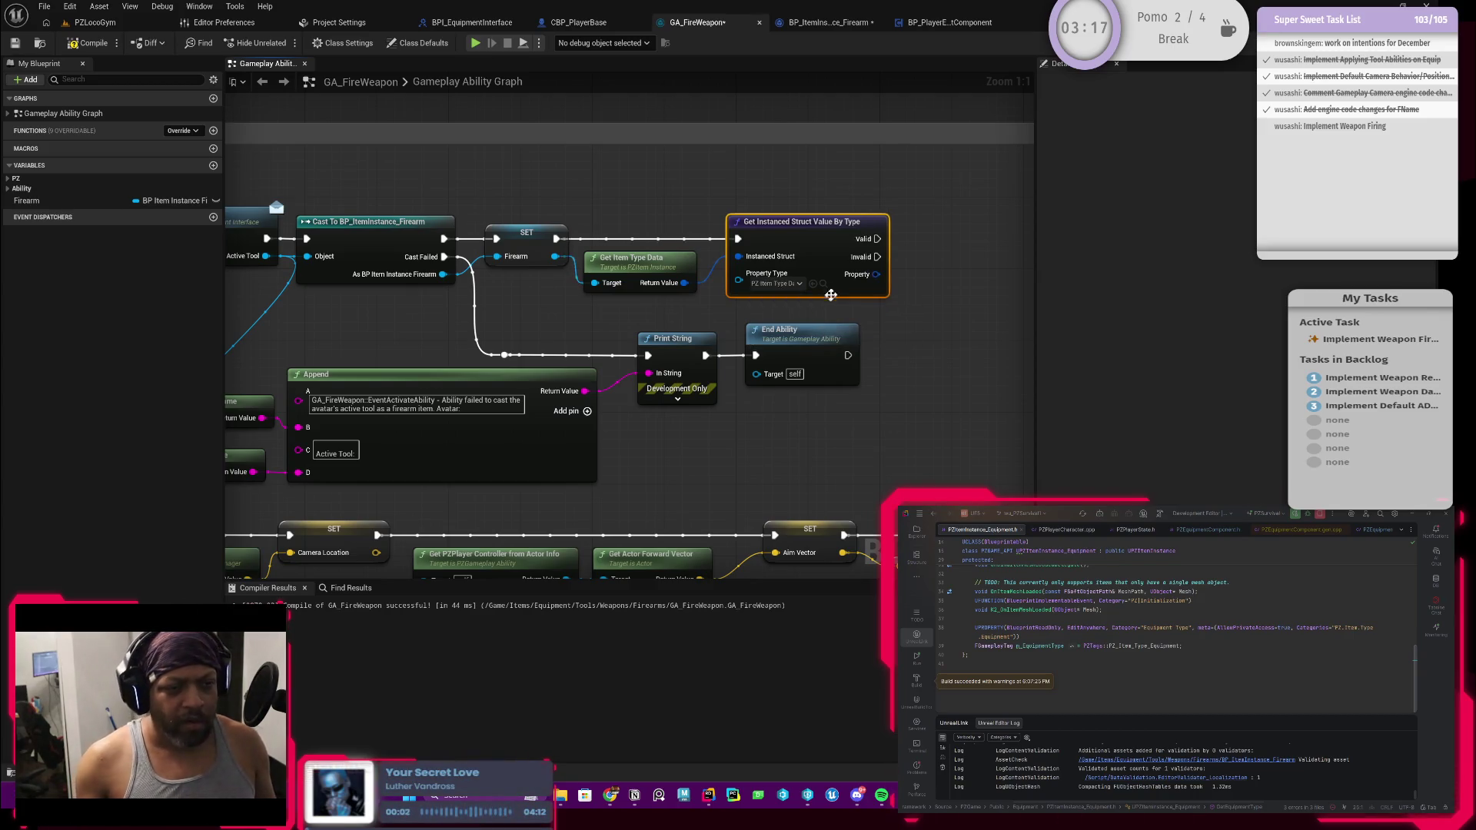
right_click(733, 313)
left_click(625, 316)
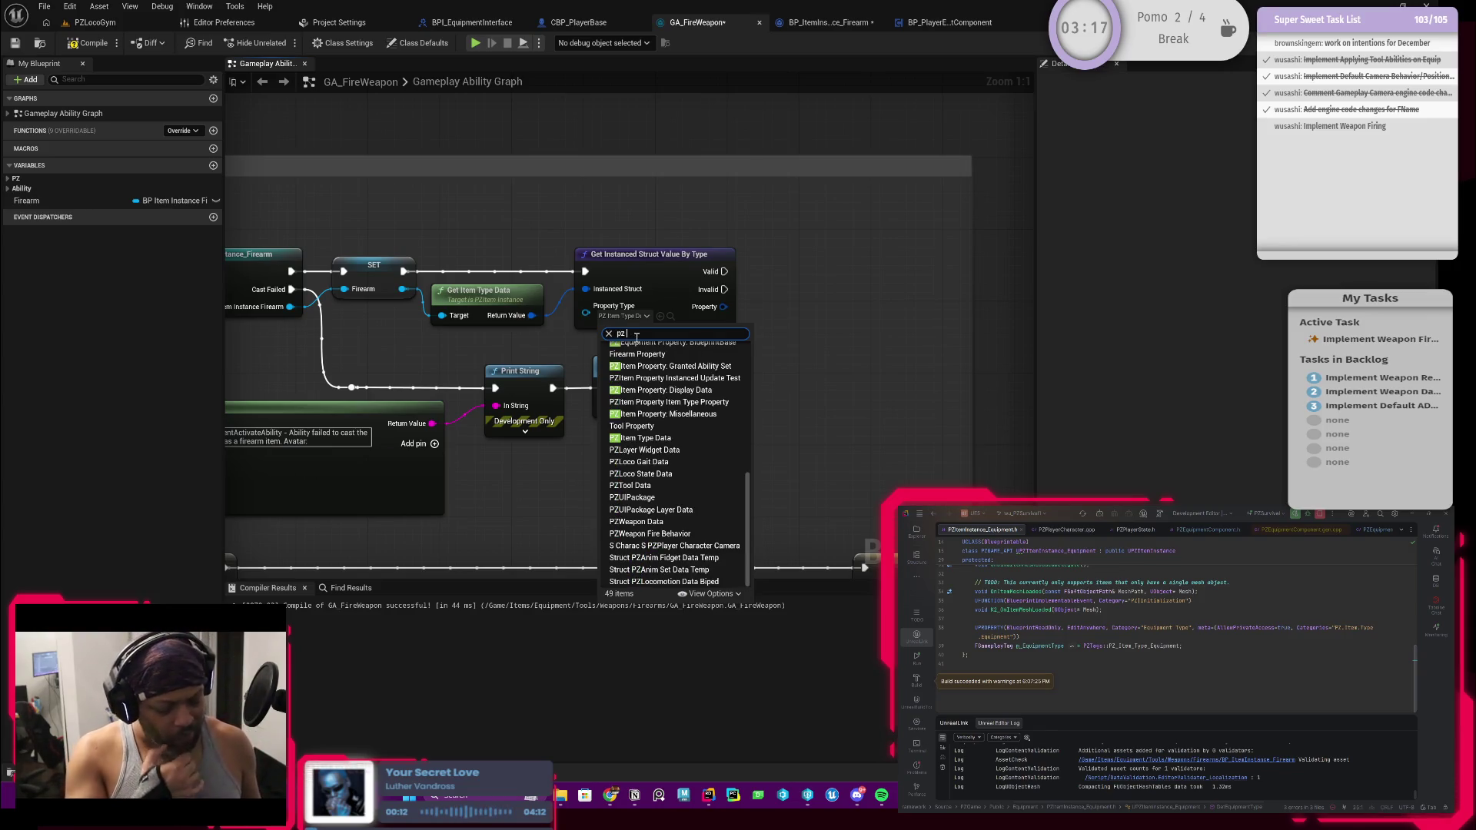
type(" fire")
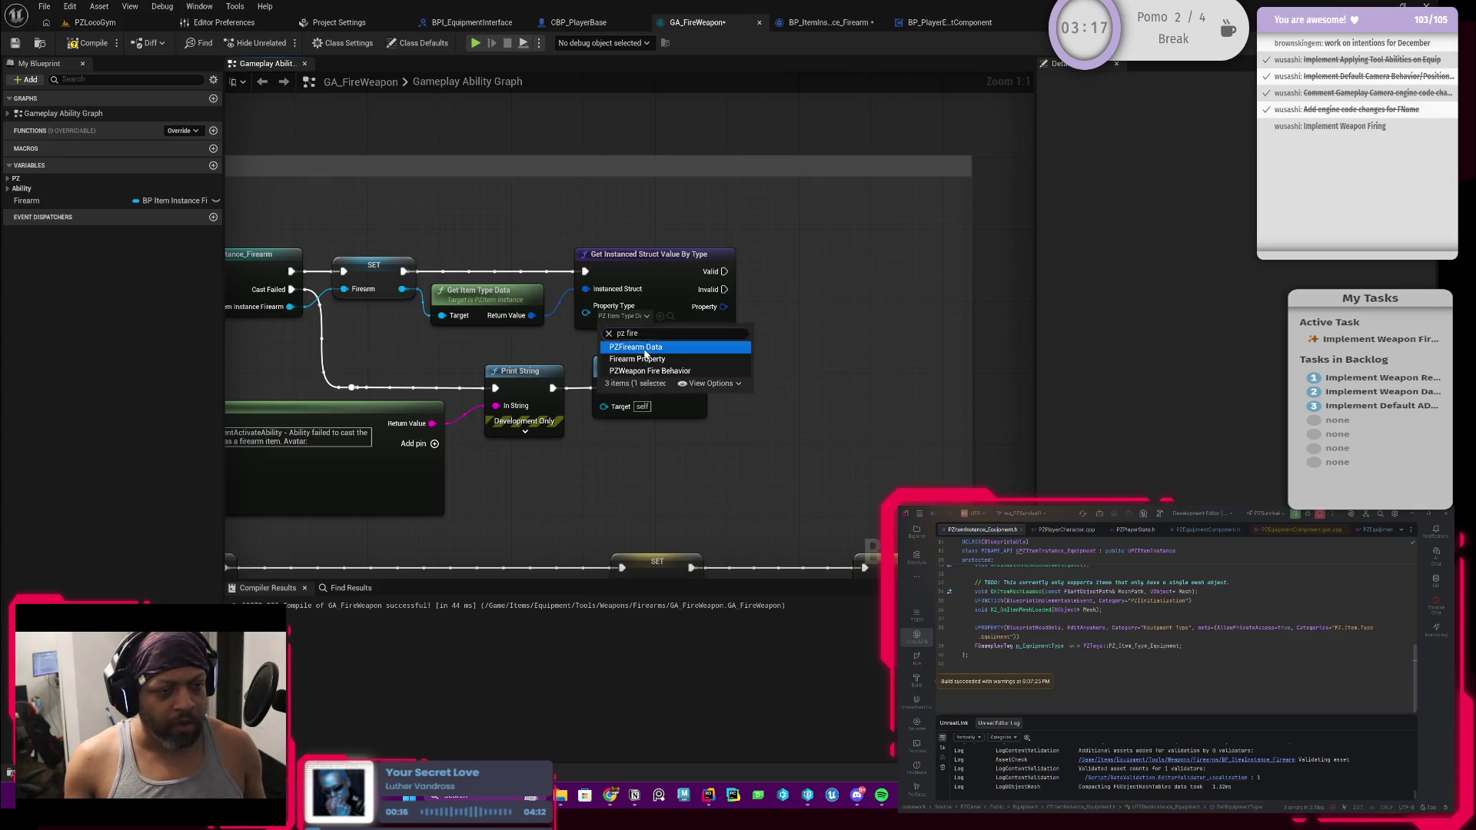
left_click(636, 346)
left_click(654, 275)
left_click(668, 238)
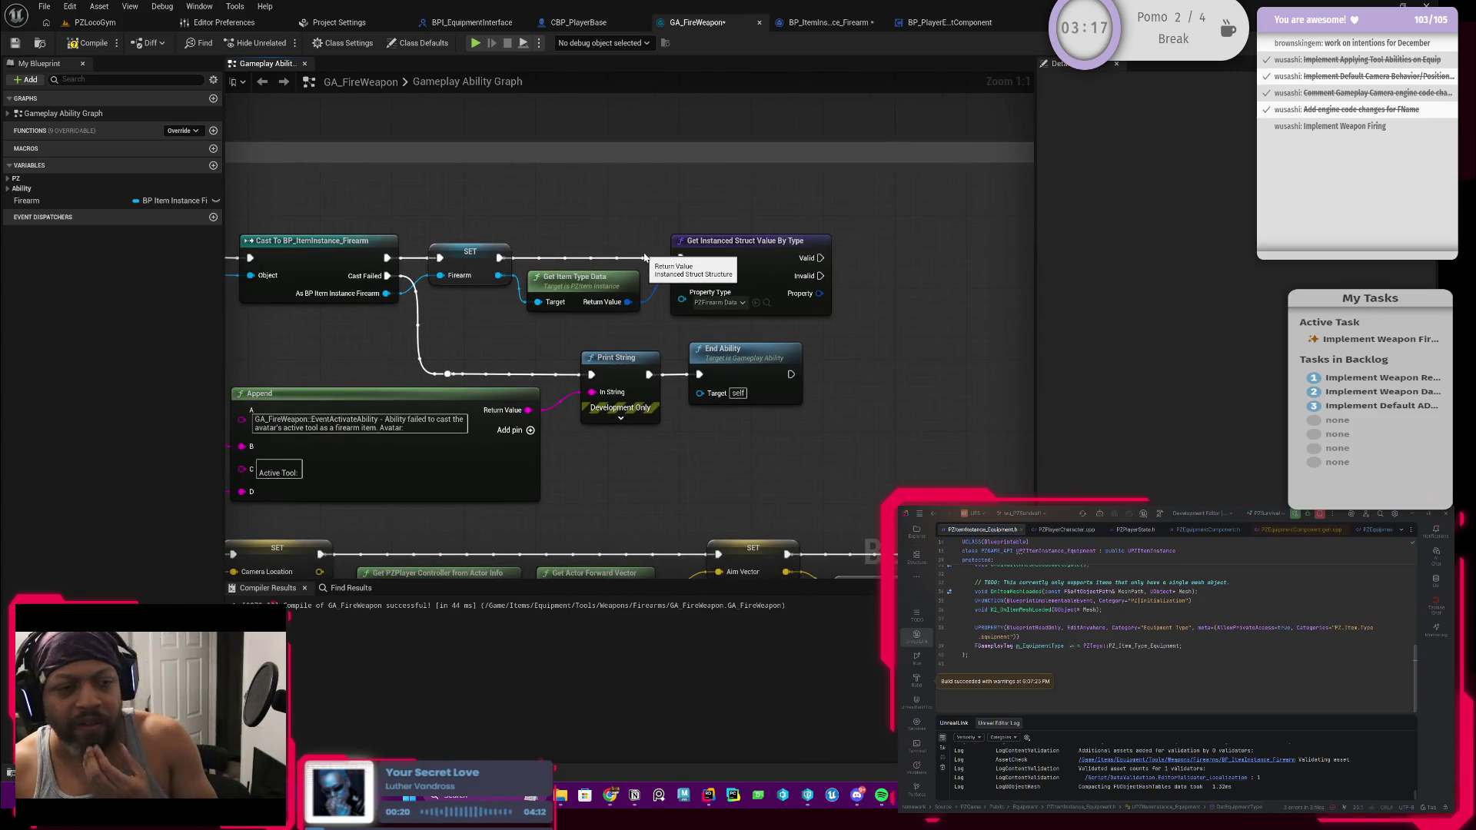
Promote the Property output to a new variable
left_click_drag(695, 178, 633, 194)
mouse_move(741, 287)
left_mouse_down()
mouse_move(799, 285)
mouse_move(821, 256)
left_mouse_up()
left_click(875, 304)
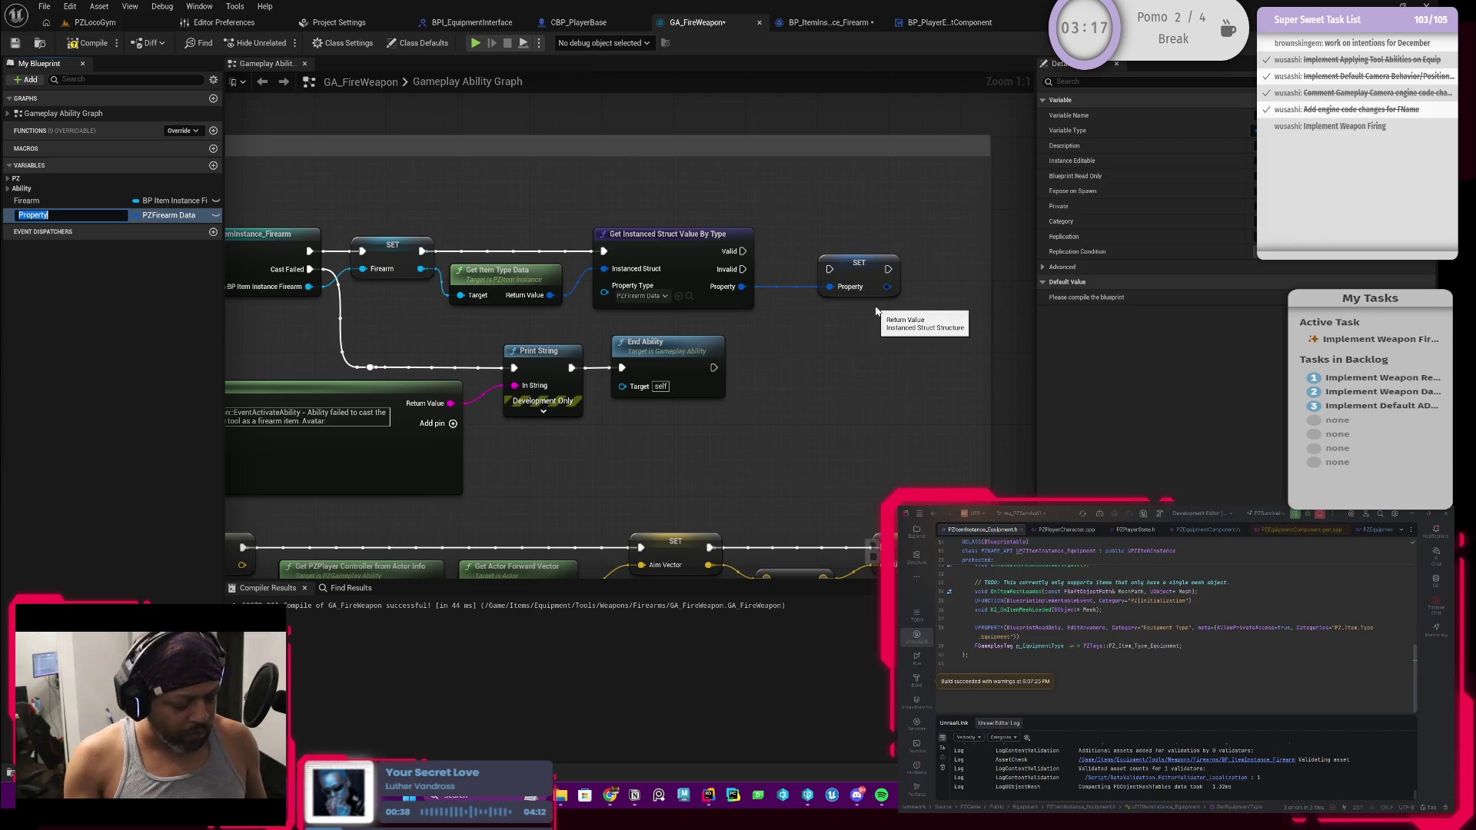
type("FirearmData")
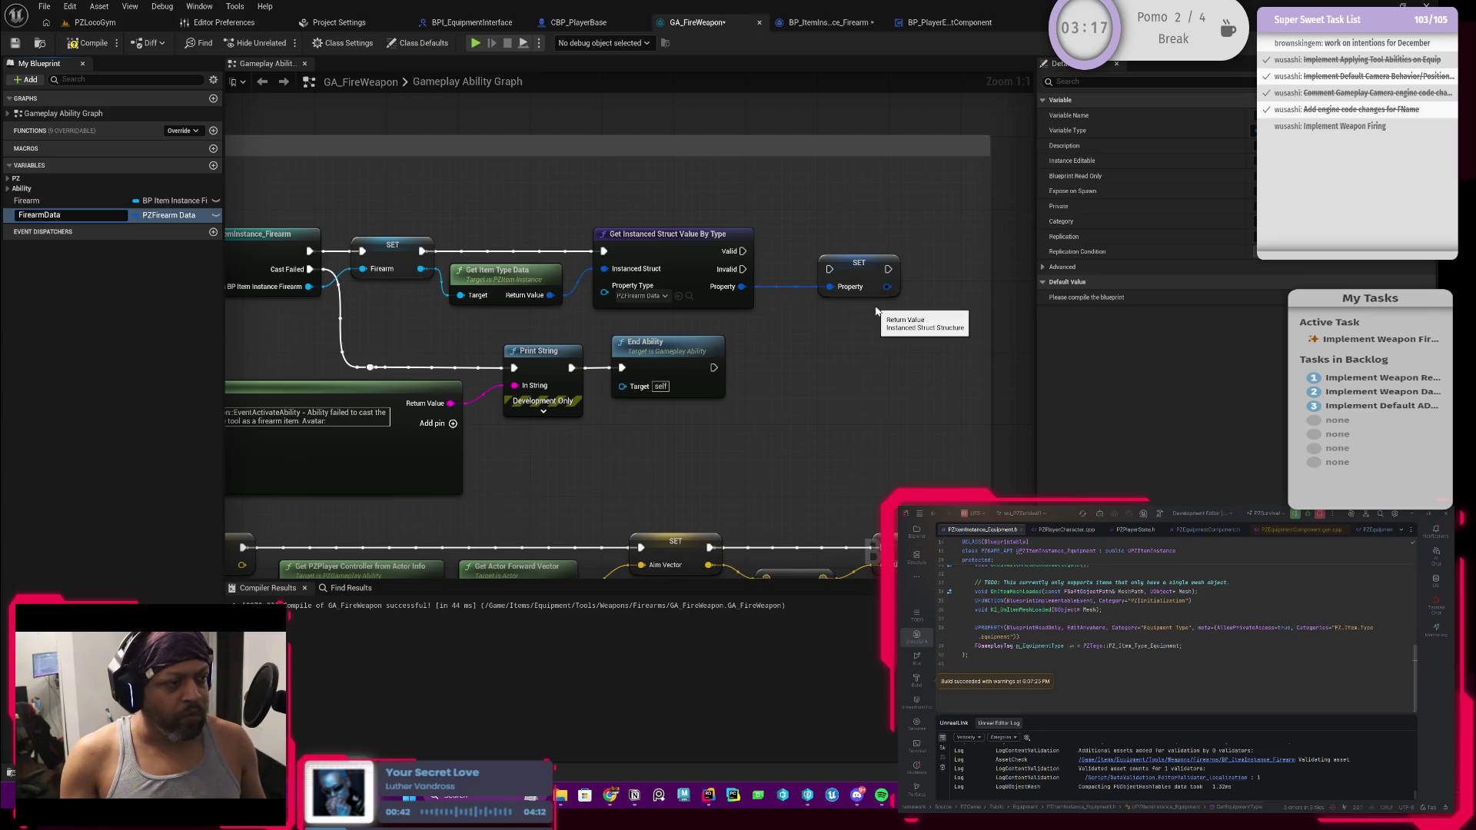
key("Return")
left_click_drag(742, 251, 831, 271)
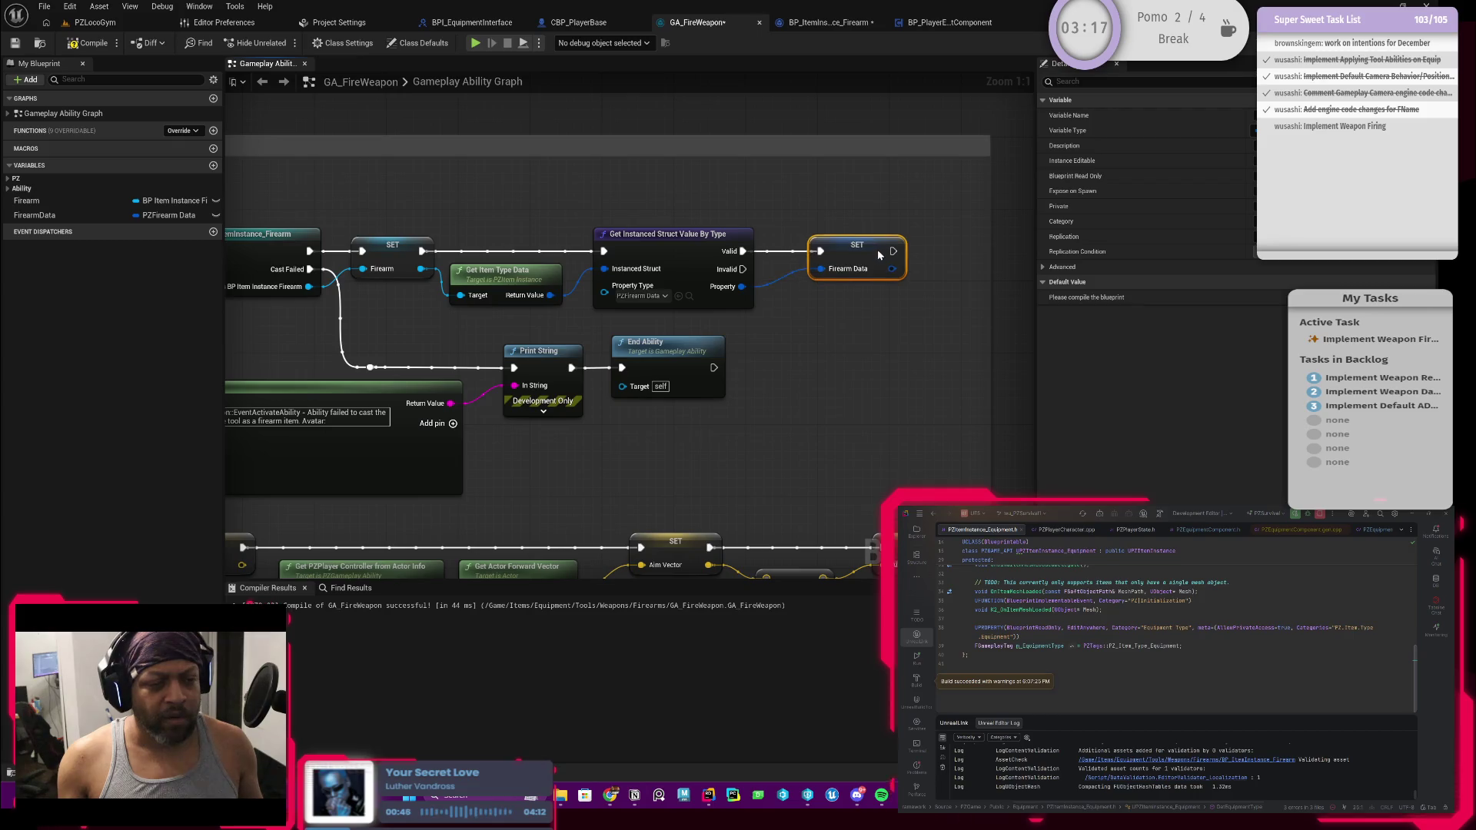
scroll(784, 347, "down", 1)
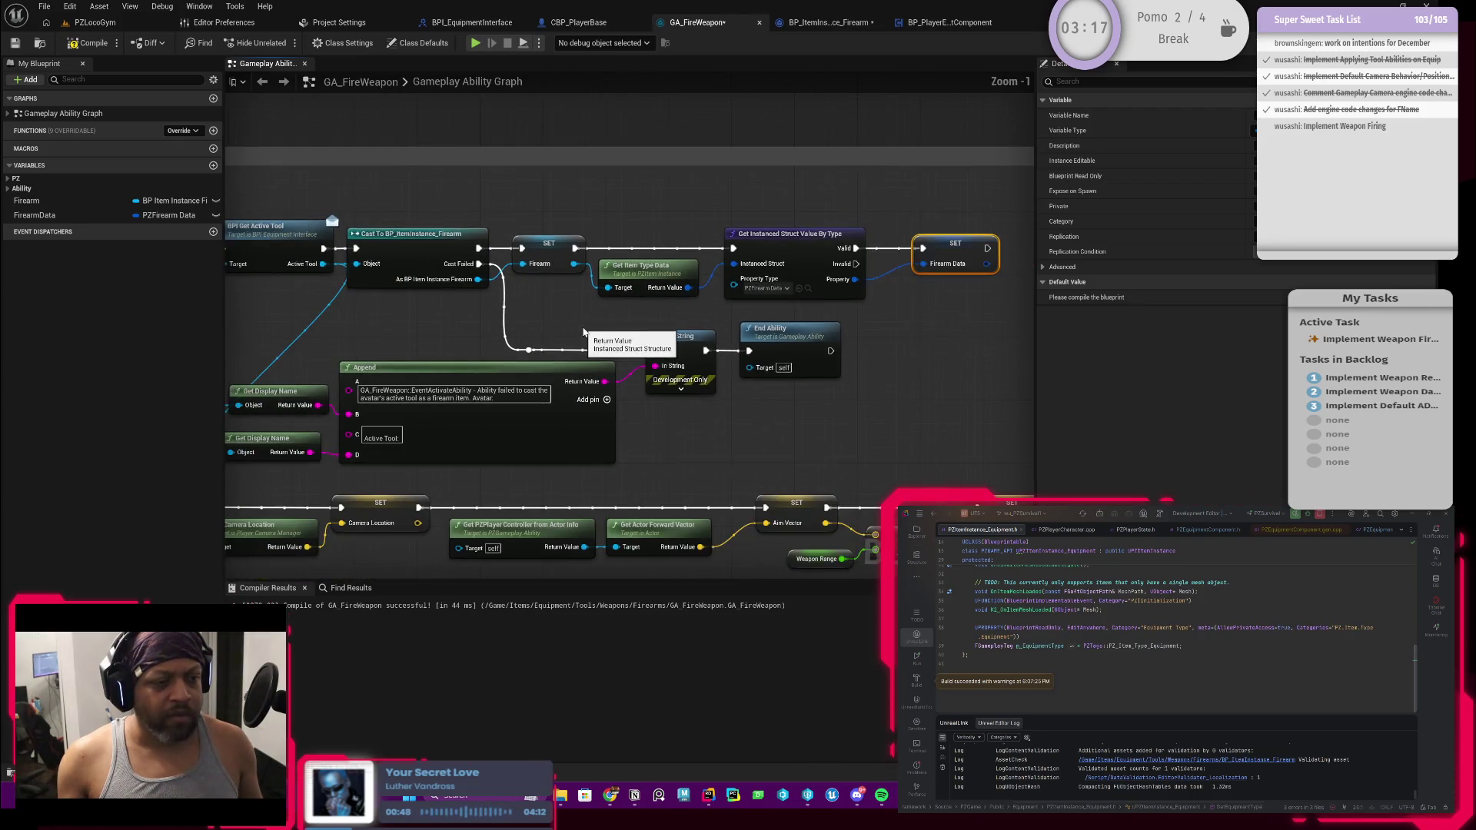
left_click(507, 316)
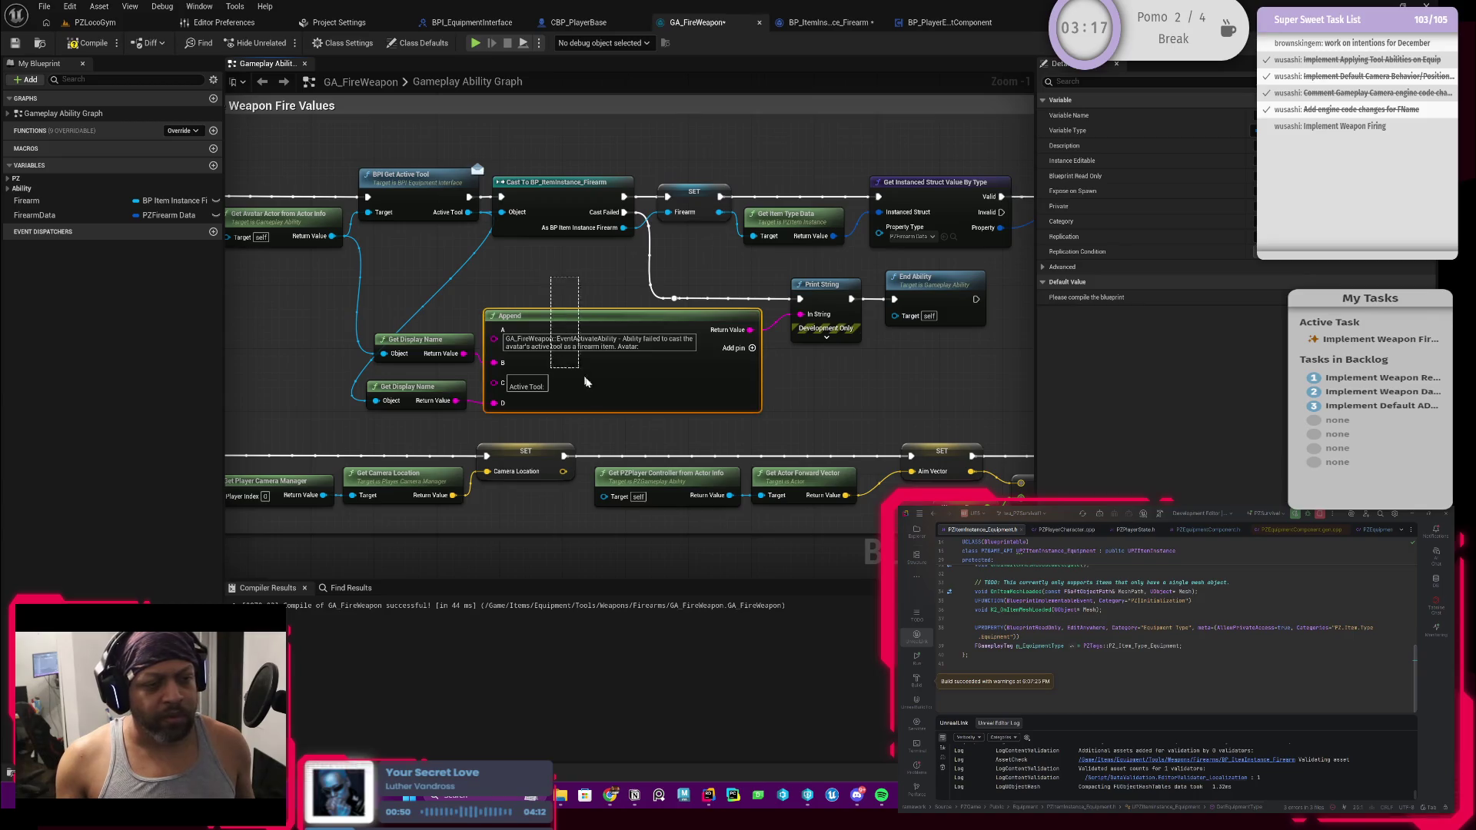
Duplicate the Append, Print String and End Ability nodes and wire Invalid through a reroute into the copy
mouse_move(774, 264)
left_mouse_down()
mouse_move(953, 339)
mouse_move(950, 323)
left_mouse_up()
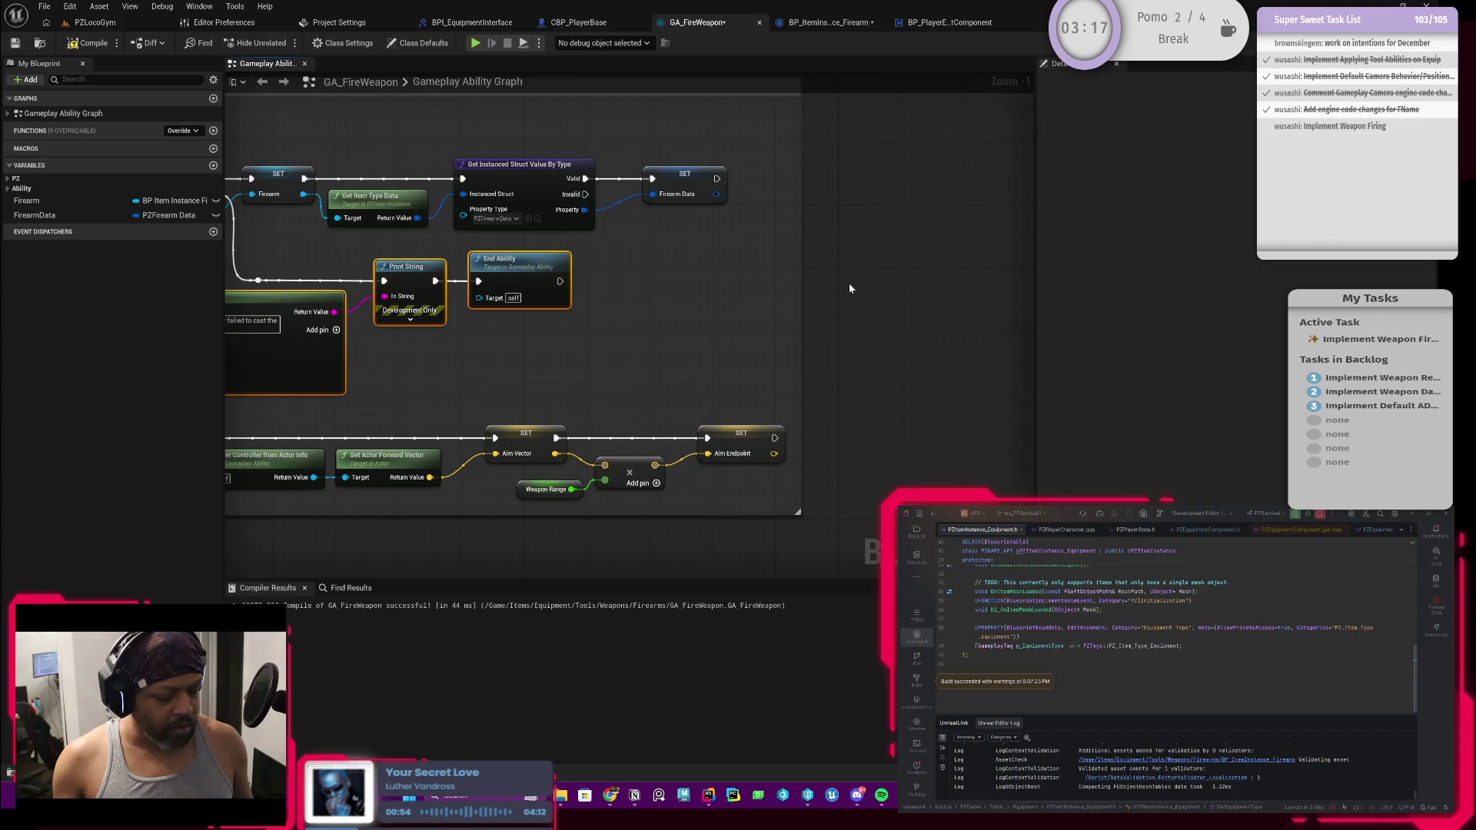
key("ctrl+c")
key("ctrl+v")
scroll(774, 274, "down", 1)
scroll(590, 251, "up", 2)
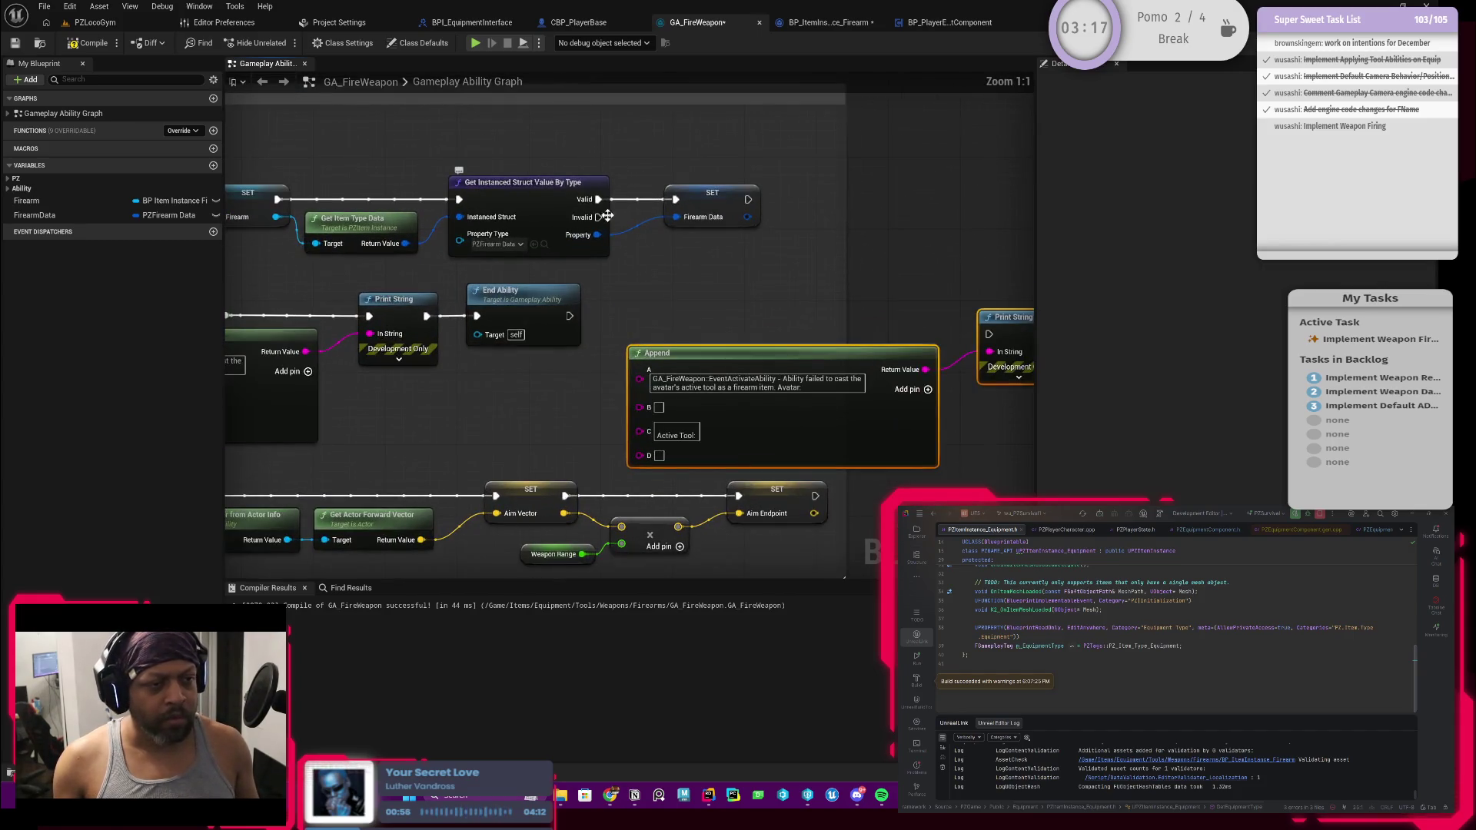
mouse_move(599, 217)
left_mouse_down()
mouse_move(989, 334)
mouse_move(712, 323)
mouse_move(645, 336)
left_mouse_up()
left_click(939, 334)
double_click(940, 333)
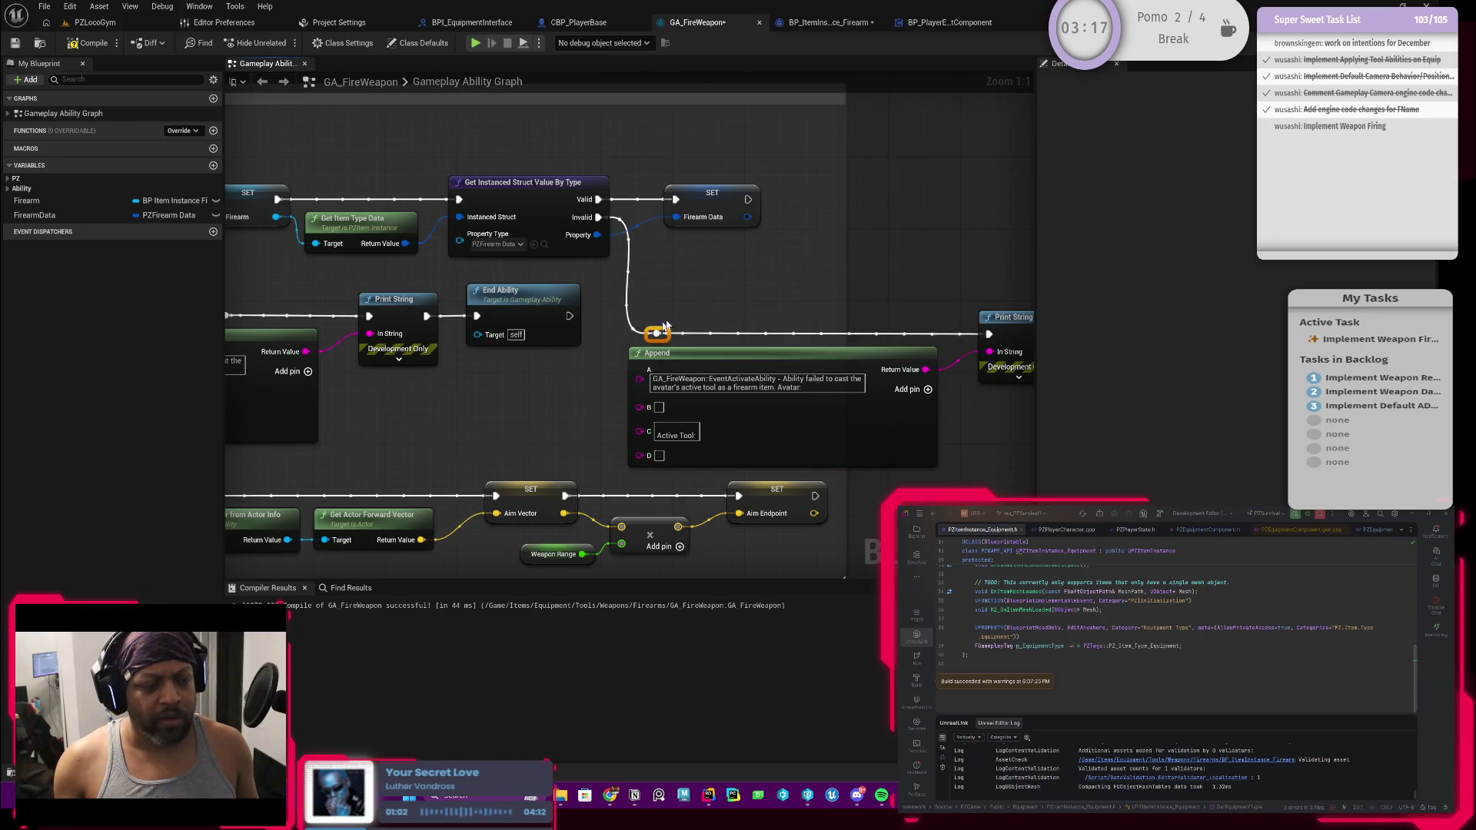
Edit the copied Append node's failure message, placing the cursor after the word 'tool'
left_click_drag(697, 275, 727, 345)
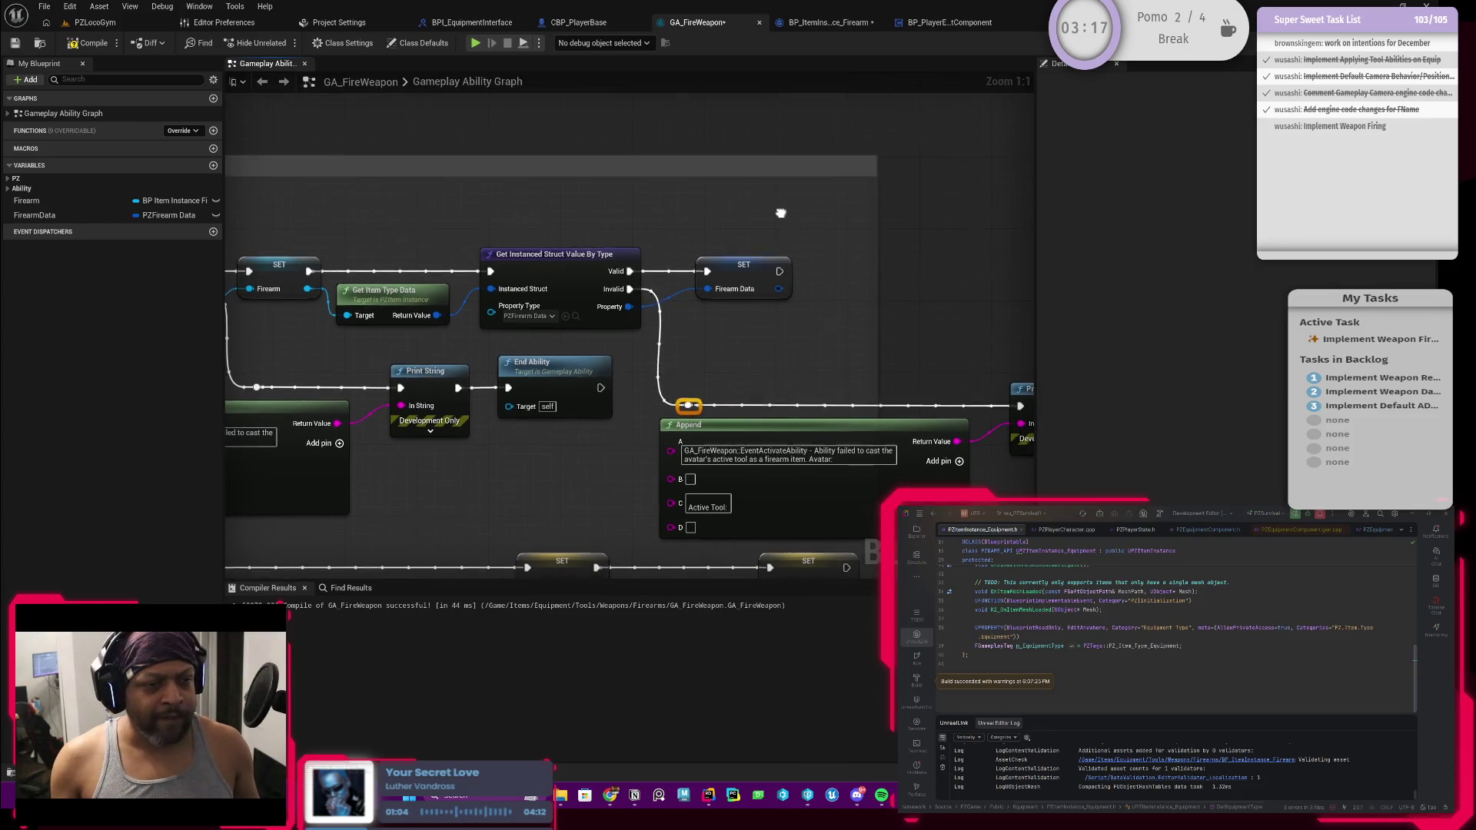
left_click_drag(781, 218, 756, 222)
left_click_drag(767, 329, 513, 221)
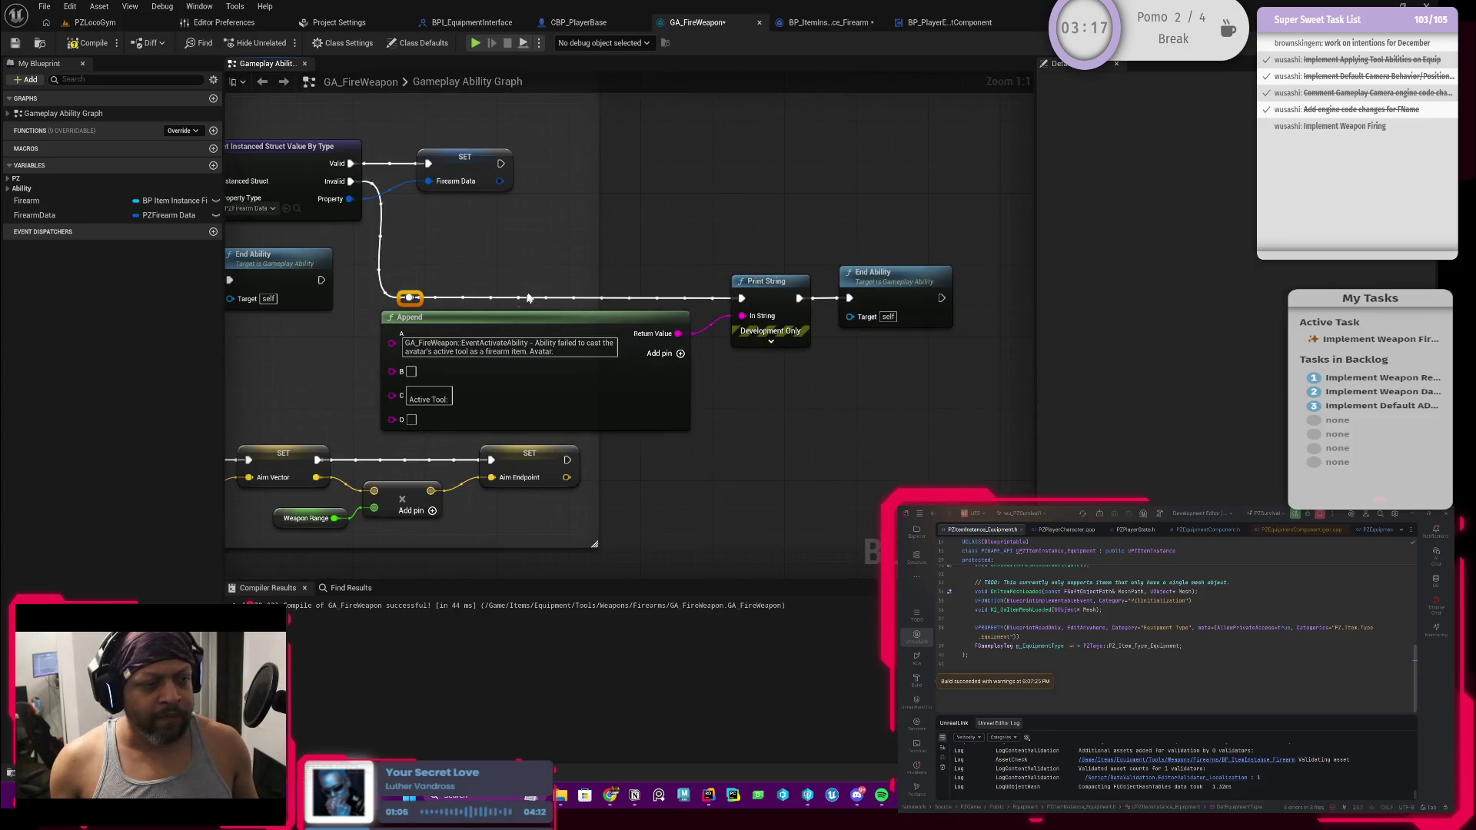
left_click_drag(524, 300, 658, 257)
left_click(693, 313)
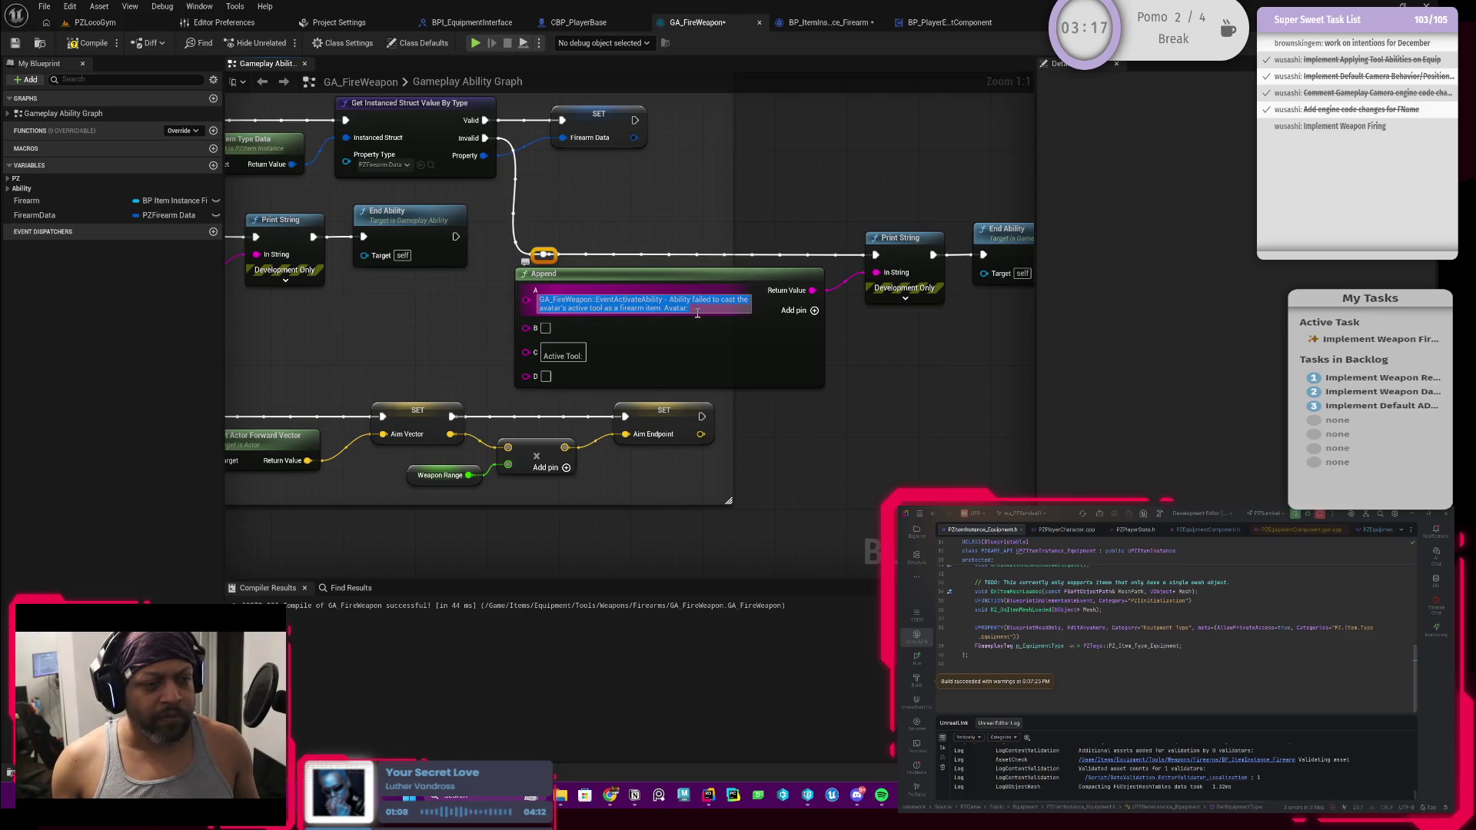
left_click(696, 308)
left_click(523, 318)
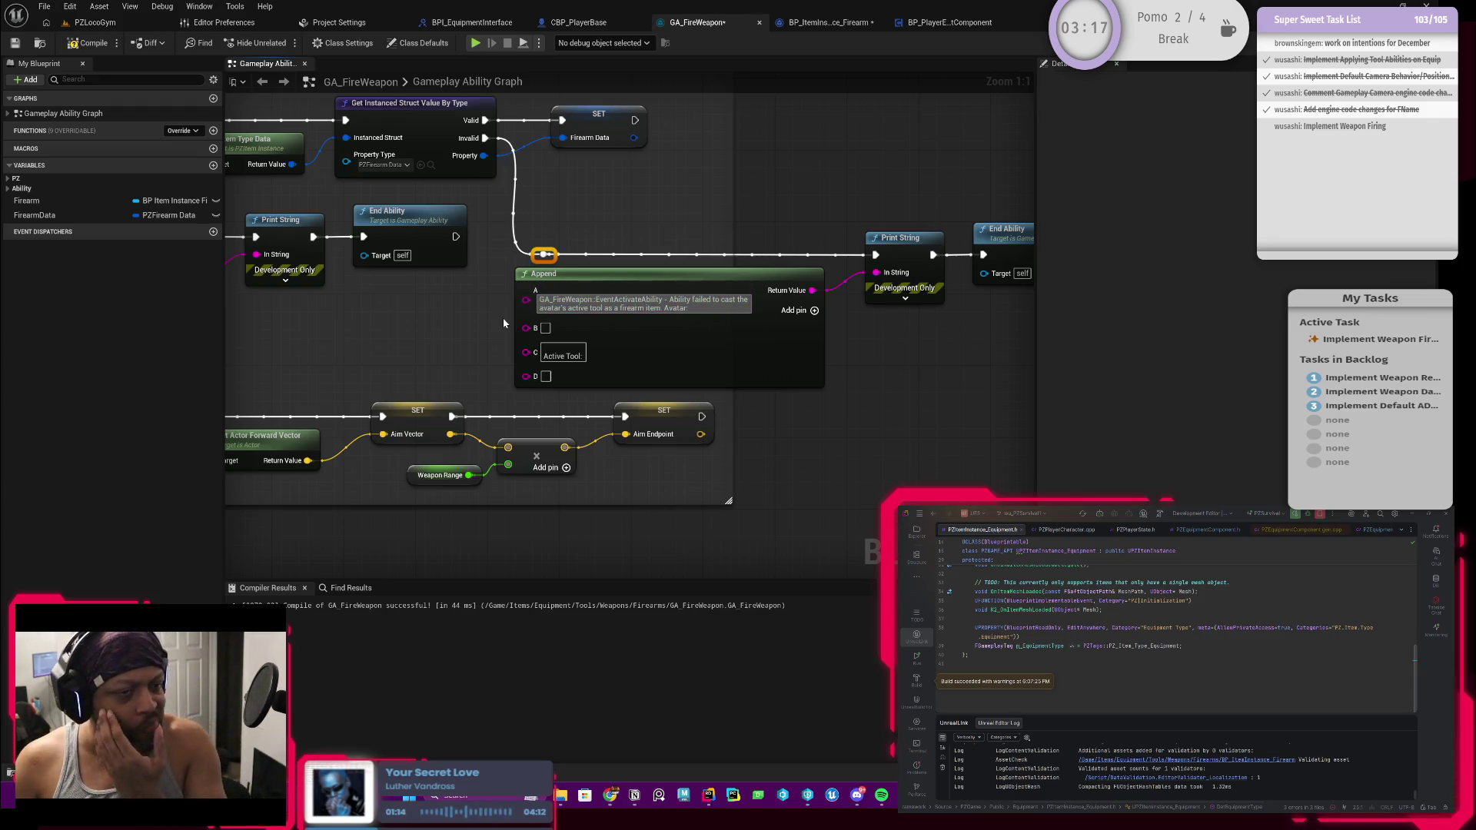
mouse_move(458, 325)
left_mouse_down()
mouse_move(605, 316)
mouse_move(552, 370)
mouse_move(508, 333)
left_mouse_up()
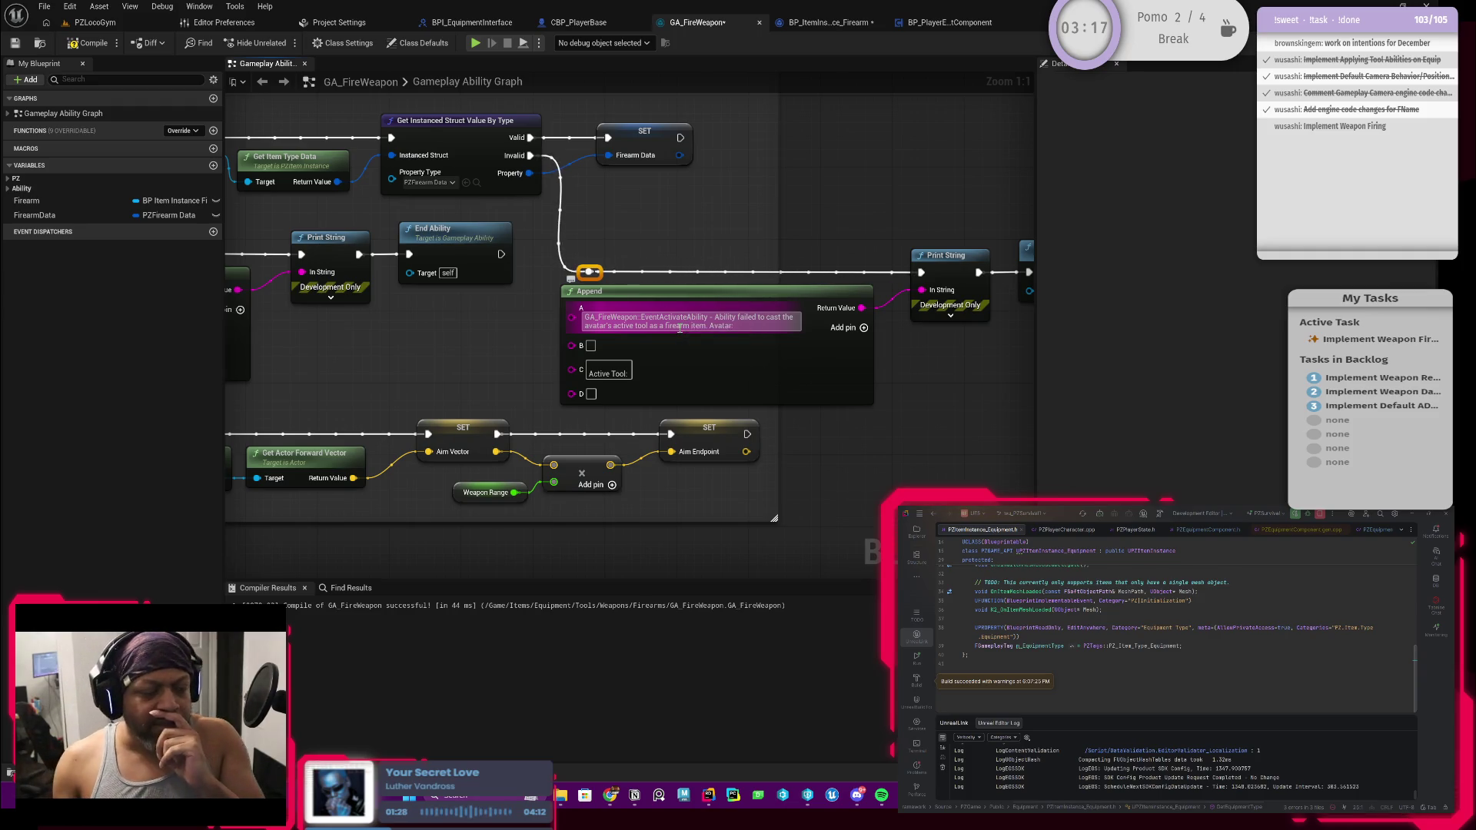
left_click(650, 325)
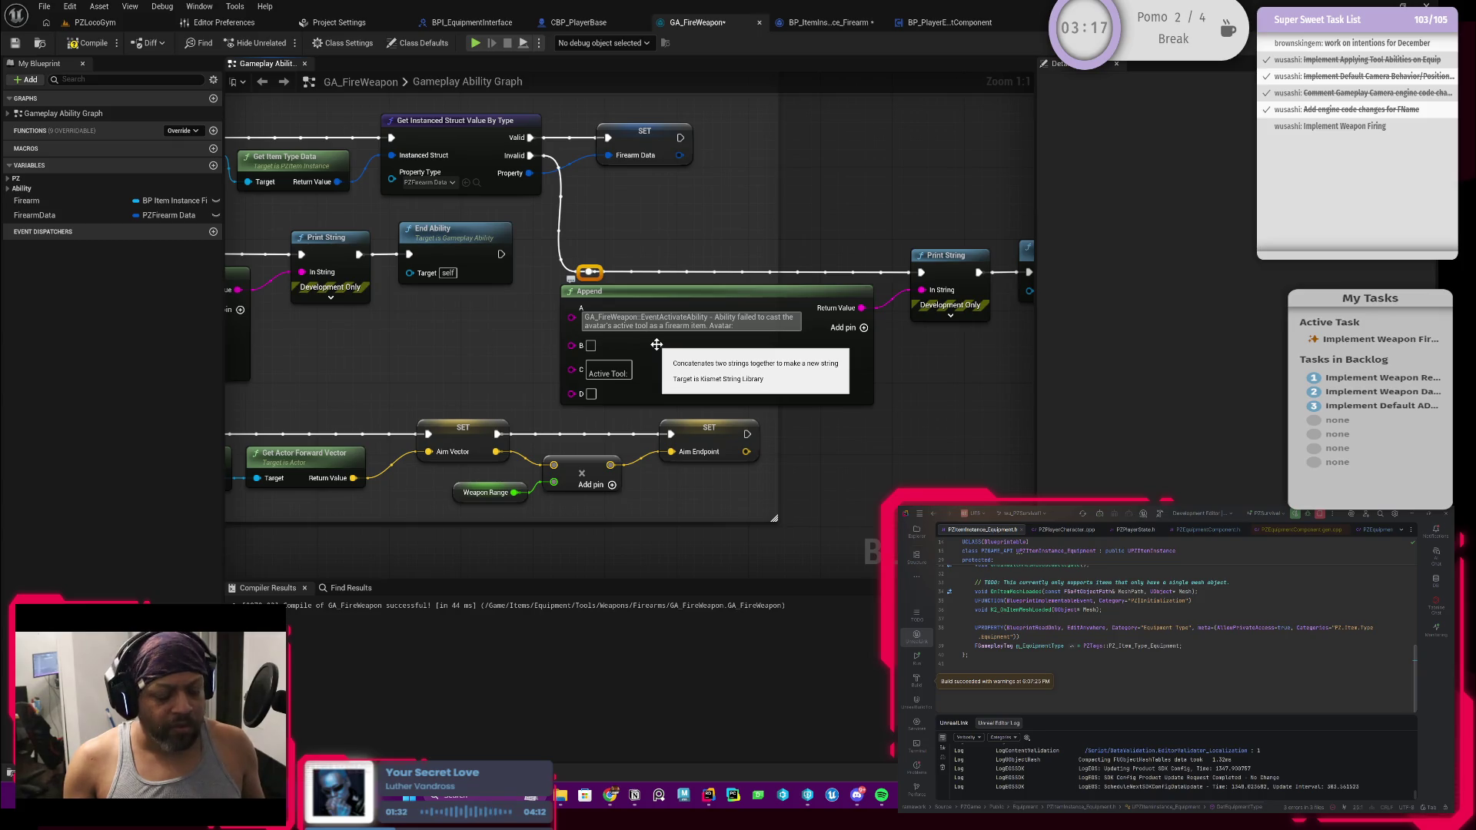
Edit the copied Append text to add "'s item type" and "data" to the failure message
type("'s")
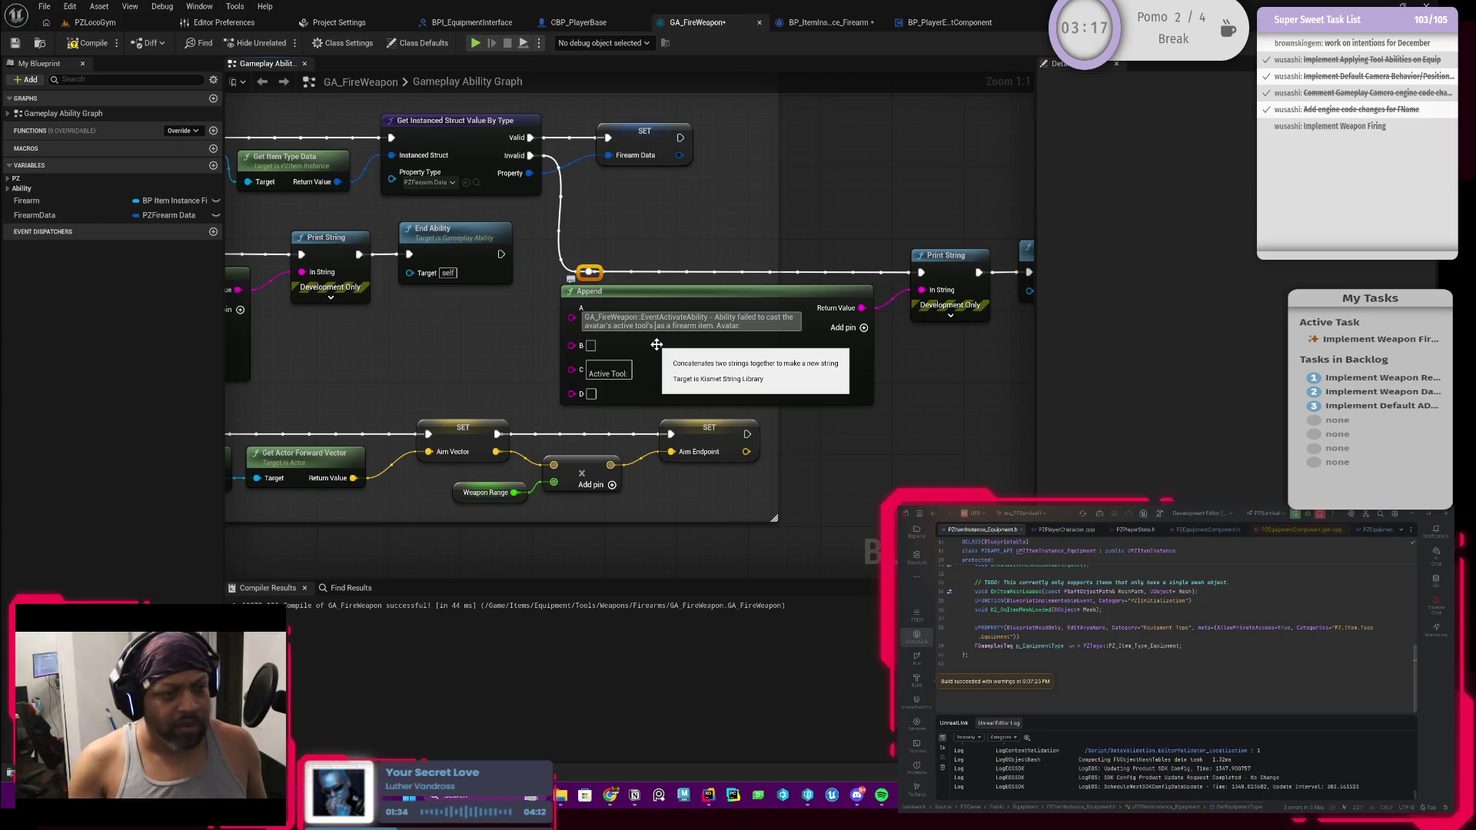
type(" item type")
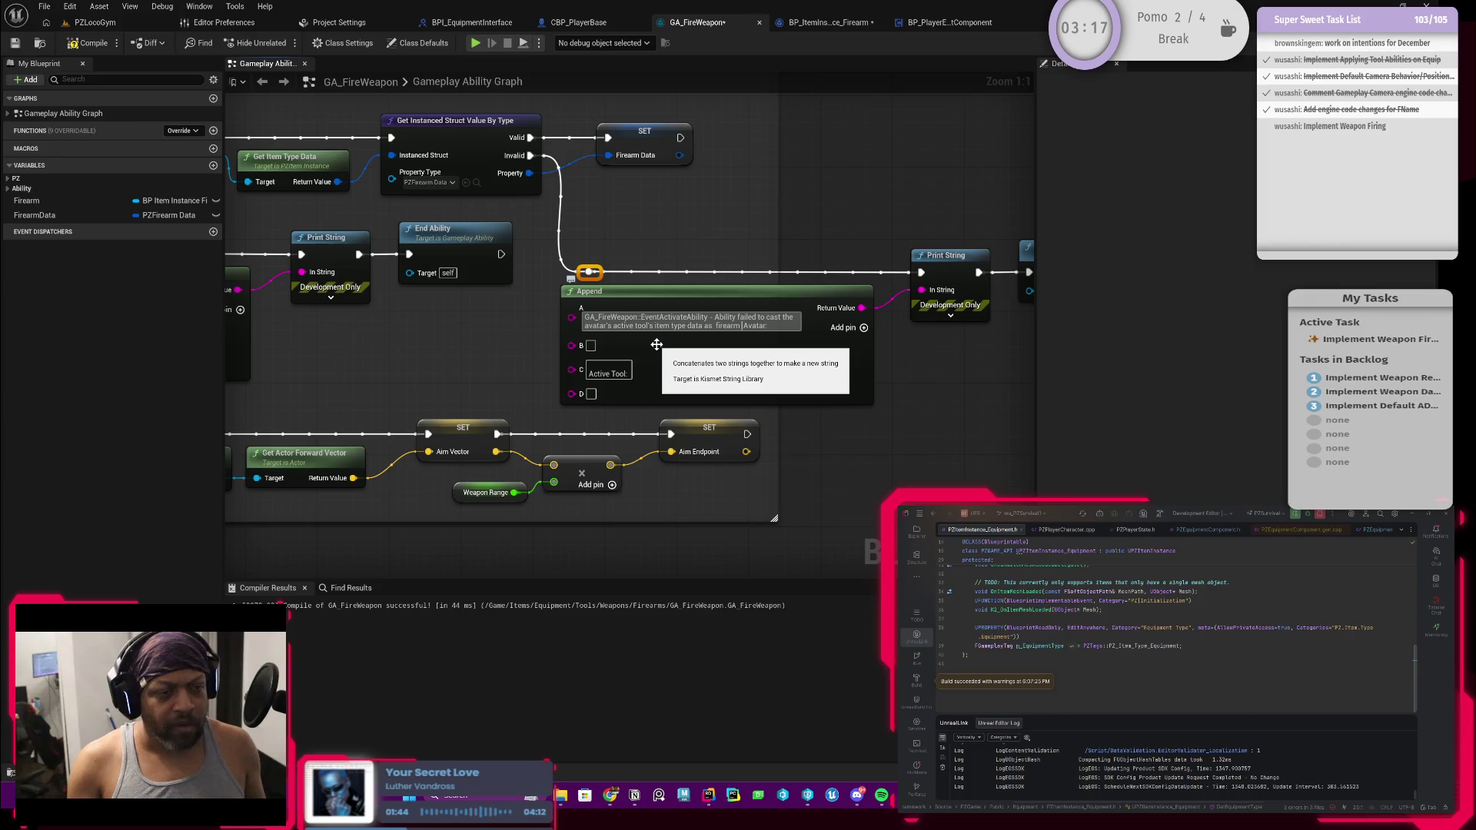
type("data.")
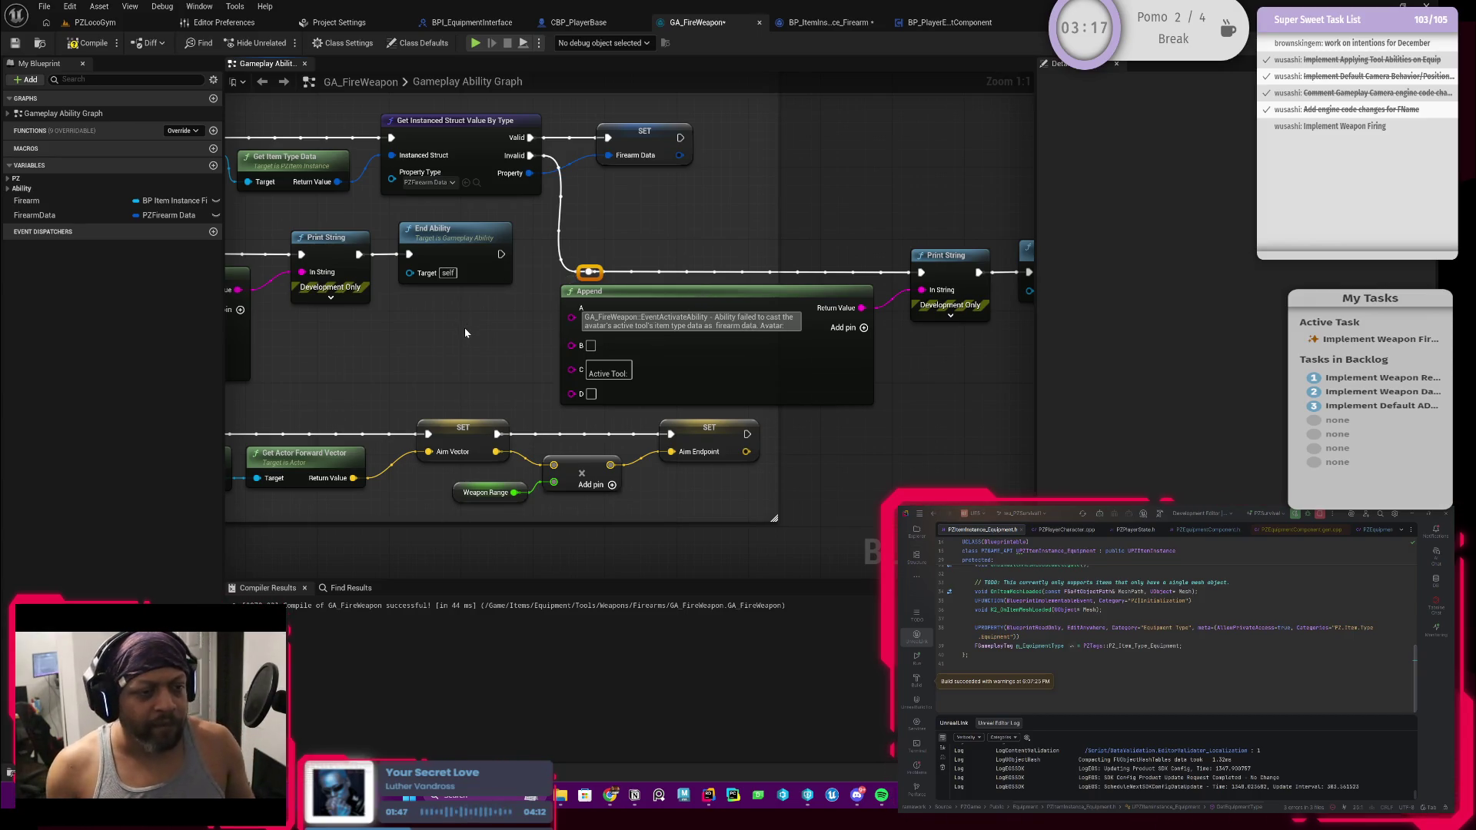
scroll(670, 292, "down", 4)
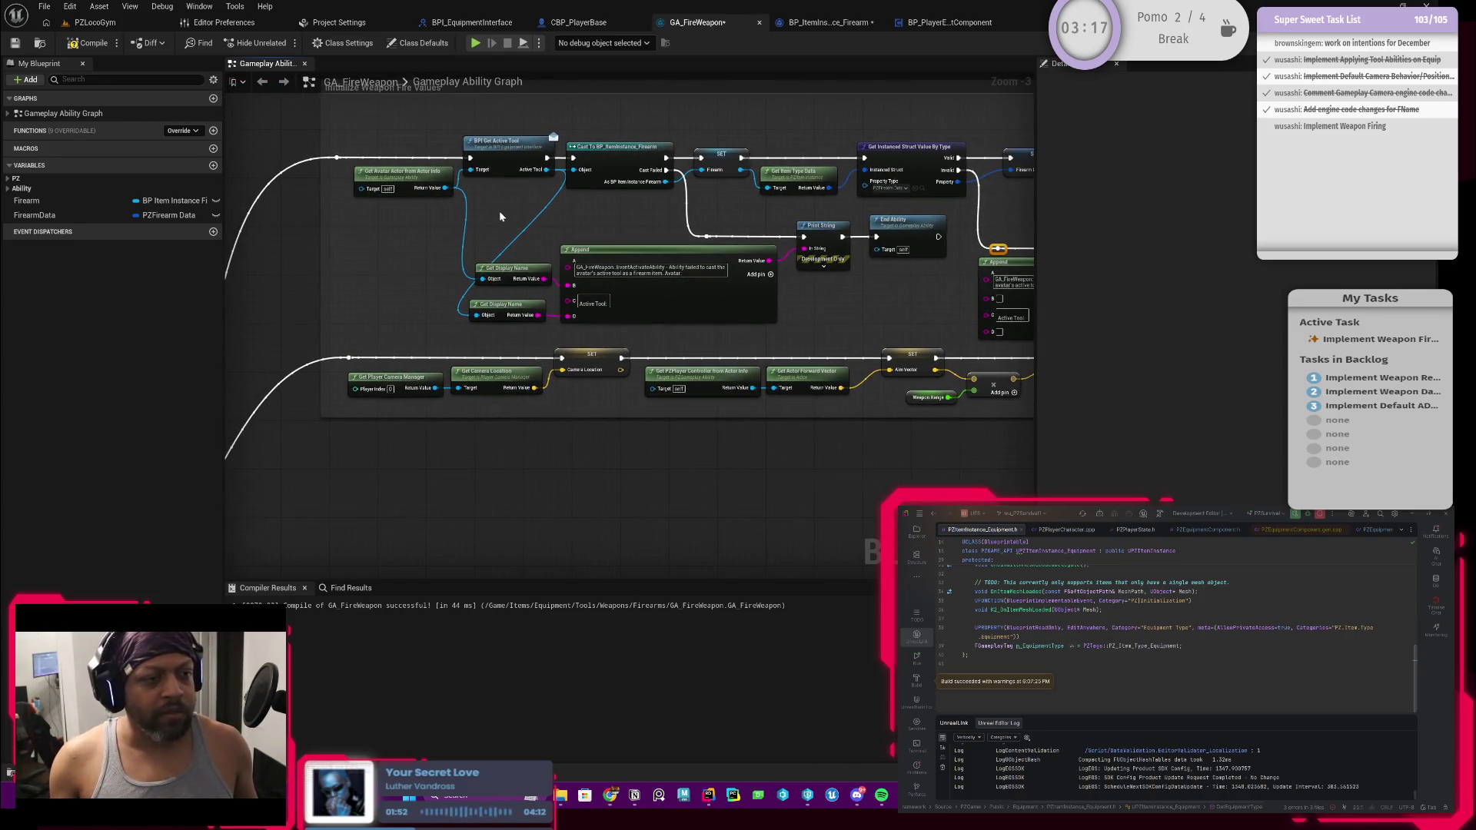
Frame the Initialize Weapon Fire Values comment and select all its firearm-data setup nodes
left_click_drag(500, 219, 435, 251)
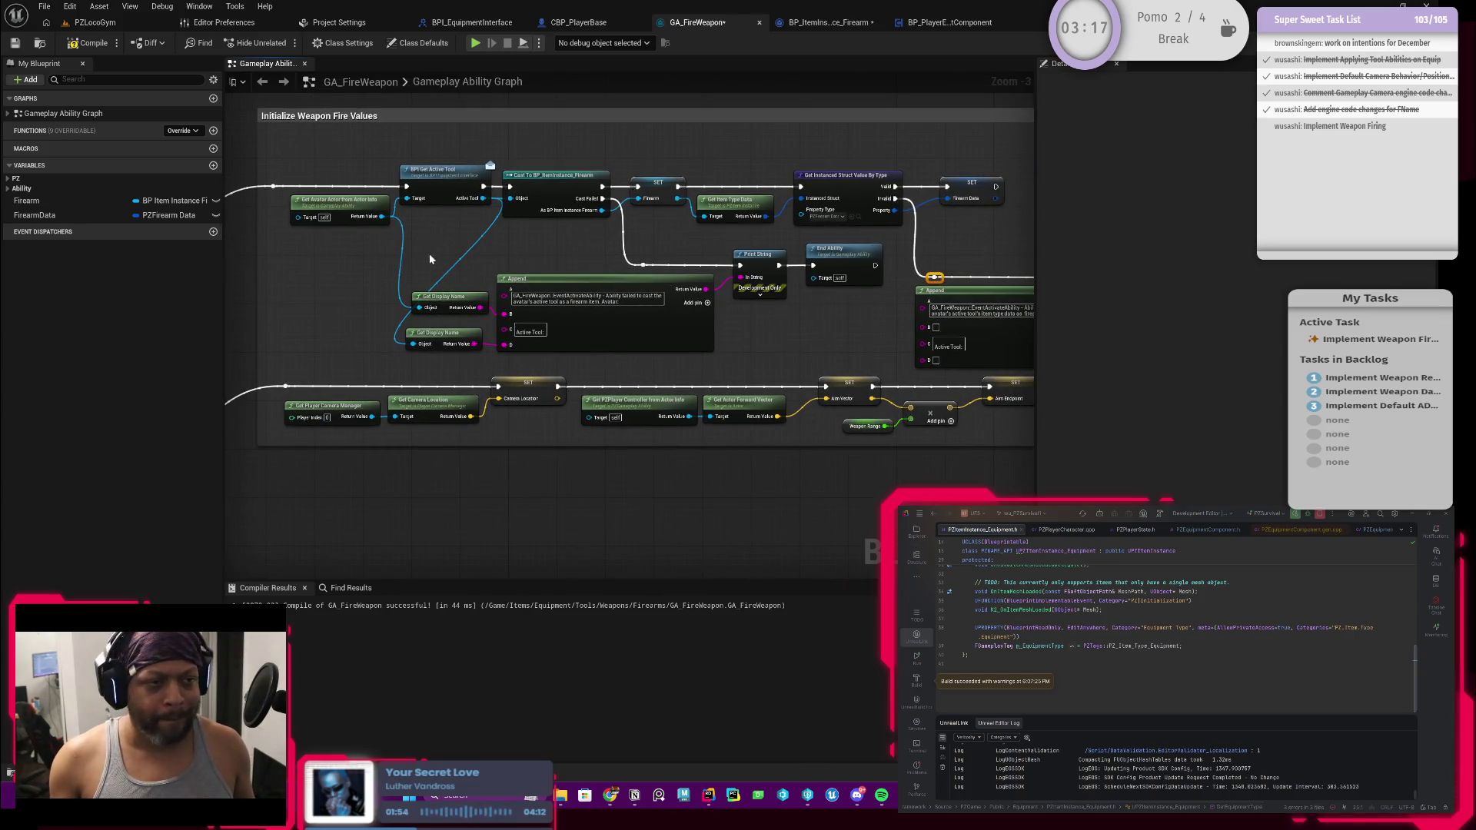
mouse_move(462, 268)
left_mouse_down()
mouse_move(585, 242)
mouse_move(447, 241)
mouse_move(554, 251)
mouse_move(551, 265)
left_mouse_up()
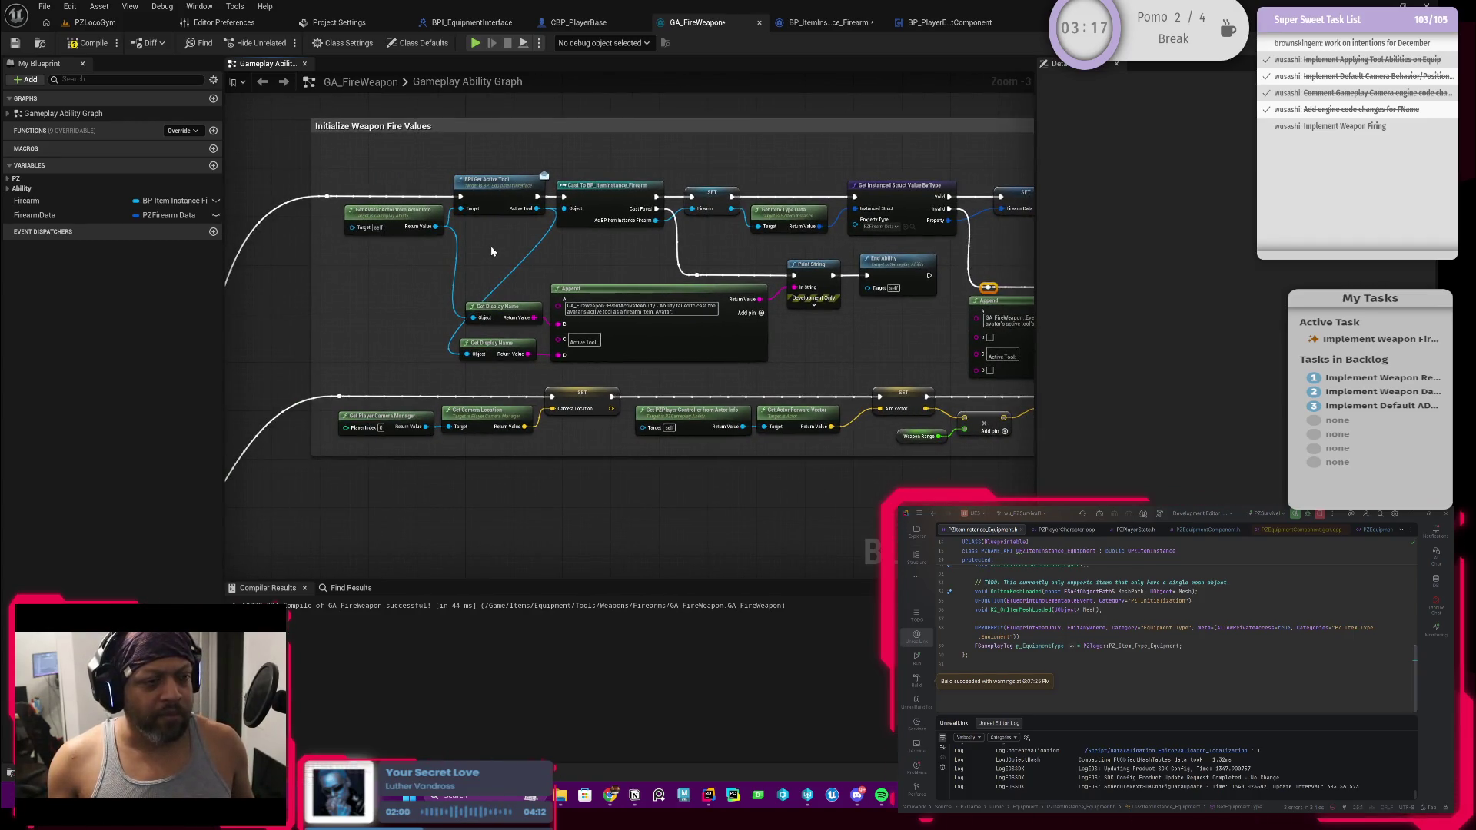
scroll(495, 256, "down", 2)
left_click_drag(500, 254, 489, 222)
scroll(486, 239, "up", 1)
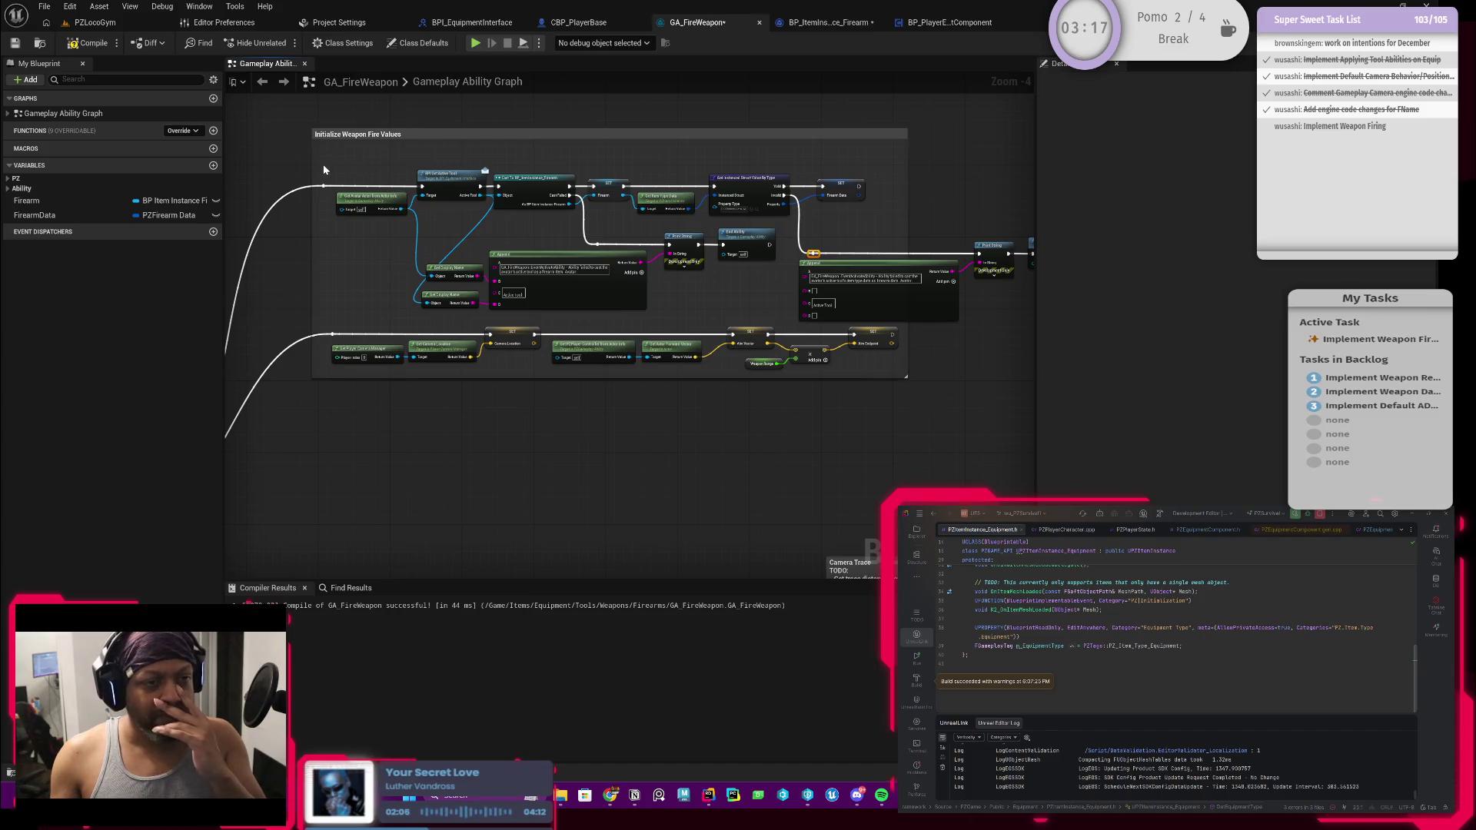
mouse_move(323, 164)
left_mouse_down()
mouse_move(707, 307)
mouse_move(1028, 311)
mouse_move(938, 311)
left_mouse_up()
scroll(662, 326, "up", 5)
right_click(662, 326)
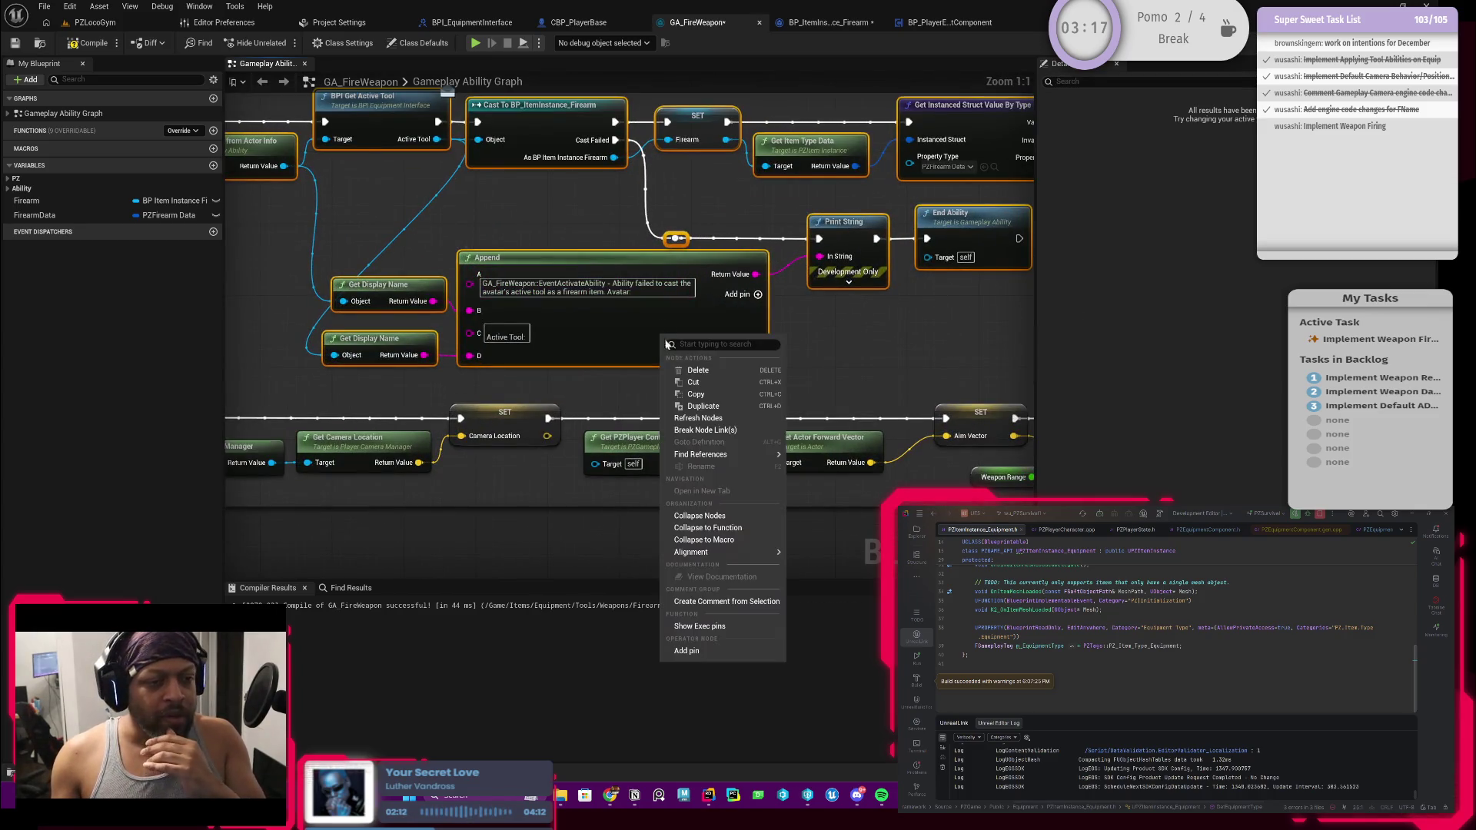
Collapse the selected nodes into a new function named Initialize Firearm Data
left_click(721, 530)
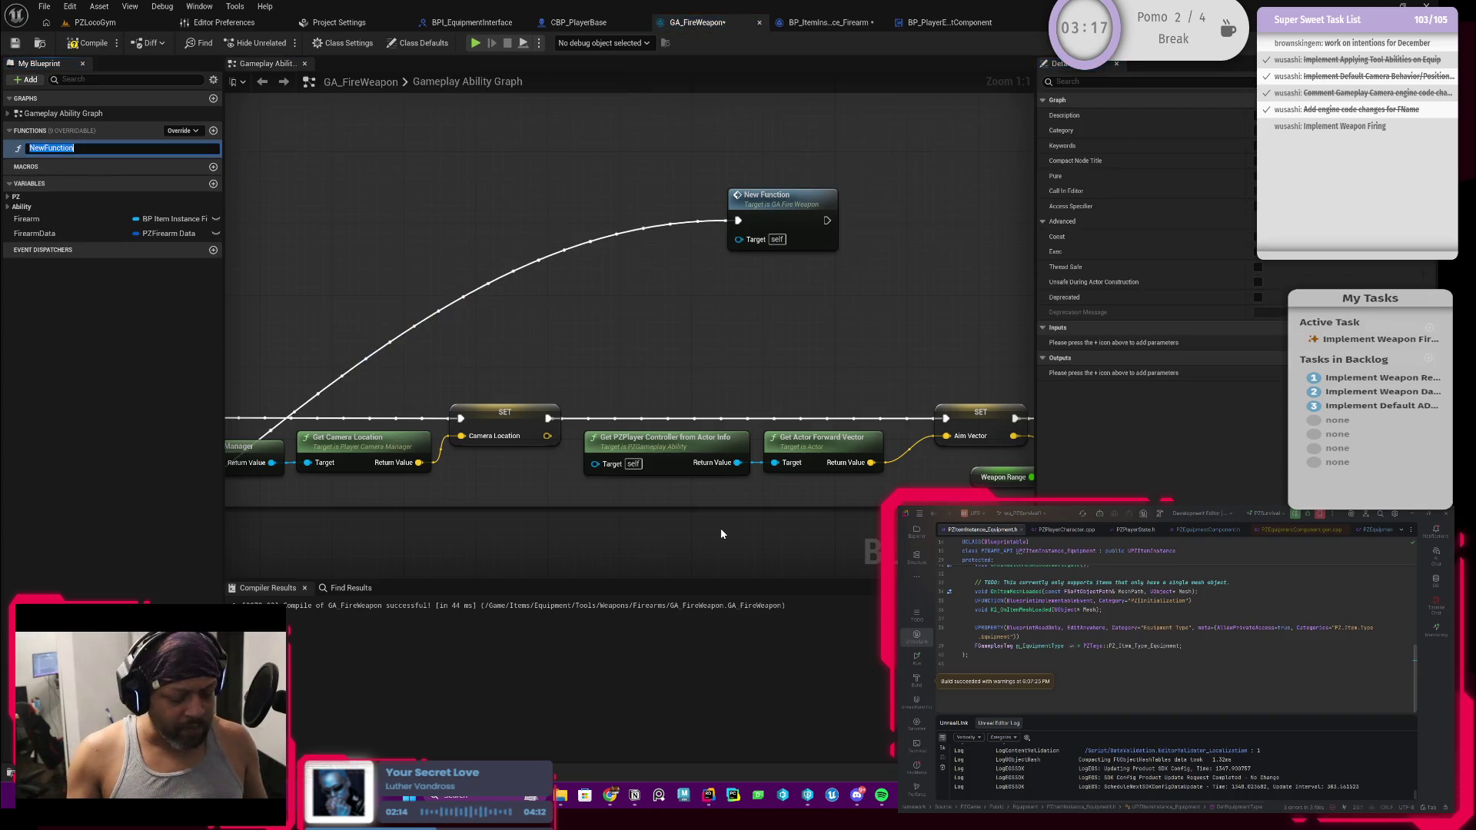
key("BackSpace")
type("Initialize Firearm D")
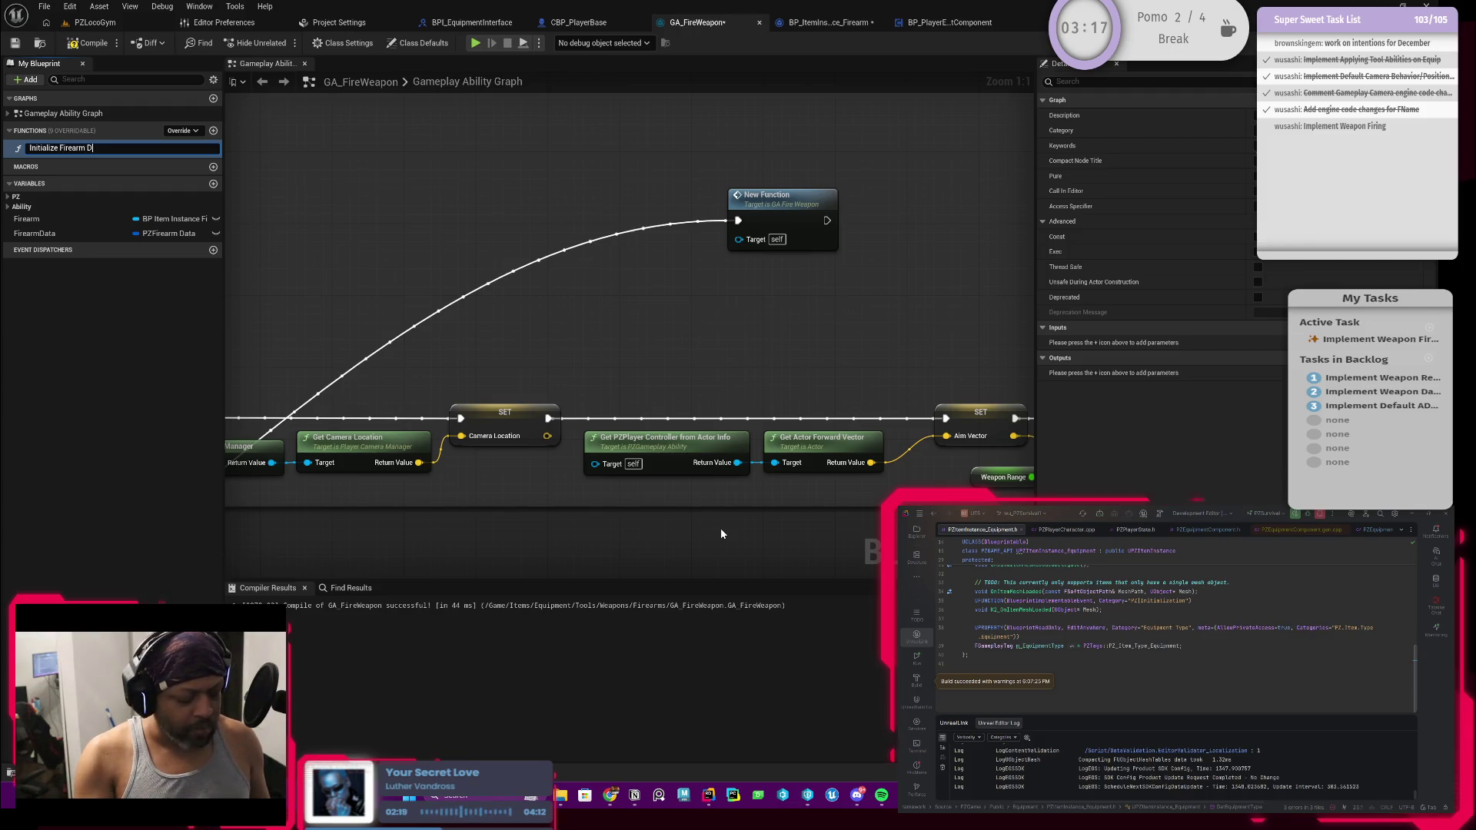
type("ata")
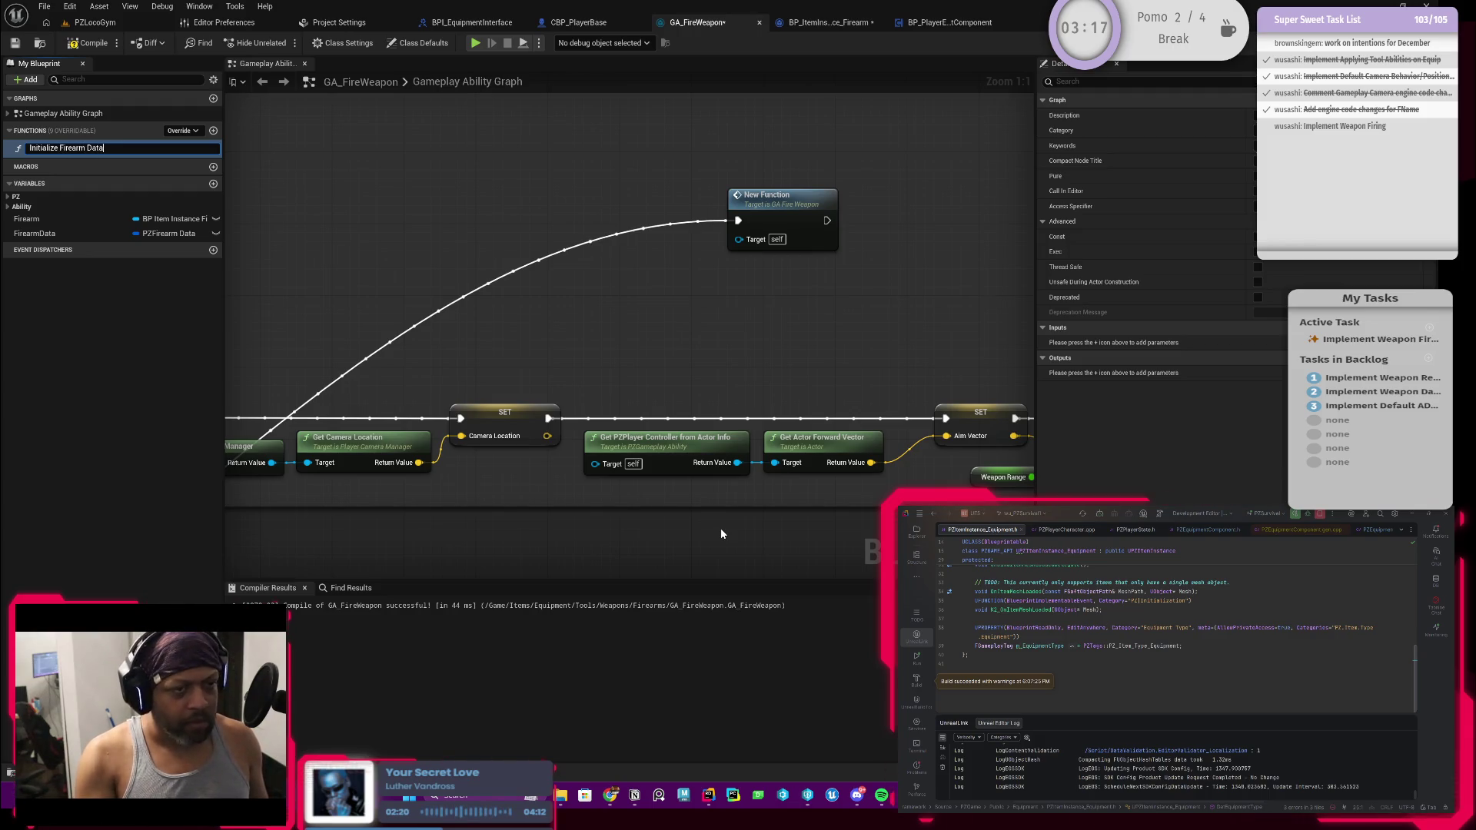
key("Return")
Wire the Initialize Firearm Data call into the SET node and delete the leftover reroute point
scroll(687, 349, "down", 5)
mouse_move(876, 252)
left_mouse_down()
mouse_move(564, 295)
mouse_move(594, 319)
left_mouse_up()
scroll(528, 360, "up", 5)
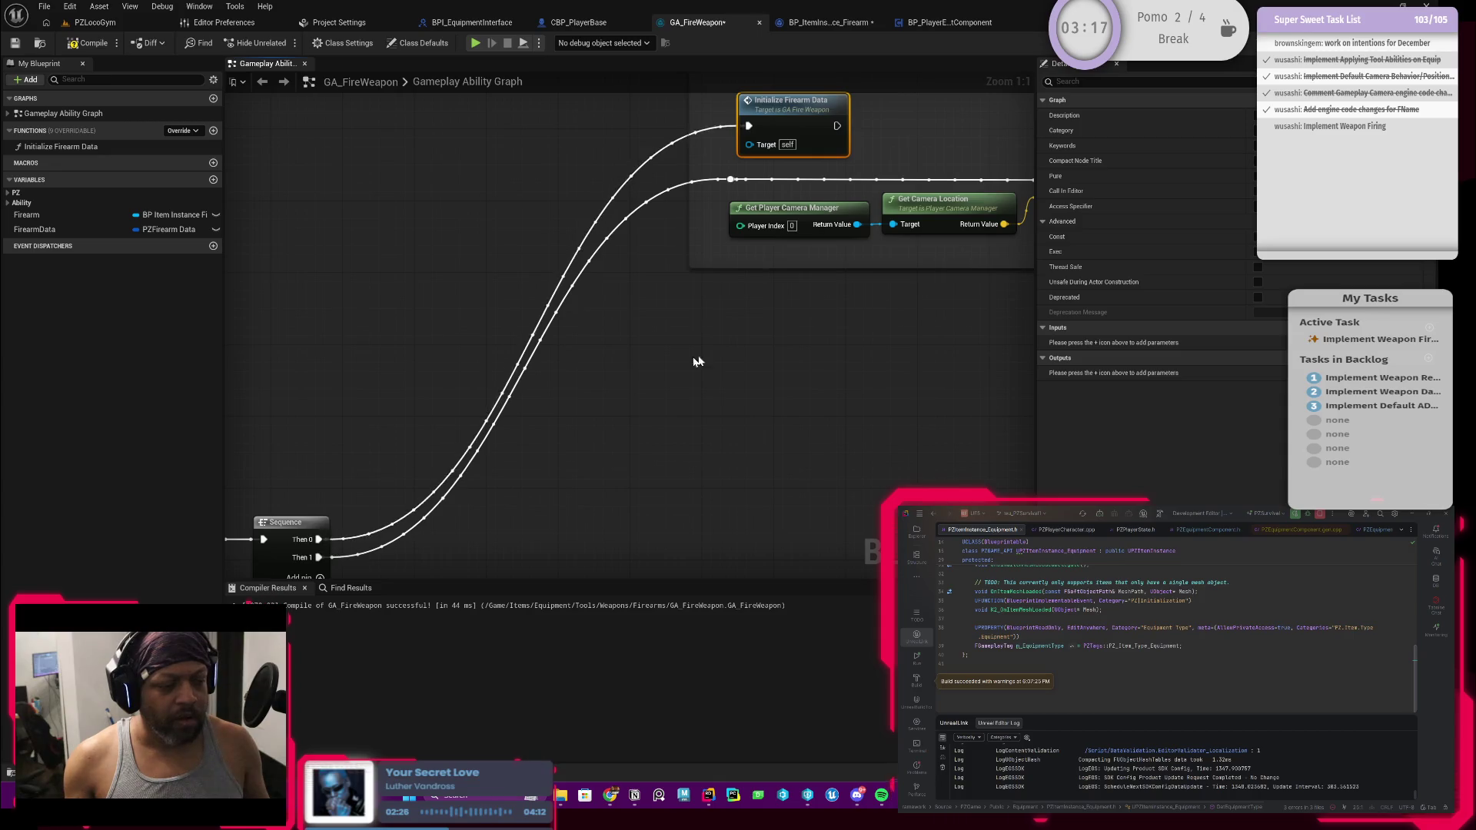
left_click_drag(682, 365, 537, 457)
left_click_drag(689, 220, 900, 271)
left_click(584, 272)
key("Delete")
left_click_drag(624, 221, 590, 263)
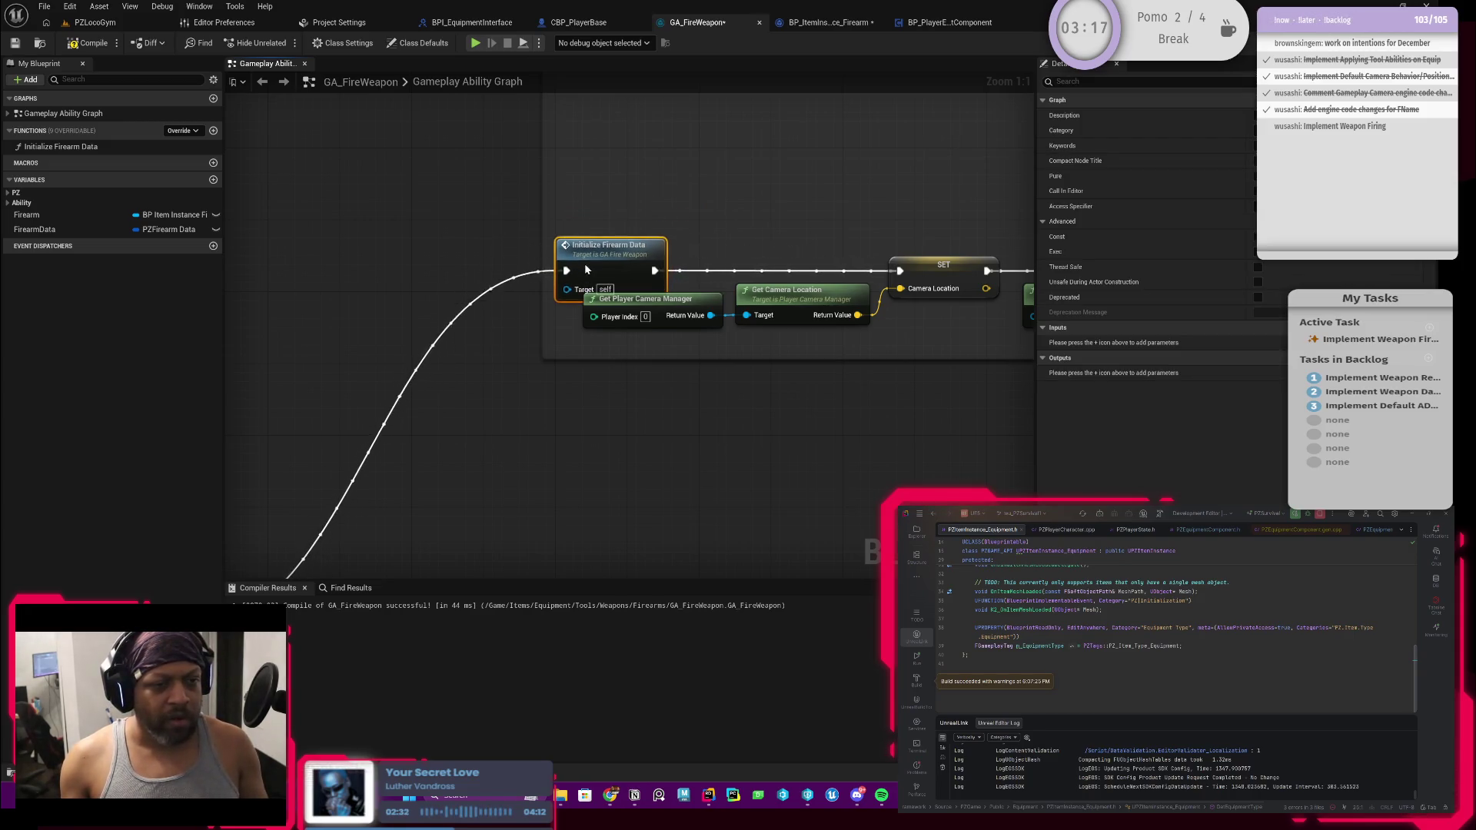
Tidy the remaining comment nodes and open the Initialize Firearm Data function graph
scroll(685, 240, "down", 1)
left_click_drag(686, 240, 569, 252)
scroll(569, 252, "down", 4)
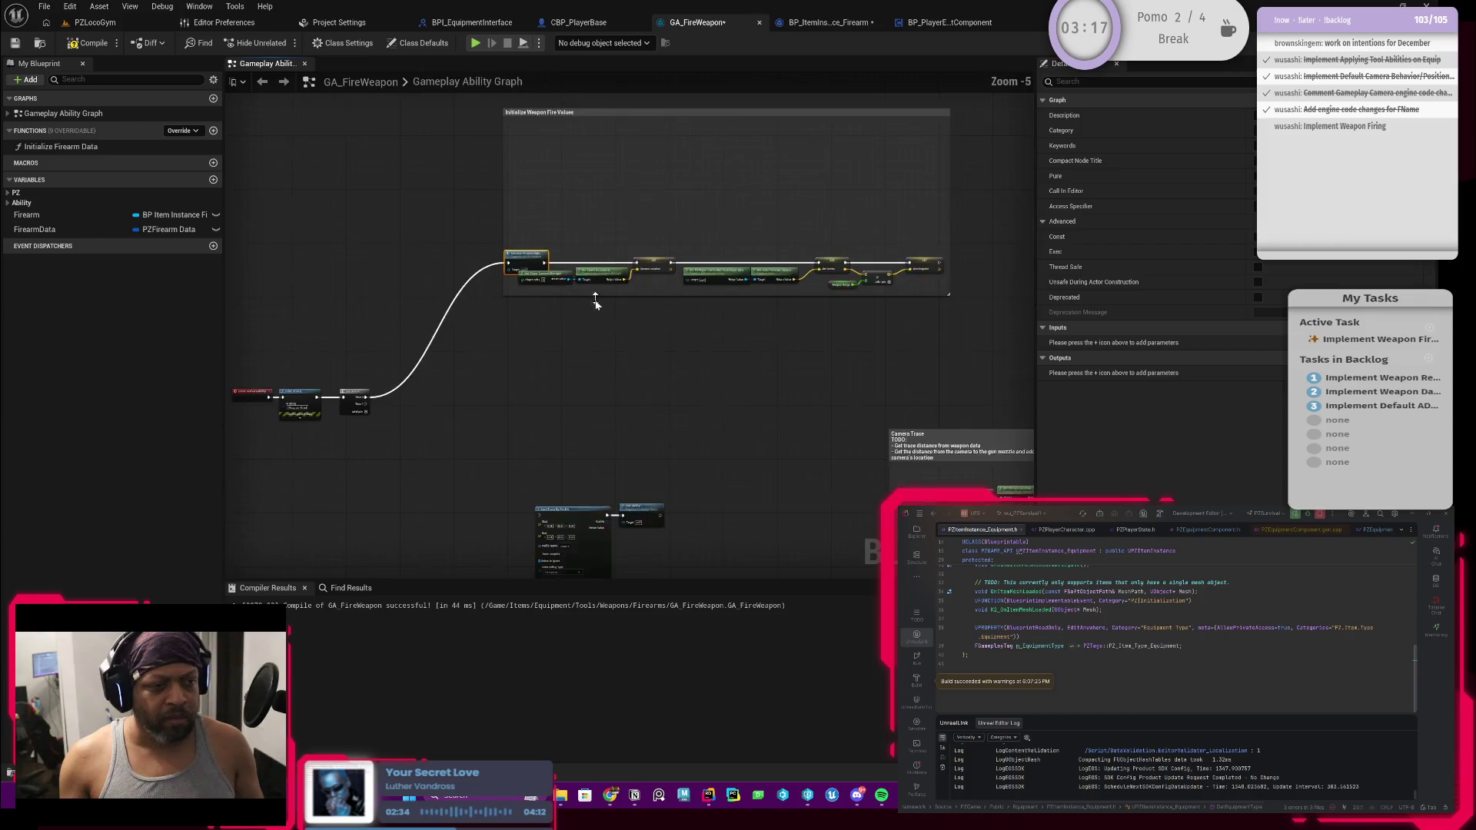
left_click_drag(472, 243, 884, 308)
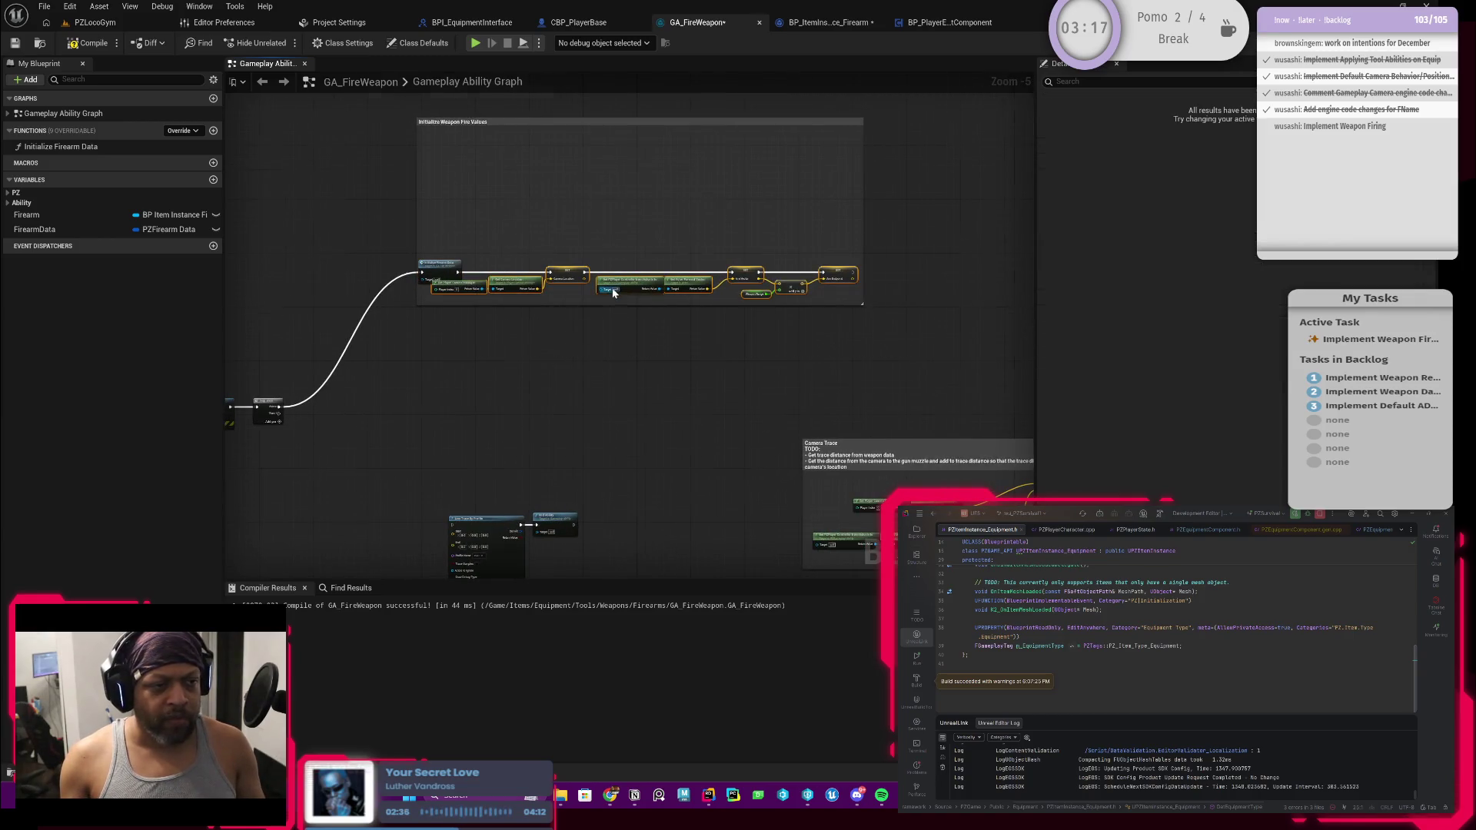
scroll(552, 286, "up", 2)
mouse_move(495, 284)
left_mouse_down()
mouse_move(533, 230)
mouse_move(678, 198)
mouse_move(676, 306)
left_mouse_up()
scroll(675, 306, "down", 1)
double_click(604, 338)
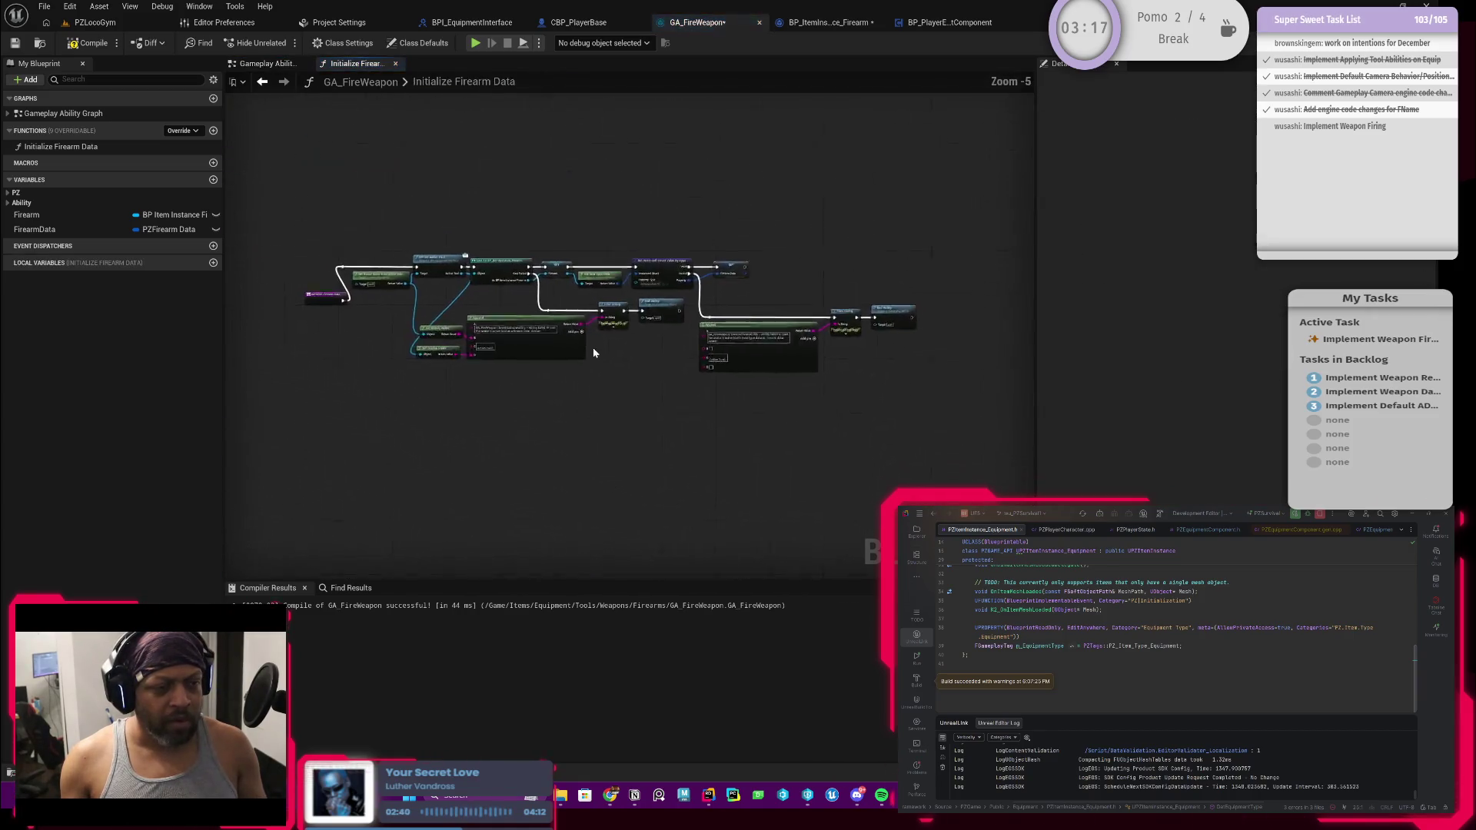
Connect the function entry to BPI Get Active Tool and pull Get Avatar and Get Active Tool closer
mouse_move(507, 306)
left_mouse_down()
mouse_move(458, 246)
mouse_move(689, 243)
left_mouse_up()
left_click_drag(680, 241, 680, 240)
left_click_drag(557, 218, 528, 250)
scroll(484, 239, "up", 1)
mouse_move(596, 321)
left_mouse_down()
mouse_move(546, 343)
mouse_move(592, 319)
mouse_move(413, 303)
mouse_move(674, 331)
left_mouse_up()
left_click_drag(476, 200, 659, 311)
mouse_move(646, 253)
left_mouse_down()
mouse_move(462, 248)
mouse_move(559, 341)
left_mouse_up()
scroll(495, 275, "up", 2)
Promote the Active Tool output to an ActiveTool local variable and delete the old setter
left_click(627, 397)
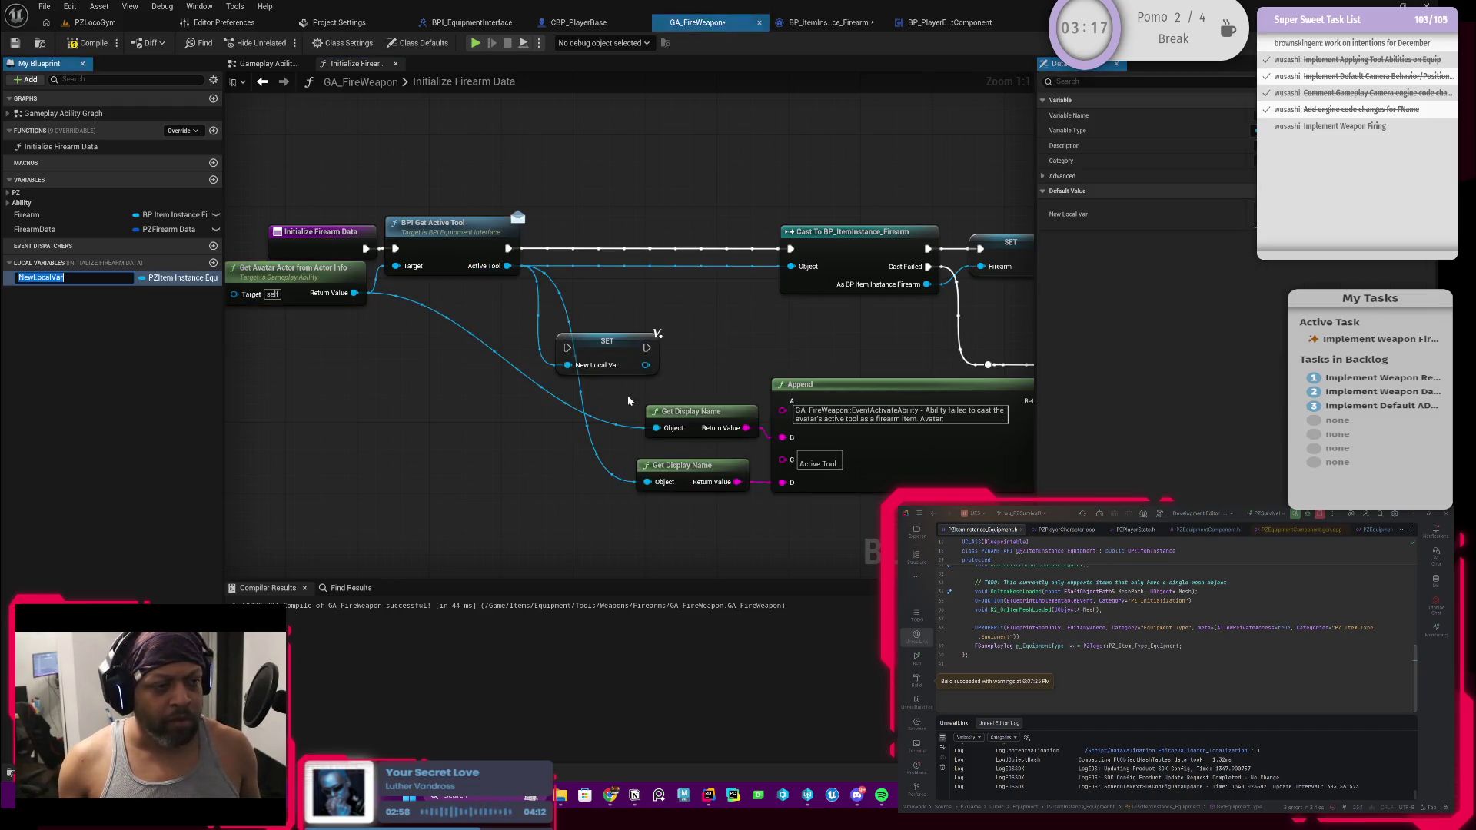
type("ActiveTool")
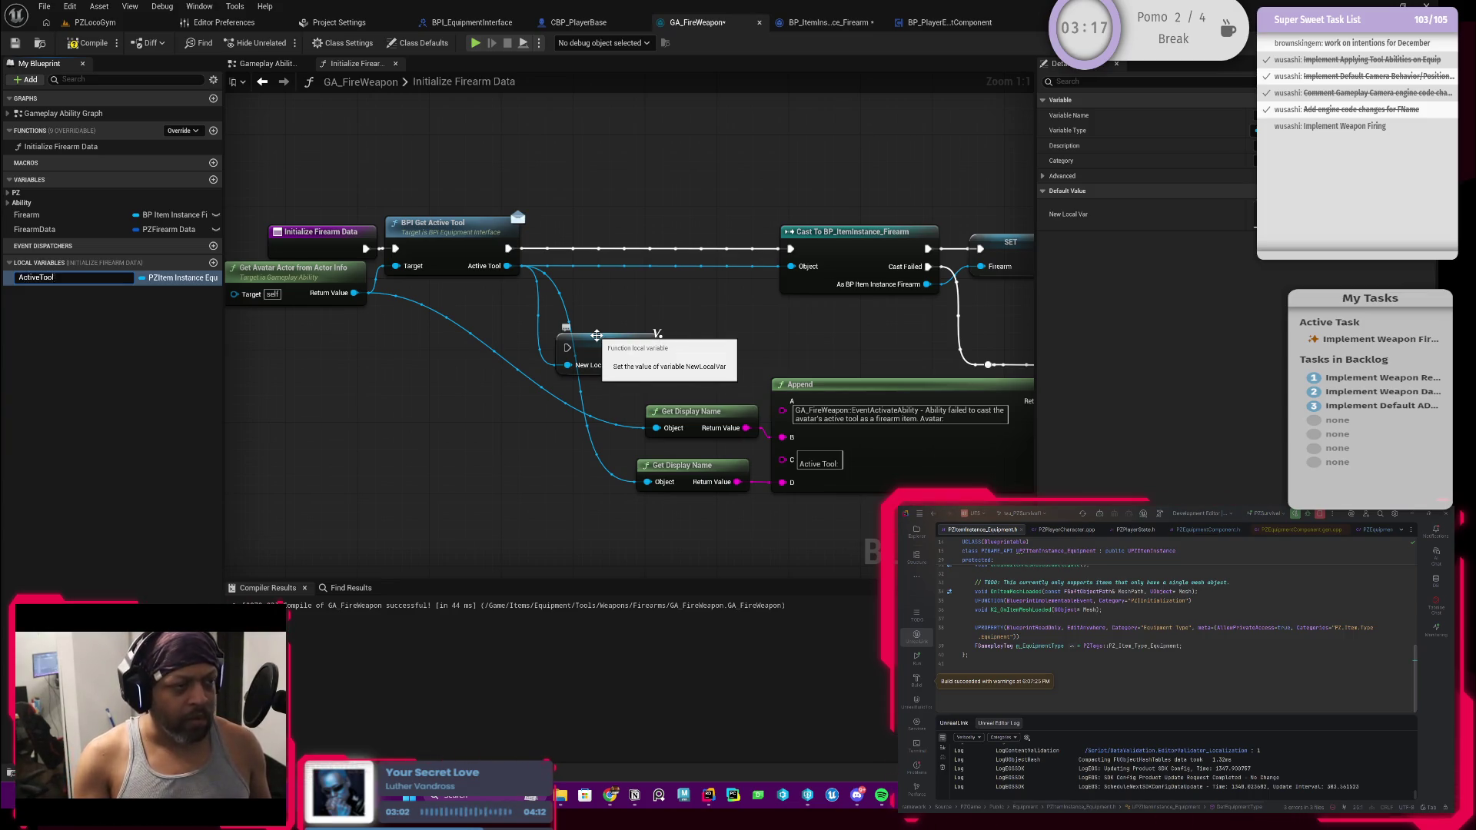
key("Return")
left_click(619, 352)
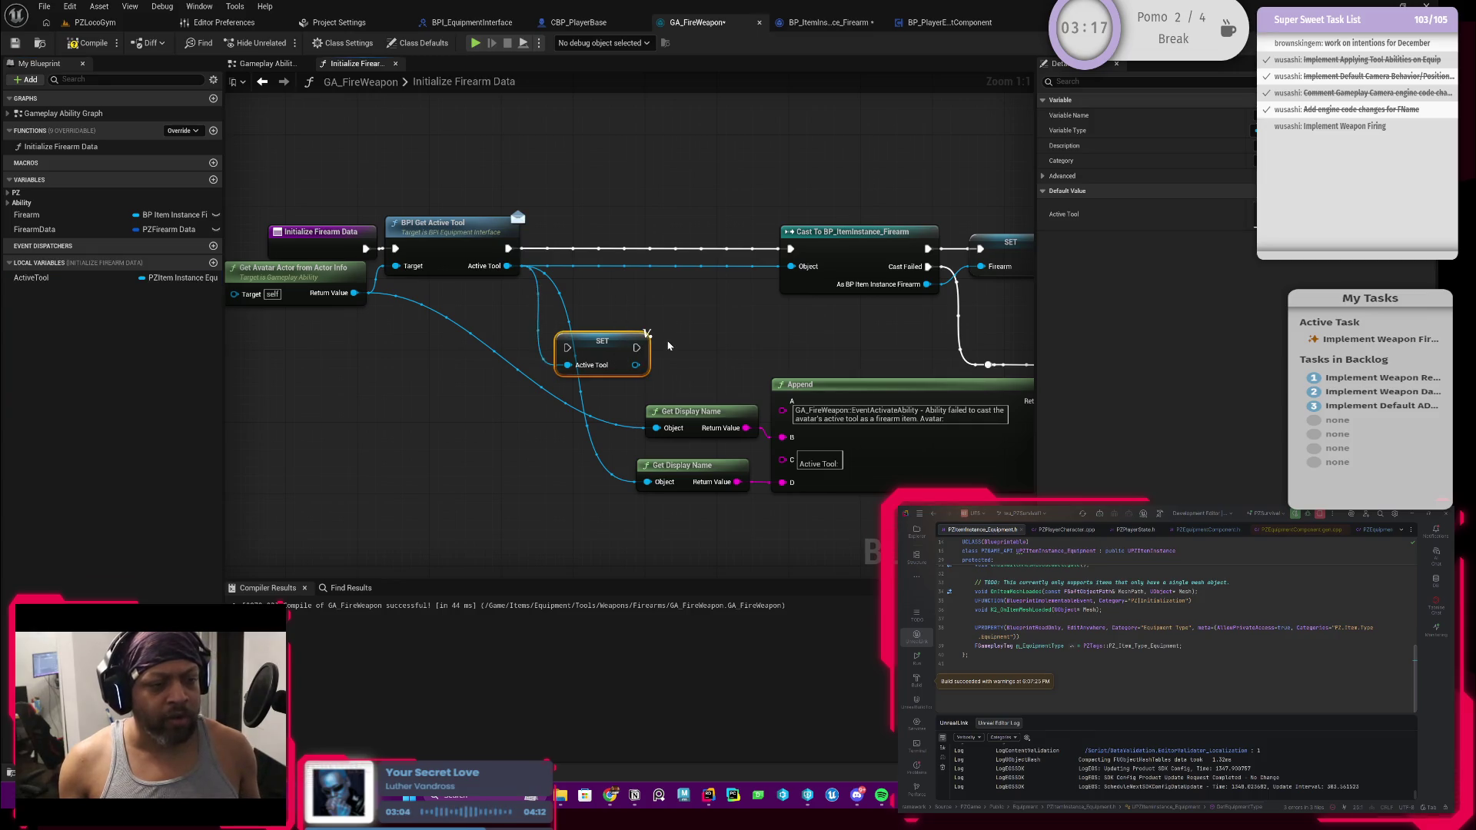
key("Delete")
Add a Set ActiveTool node right after Get Active Tool, fed by its returned tool
left_click(60, 278)
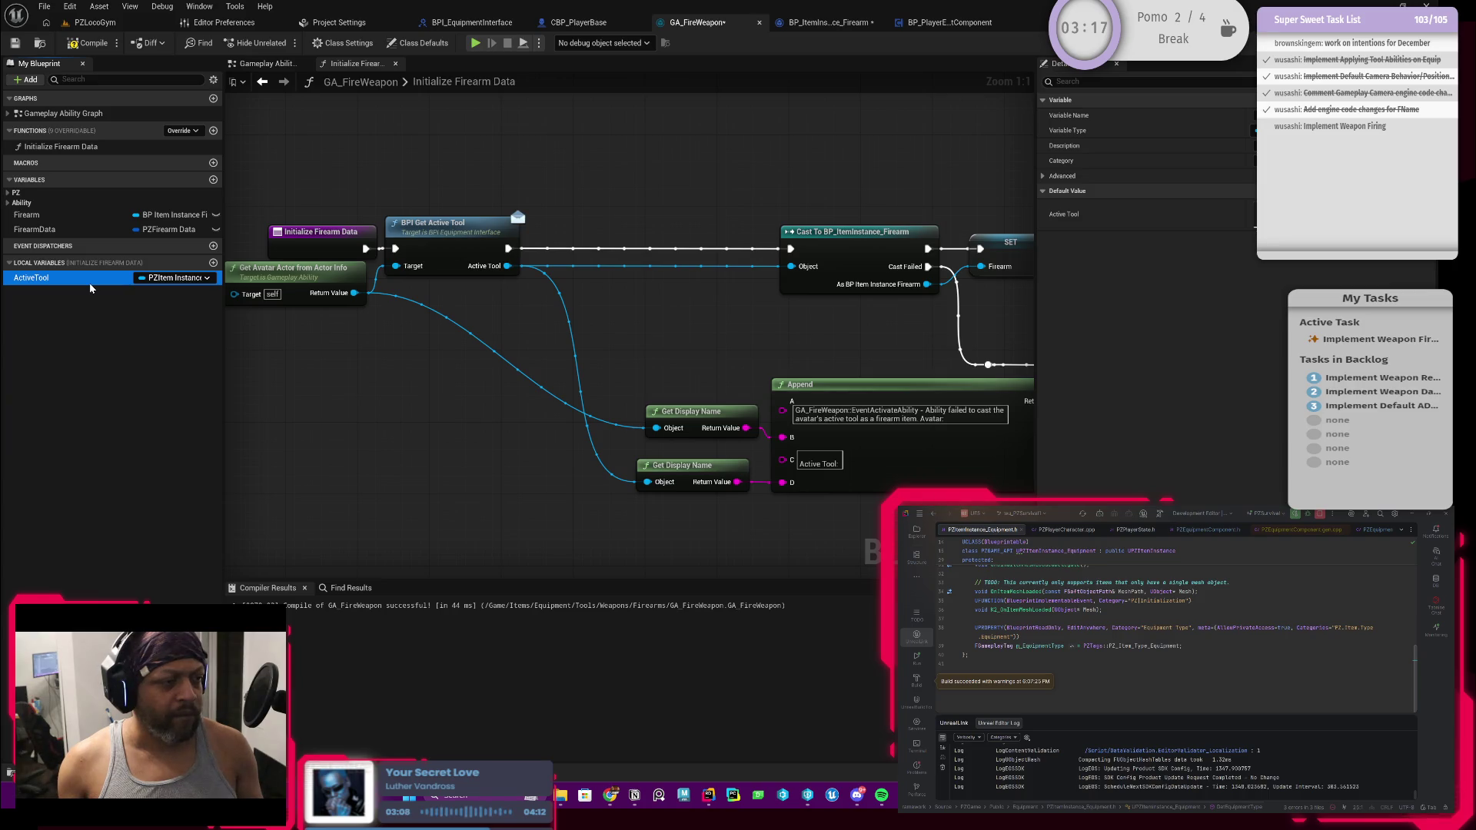
left_click_drag(588, 293, 581, 291)
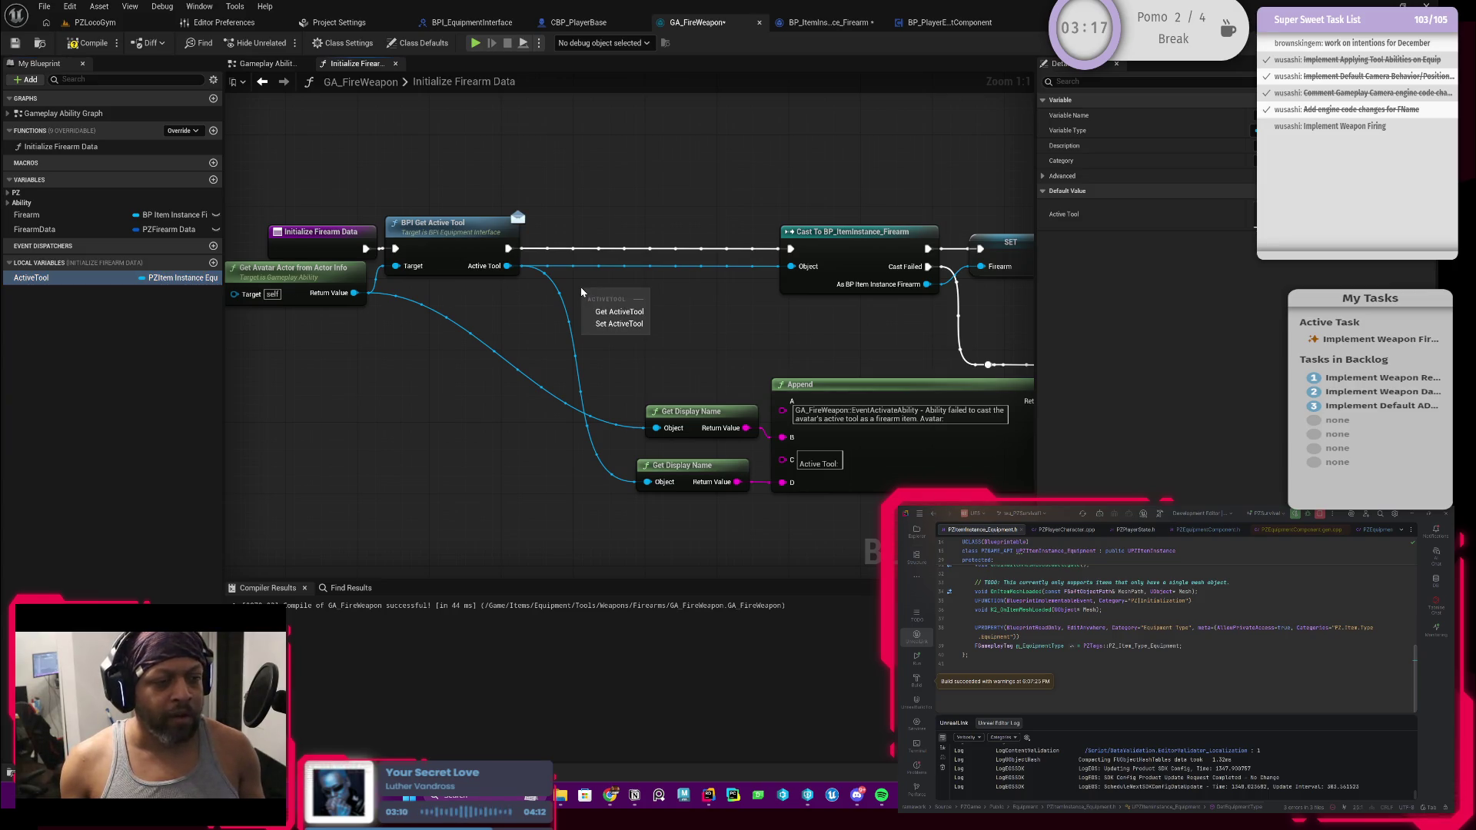
left_click(619, 323)
left_click_drag(505, 248, 585, 302)
mouse_move(507, 266)
left_mouse_down()
mouse_move(585, 326)
mouse_move(666, 250)
left_mouse_up()
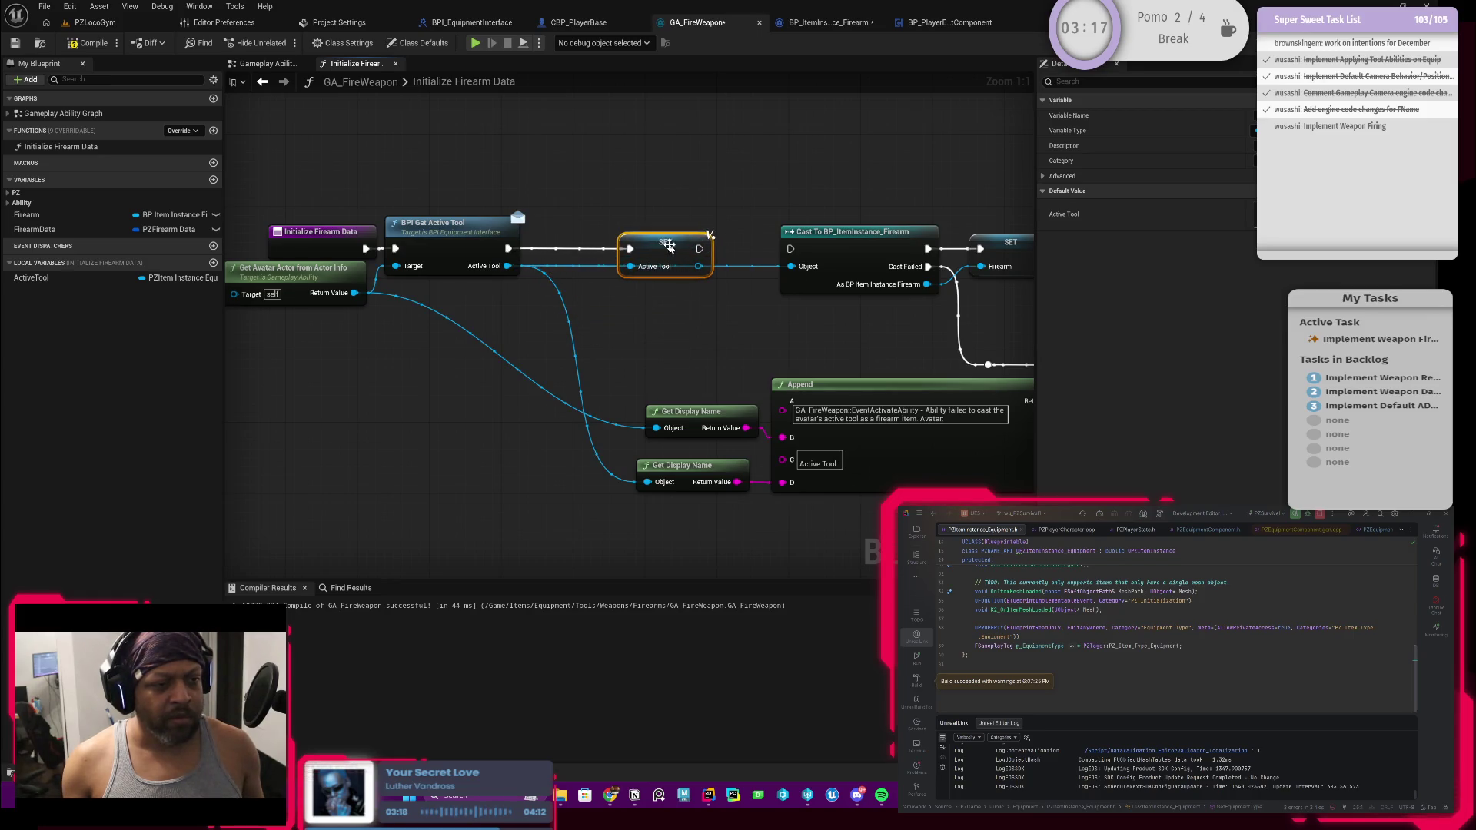
scroll(684, 269, "down", 2)
mouse_move(483, 240)
left_mouse_down()
mouse_move(553, 279)
mouse_move(478, 254)
mouse_move(391, 258)
left_mouse_up()
Add an Is Valid macro on the active tool, running right after Get Active Tool
mouse_move(645, 251)
left_mouse_down()
mouse_move(496, 251)
mouse_move(605, 311)
left_mouse_up()
type("is")
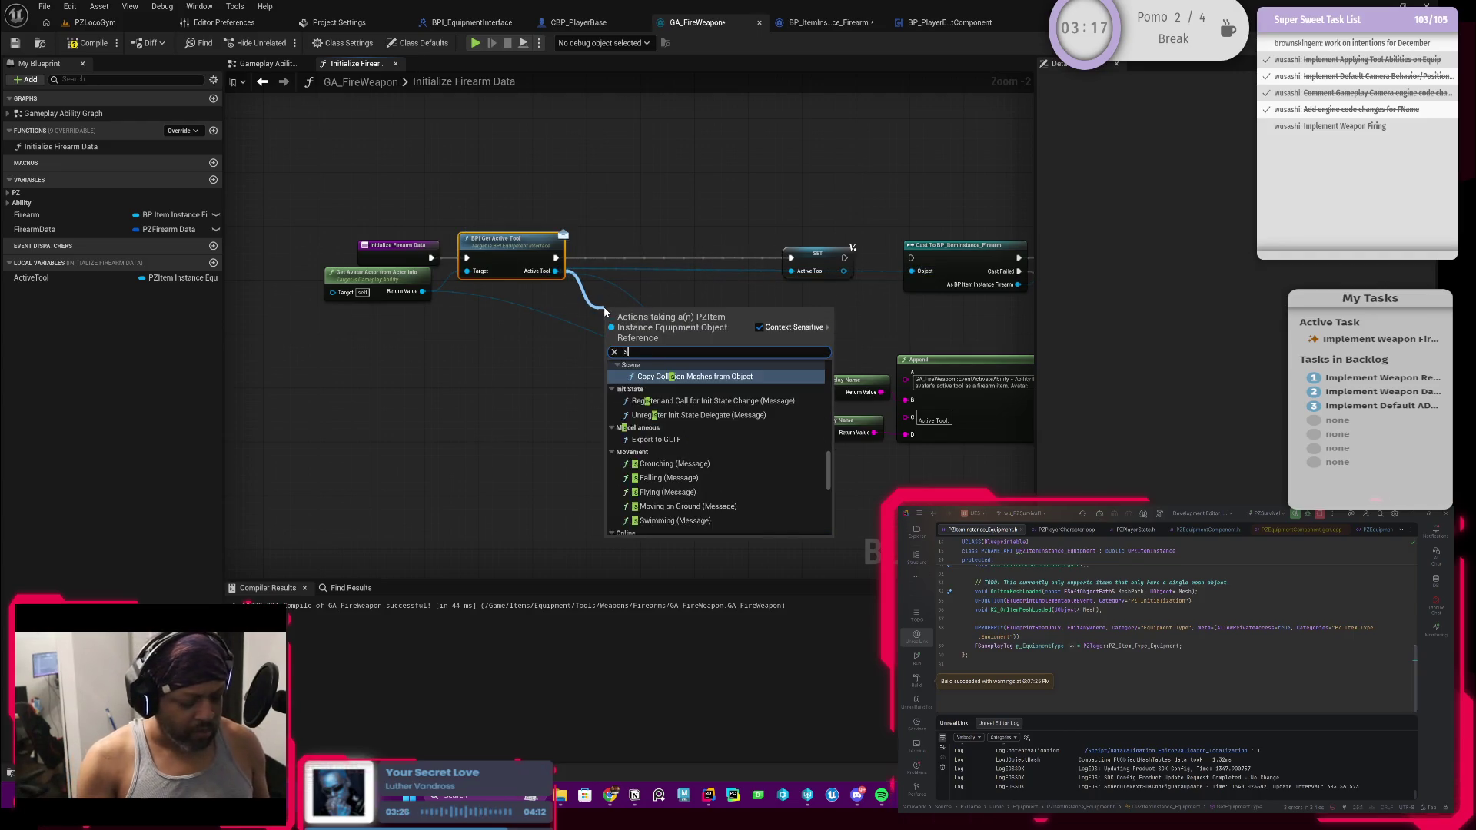
type(" valid")
key("Down")
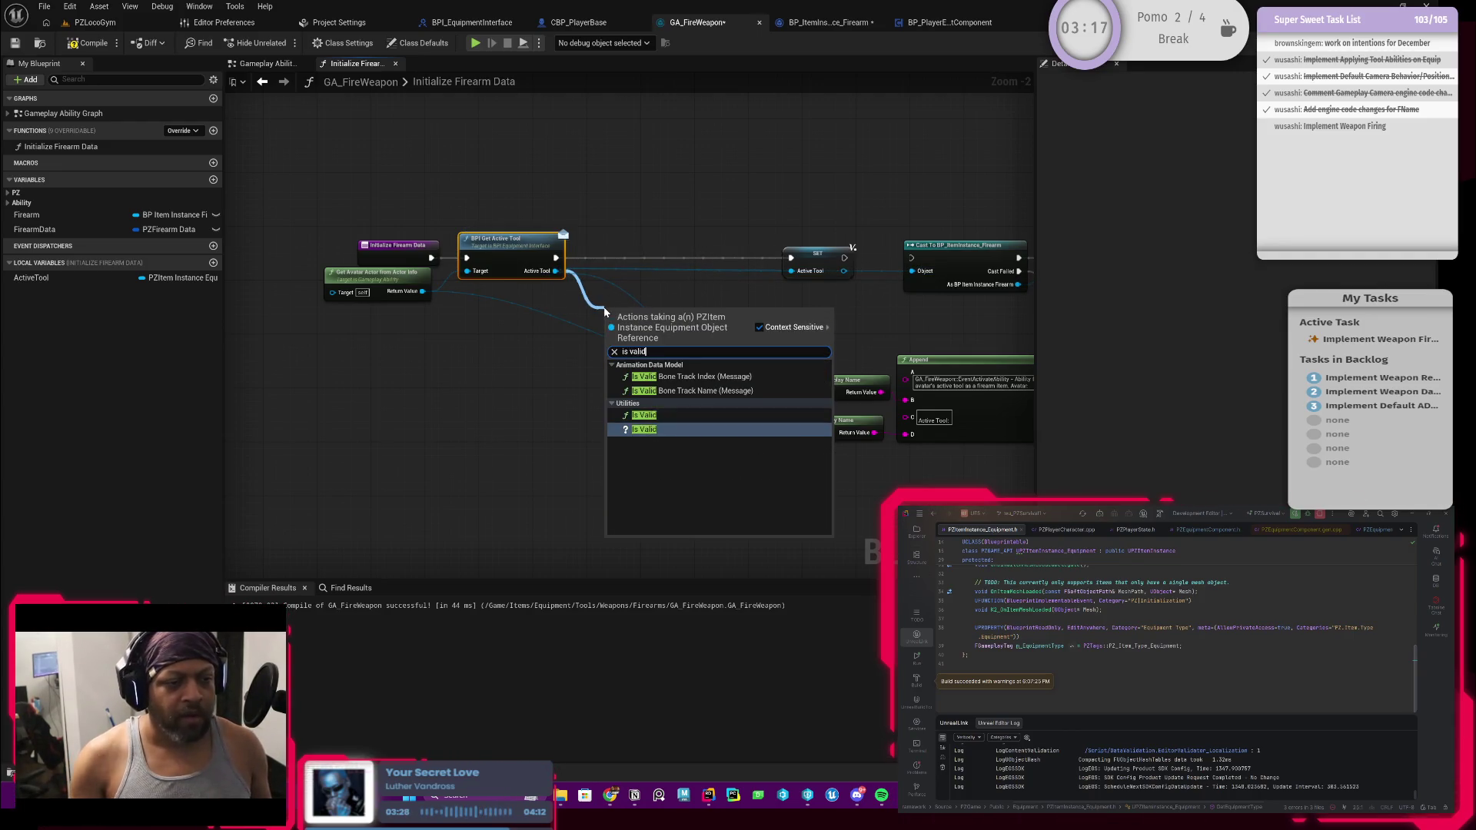
key("Return")
mouse_move(555, 262)
left_mouse_down()
mouse_move(606, 325)
mouse_move(630, 267)
mouse_move(791, 257)
left_mouse_up()
scroll(731, 288, "up", 1)
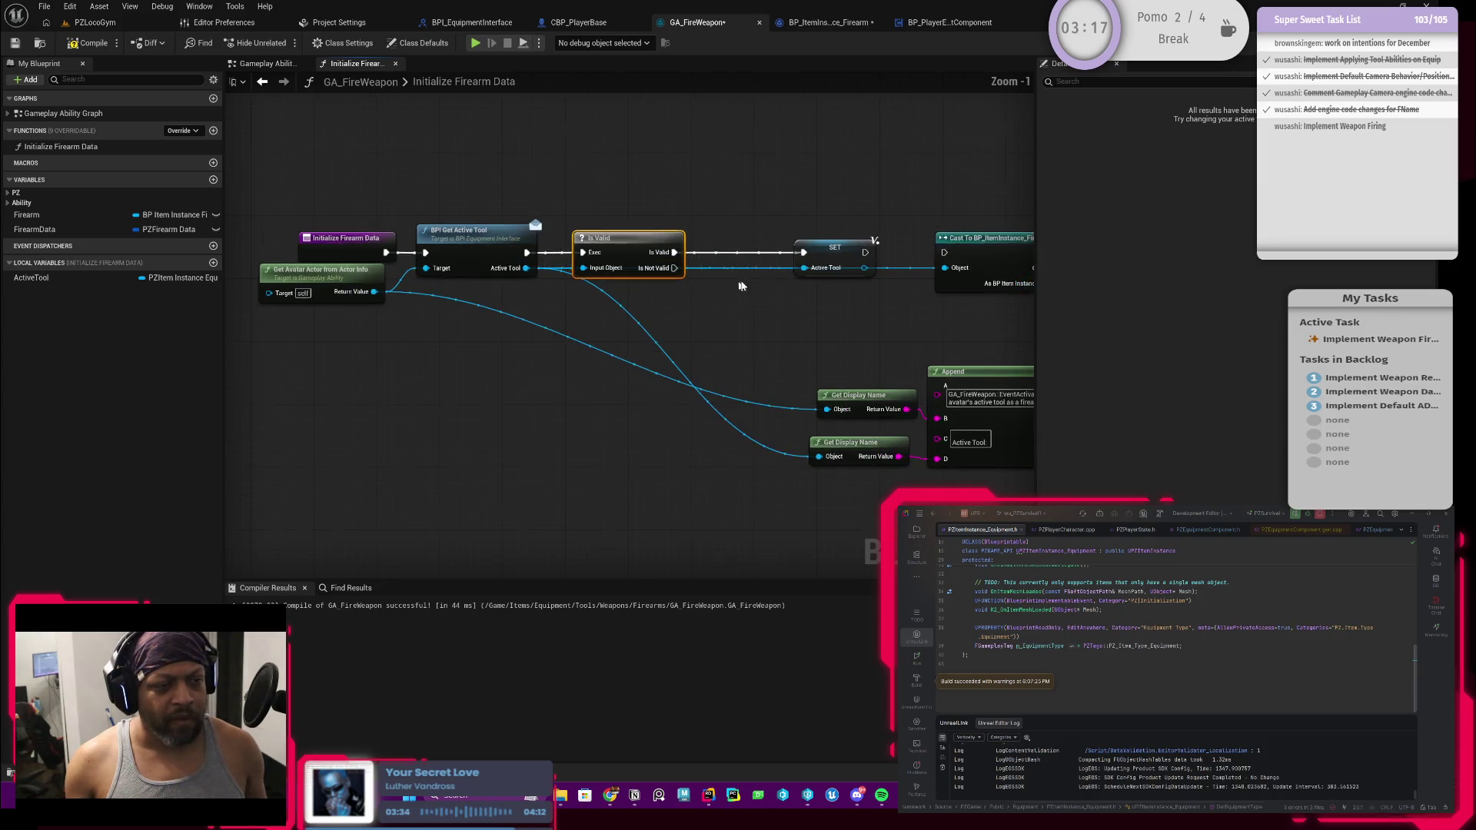
left_click(781, 271)
Route the tool wire through two reroute points and connect the setter into the firearm cast
mouse_move(774, 263)
left_mouse_down()
mouse_move(620, 314)
mouse_move(546, 309)
left_mouse_up()
double_click(655, 298)
left_click_drag(655, 297, 748, 307)
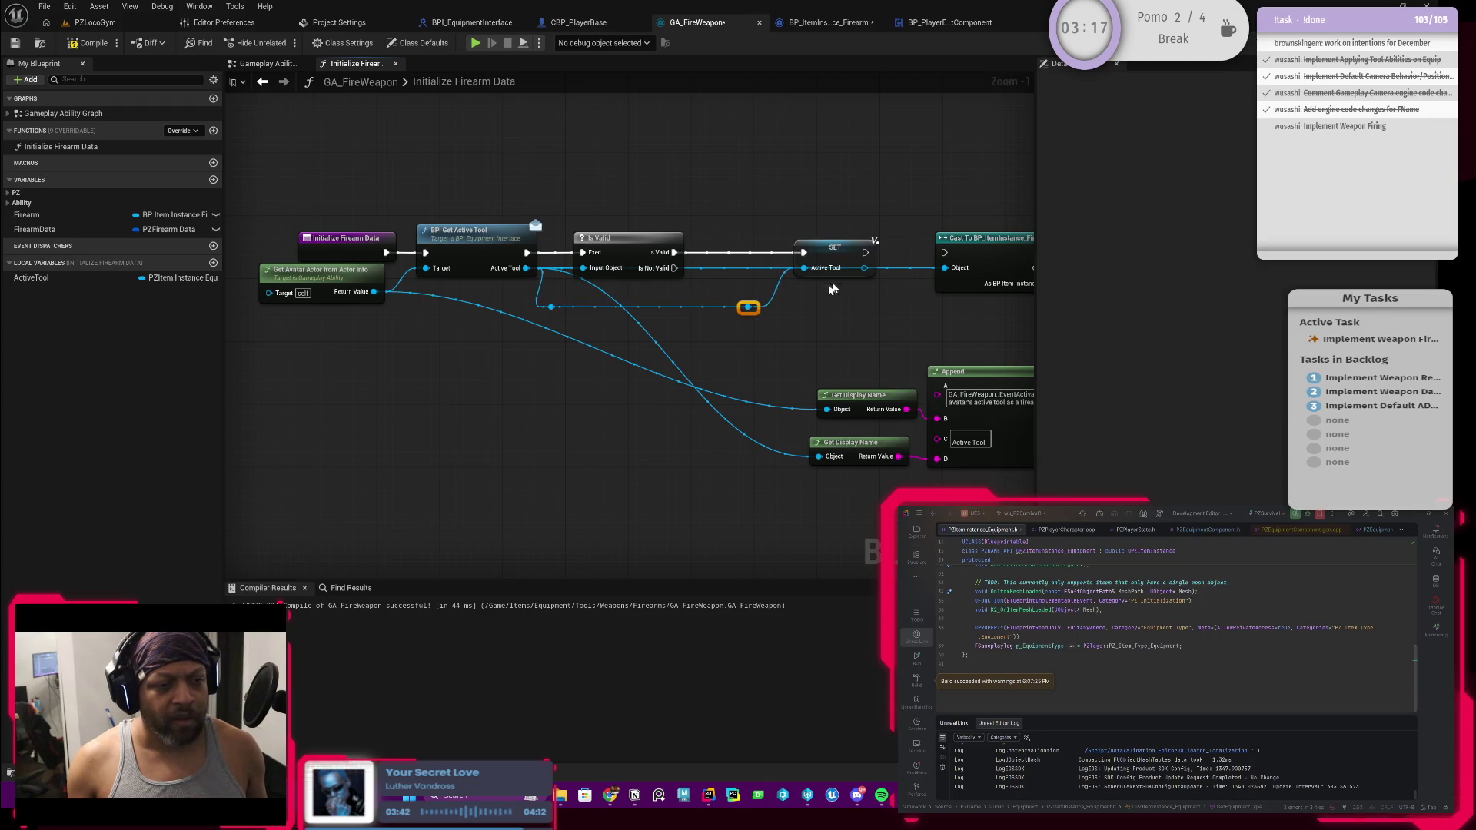
mouse_move(864, 269)
left_mouse_down()
mouse_move(945, 273)
mouse_move(915, 297)
left_mouse_up()
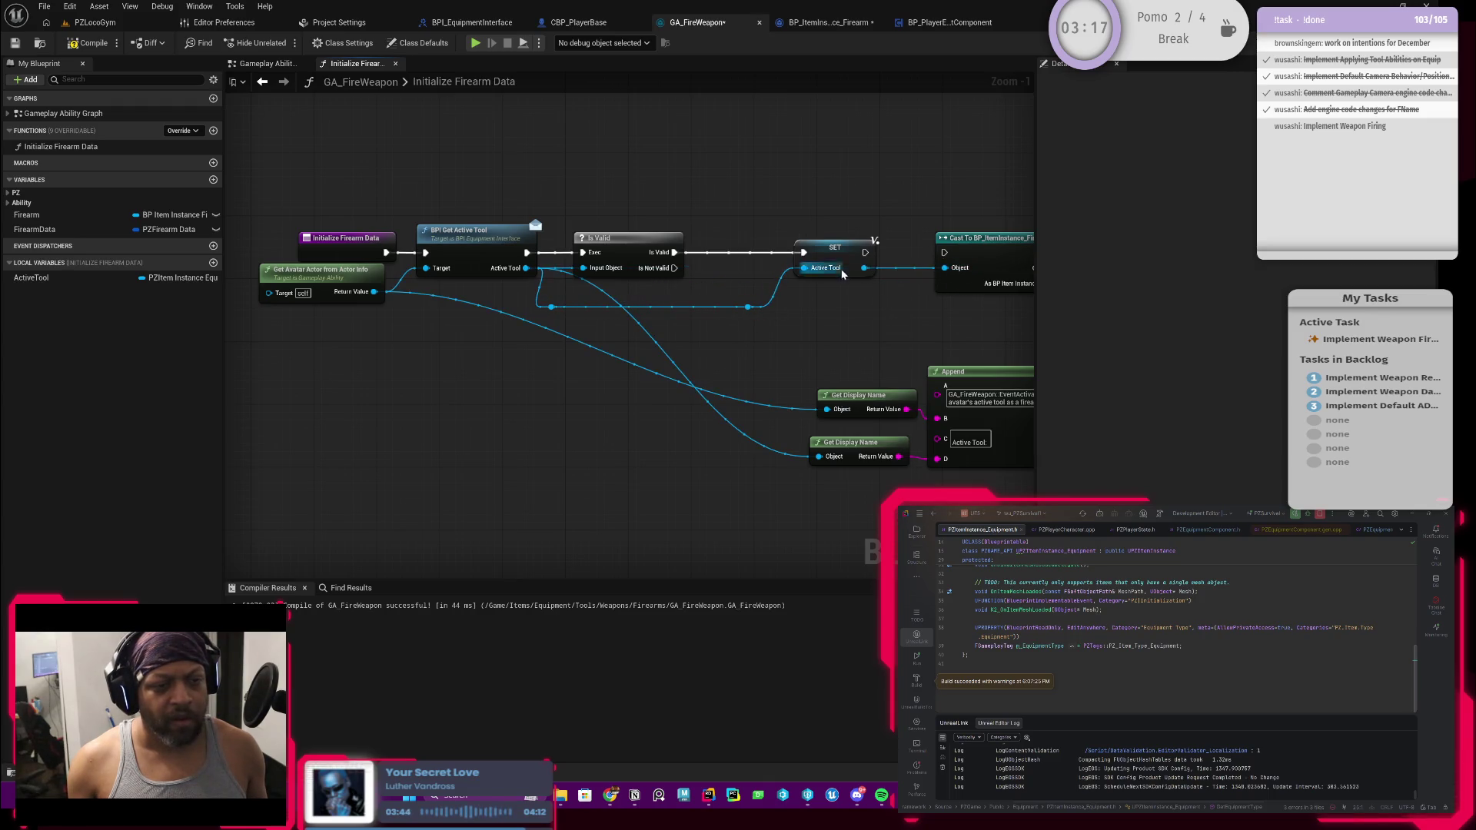
left_click_drag(866, 252, 944, 253)
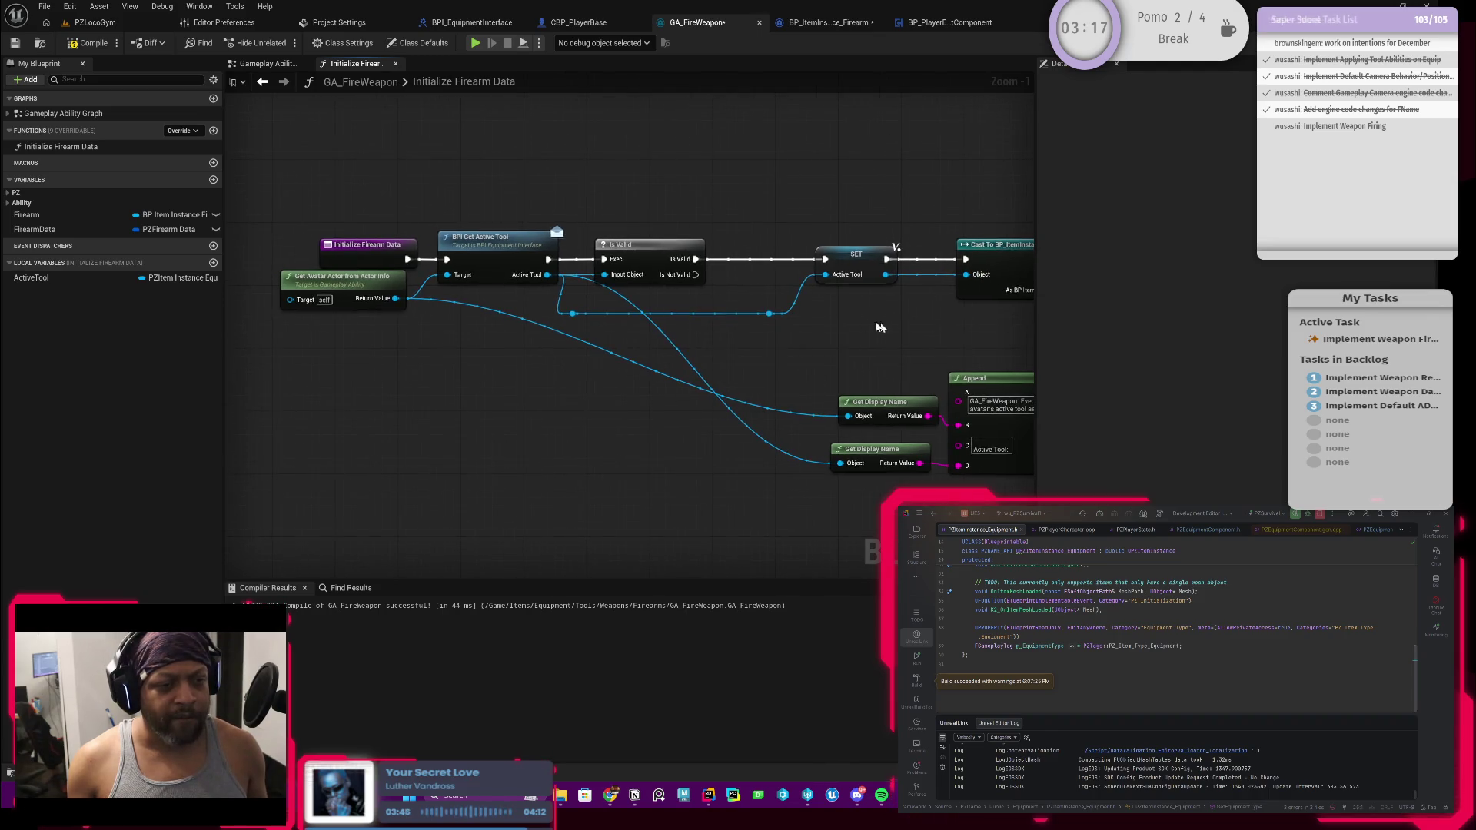
left_click_drag(560, 300, 780, 336)
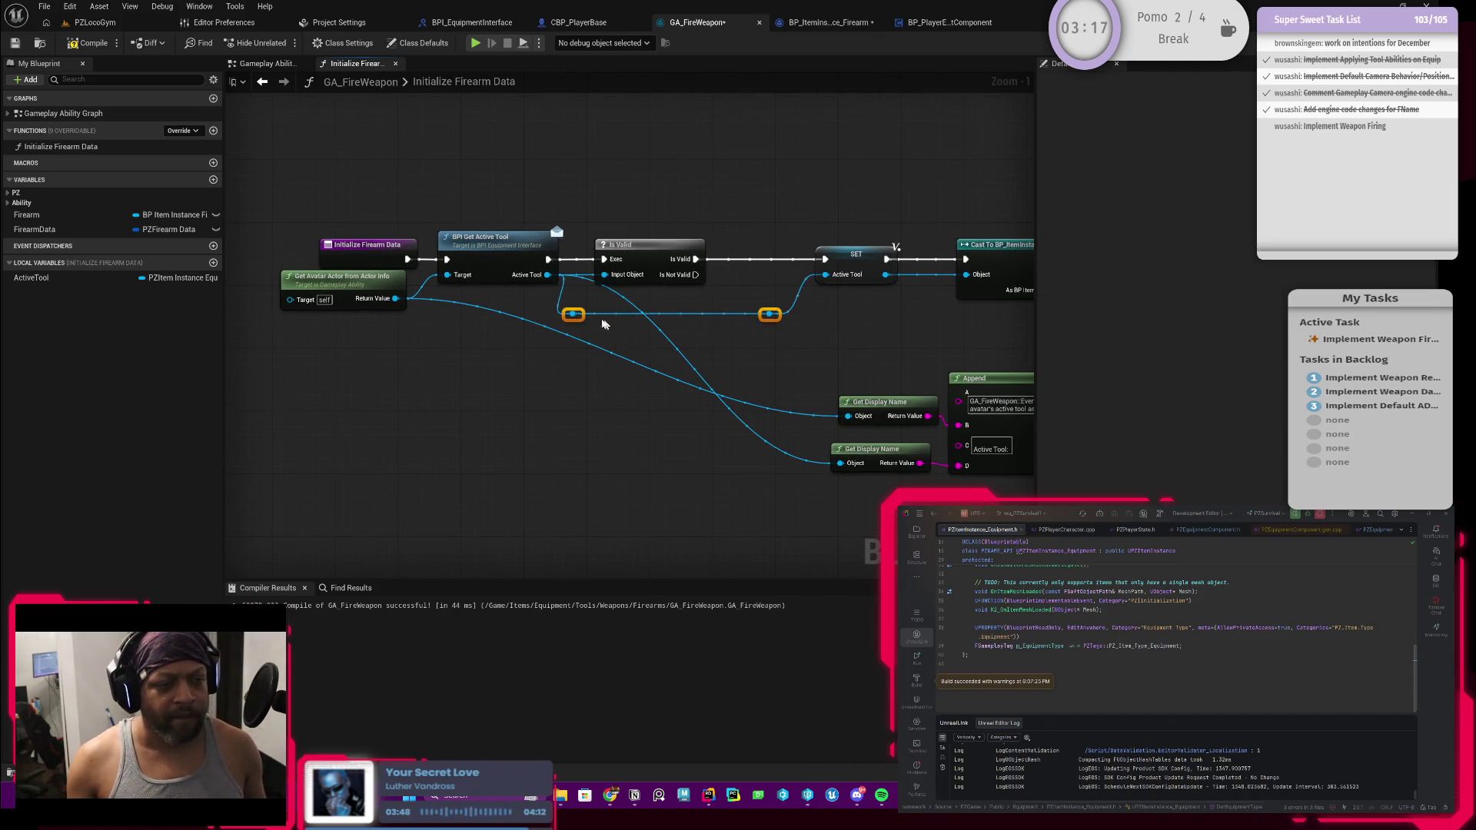
left_click_drag(568, 319, 592, 326)
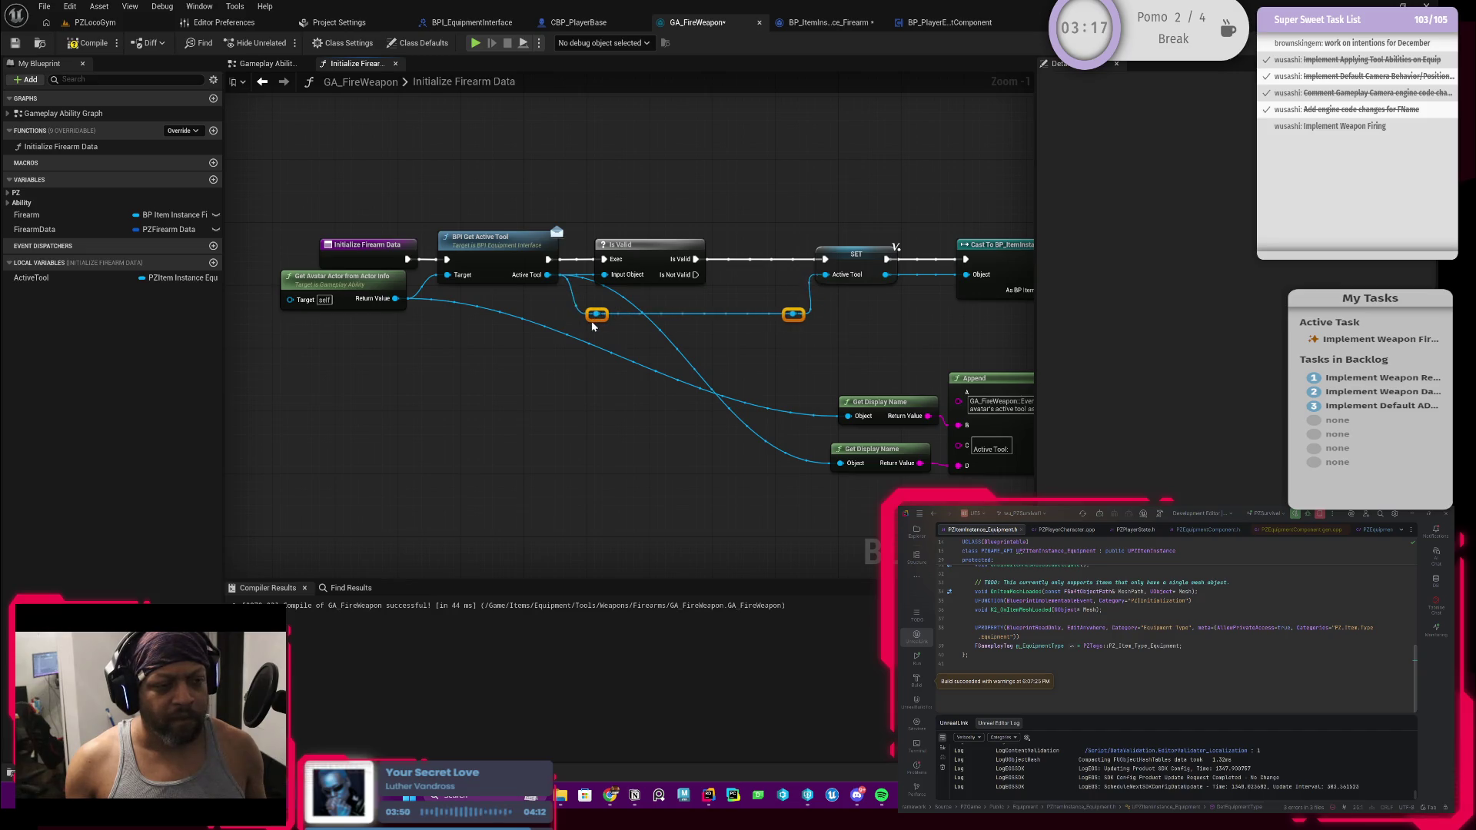
scroll(686, 301, "down", 2)
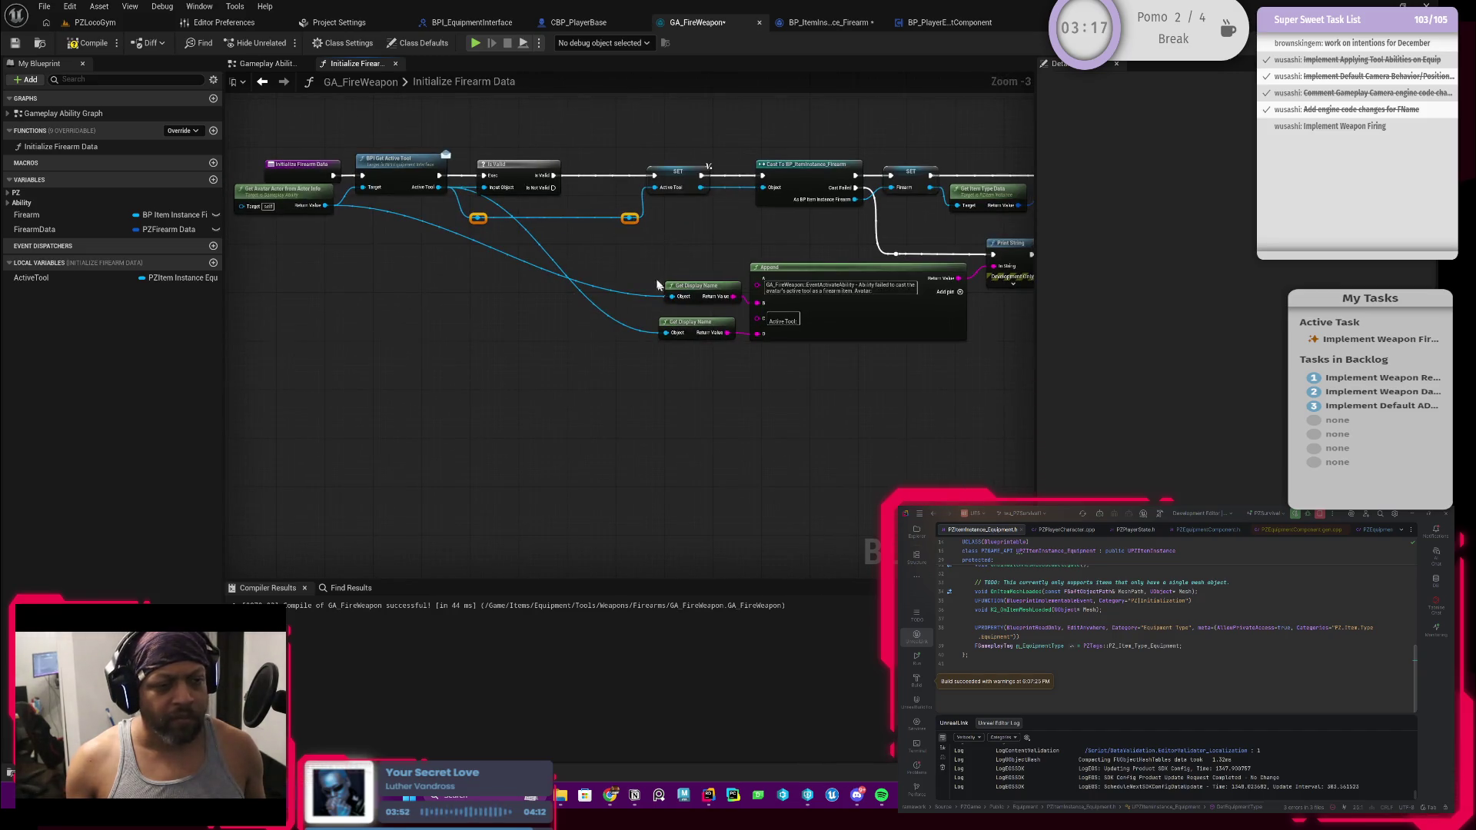
scroll(581, 251, "up", 2)
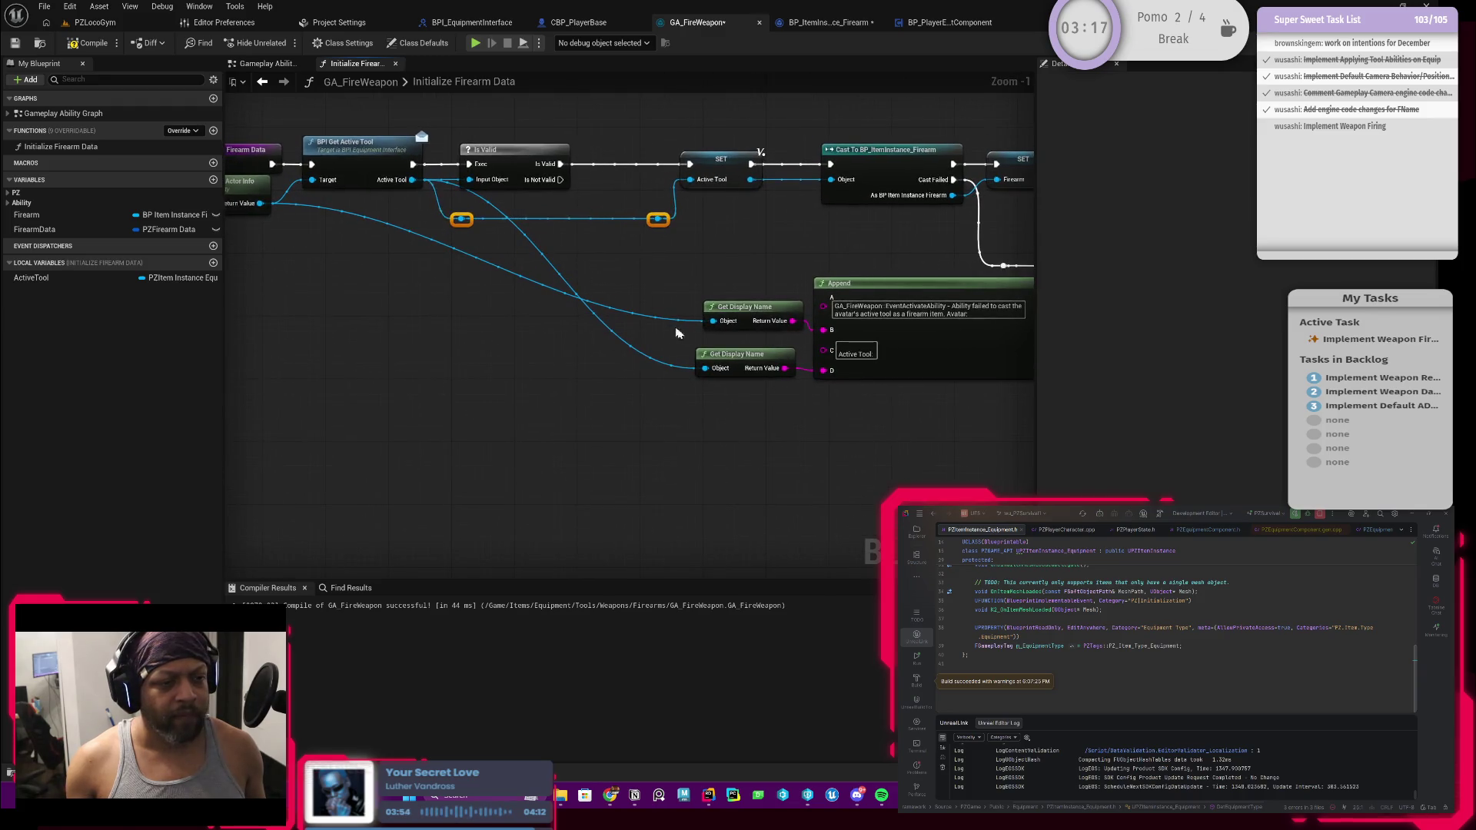
Plug an ActiveTool getter into Get Display Name's Object pin and place it above
left_click_drag(713, 321, 666, 315)
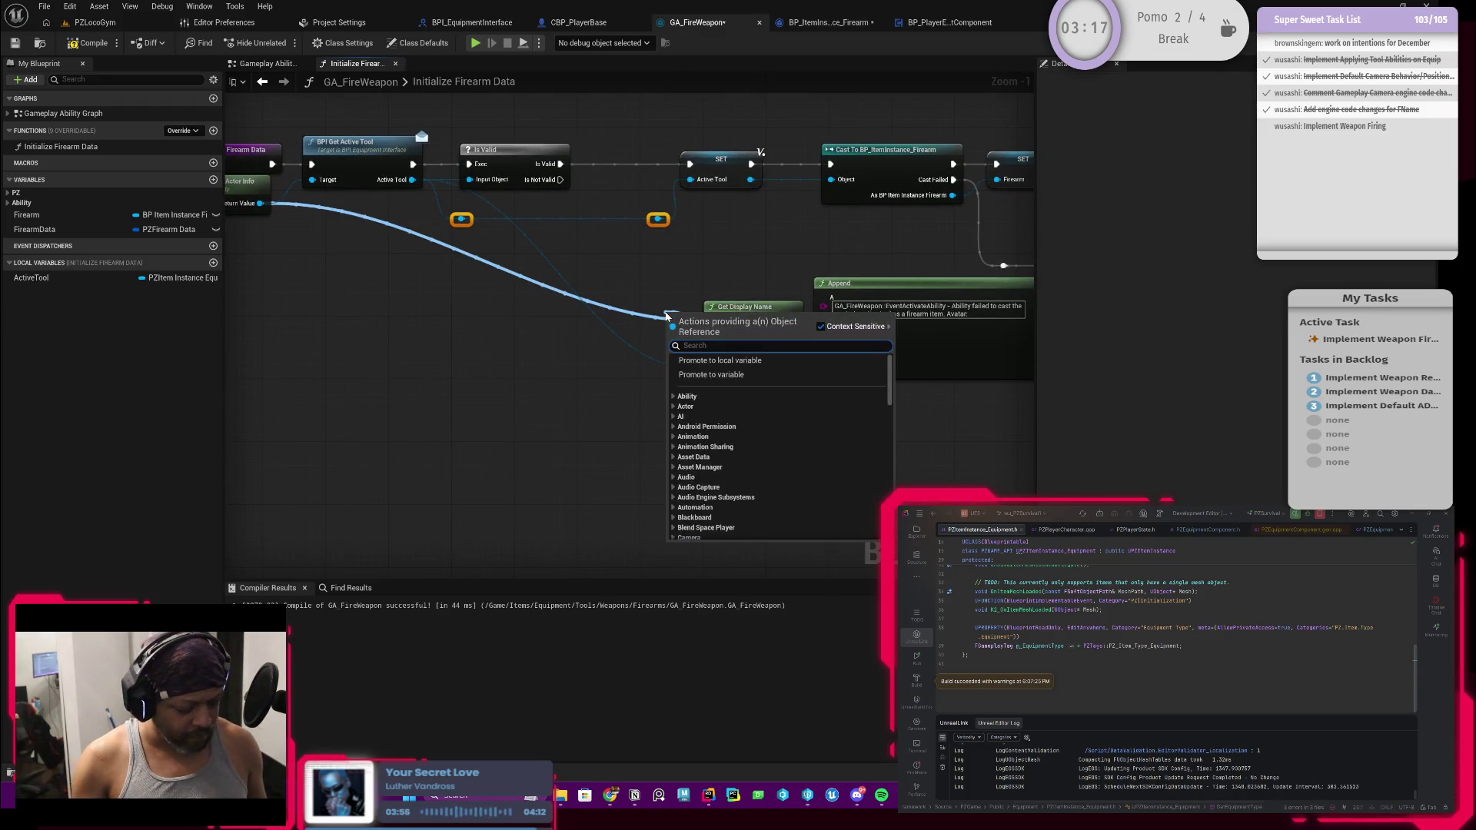
type("active too")
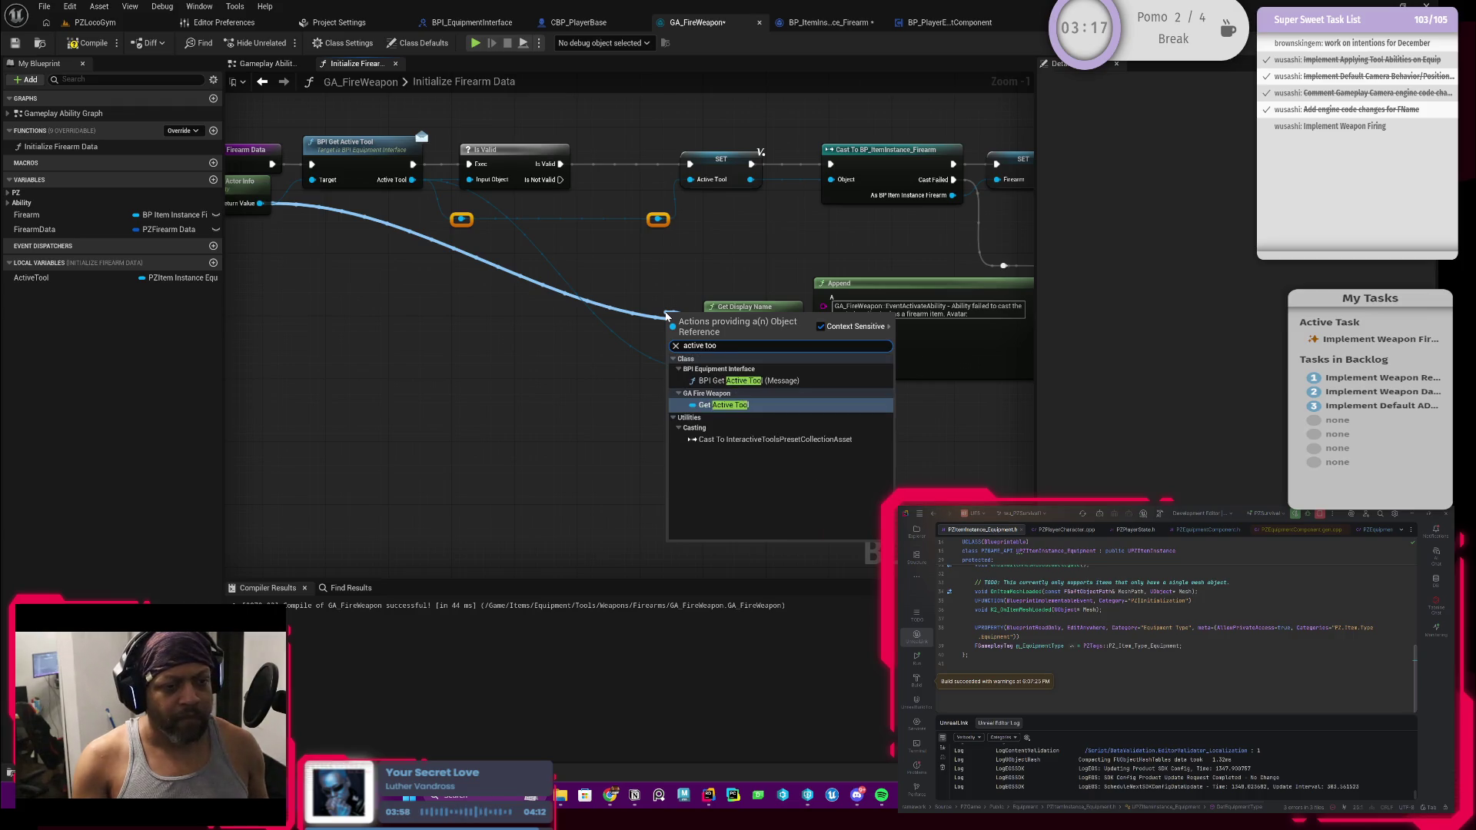
key("Return")
left_click_drag(671, 319, 707, 299)
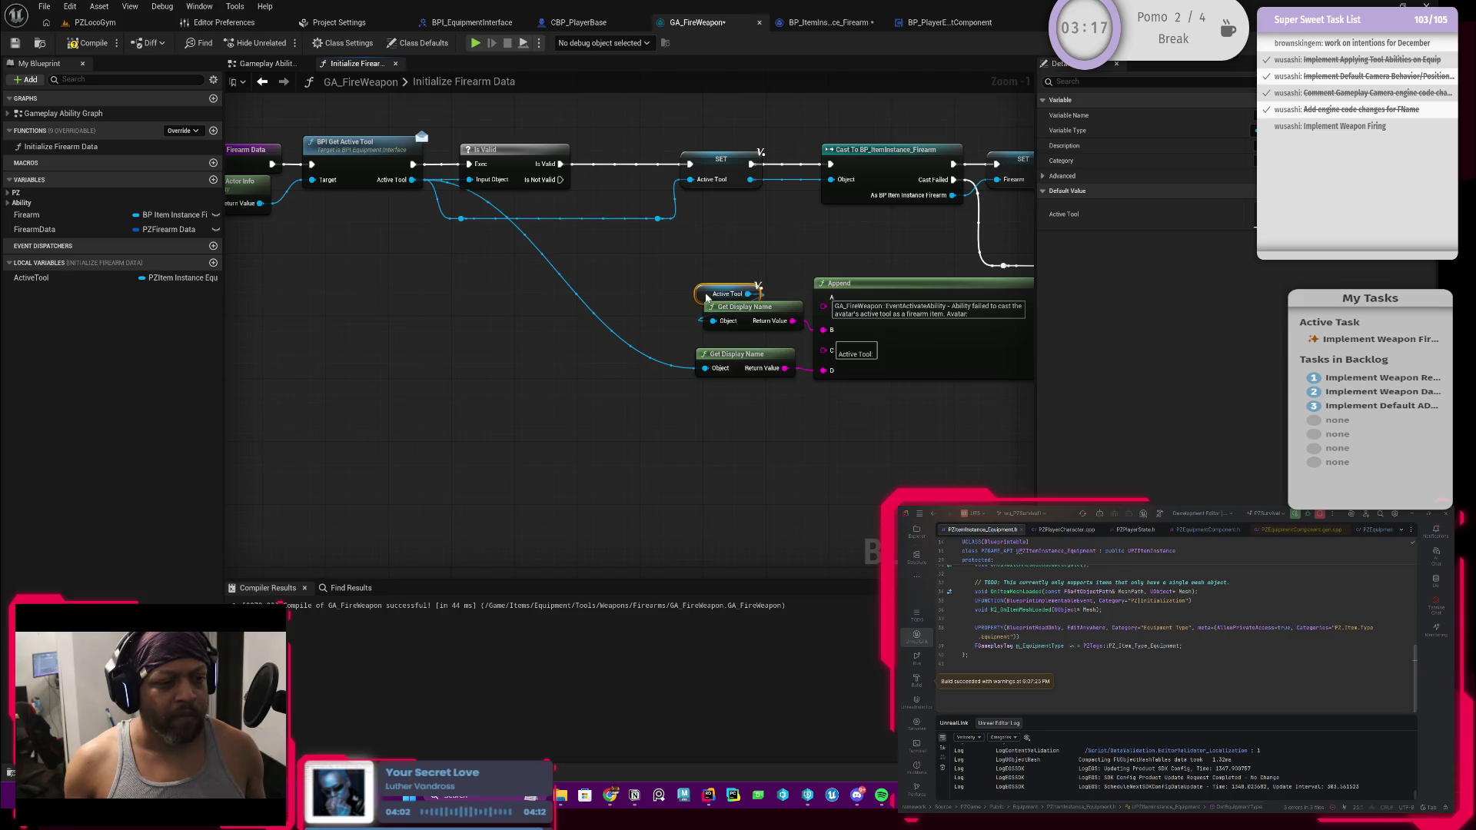
Shift the function's first nodes left and bring Print String and End Ability into view
scroll(627, 284, "down", 2)
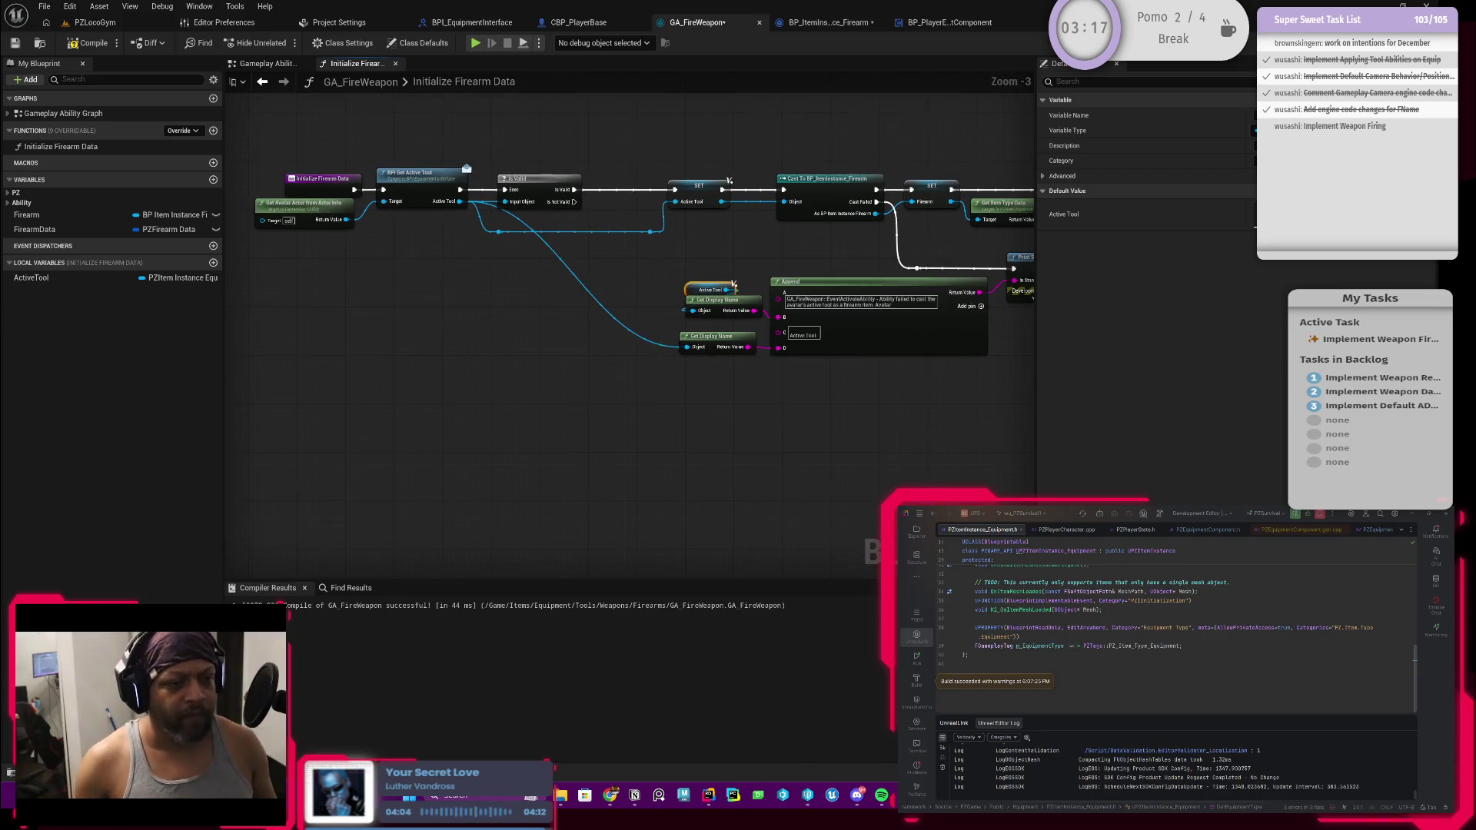
scroll(533, 210, "down", 3)
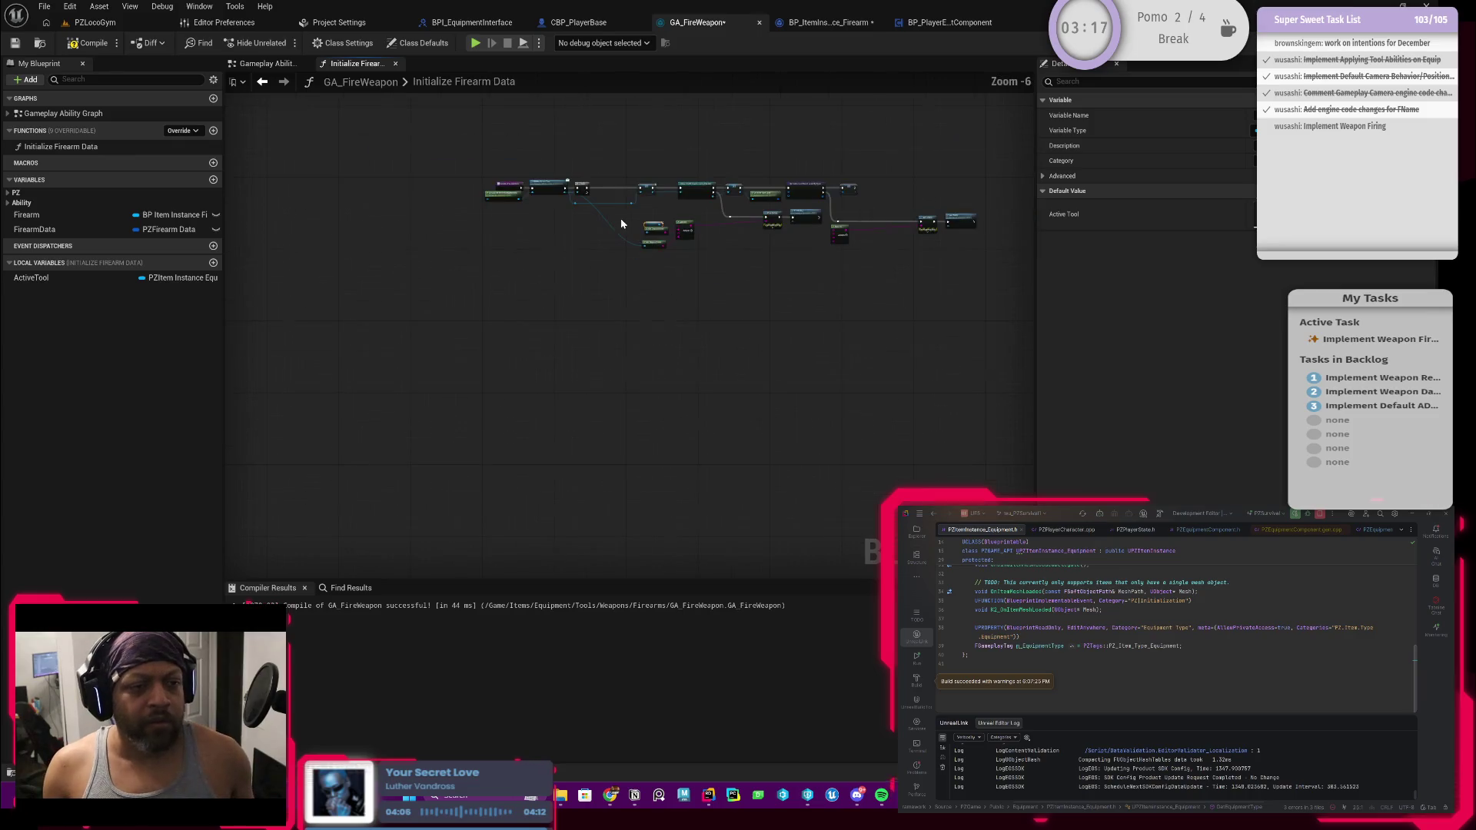
scroll(674, 289, "up", 3)
mouse_move(674, 289)
left_mouse_down()
mouse_move(654, 370)
mouse_move(628, 300)
mouse_move(465, 121)
mouse_move(786, 224)
mouse_move(579, 192)
left_mouse_up()
left_click_drag(753, 261, 554, 244)
mouse_move(836, 357)
left_mouse_down()
mouse_move(751, 369)
mouse_move(600, 349)
left_mouse_up()
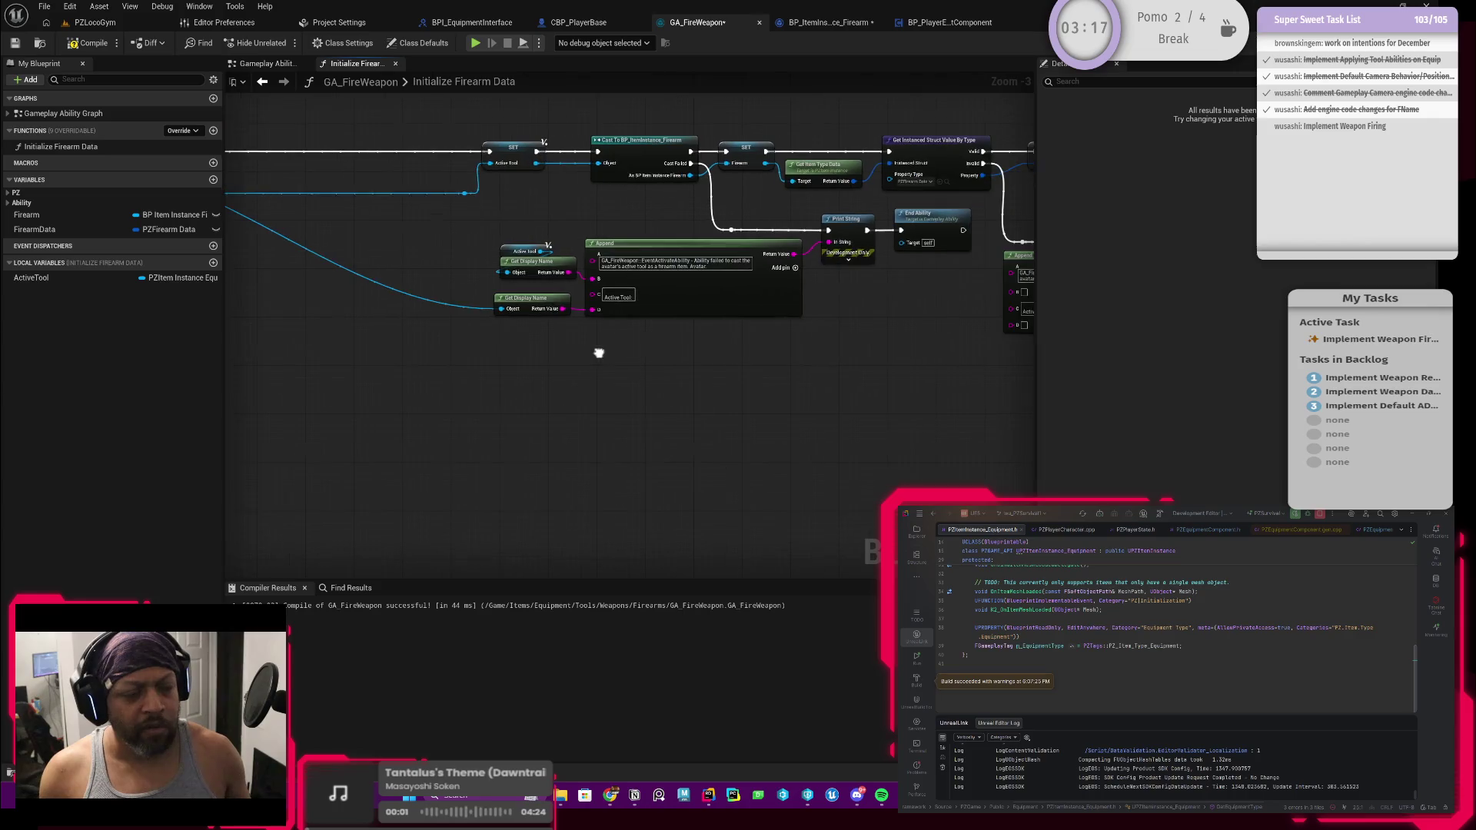
Paste copies of the Append, Print String and End Ability nodes and run them from Is Not Valid
left_click(724, 289)
left_click(856, 226, "ctrl")
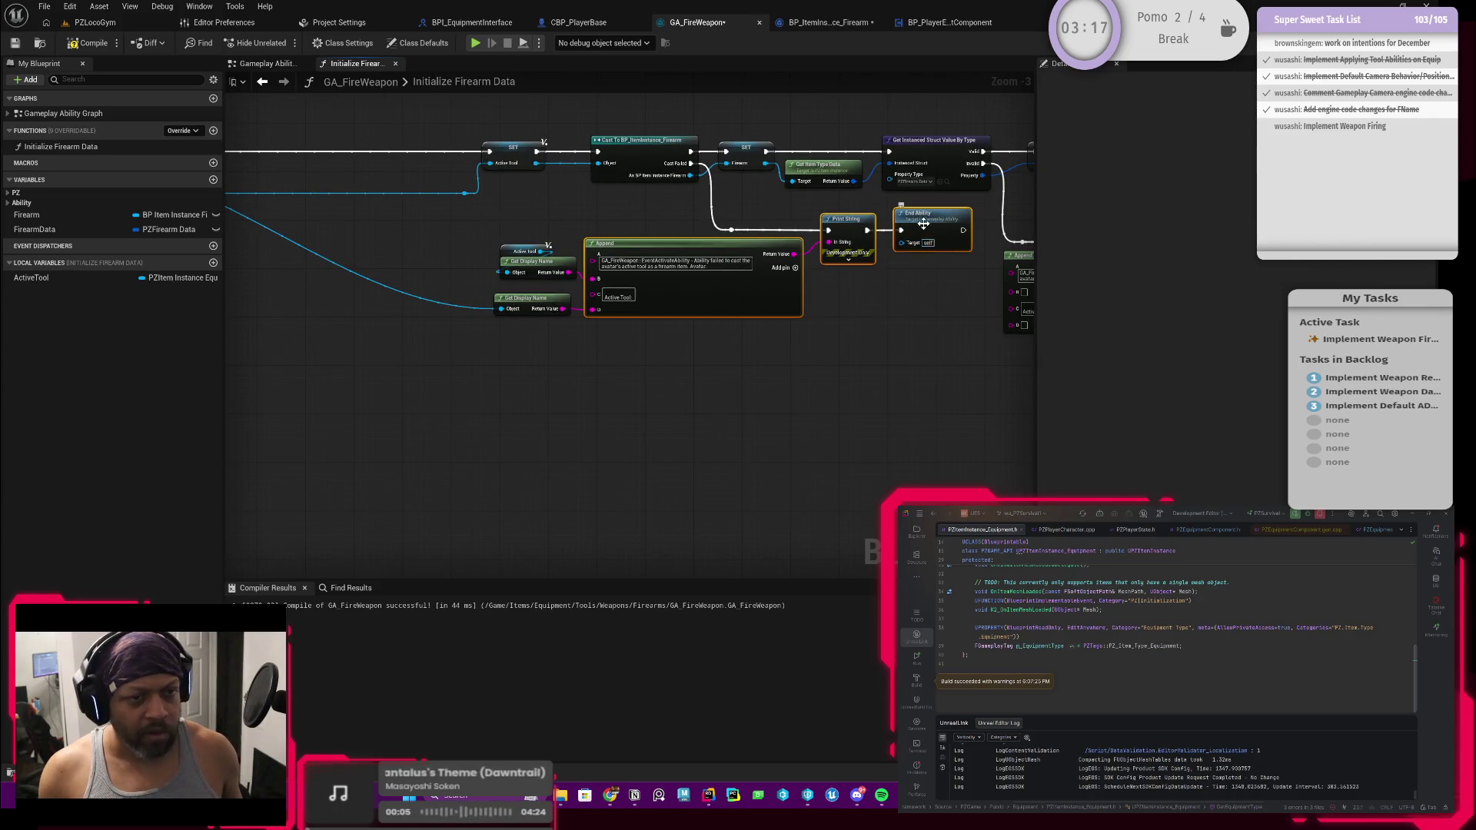
key("ctrl+v")
mouse_move(412, 386)
left_mouse_down()
mouse_move(679, 370)
mouse_move(541, 205)
mouse_move(543, 231)
mouse_move(769, 501)
left_mouse_up()
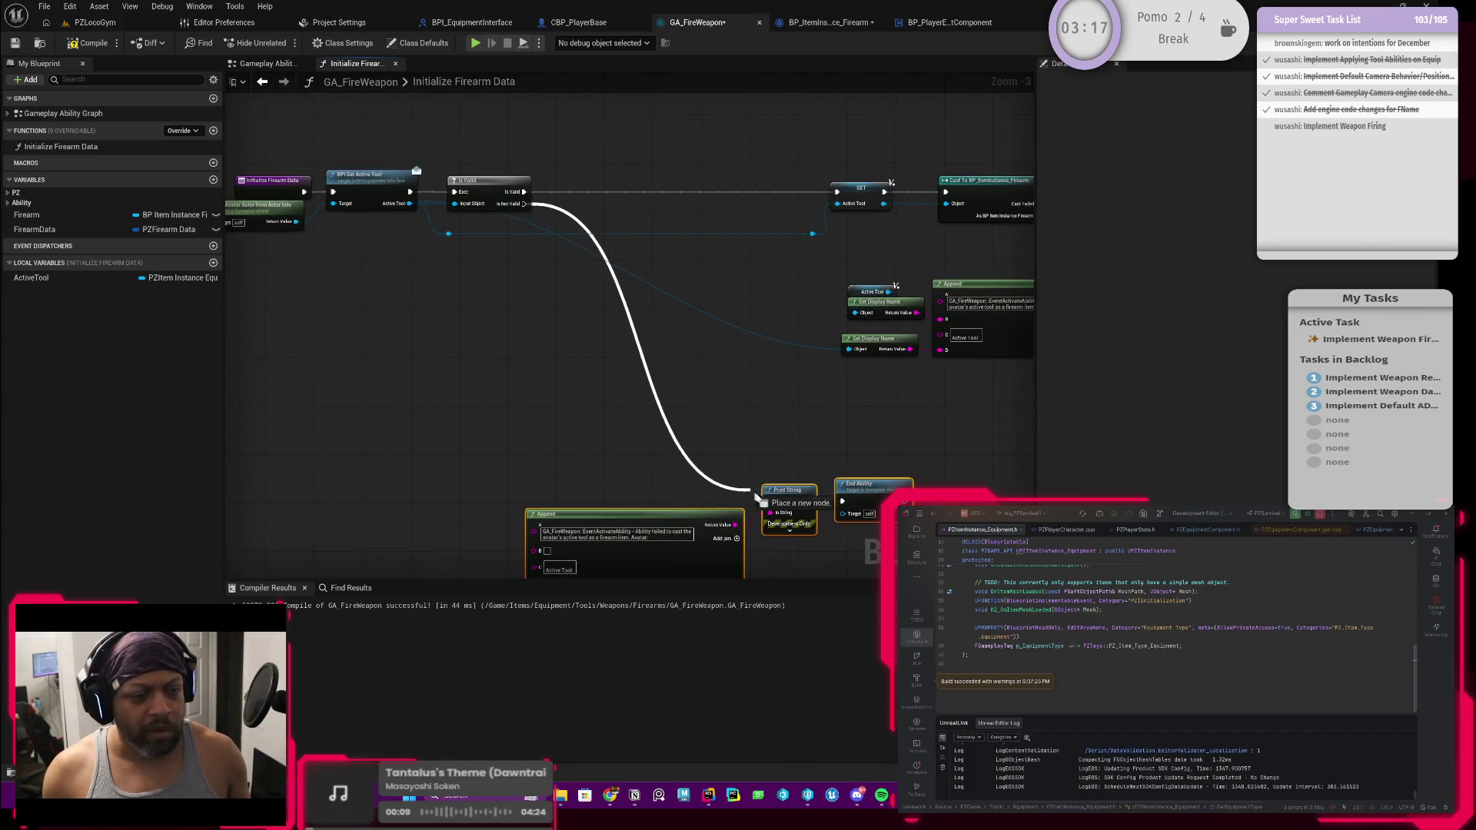
mouse_move(861, 382)
left_mouse_down()
mouse_move(800, 253)
mouse_move(758, 373)
mouse_move(703, 304)
left_mouse_up()
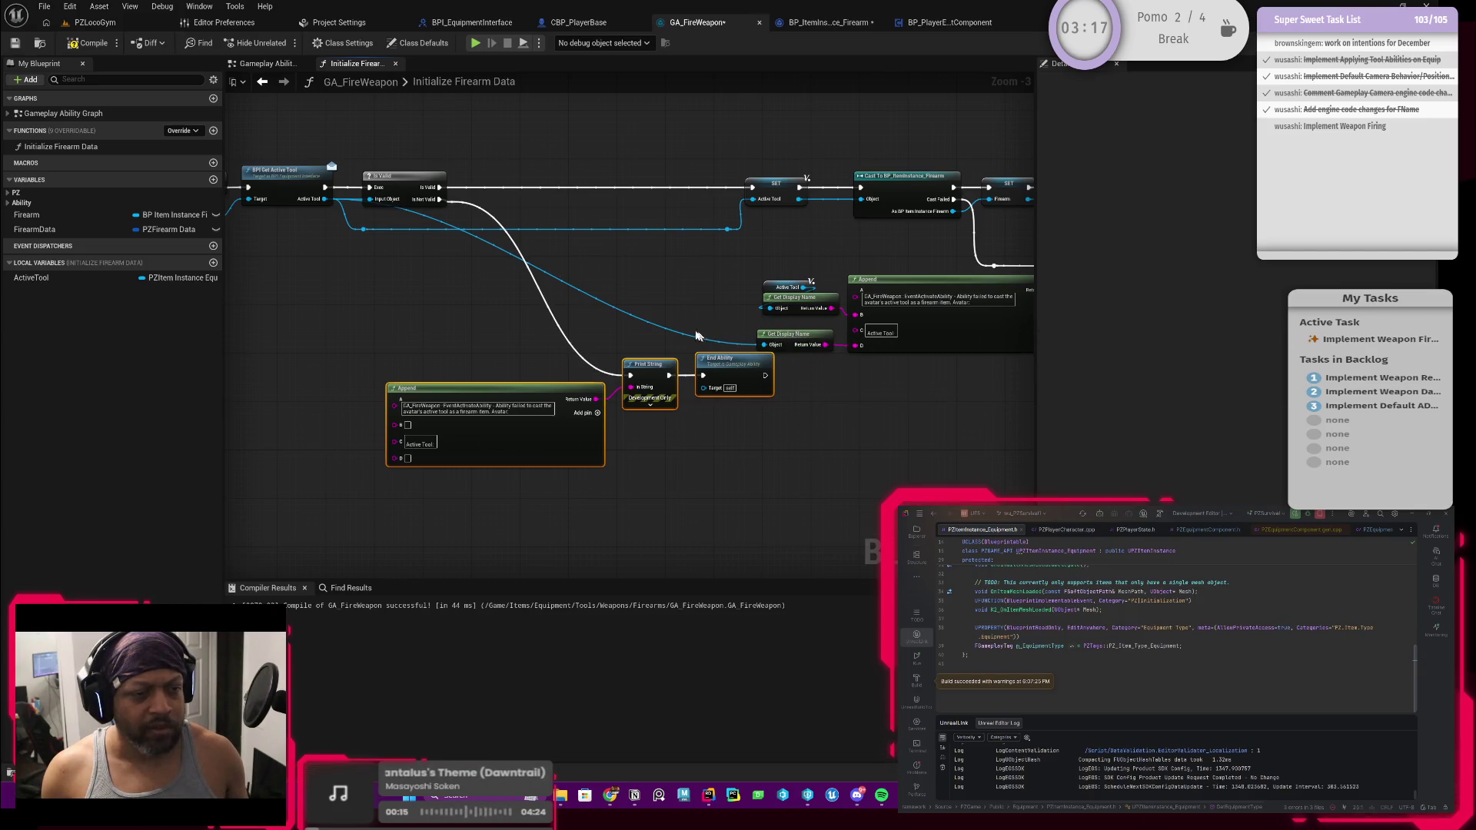
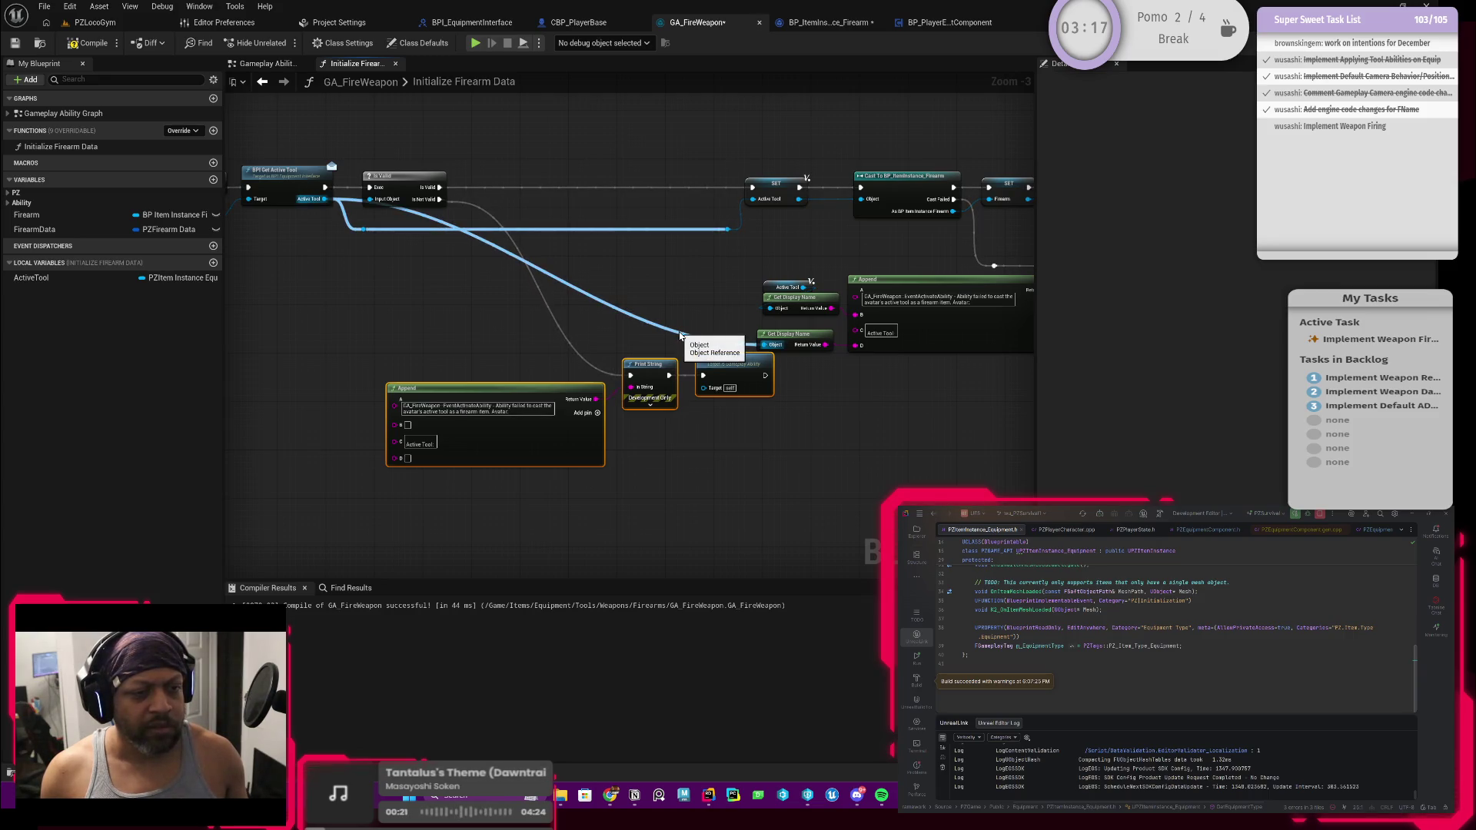
Promote Get Avatar Actor From Actor Info's return value to local variable Avatar, with SET placed after the entry node
mouse_move(703, 316)
left_mouse_down()
mouse_move(664, 312)
mouse_move(661, 292)
mouse_move(827, 297)
left_mouse_up()
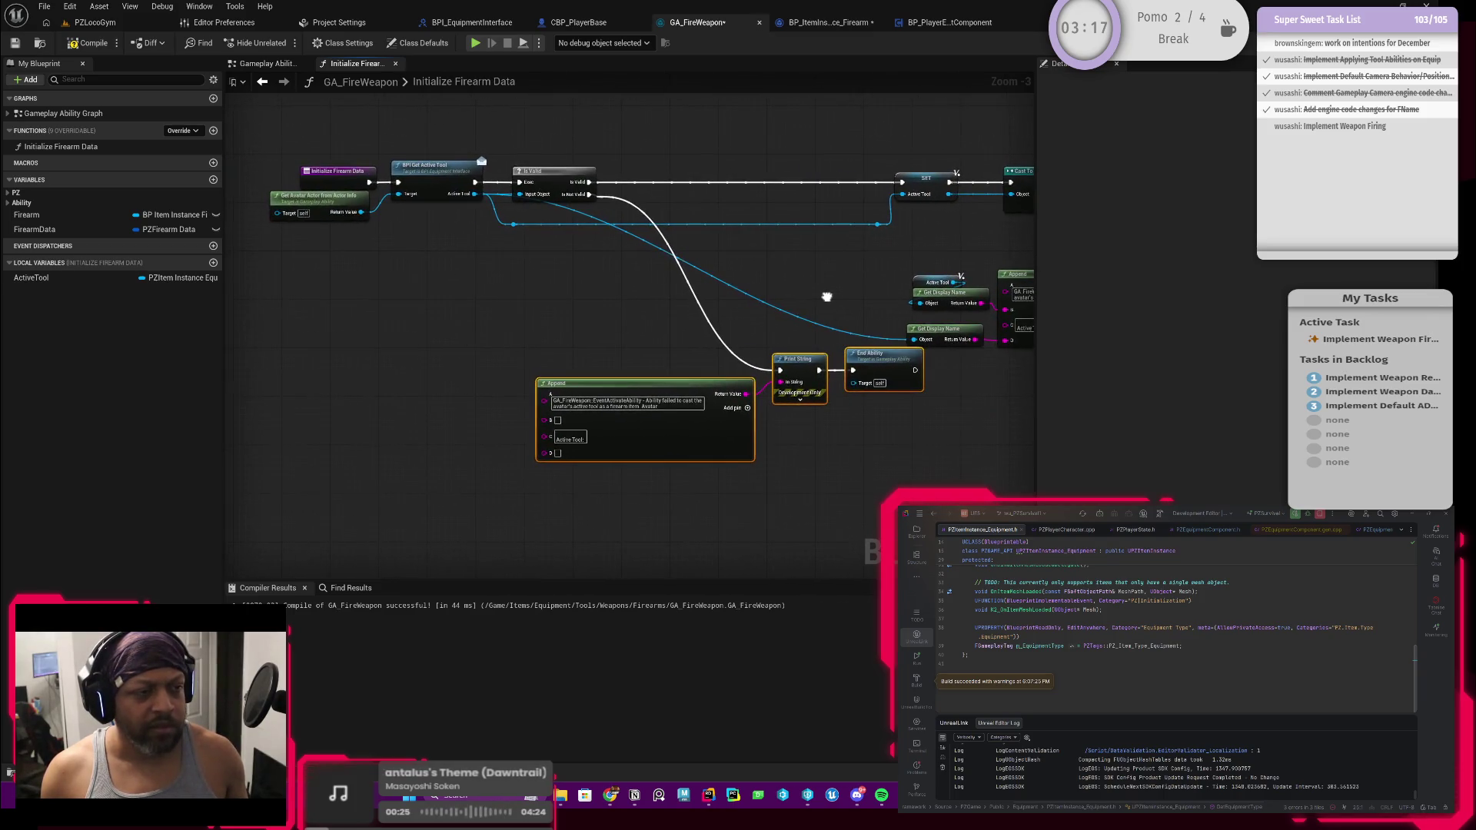
left_click_drag(471, 283, 802, 322)
left_click(644, 221)
left_click_drag(644, 221, 570, 219)
mouse_move(649, 243)
left_mouse_down()
mouse_move(494, 249)
mouse_move(601, 263)
left_mouse_up()
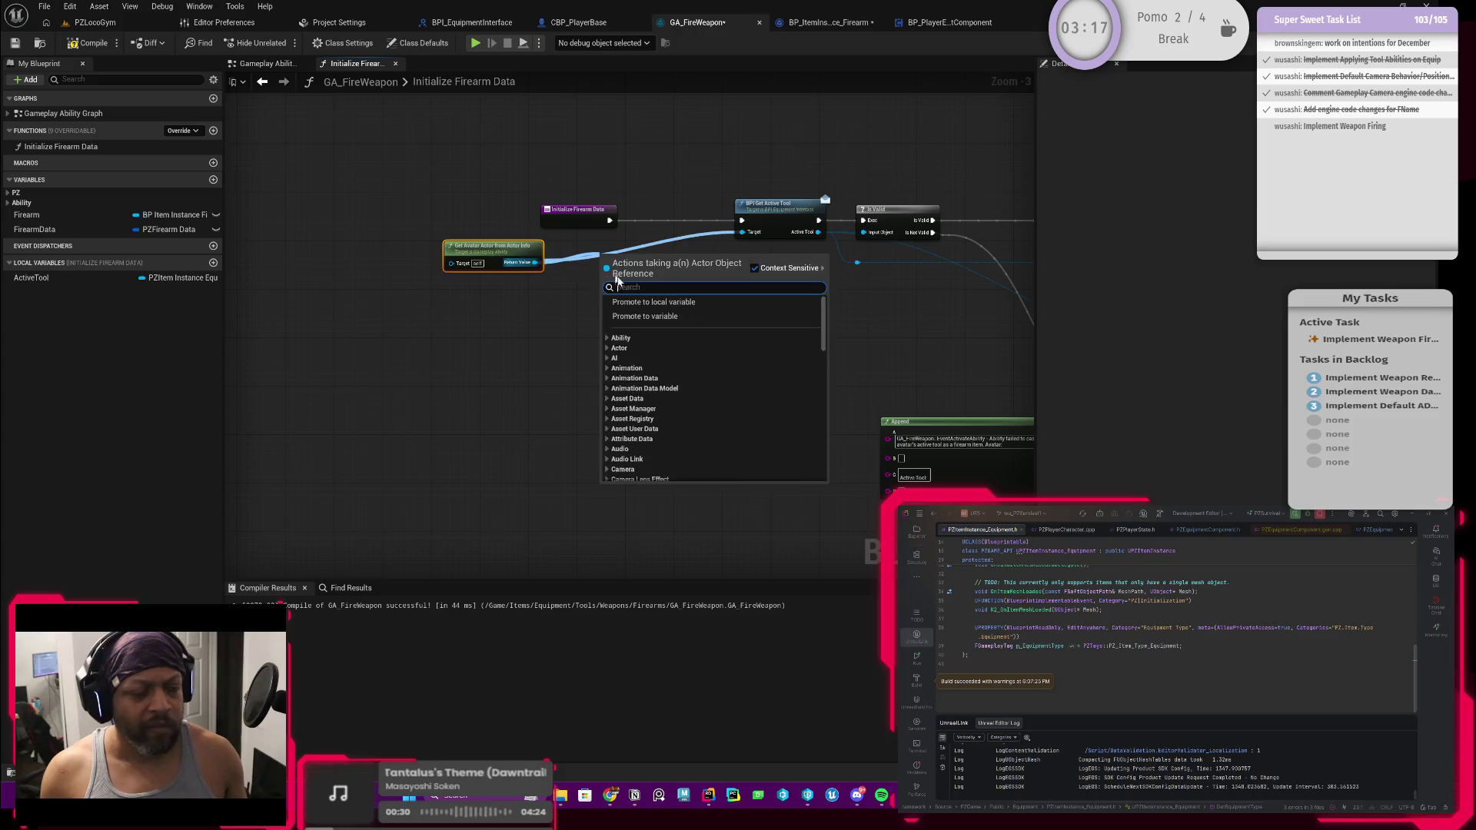
left_click(665, 305)
type("Avatar")
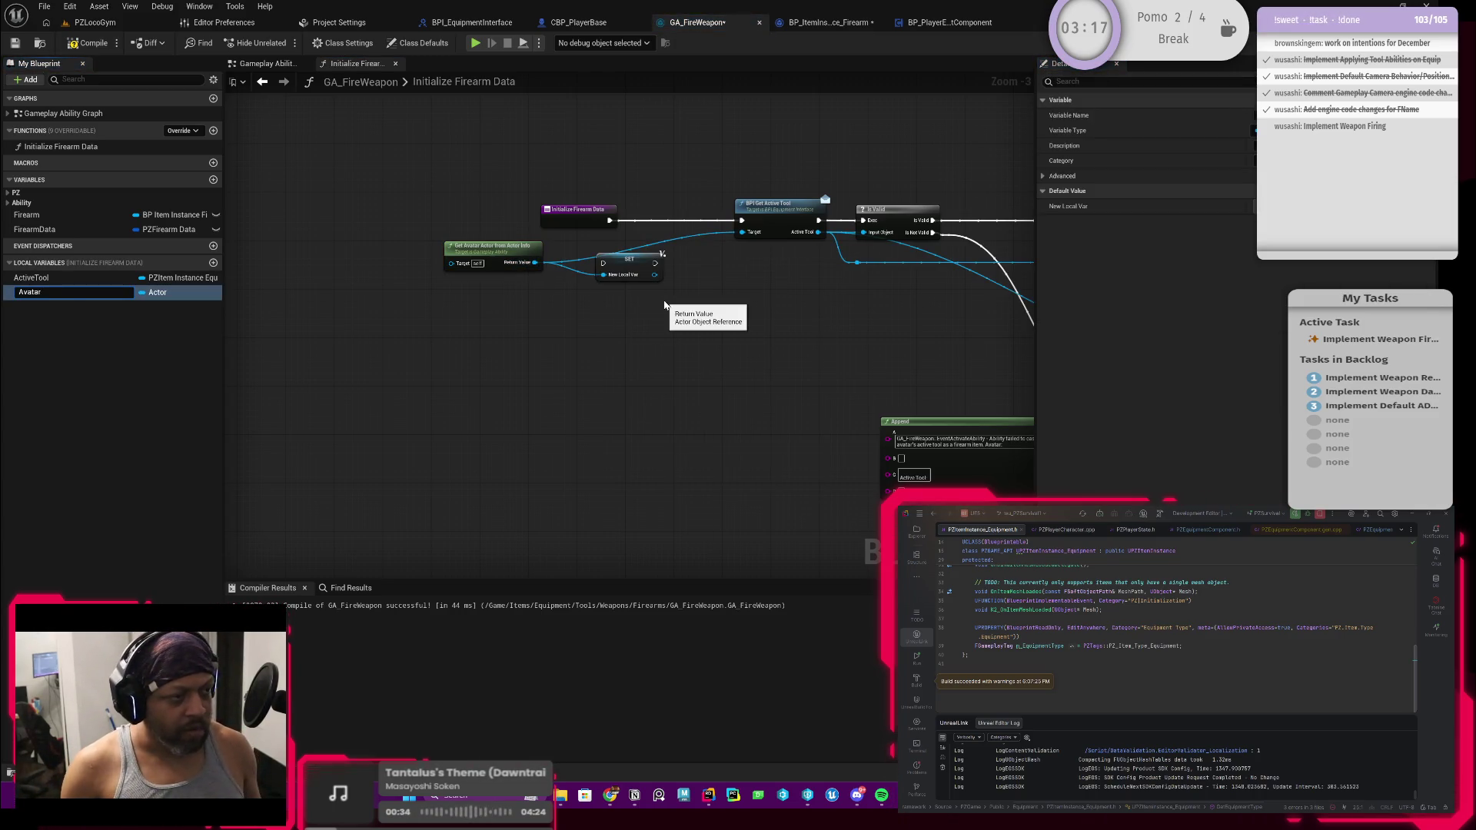
key("Return")
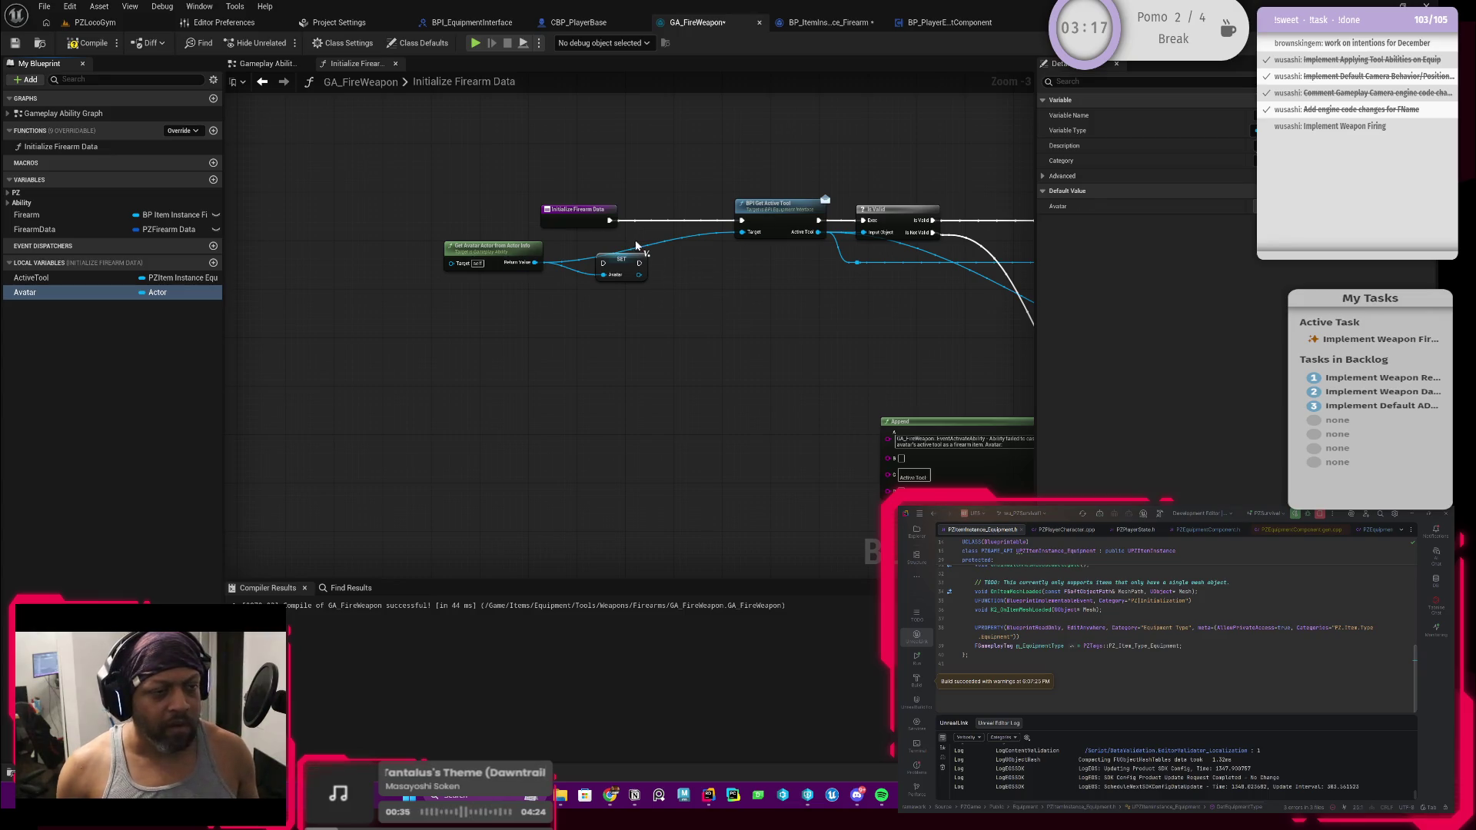
mouse_move(608, 220)
left_mouse_down()
mouse_move(603, 263)
mouse_move(742, 220)
left_mouse_up()
left_click_drag(620, 269, 657, 226)
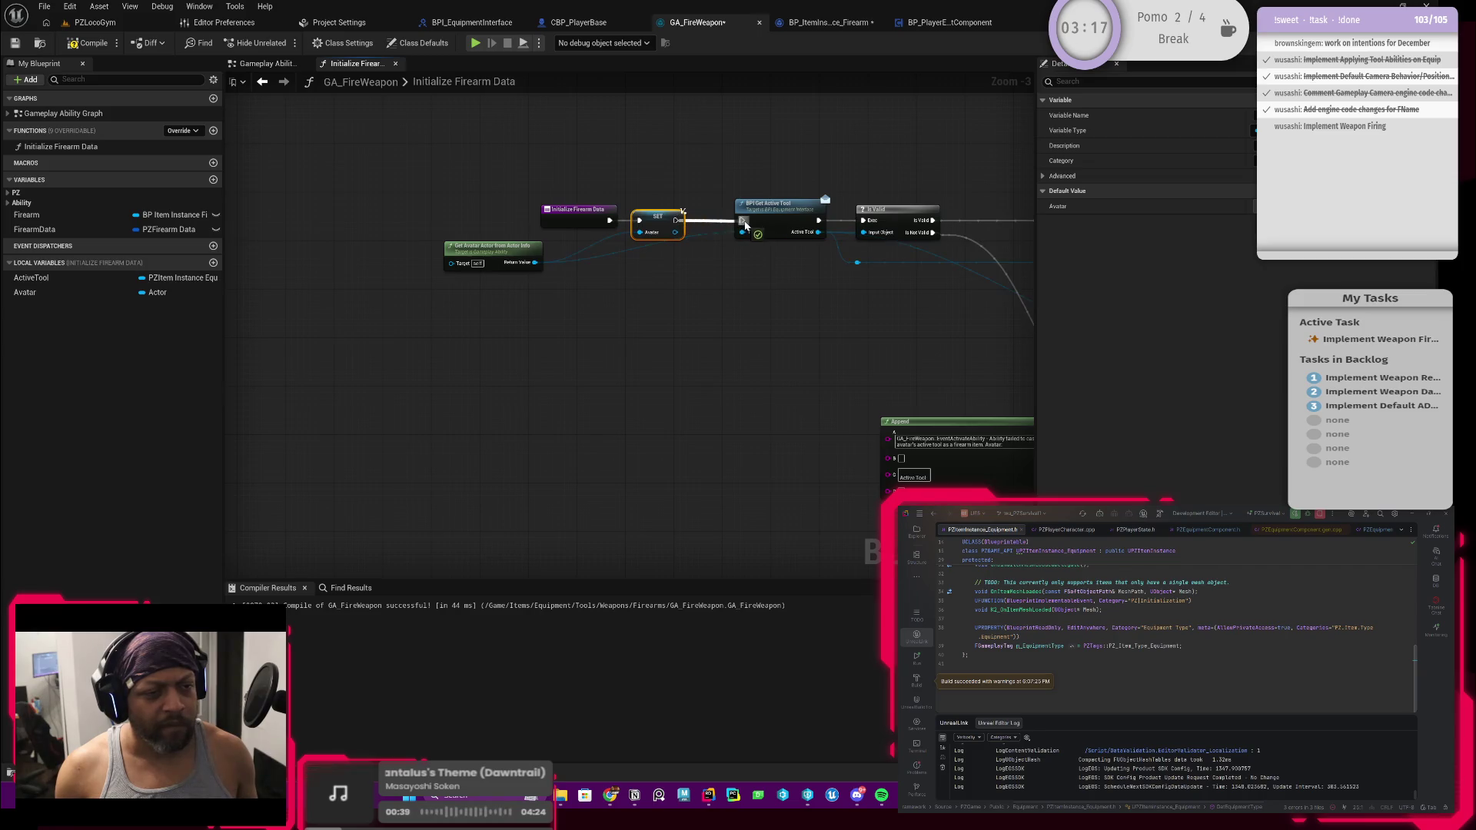
left_click(610, 256)
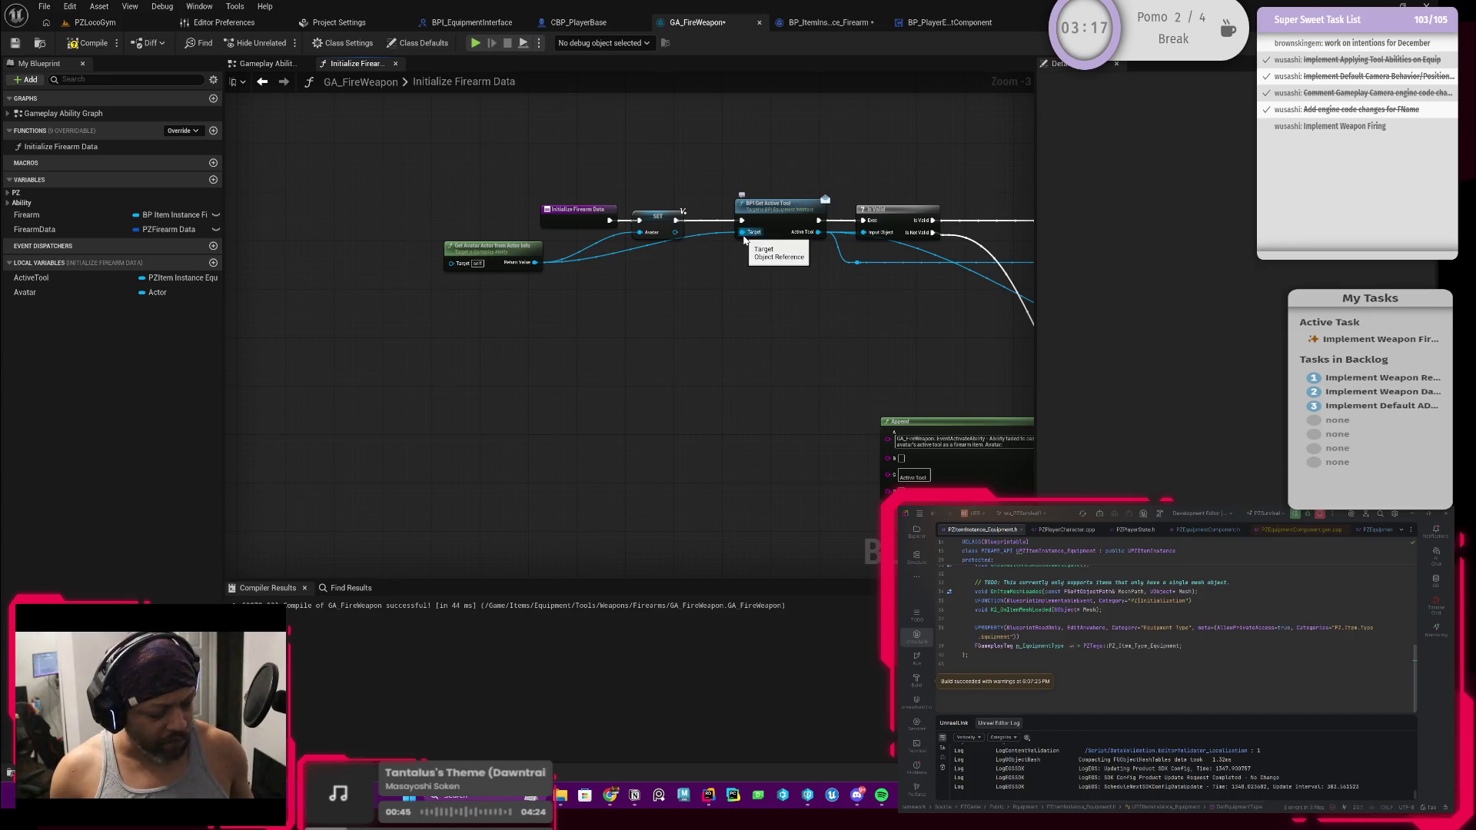
Wire the stored Avatar from SET into Get Active Tool's Target
left_click_drag(676, 232, 745, 232)
left_click_drag(535, 257, 609, 255)
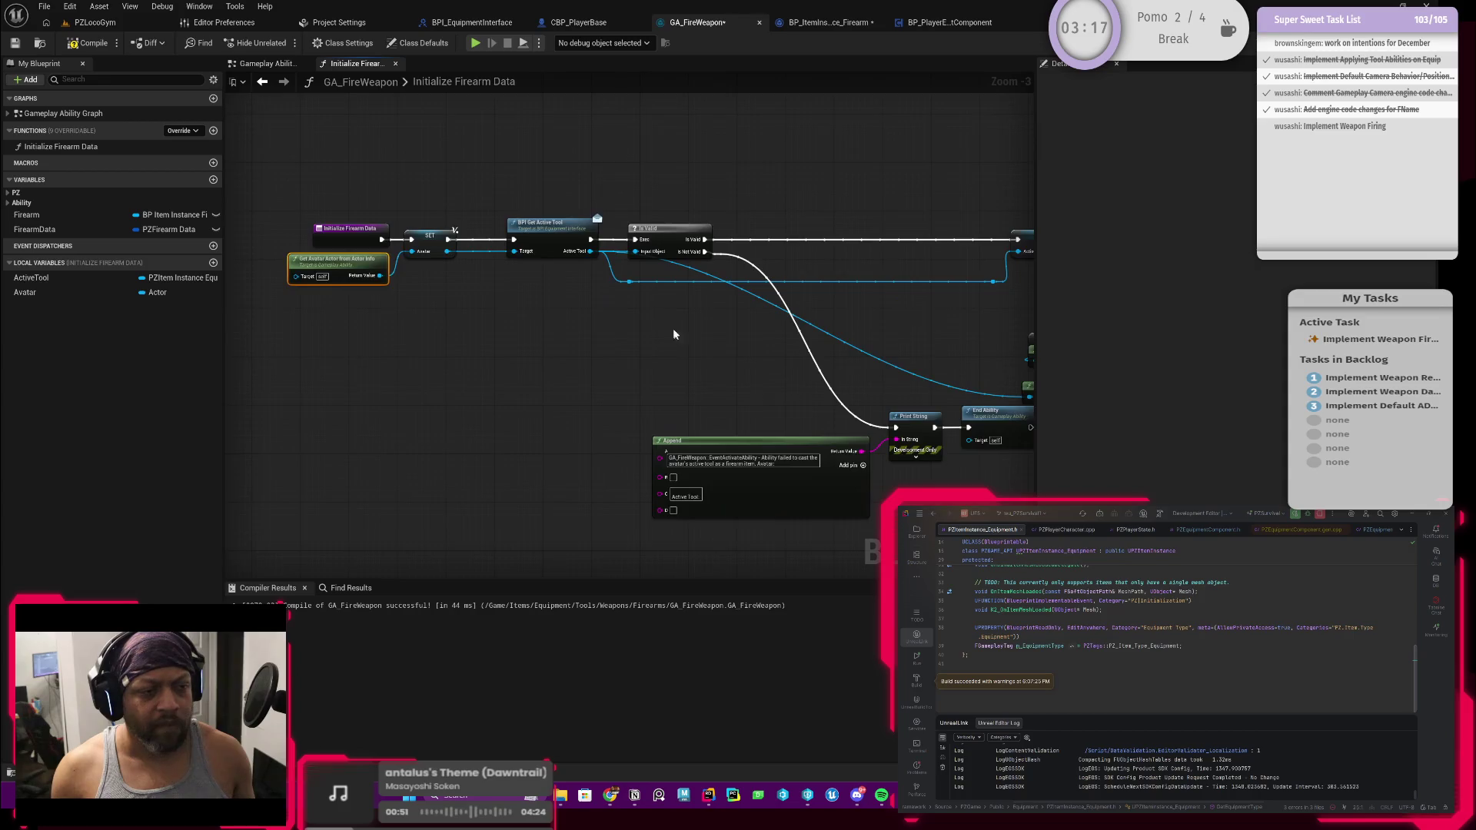
left_click_drag(483, 198, 454, 197)
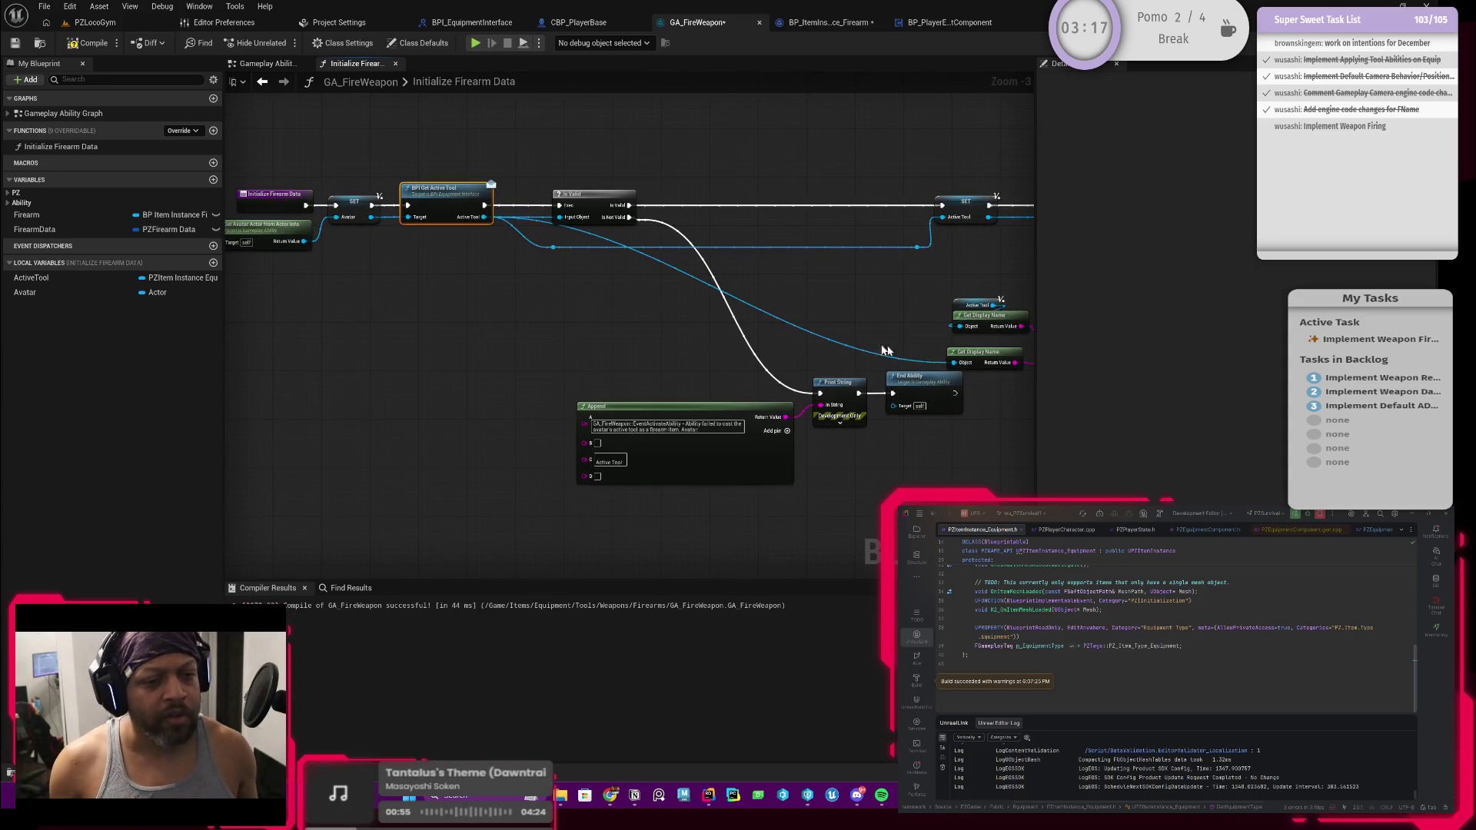
Add an Avatar getter feeding the upper Get Display Name, above the Active Tool getter
left_click_drag(970, 365, 849, 363)
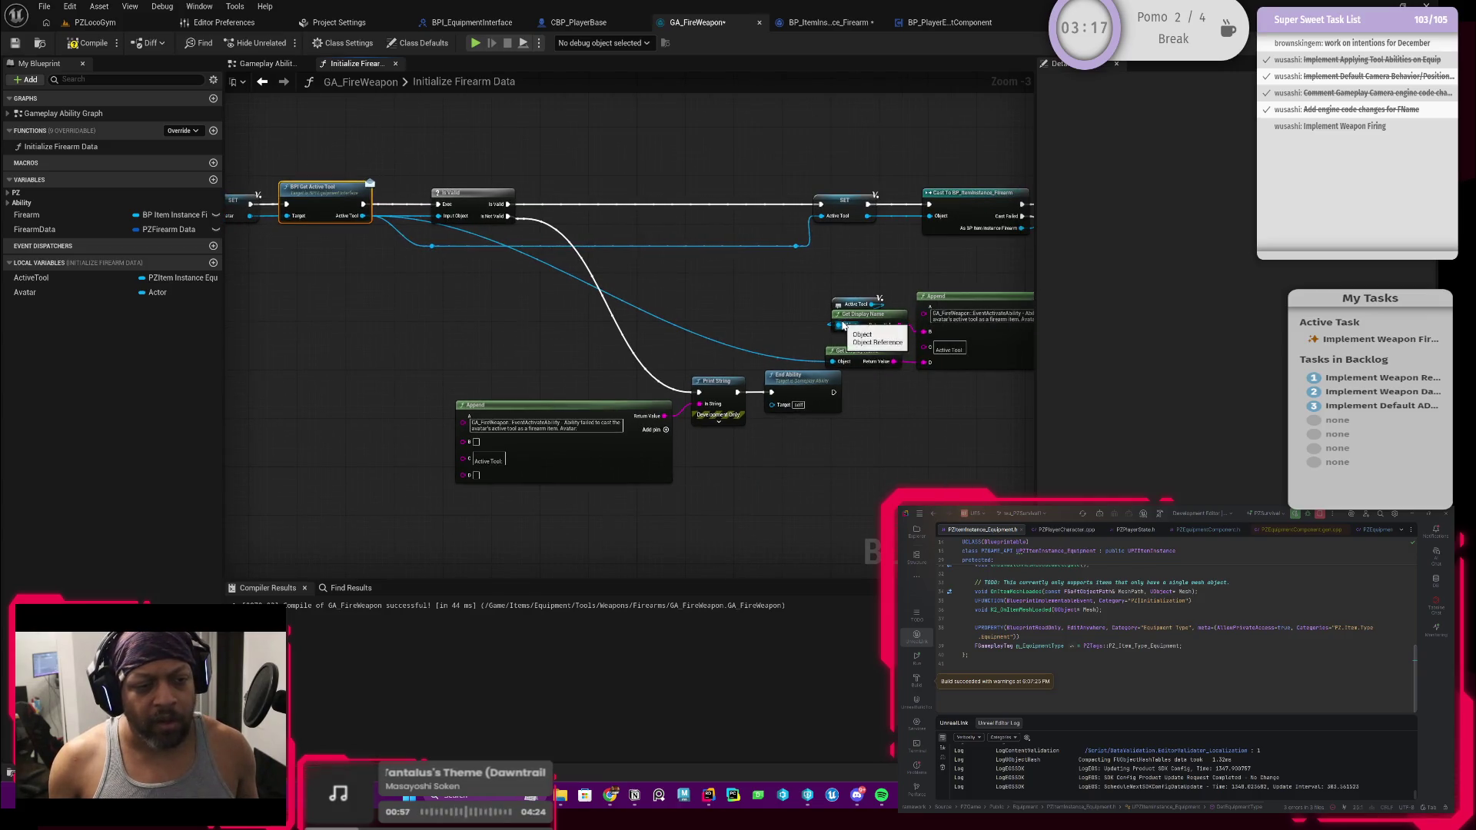
mouse_move(842, 305)
left_mouse_down()
mouse_move(726, 323)
mouse_move(829, 361)
left_mouse_up()
mouse_move(721, 327)
left_mouse_down()
mouse_move(793, 361)
mouse_move(805, 316)
left_mouse_up()
type("avatar")
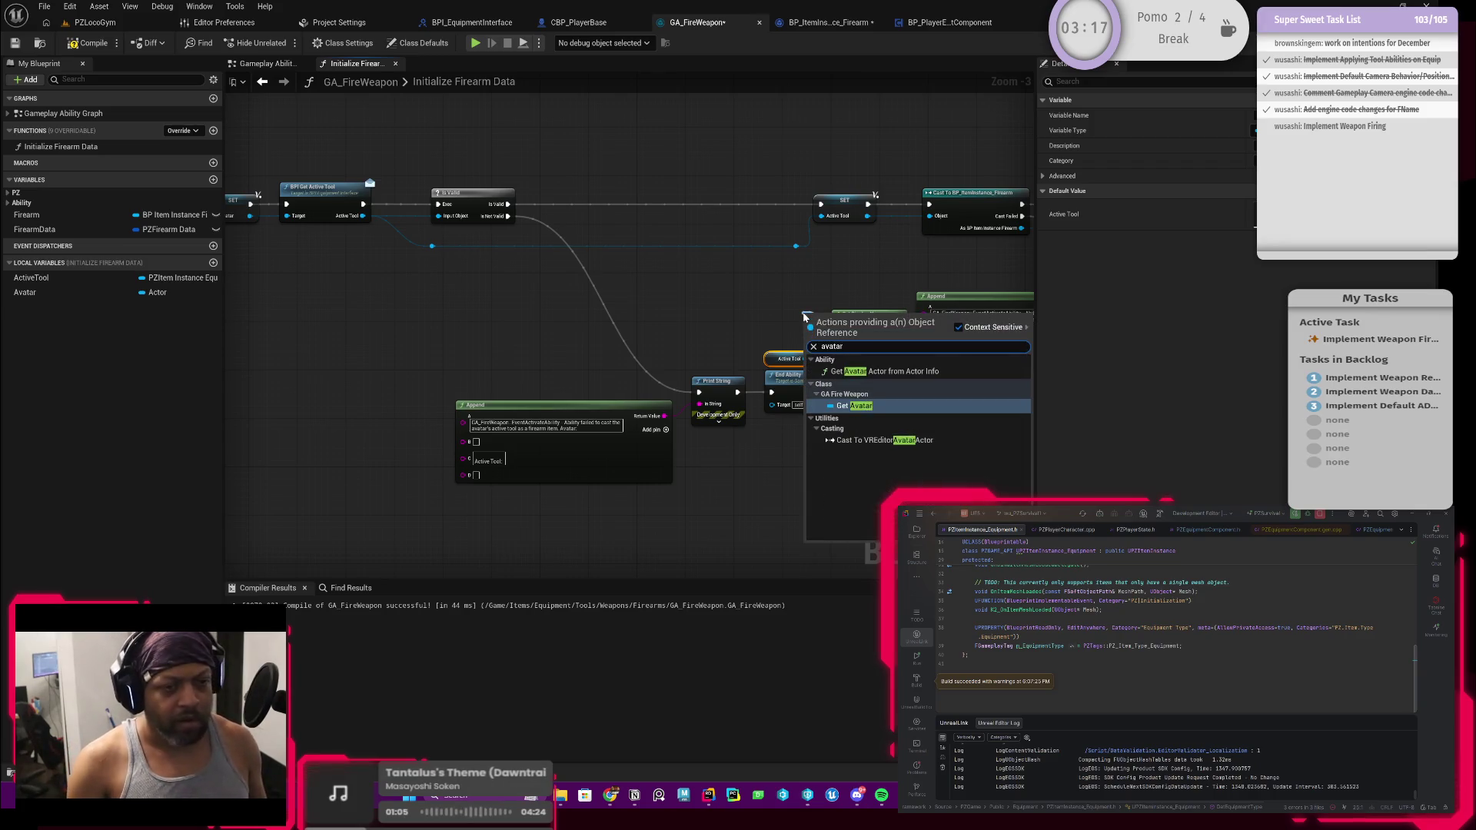
key("Return")
scroll(838, 311, "up", 2)
left_click_drag(821, 315, 851, 308)
left_click_drag(763, 375, 833, 356)
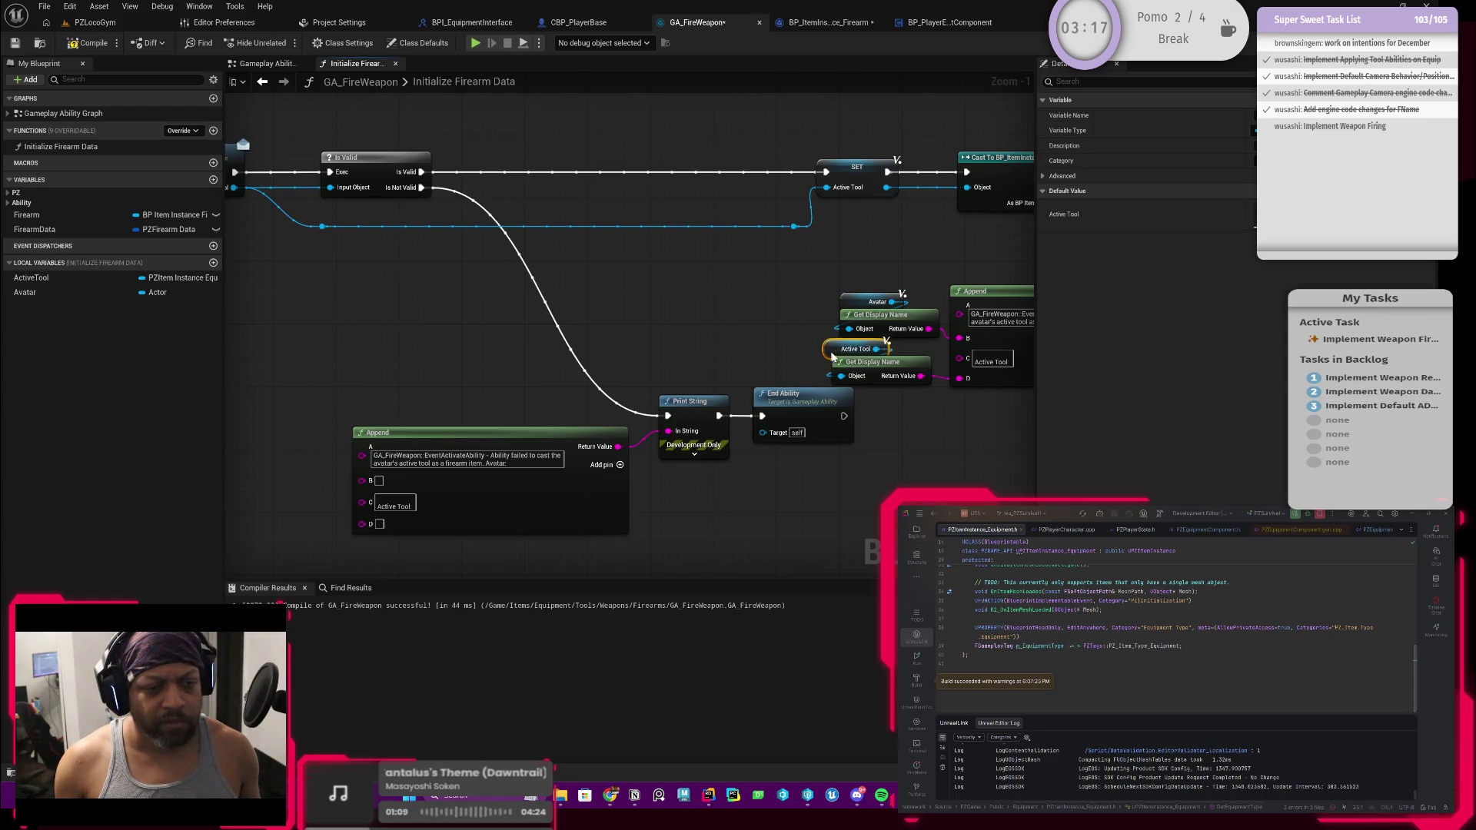
scroll(763, 387, "down", 1)
Move the Append, Print String and End Ability failure nodes up and left
left_click_drag(495, 334, 832, 485)
mouse_move(885, 371)
left_mouse_down()
mouse_move(804, 364)
mouse_move(780, 341)
mouse_move(771, 256)
left_mouse_up()
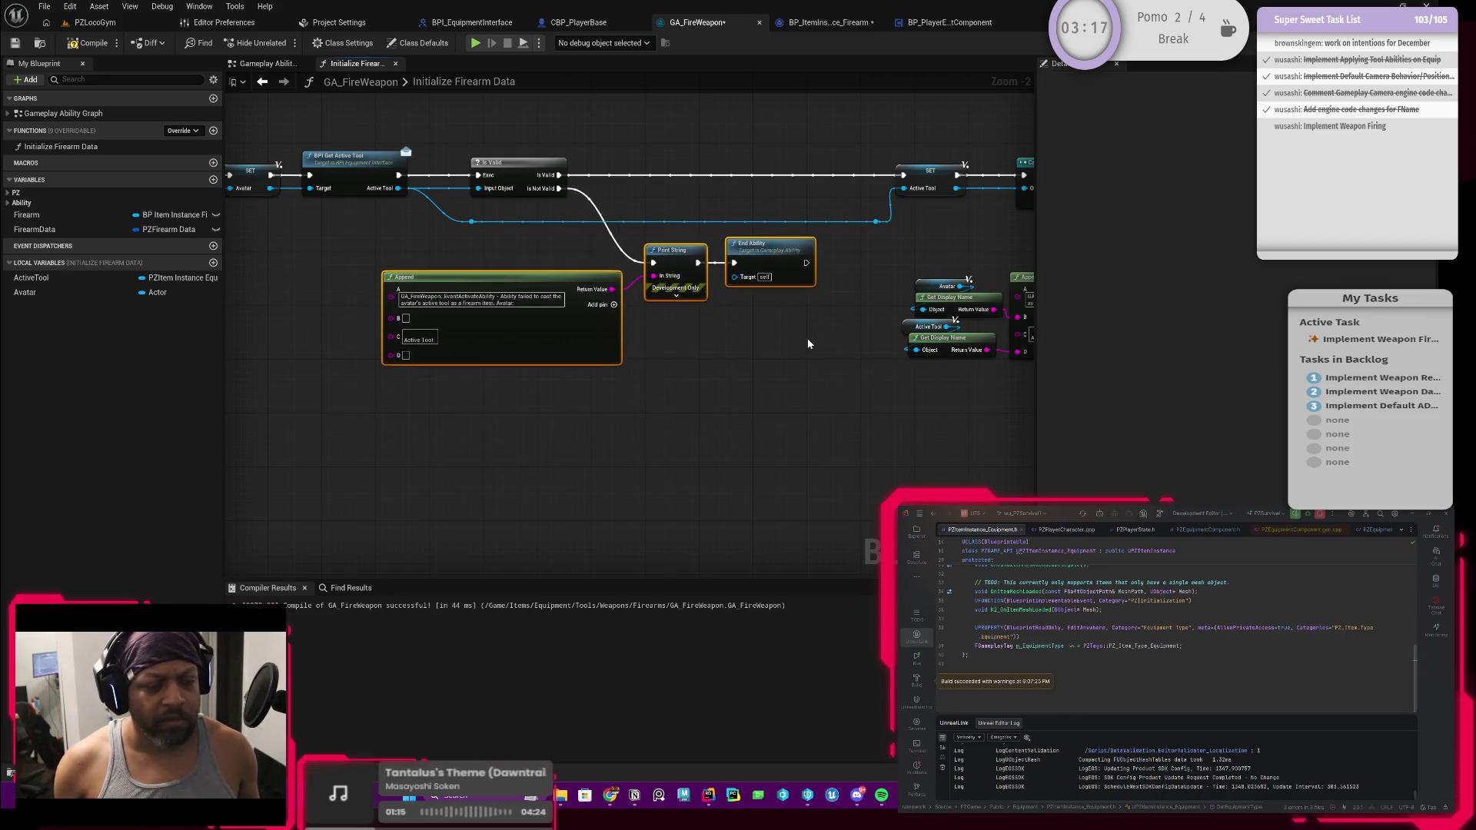
scroll(637, 381, "up", 2)
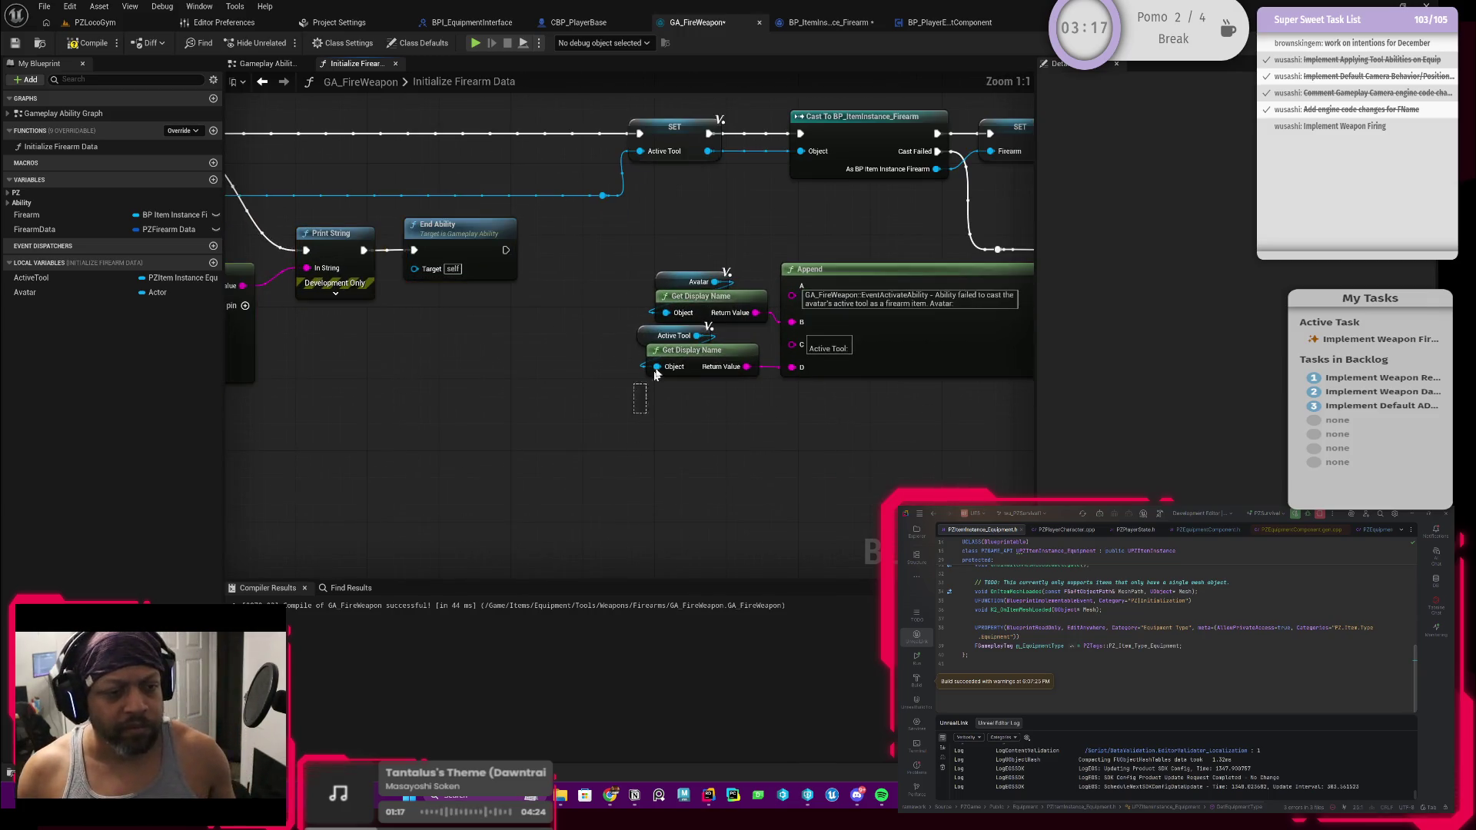
left_click_drag(651, 381, 658, 368)
scroll(507, 431, "down", 2)
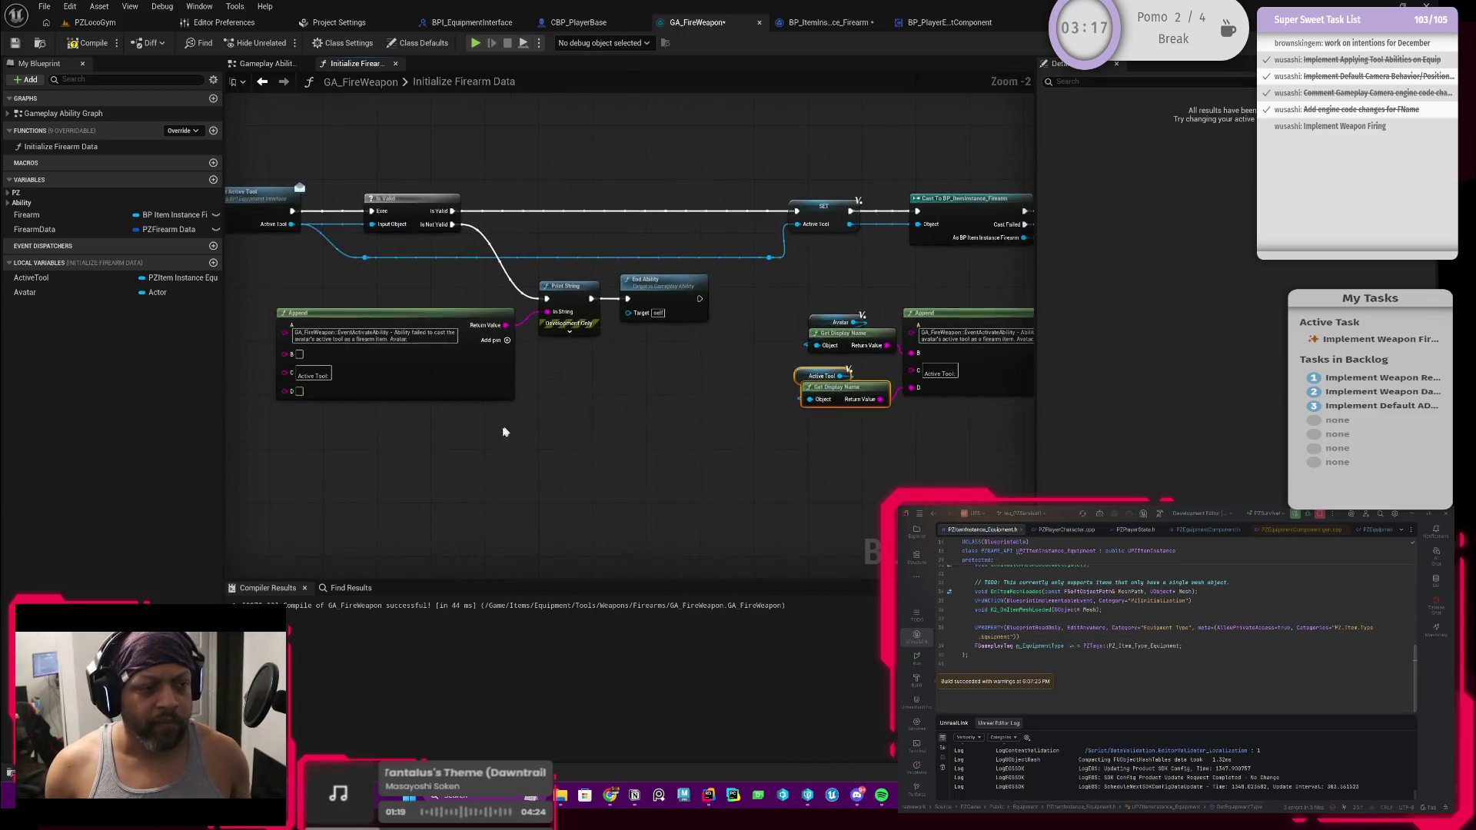
scroll(507, 431, "up", 2)
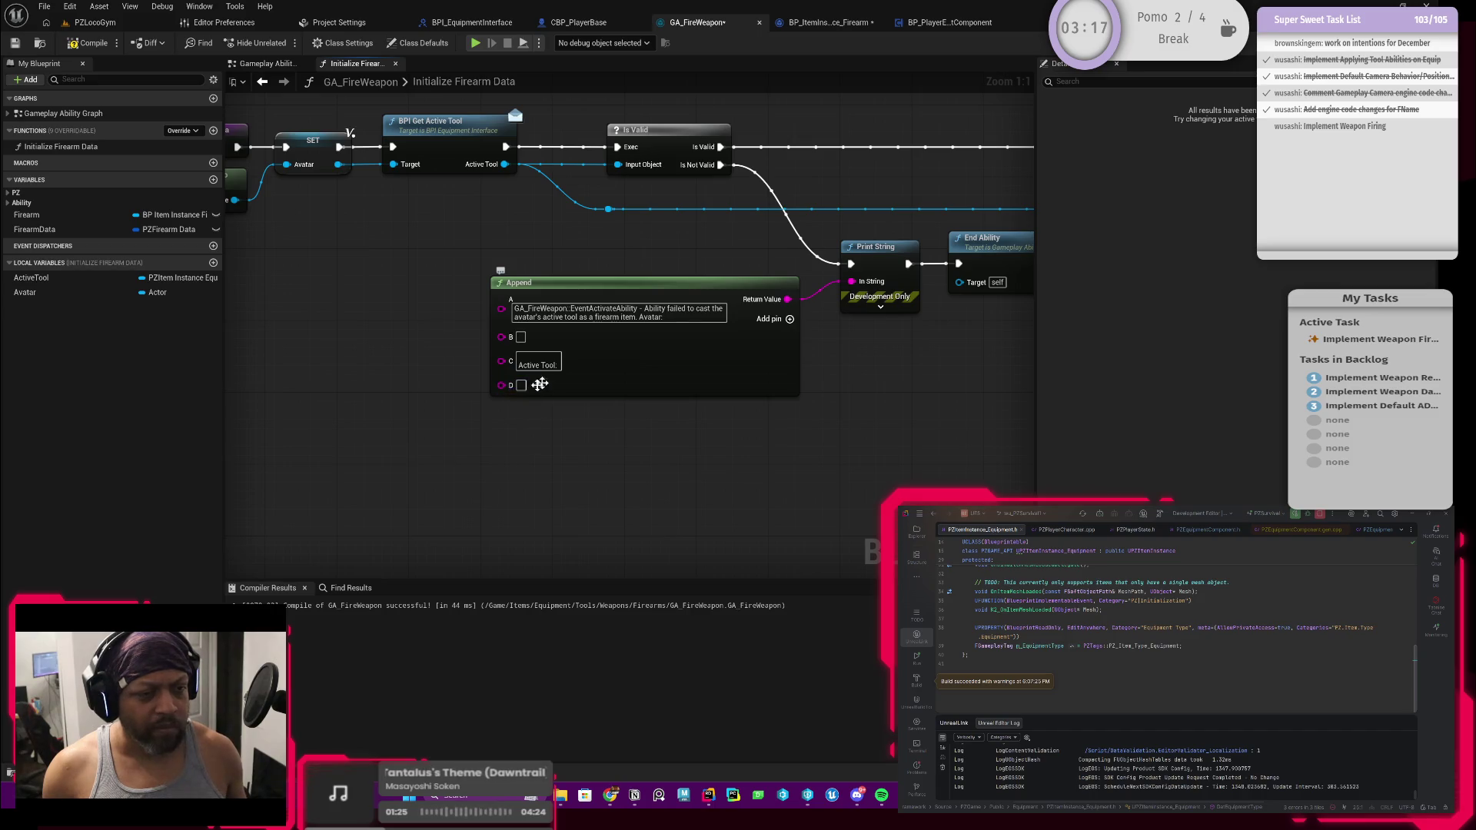
Remove the D and C pins from the failure message's Append node
right_click(503, 391)
left_click(538, 437)
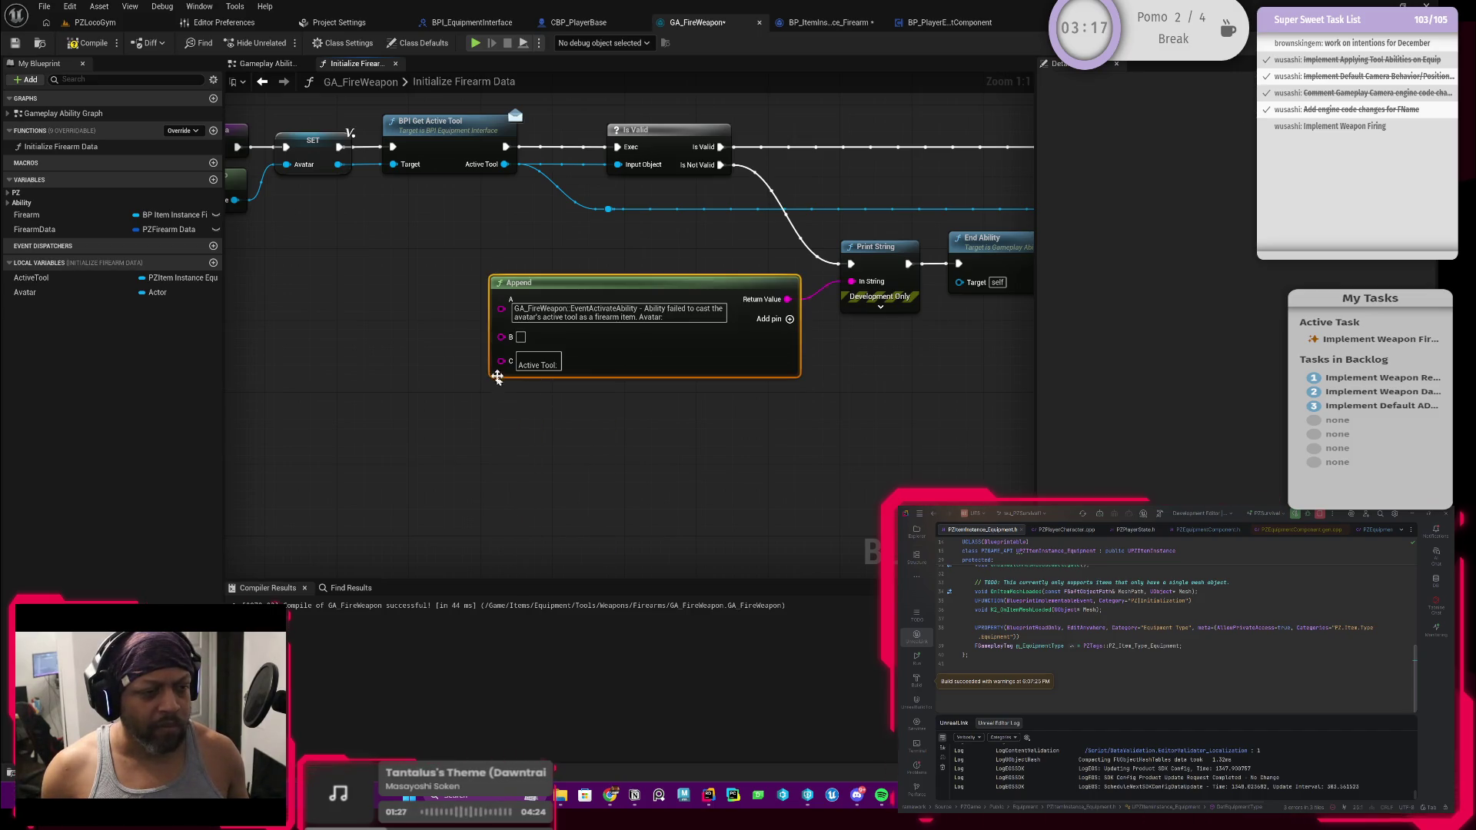
right_click(502, 361)
left_click(546, 521)
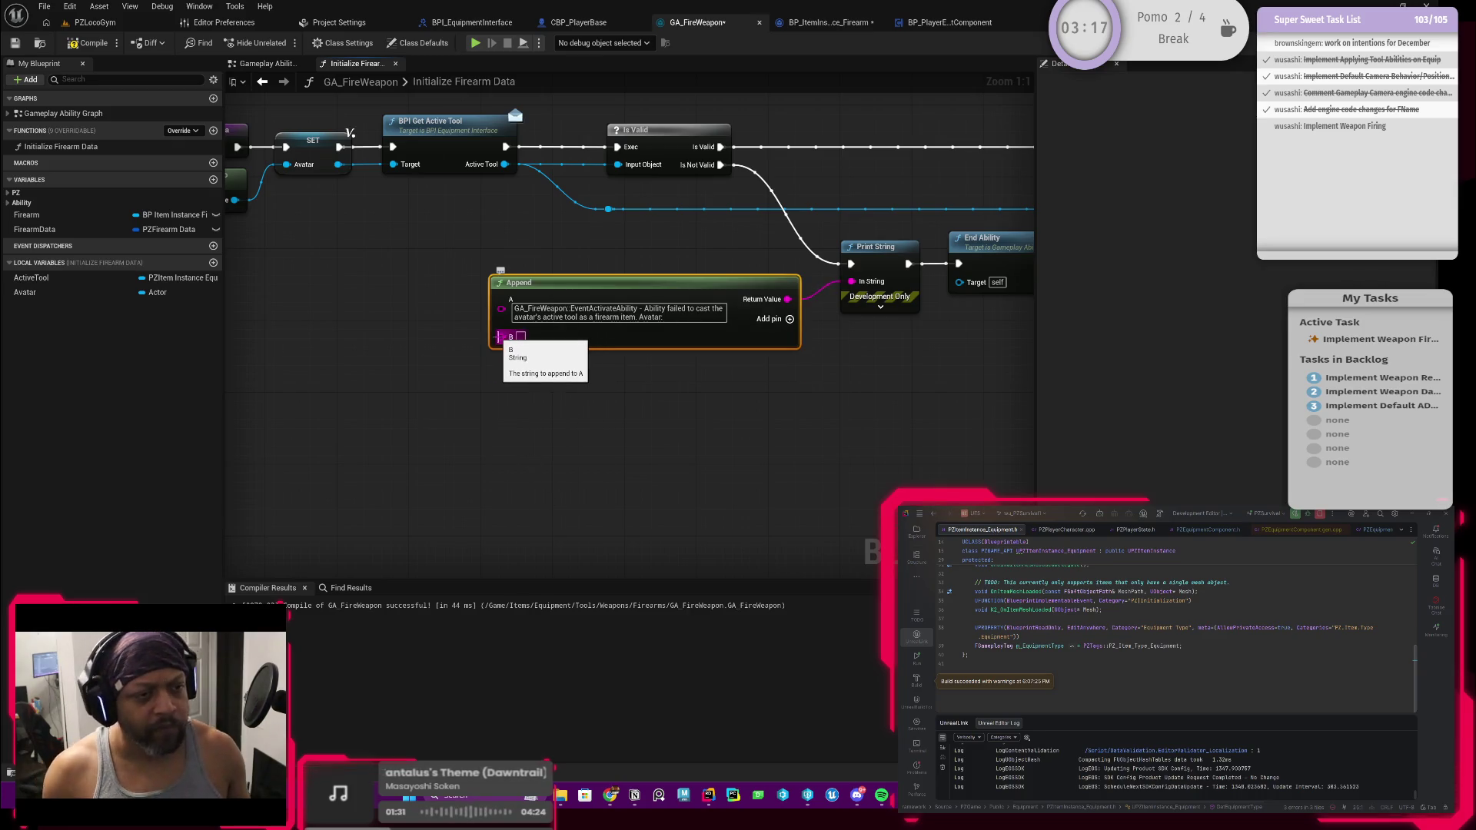
left_click_drag(518, 238, 667, 294)
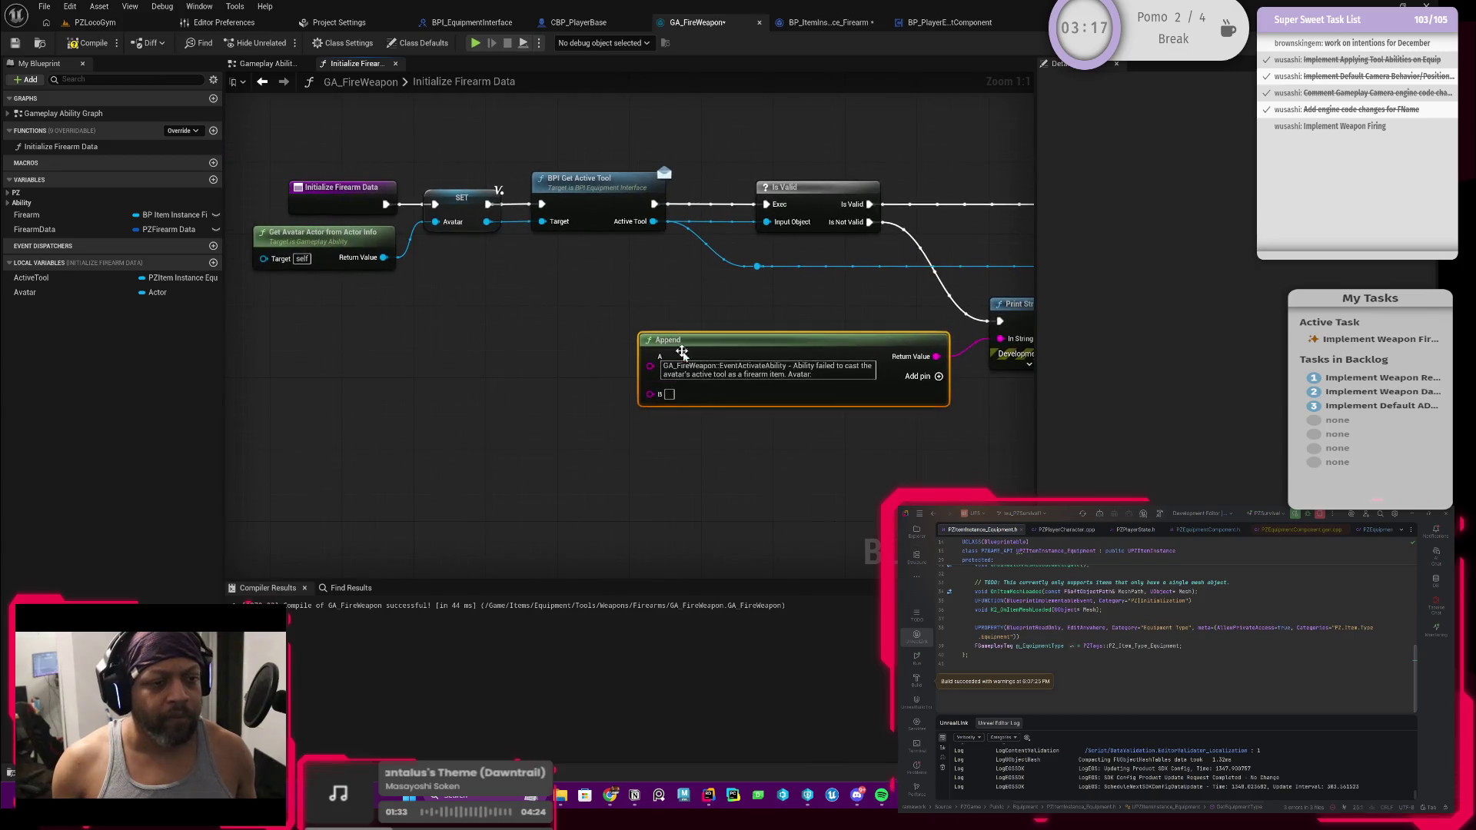
Change Append's A text to 'GA_FireWeapon::InitializeFirearmData - Avatar's Active Tool was invalid'
left_click(826, 374)
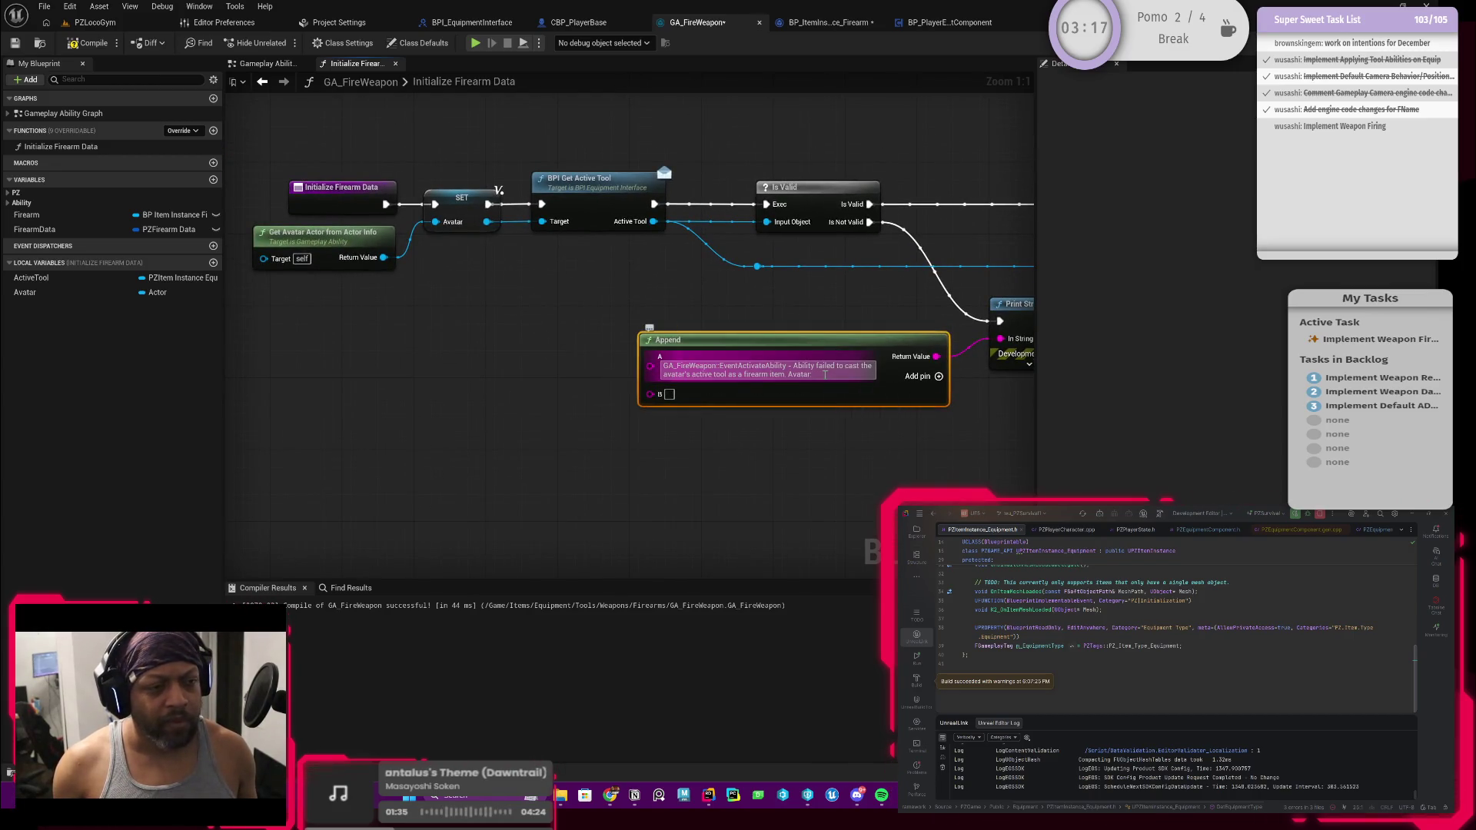
key("ctrl+a")
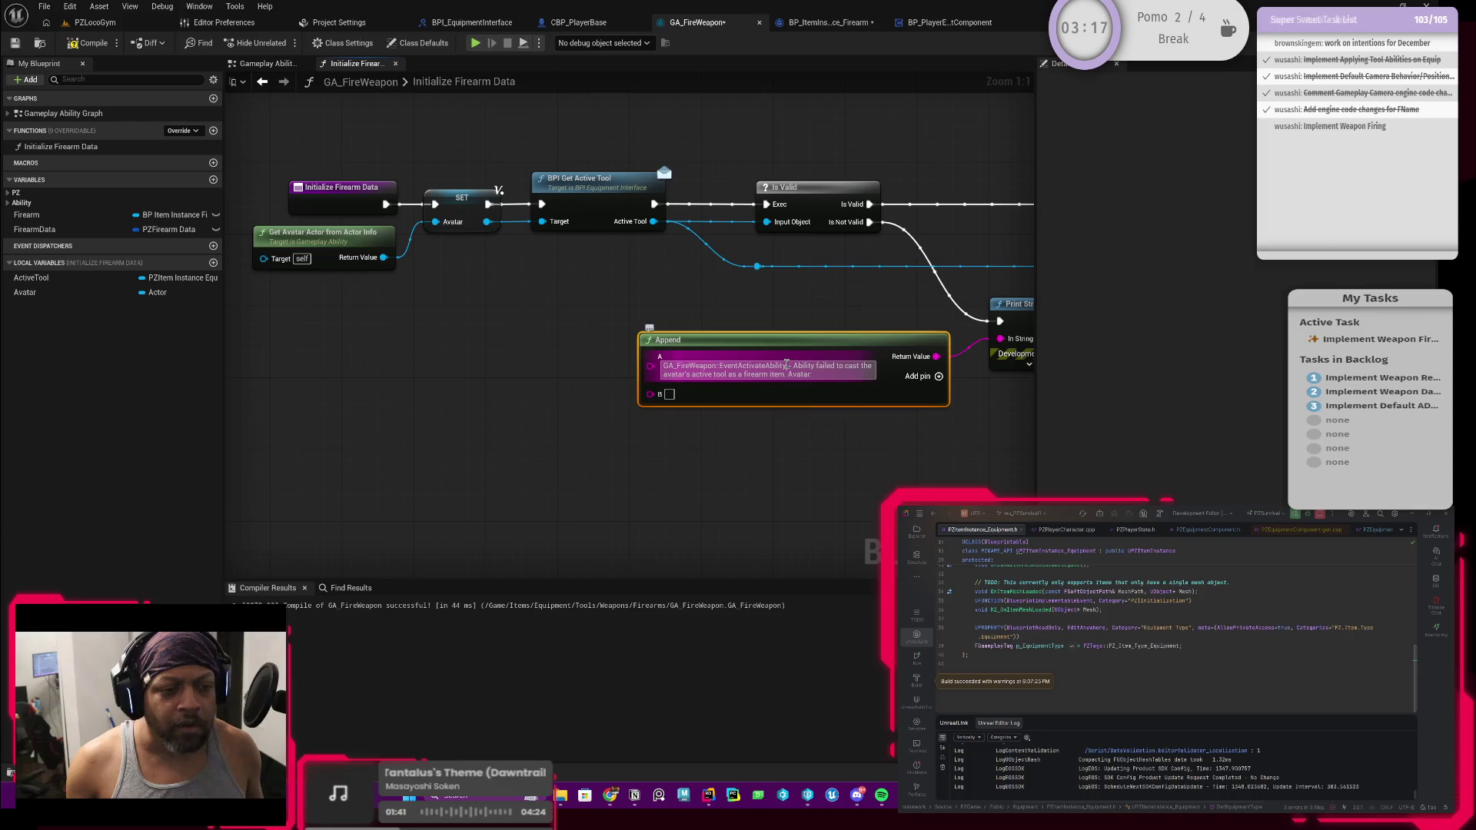
type("Initialize F")
key("BackSpace")
key("BackSpace")
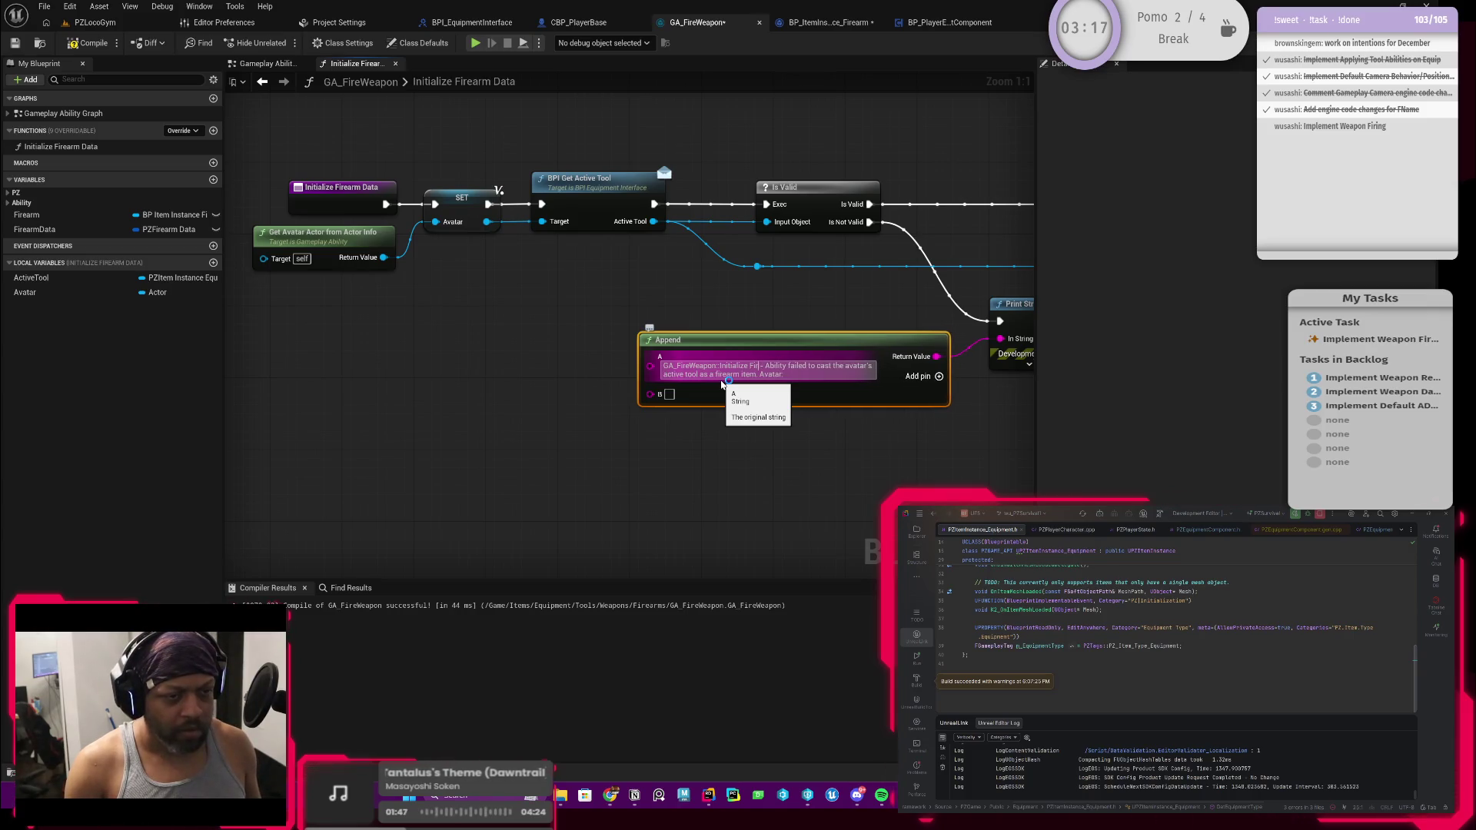
type("Firear")
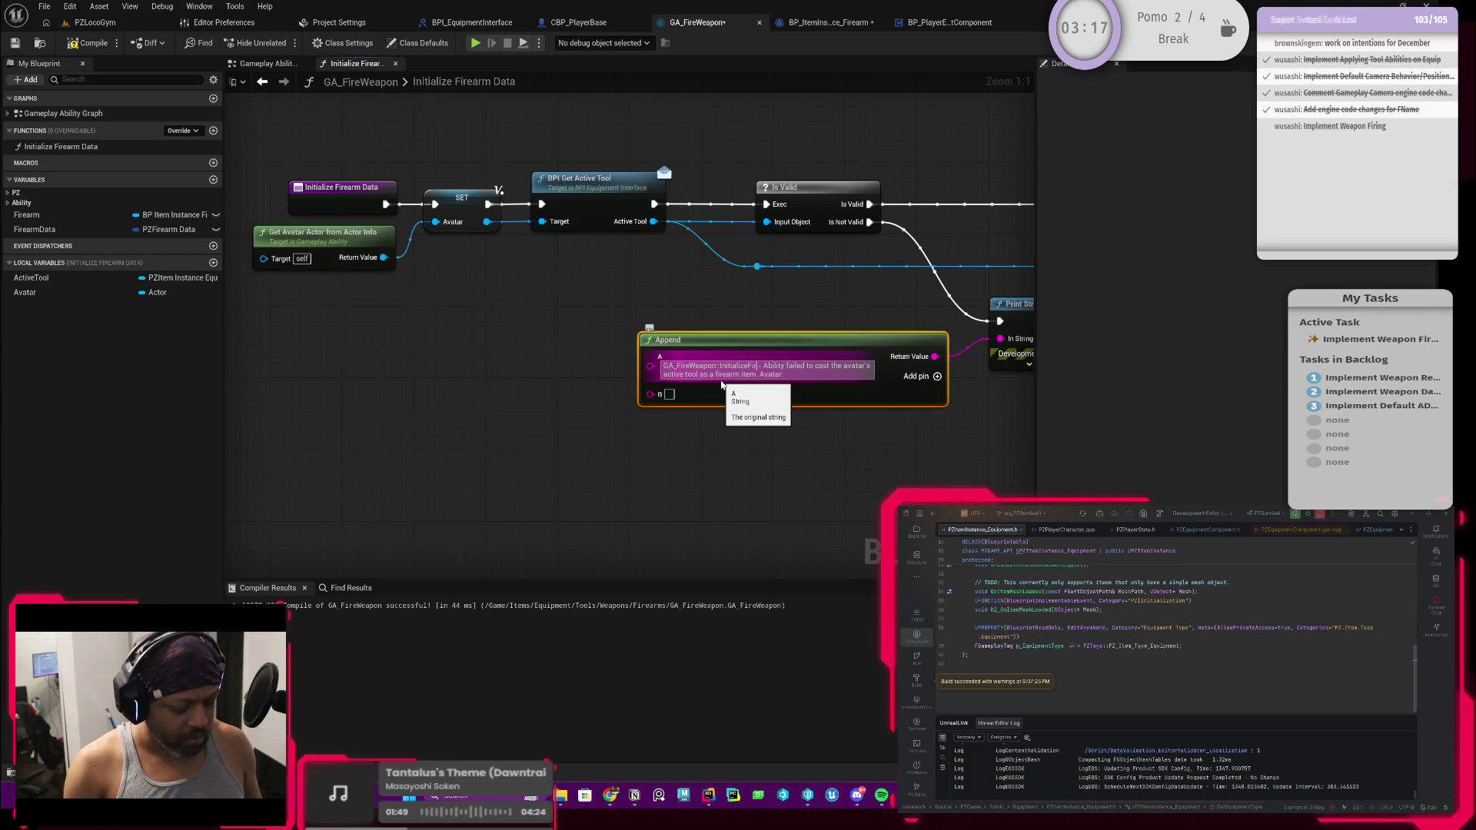
type("mData")
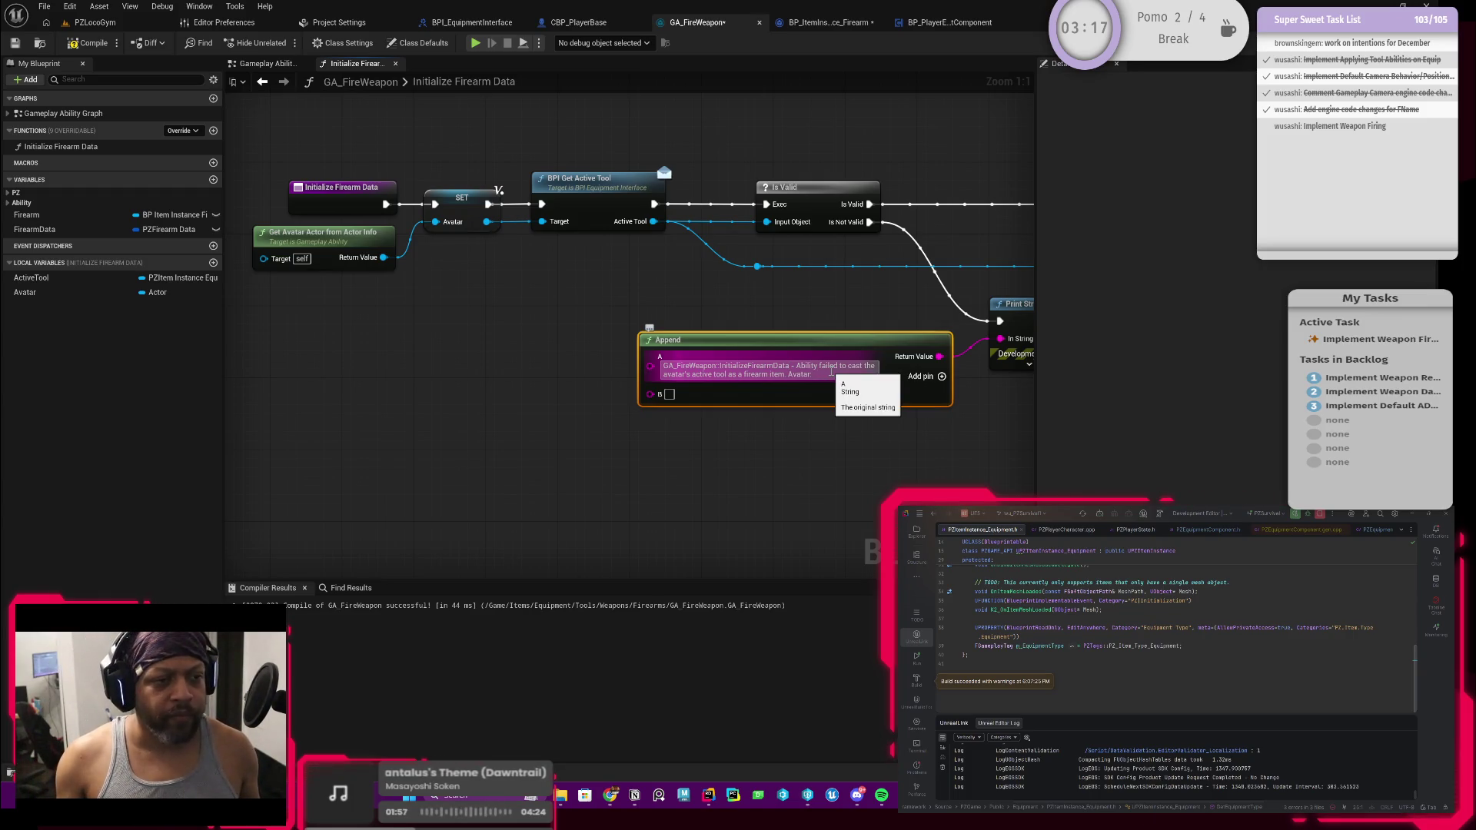
type(":")
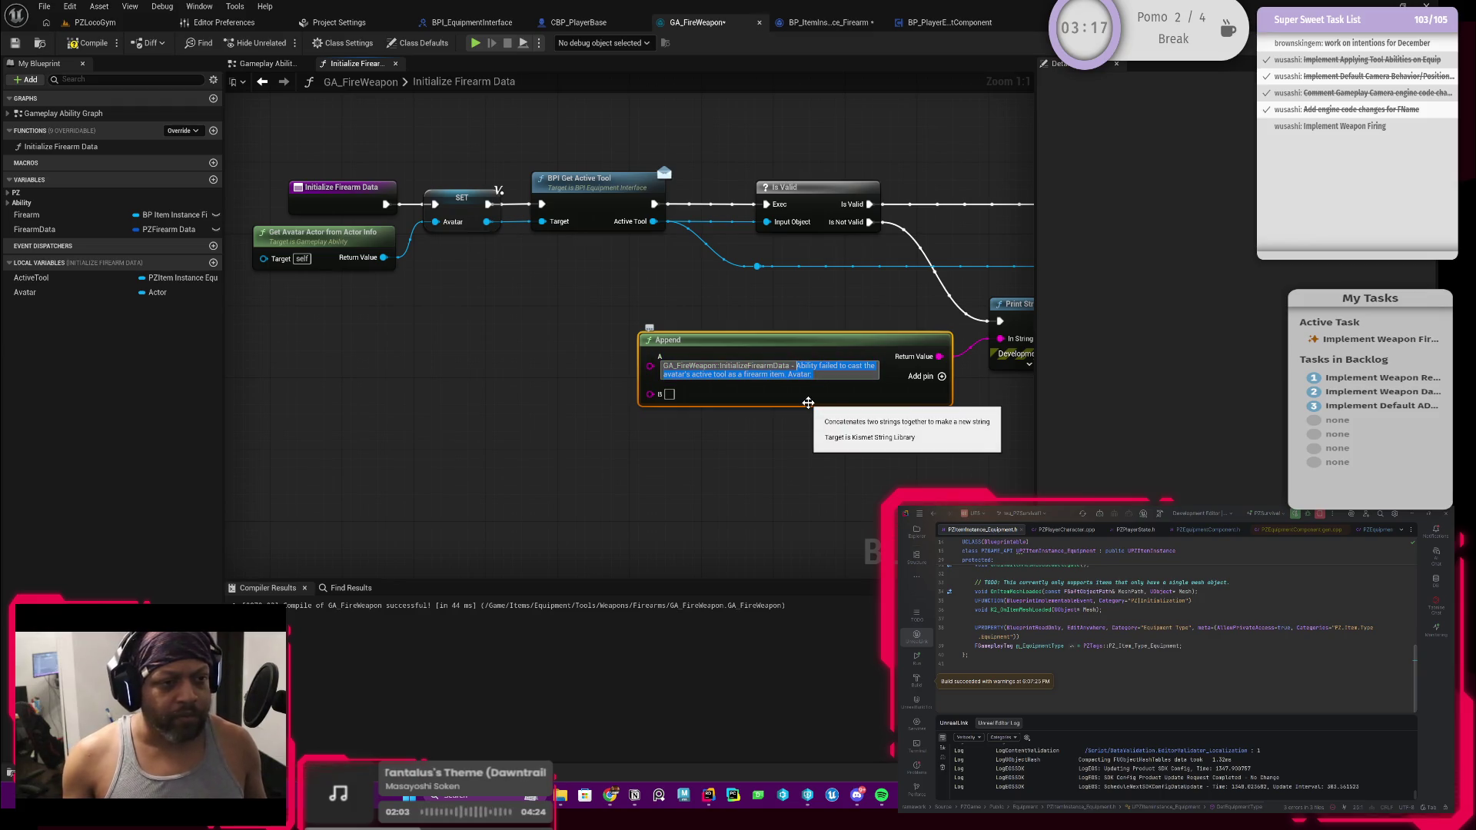
type("Avatar")
key("Return")
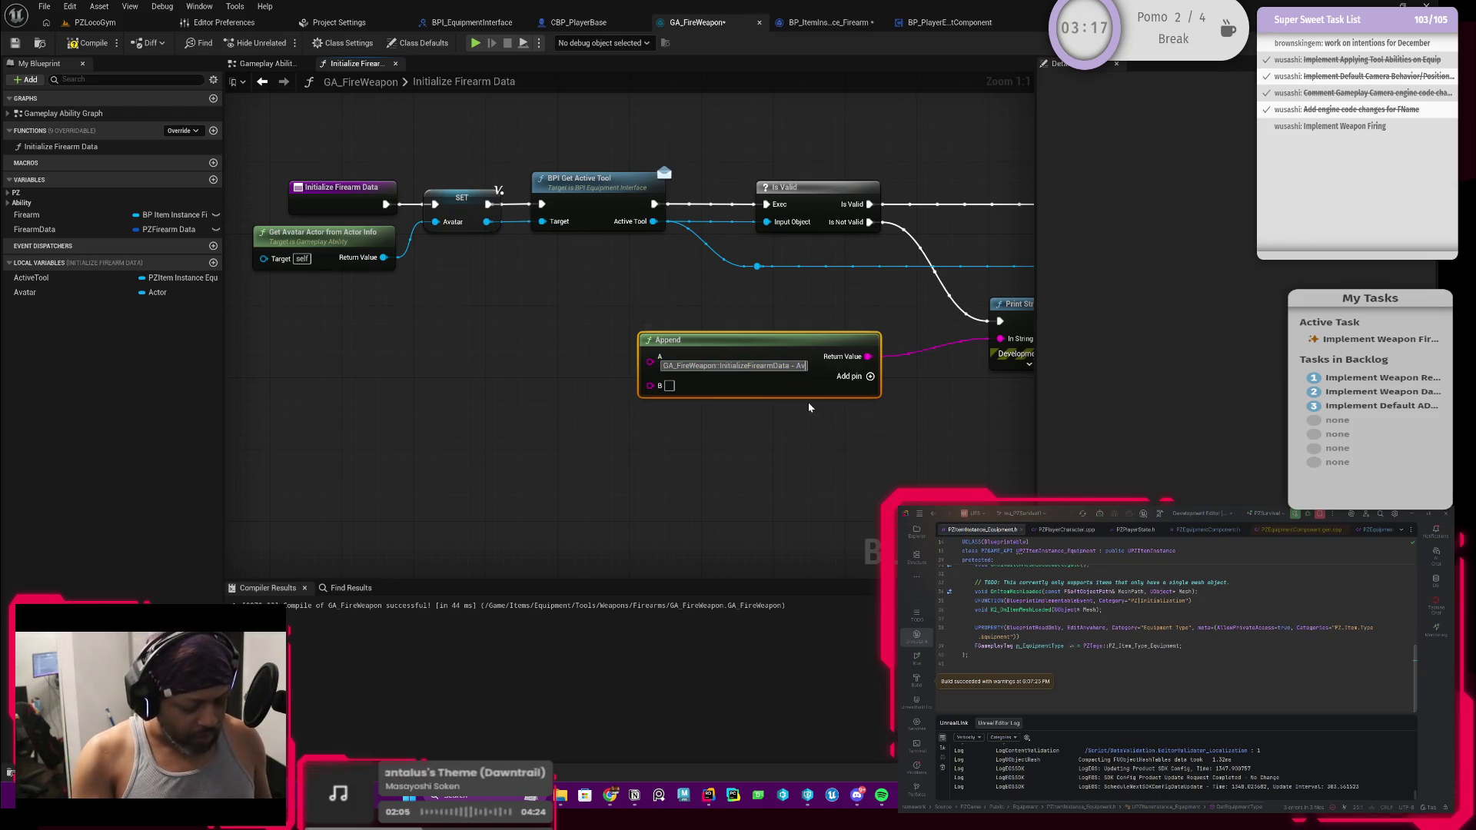
type("'s")
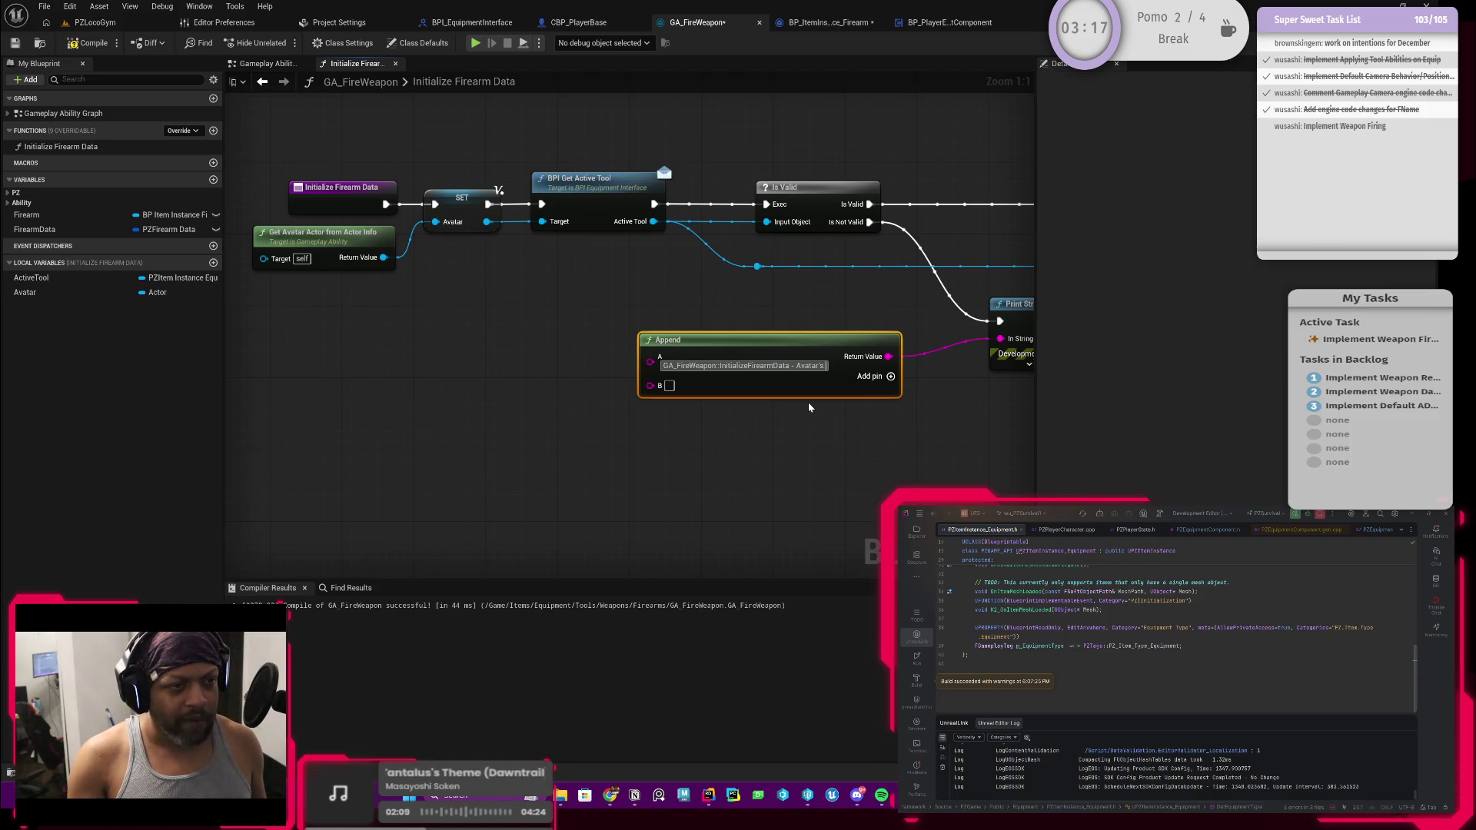
type(" A")
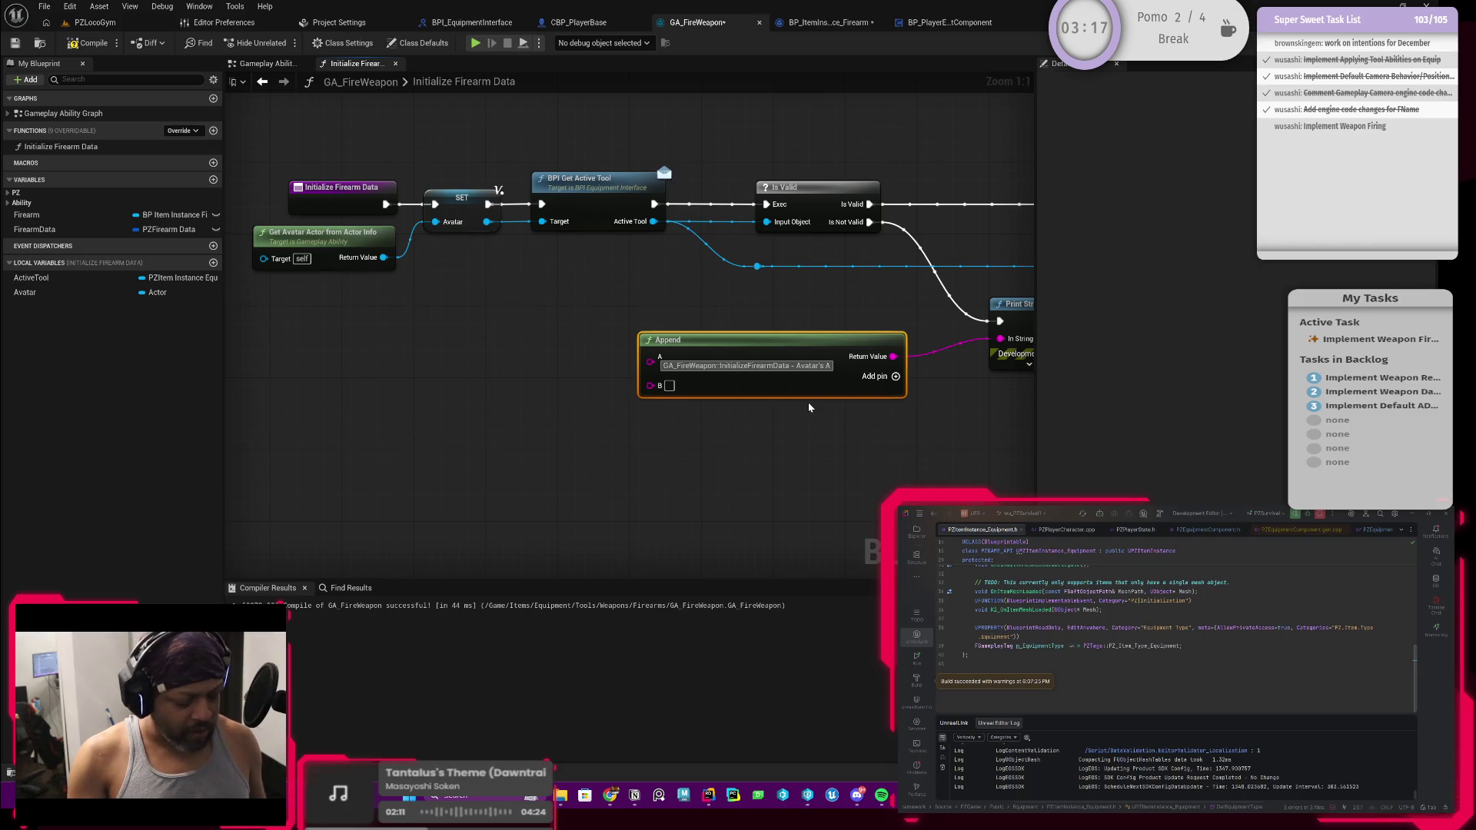
type("ctive Tool")
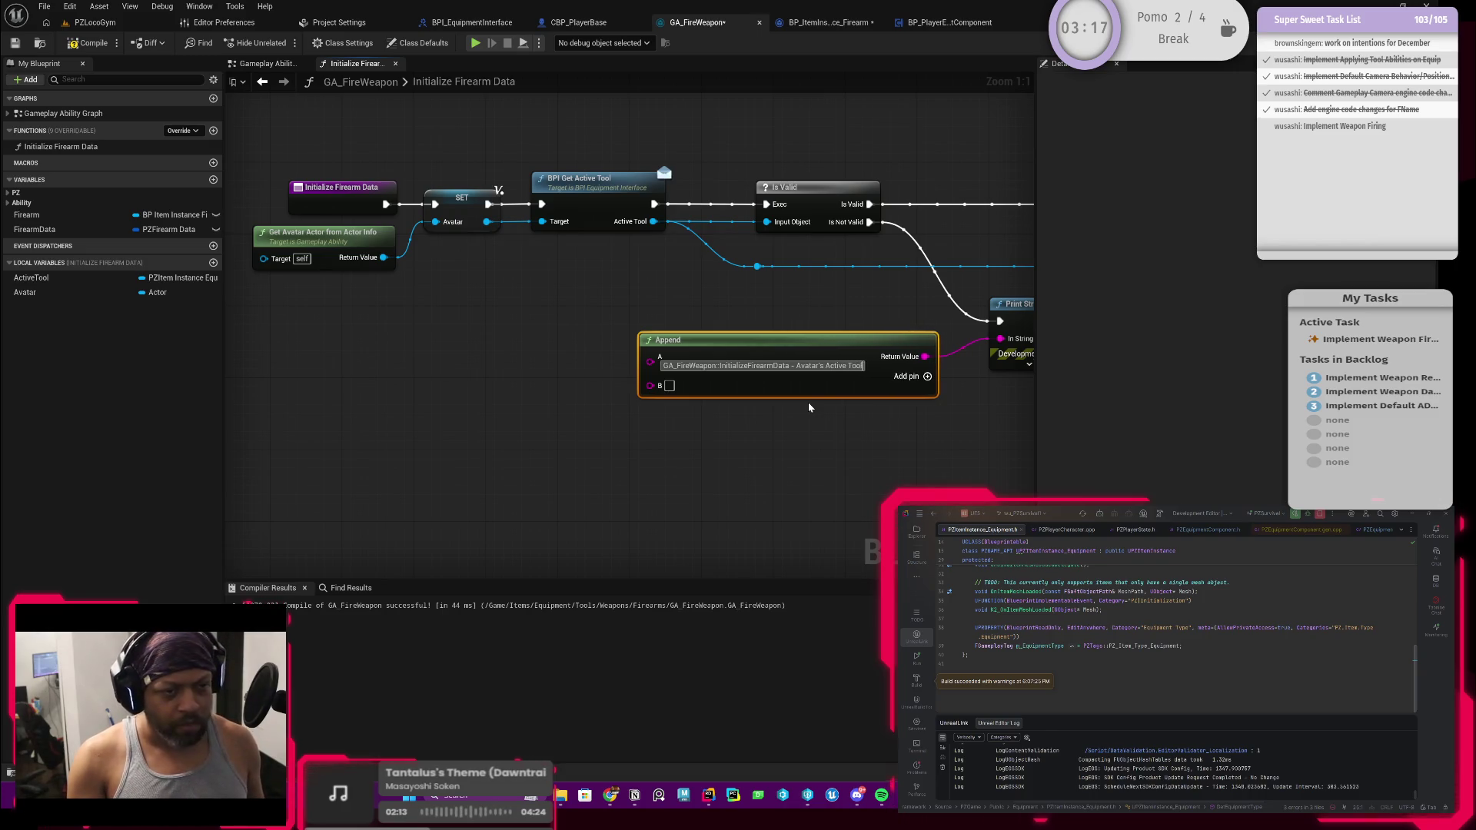
type(" was invalid")
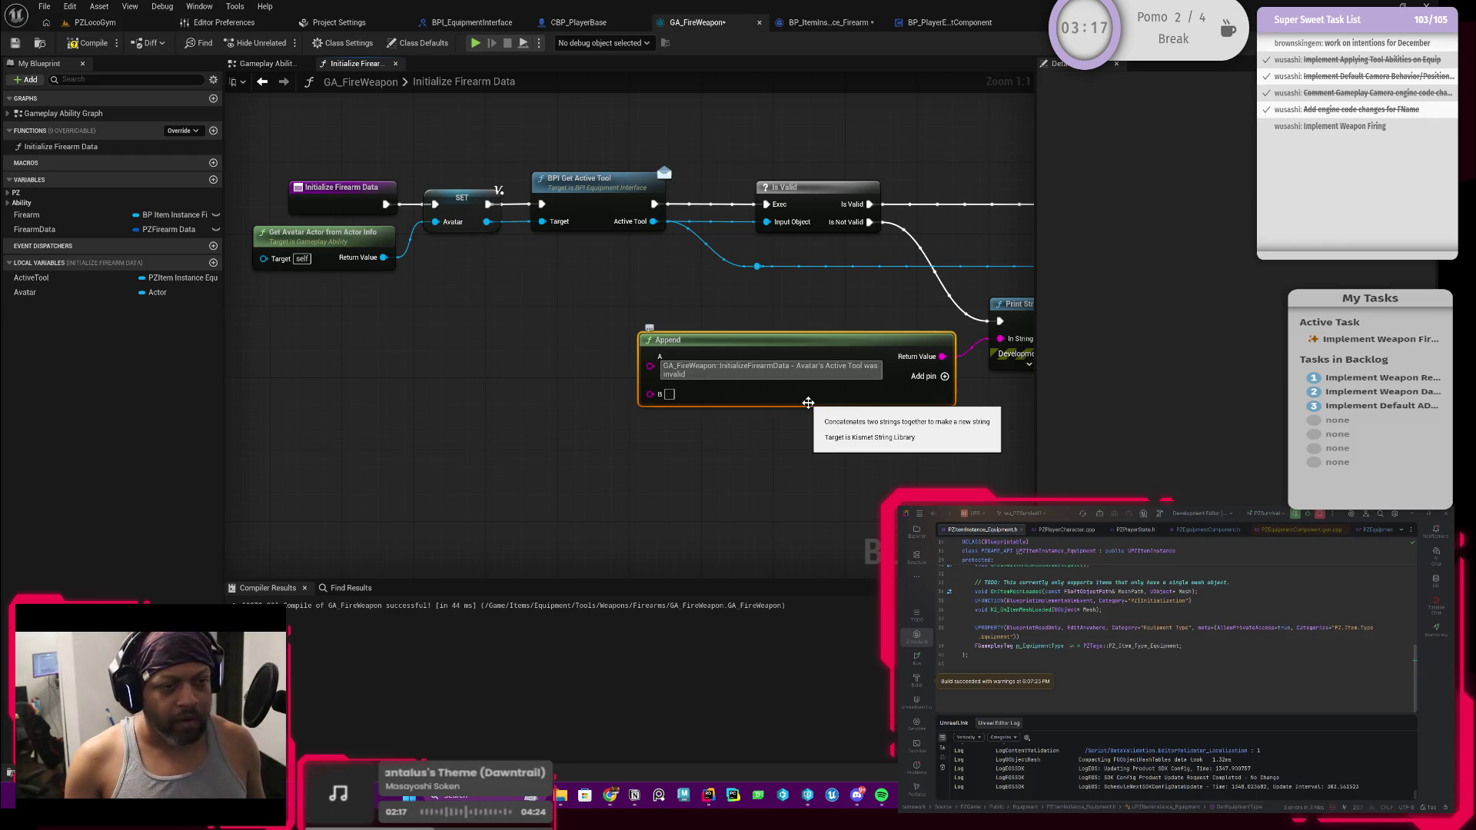
left_click_drag(625, 446, 671, 426)
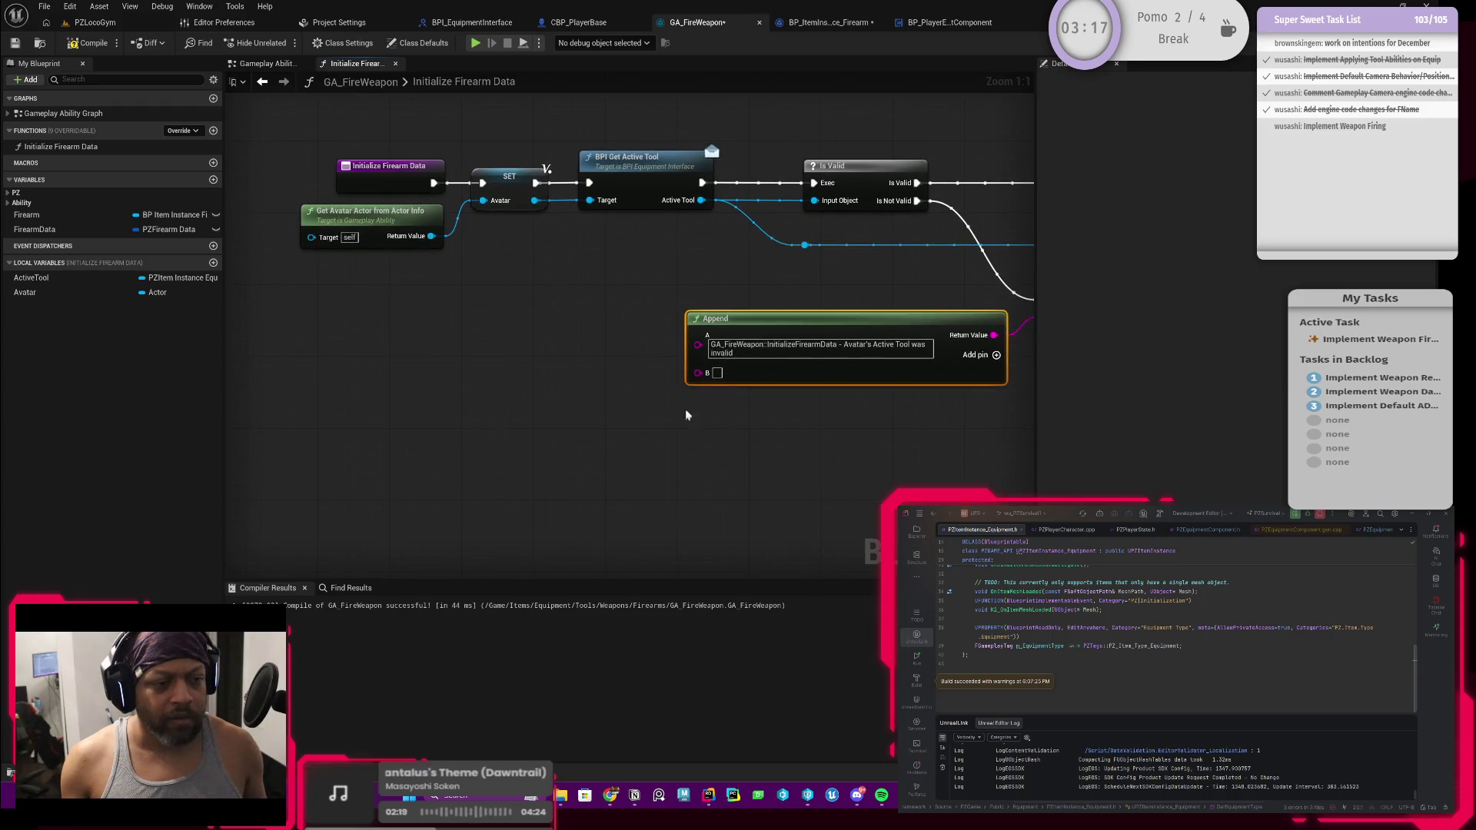
Commit the message text and feed the Avatar's display name into Append B
left_click(774, 349)
type(". Avatar:")
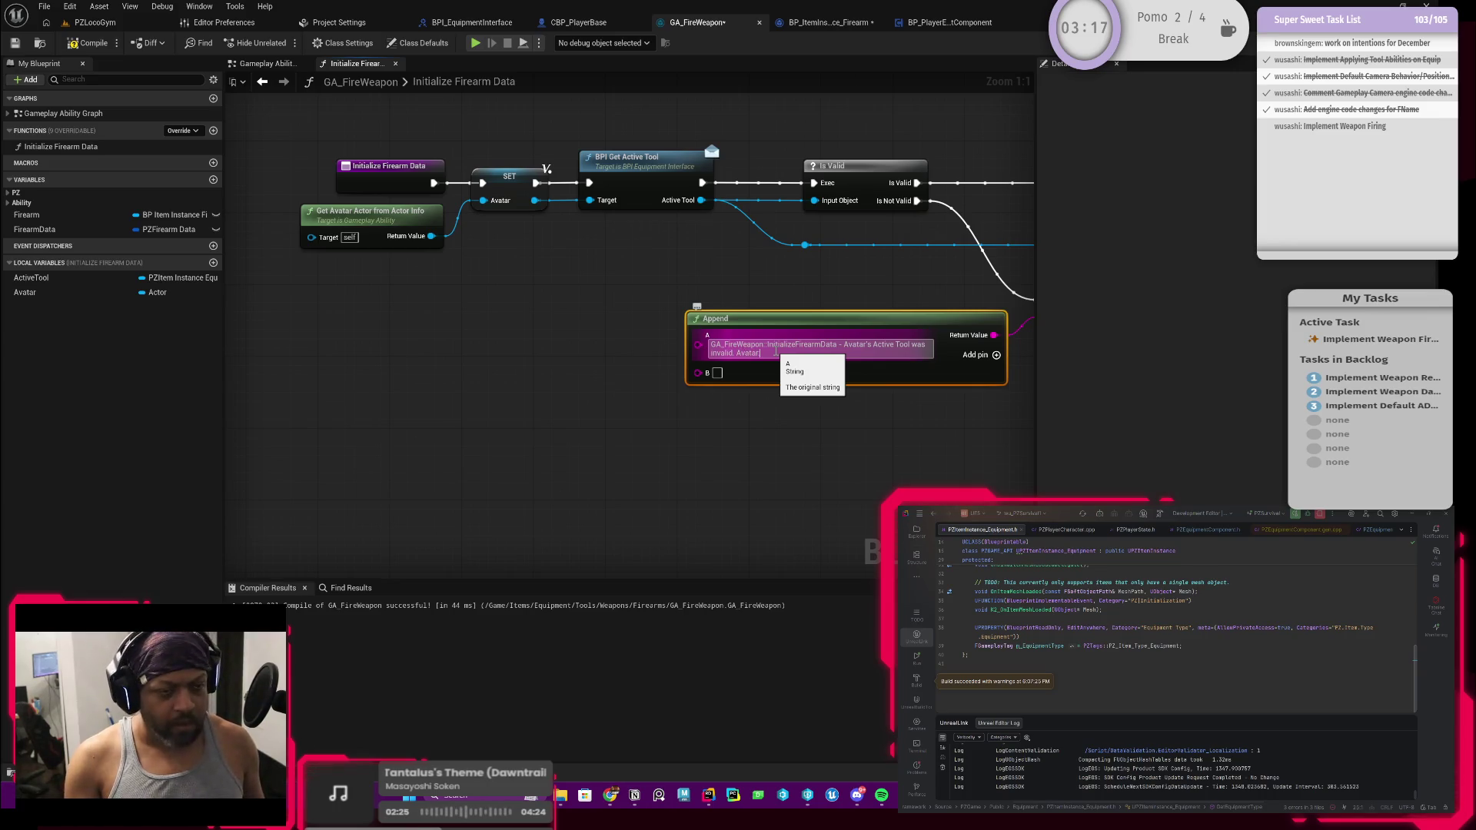
left_click(751, 382)
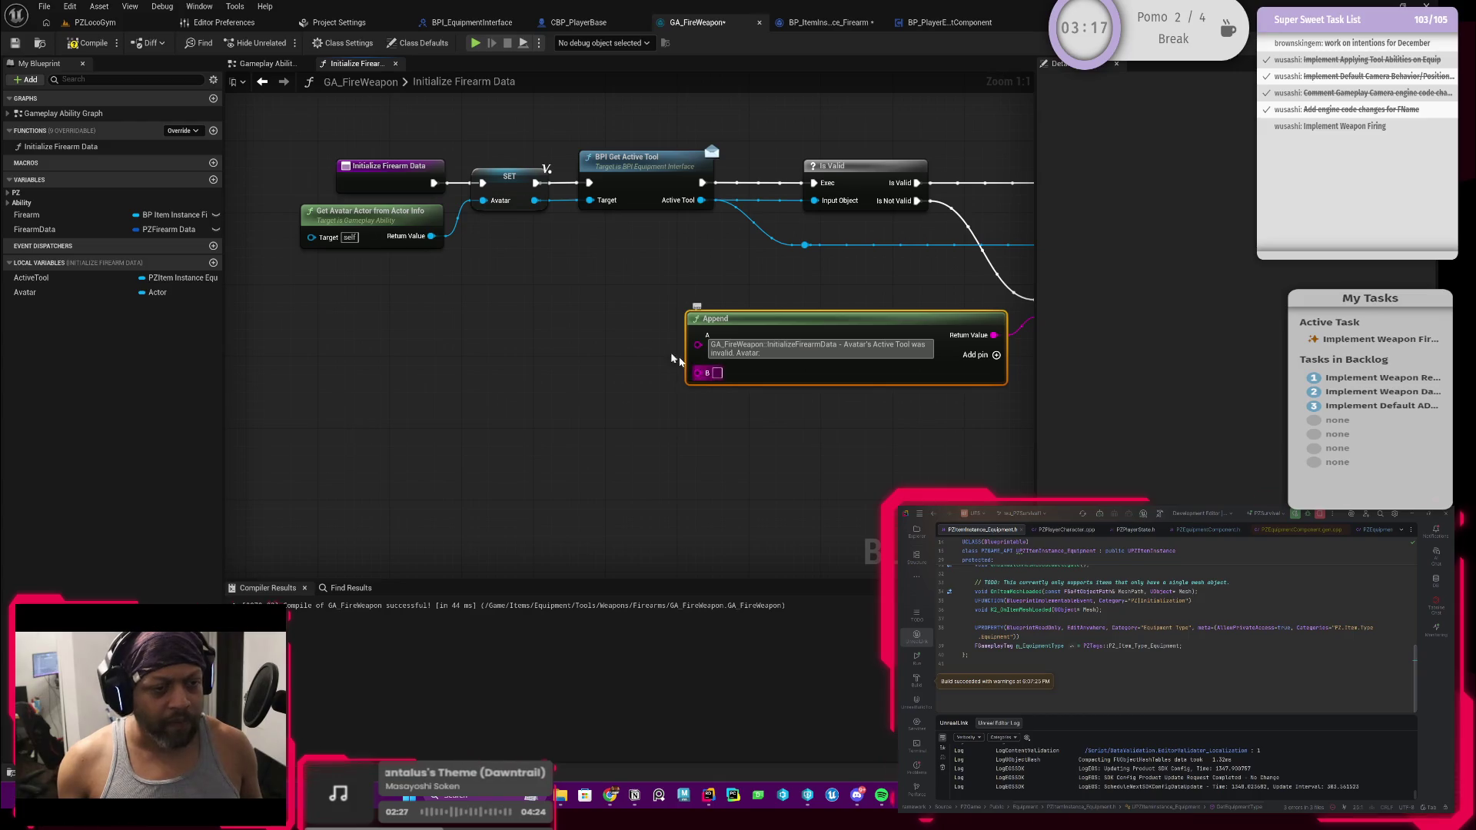
left_click(626, 264)
left_click_drag(533, 201, 698, 372)
left_click_drag(636, 269, 619, 372)
scroll(641, 329, "down", 2)
left_click_drag(732, 289, 607, 353)
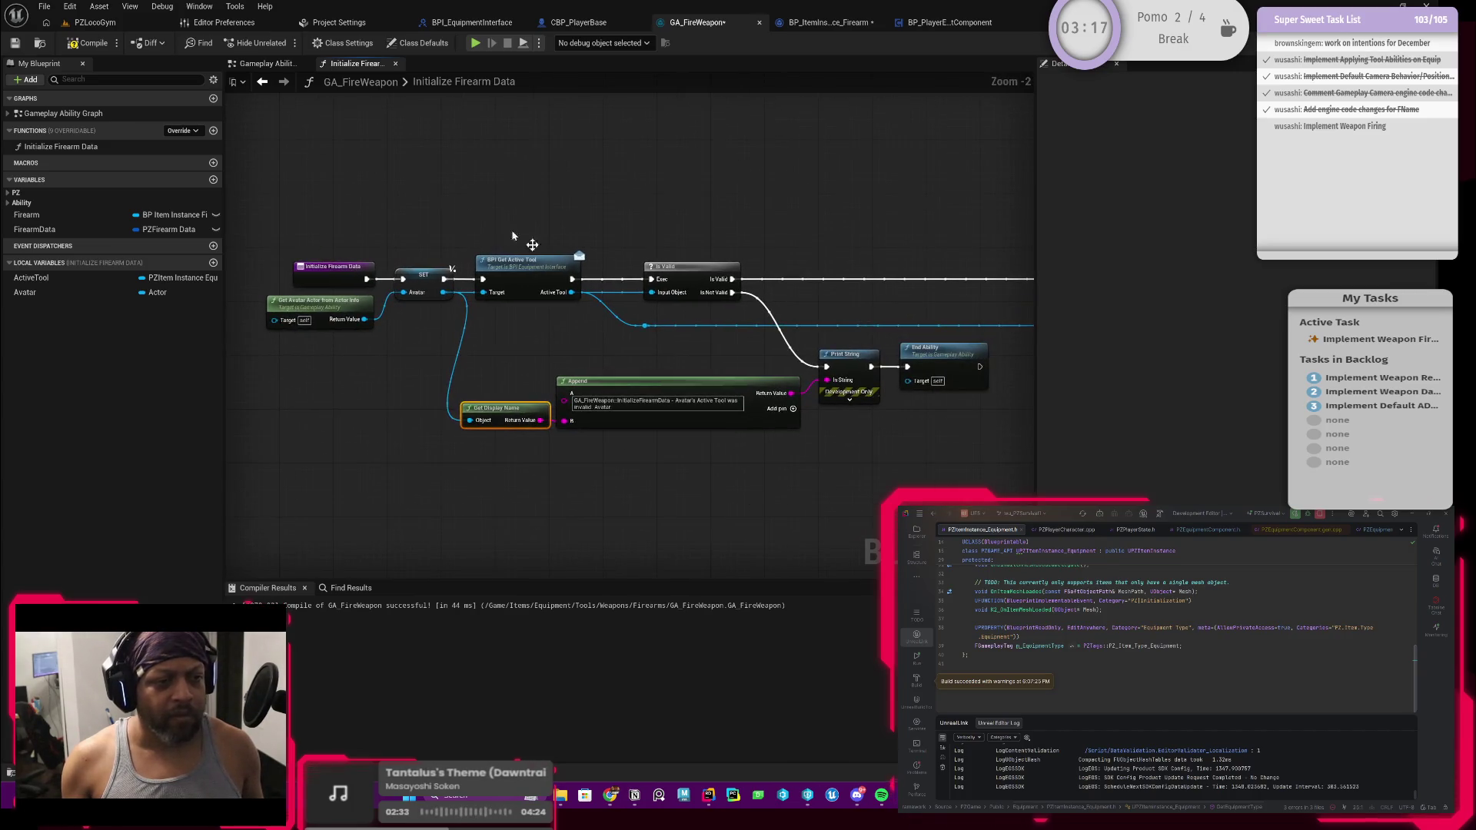
Compile and save GA_FireWeapon, then pan back to the SET node
left_click(91, 43)
left_click(15, 43)
left_click_drag(742, 429, 474, 425)
scroll(625, 385, "down", 1)
left_click_drag(626, 385, 487, 422)
mouse_move(659, 339)
left_mouse_down()
mouse_move(483, 335)
mouse_move(792, 342)
left_mouse_up()
mouse_move(392, 346)
left_mouse_down()
mouse_move(622, 355)
mouse_move(630, 374)
mouse_move(631, 342)
left_mouse_up()
left_click(821, 304)
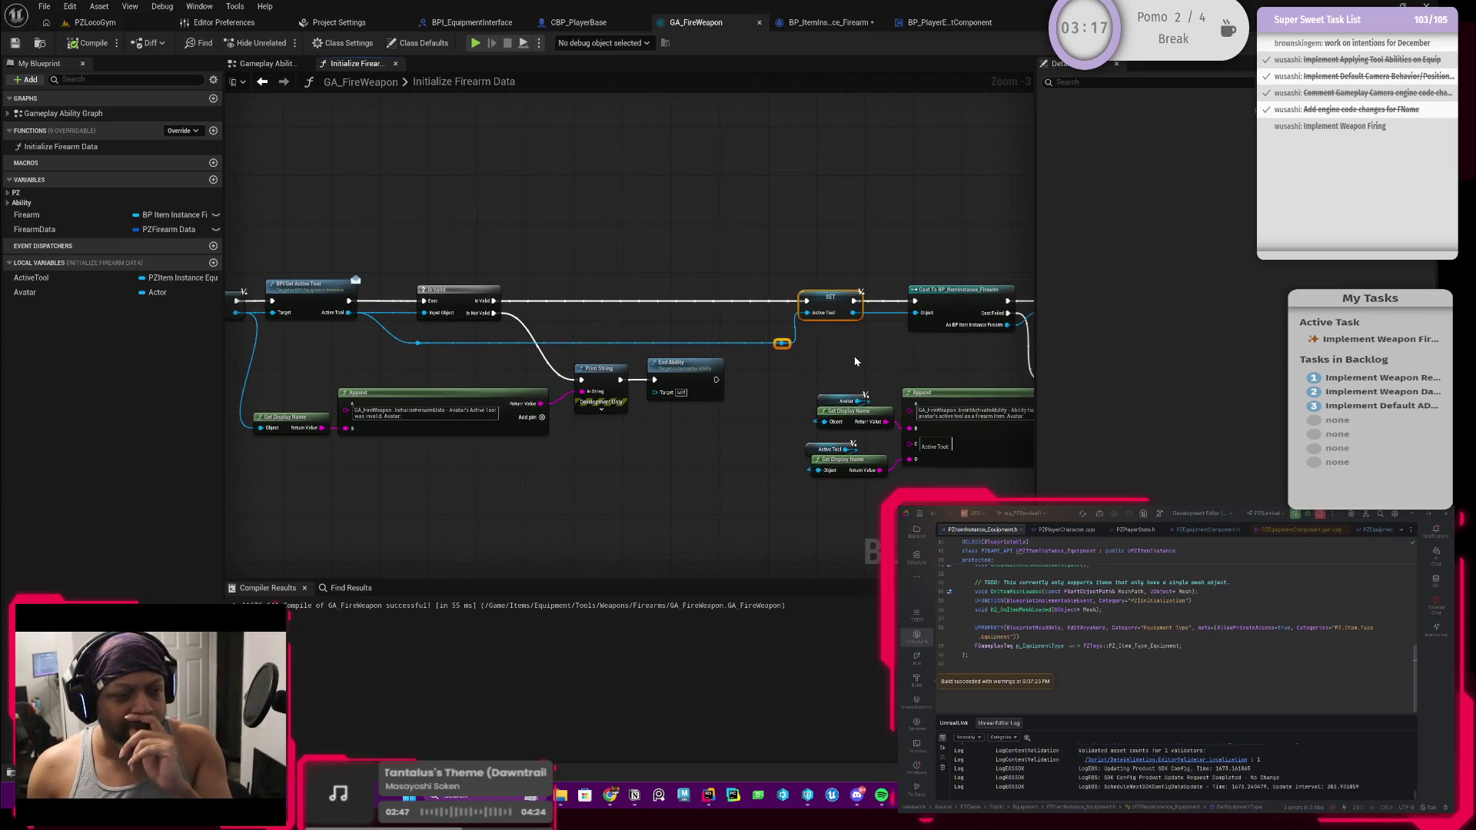
Move the SET node next to Is Valid and shift the right-hand node group left
left_click_drag(821, 304, 581, 309)
scroll(649, 316, "down", 2)
left_click_drag(651, 257, 1025, 409)
scroll(1025, 408, "up", 1)
left_click_drag(752, 369, 680, 373)
left_click_drag(651, 278, 664, 274)
left_click_drag(534, 307, 699, 320)
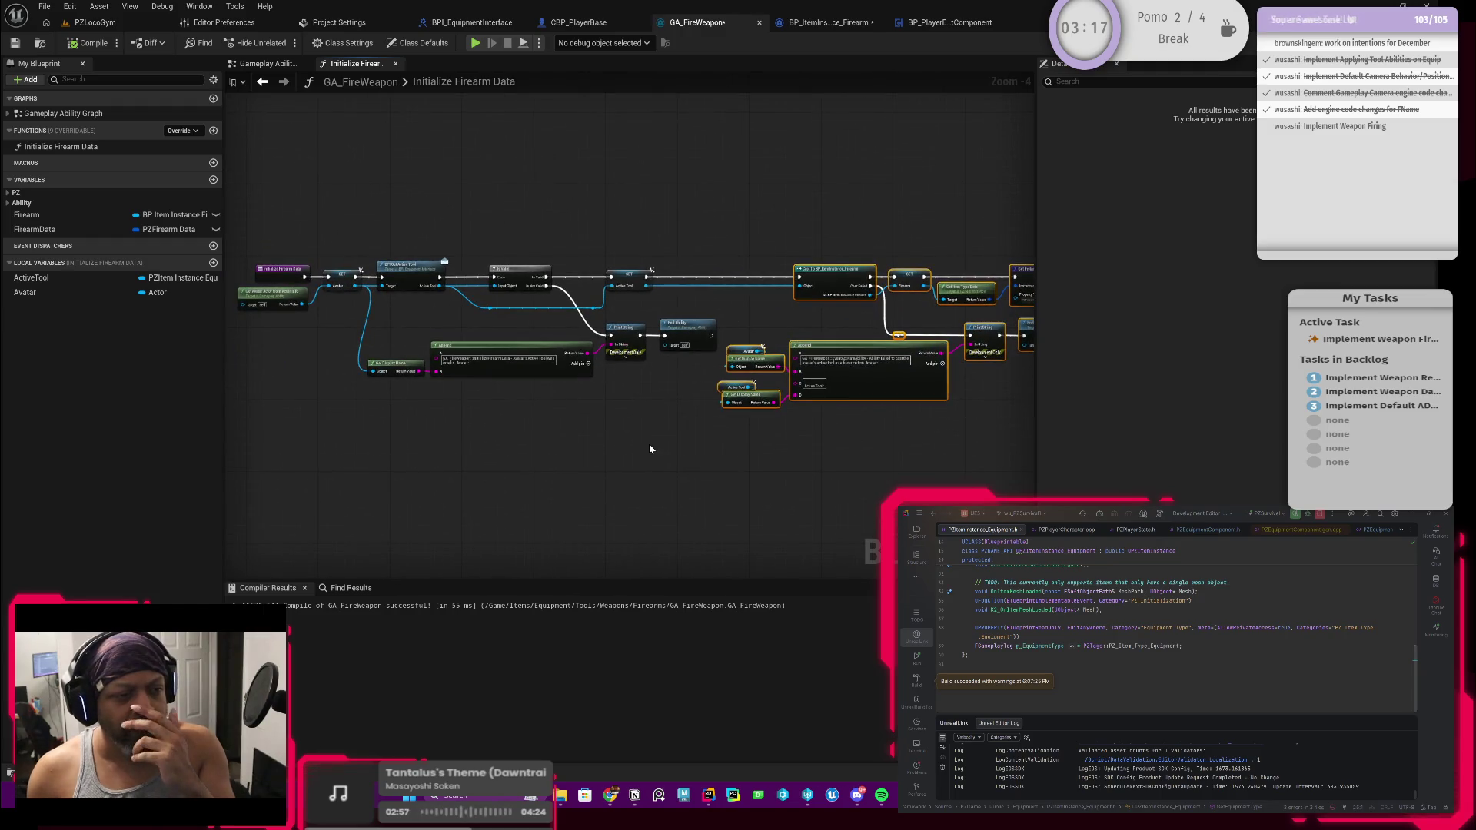
Drop the failure-branch Append, Print String and End Ability nodes below the main line
left_click_drag(684, 411, 349, 324)
mouse_move(505, 359)
left_mouse_down()
mouse_move(490, 524)
mouse_move(504, 506)
mouse_move(458, 464)
left_mouse_up()
scroll(644, 338, "down", 1)
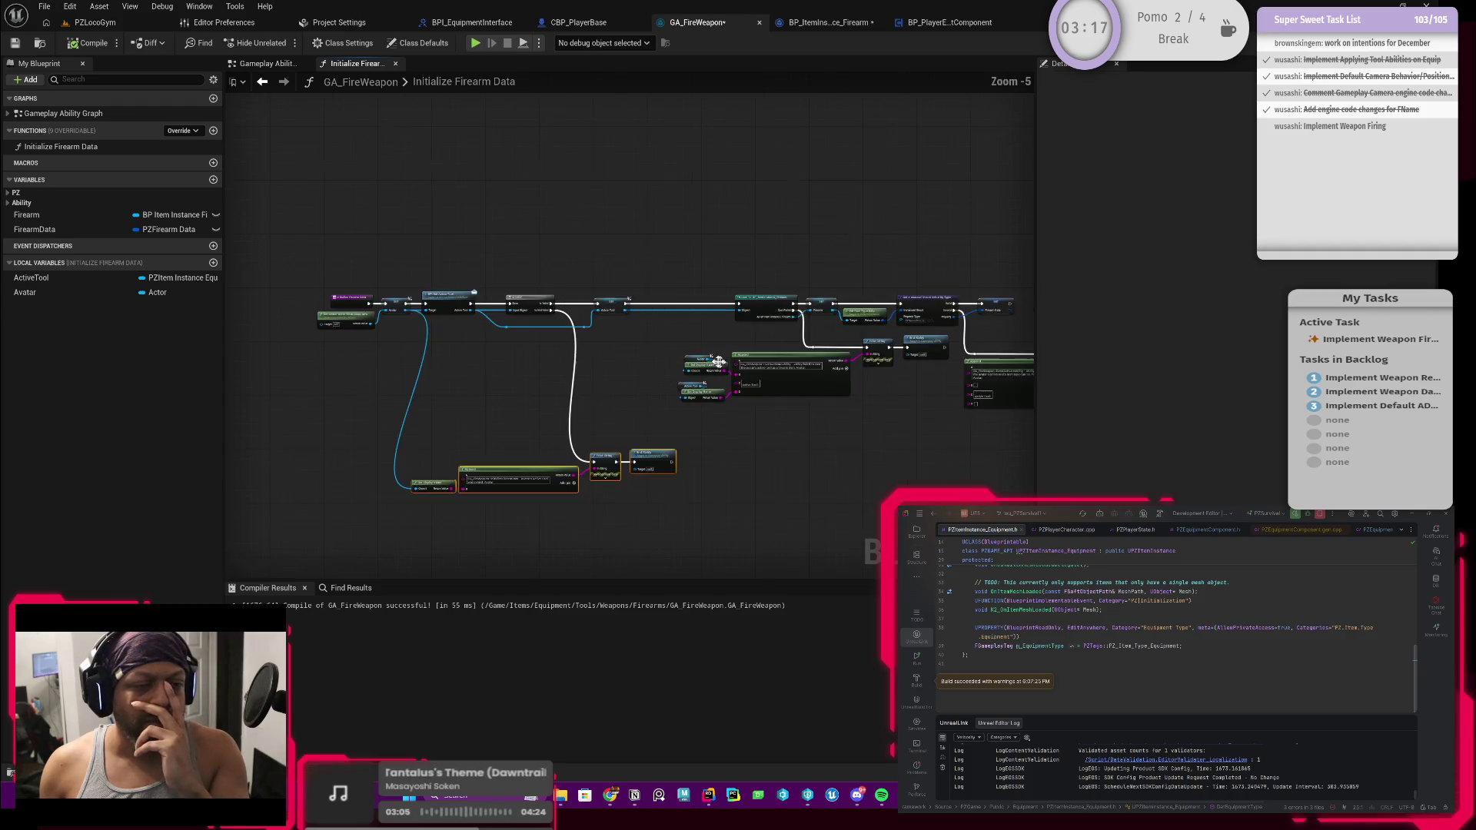
Shift a wide group of nodes left to close the gap in the chain
mouse_move(611, 279)
left_mouse_down()
mouse_move(1021, 411)
mouse_move(905, 384)
left_mouse_up()
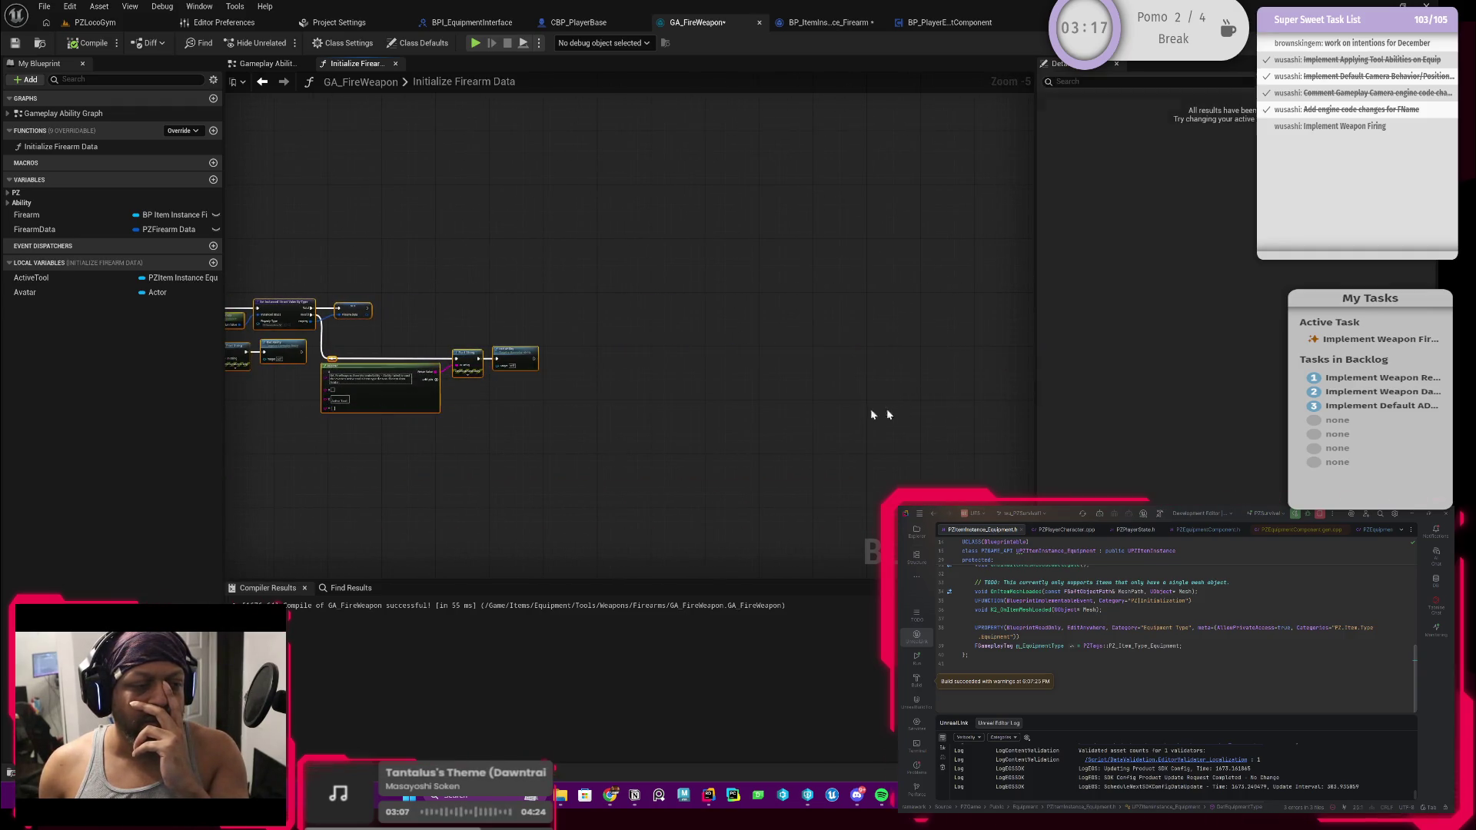
scroll(914, 430, "up", 3)
left_click_drag(825, 274, 629, 265)
left_click(497, 298)
mouse_move(615, 333)
left_mouse_down()
mouse_move(694, 322)
mouse_move(780, 370)
mouse_move(576, 343)
mouse_move(630, 369)
mouse_move(636, 400)
left_mouse_up()
scroll(636, 400, "down", 1)
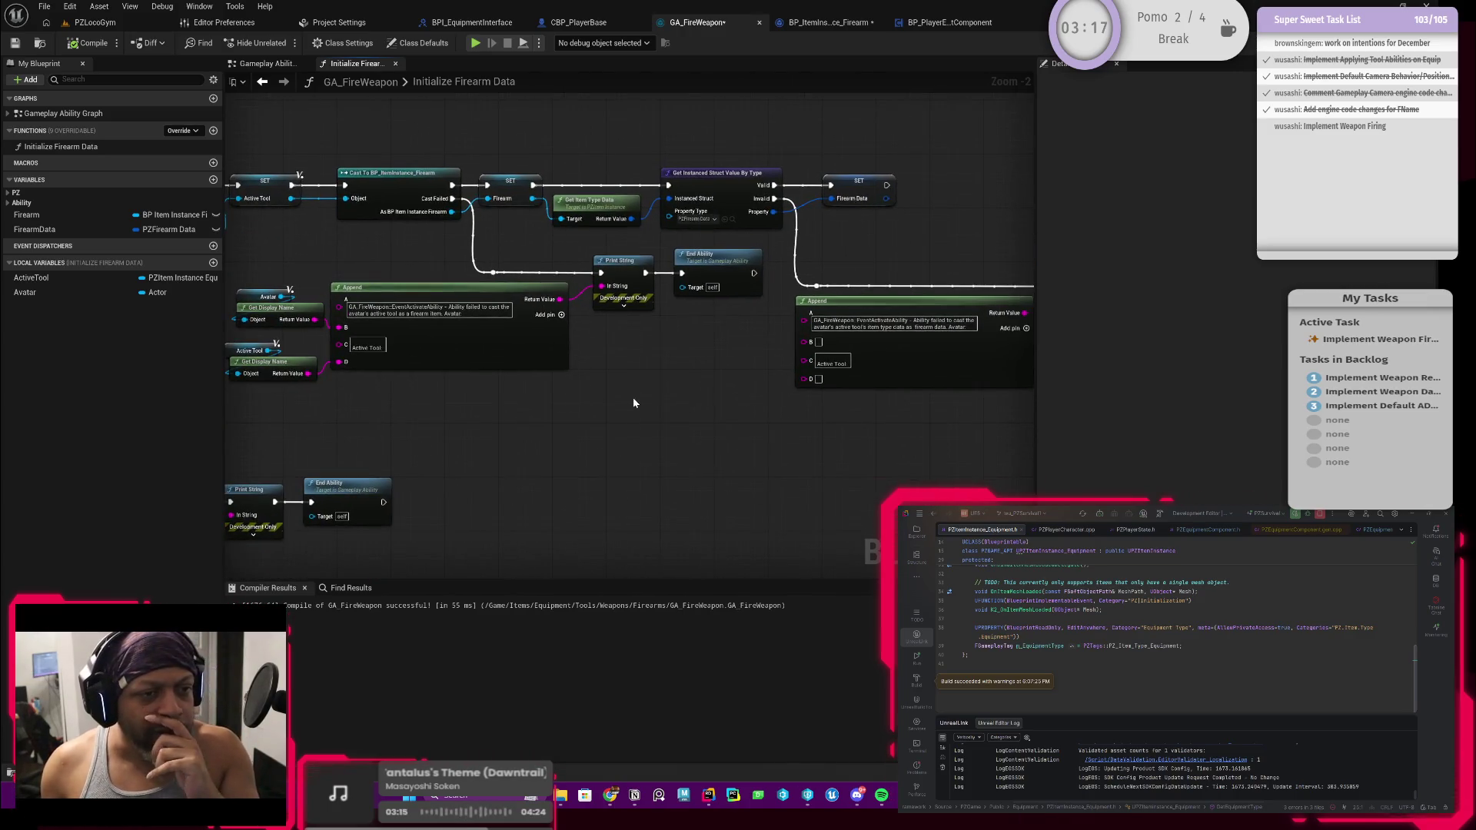
scroll(534, 371, "down", 1)
mouse_move(527, 389)
left_mouse_down()
mouse_move(808, 389)
mouse_move(560, 412)
mouse_move(819, 380)
mouse_move(402, 487)
left_mouse_up()
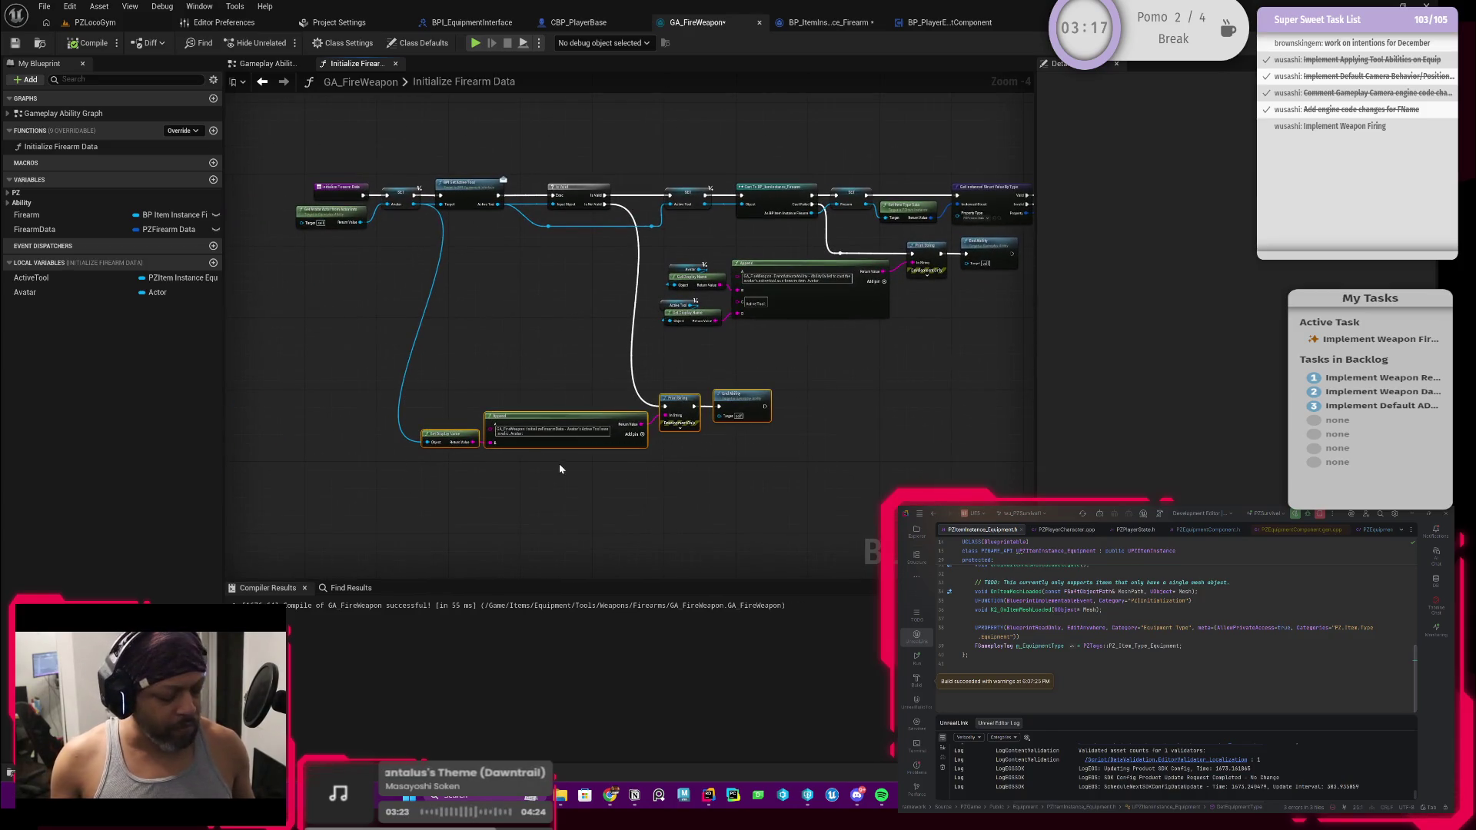
Wrap the selected error nodes in a comment titled 'Active Tool is Invalid'
key("c")
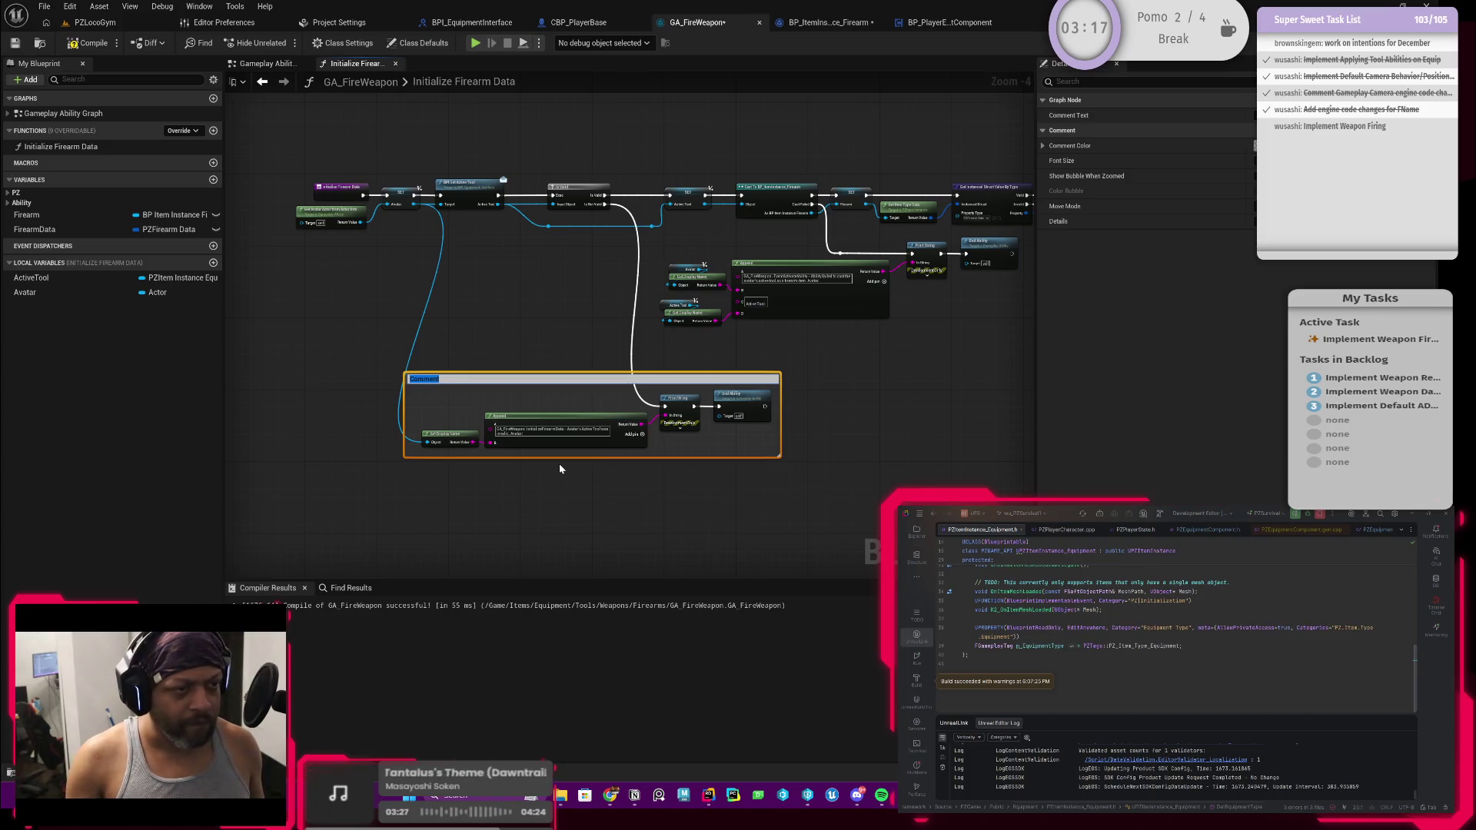
type("A")
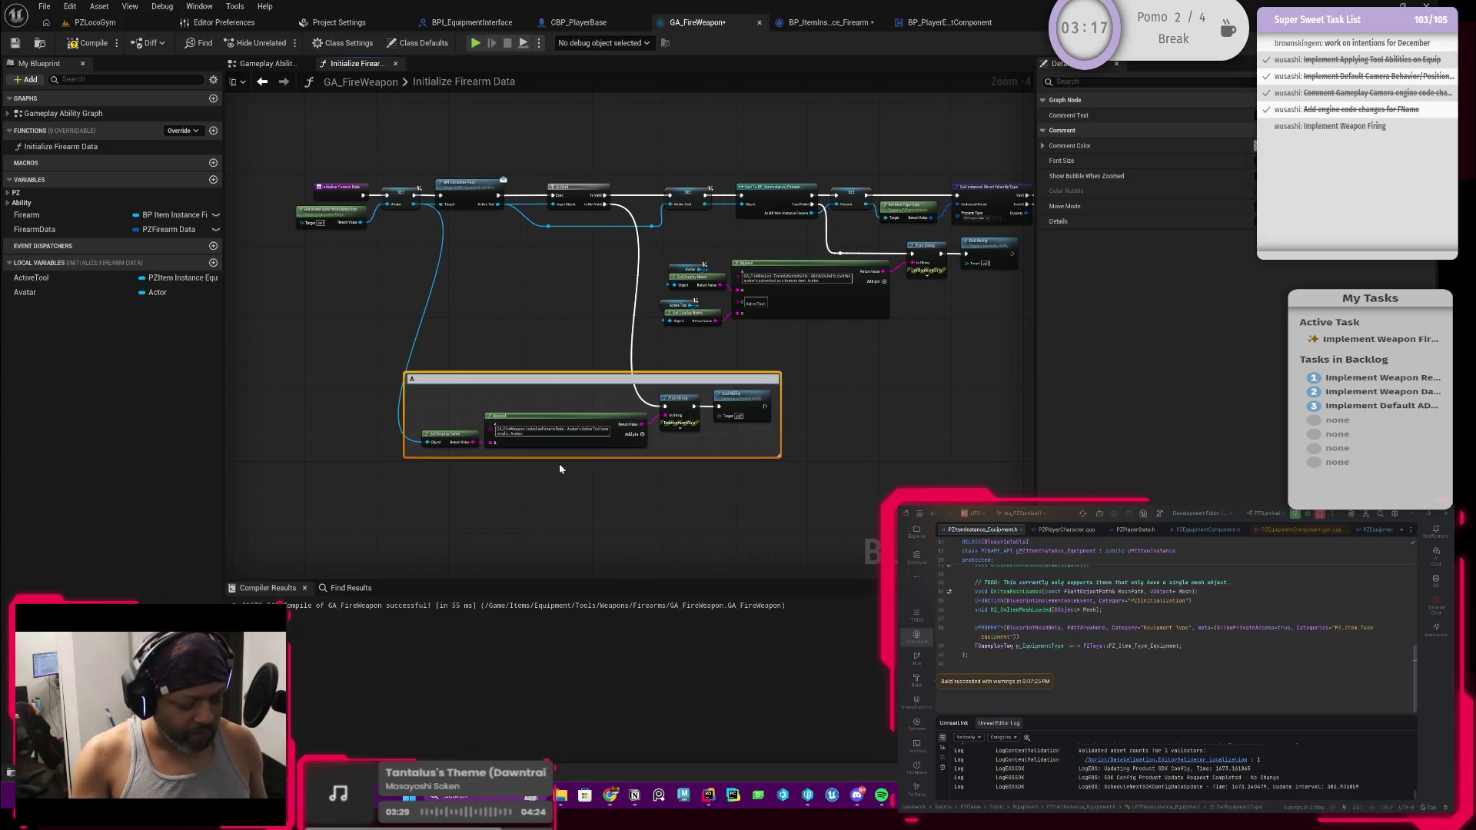
type("ctive Tool")
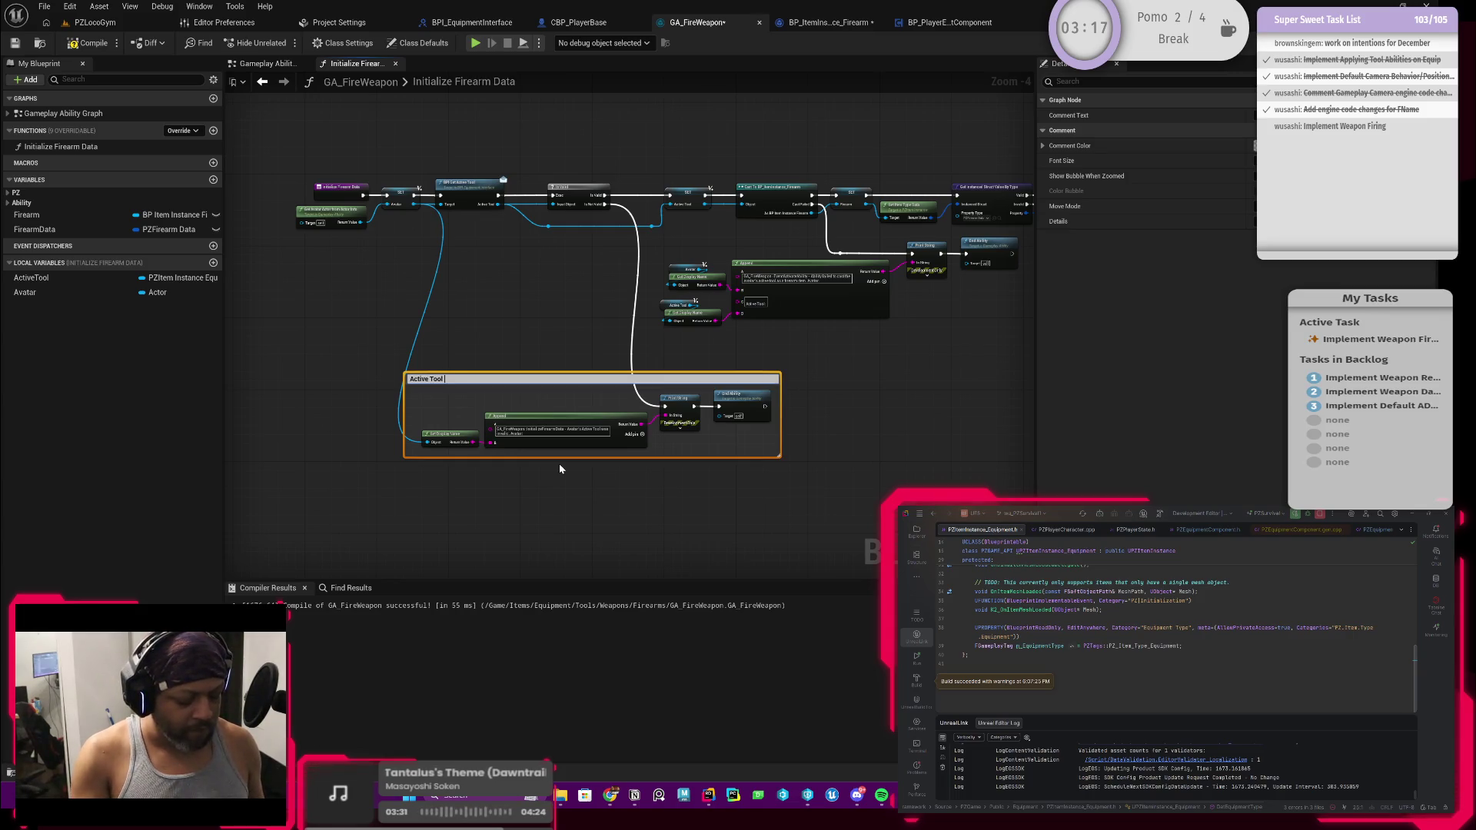
type(" is Invalid")
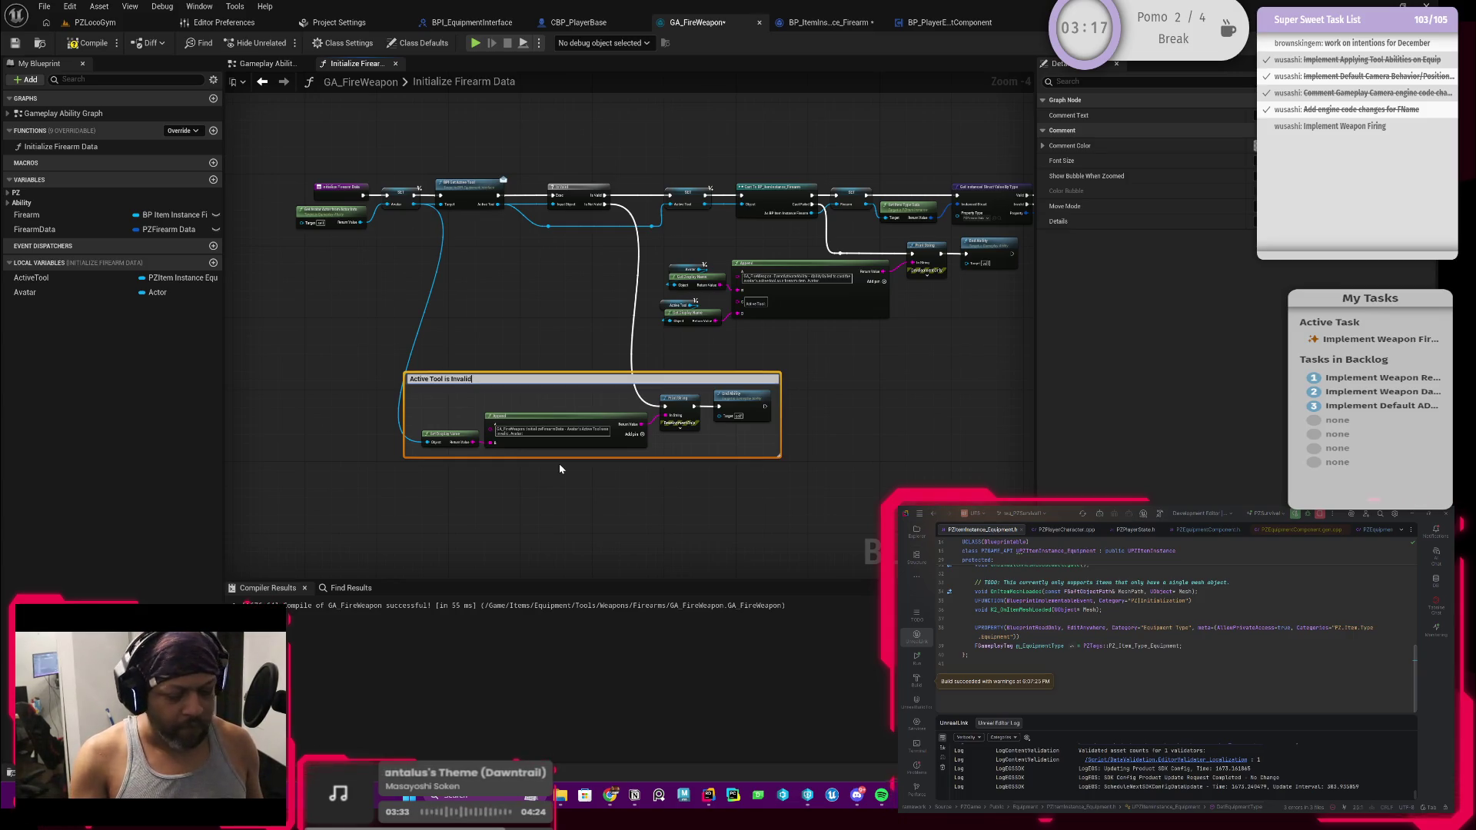
left_click(929, 376)
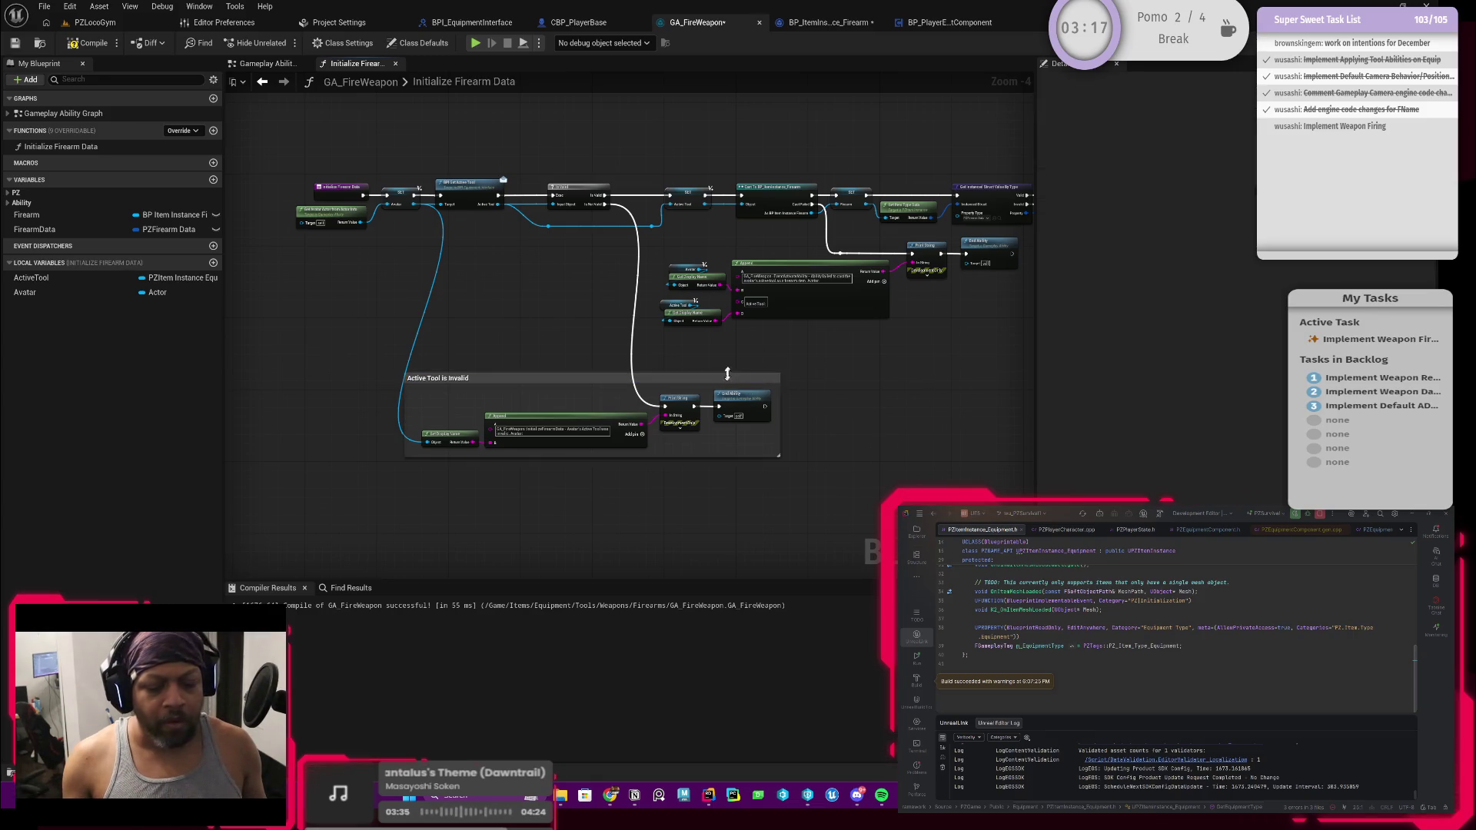
Color the comment red and select the cast-failure Append and Get Display Name nodes
left_click(695, 378)
left_click(1265, 145)
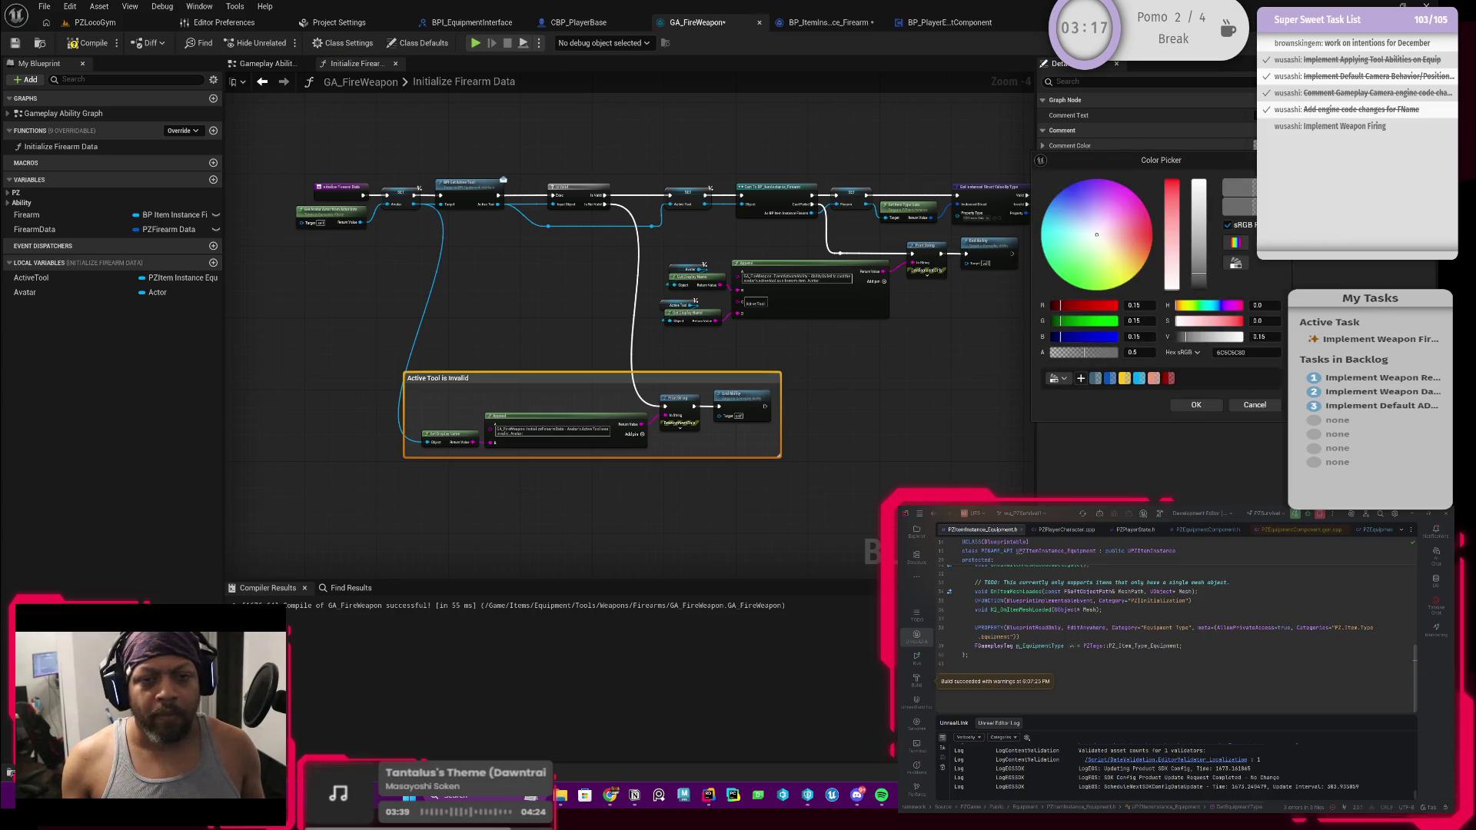
left_click(1170, 379)
left_click(1193, 403)
mouse_move(925, 389)
left_mouse_down()
mouse_move(860, 422)
mouse_move(636, 458)
mouse_move(702, 415)
left_mouse_up()
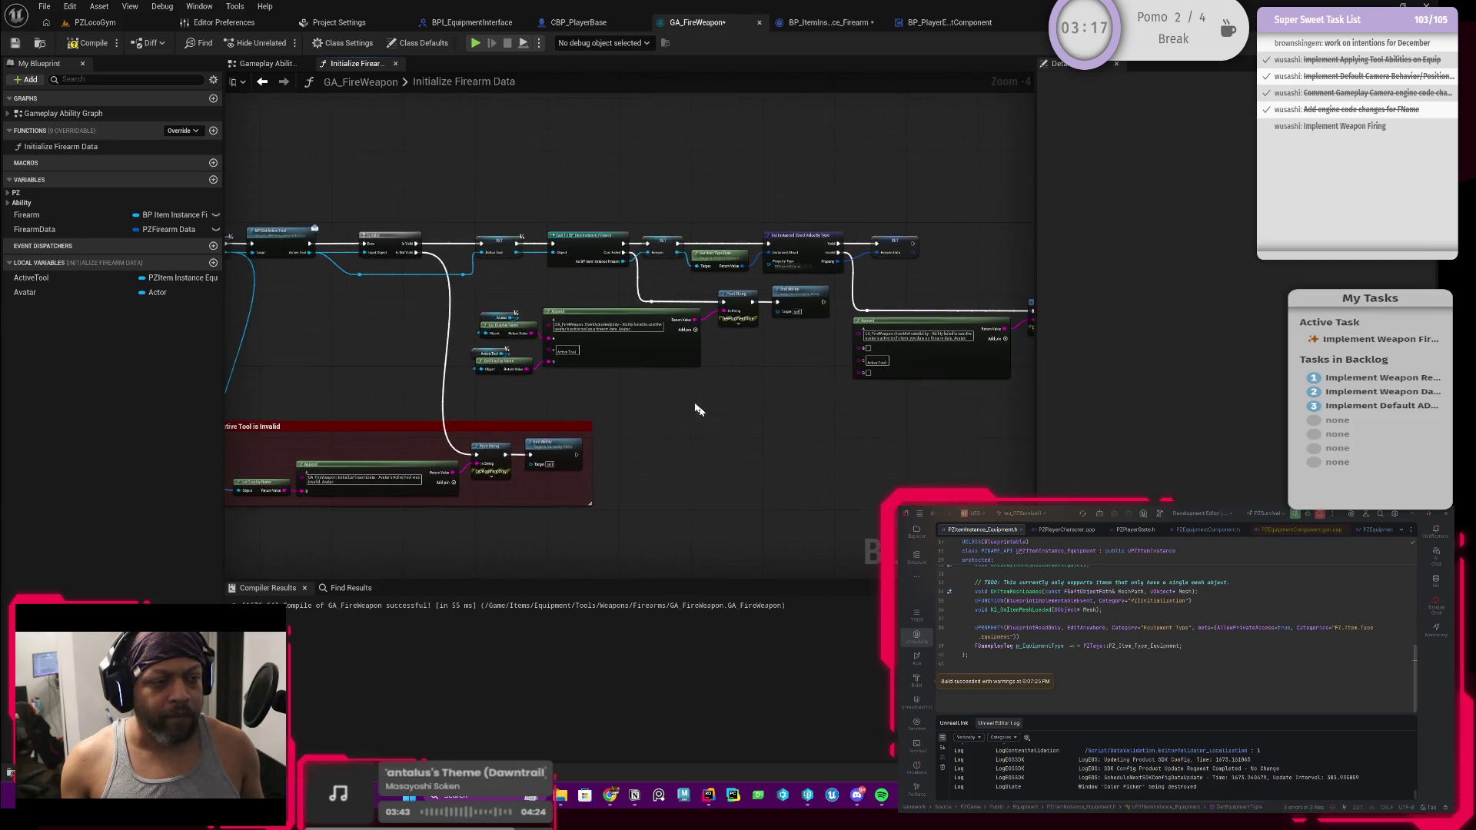
left_click_drag(488, 278, 820, 382)
Move the cast-failure nodes down and wrap them in a comment titled 'Active Tool is not a Firearm'
scroll(611, 370, "up", 3)
mouse_move(669, 370)
left_mouse_down()
mouse_move(713, 367)
mouse_move(721, 389)
left_mouse_up()
scroll(721, 389, "down", 2)
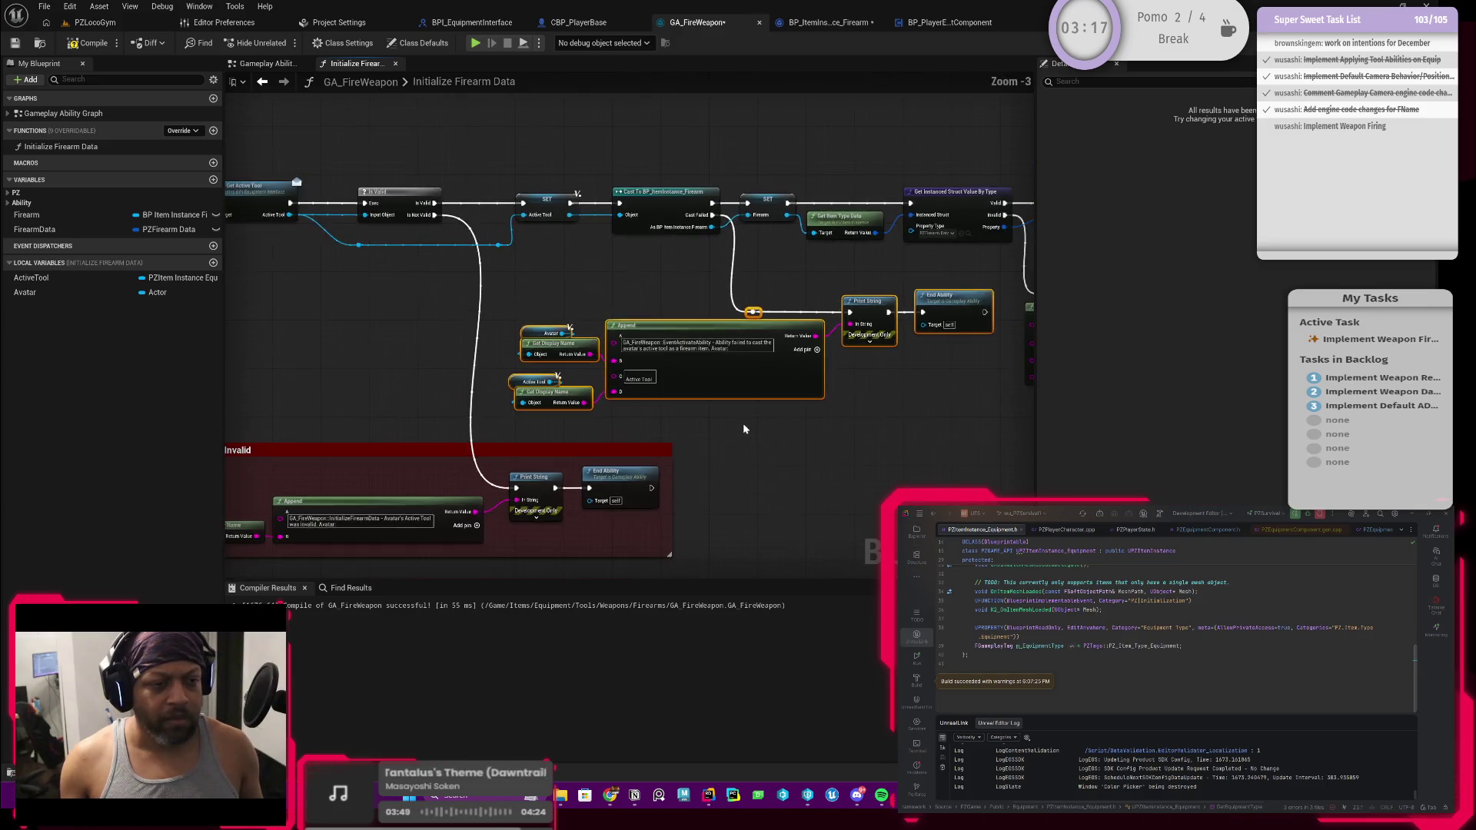
scroll(716, 419, "up", 1)
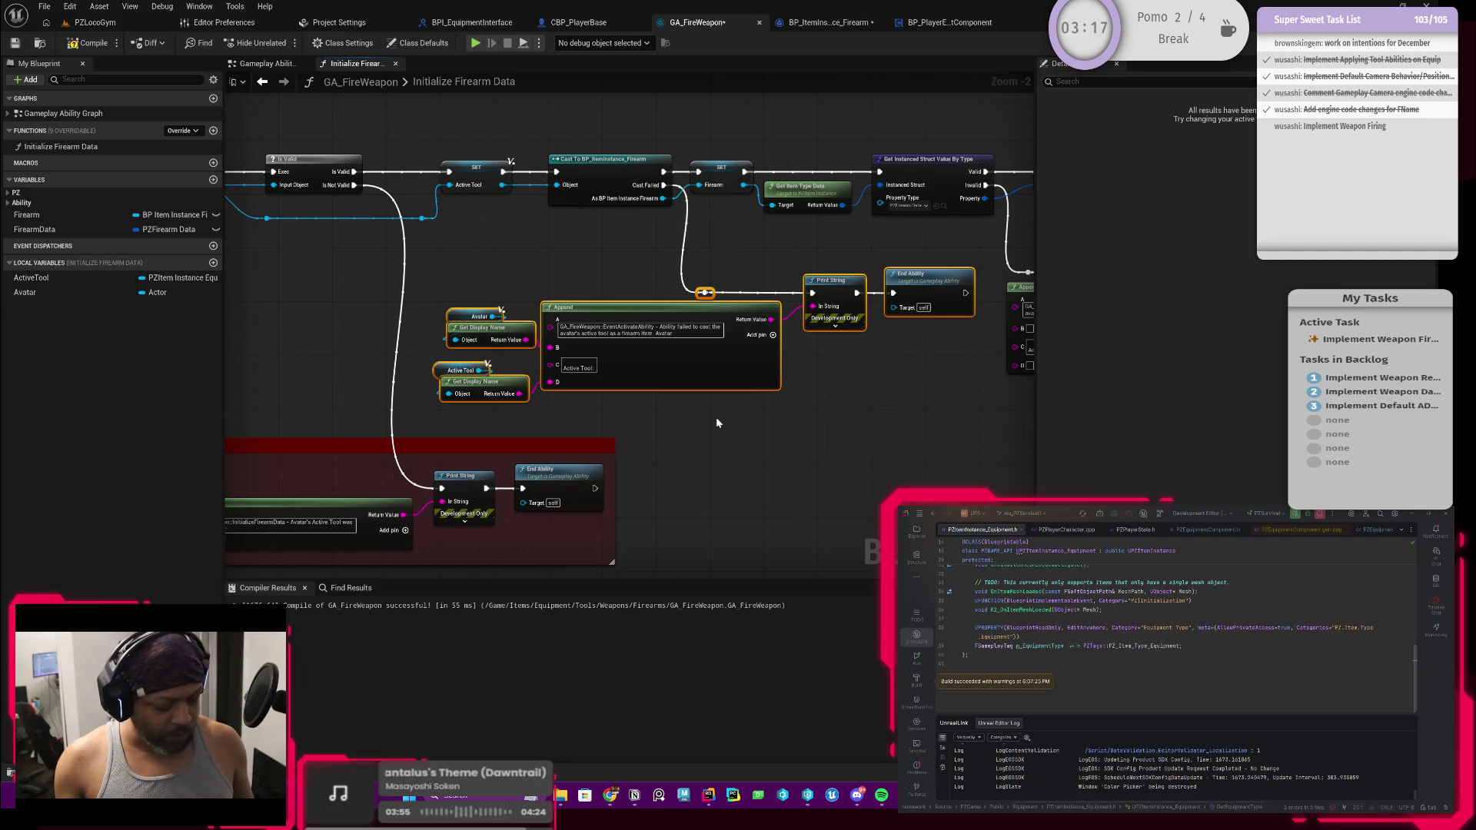
type("Ac")
type("Ac")
type("ool is not a Firear")
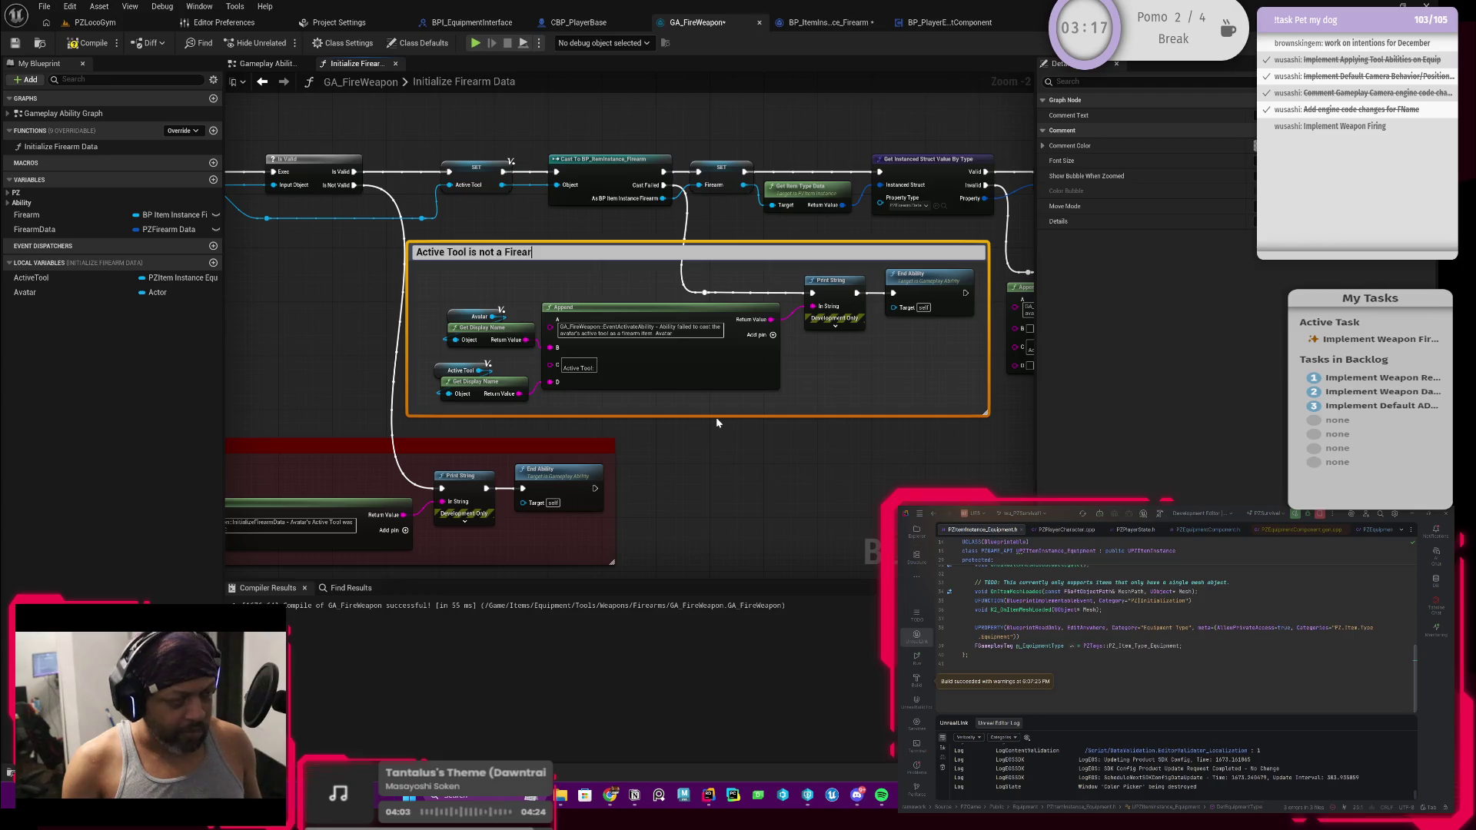
type("m")
key("Return")
Set that comment's color to dark red
left_click(1255, 146)
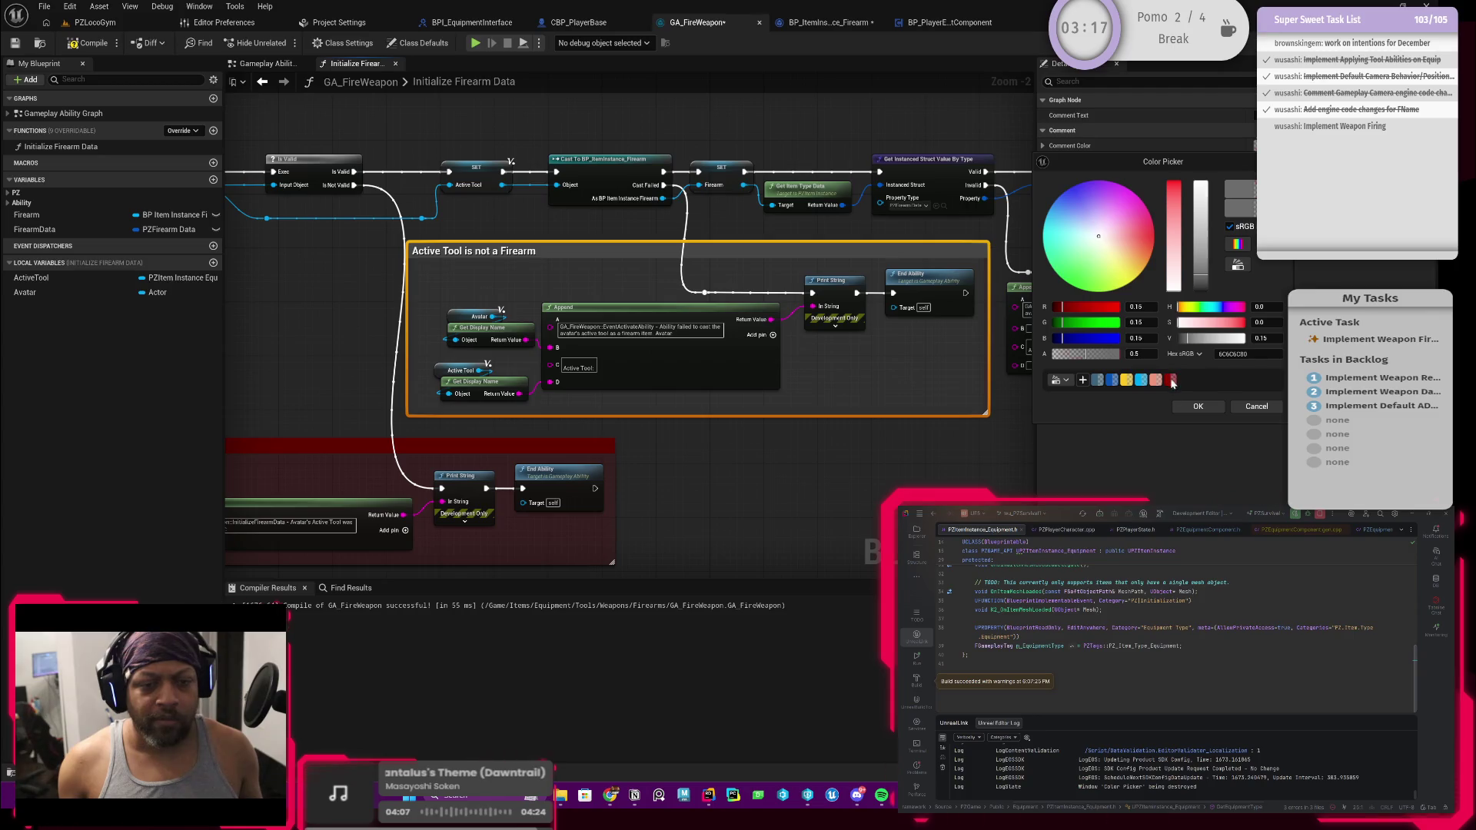
left_click(1156, 379)
left_click(1197, 406)
mouse_move(751, 438)
left_mouse_down()
mouse_move(520, 464)
mouse_move(781, 395)
mouse_move(745, 425)
mouse_move(713, 423)
mouse_move(775, 405)
left_mouse_up()
Wrap the data-read failure nodes in a comment titled 'Active Tool does not have valid Firearm Data'
mouse_move(978, 254)
left_mouse_down()
mouse_move(510, 400)
mouse_move(508, 424)
left_mouse_up()
type("c")
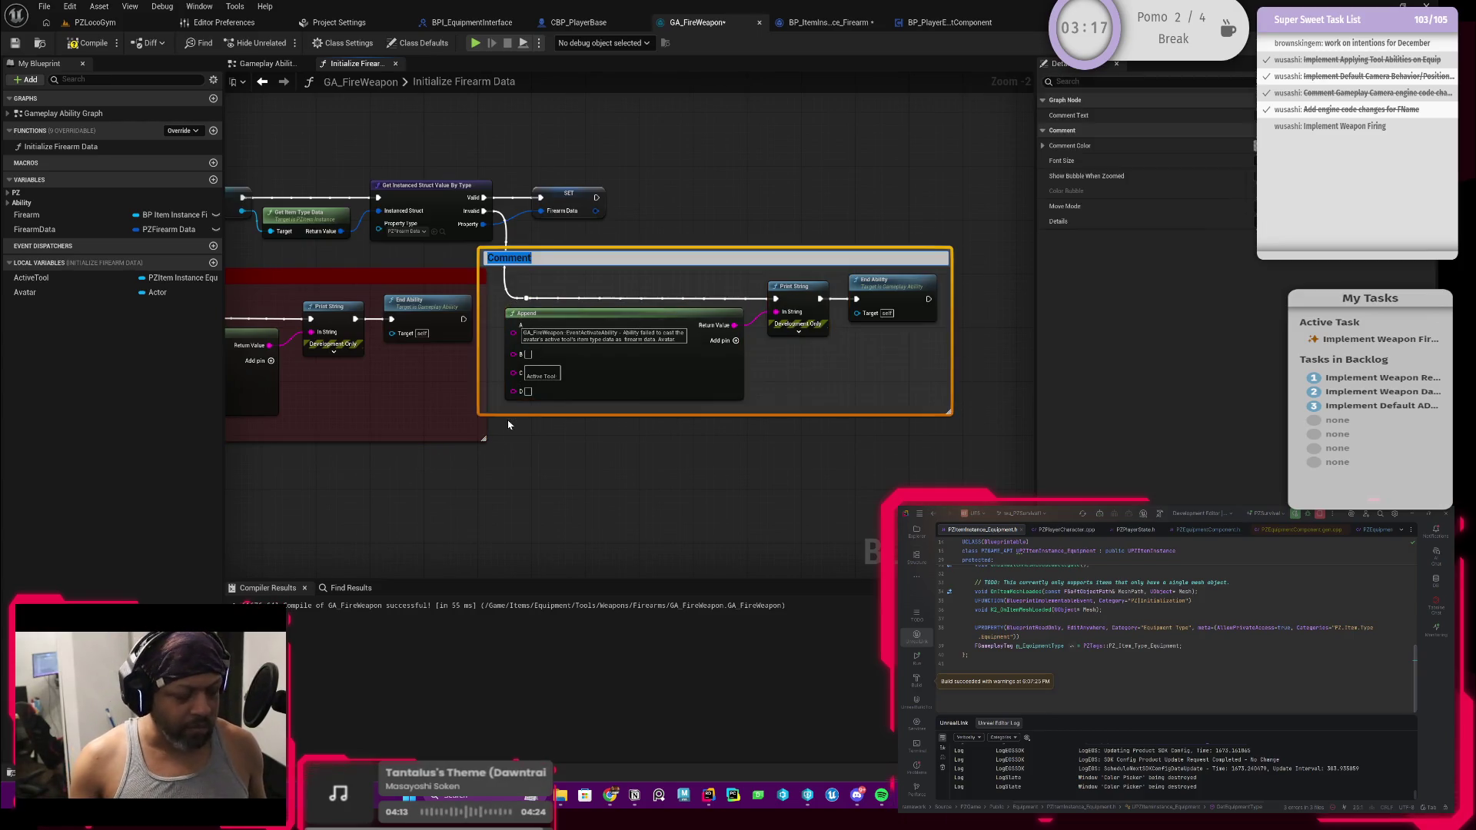
type("A")
type("ctive T")
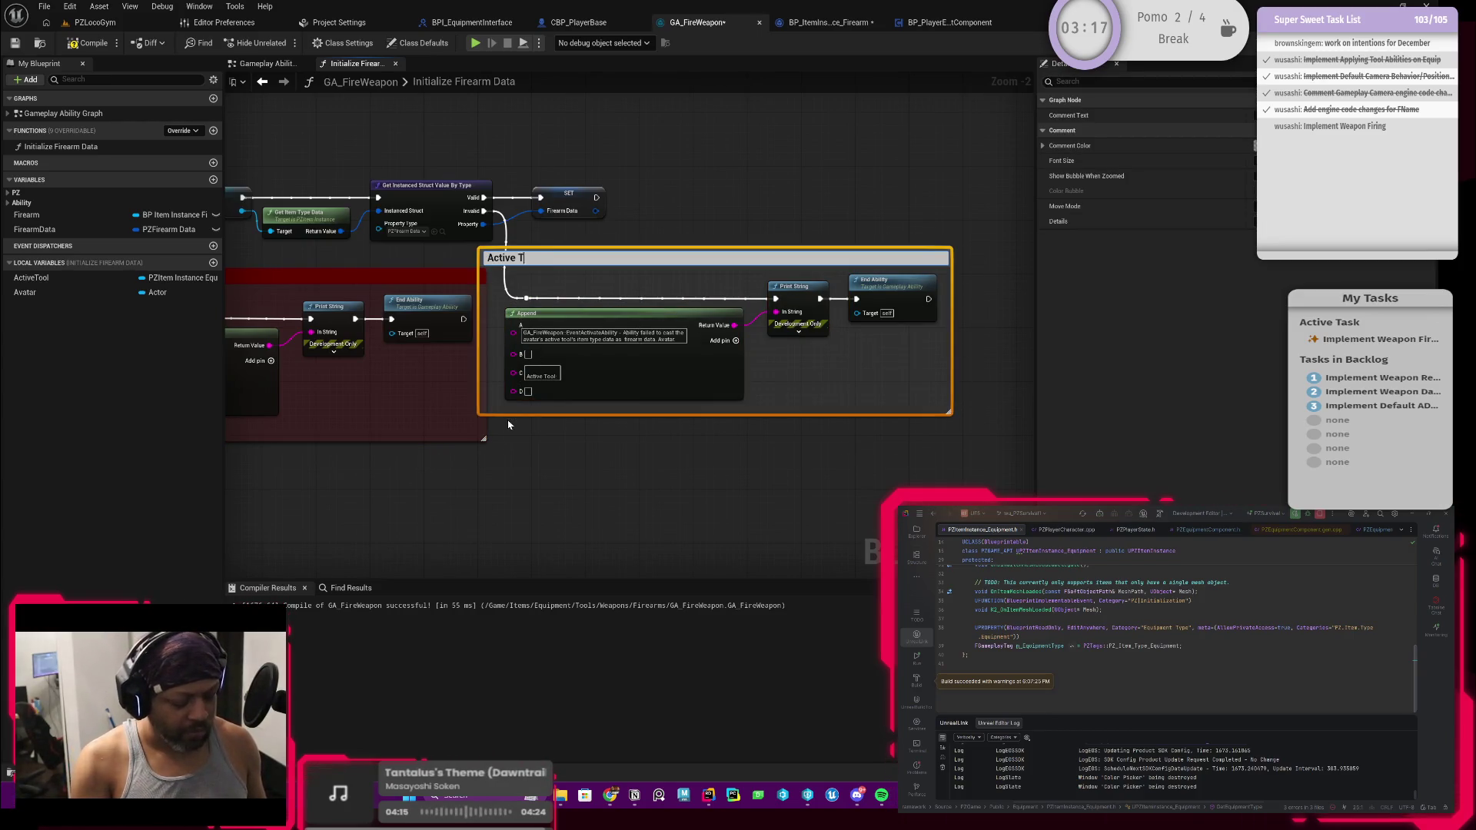
type("ooldoes not have valid")
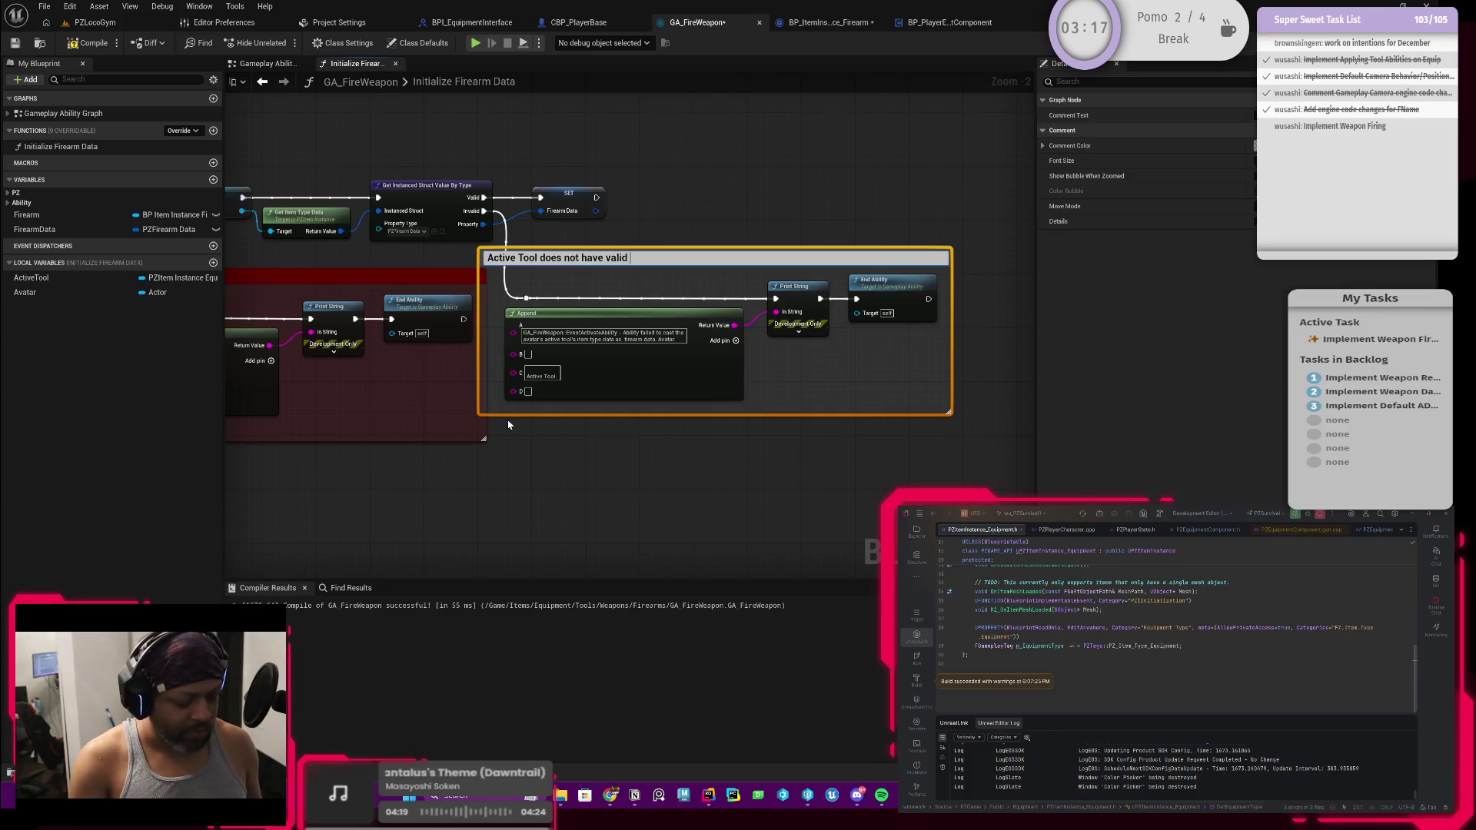
type("rm Data")
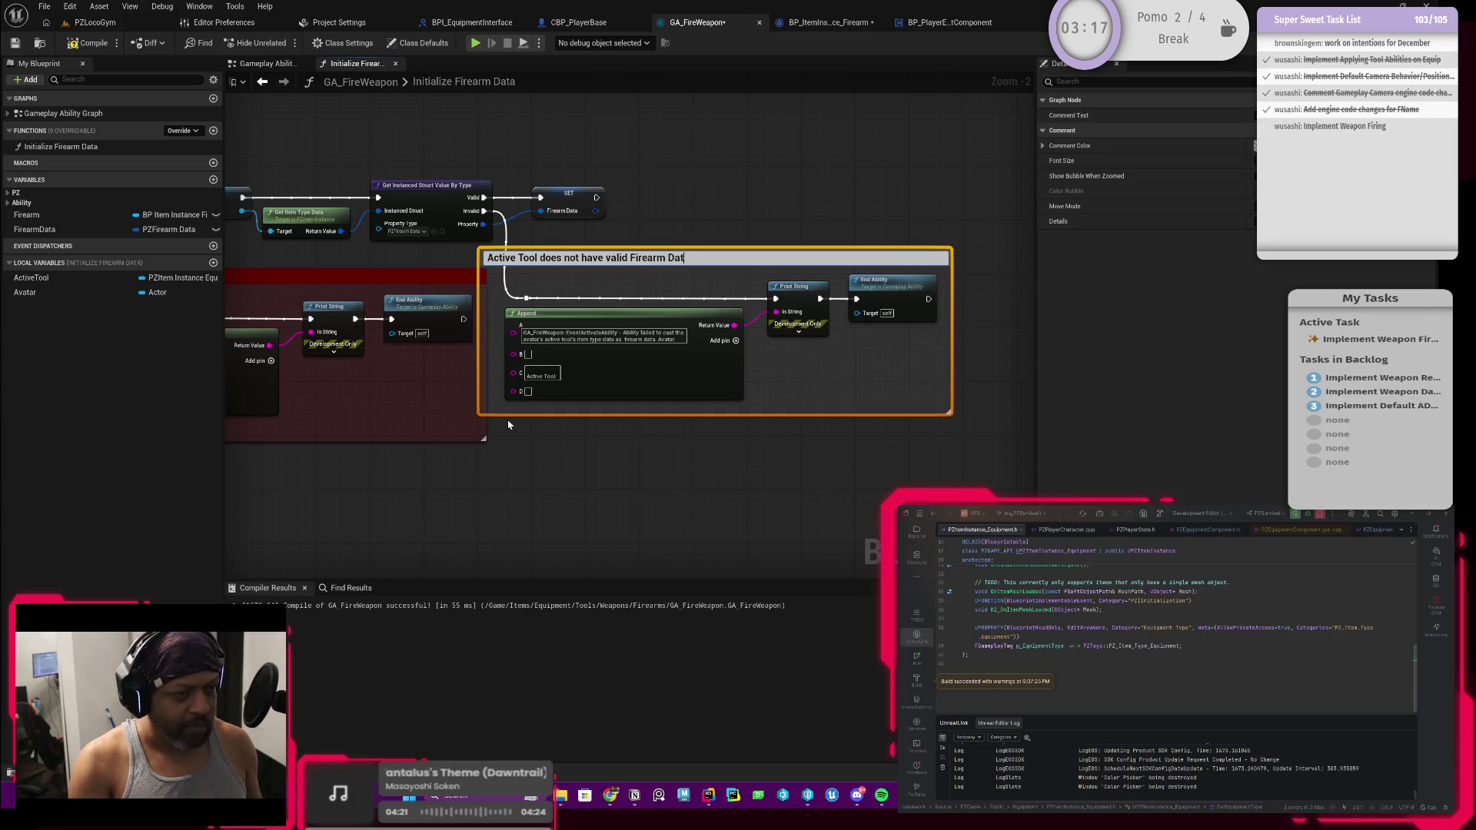
key("Return")
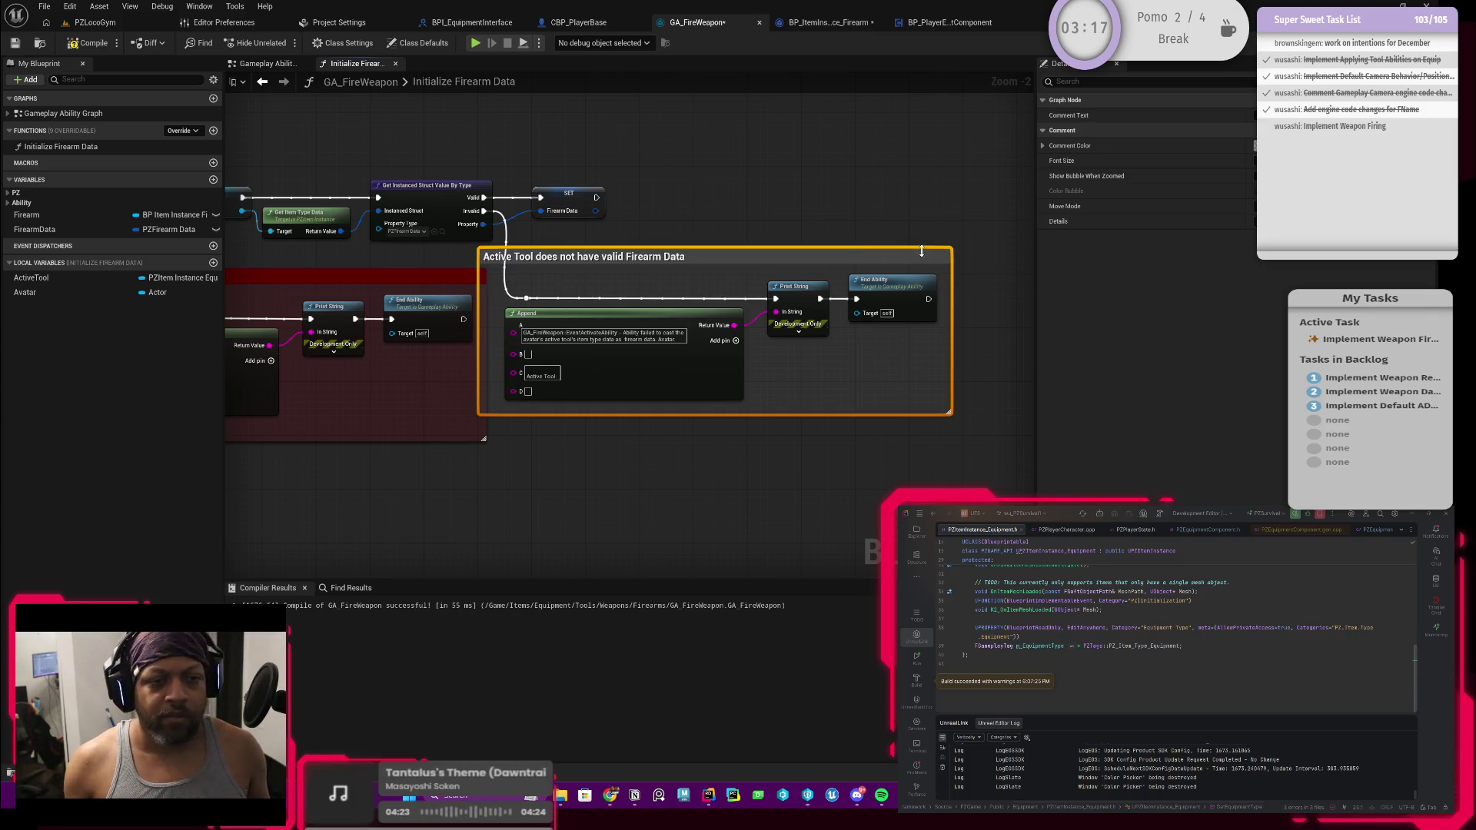
Make the comment red and nudge the box slightly down-right
left_click(1255, 145)
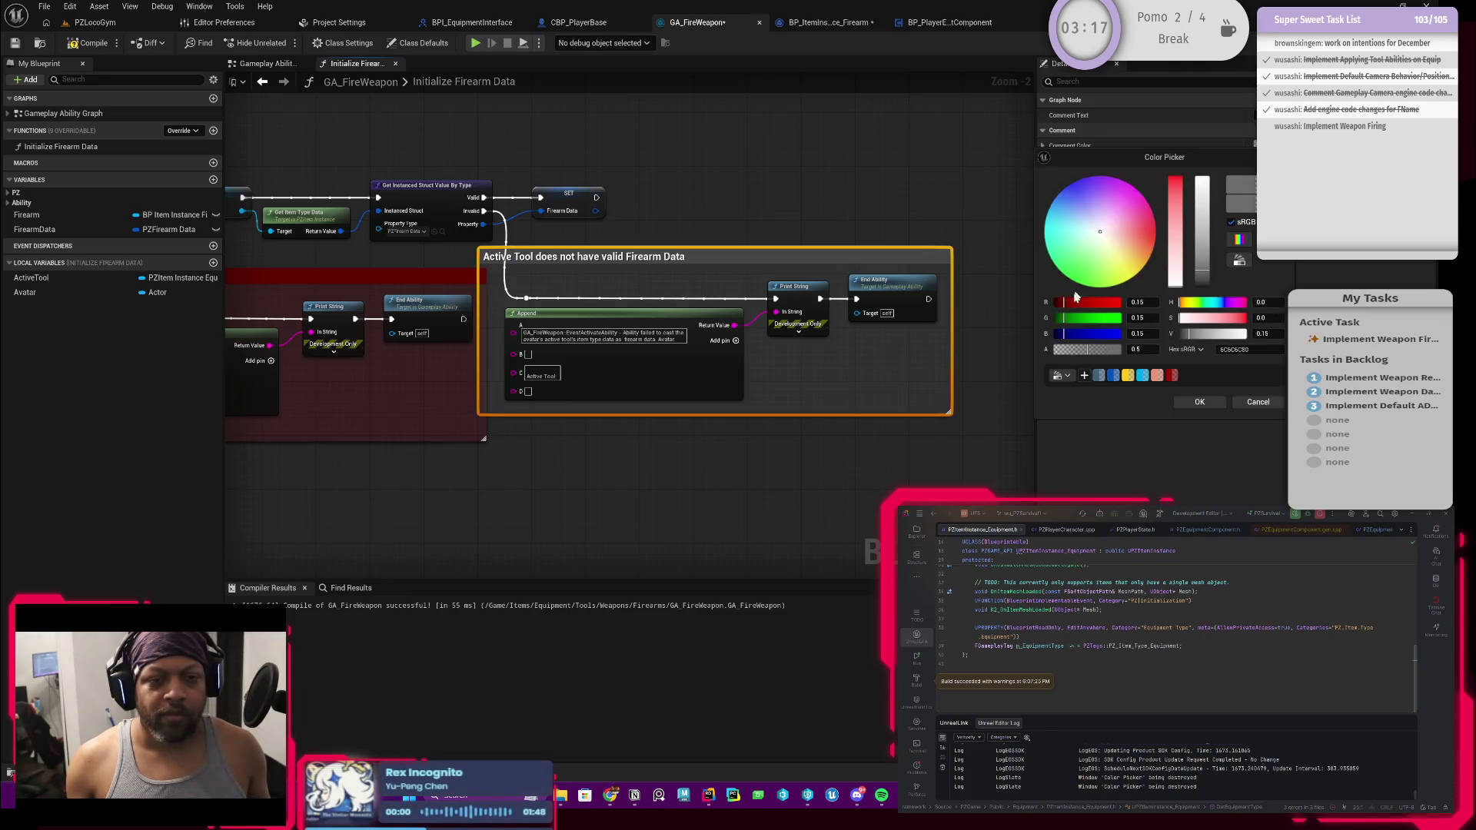
left_click(1173, 374)
left_click(1199, 401)
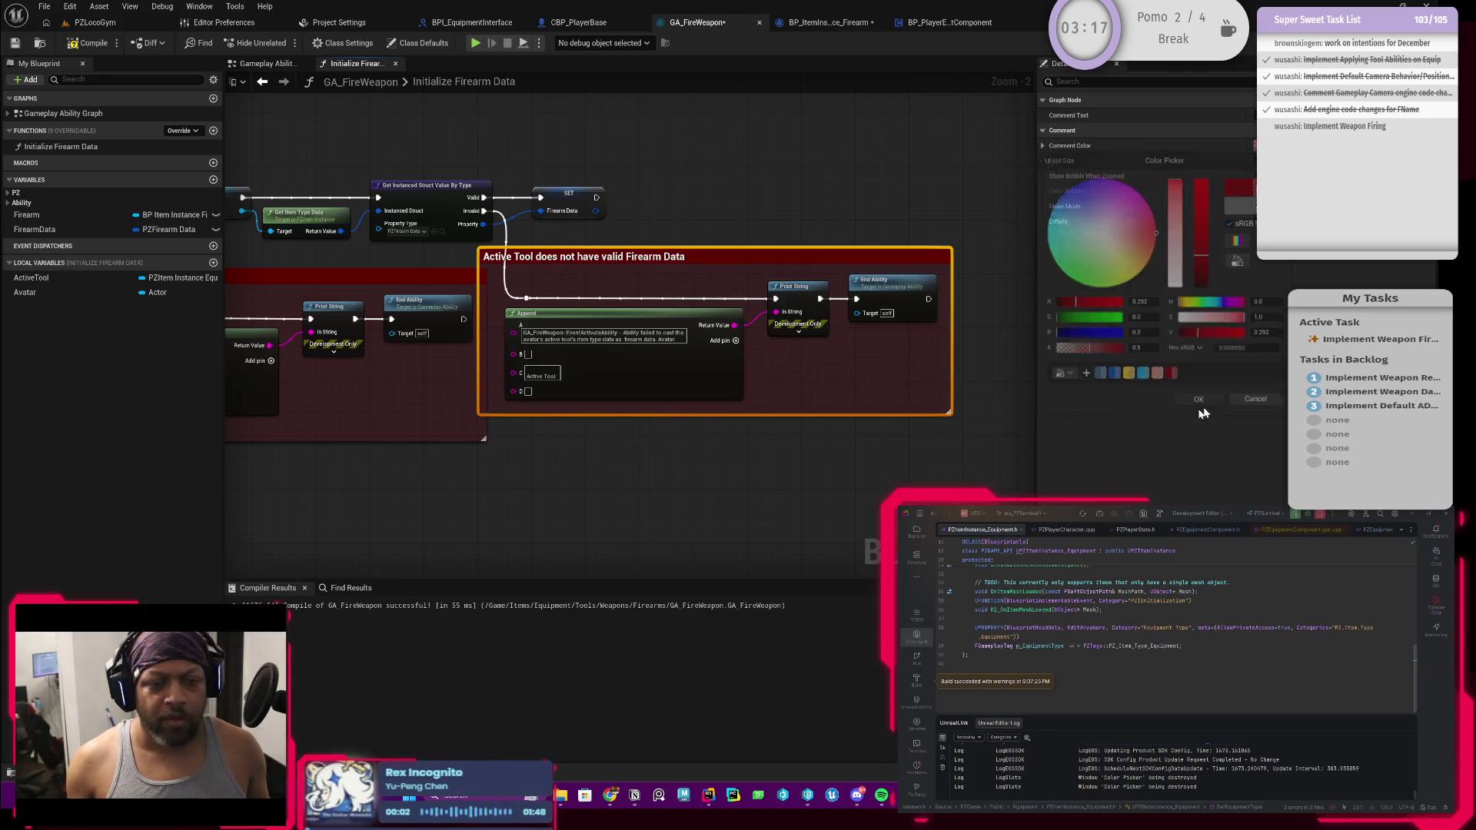
left_click_drag(717, 501, 618, 472)
mouse_move(594, 229)
left_mouse_down()
mouse_move(621, 229)
mouse_move(612, 246)
left_mouse_up()
left_click(612, 219)
scroll(628, 294, "down", 4)
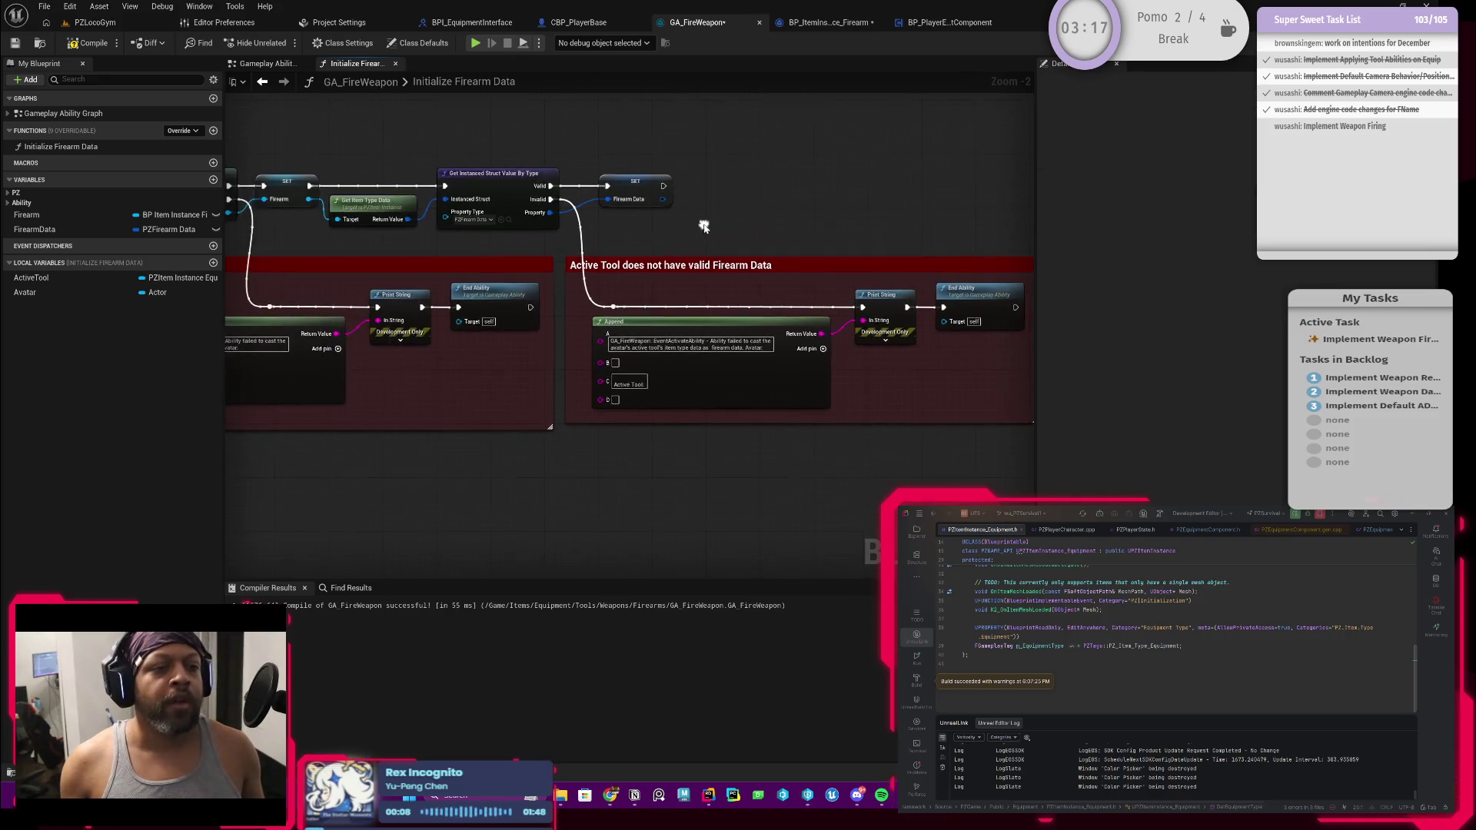
Recompile and inspect the SET Firearm Data node and the invalid-data branch
scroll(627, 288, "up", 3)
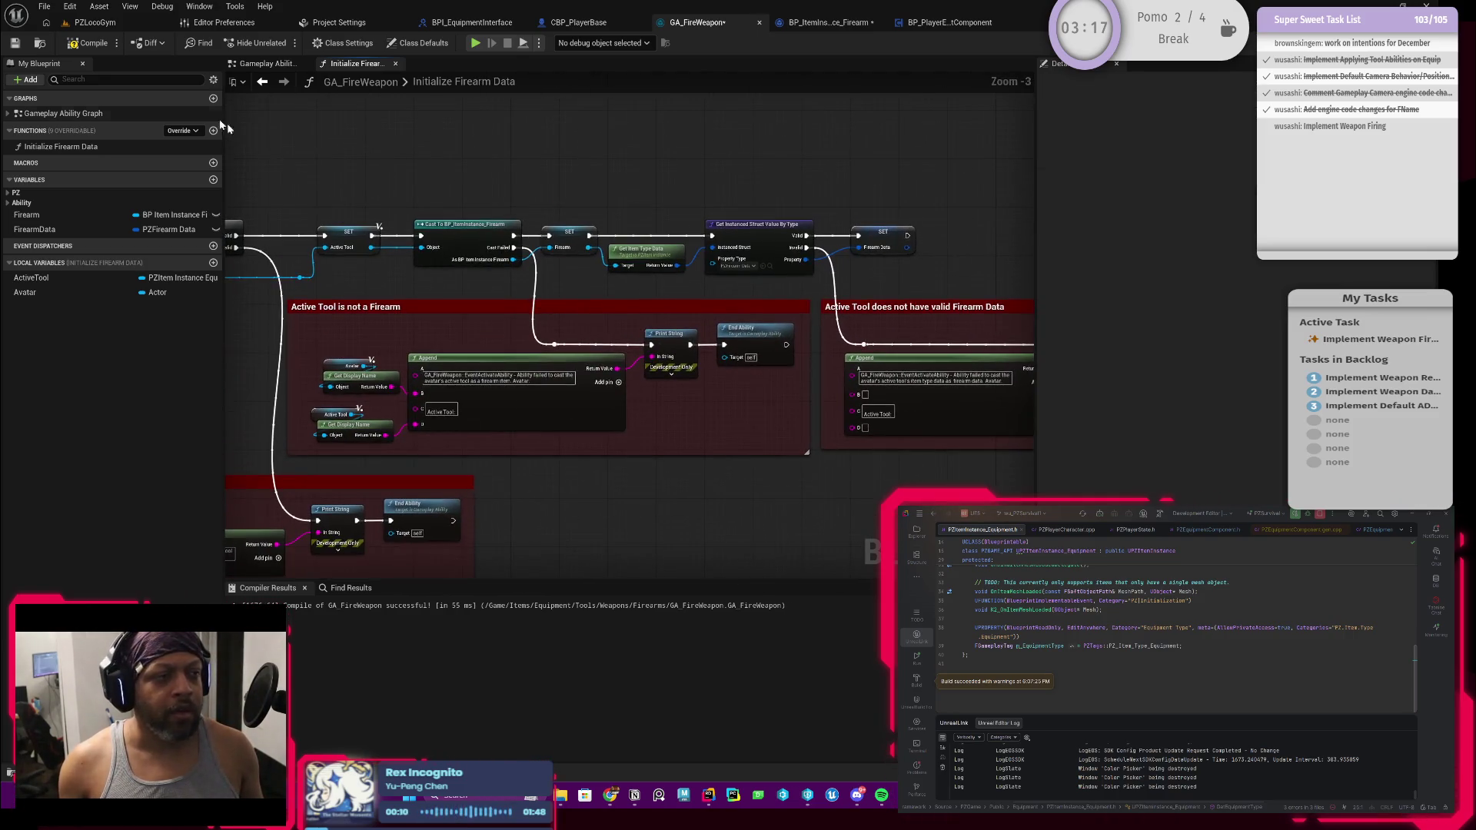
left_click(89, 43)
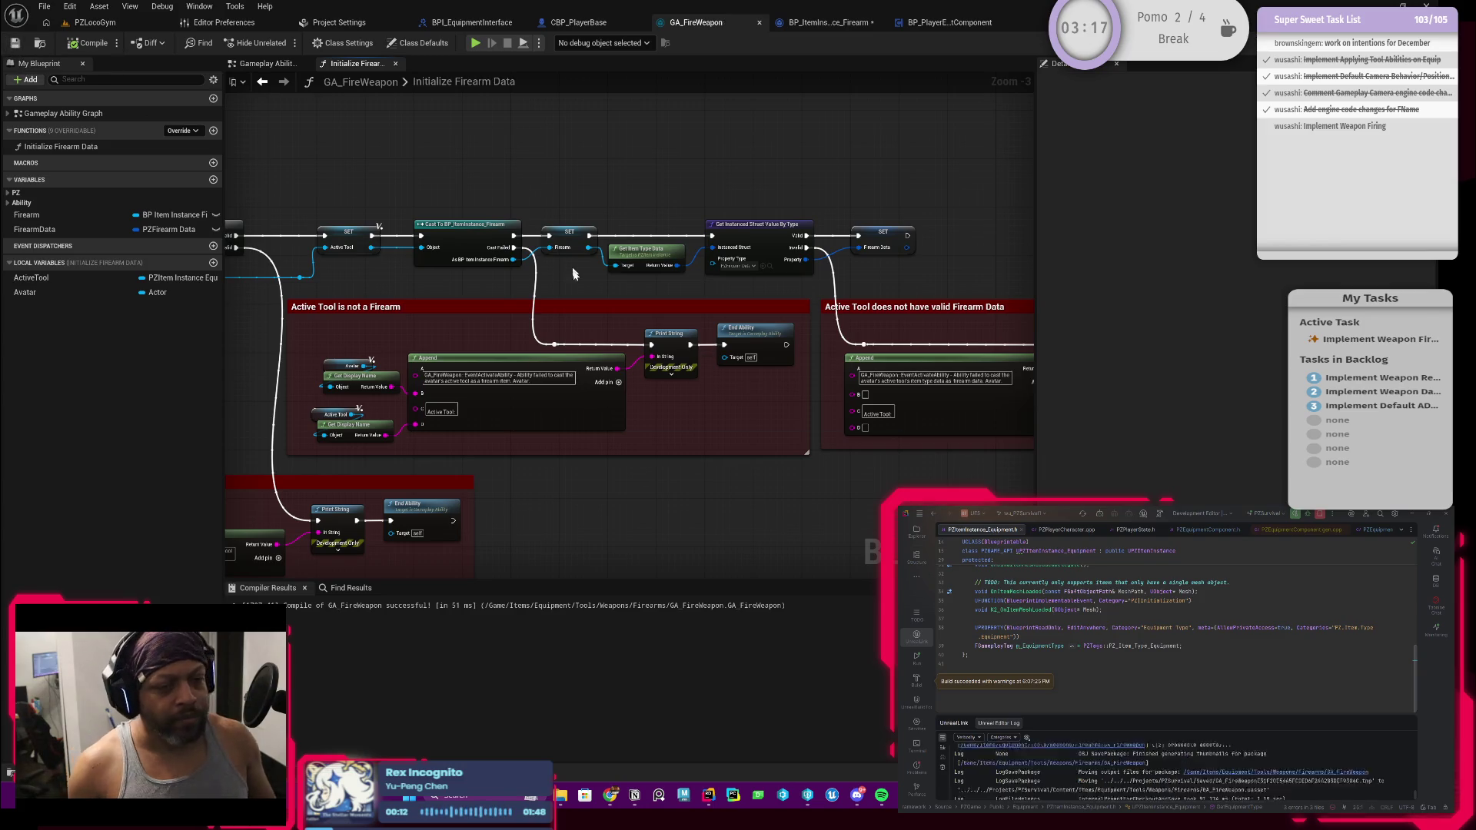
scroll(711, 415, "down", 2)
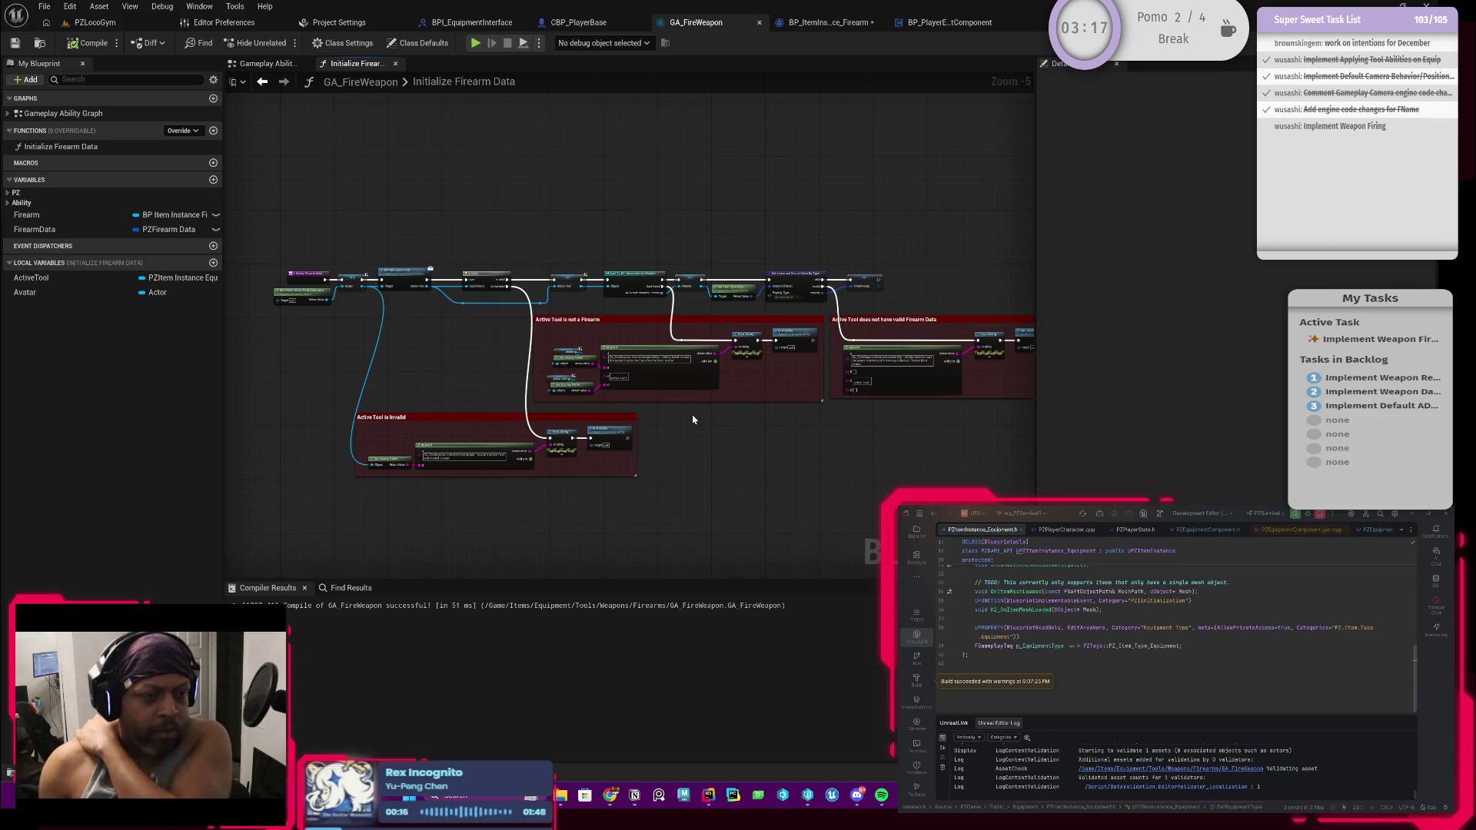
scroll(779, 334, "up", 2)
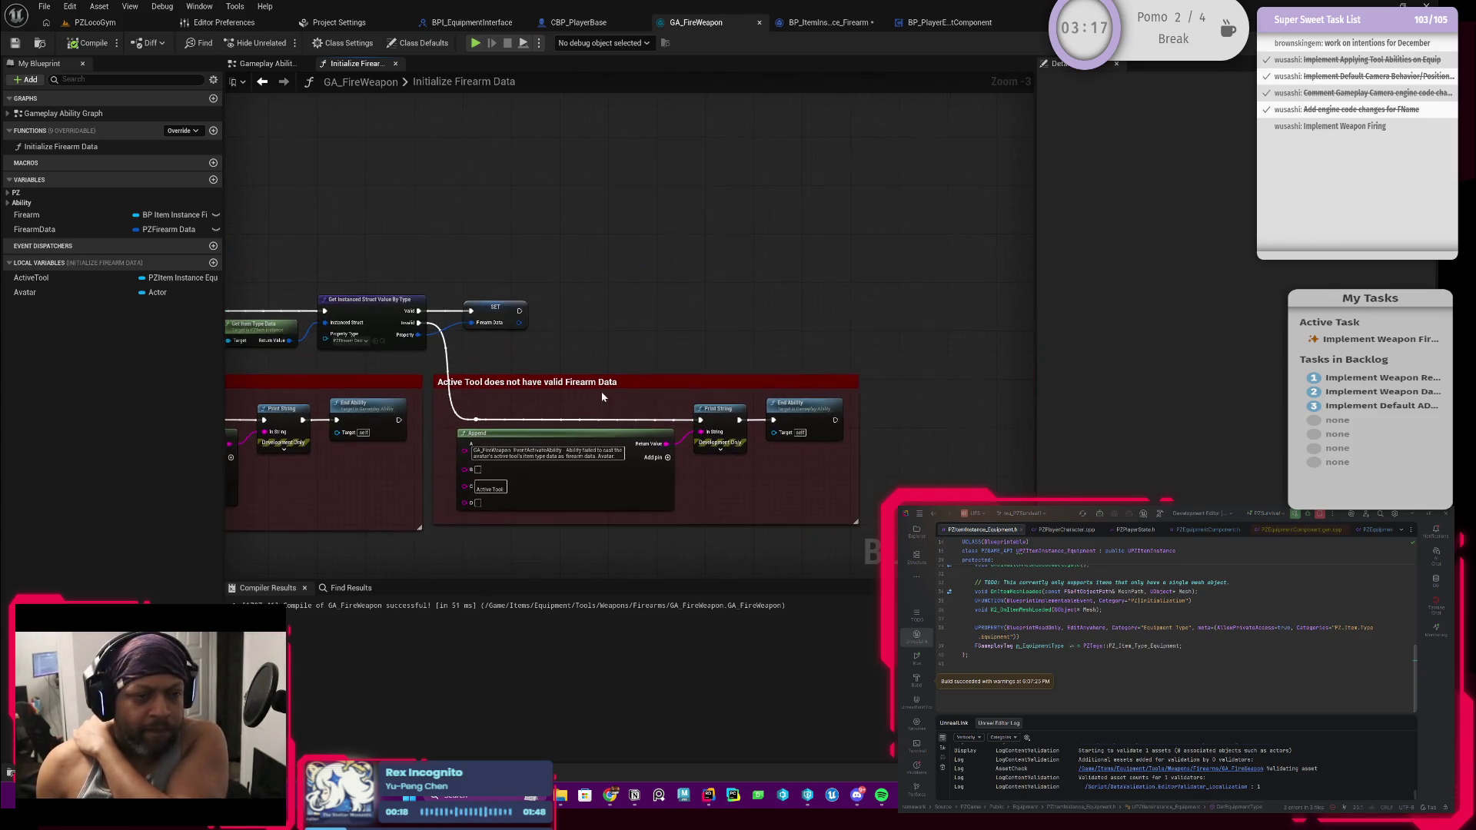
left_click_drag(538, 364, 634, 370)
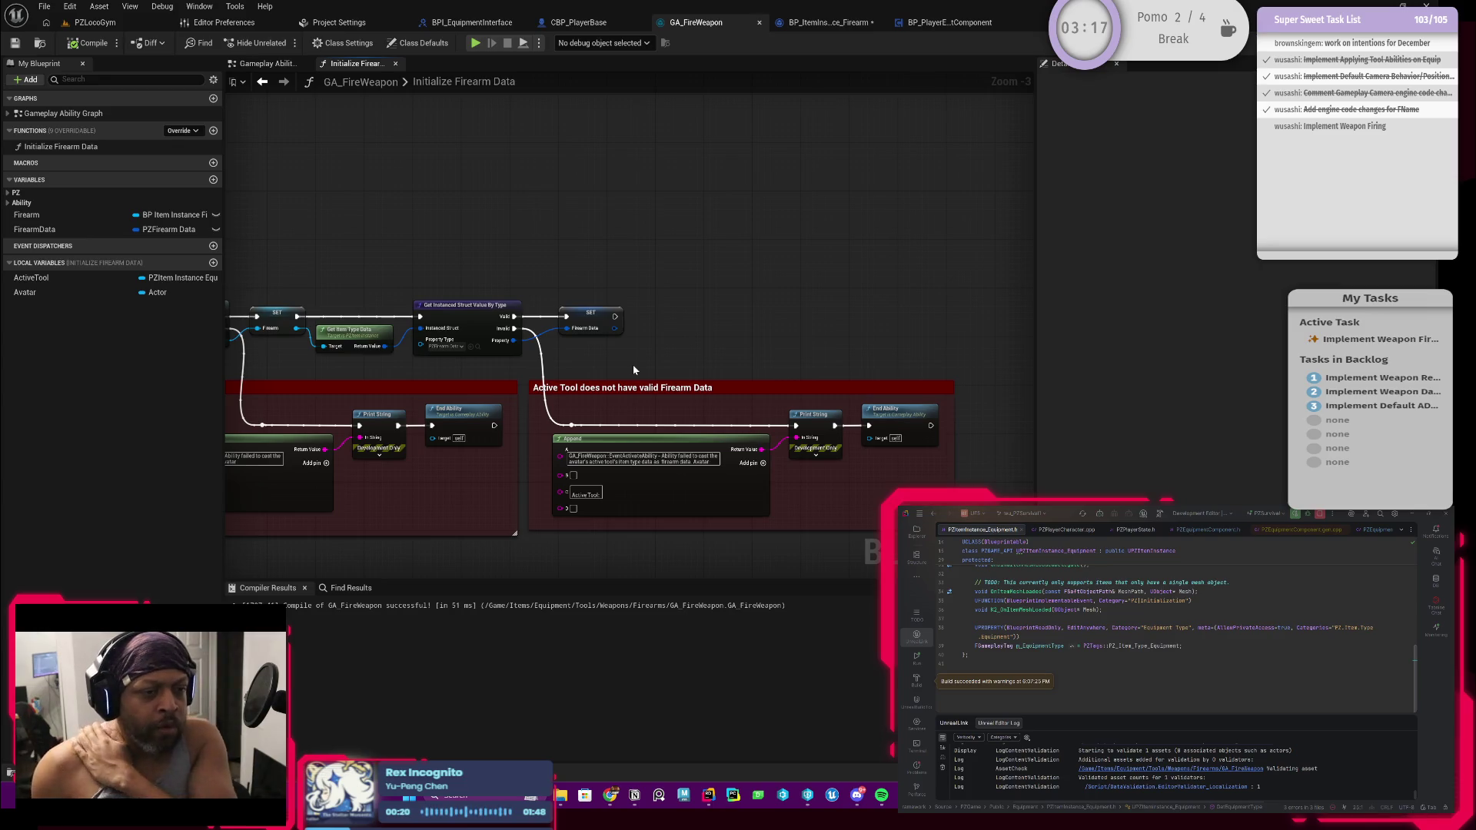
mouse_move(529, 416)
left_mouse_down()
mouse_move(583, 430)
mouse_move(547, 425)
left_mouse_up()
left_click(607, 326)
scroll(617, 362, "up", 3)
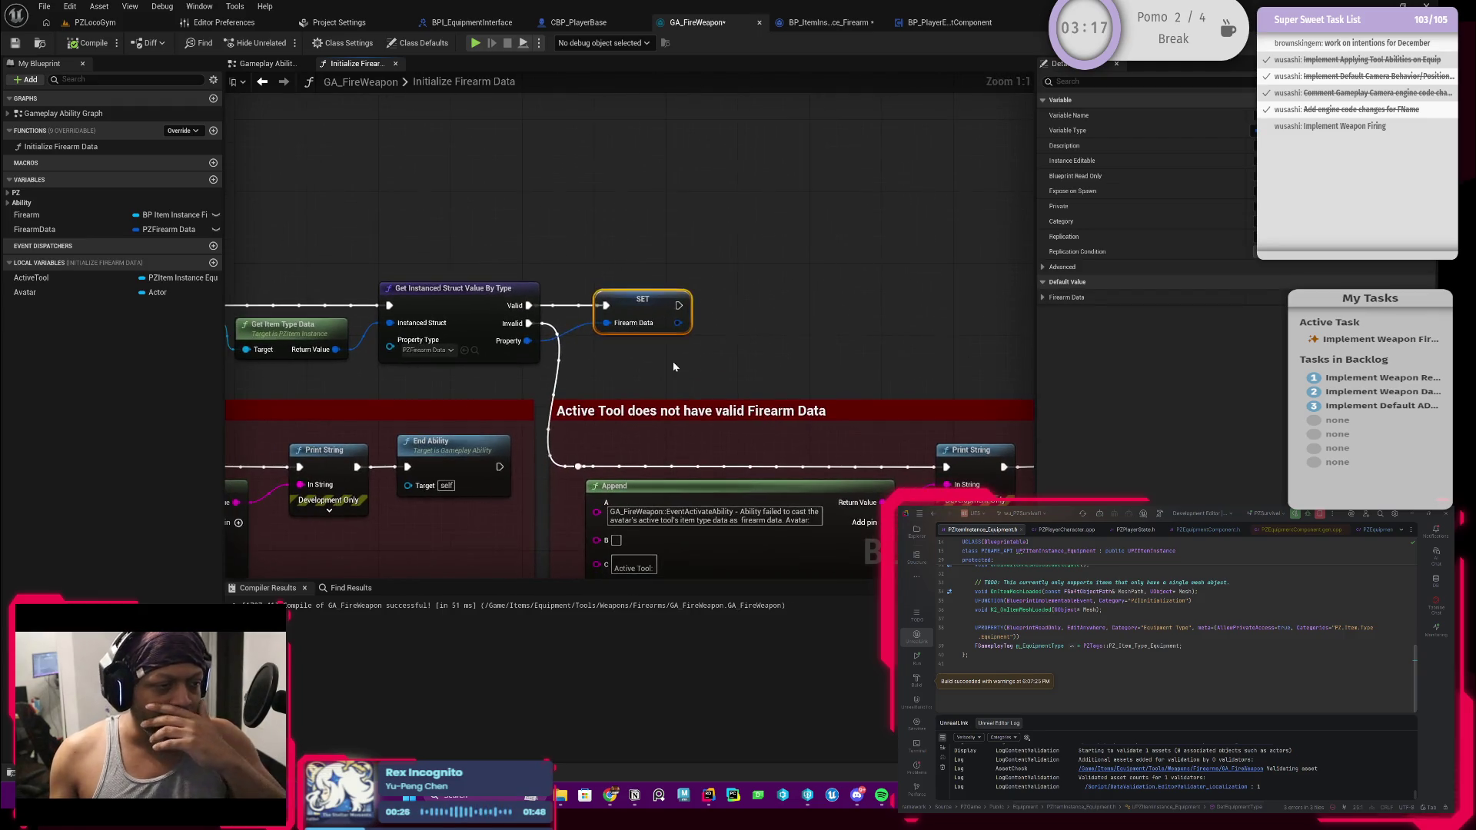
left_click(654, 317)
mouse_move(665, 377)
left_mouse_down()
mouse_move(633, 366)
mouse_move(566, 391)
left_mouse_up()
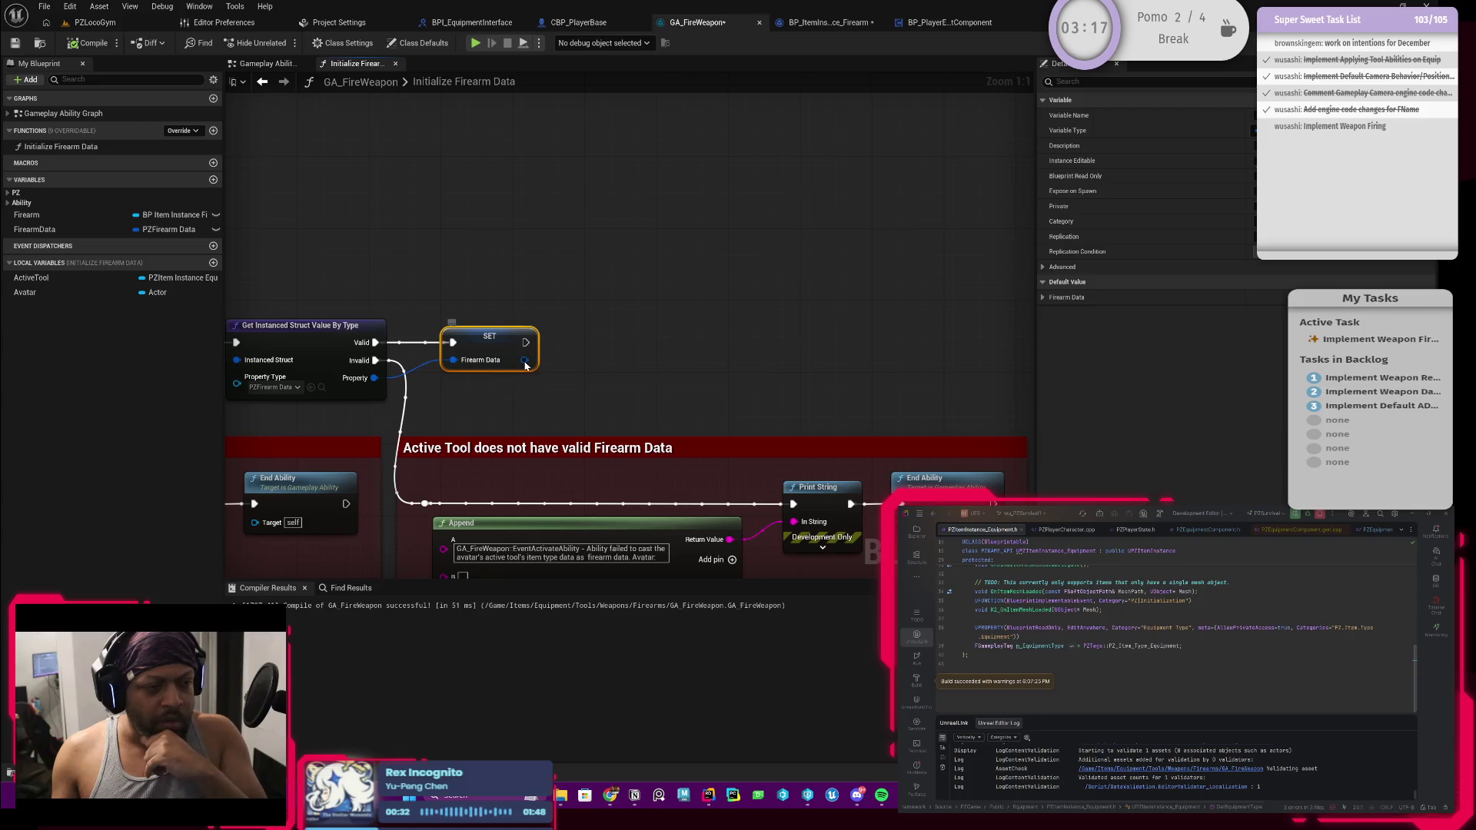
left_click(464, 404)
Review the whole function's error branches, then return to the Gameplay Ability Graph
scroll(470, 399, "down", 3)
left_click_drag(470, 399, 666, 327)
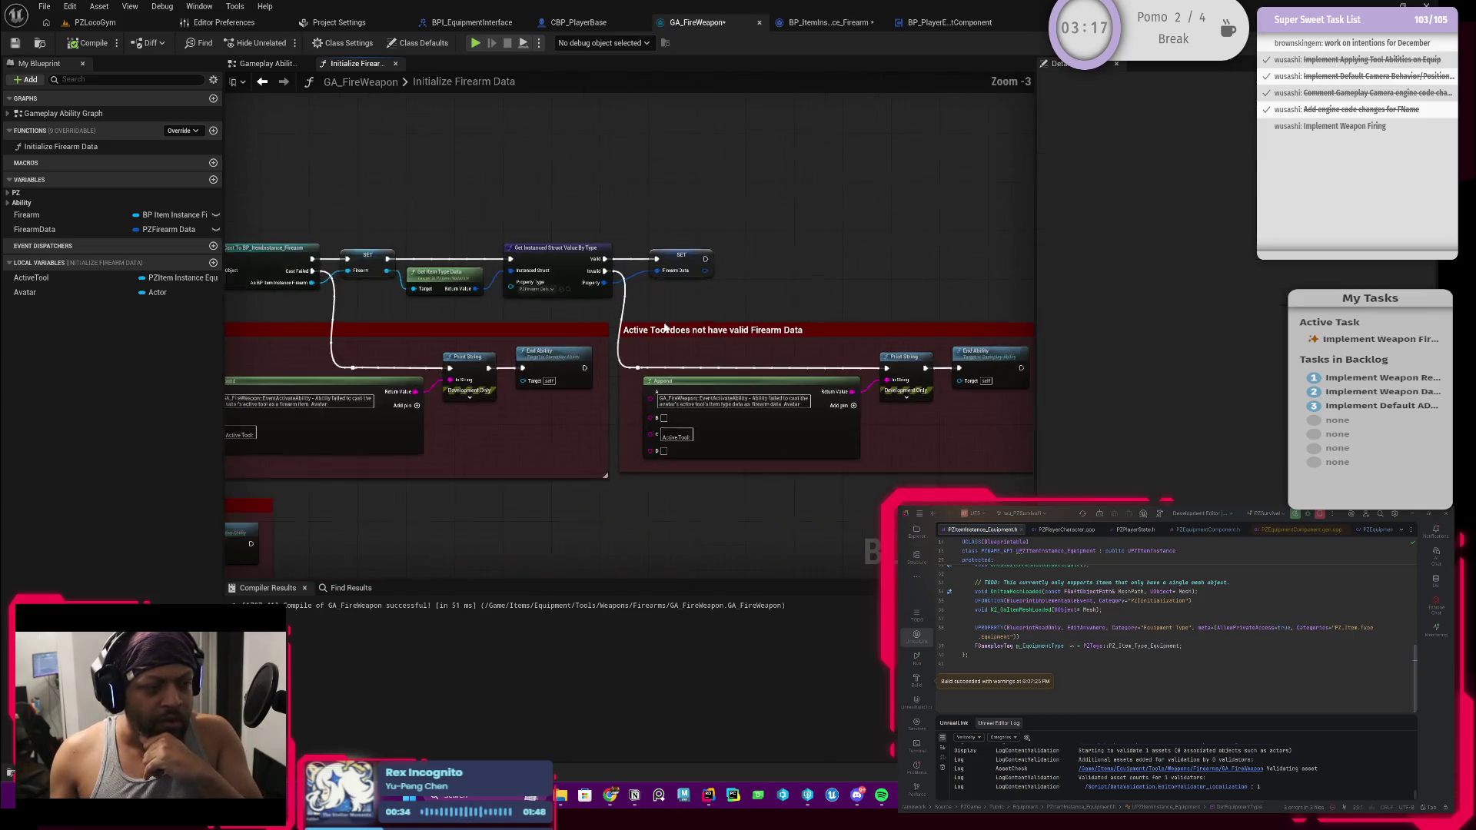
scroll(666, 326, "down", 1)
left_click_drag(589, 425, 646, 379)
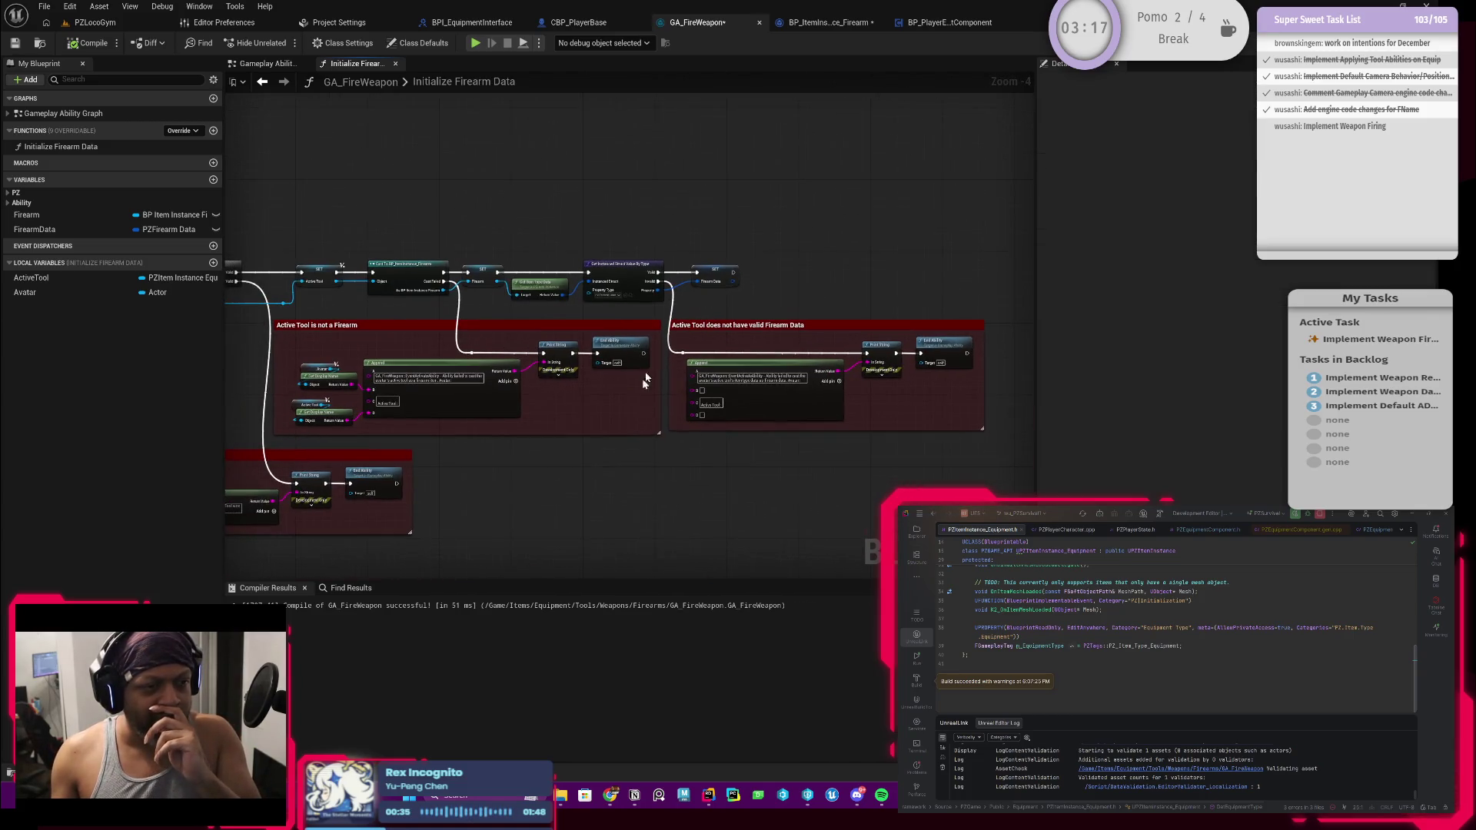
left_click(712, 272)
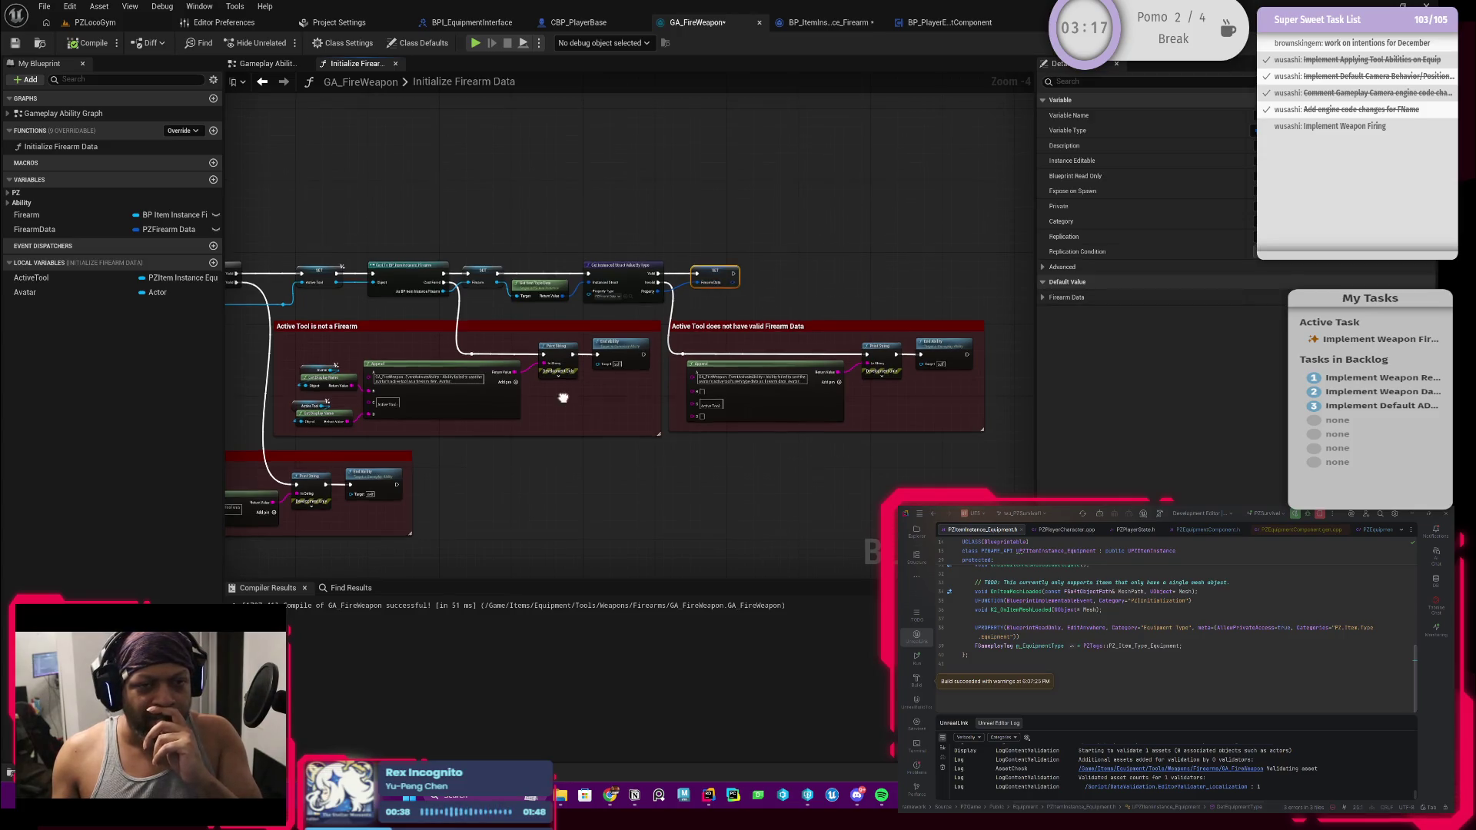
left_click_drag(565, 395, 670, 418)
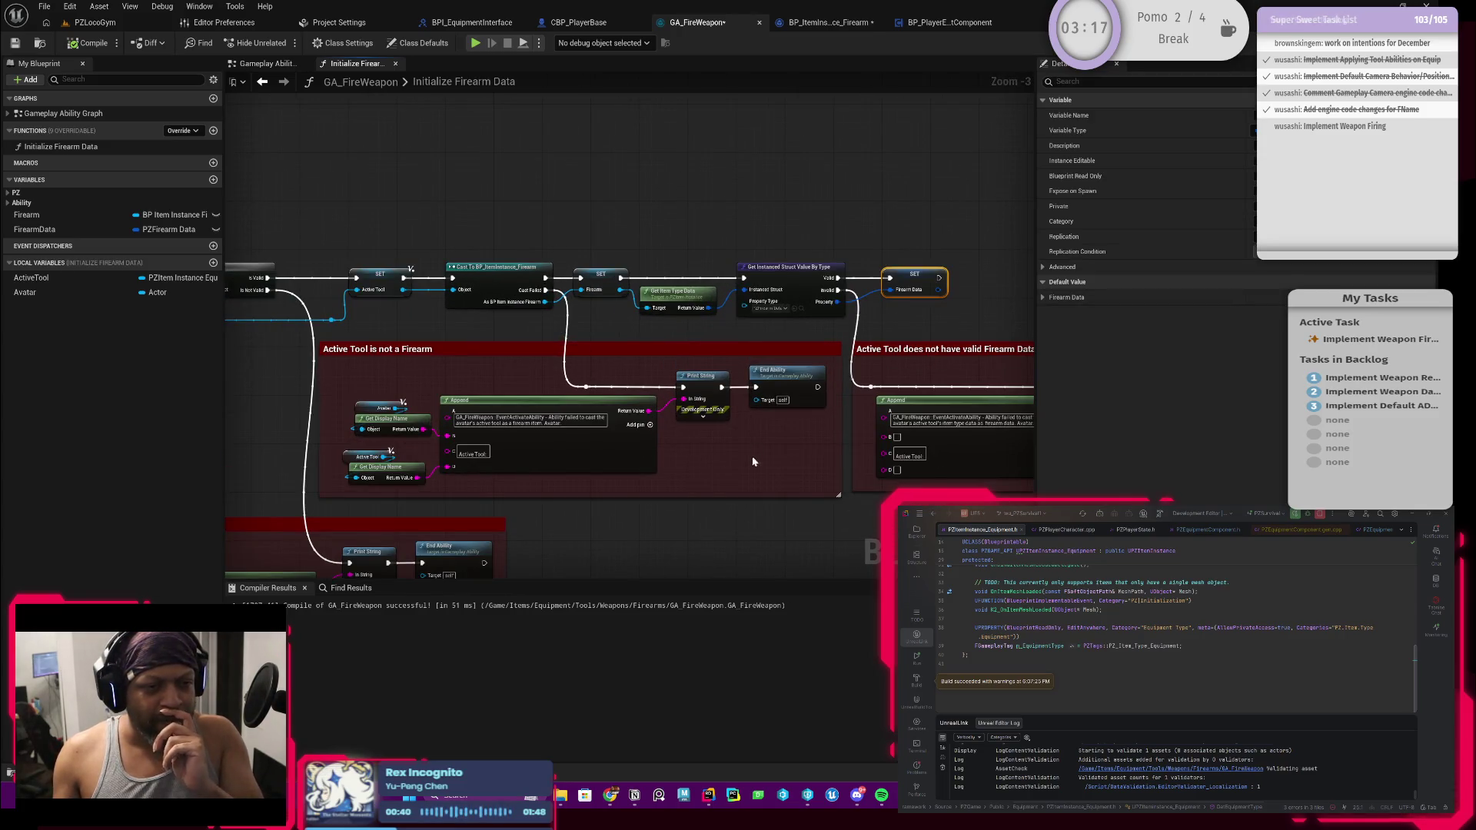
scroll(487, 382, "up", 1)
mouse_move(487, 382)
left_mouse_down()
mouse_move(461, 374)
mouse_move(683, 366)
left_mouse_up()
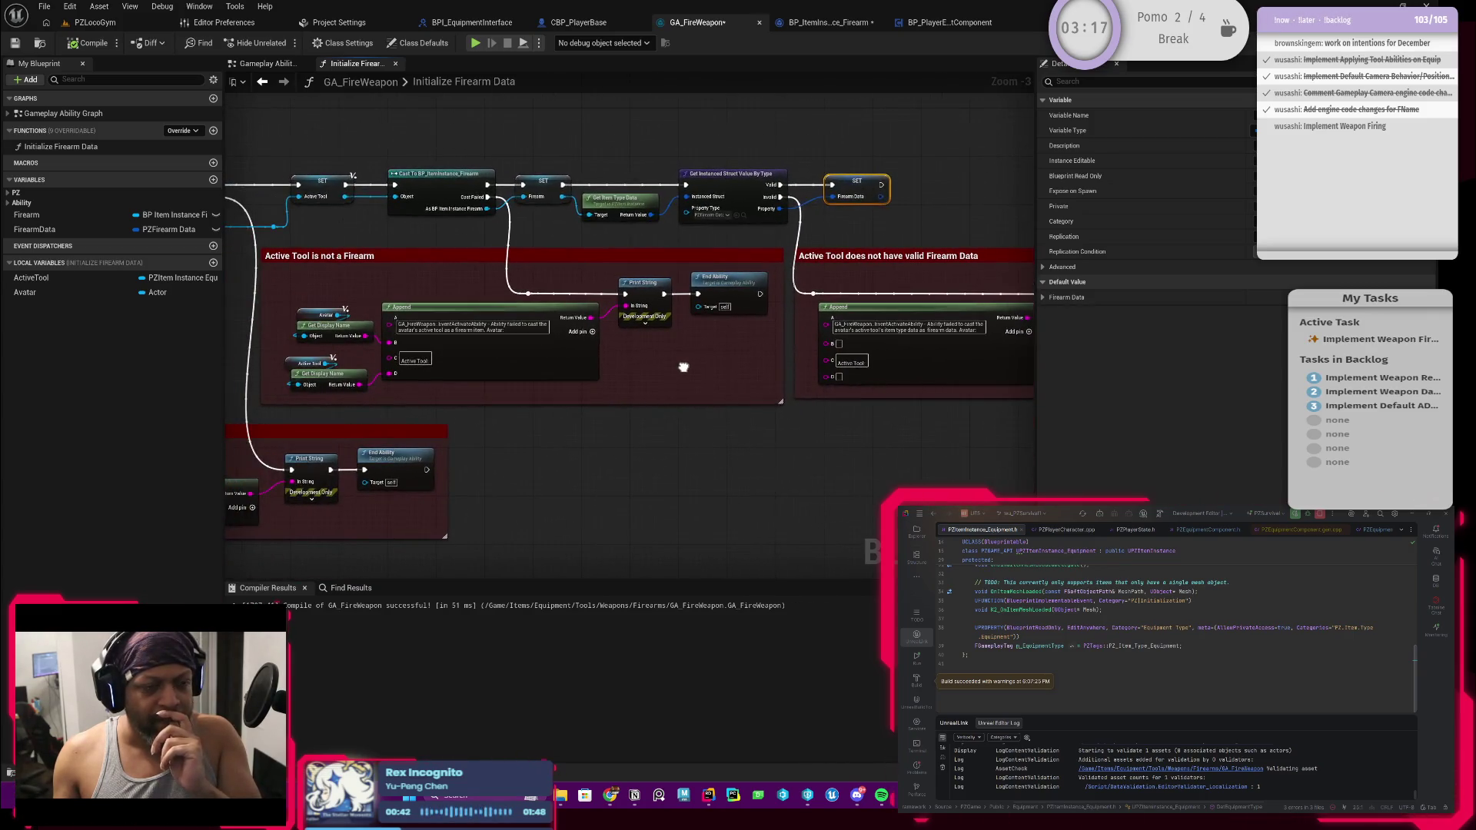
scroll(570, 404, "down", 2)
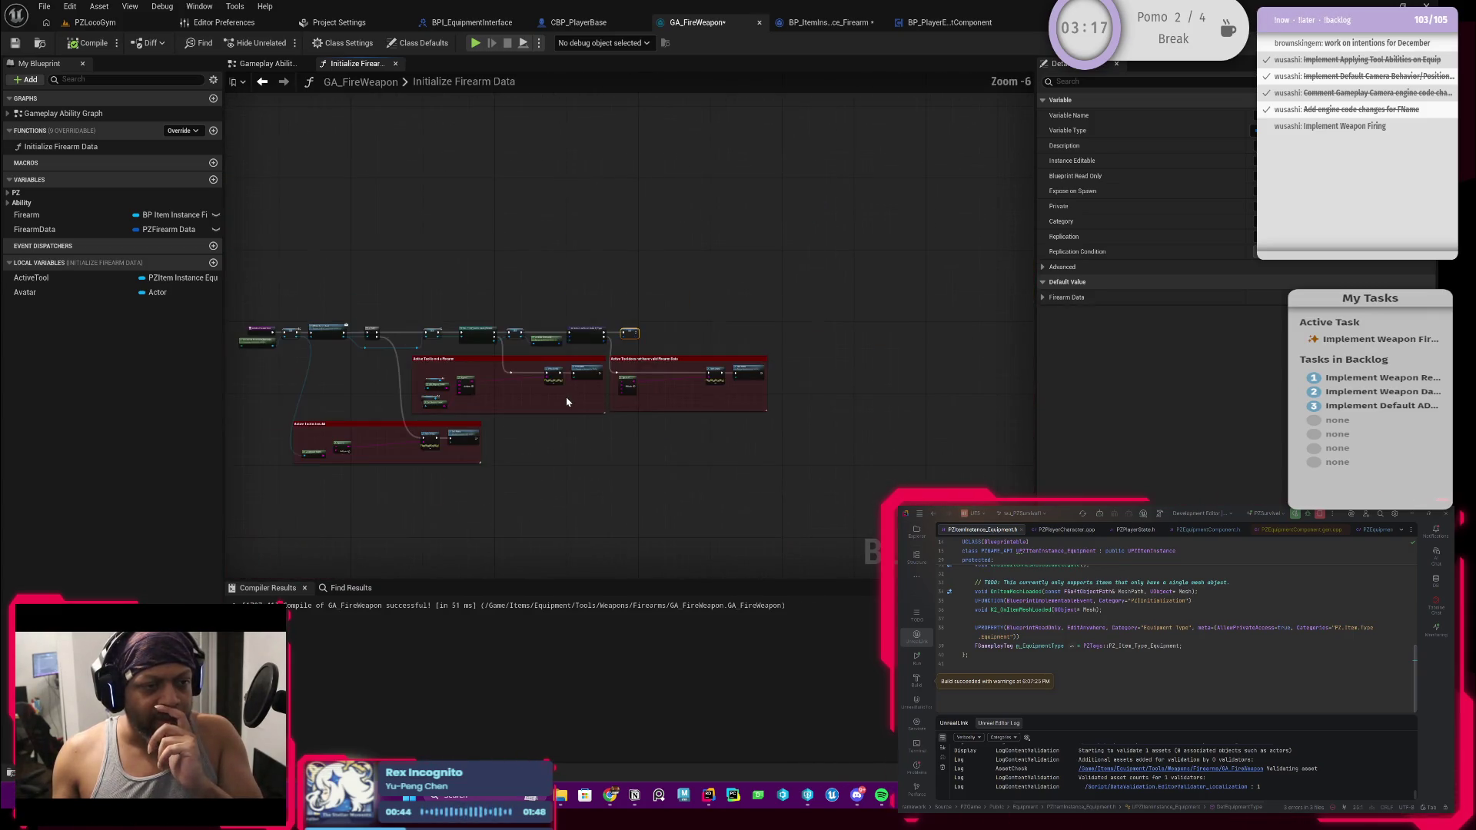
scroll(601, 402, "up", 1)
mouse_move(527, 408)
left_mouse_down()
mouse_move(754, 393)
mouse_move(703, 406)
left_mouse_up()
mouse_move(614, 394)
left_mouse_down()
mouse_move(737, 391)
mouse_move(432, 397)
left_mouse_up()
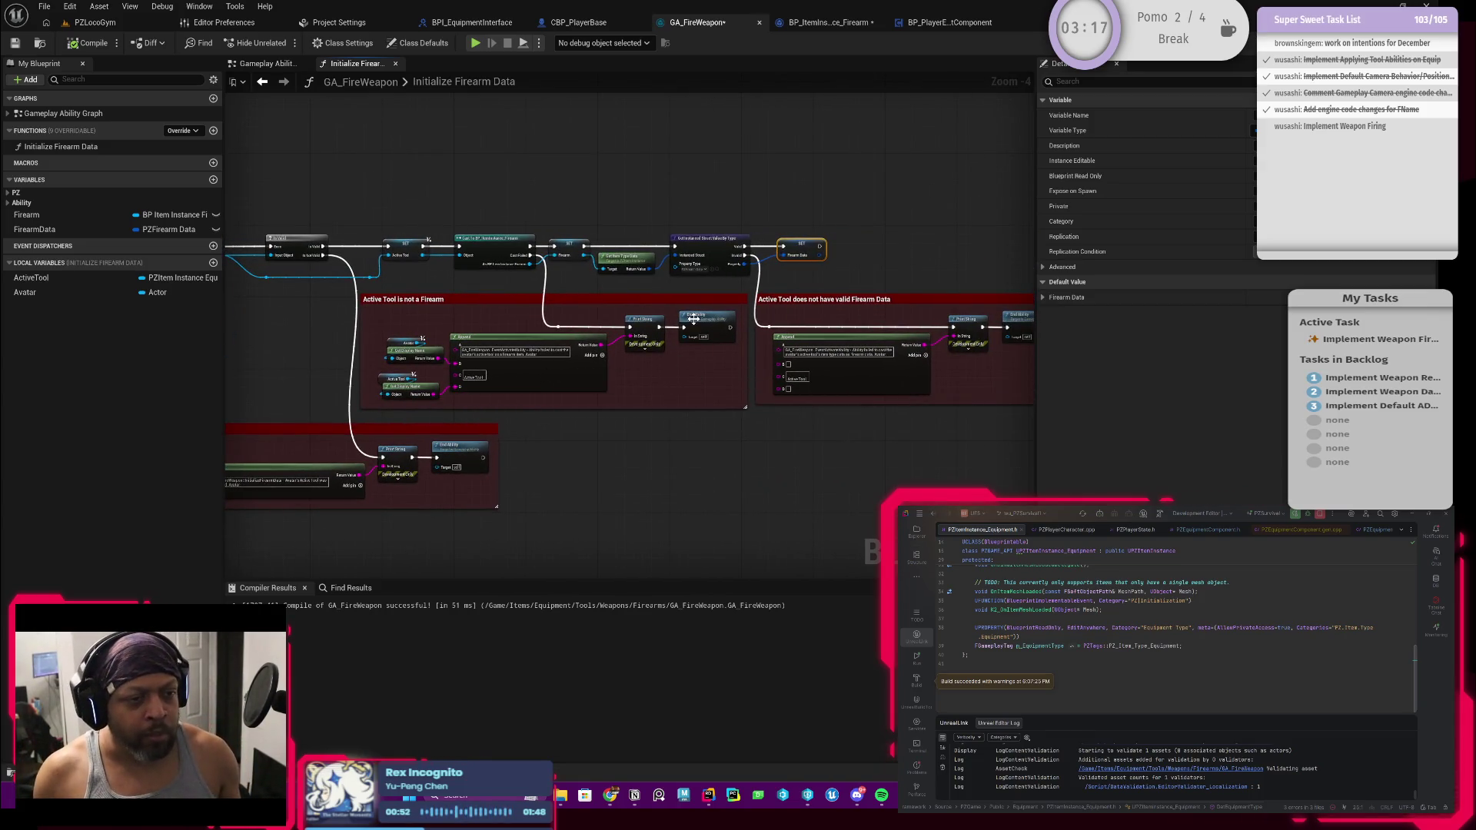
scroll(667, 415, "down", 1)
left_click_drag(667, 417, 746, 388)
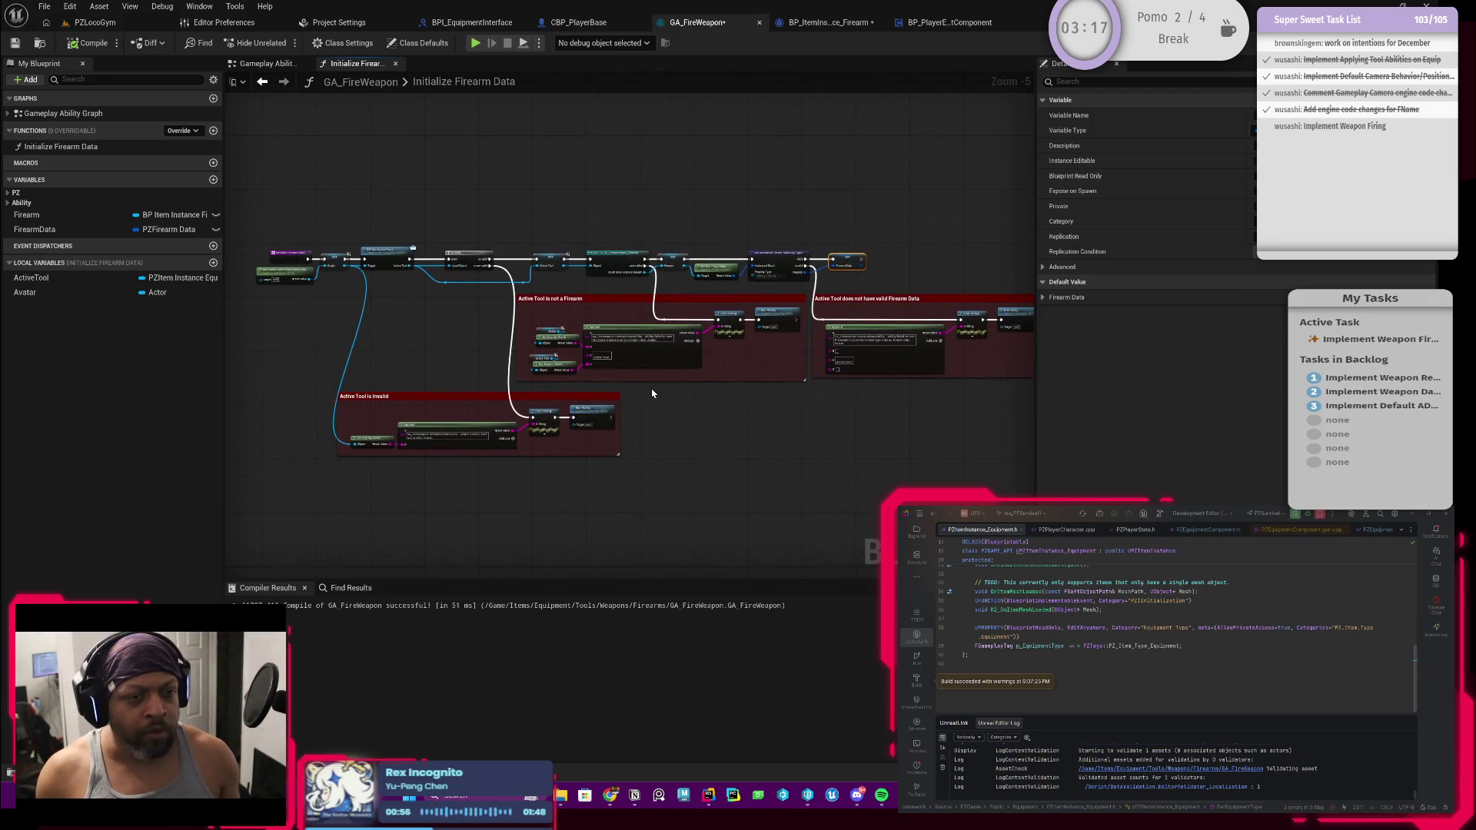
left_click(264, 82)
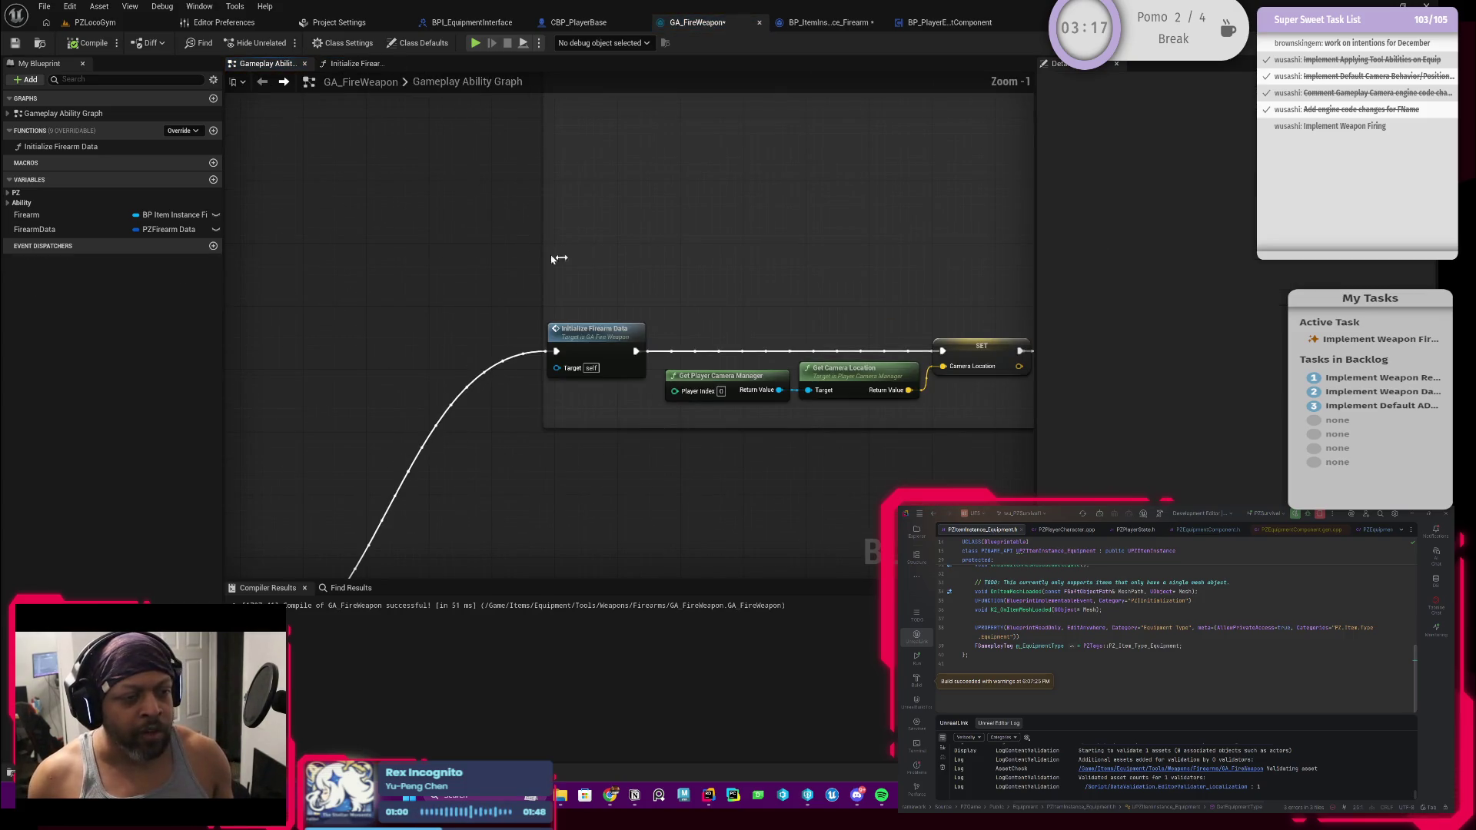
Nudge the Initialize Firearm Data node slightly right and clear the selection
left_click_drag(542, 293, 556, 293)
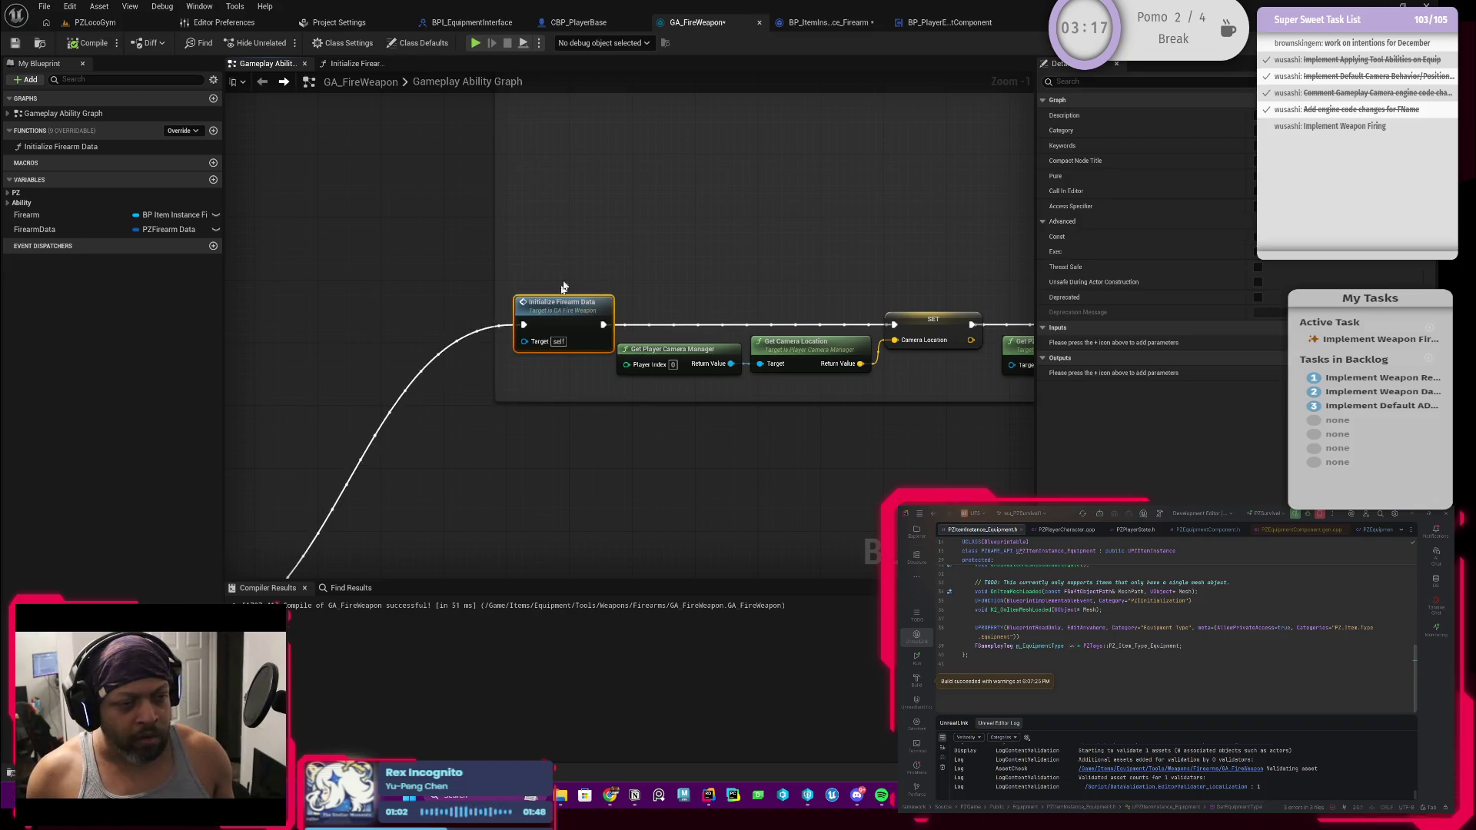
left_click(647, 263)
scroll(648, 263, "down", 2)
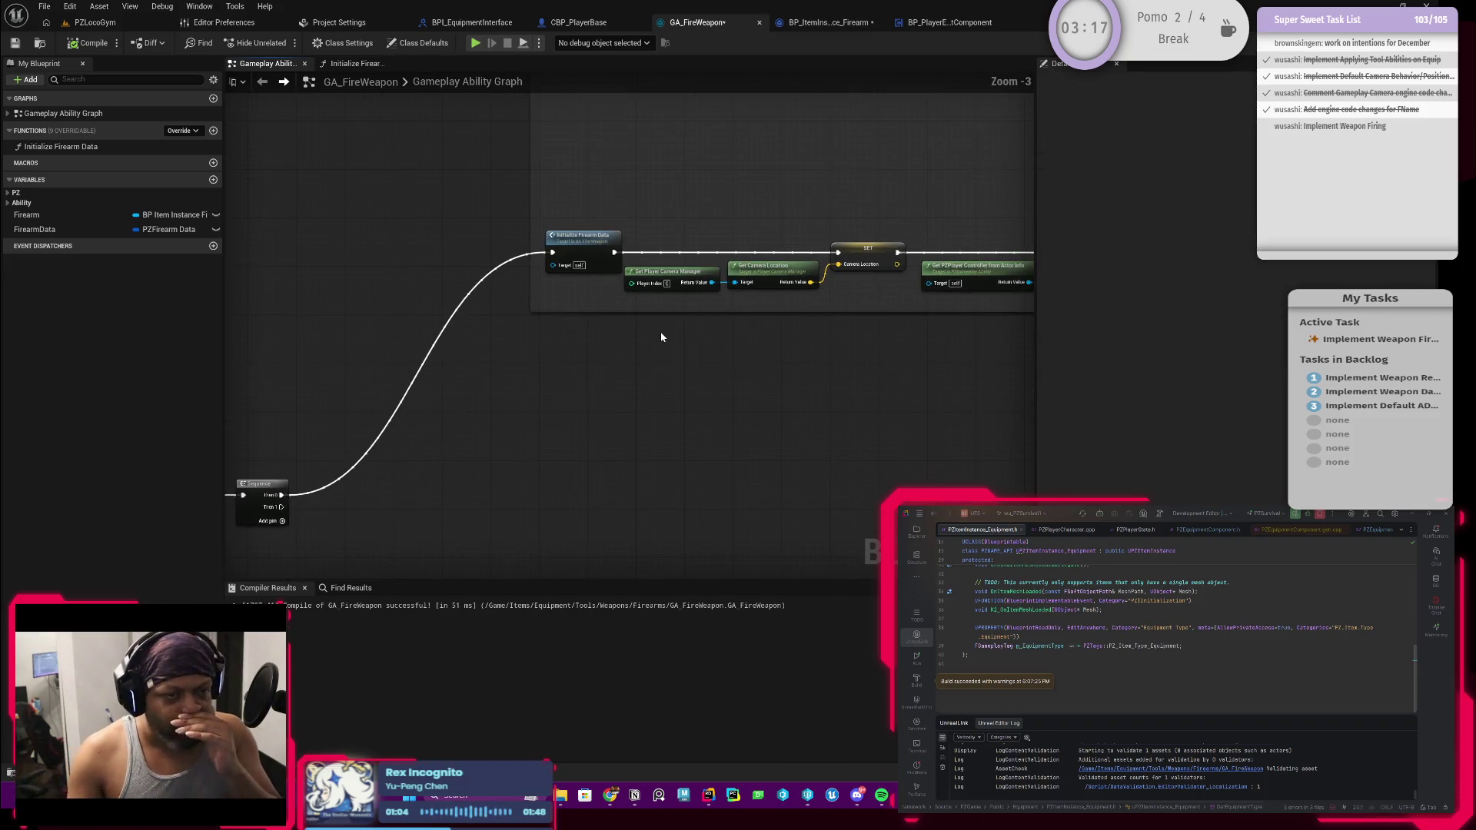
Bring the Initialize Weapon Fire Values comment into view and select its camera manager, location and aim nodes
mouse_move(820, 192)
left_mouse_down()
mouse_move(632, 247)
mouse_move(595, 279)
left_mouse_up()
scroll(595, 279, "down", 1)
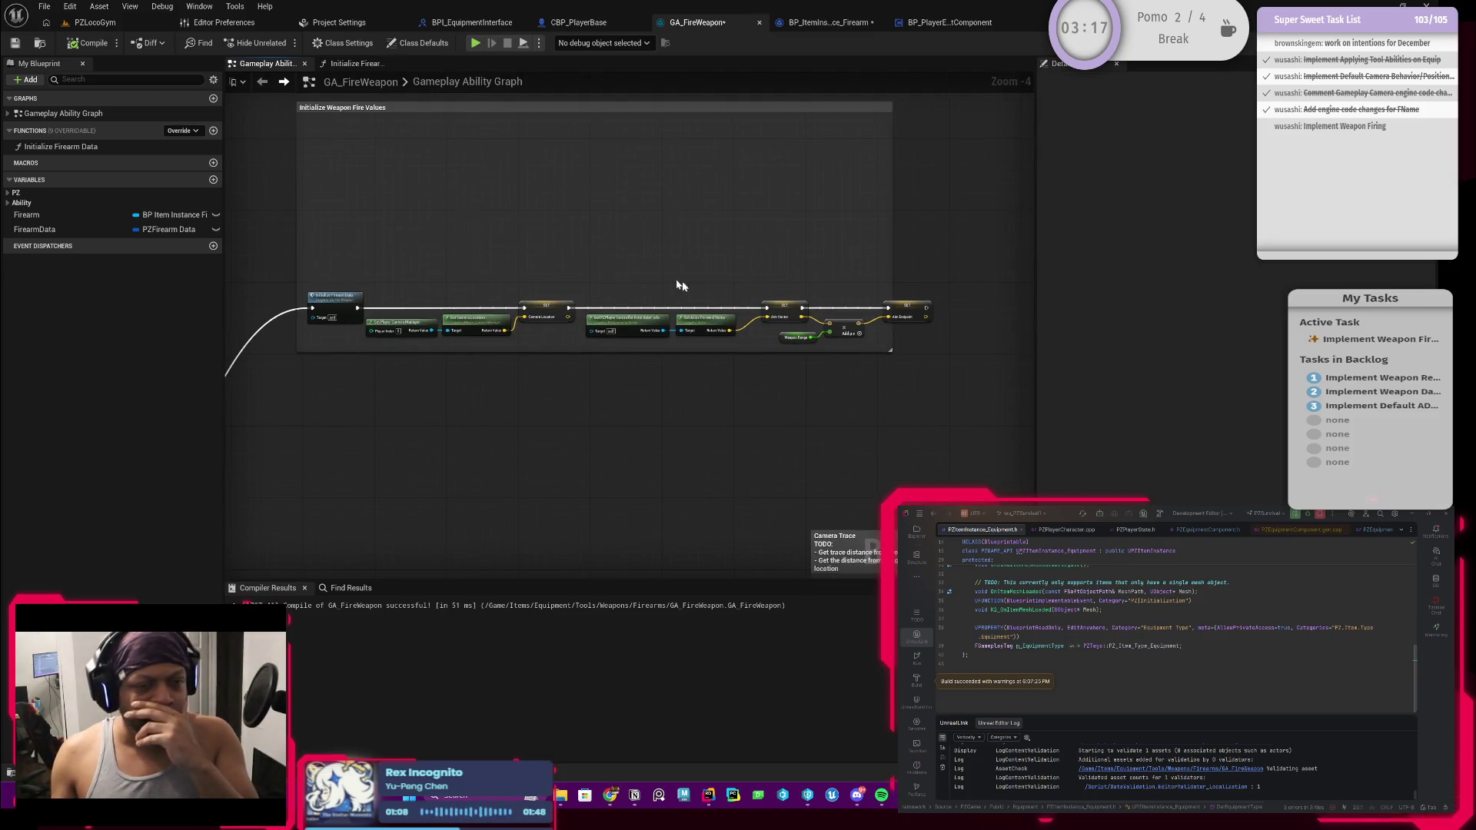
scroll(763, 286, "up", 1)
scroll(682, 290, "down", 1)
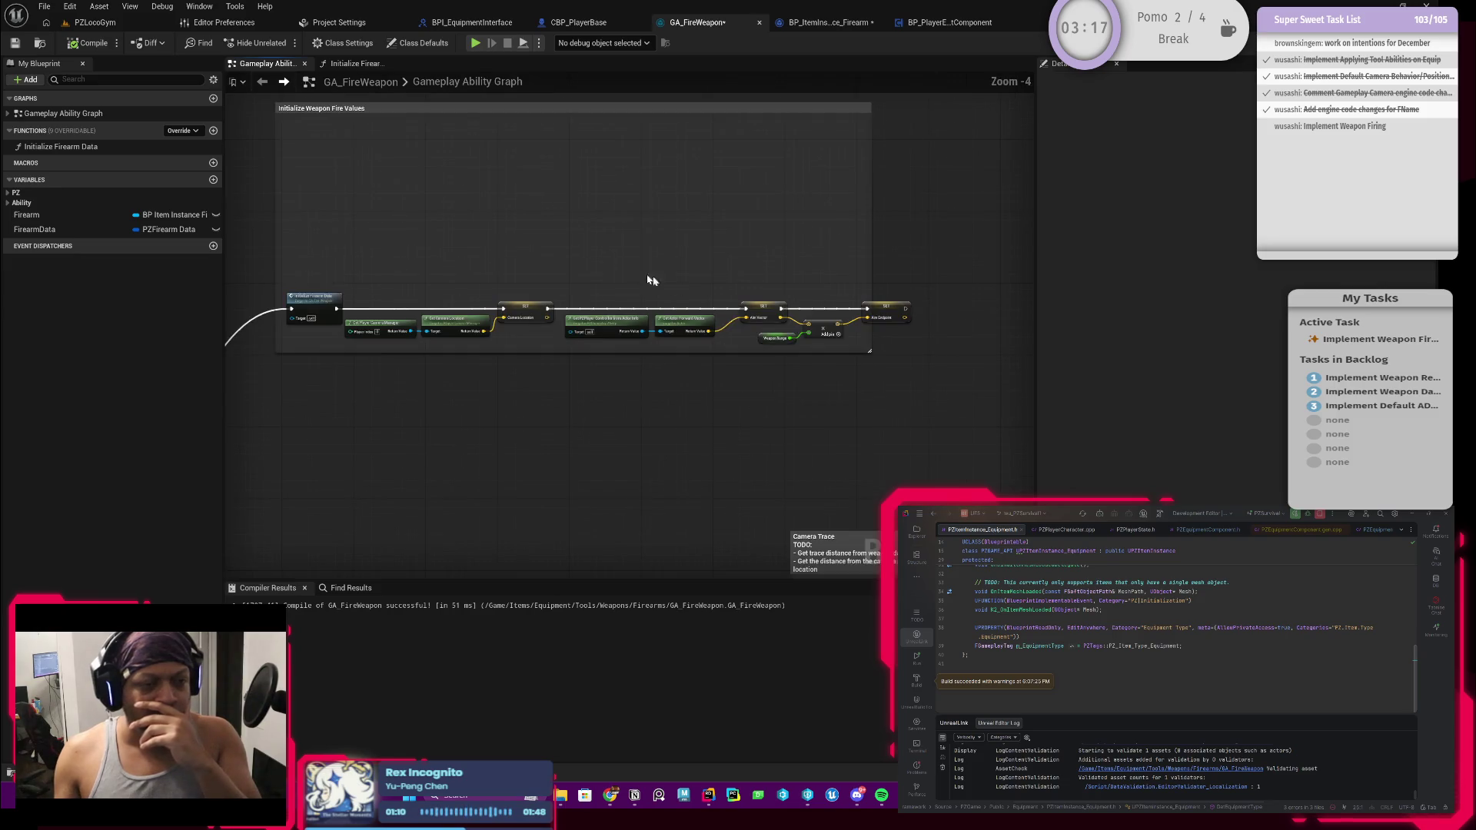
left_click_drag(659, 283, 667, 266)
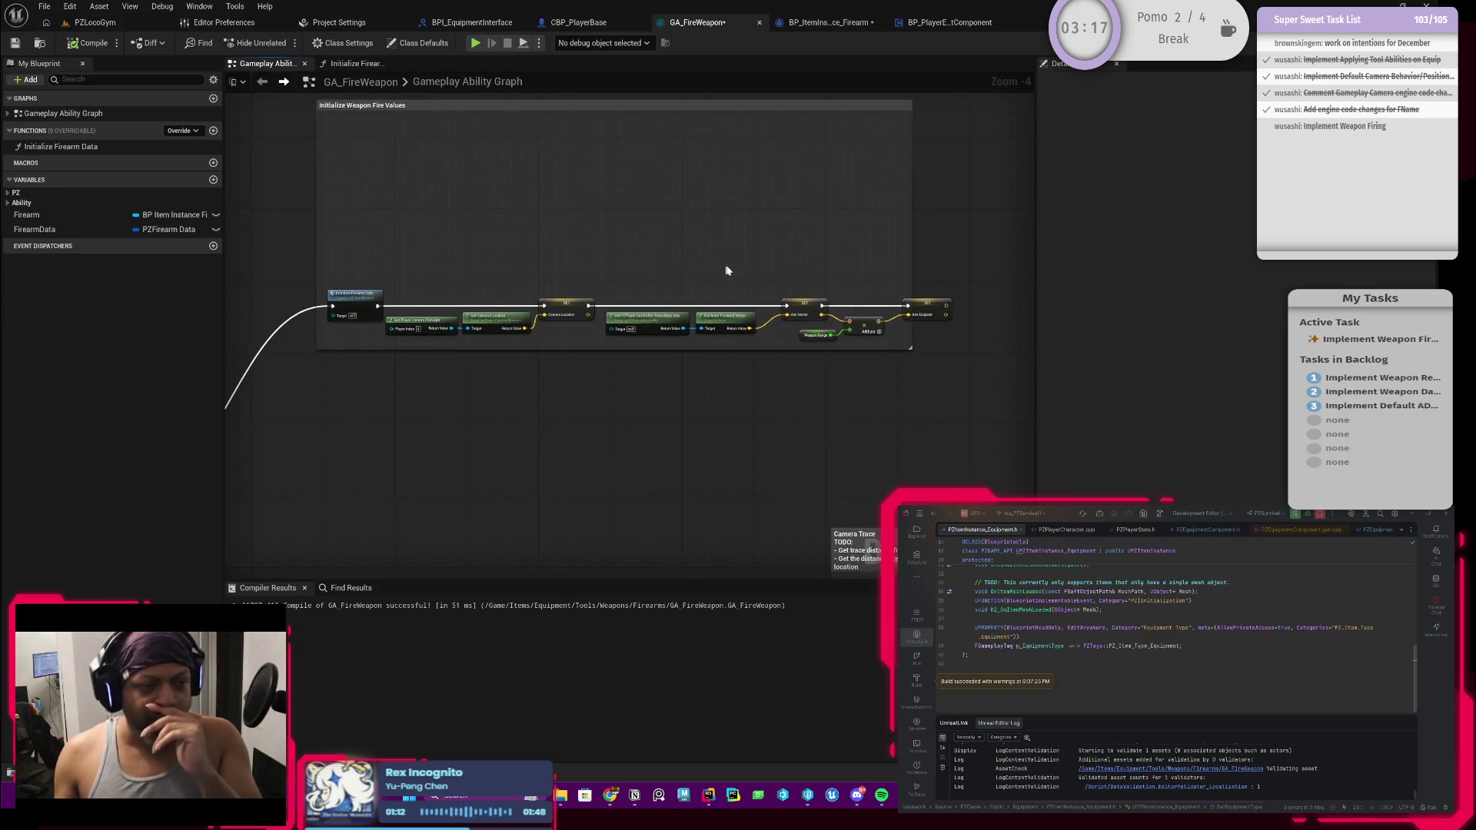
scroll(738, 290, "up", 1)
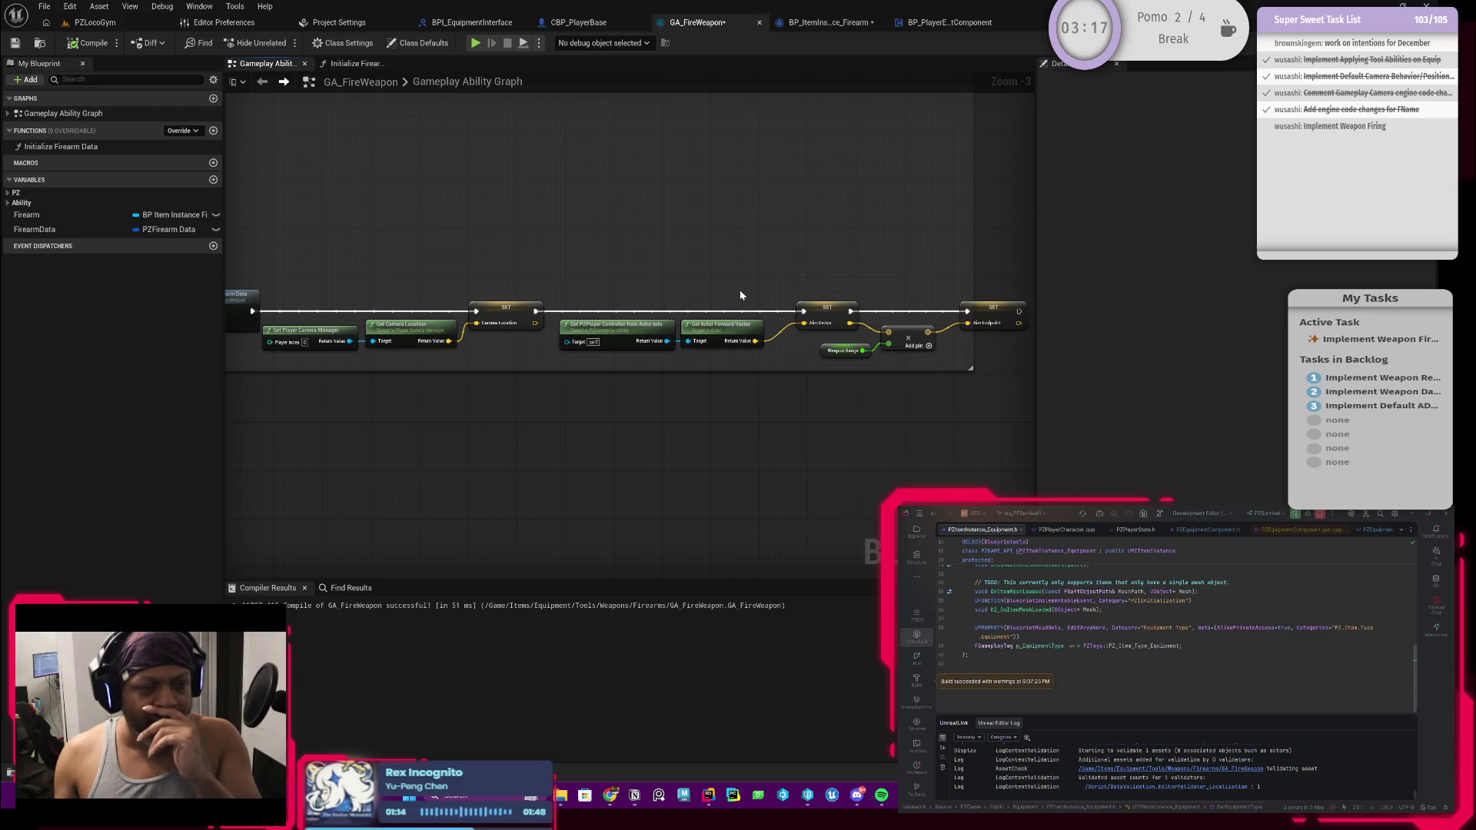
scroll(740, 295, "down", 2)
left_click_drag(730, 275, 754, 283)
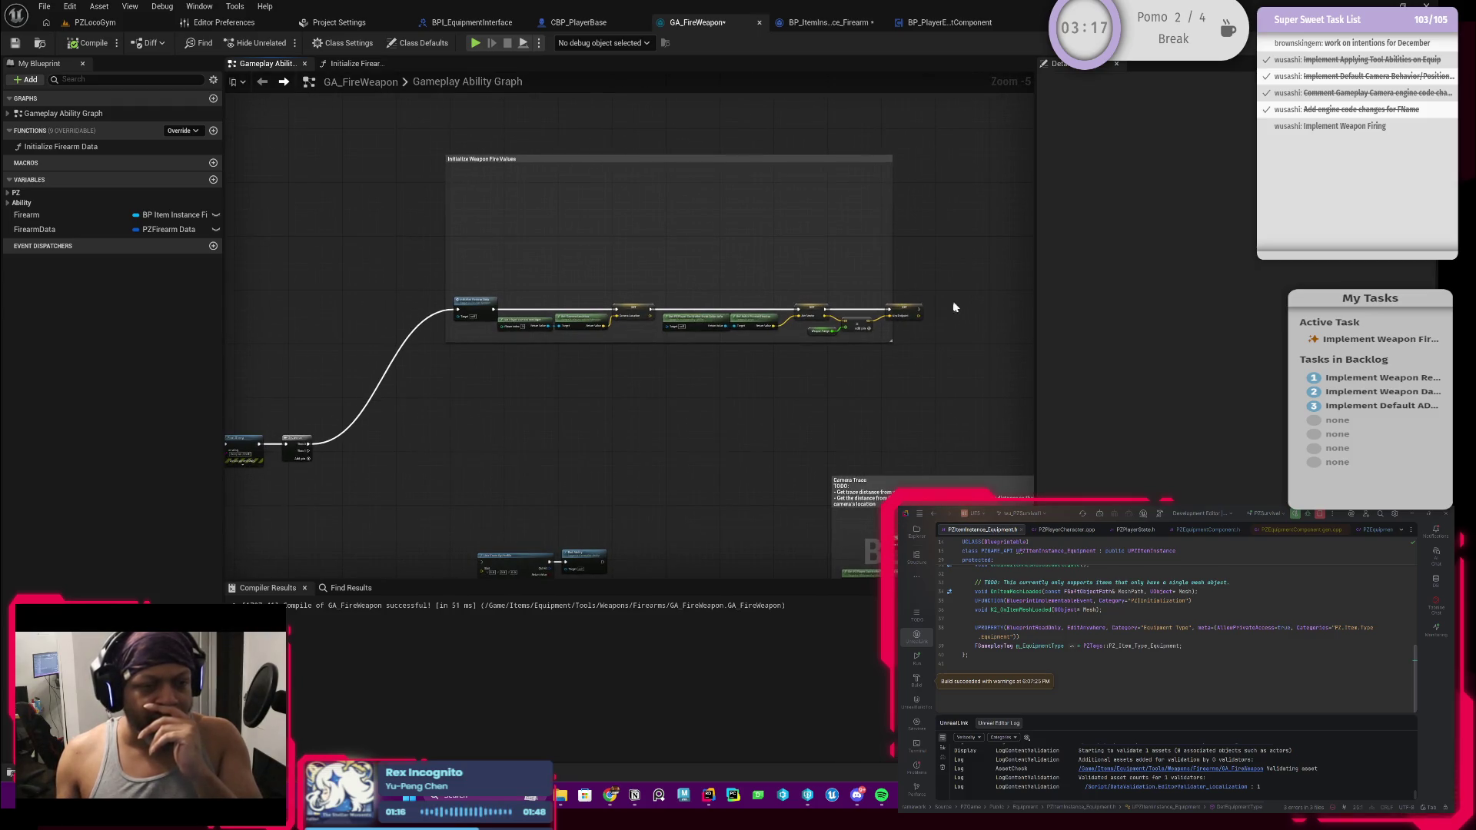
left_click(518, 343)
scroll(518, 345, "up", 1)
scroll(575, 339, "up", 2)
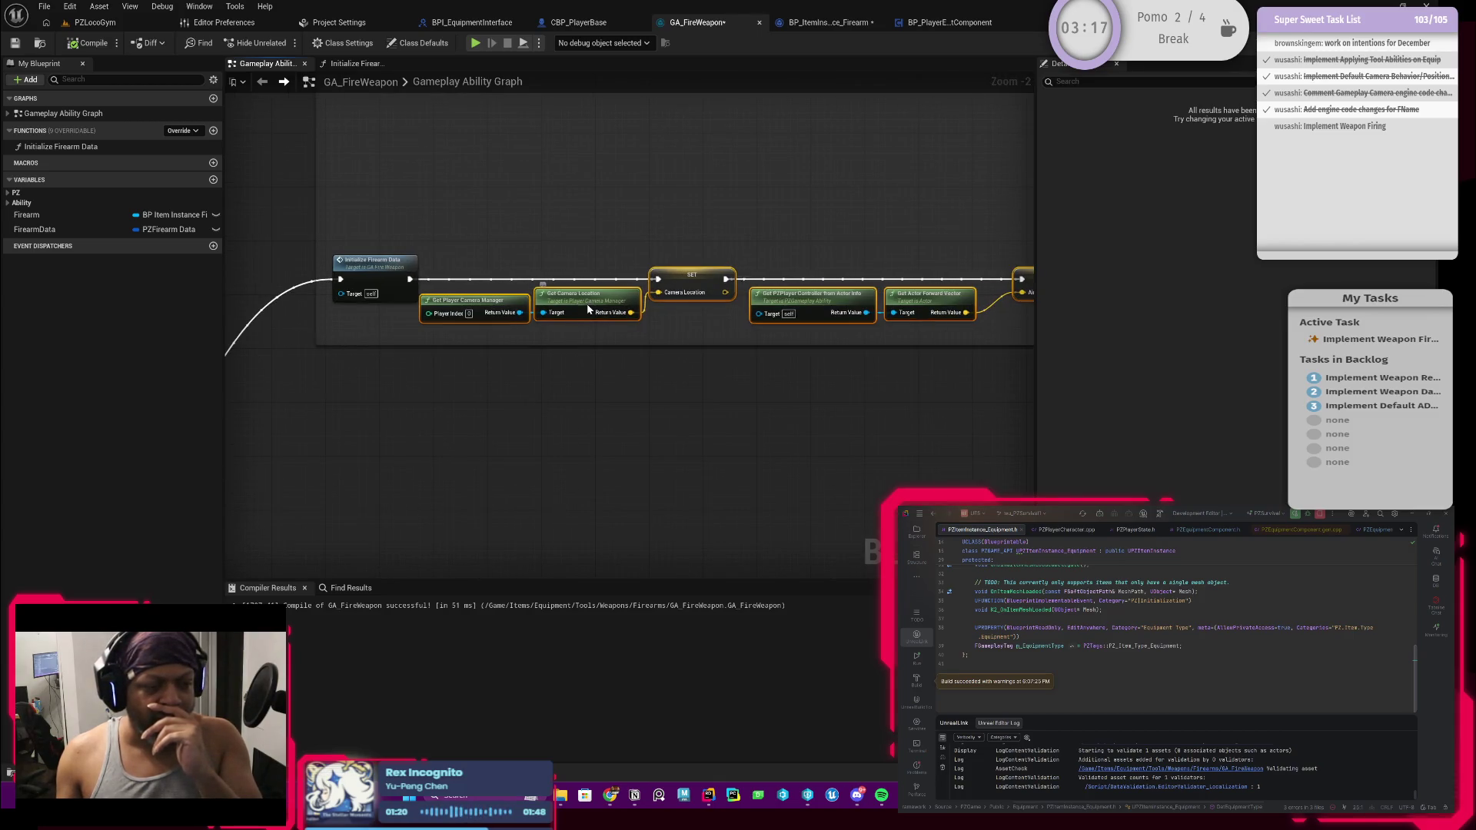
Collapse the selected camera nodes into a new function named Initialize Camera Data
right_click(588, 310)
left_click(655, 499)
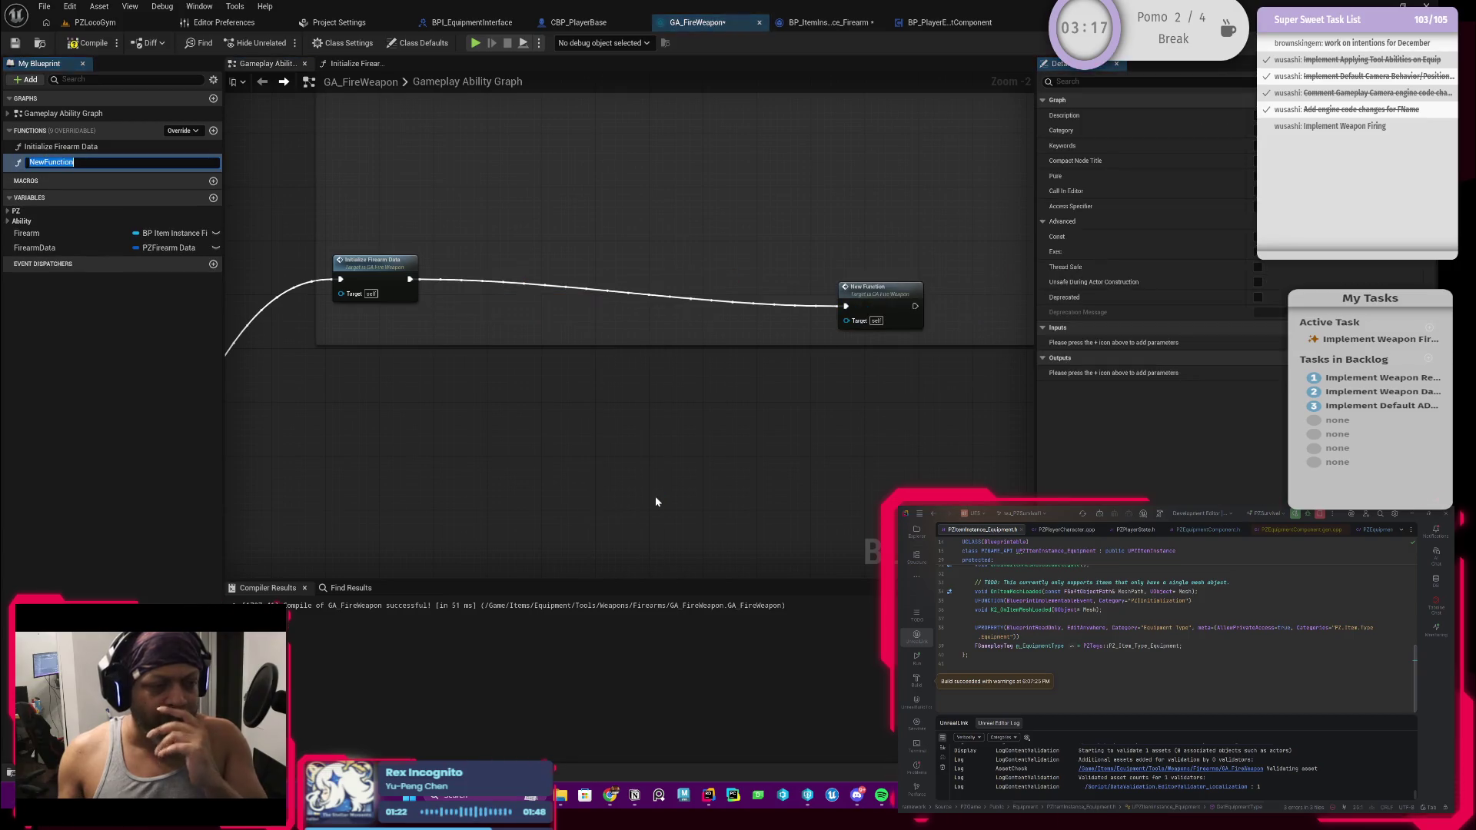
type("Initialize C")
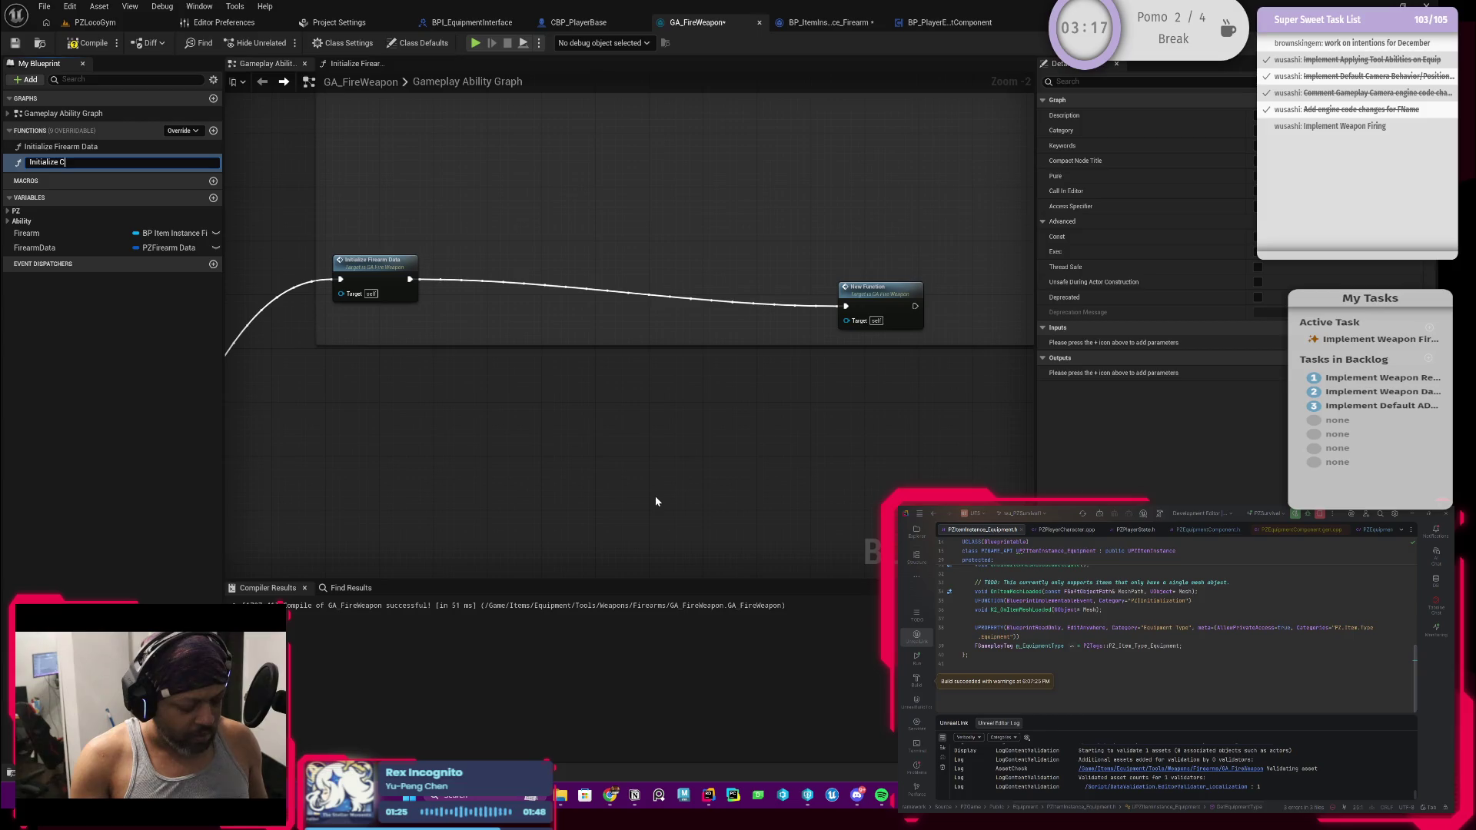
type("amera Data")
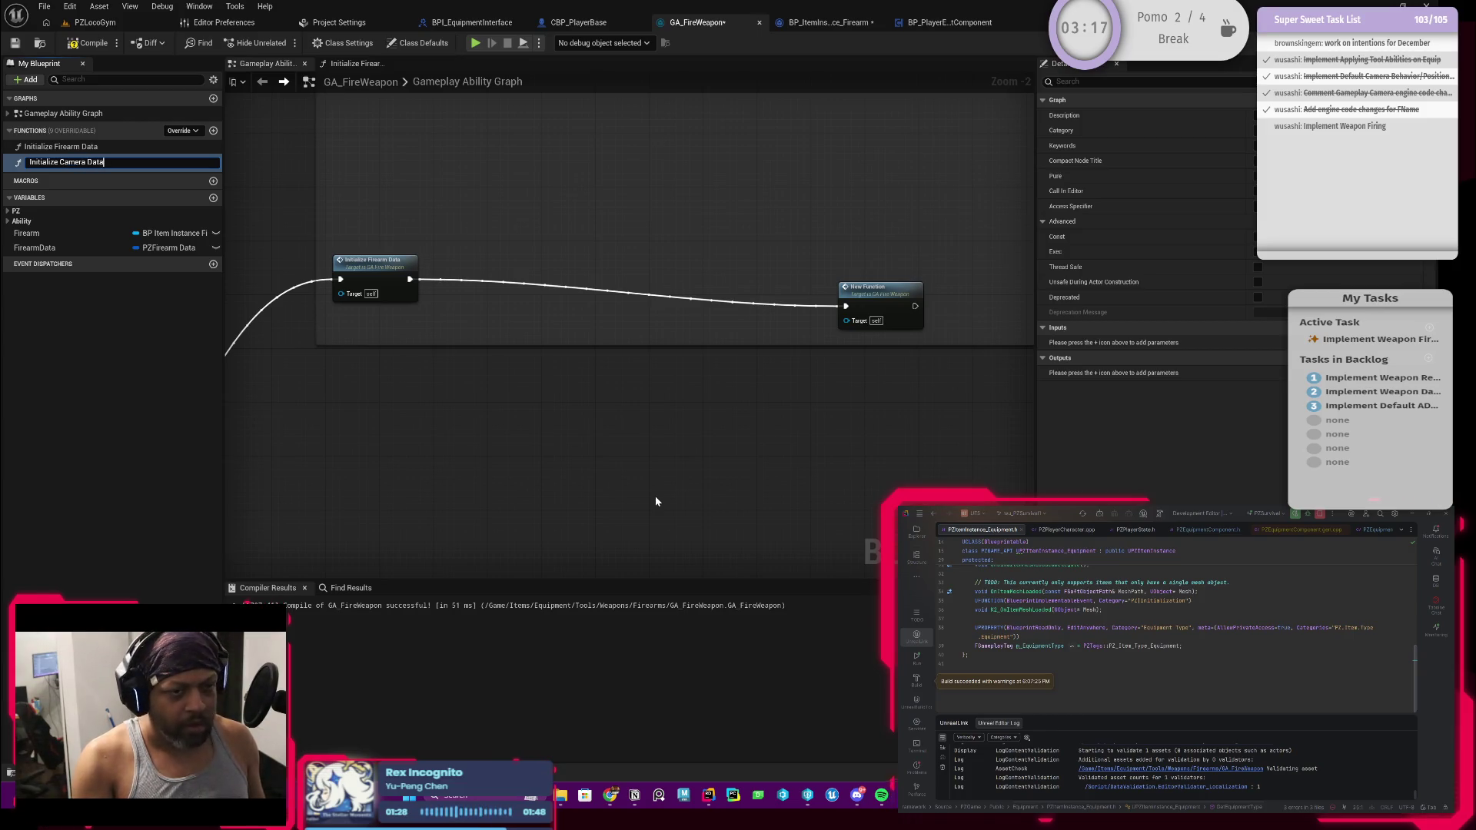
key("Return")
Place Initialize Camera Data right after Initialize Firearm Data and shrink the comment box to fit
left_click_drag(883, 299, 485, 281)
scroll(490, 262, "down", 3)
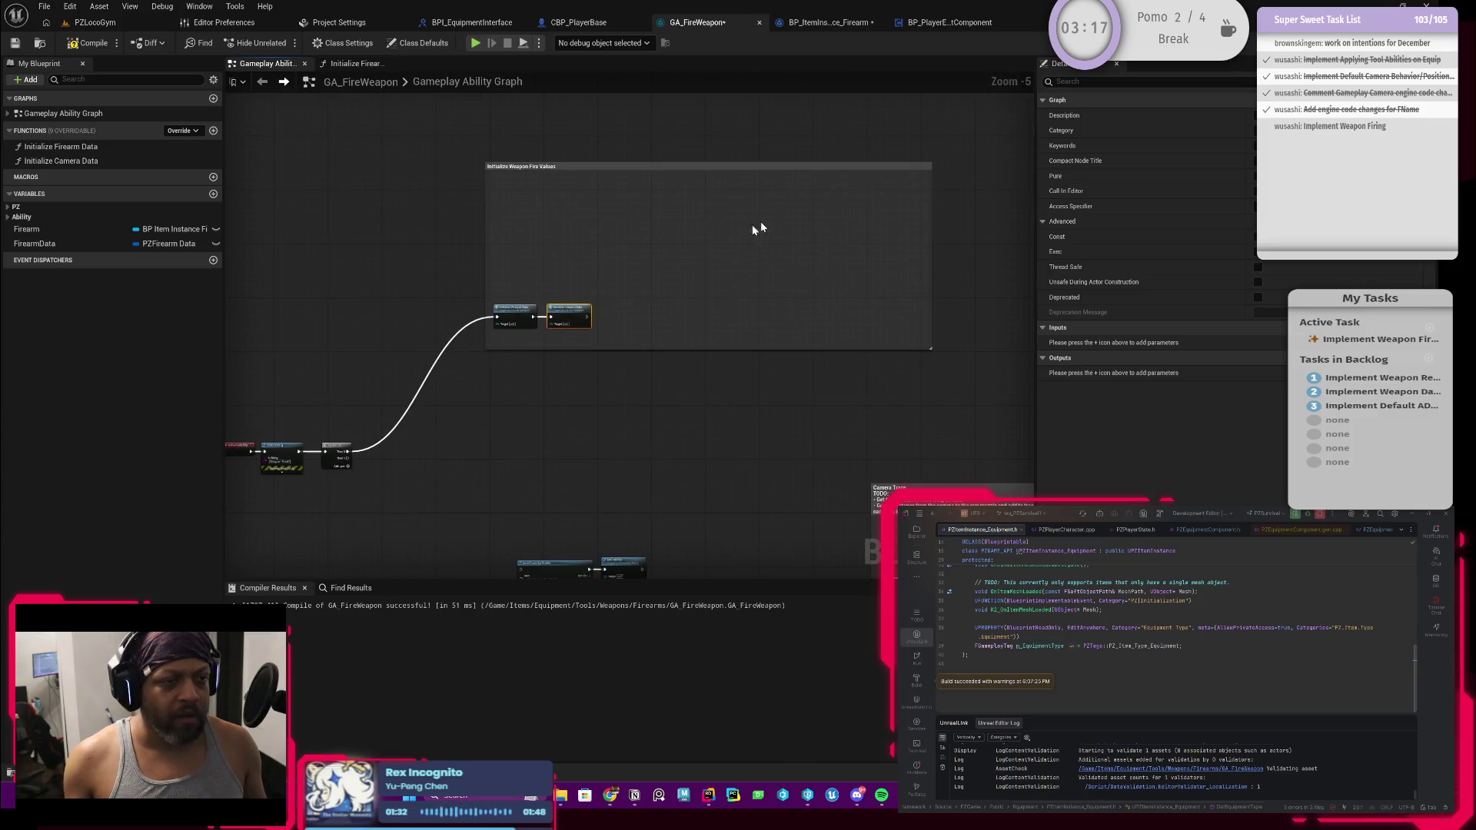
left_click_drag(929, 163, 602, 279)
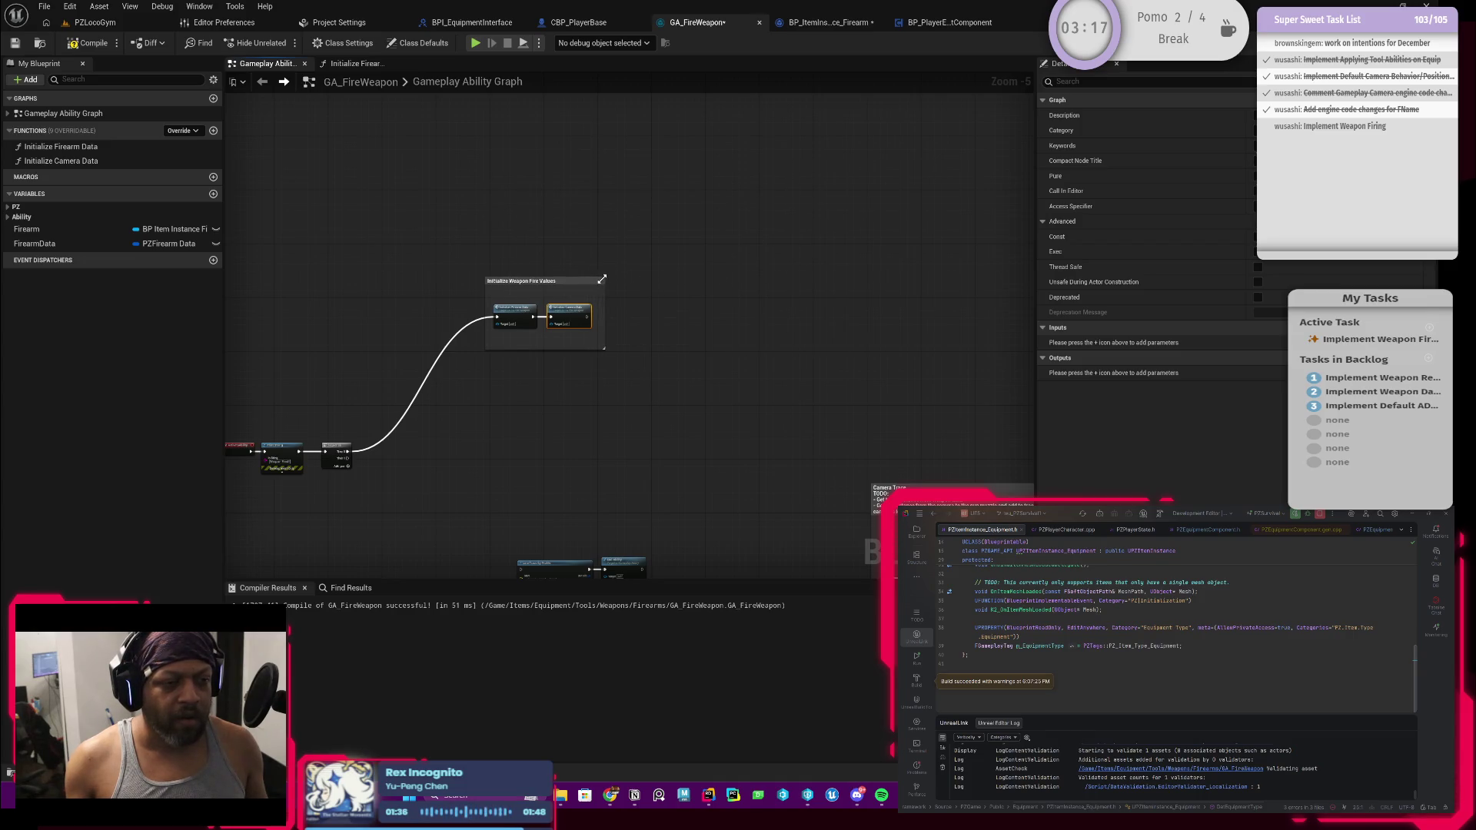
scroll(517, 231, "up", 1)
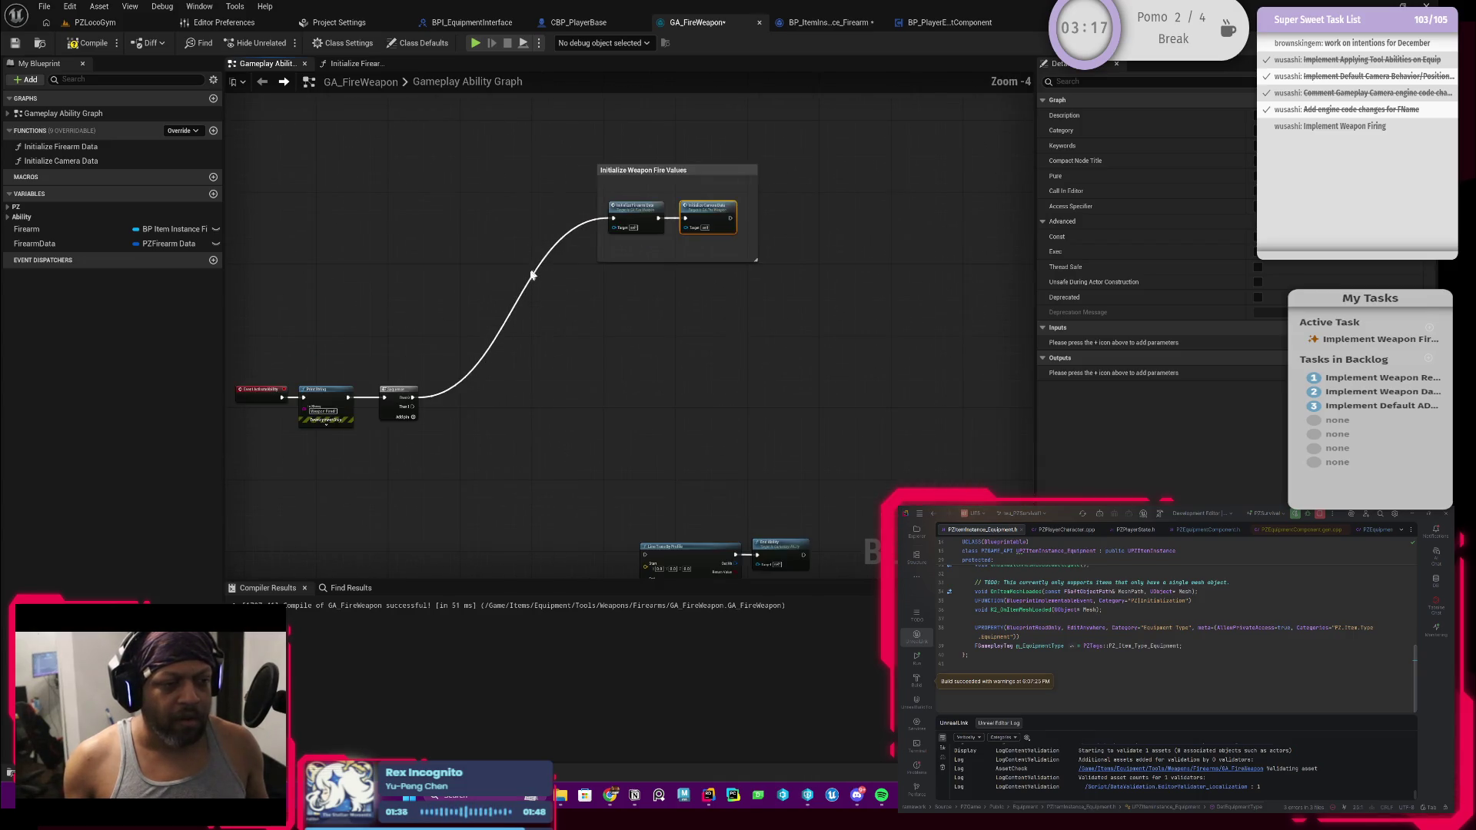
Compile the ability and inspect the SET Firearm Data node inside Initialize Firearm Data
left_click(87, 46)
double_click(711, 146)
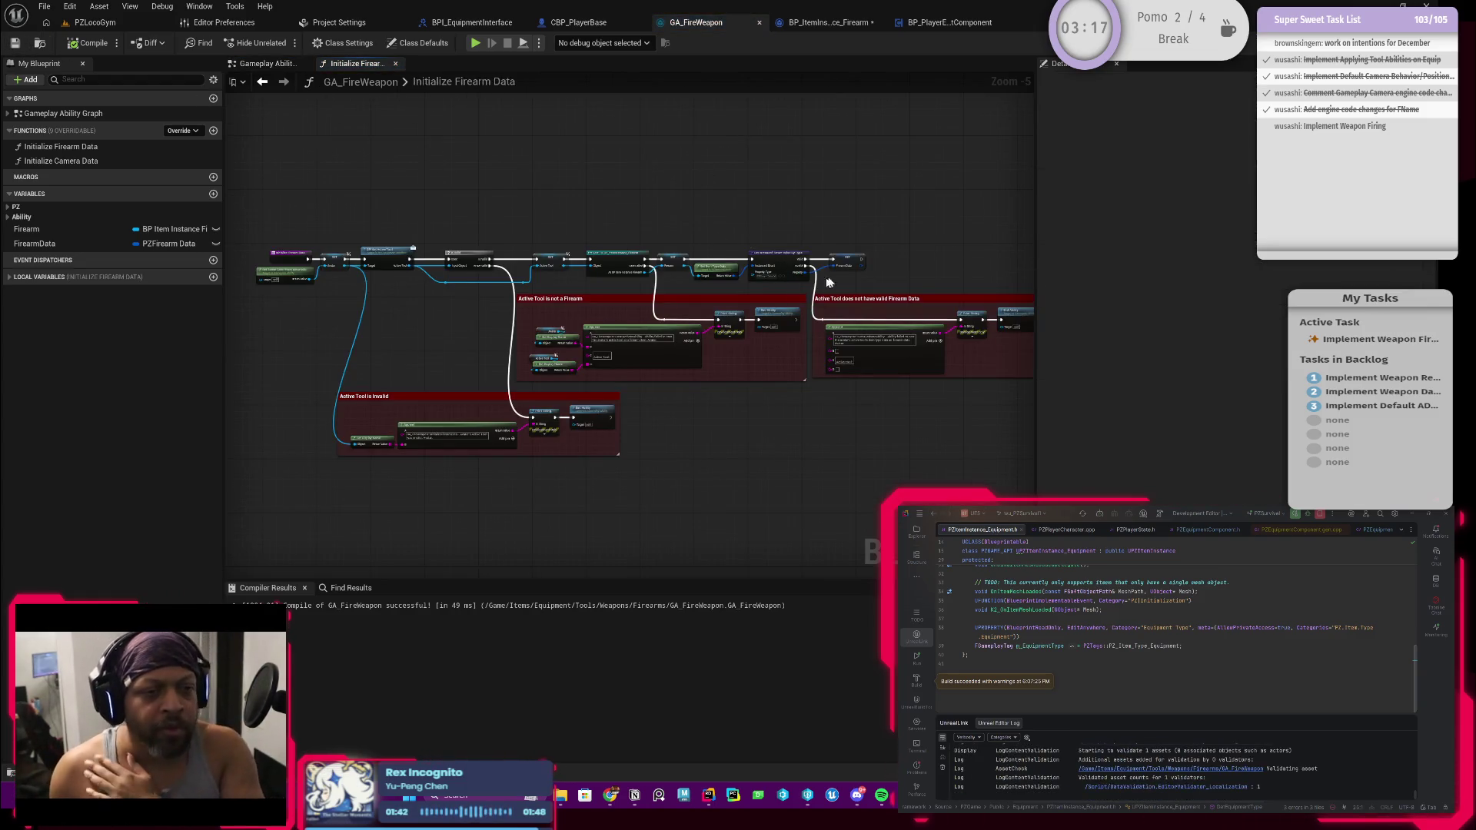
left_click(845, 261)
scroll(844, 275, "up", 4)
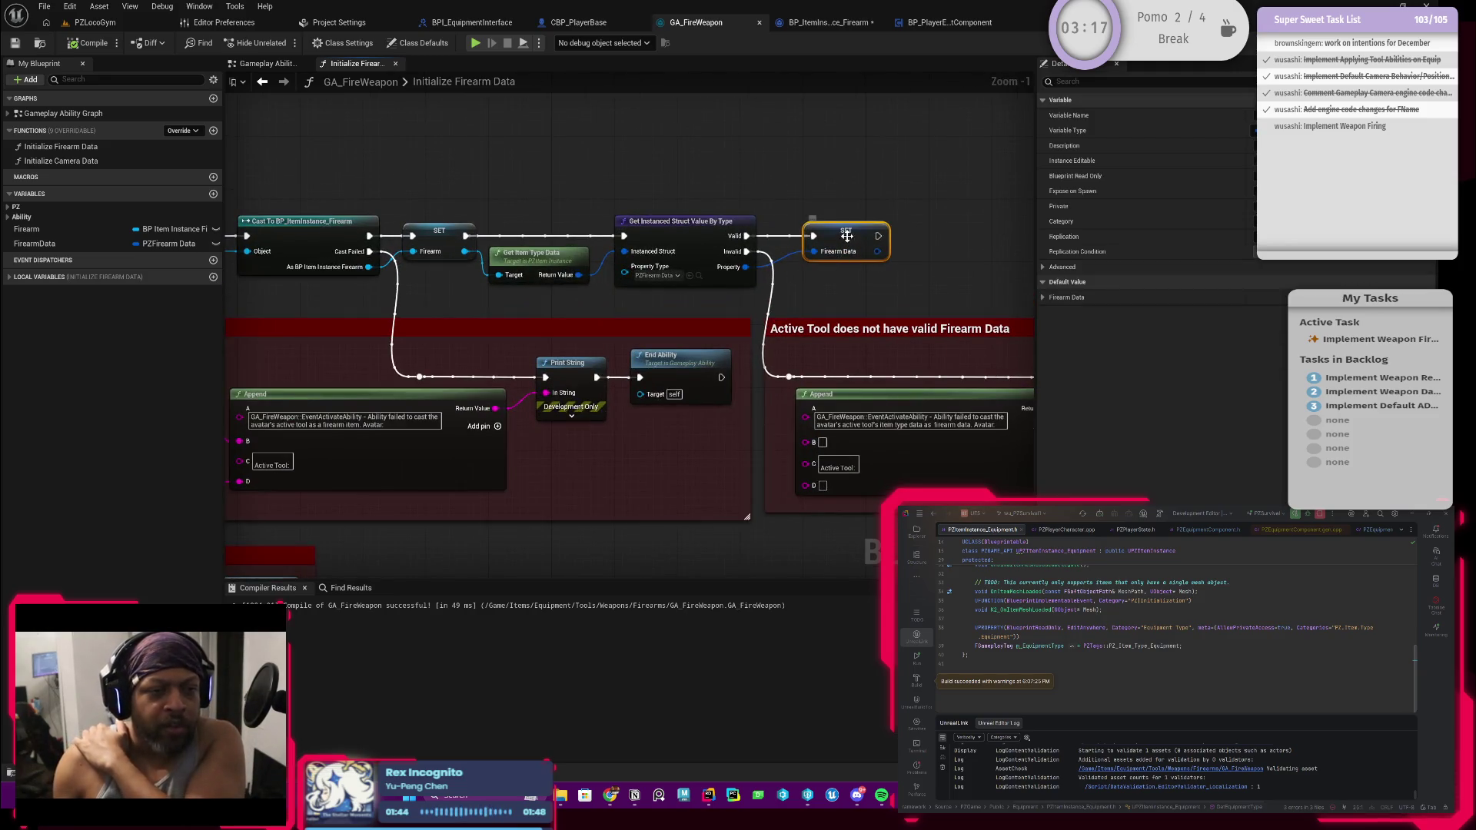
scroll(837, 284, "down", 2)
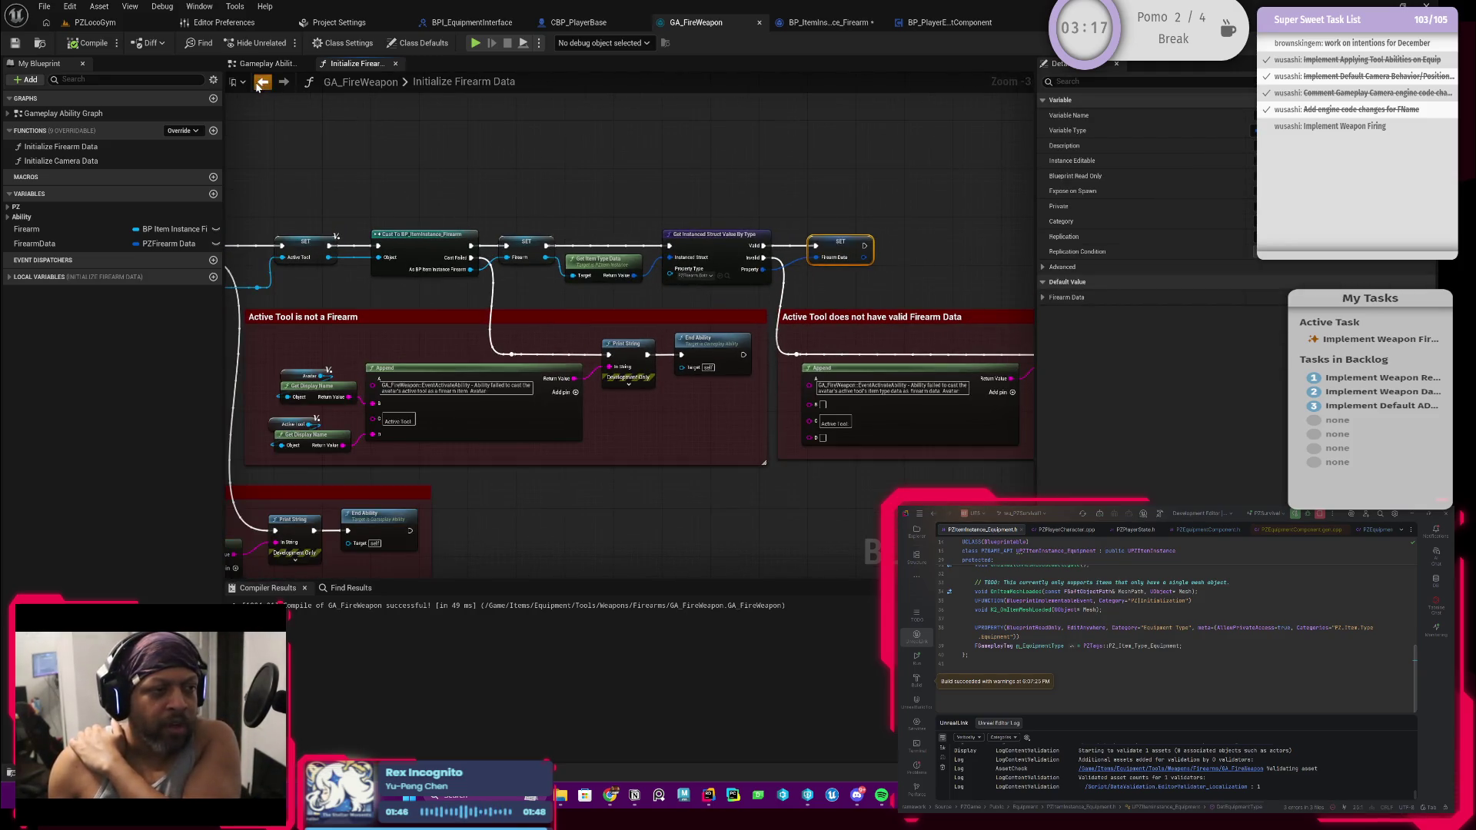
In the main graph, move Line Trace and End Ability up-left, then review Class Defaults and Settings
left_click(262, 82)
scroll(600, 294, "up", 1)
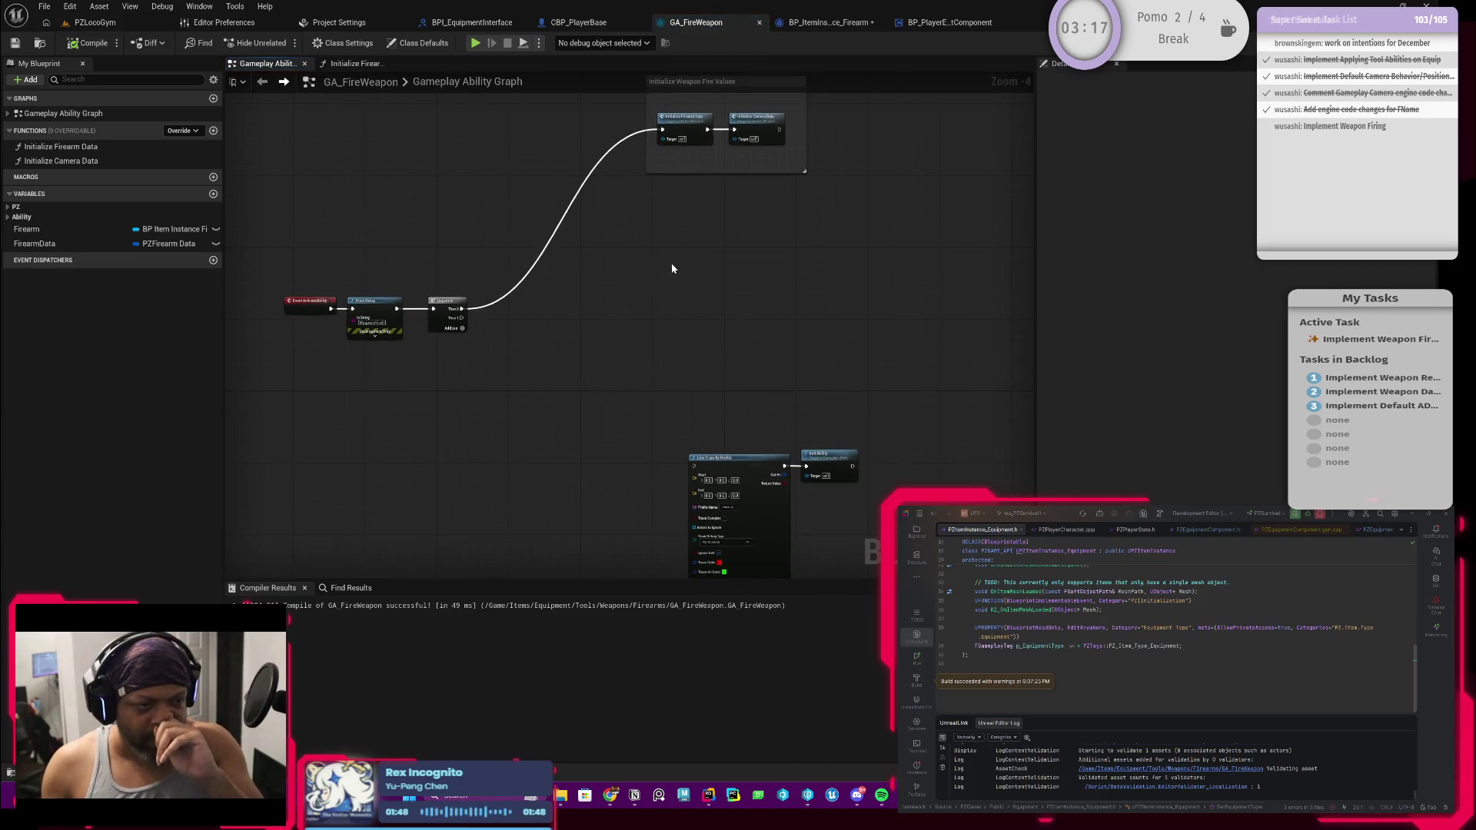
scroll(639, 275, "down", 1)
scroll(643, 275, "up", 1)
left_click_drag(629, 329, 615, 240)
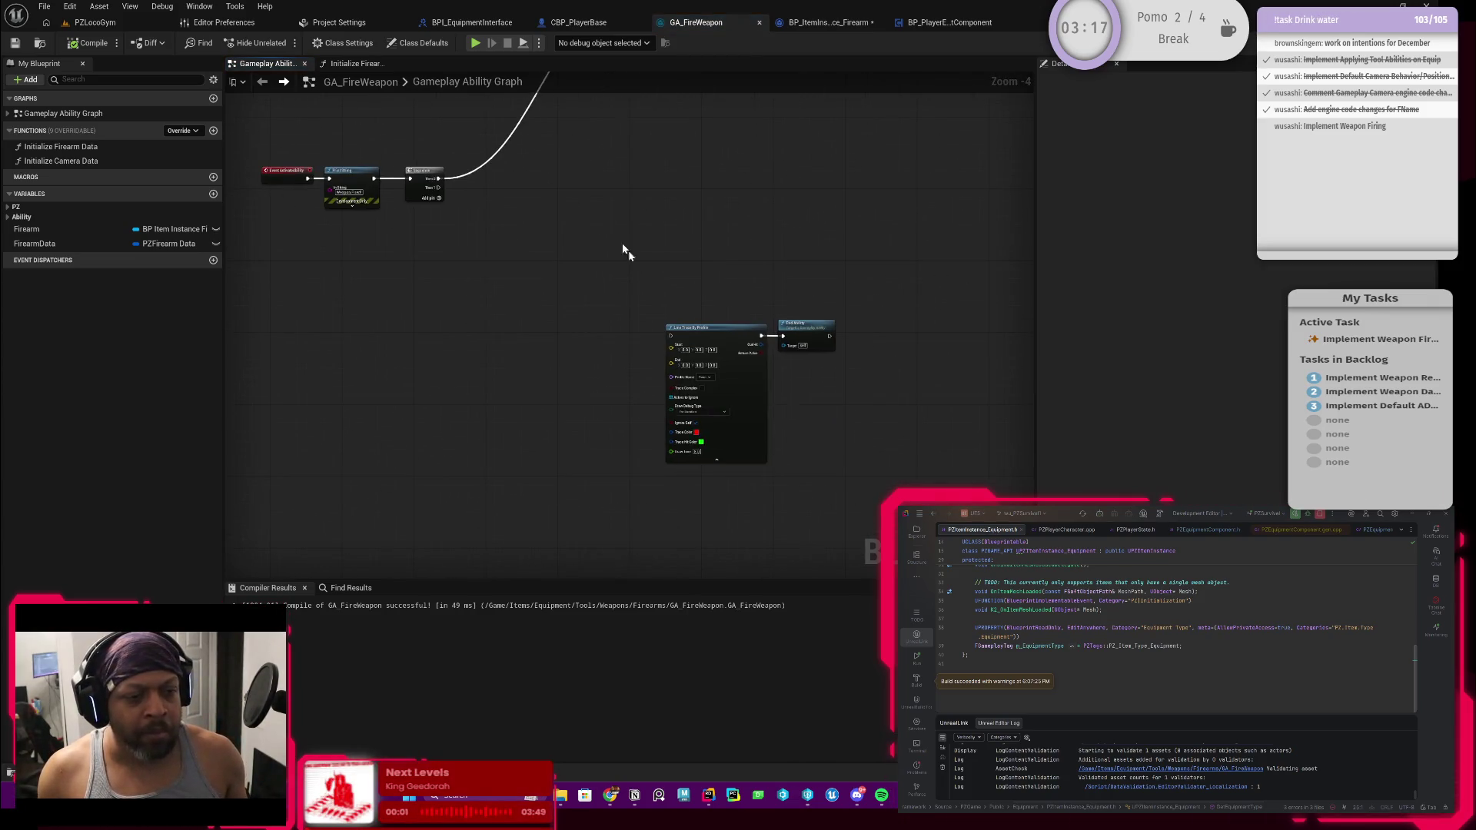
mouse_move(730, 286)
left_mouse_down()
mouse_move(798, 389)
mouse_move(731, 362)
mouse_move(676, 260)
left_mouse_up()
left_click_drag(694, 186, 698, 340)
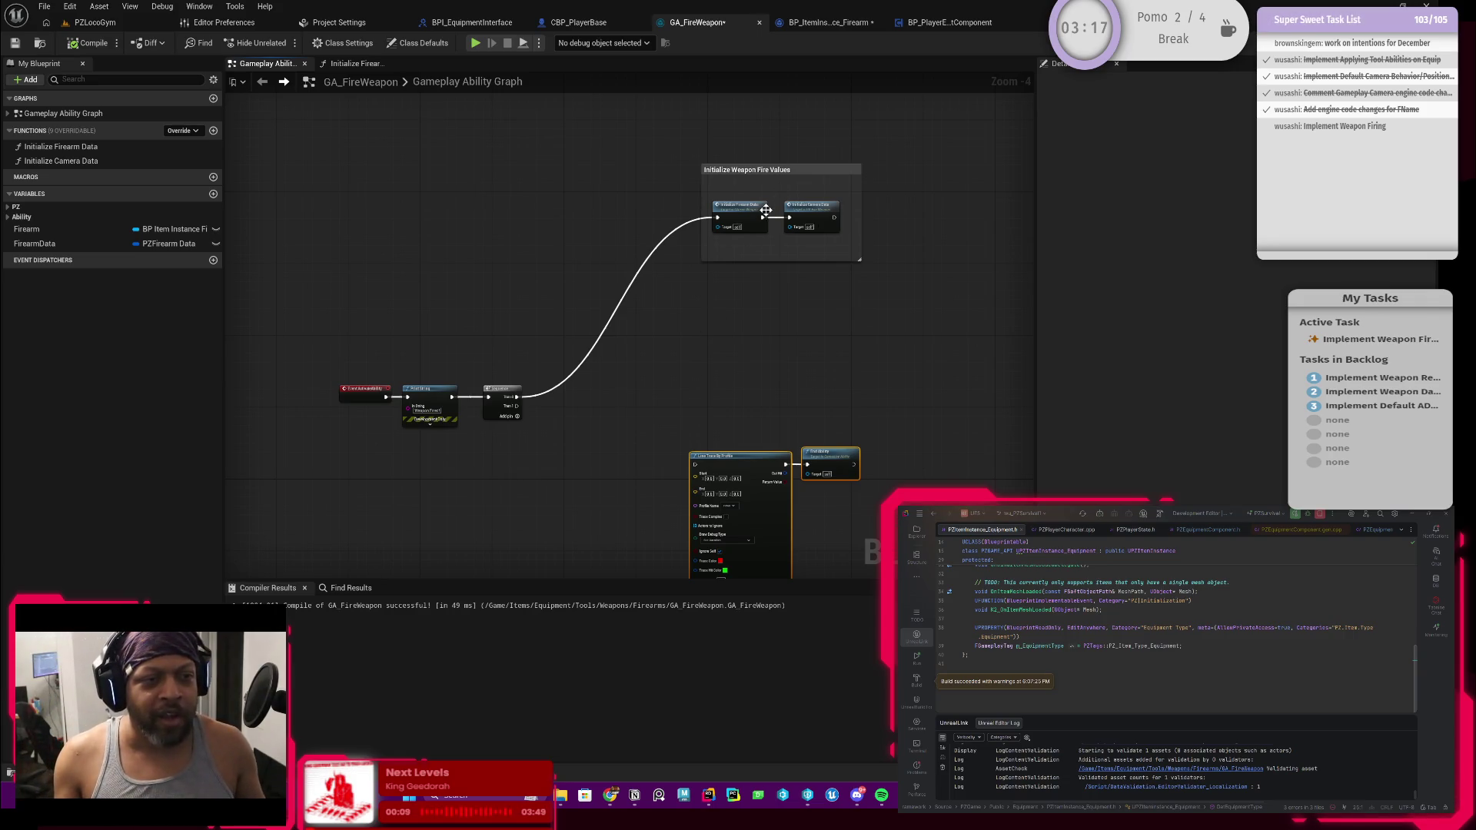
left_click(405, 45)
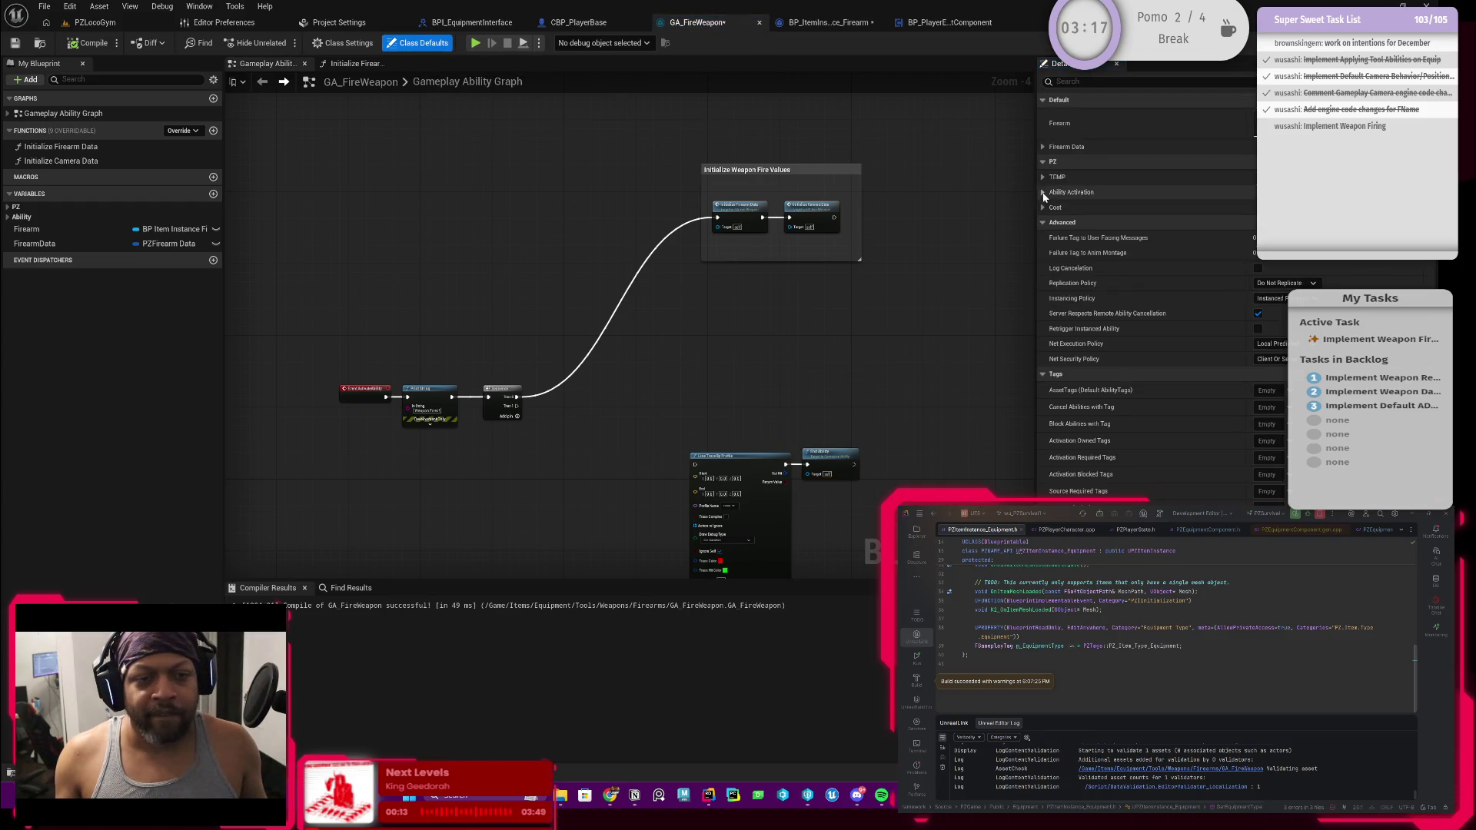
left_click(347, 44)
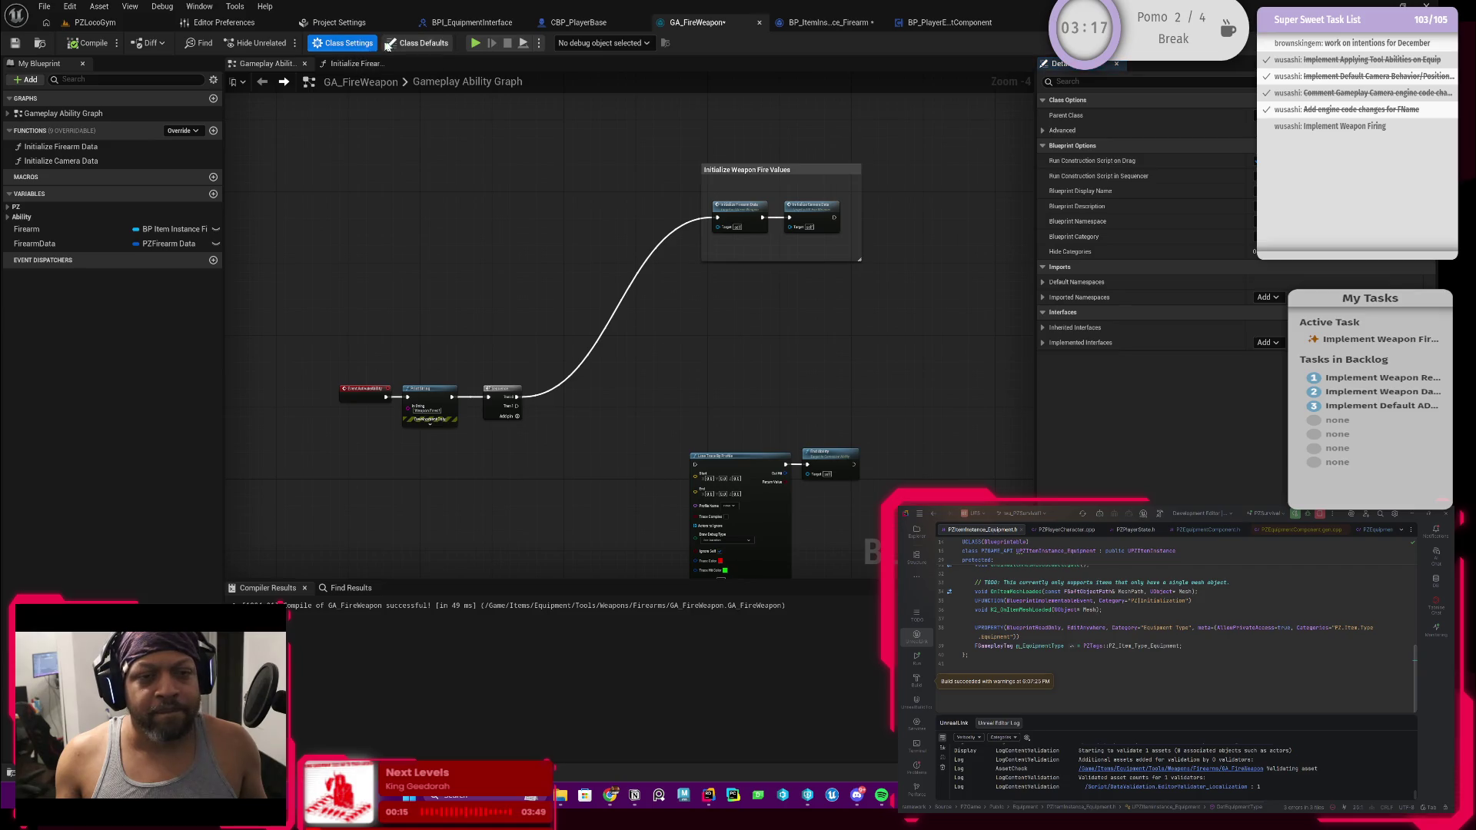
Switch to BP_ItemInstance_Firearm, save it, and review its Item and Ability Set defaults
left_click(836, 27)
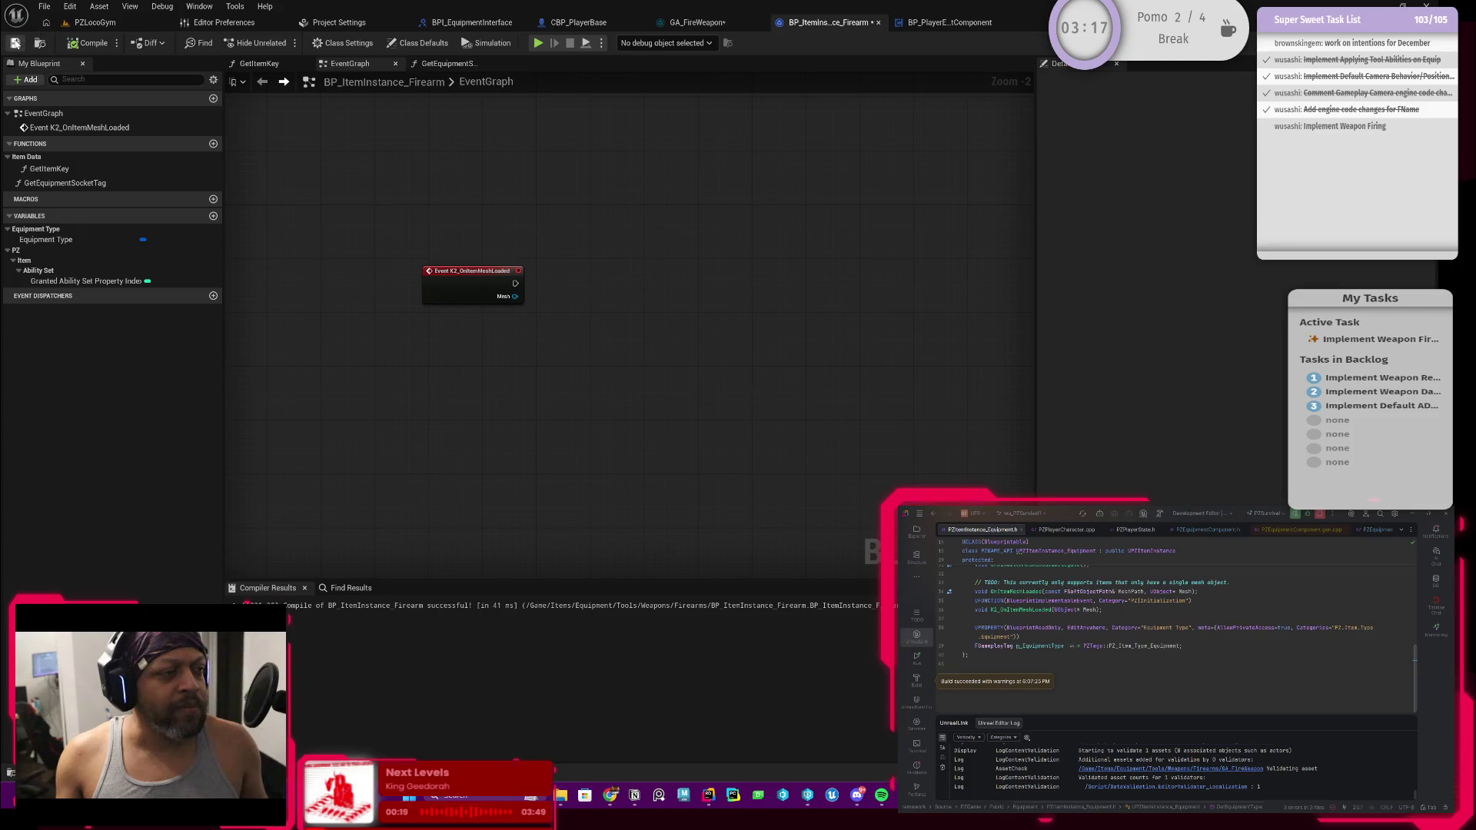
key("ctrl+s")
left_click(419, 43)
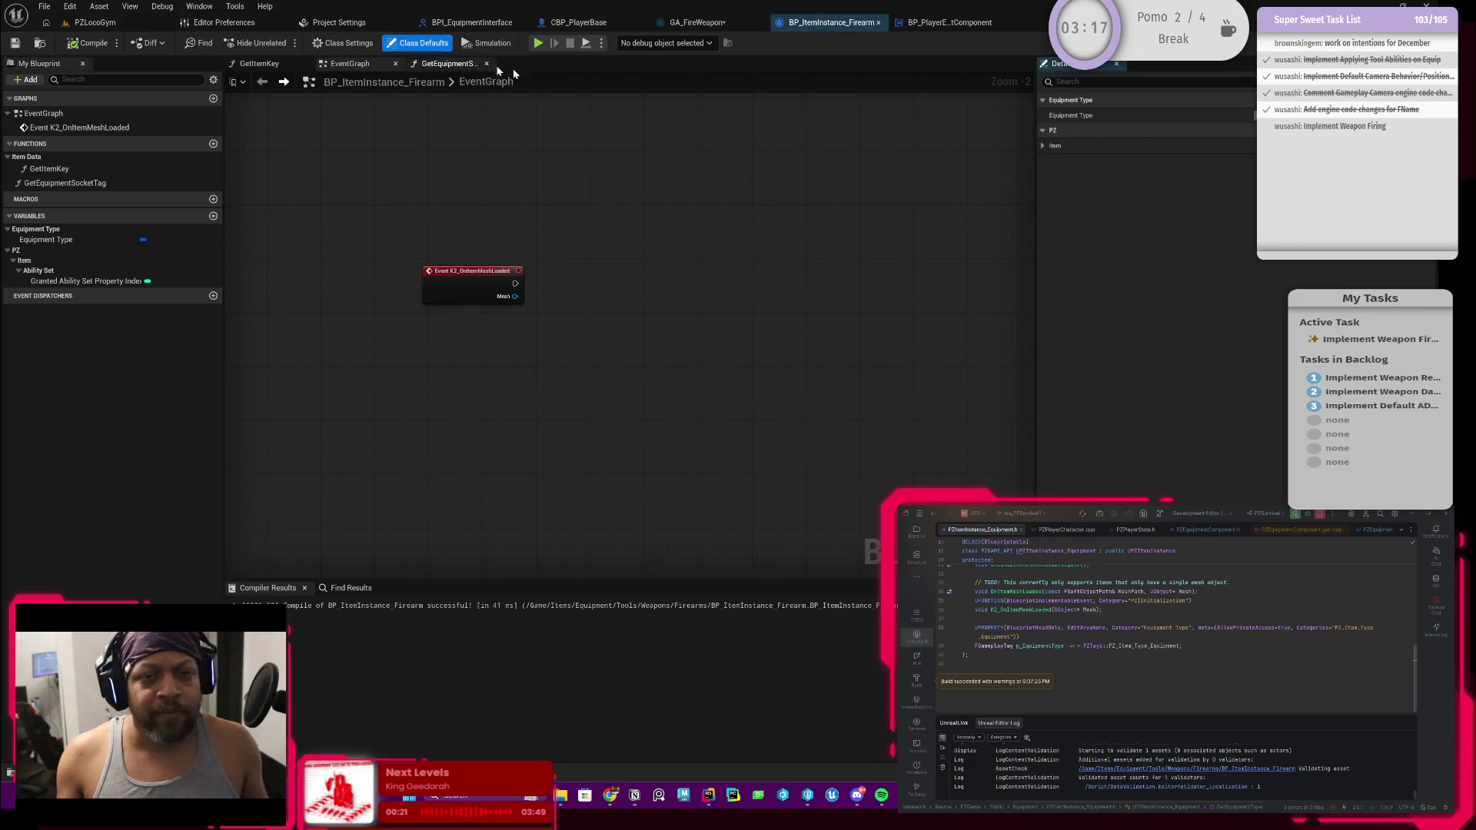
left_click(1043, 146)
left_click(1050, 160)
left_click(1043, 146)
left_click(1042, 129)
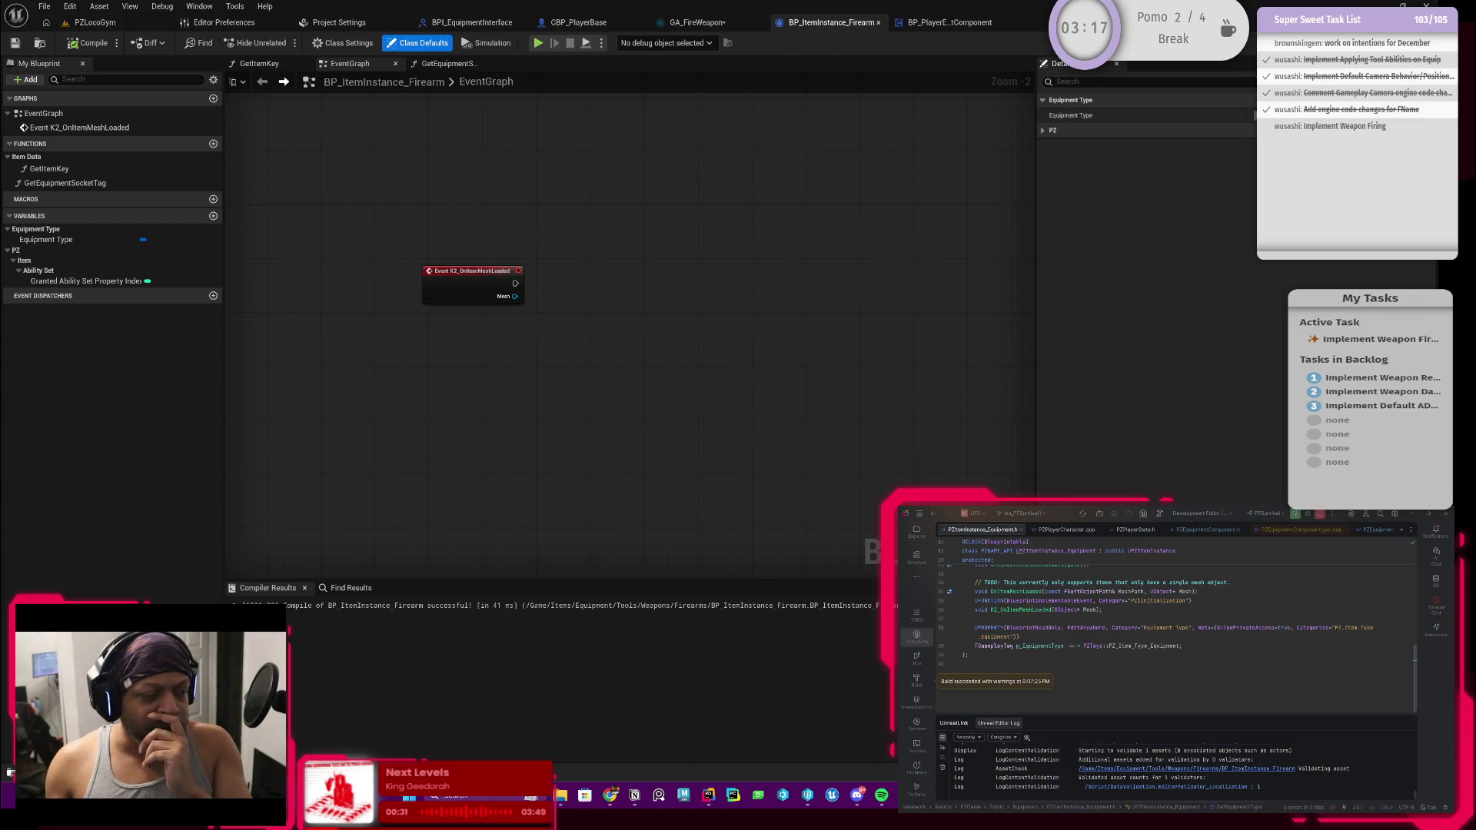
Browse the Content Drawer to Items > Equipment > Tools > Weapons > Firearms > proto_rifle
key("ctrl+space")
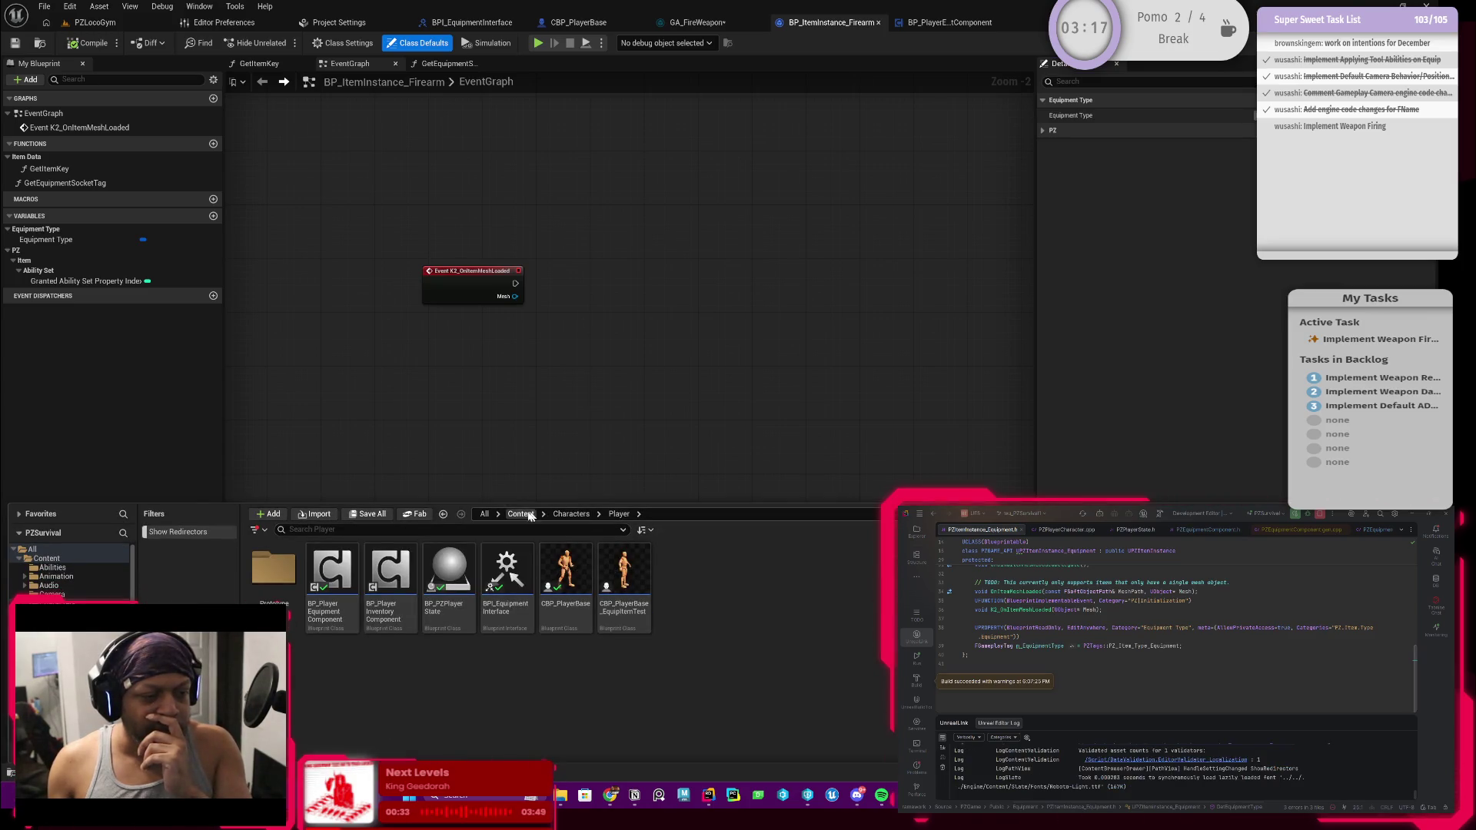
left_click(530, 513)
double_click(799, 572)
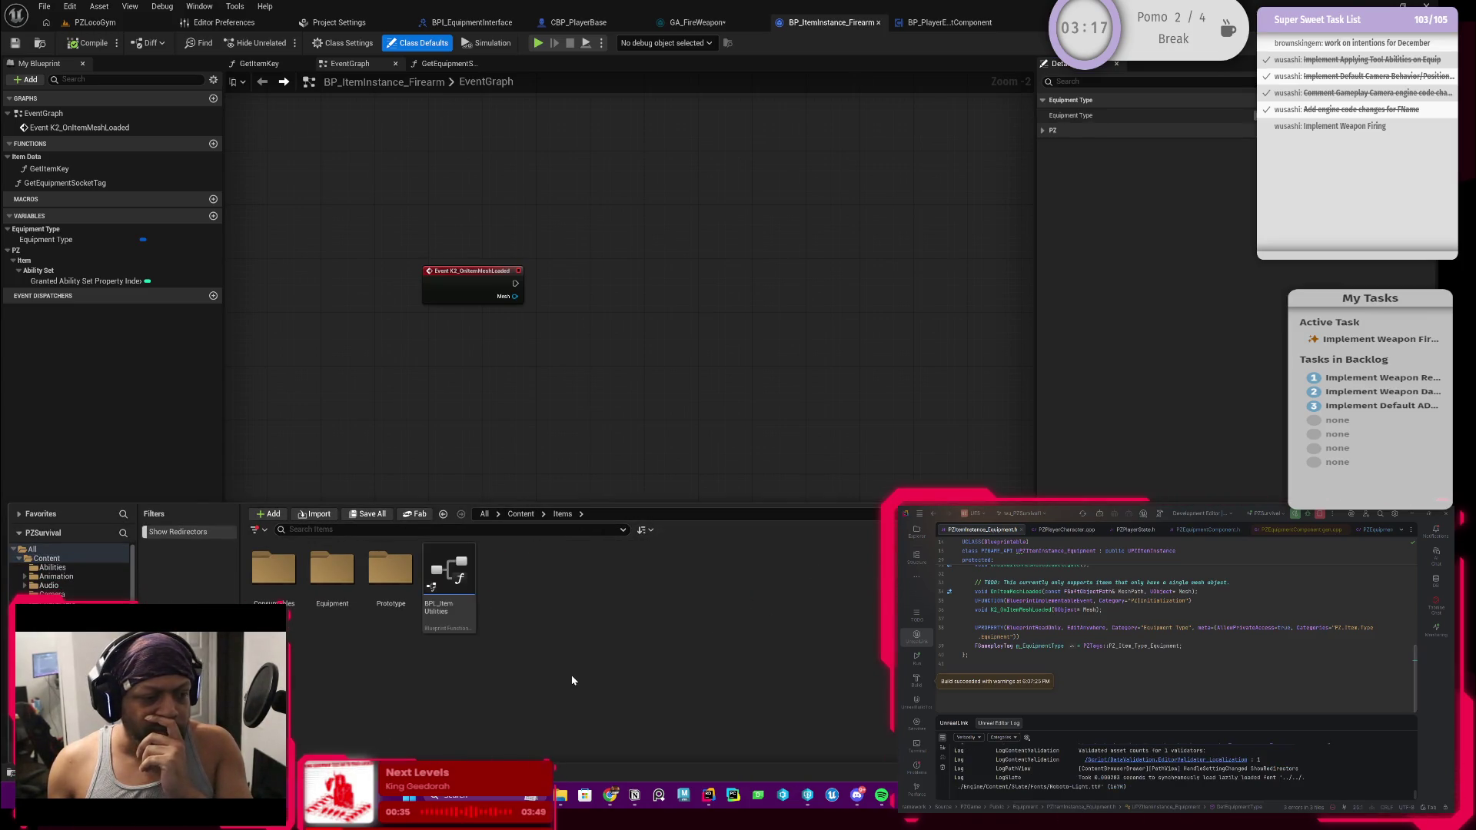
left_click(332, 592)
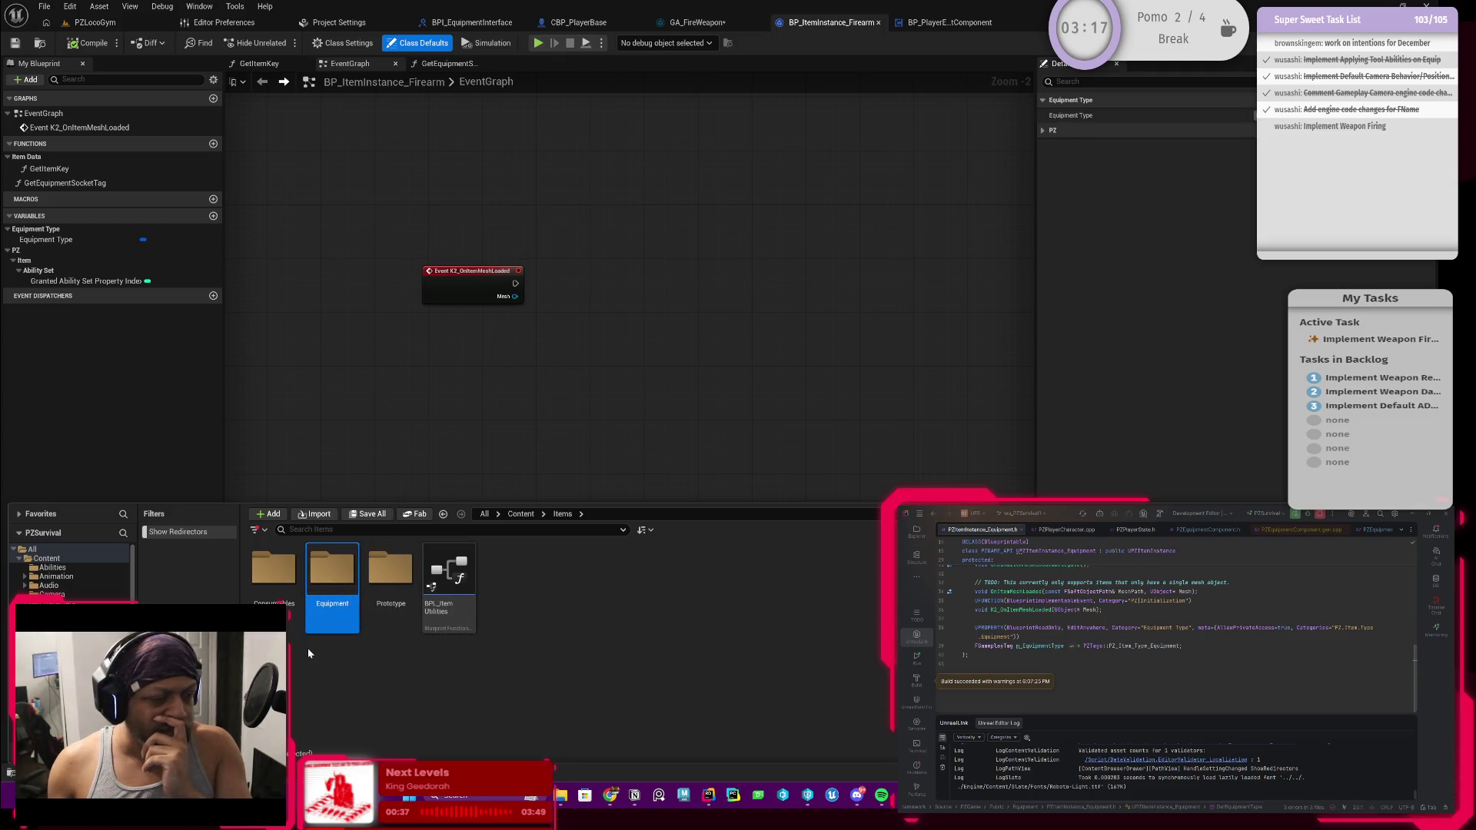
double_click(343, 582)
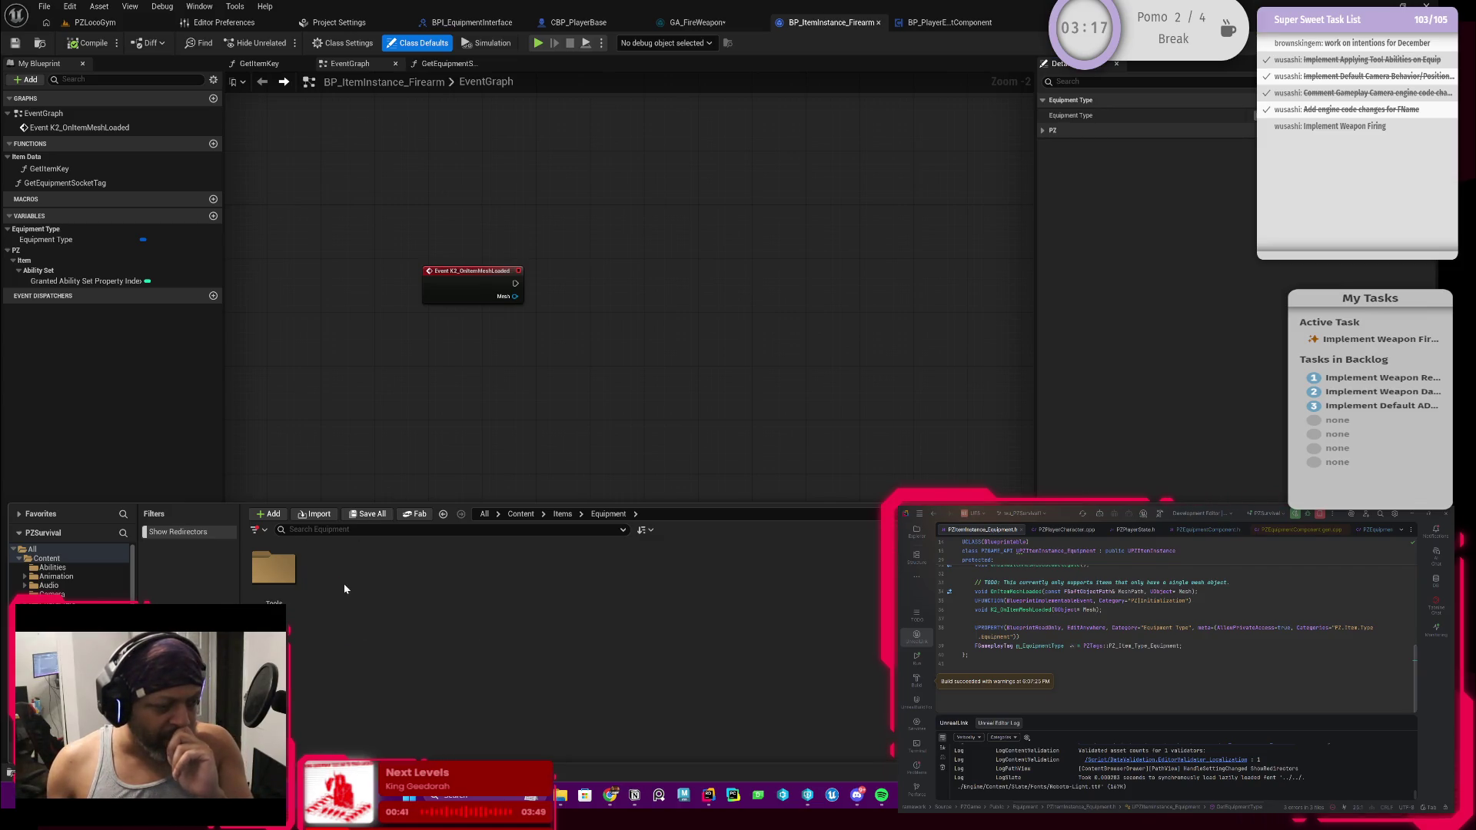
double_click(275, 572)
double_click(332, 576)
left_click(279, 582)
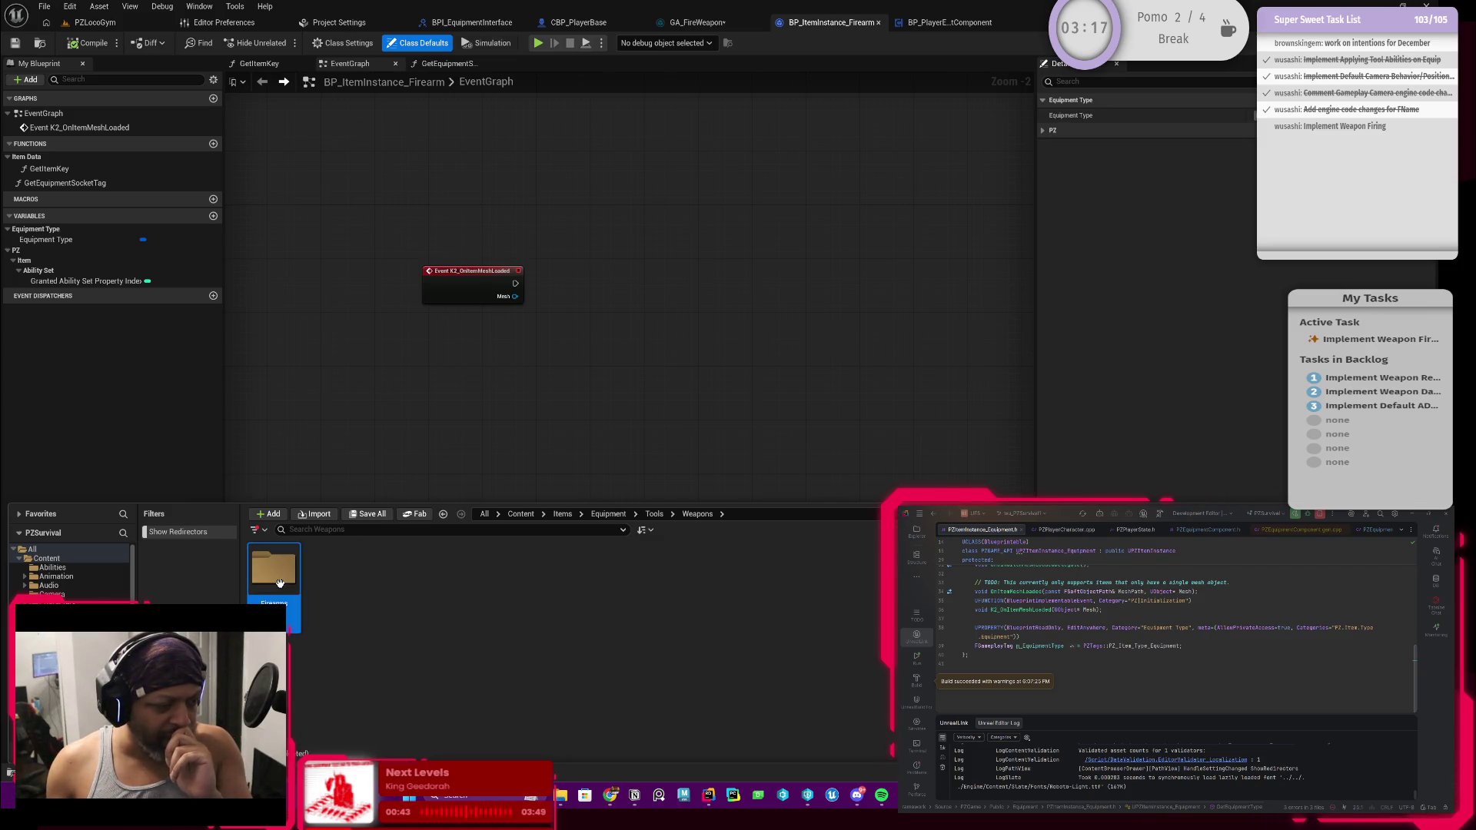
double_click(279, 581)
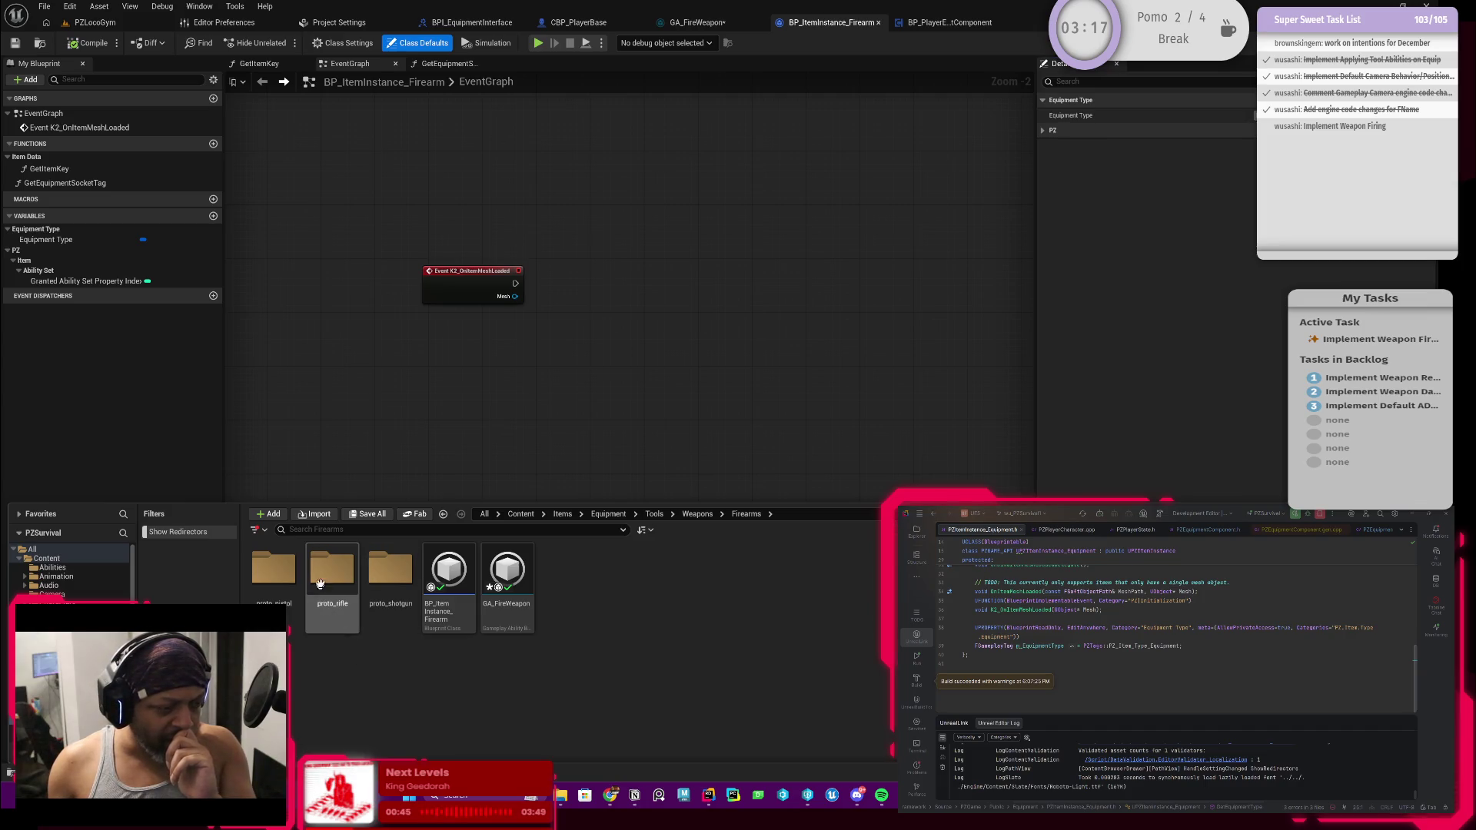
double_click(319, 586)
Open the ID_Demo_Rifle data asset to check its mesh data, then return to GA_FireWeapon
double_click(322, 585)
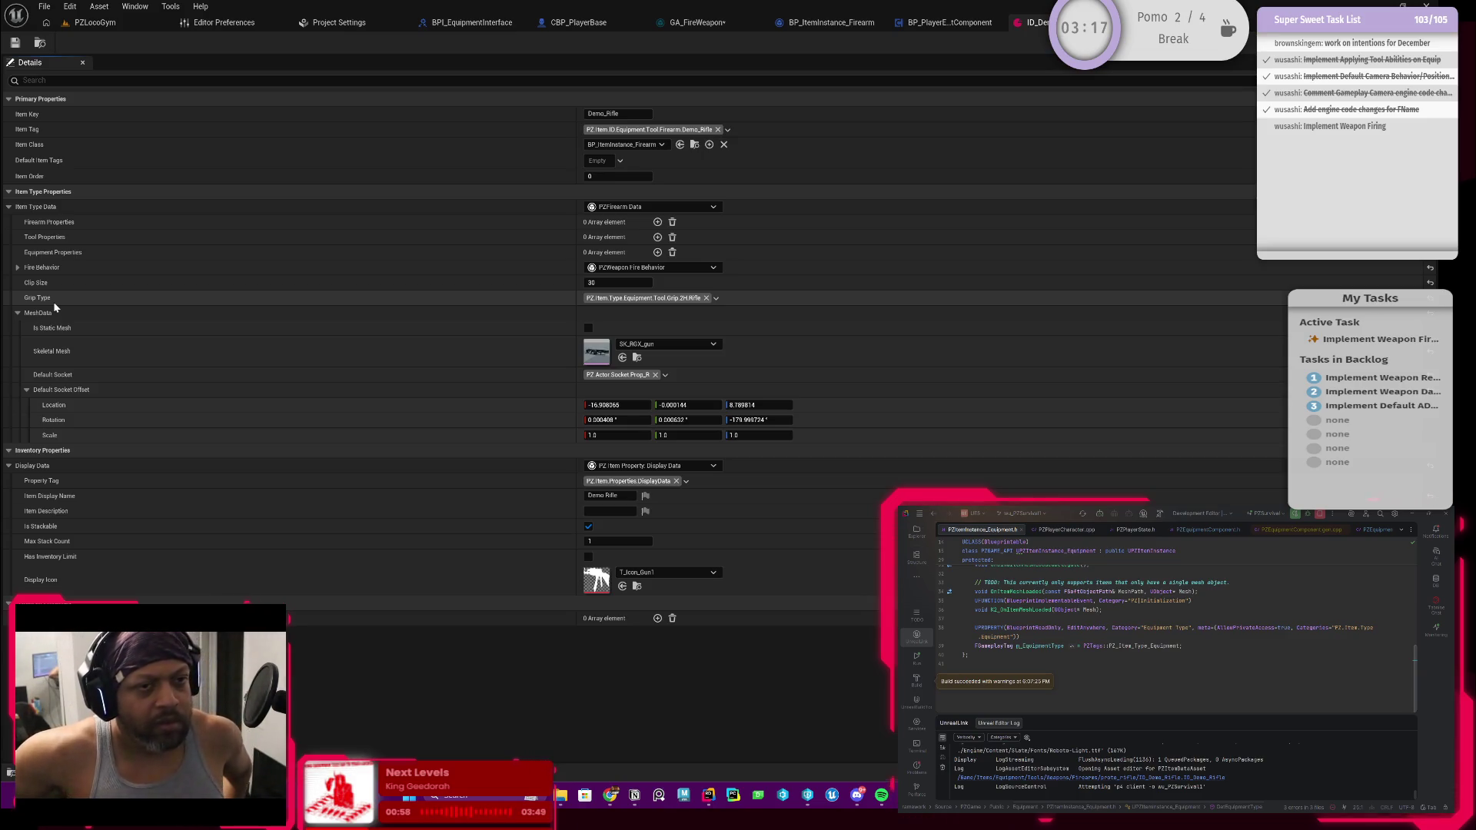
left_click(707, 24)
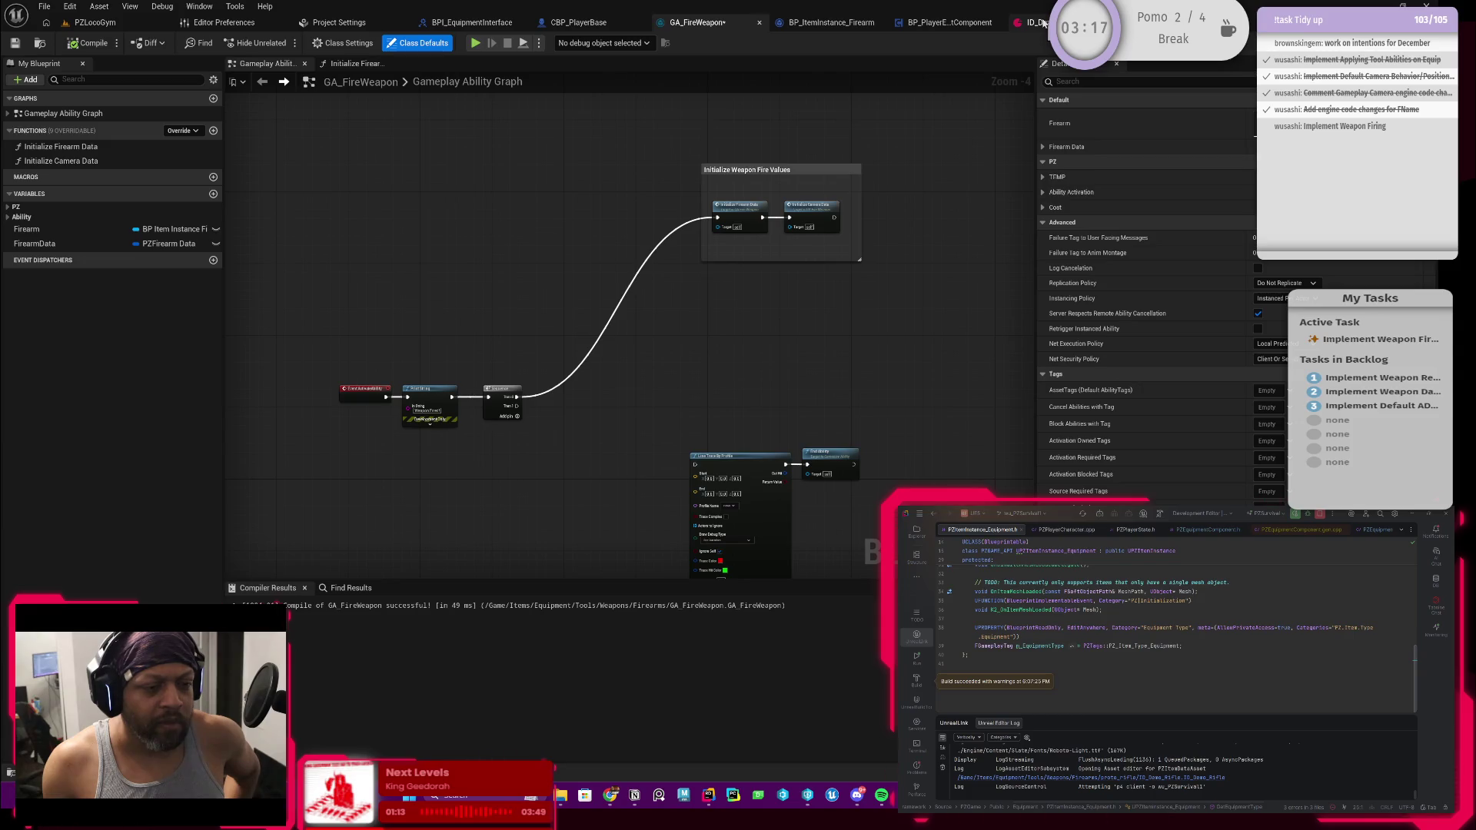
Switch to ID_Demo_Rifle to view its skeletal mesh and default socket offset
left_click(1043, 23)
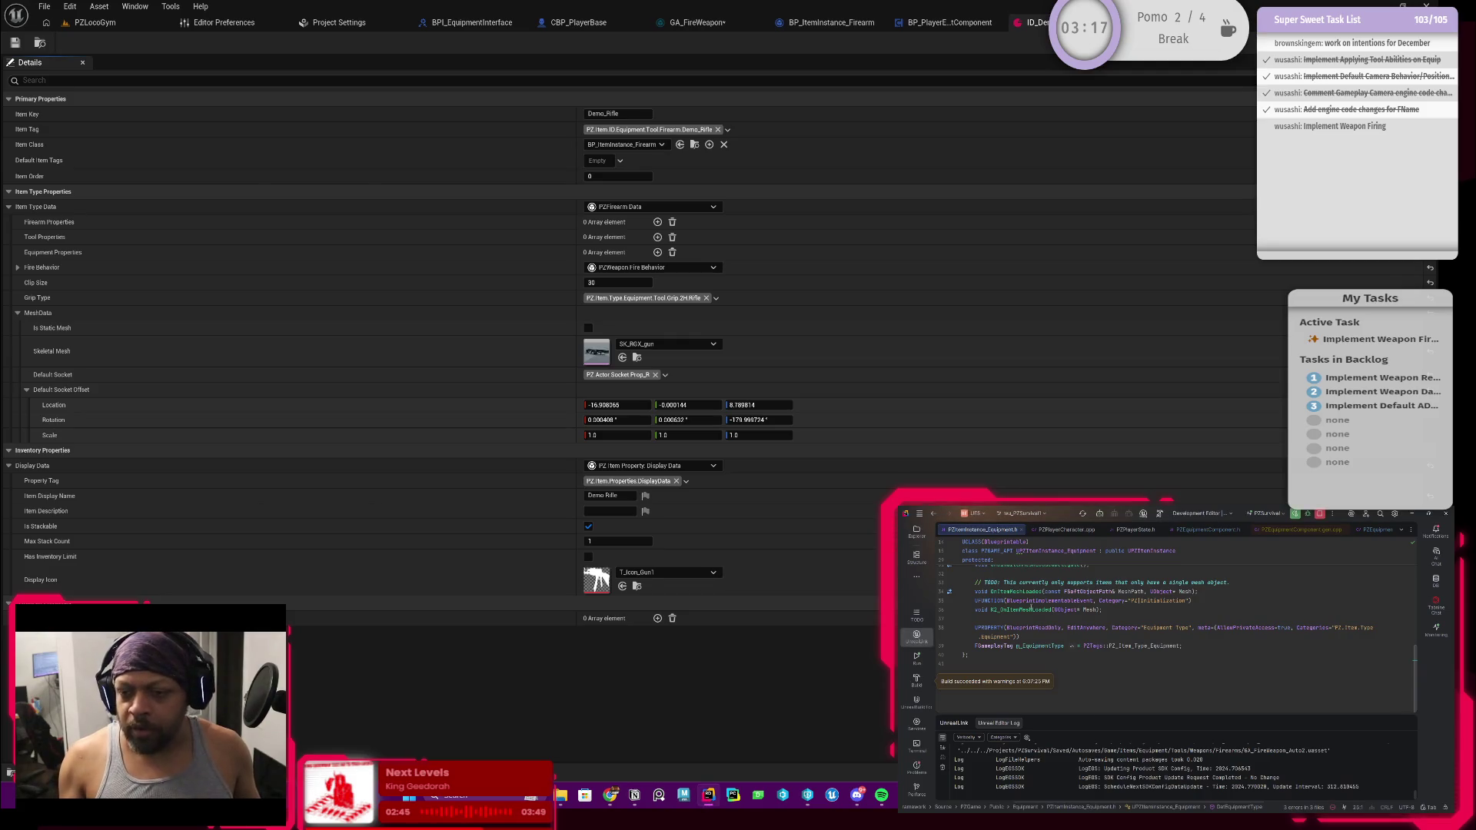
Open PZFirearmData.h from the project file tree in Rider
left_click(916, 531)
scroll(1073, 635, "up", 2)
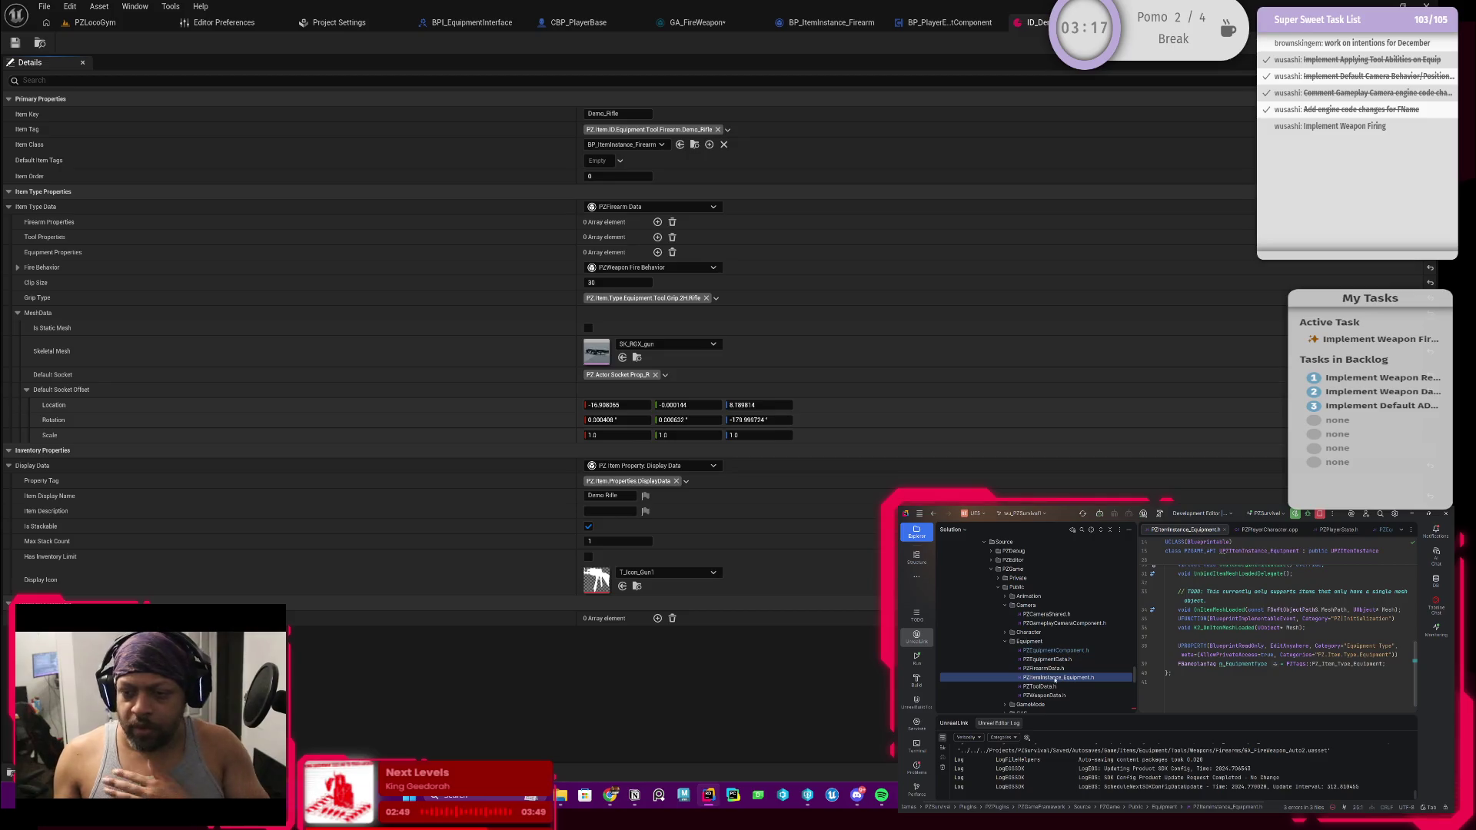
scroll(1042, 670, "down", 2)
left_click(1048, 643)
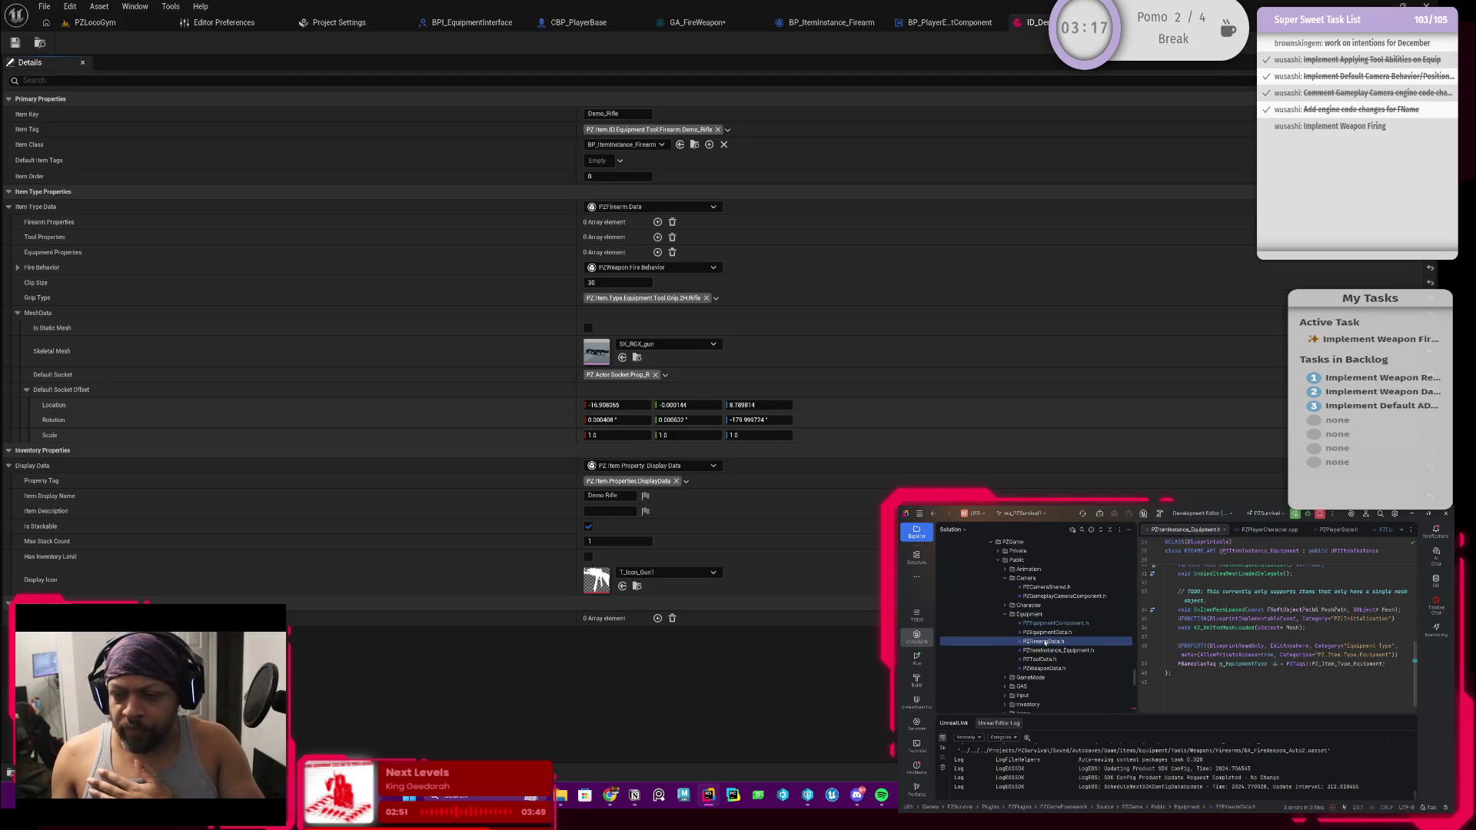
double_click(1044, 642)
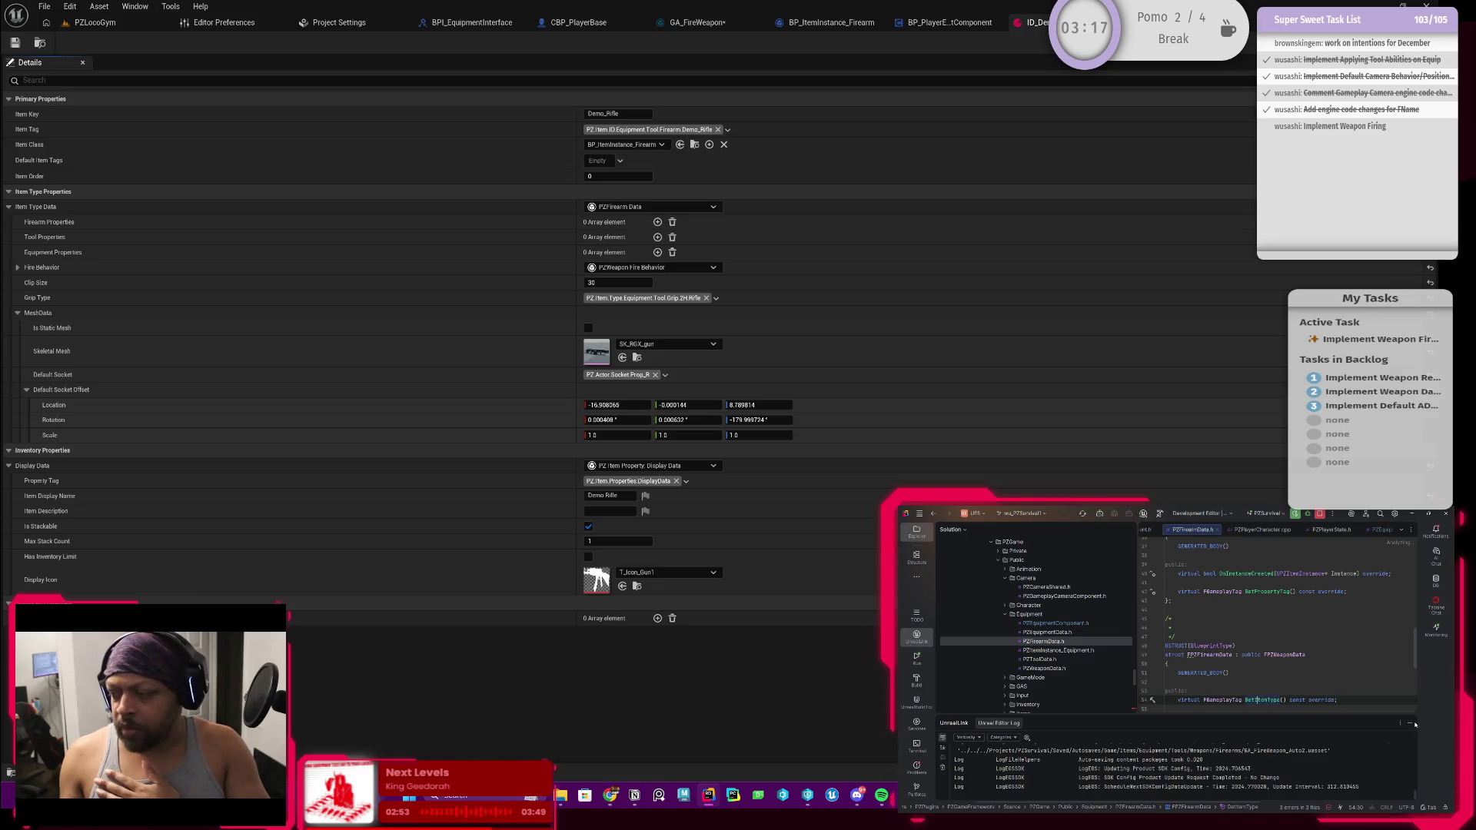
Hide the log and file tree panels and insert a blank line after ClipSize
left_click(1411, 724)
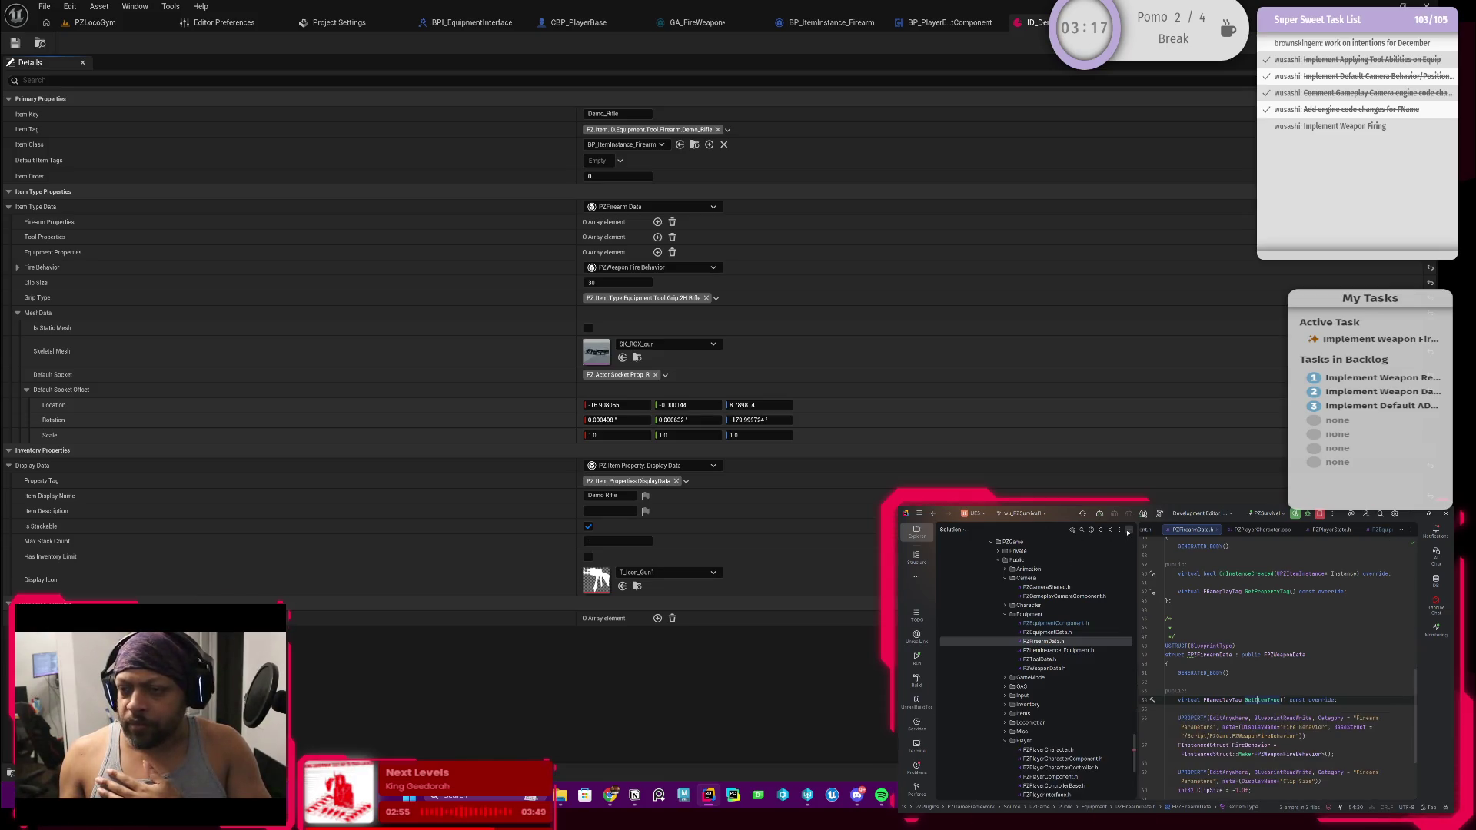
left_click(1128, 529)
scroll(1028, 643, "down", 2)
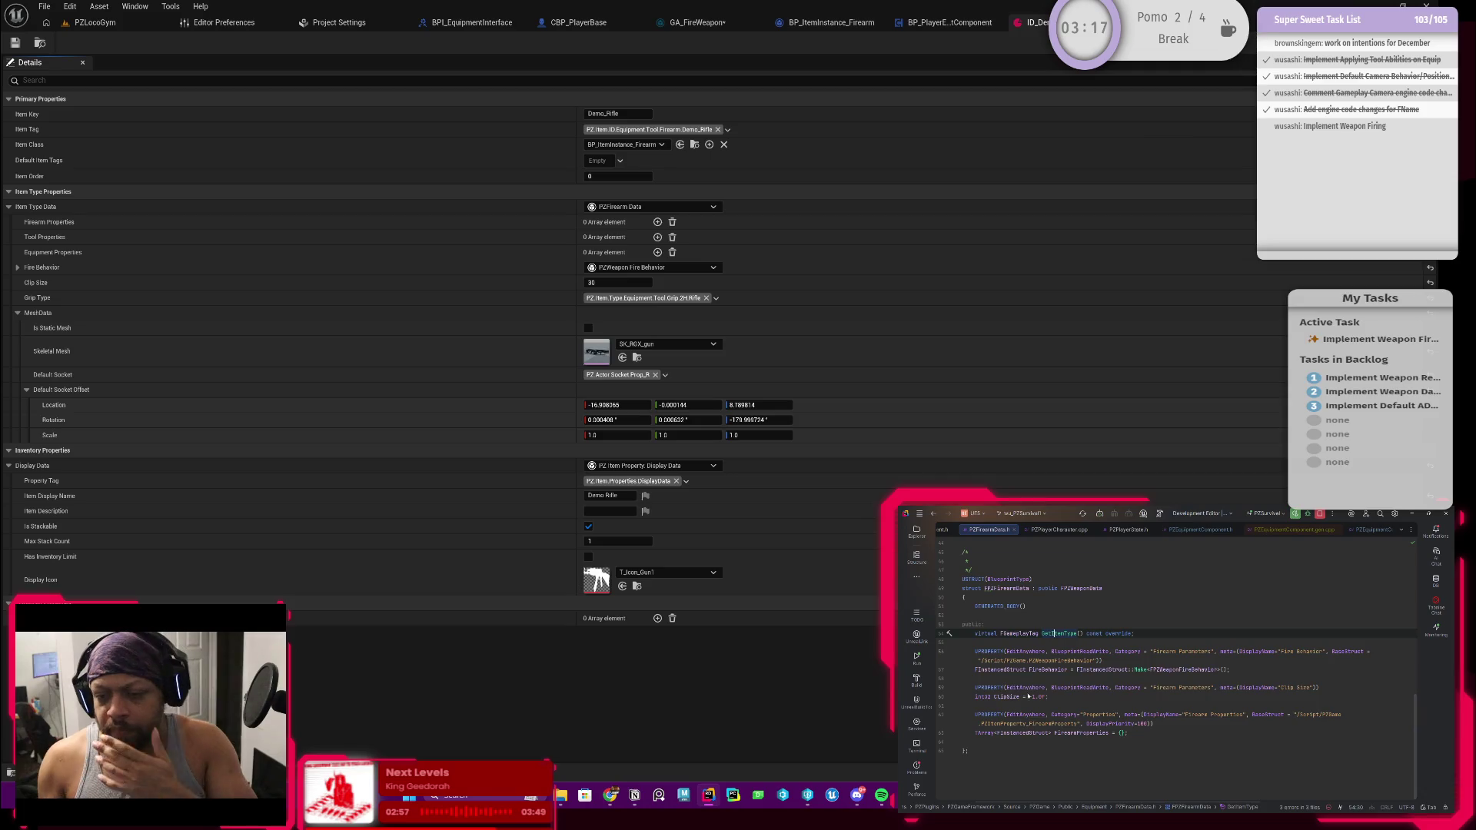
scroll(1082, 722, "up", 6)
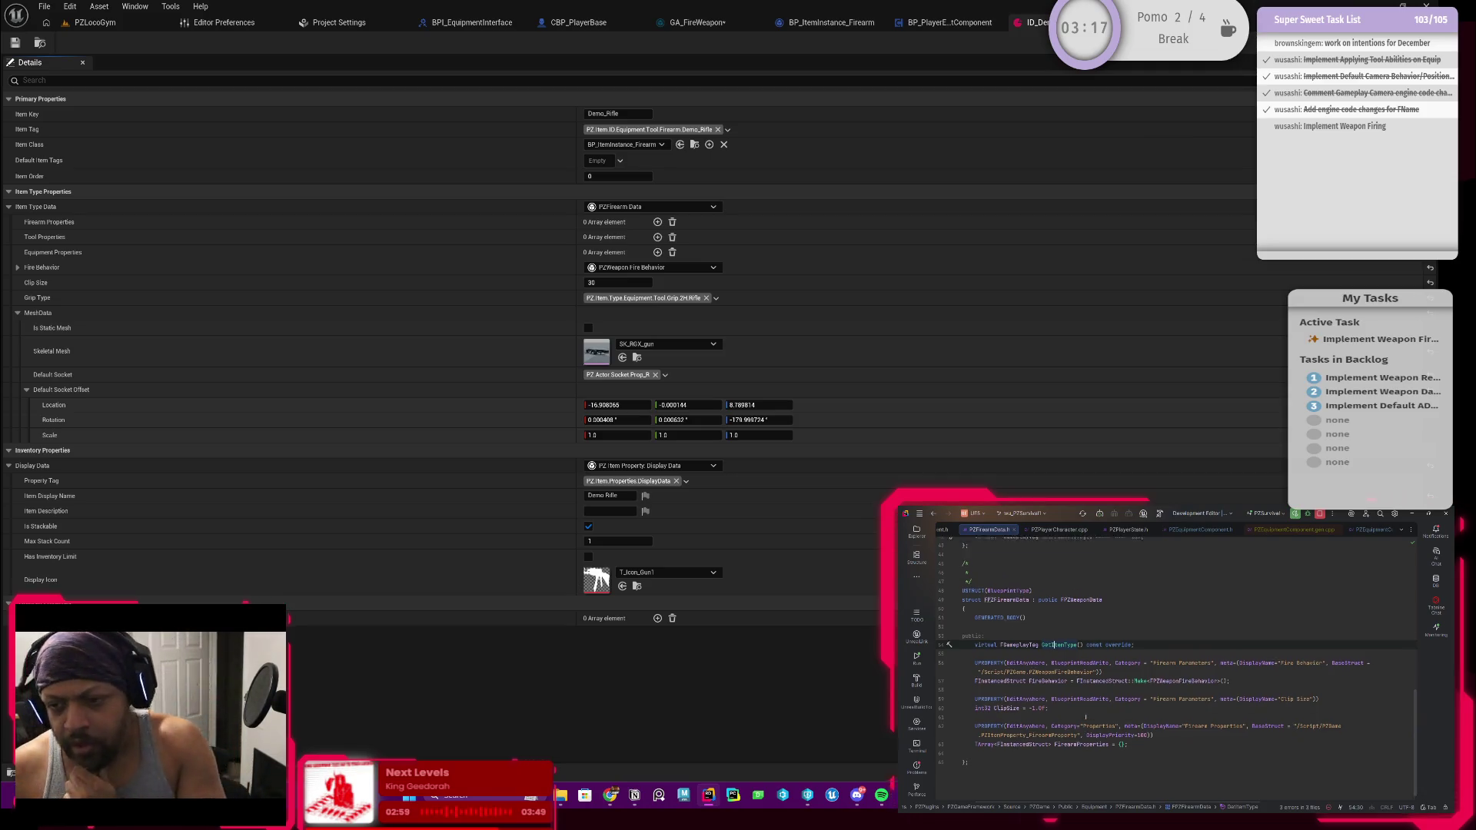
scroll(1083, 722, "up", 5)
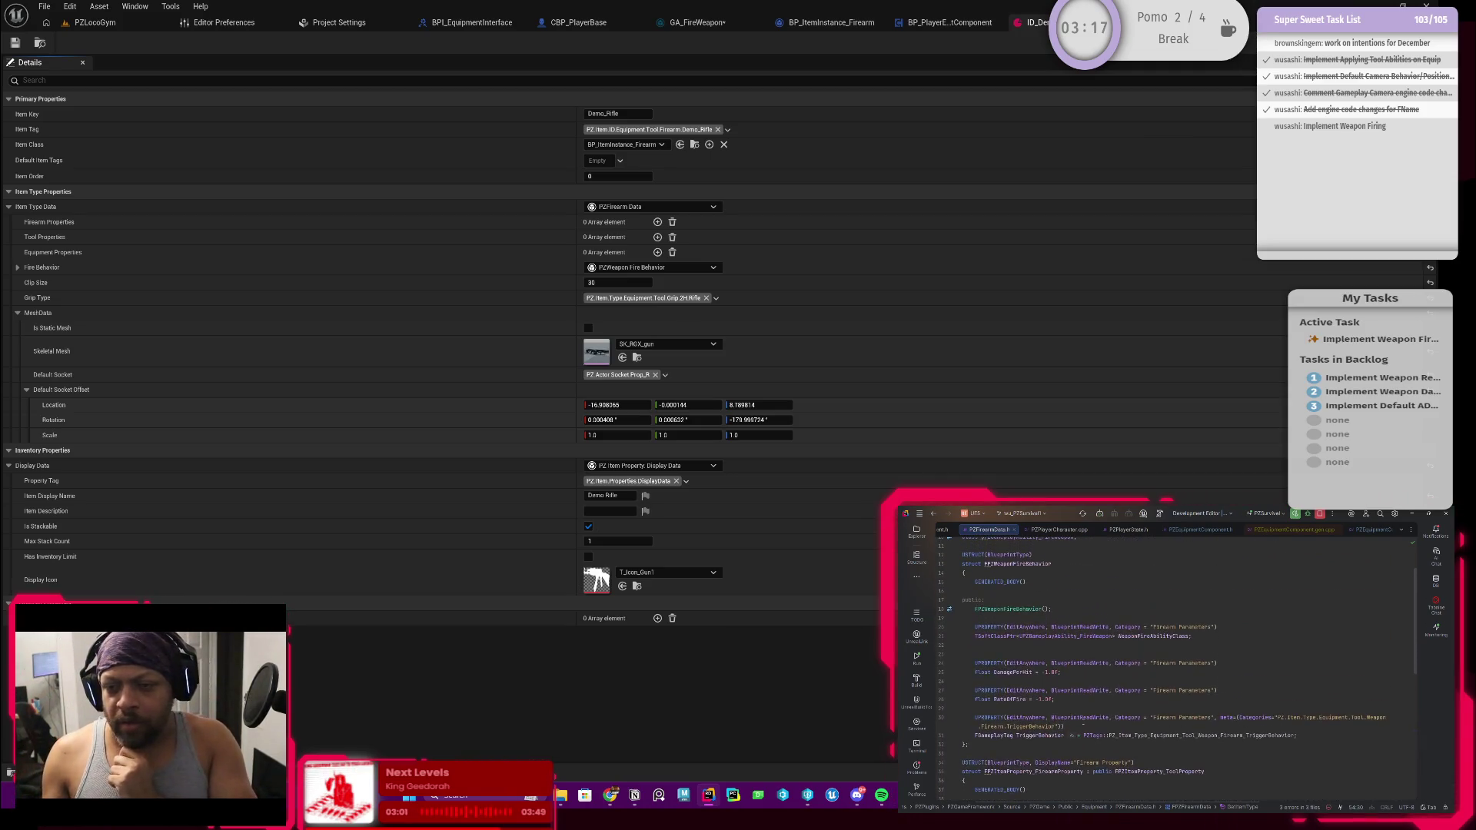
scroll(1083, 723, "down", 8)
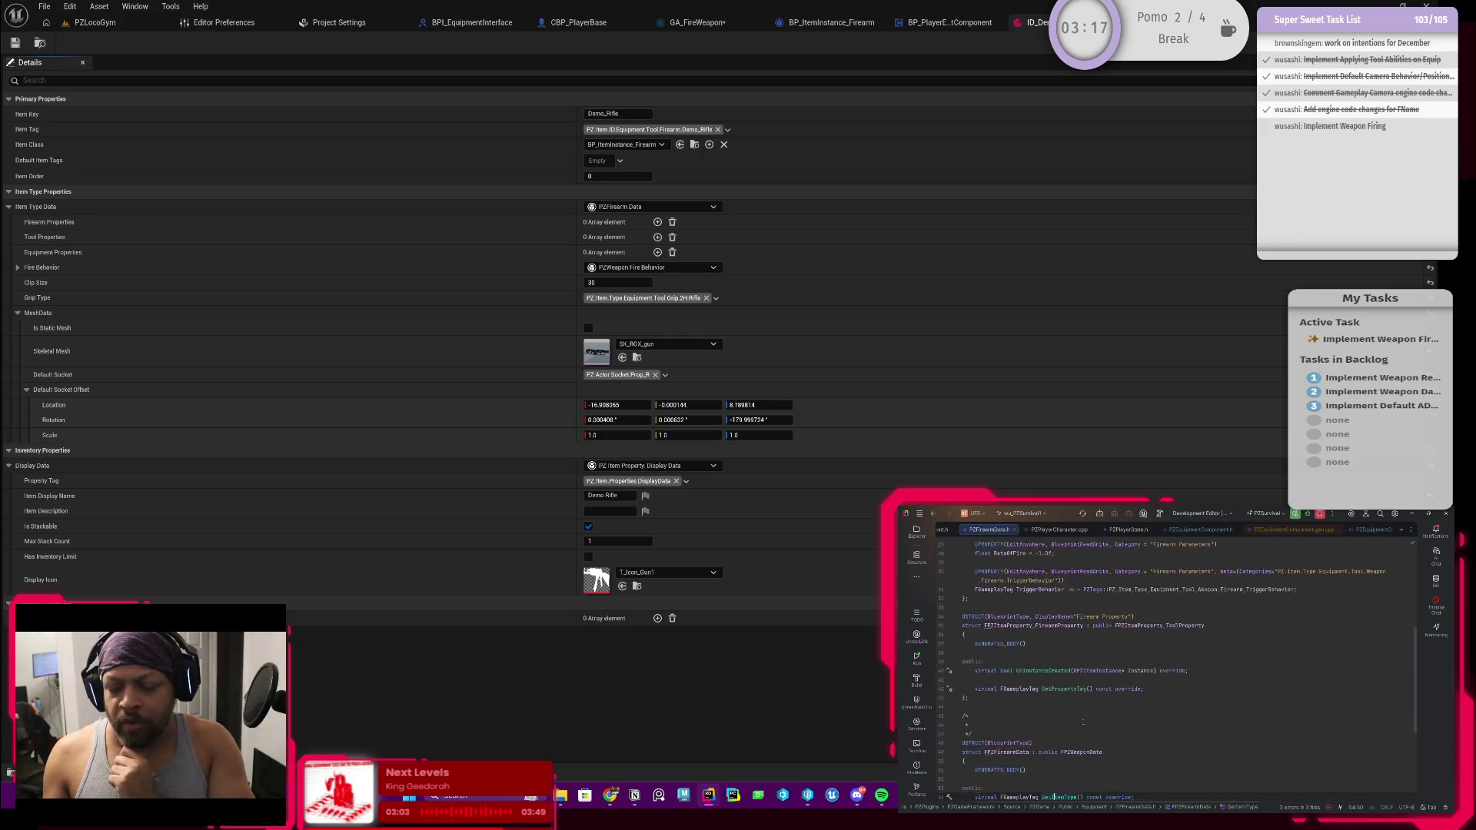
scroll(1160, 668, "down", 2)
left_click(1056, 696)
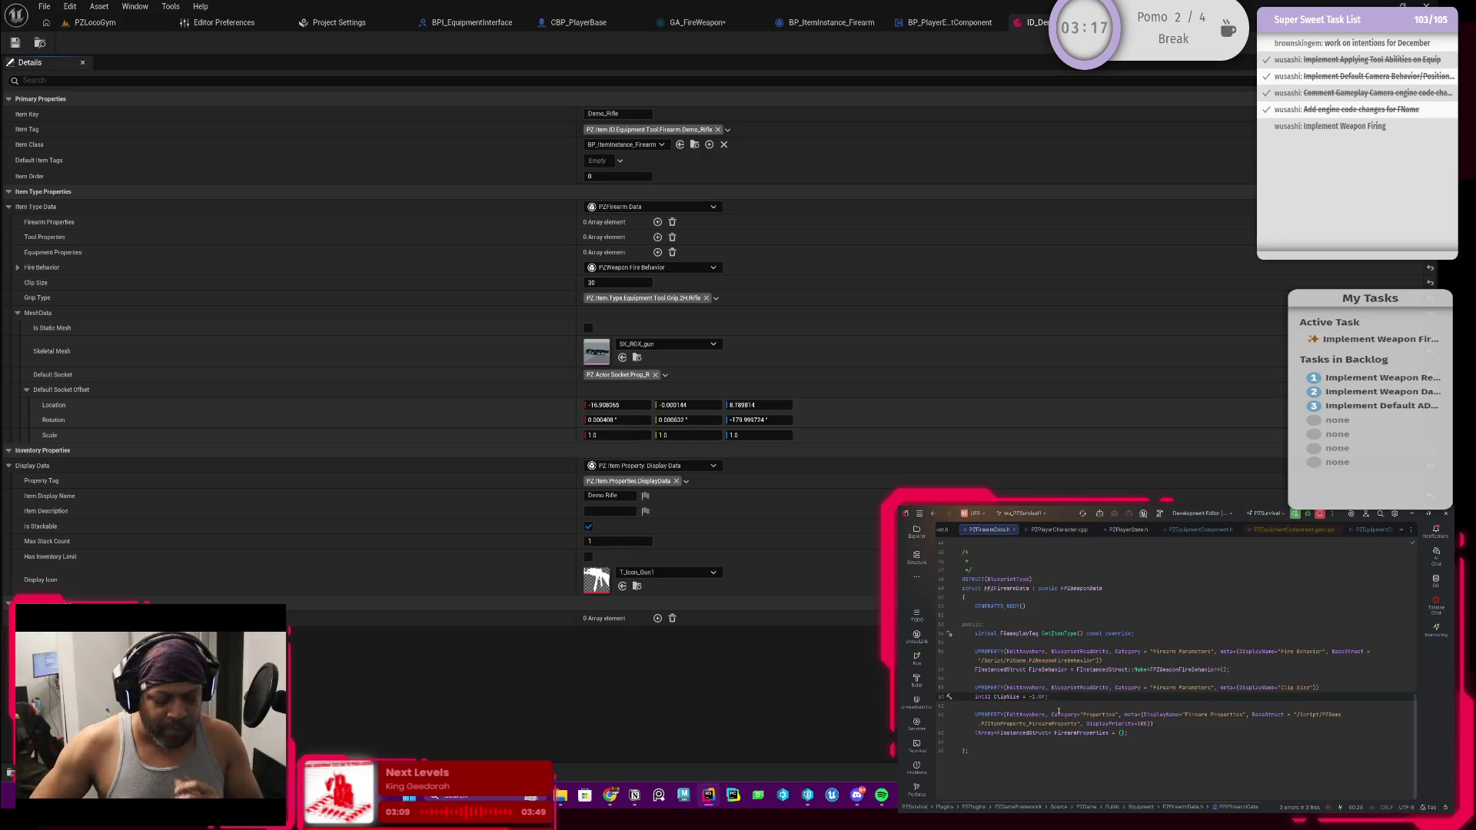
key("Return")
key("Return")
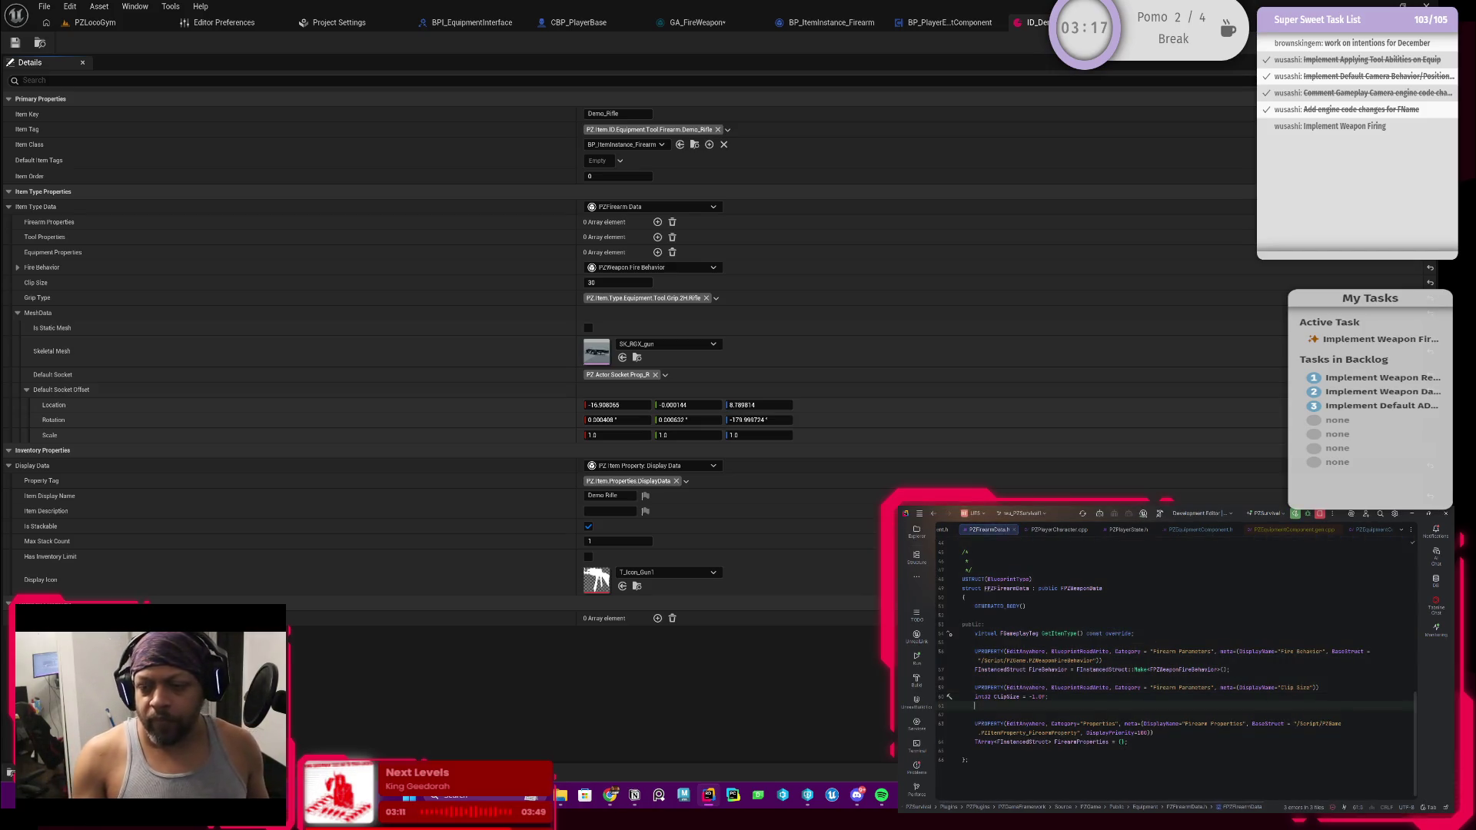
Add a UPROPERTY(EditAnywhere, BlueprintReadOnly, Category="Firearm Parameters") line after ClipSize
type("UPRO")
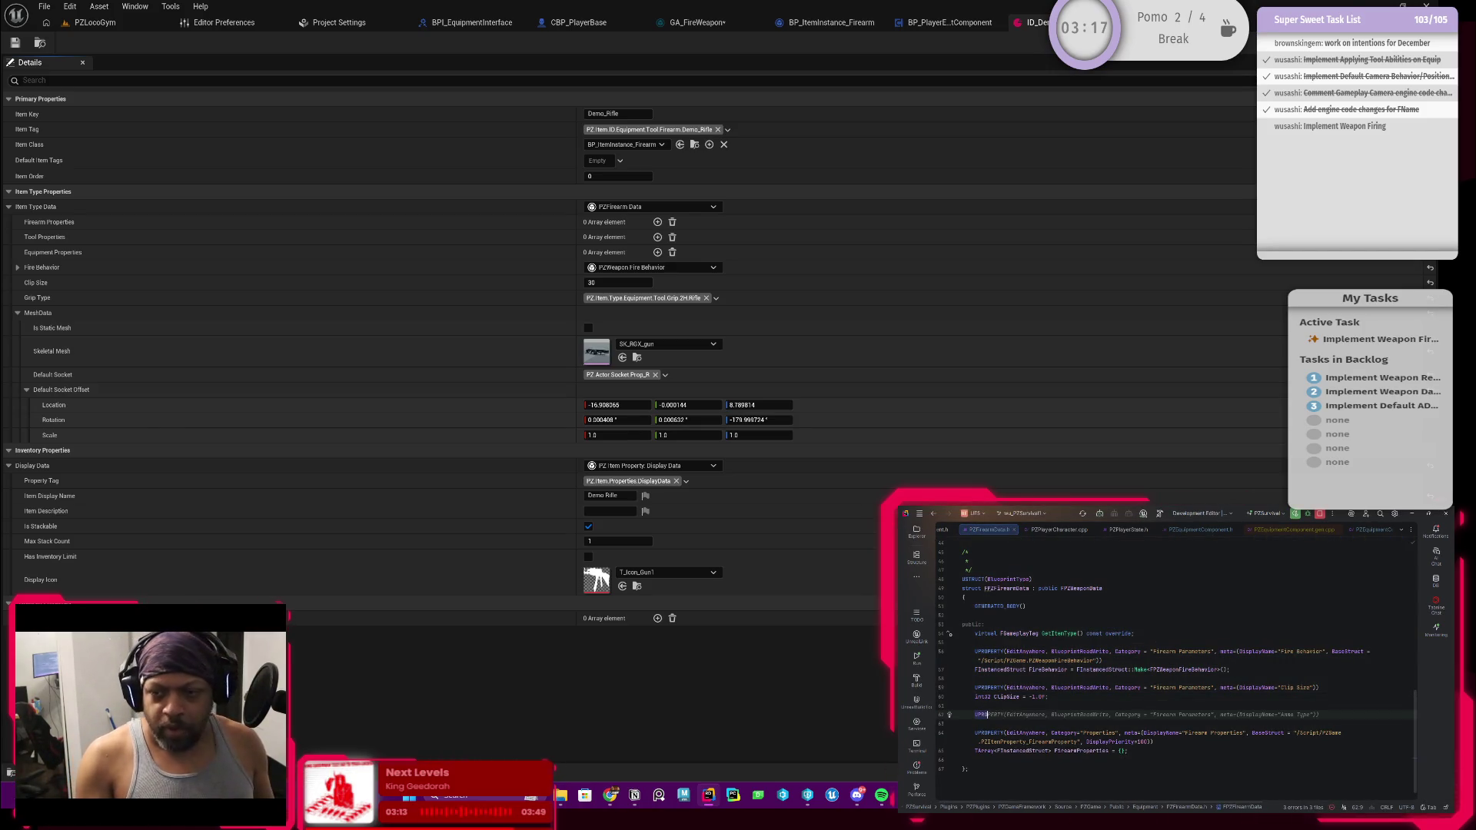
key("Return")
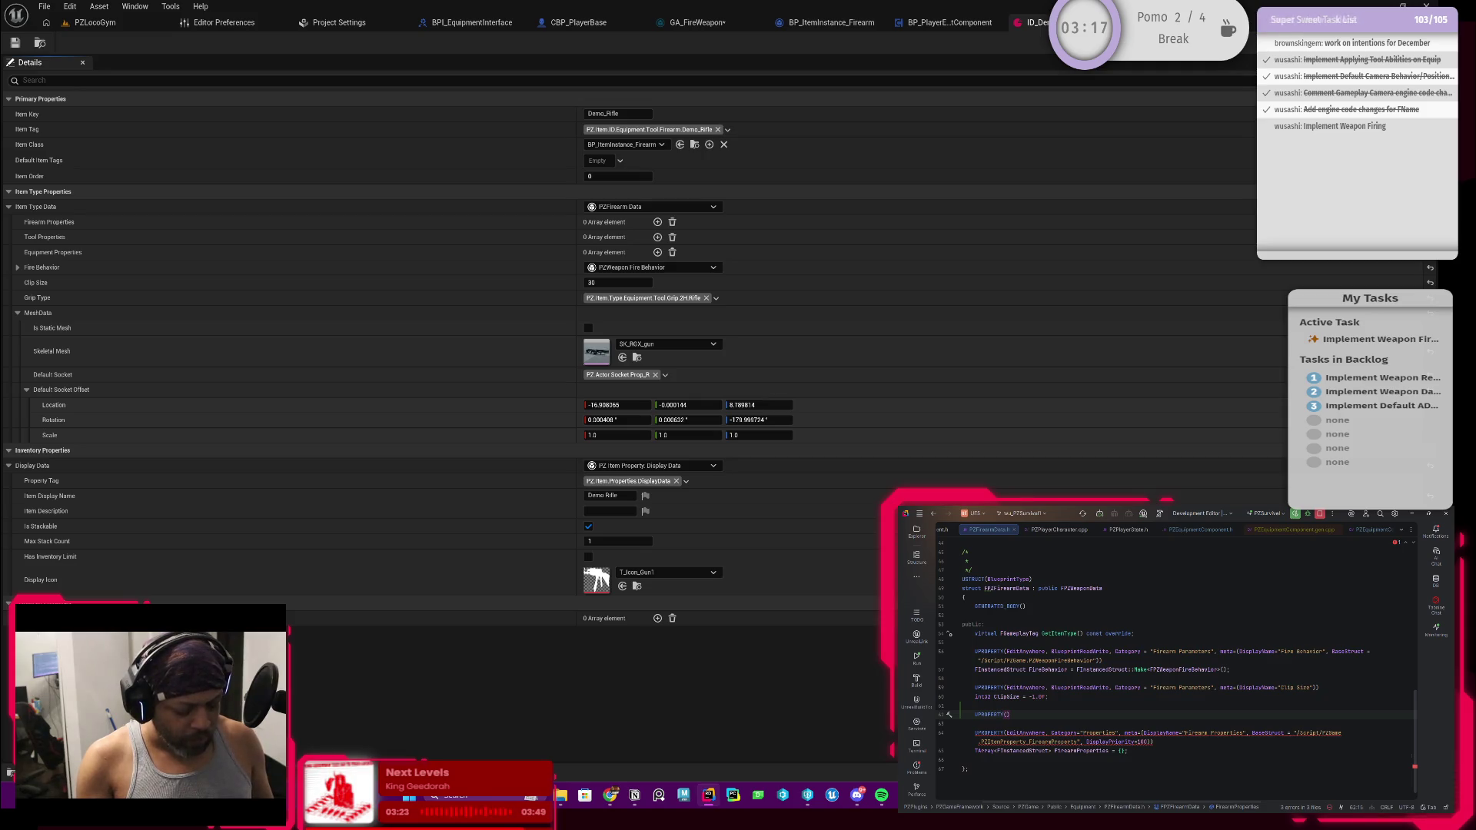
type("Blueprint")
key("BackSpace")
key("BackSpace")
key("BackSpace")
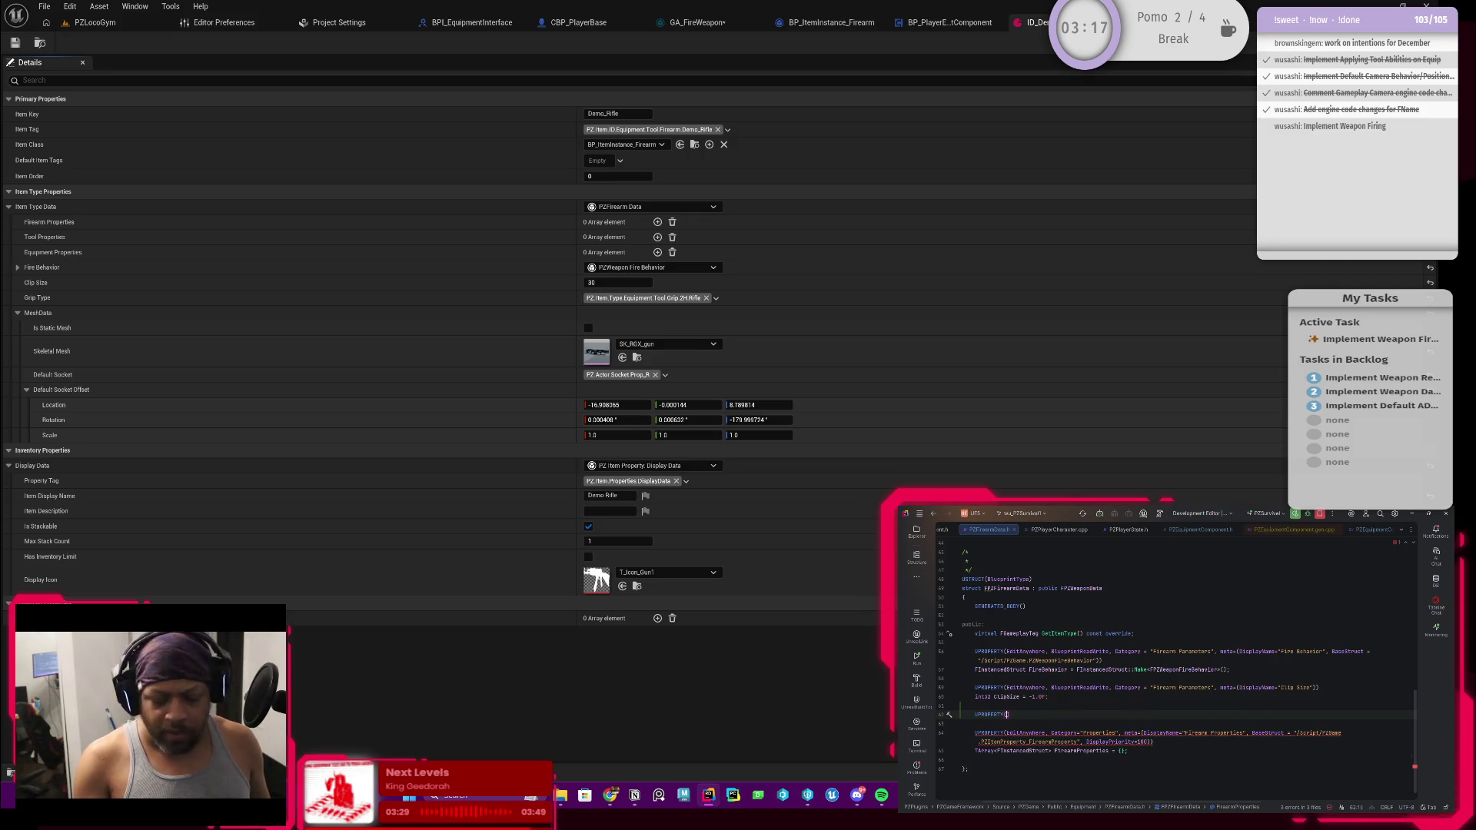
type("EditAnywhere")
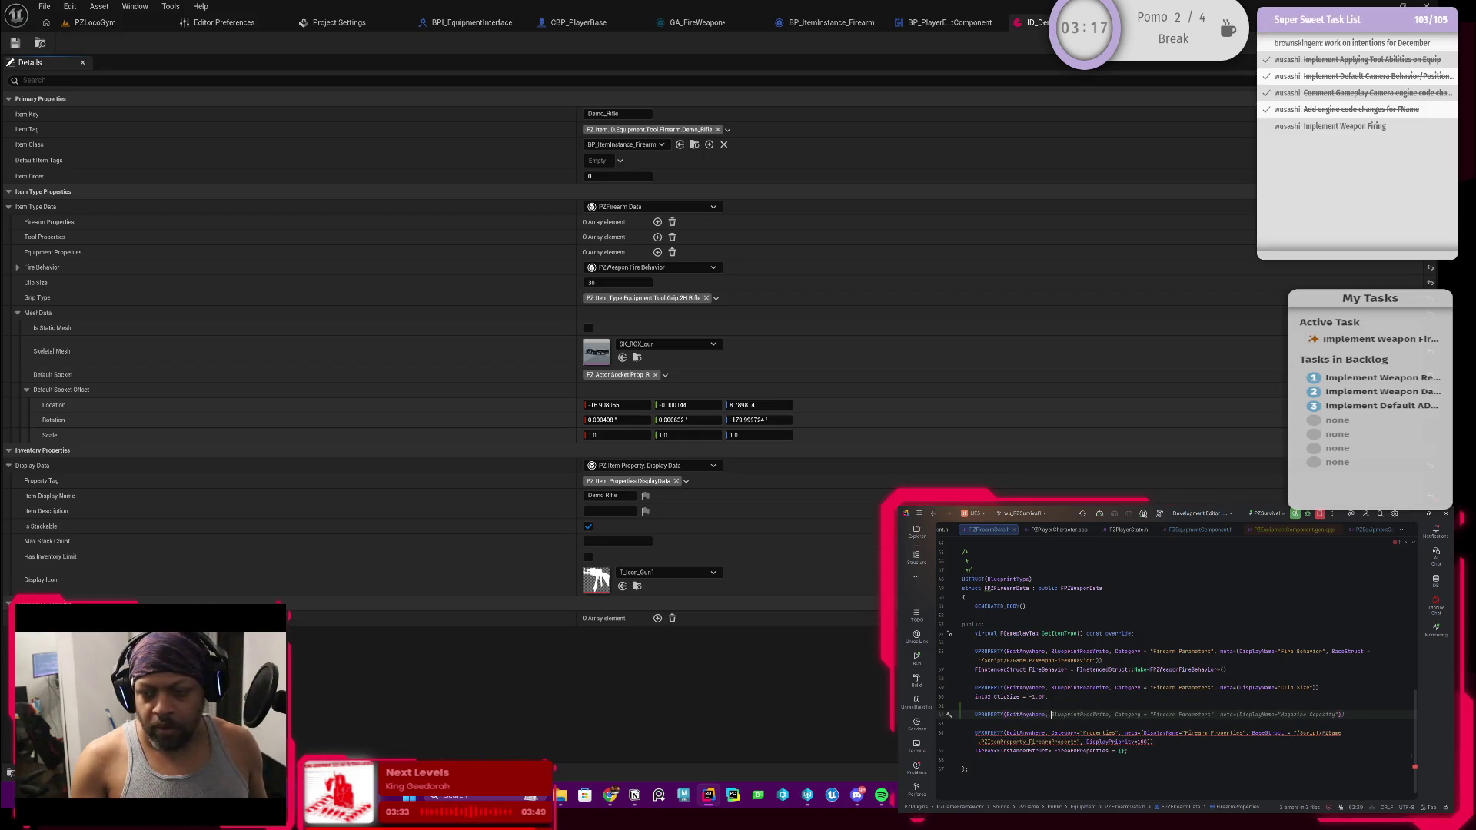
type(", Bluep")
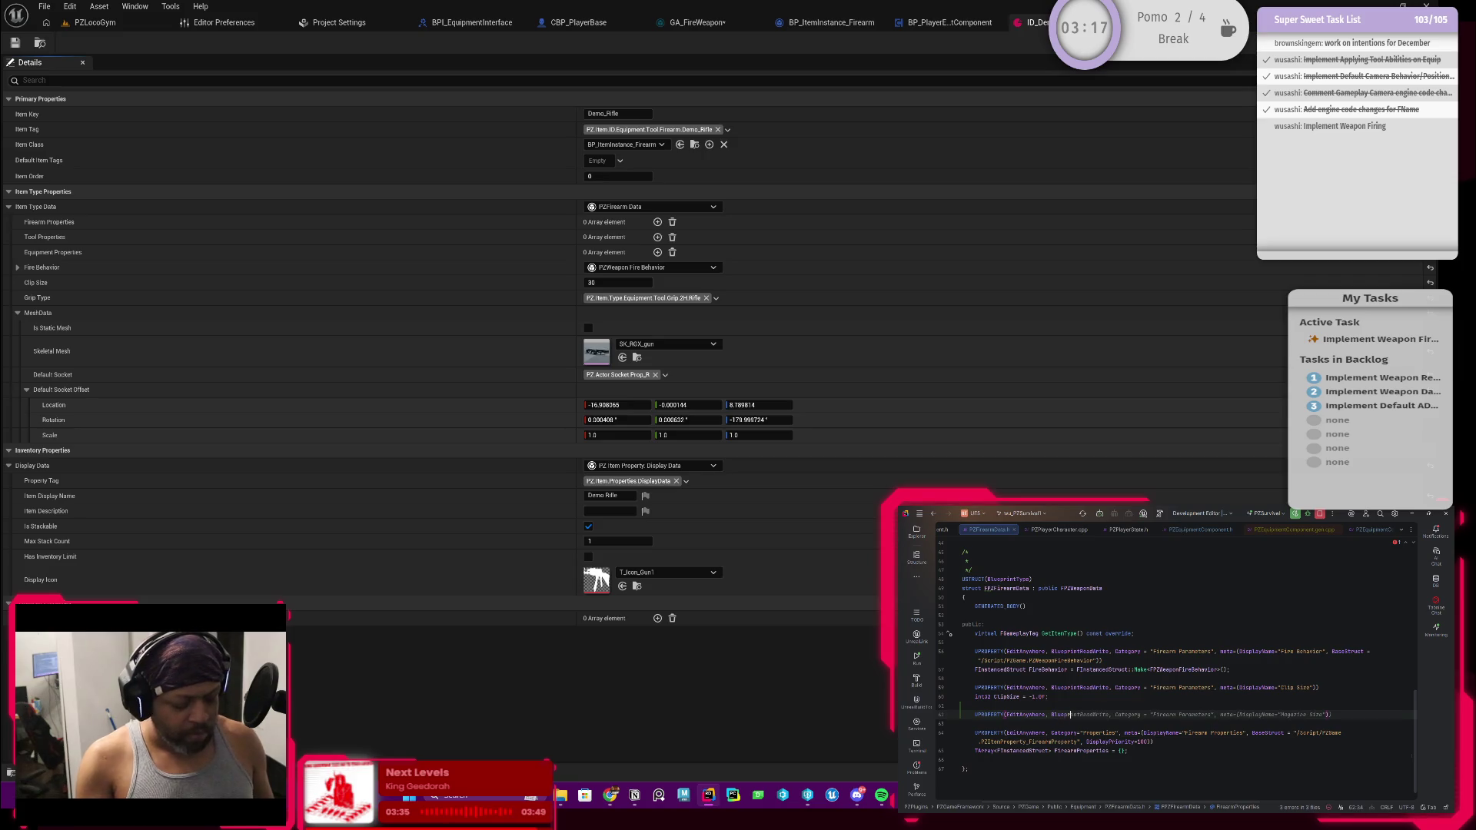
type("rintReadOnly,")
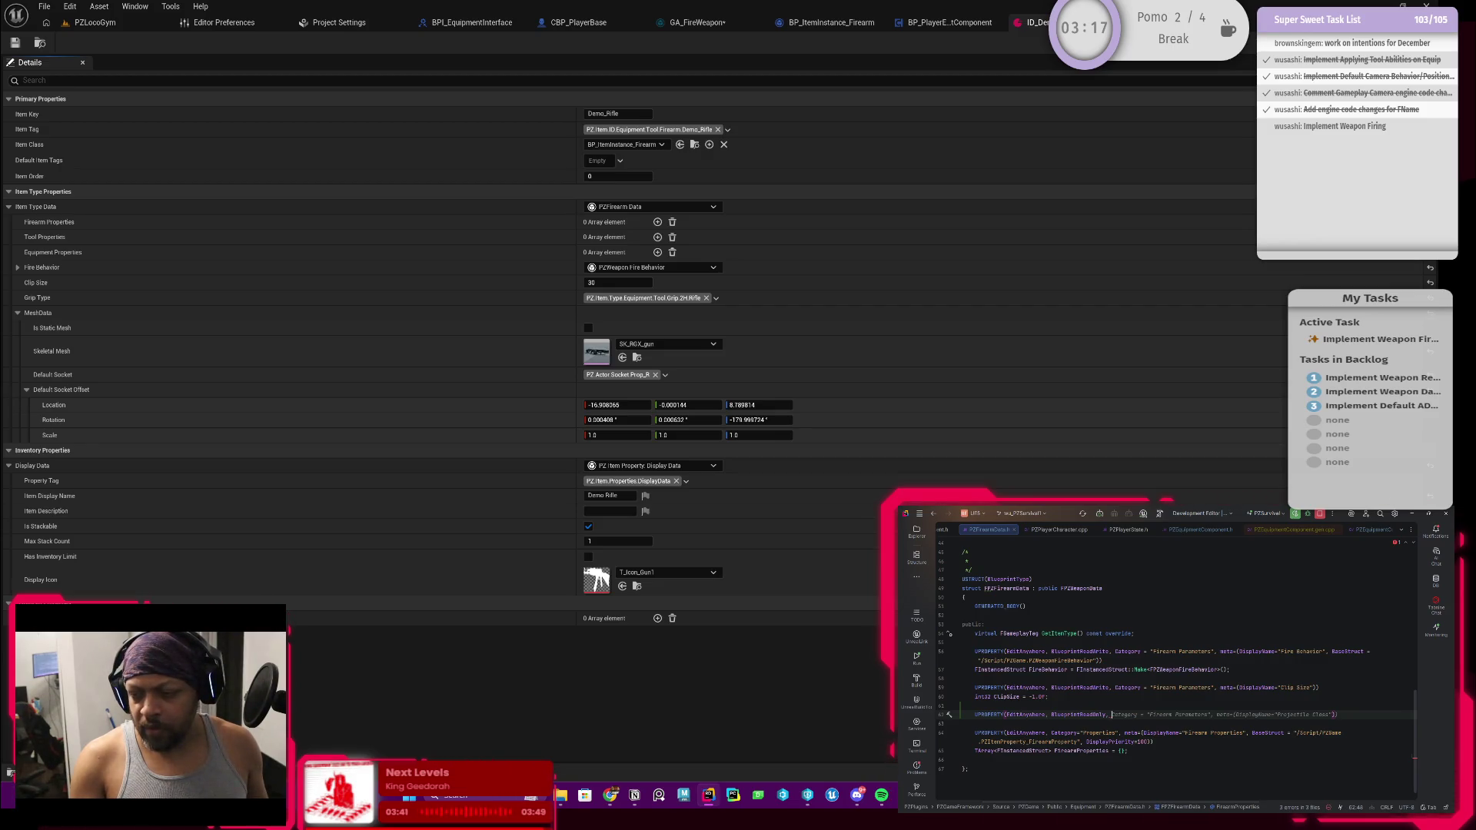
key("Tab")
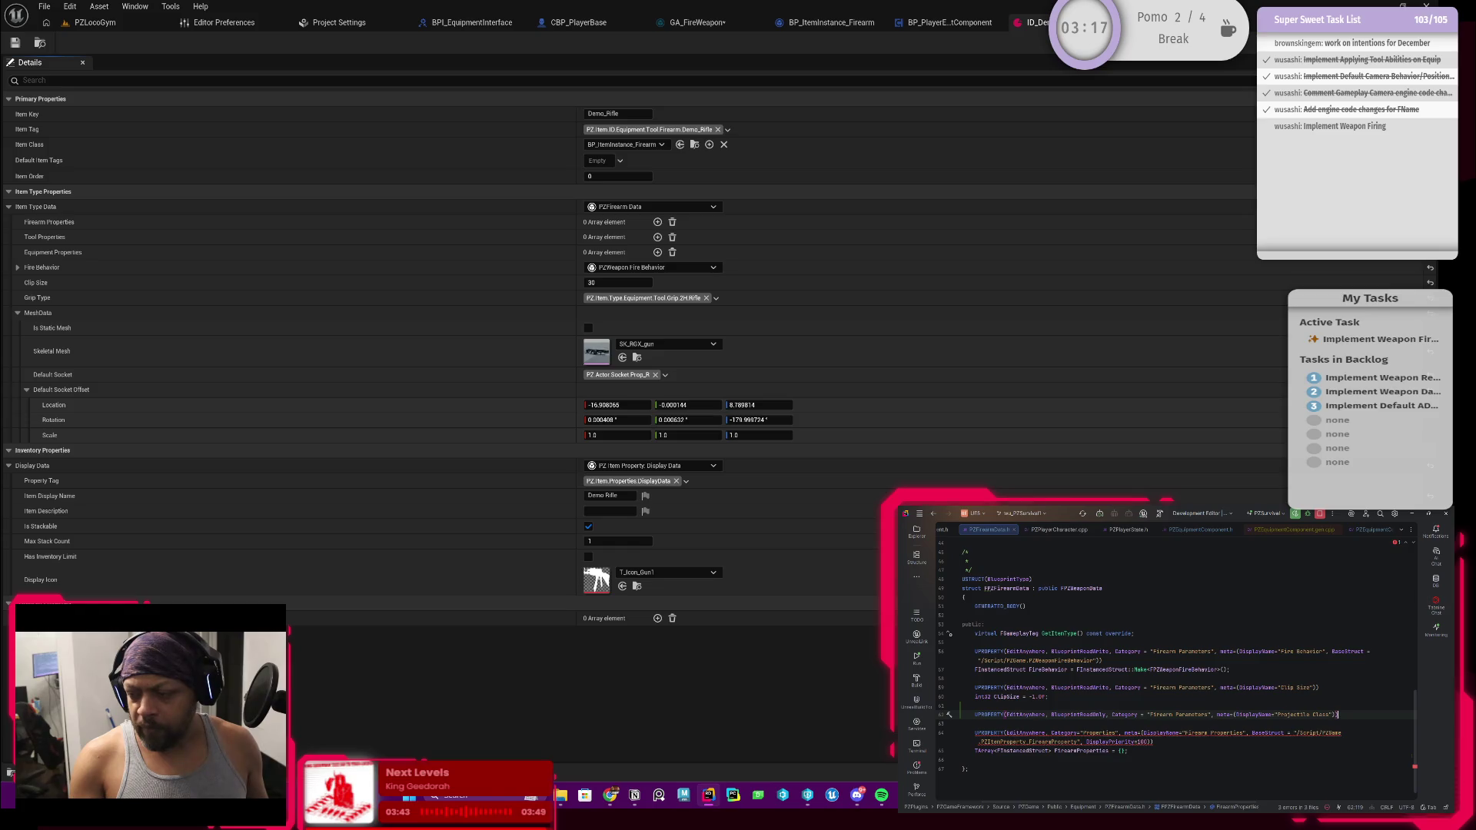
key("Left")
key("BackSpace")
key("BackSpace")
key("BackSpace")
key("BackSpace")
key("BackSpace")
key("BackSpace")
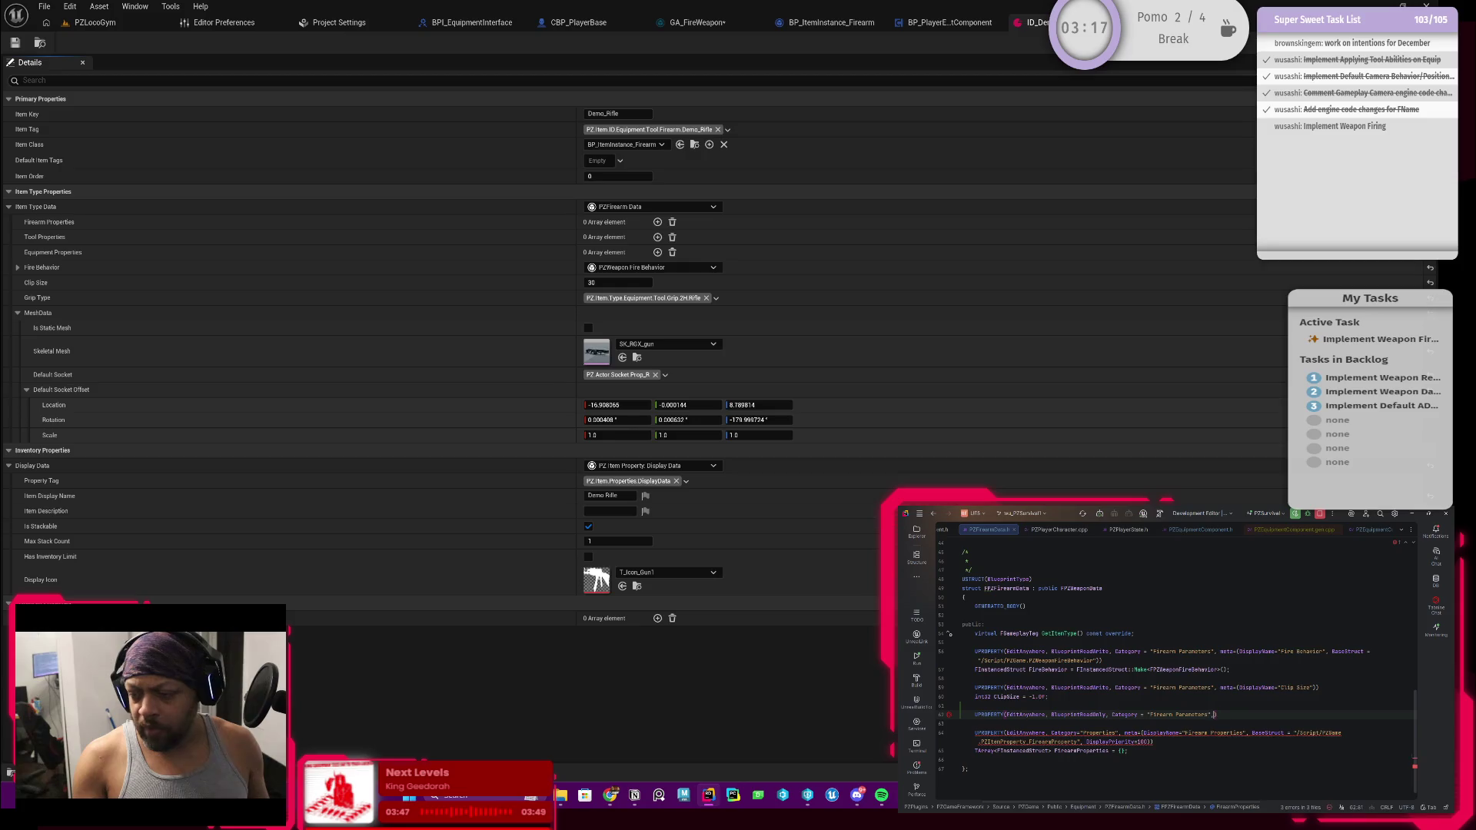
key("End")
Declare FGameplayTag MuzzleSocket beneath it, then select the new property lines
key("Return")
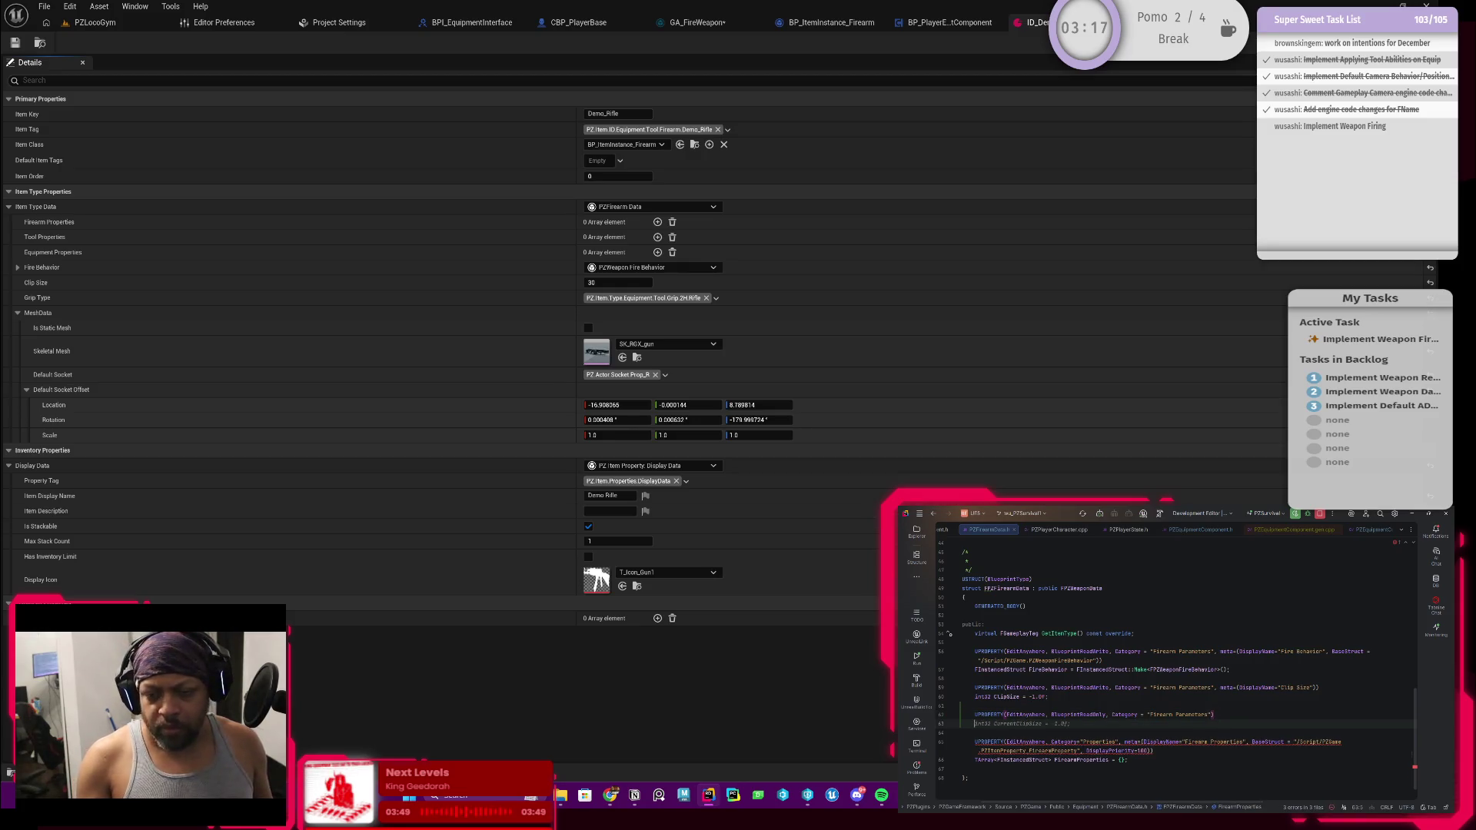
type("FGamep")
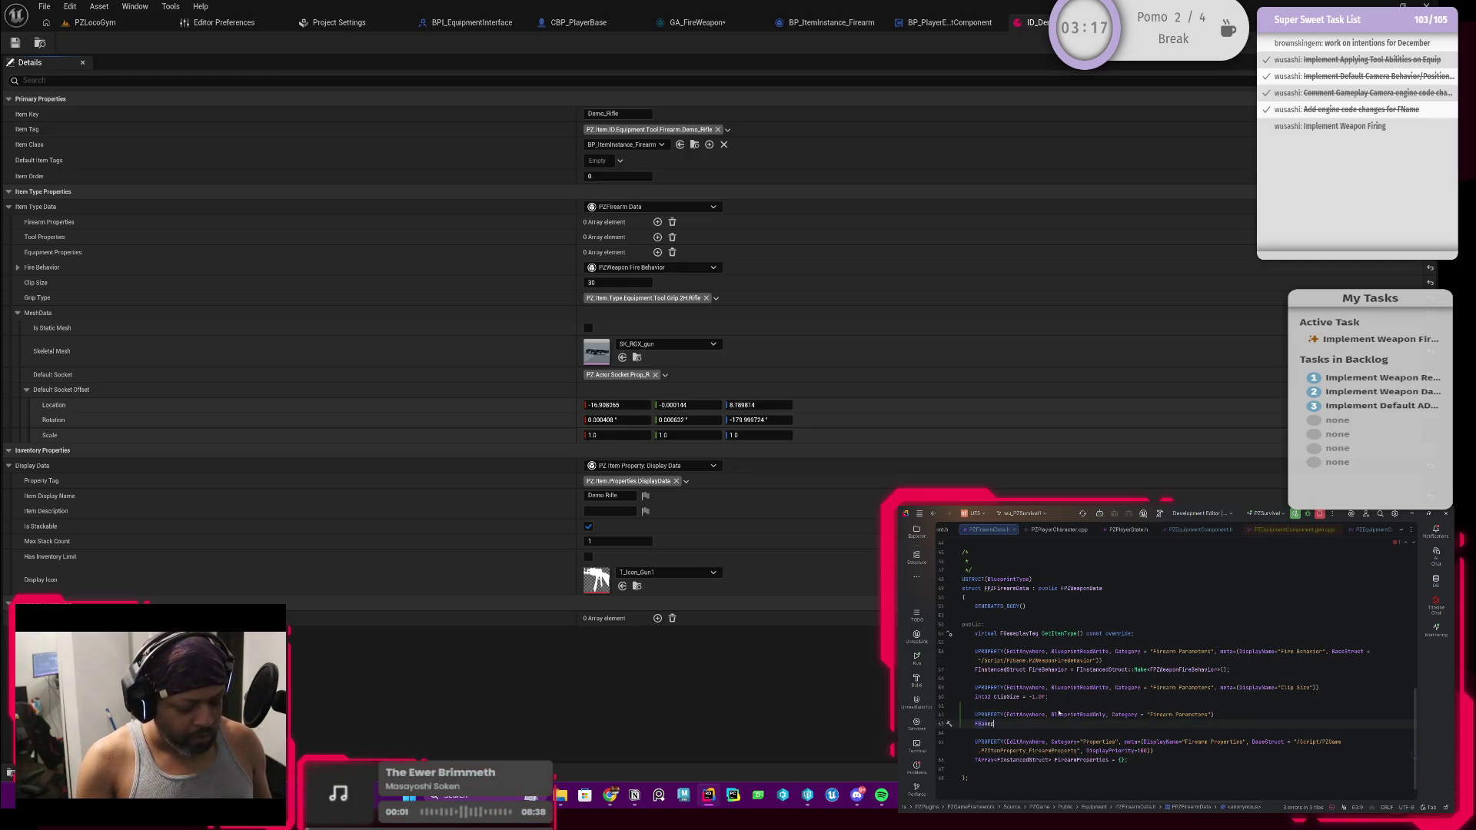
type("layTag")
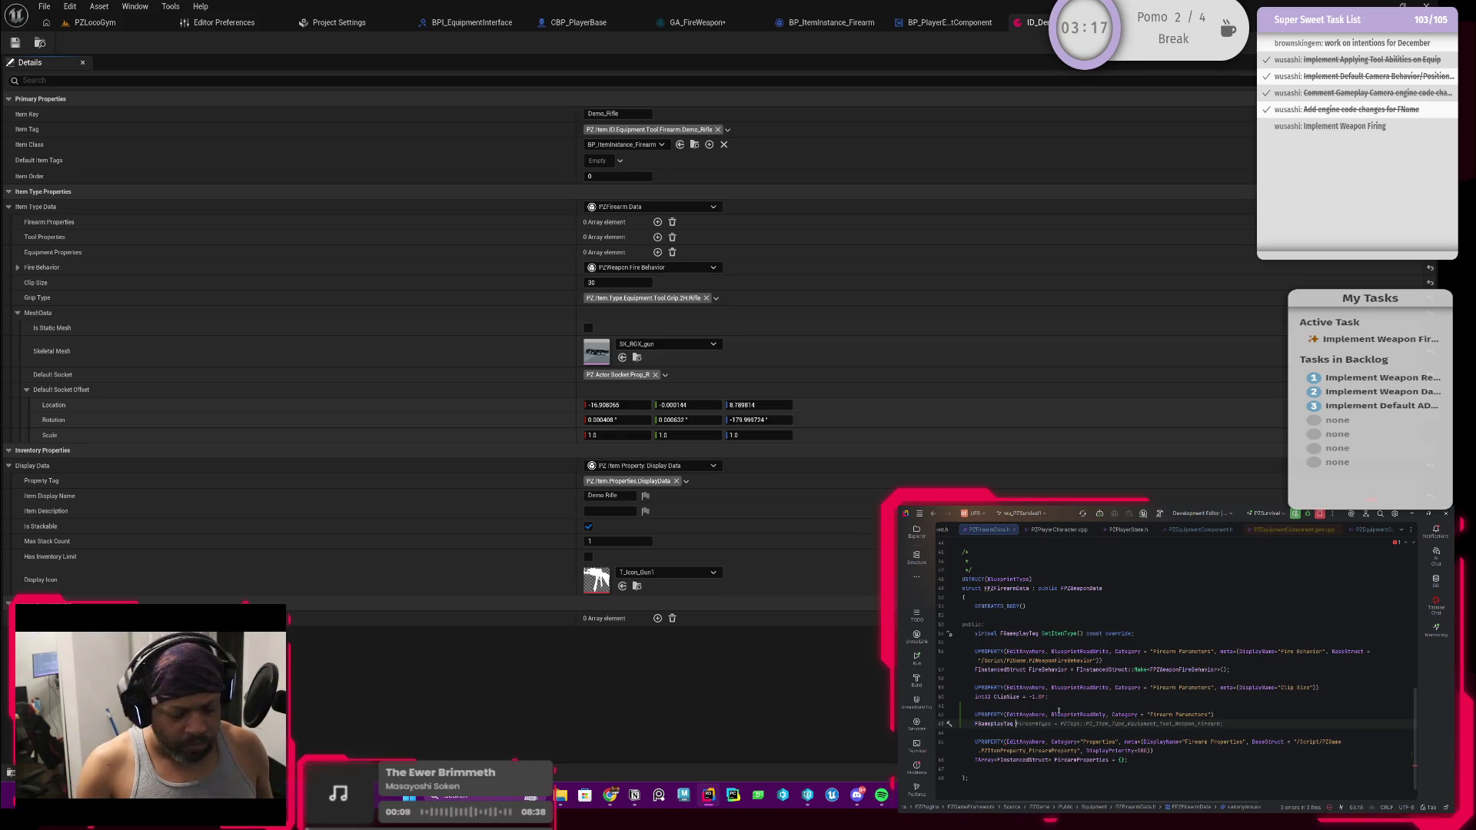
type("M")
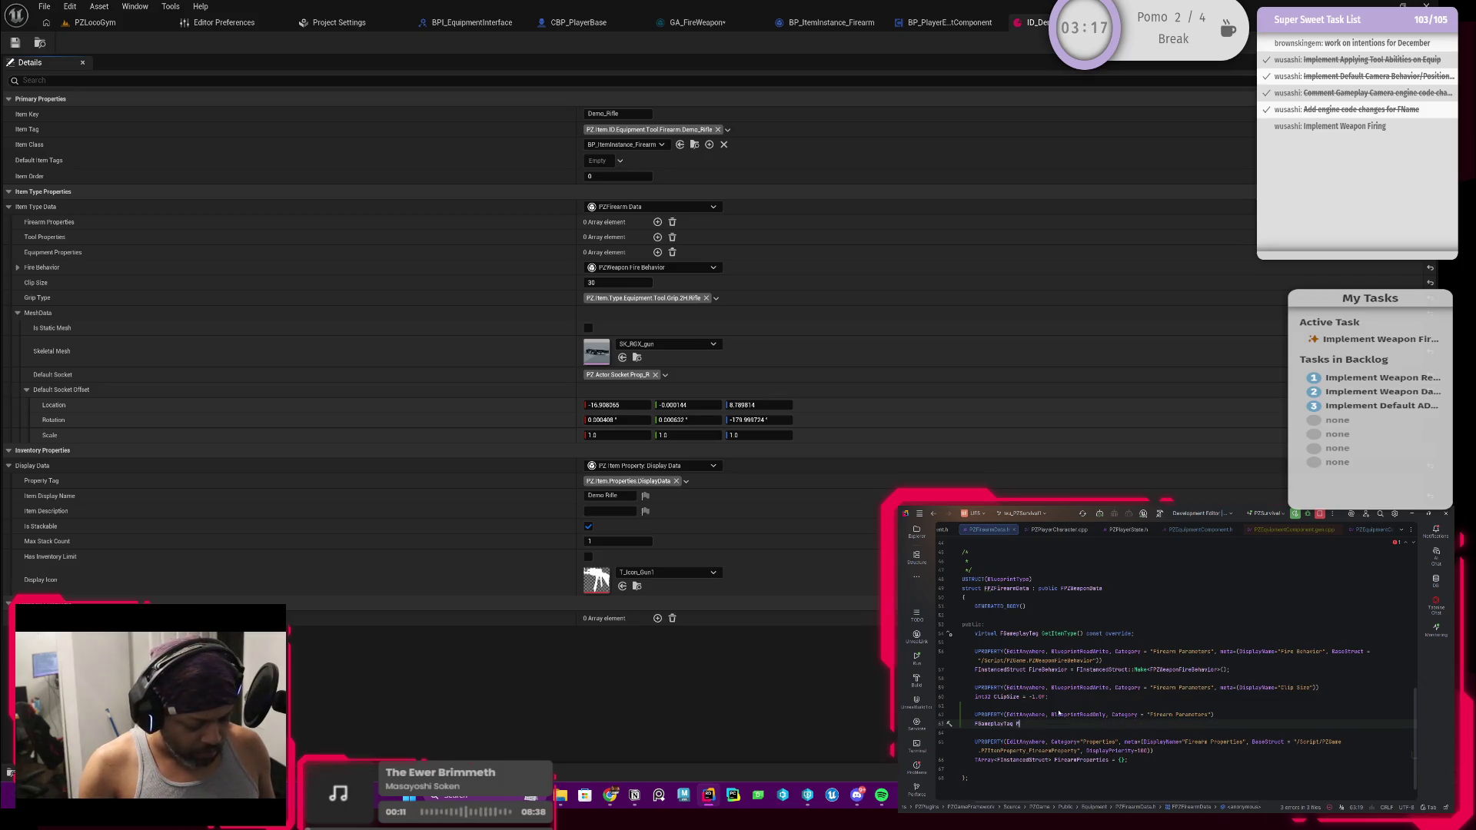
type("uzzleSocket =")
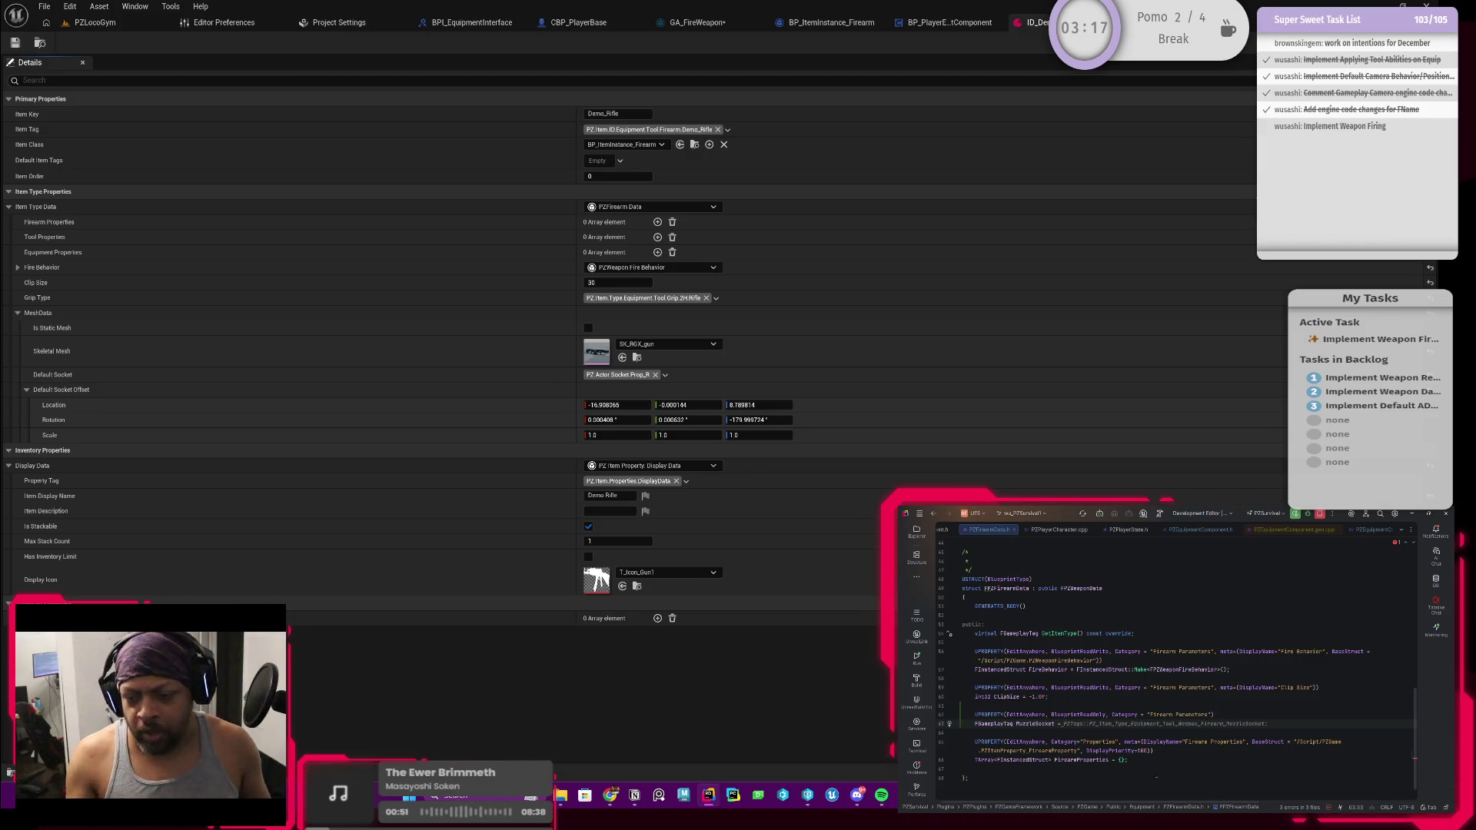
left_click(1058, 721)
left_click_drag(1058, 720, 1037, 695)
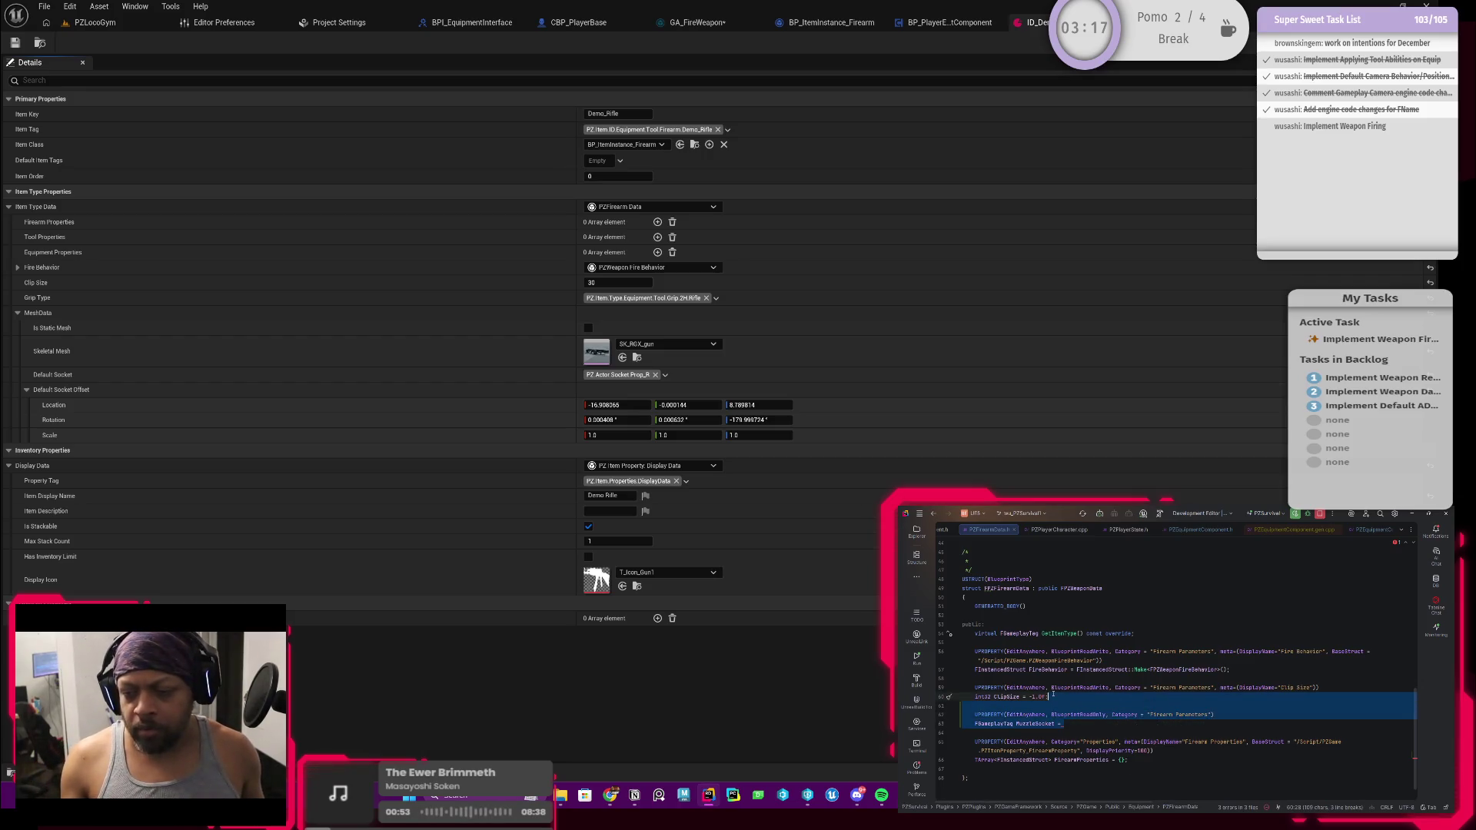
Delete the MuzzleSocket property lines from the firearm data struct
key("BackSpace")
scroll(1037, 695, "up", 3)
scroll(1037, 695, "up", 3)
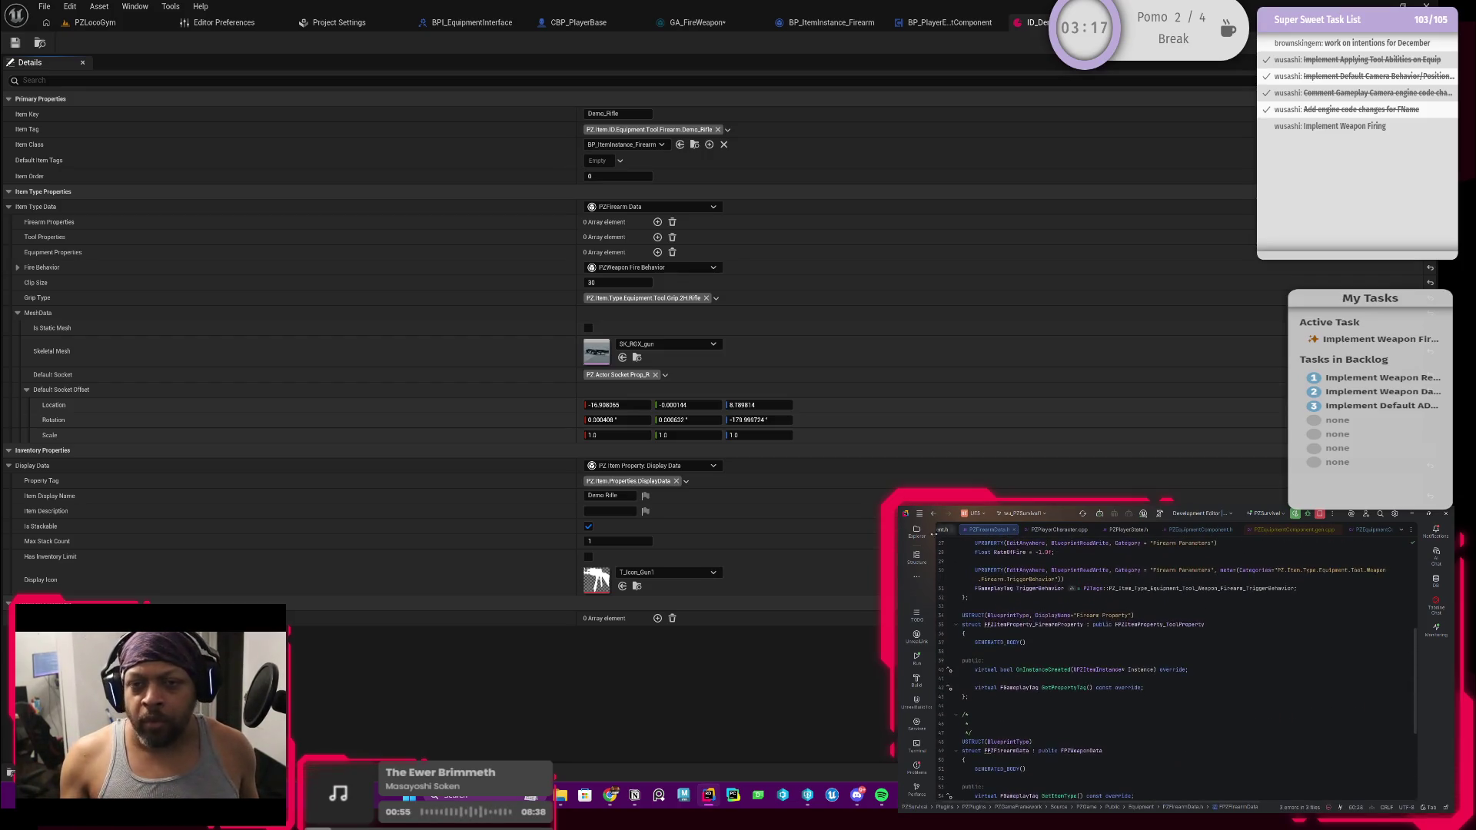
Open PZTags.h from the solution tree and check which tags the default socket can use
left_click(917, 536)
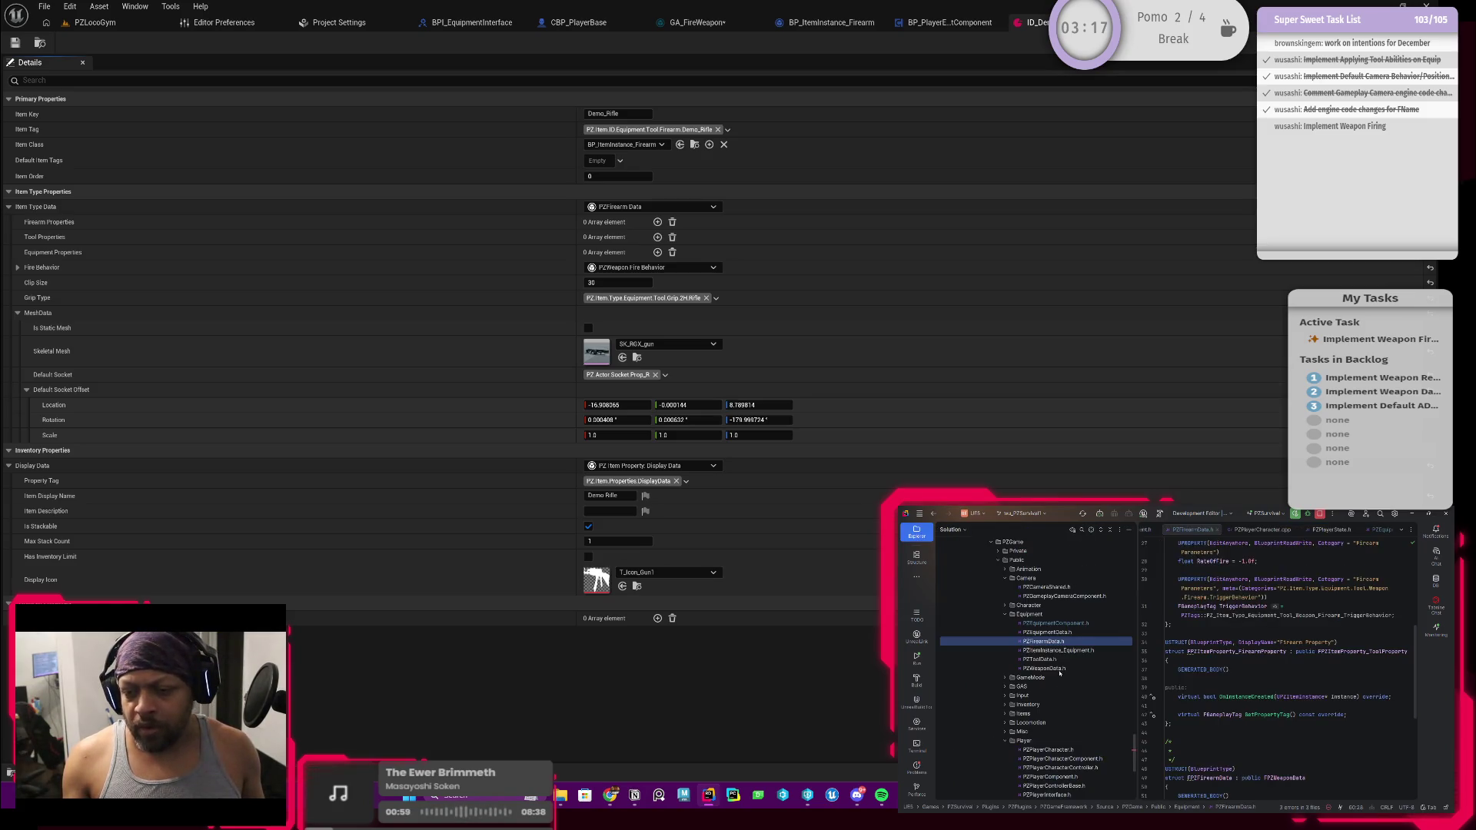
scroll(1059, 673, "down", 2)
scroll(1052, 672, "up", 2)
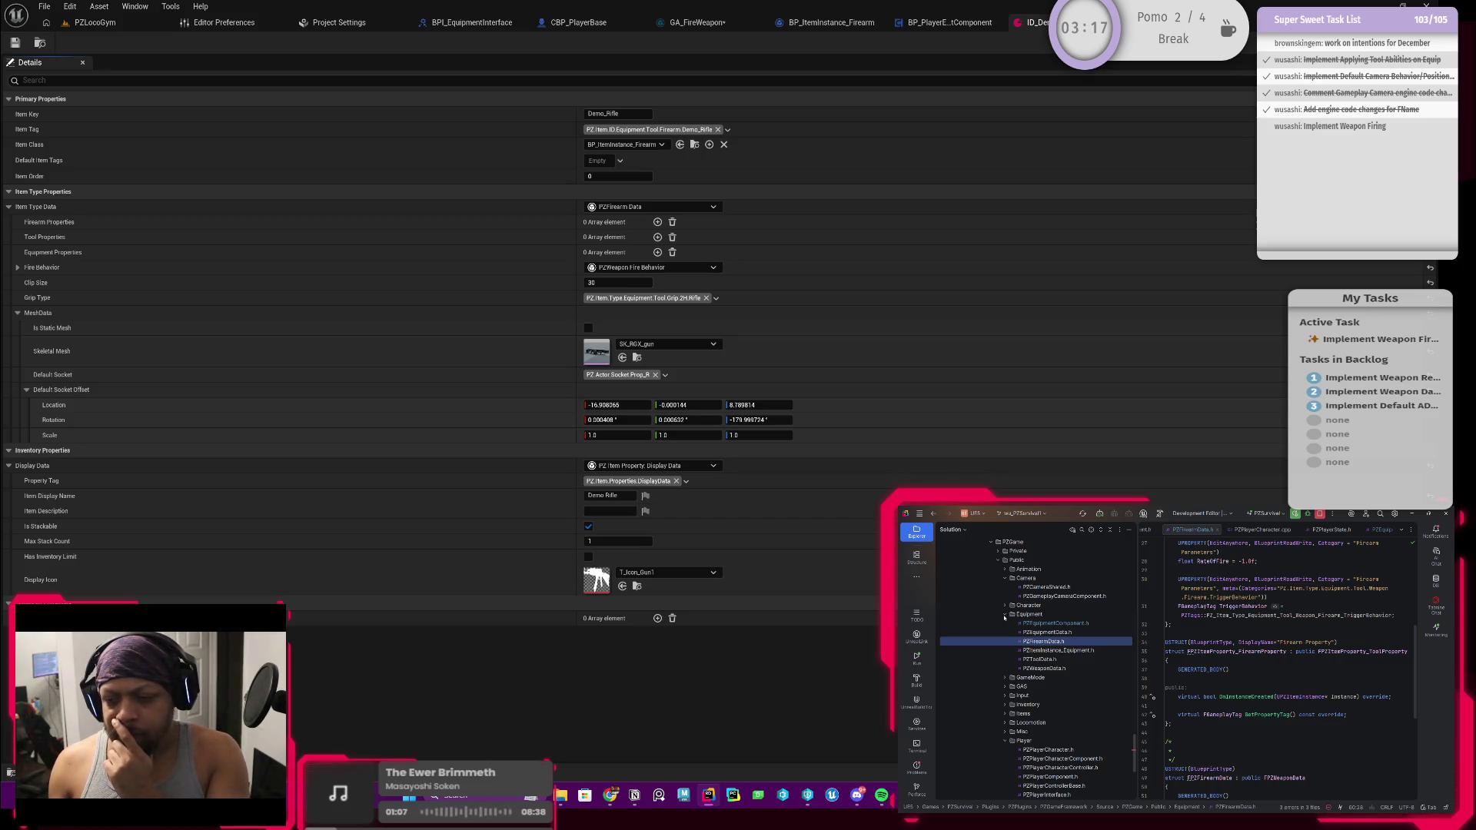
scroll(1002, 669, "down", 6)
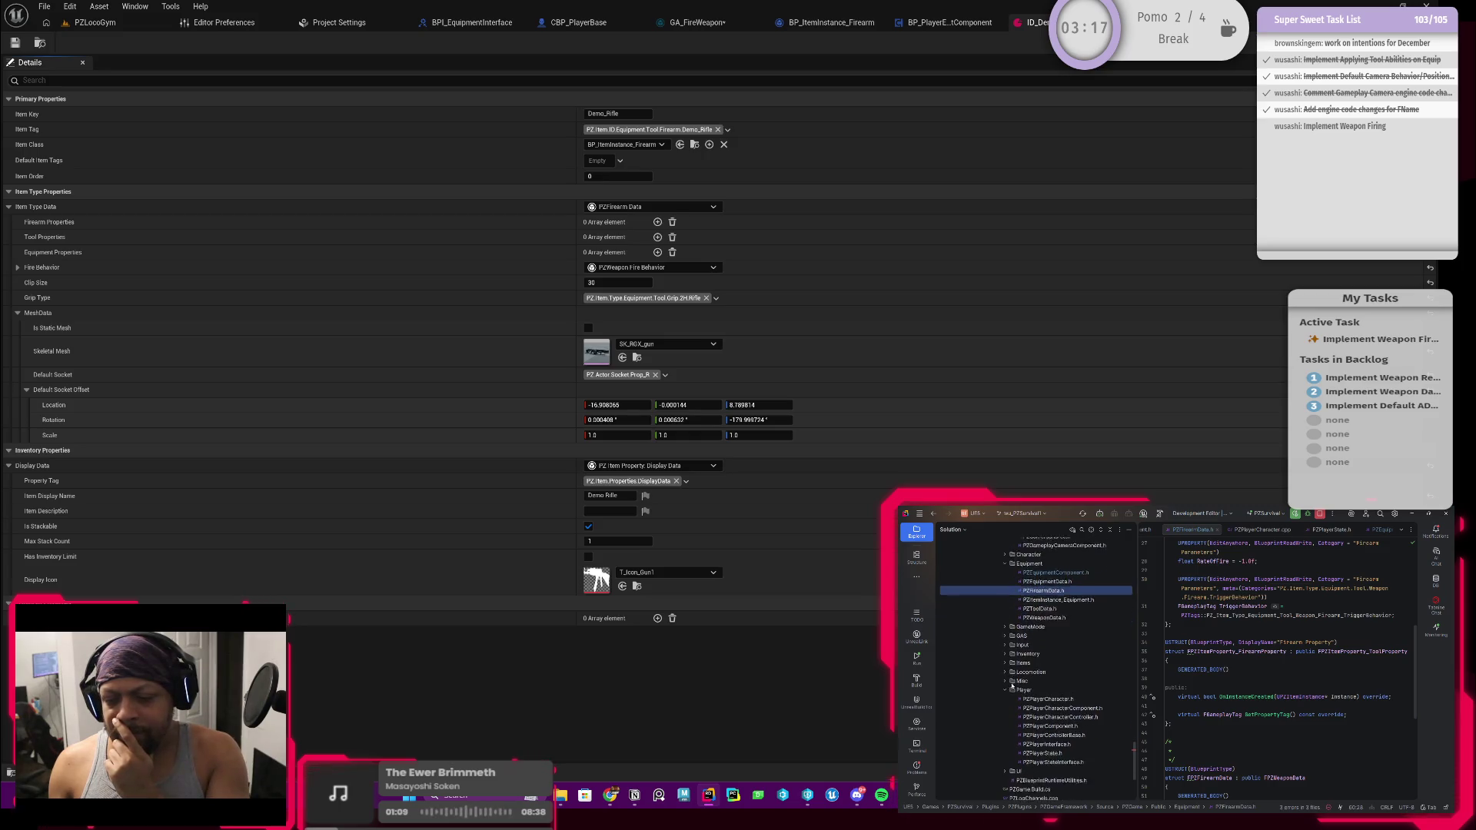
double_click(1019, 705)
scroll(1168, 584, "down", 3)
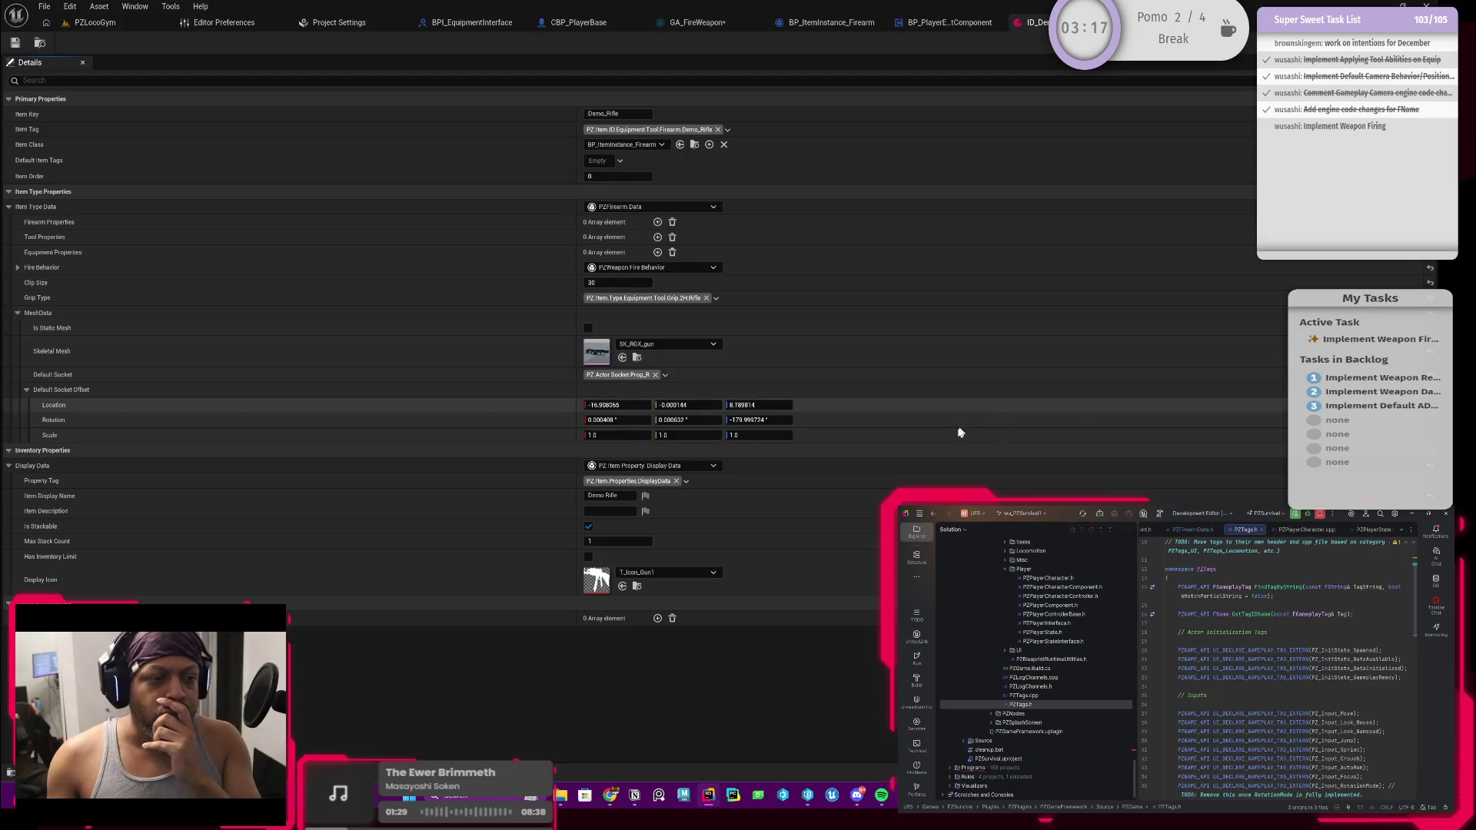
left_click(665, 375)
left_click(667, 375)
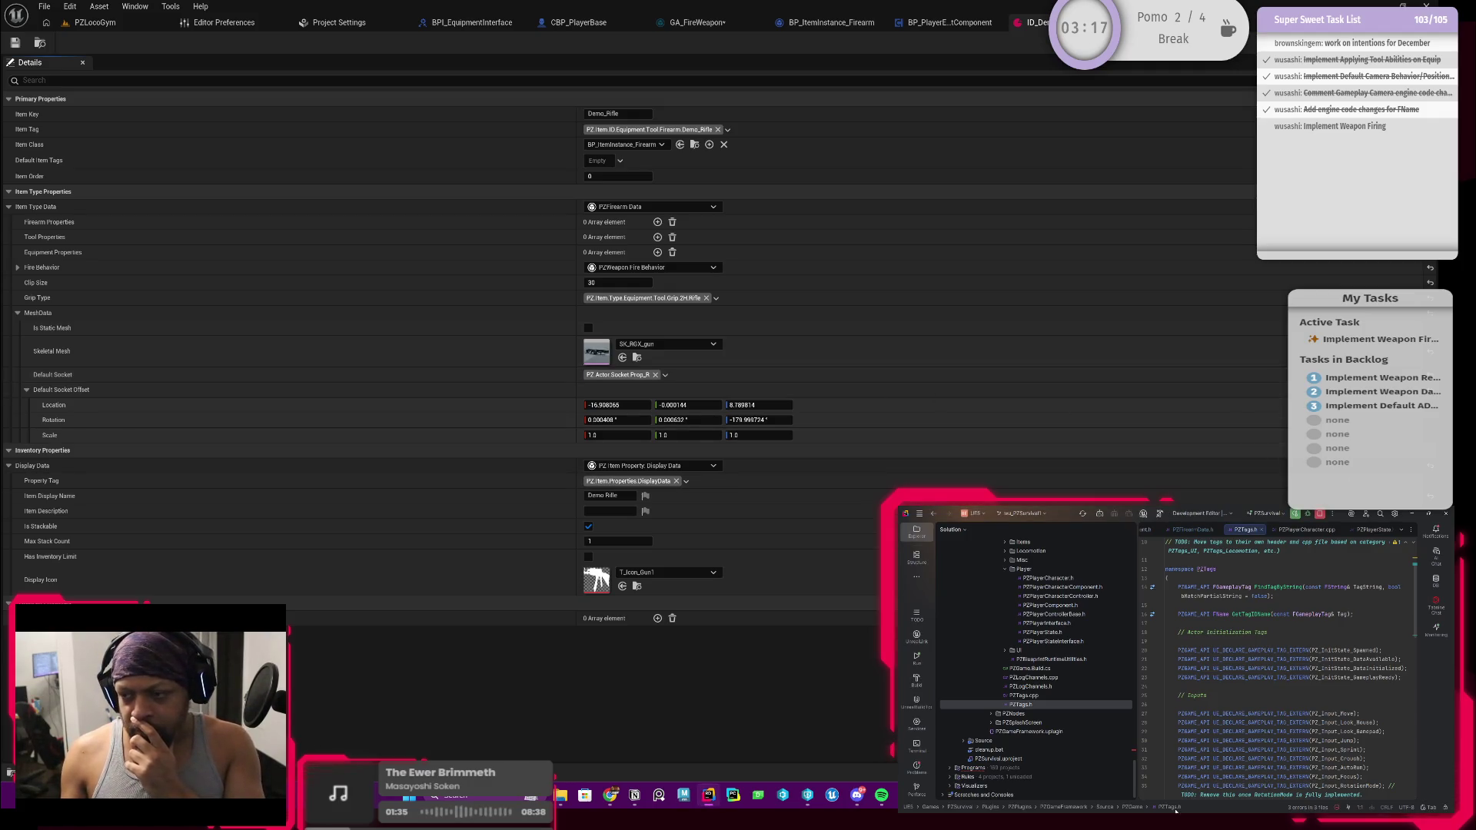
scroll(1276, 687, "down", 7)
scroll(1278, 685, "down", 7)
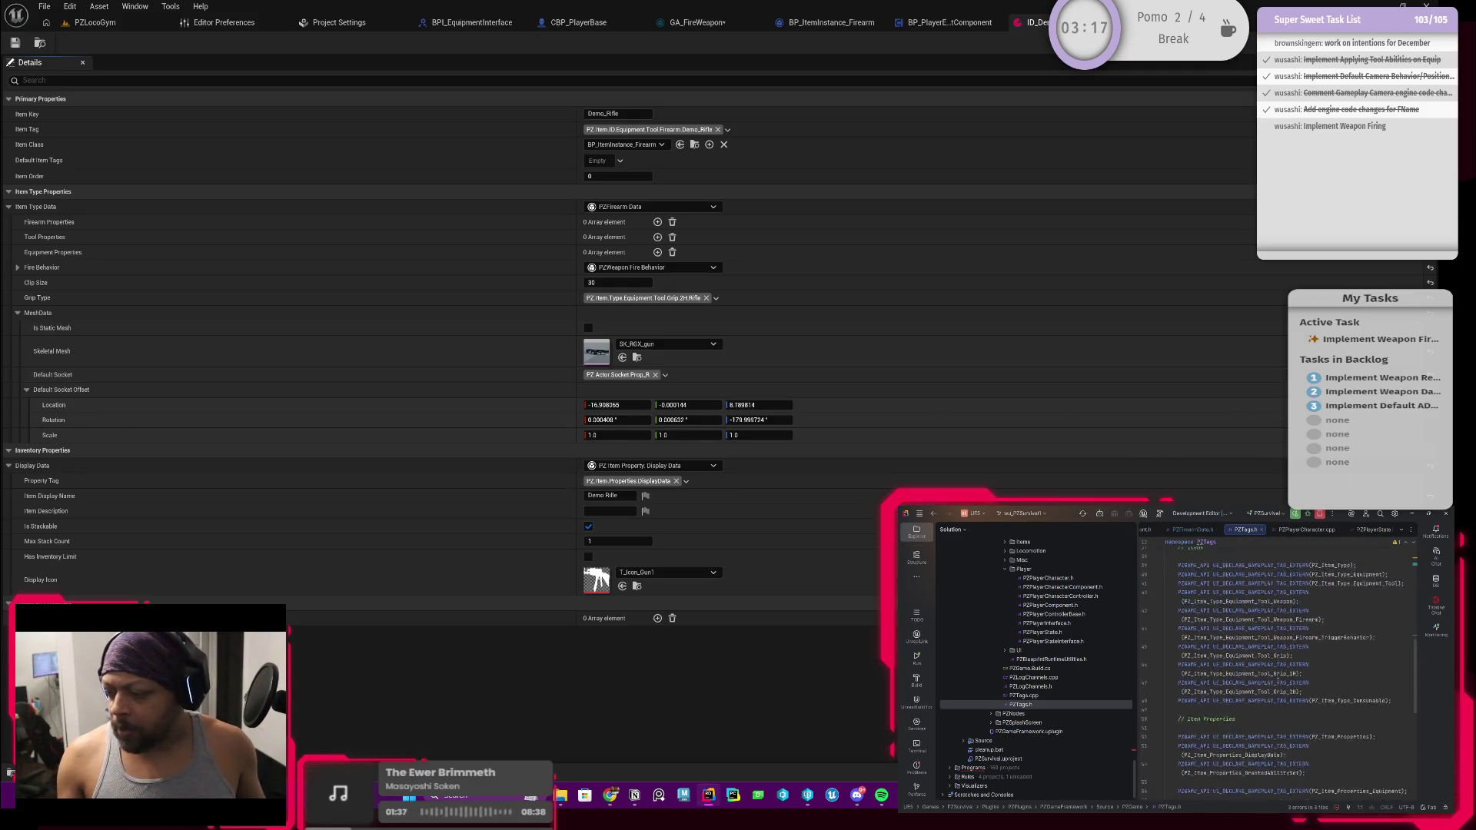
scroll(1283, 637, "down", 5)
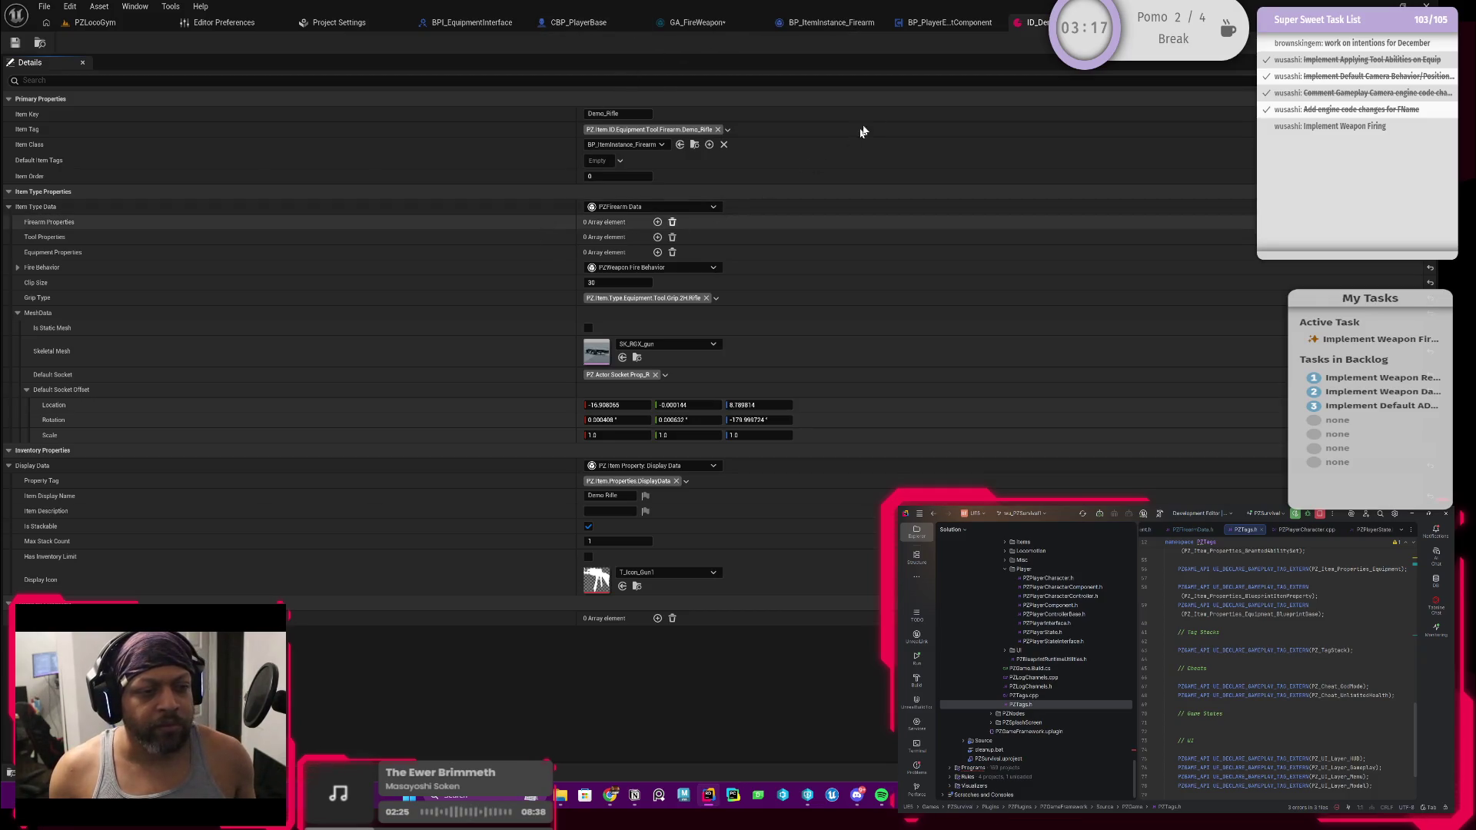
Switch to GA_FireWeapon and pan the graph to review its ActivateAbility fire logic
left_click(836, 24)
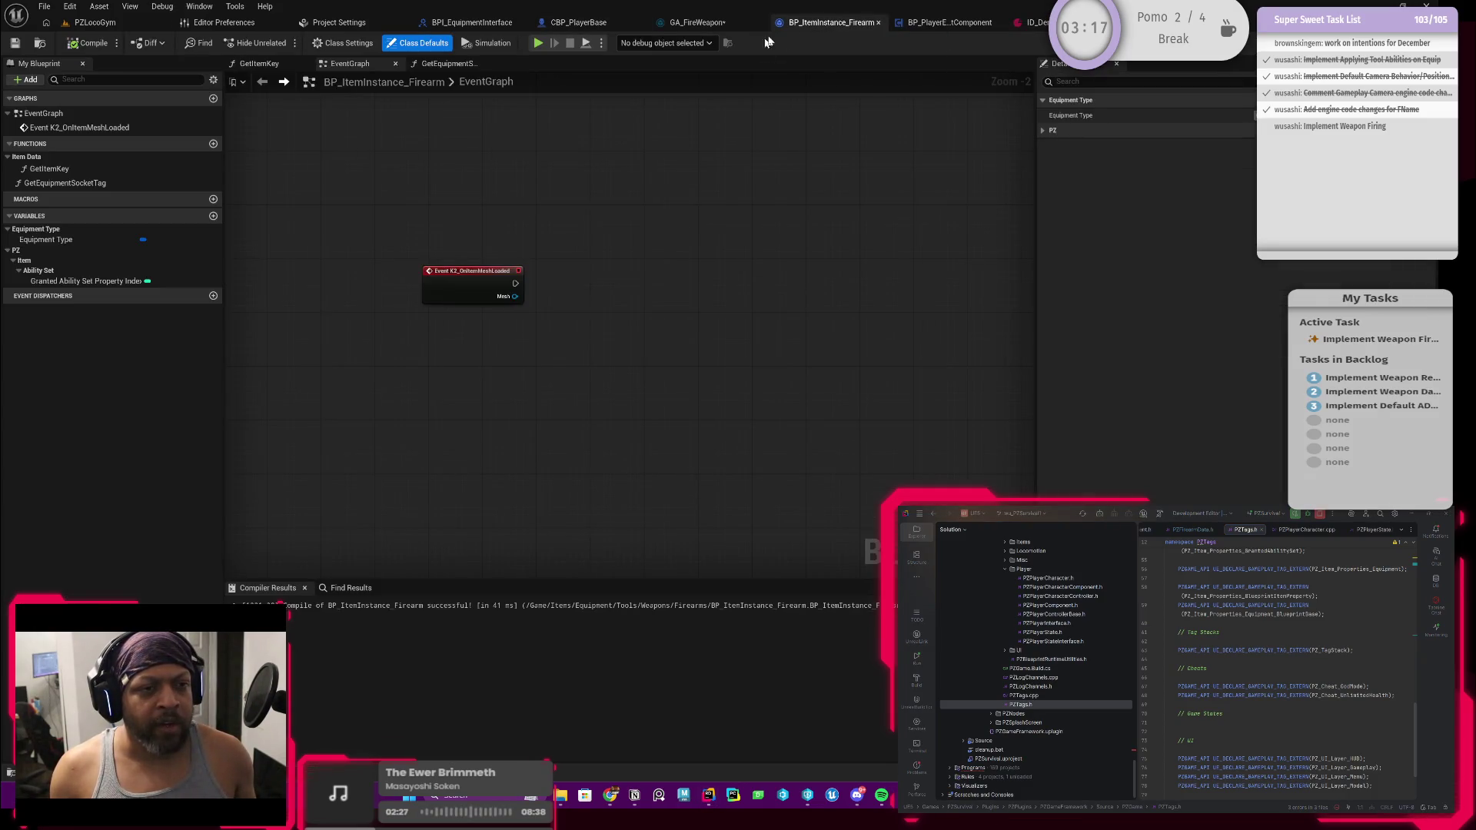
left_click(949, 23)
left_click(697, 22)
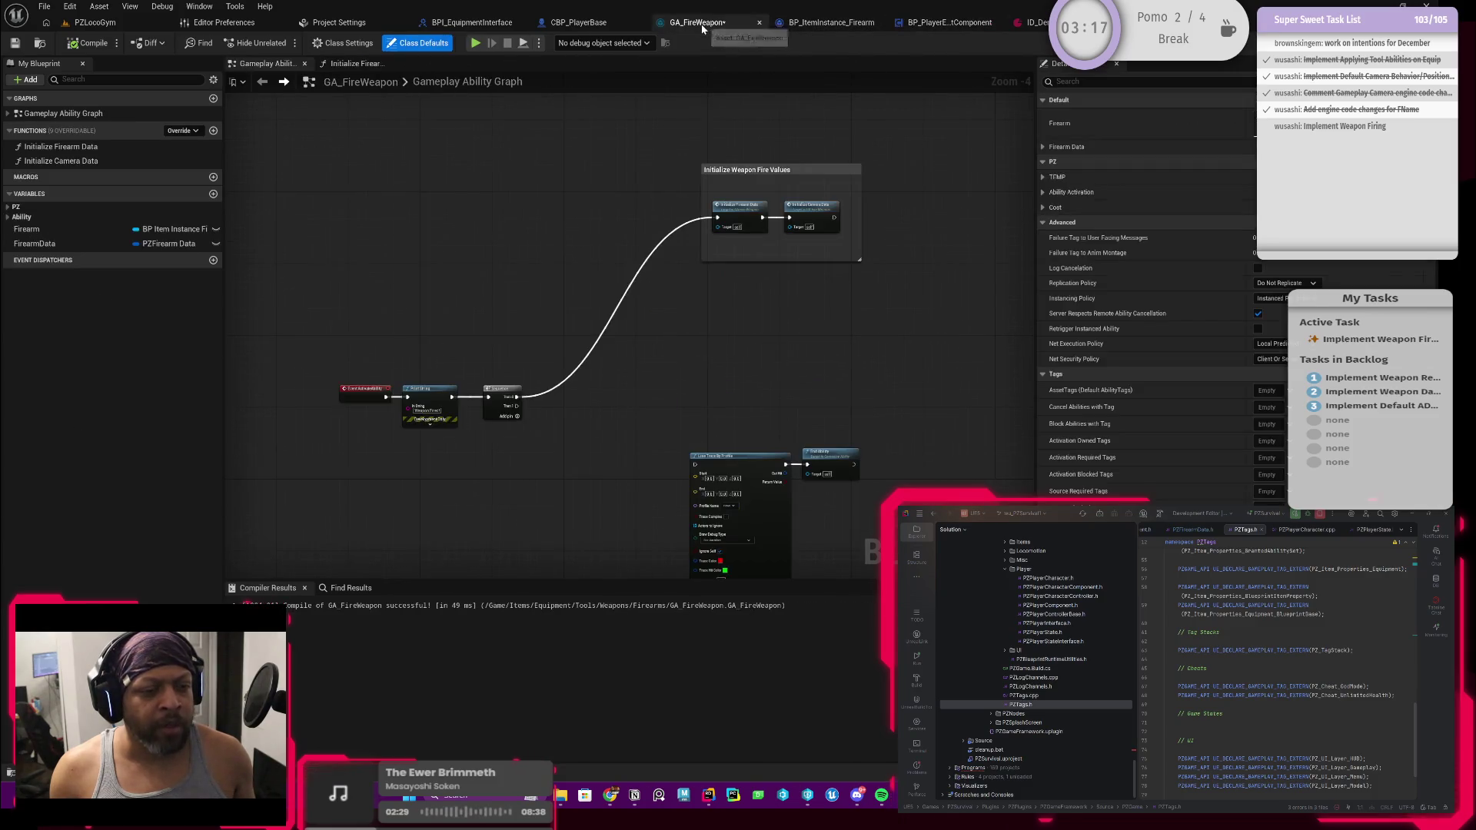
scroll(714, 344, "up", 1)
scroll(636, 379, "up", 1)
mouse_move(636, 379)
left_mouse_down()
mouse_move(622, 286)
mouse_move(642, 276)
mouse_move(605, 301)
mouse_move(569, 376)
mouse_move(608, 347)
left_mouse_up()
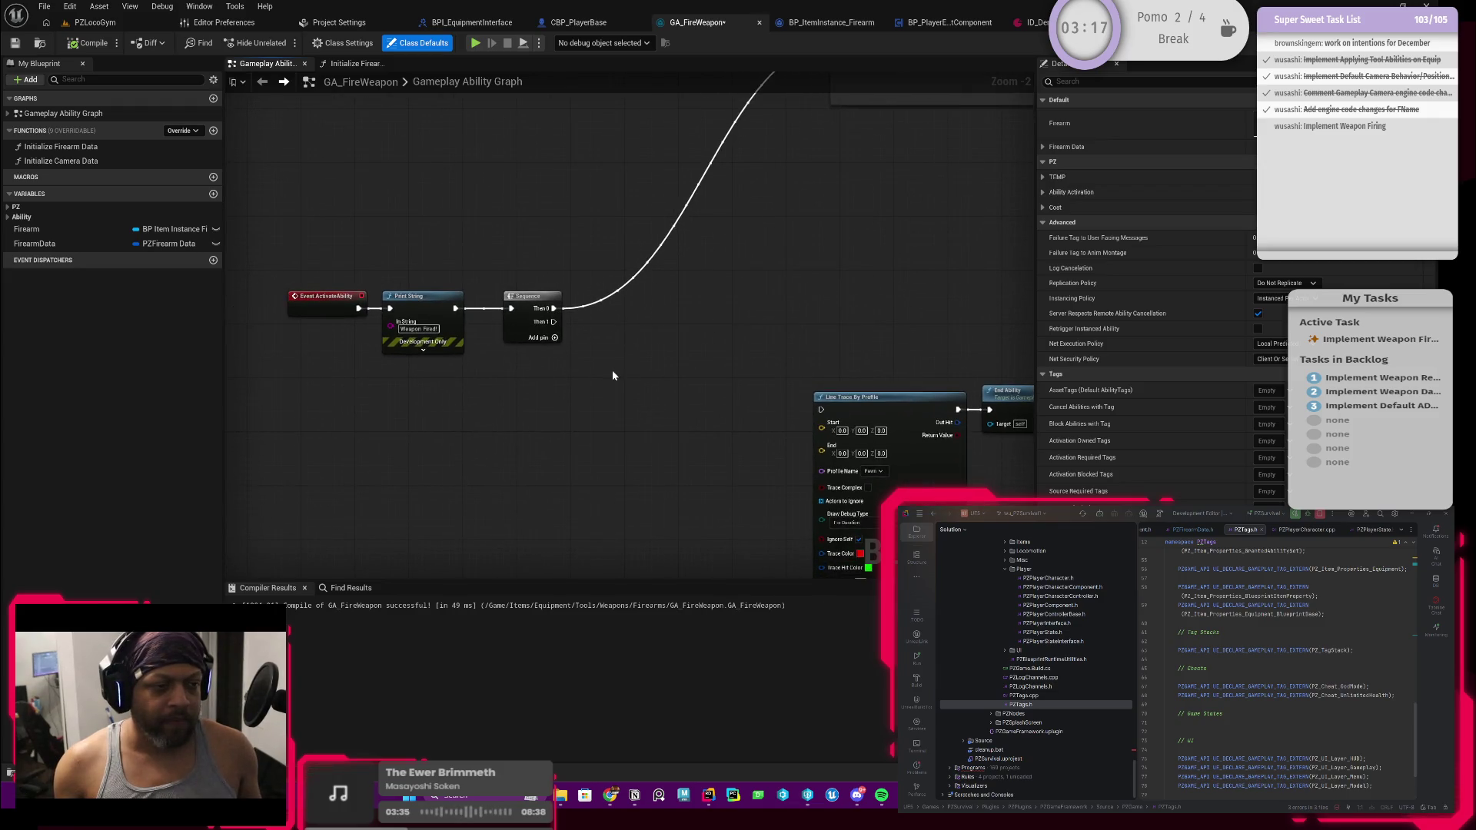
scroll(612, 371, "up", 1)
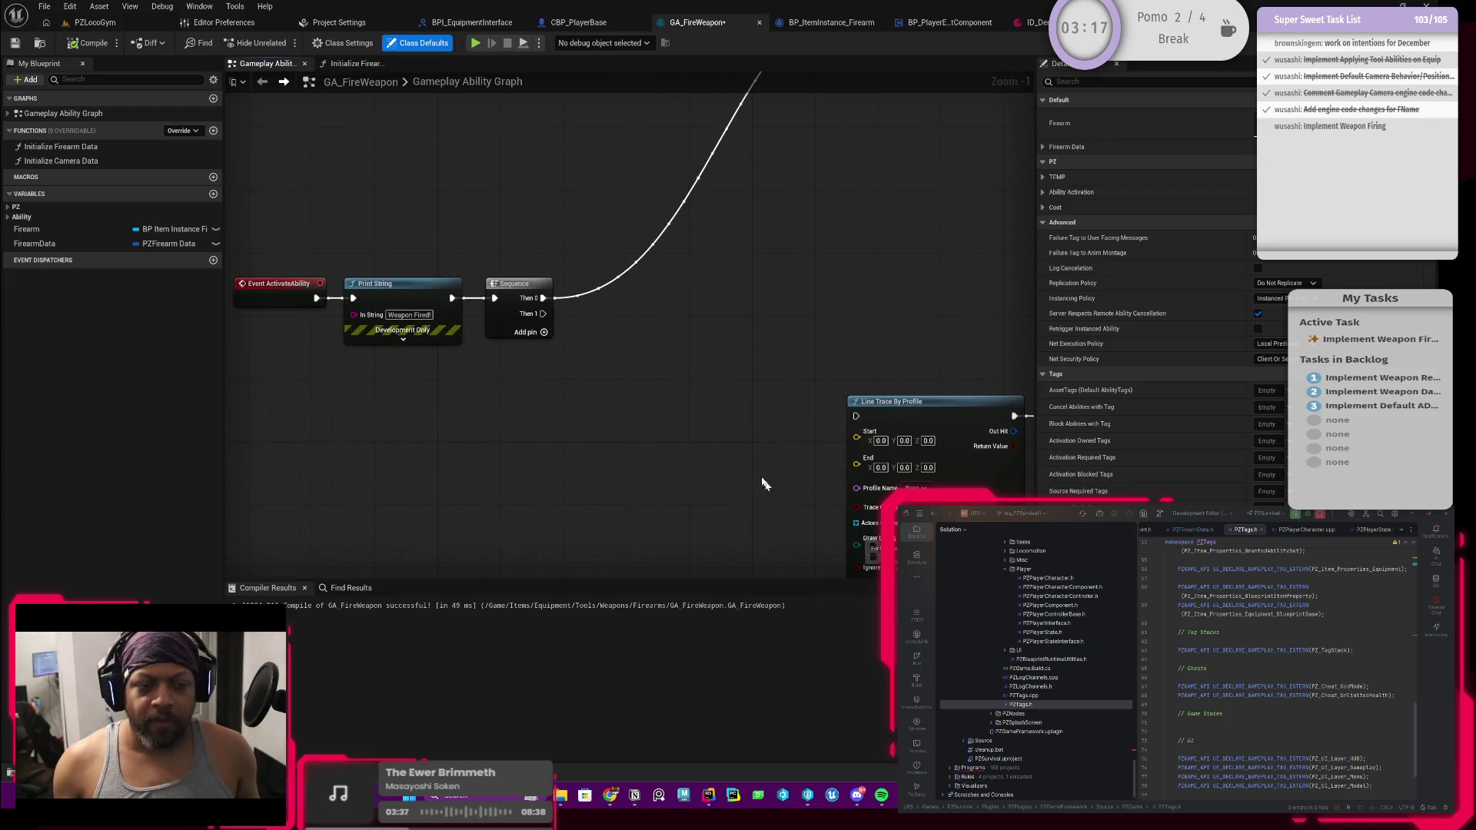
scroll(684, 461, "down", 1)
scroll(684, 458, "down", 1)
scroll(680, 455, "up", 1)
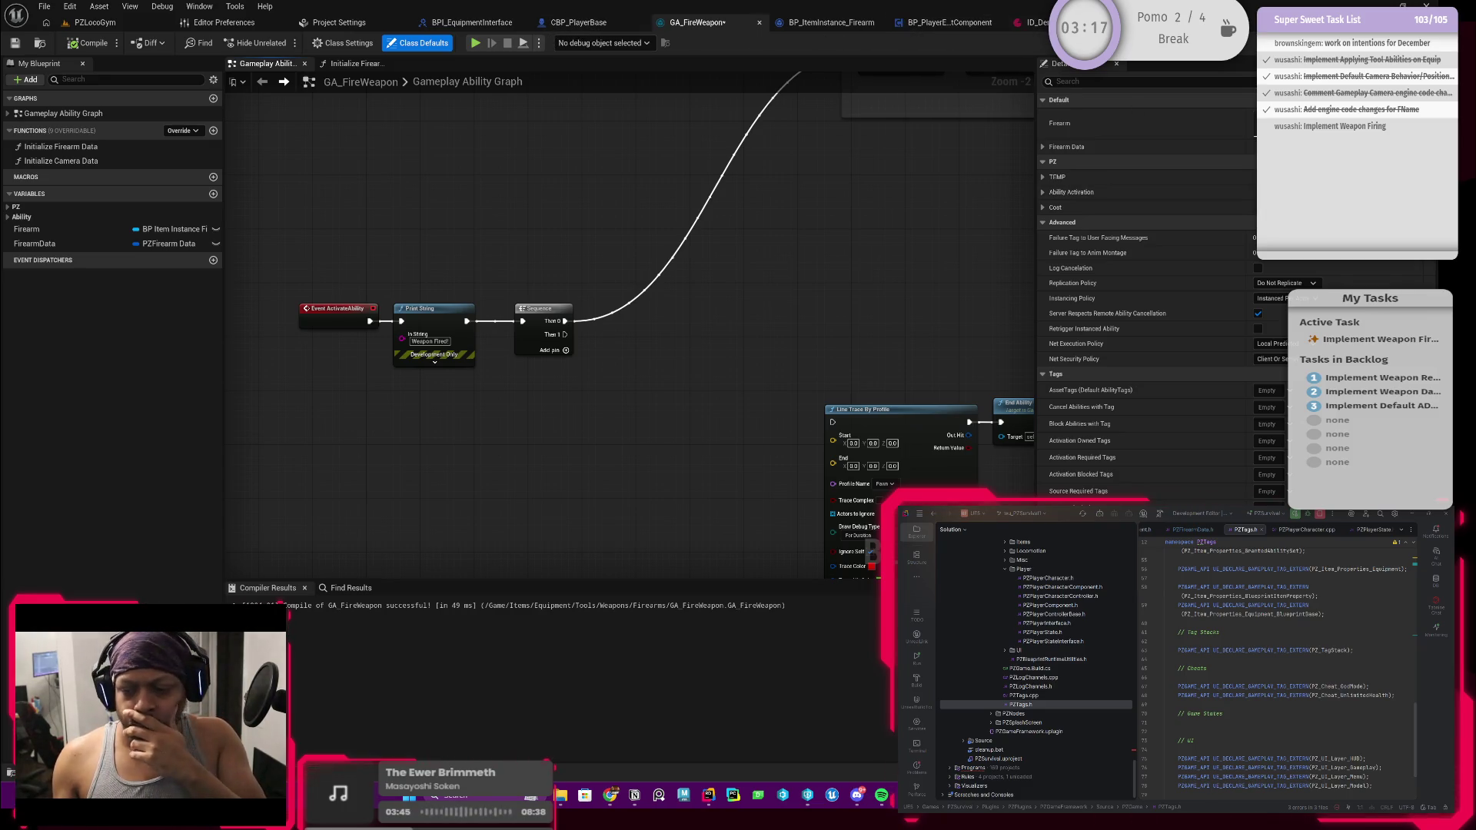
scroll(1001, 644, "up", 5)
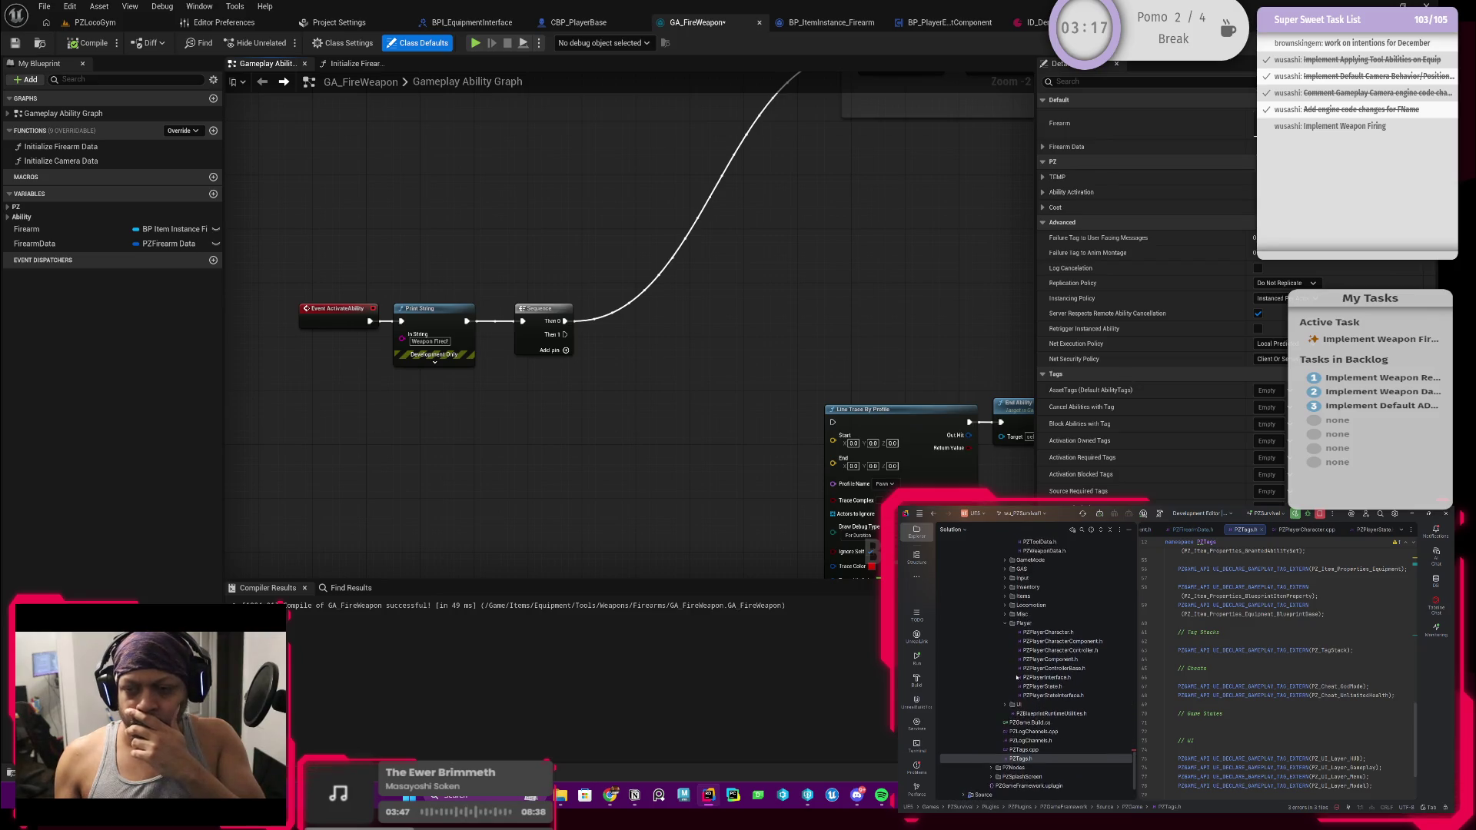
scroll(1001, 643, "up", 3)
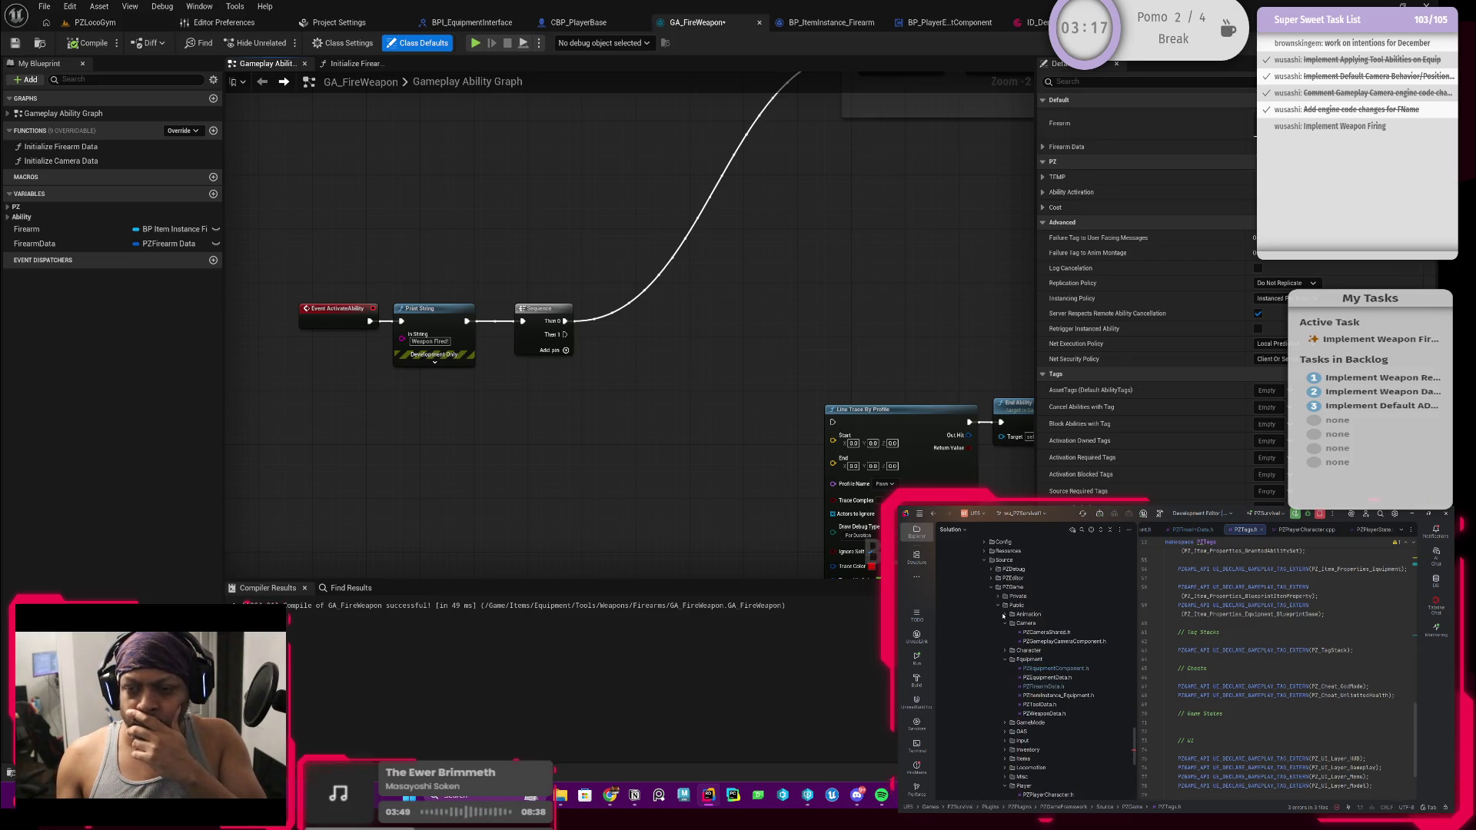
Open PZAnimTags.h and add a '// Skeletal Mesh Socket Tags' comment after the last anim tag
left_click(1003, 615)
double_click(1047, 668)
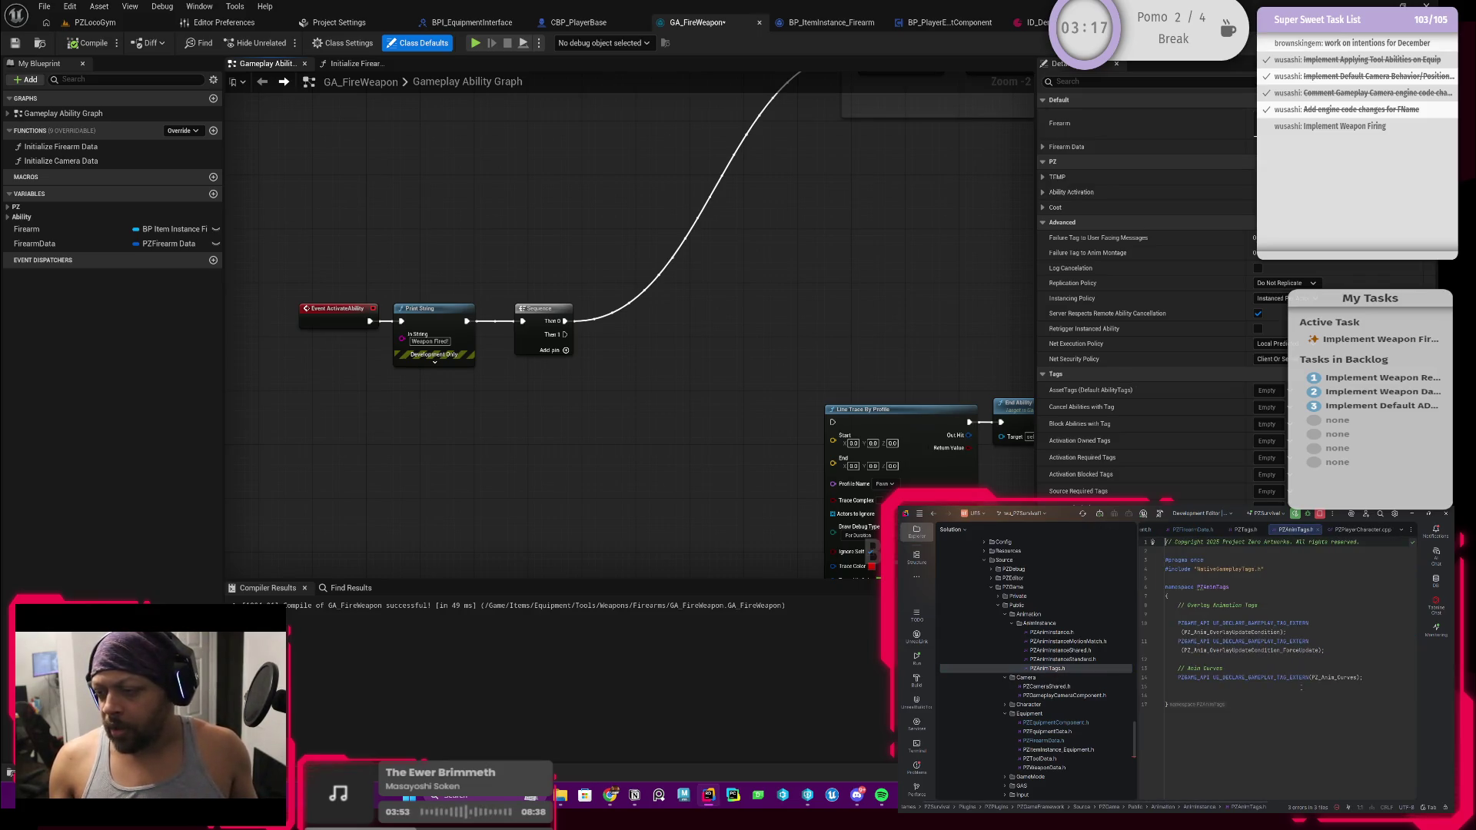
left_click(1367, 677)
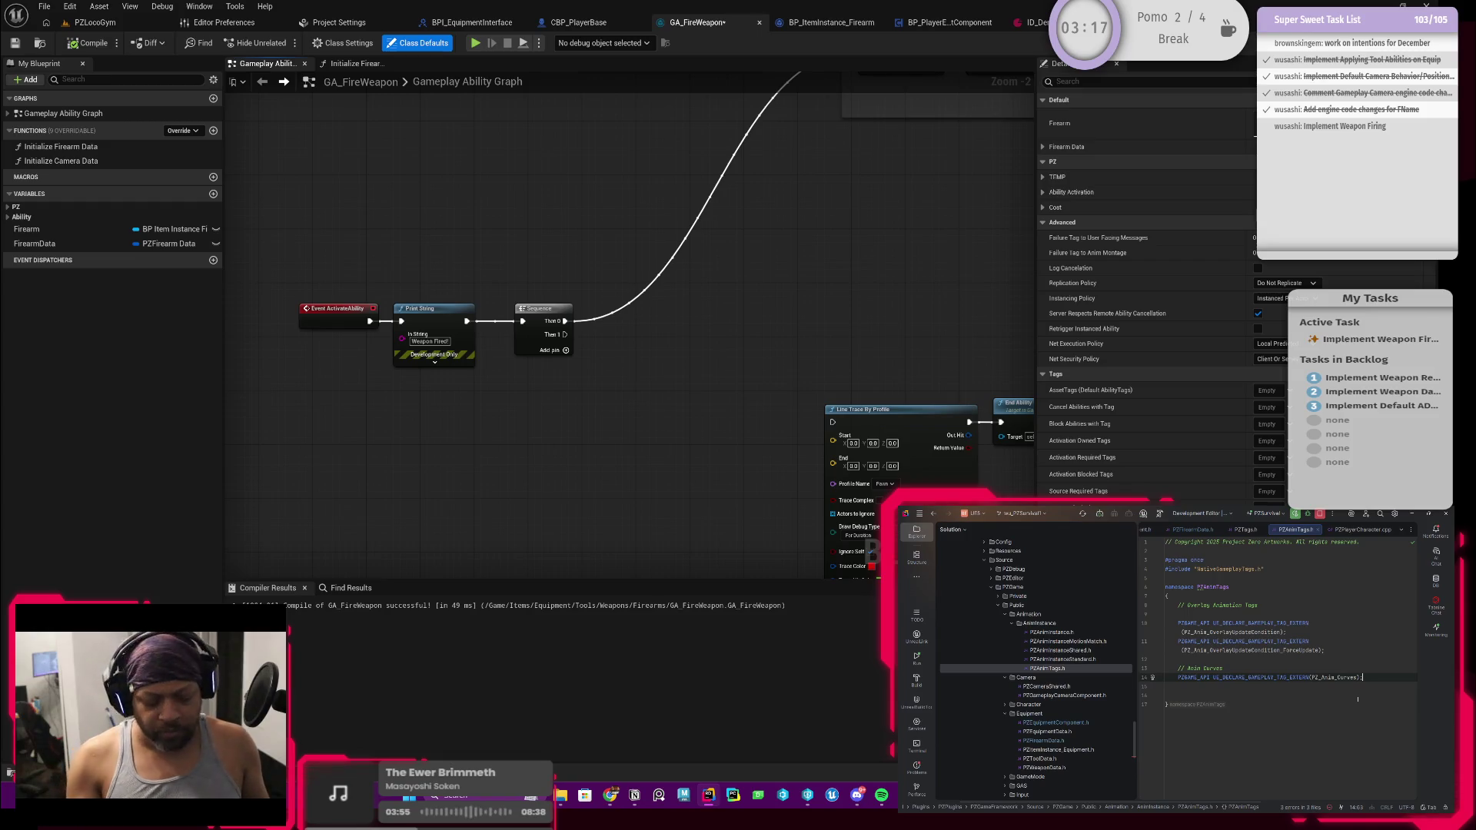
key("Return")
key("Return")
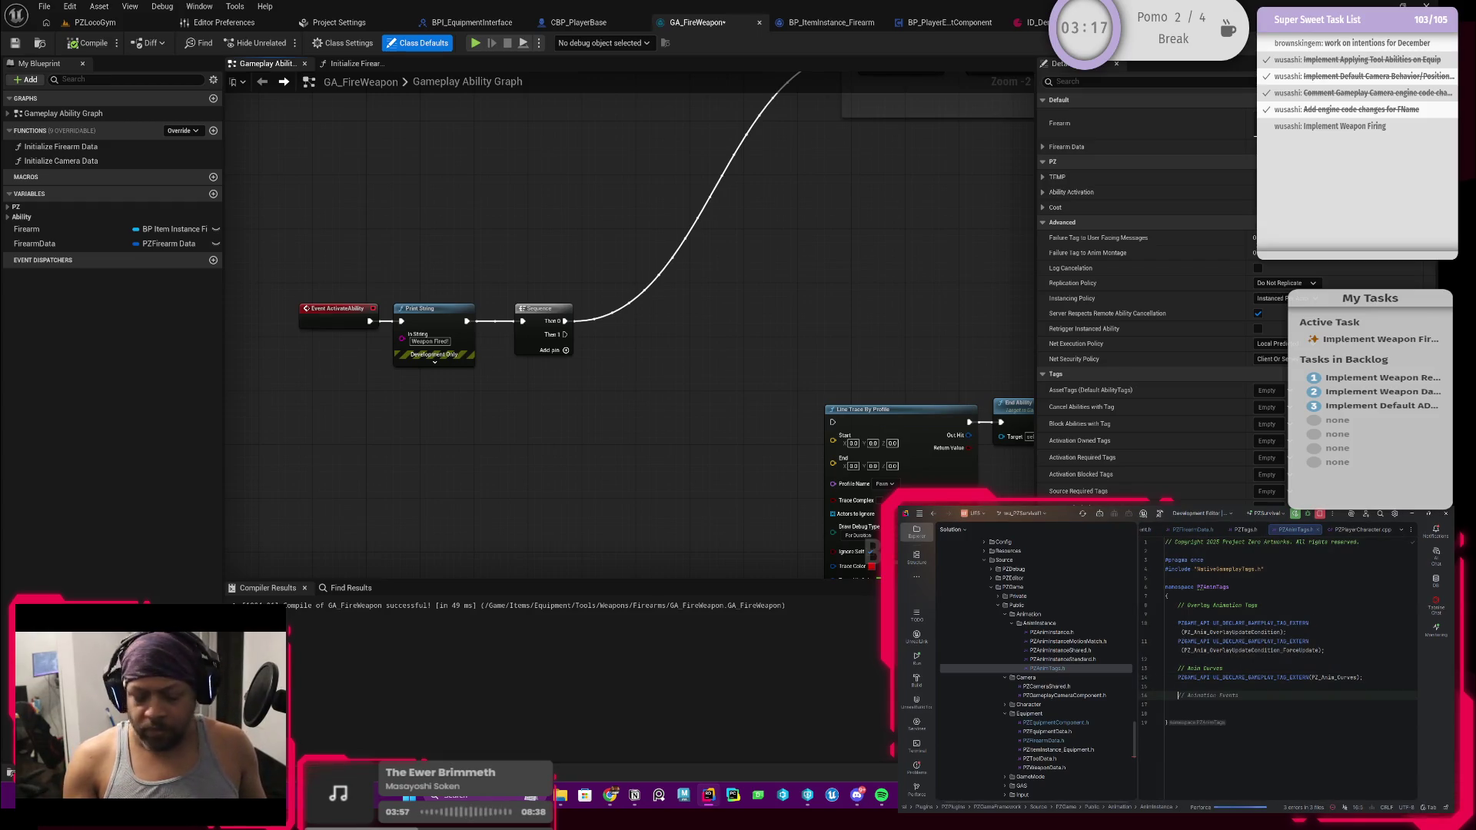
type("/ Skeletal Mesh Soc")
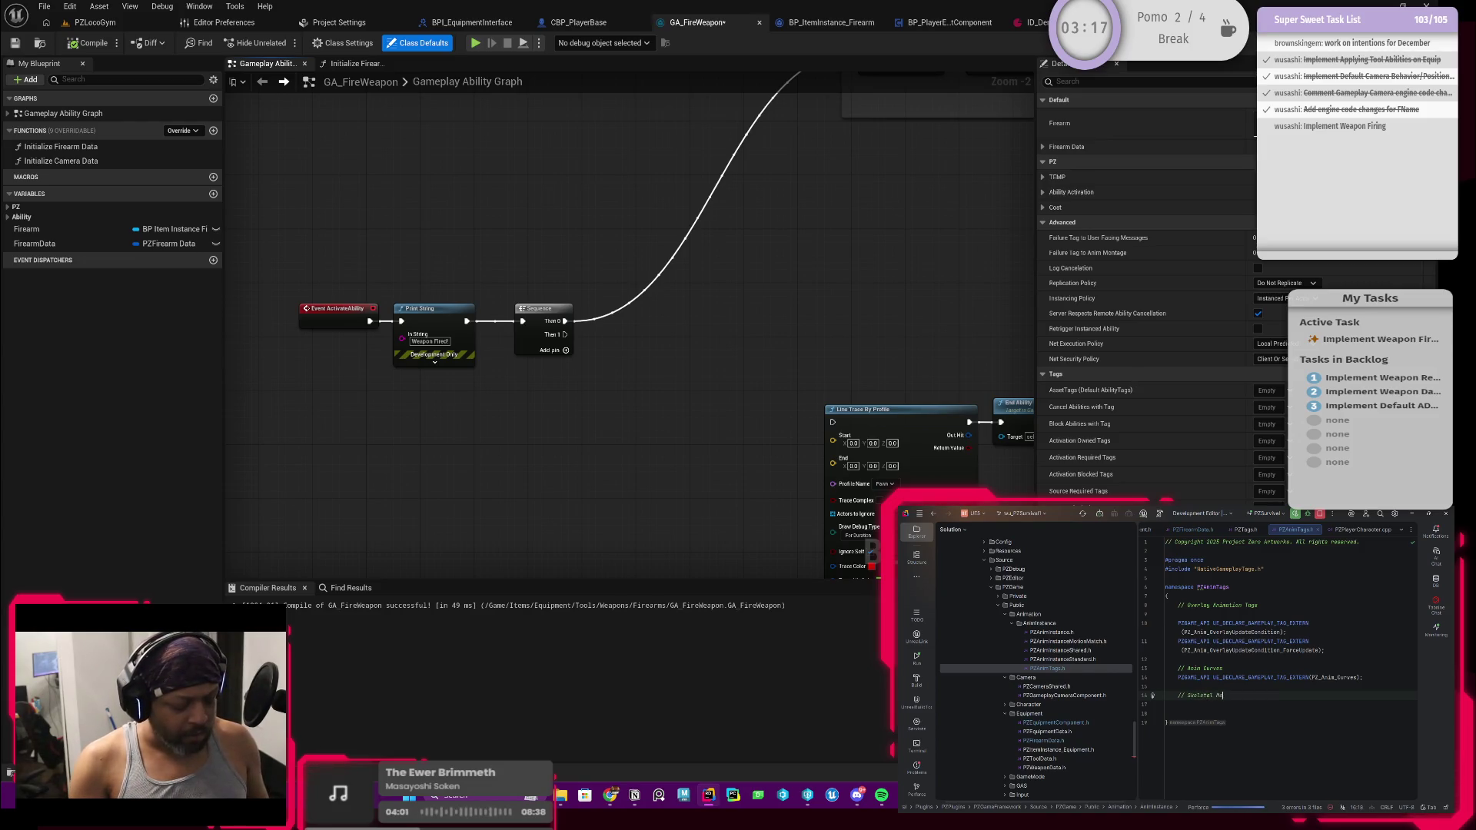
type("ket Tags")
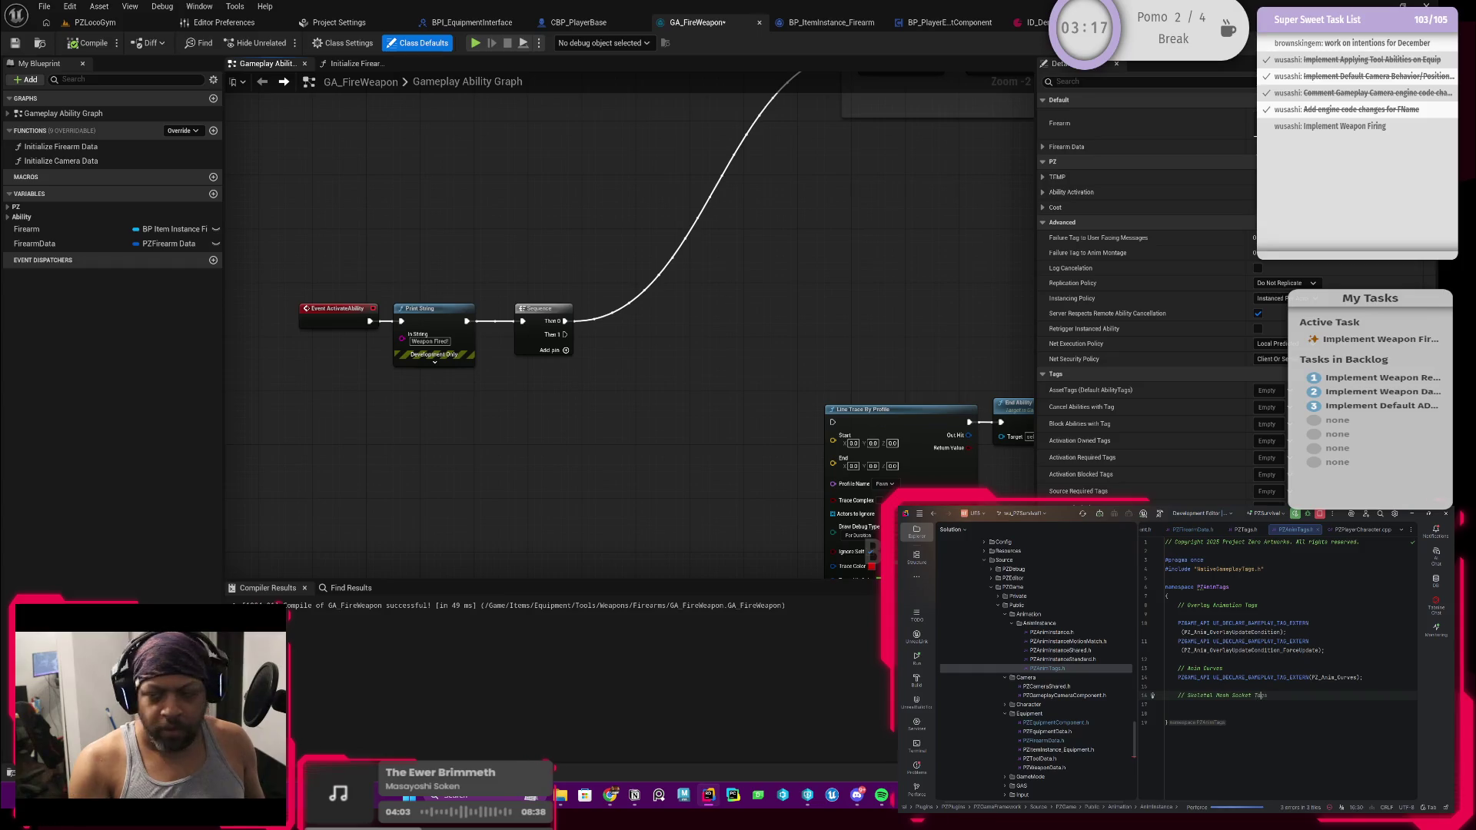
key("Return")
Declare the PZ_Anim_Socket gameplay tag with UE_DECLARE_GAMEPLAY_TAG_EXTERN
type("PZAnimTags::PZ_Anim_Curves PZ_Anim_Curves_Turning;")
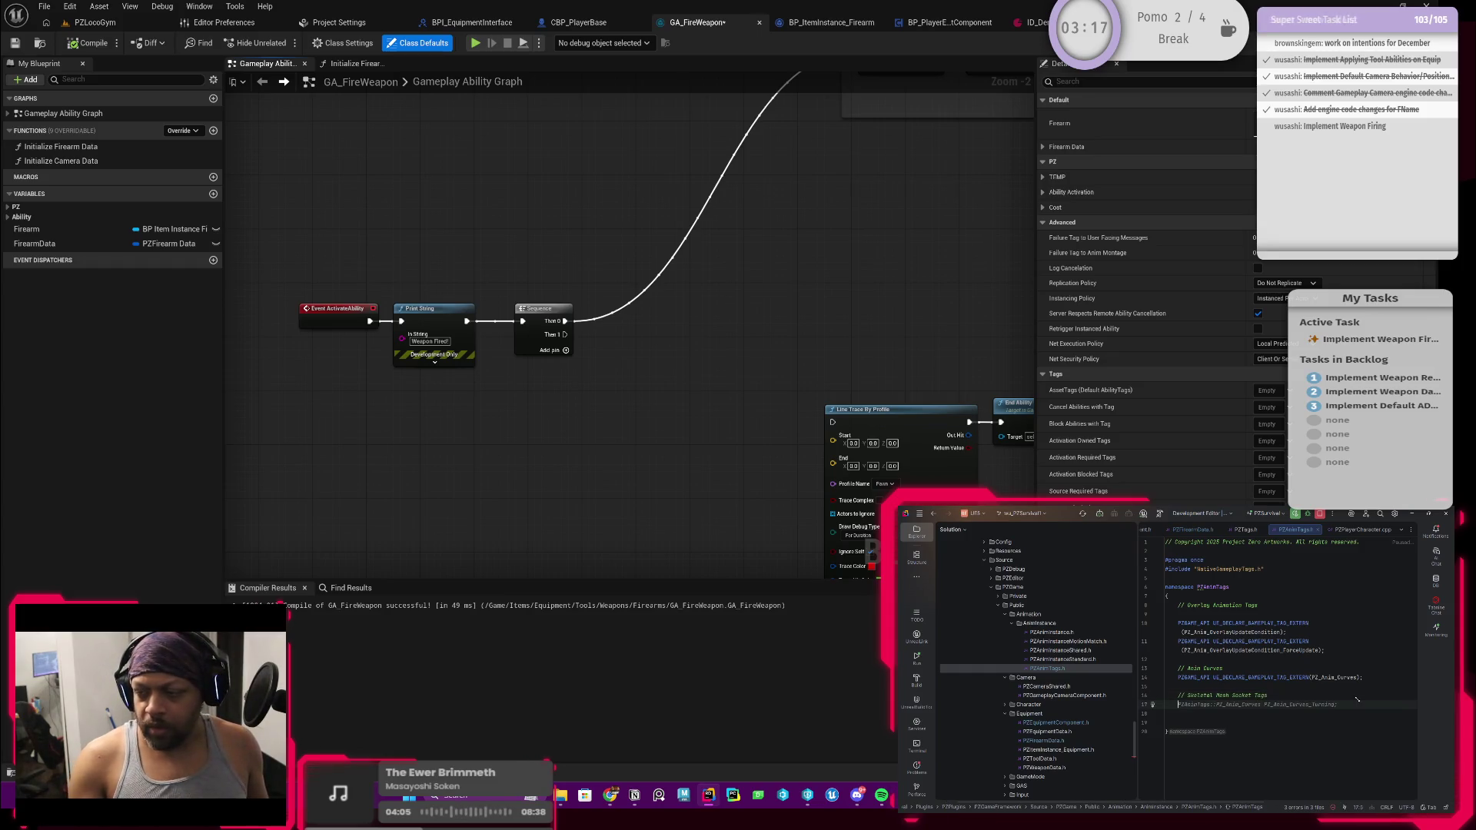
key("BackSpace")
key("BackSpace")
key("BackSpace")
key("BackSpace")
key("BackSpace")
key("BackSpace")
type("GAME_A")
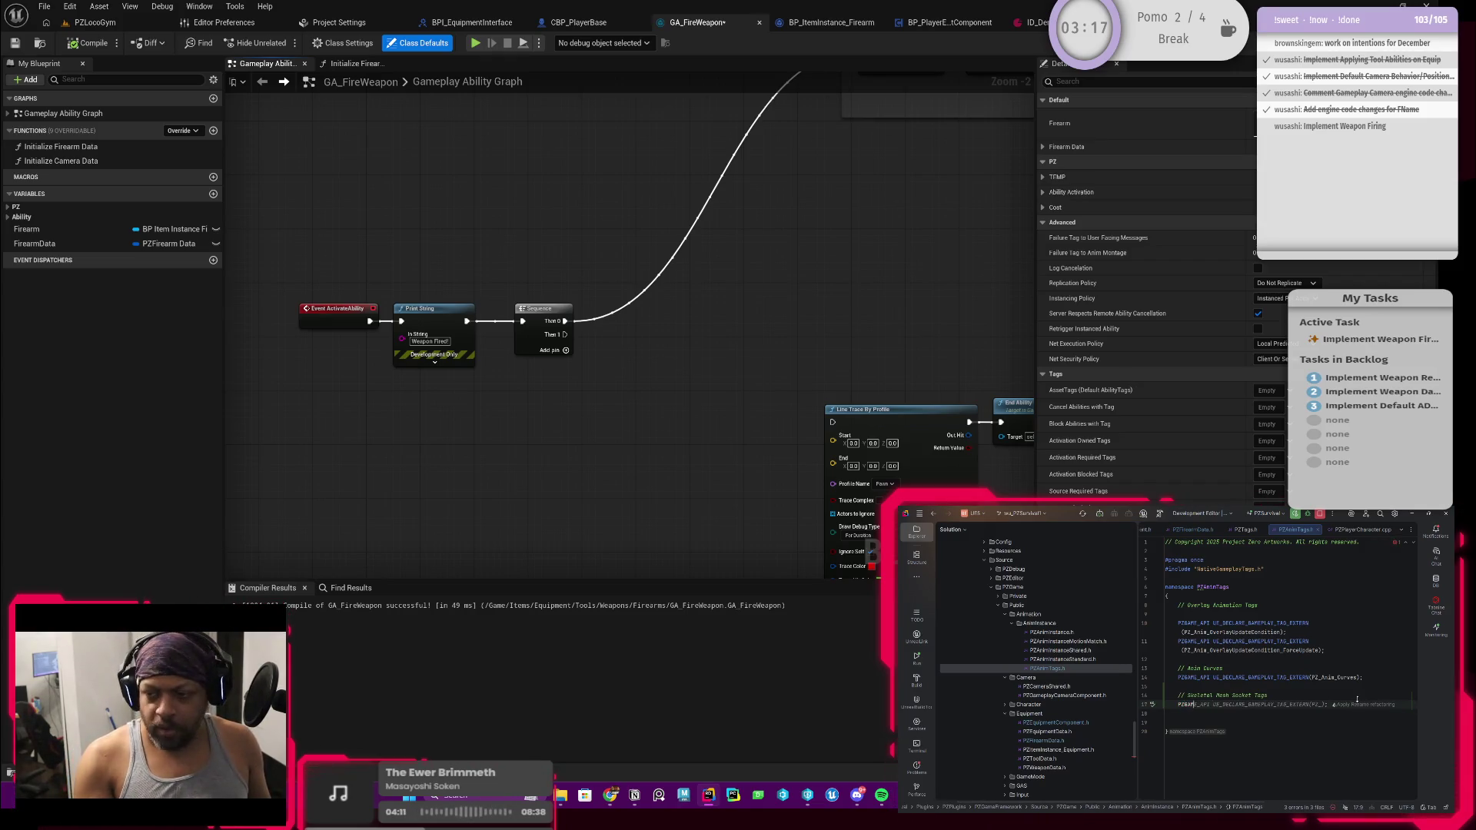
type("PI")
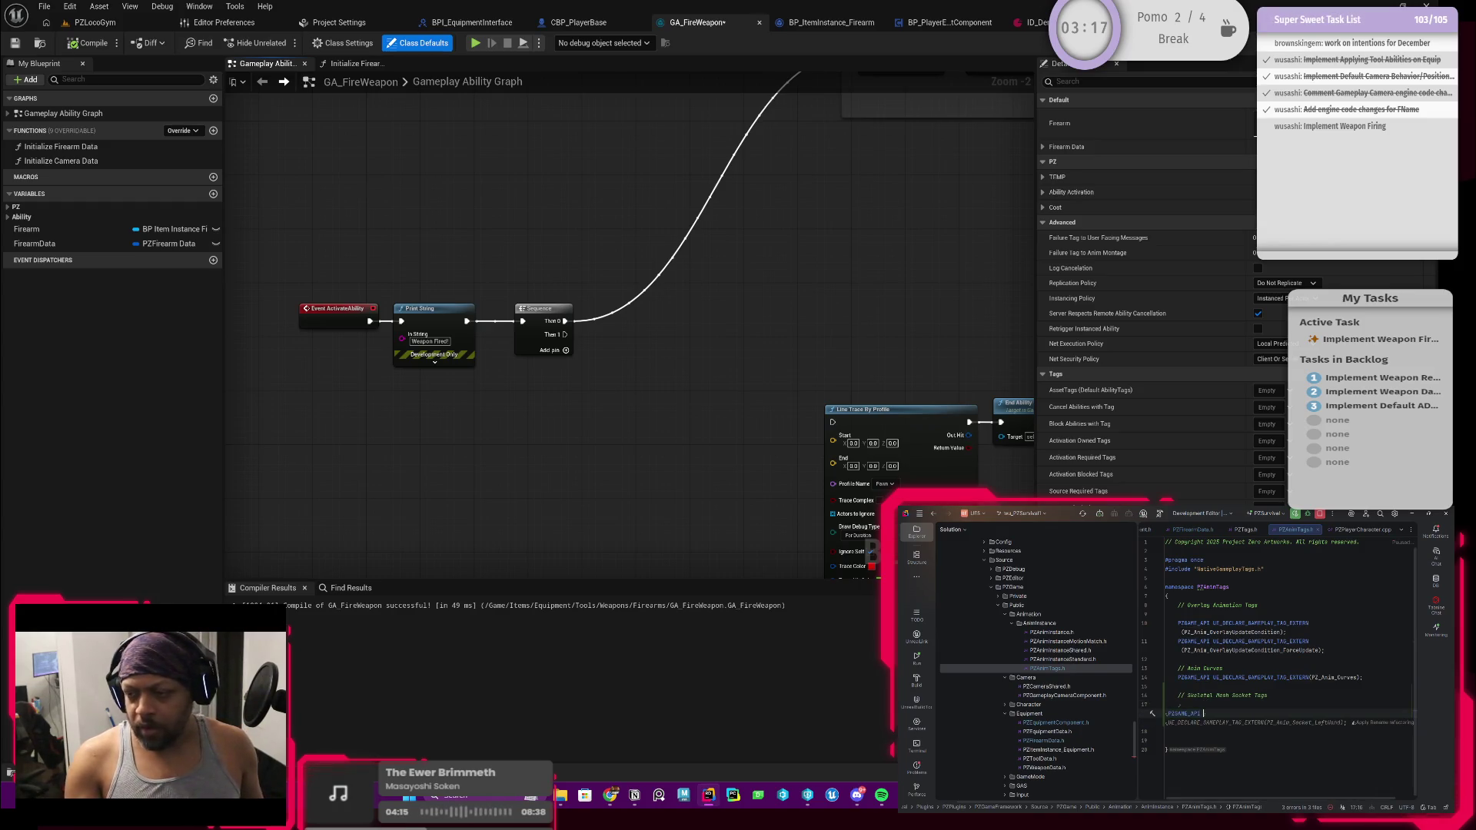
key("Return")
type("UE")
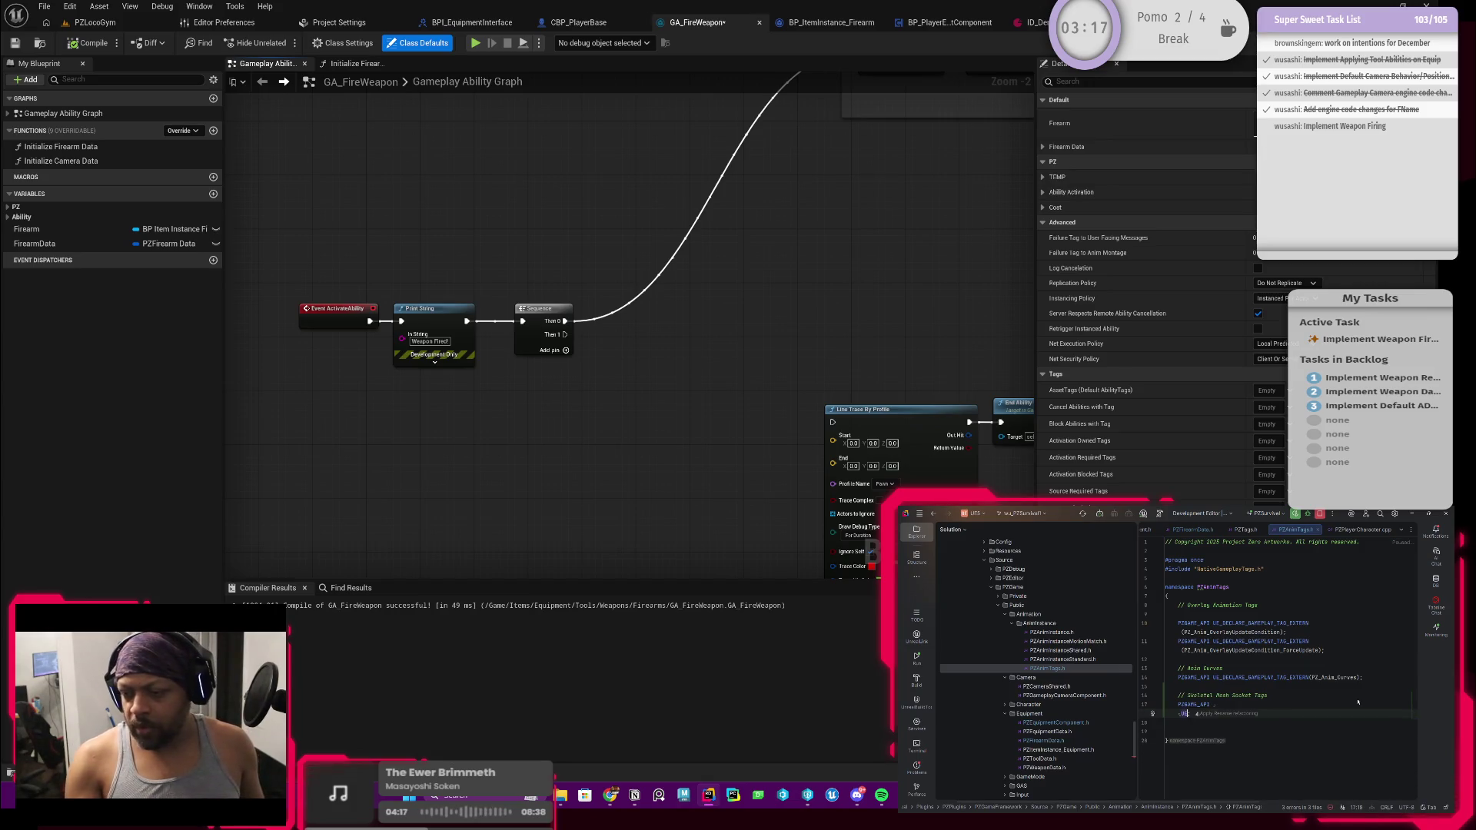
type("_DE")
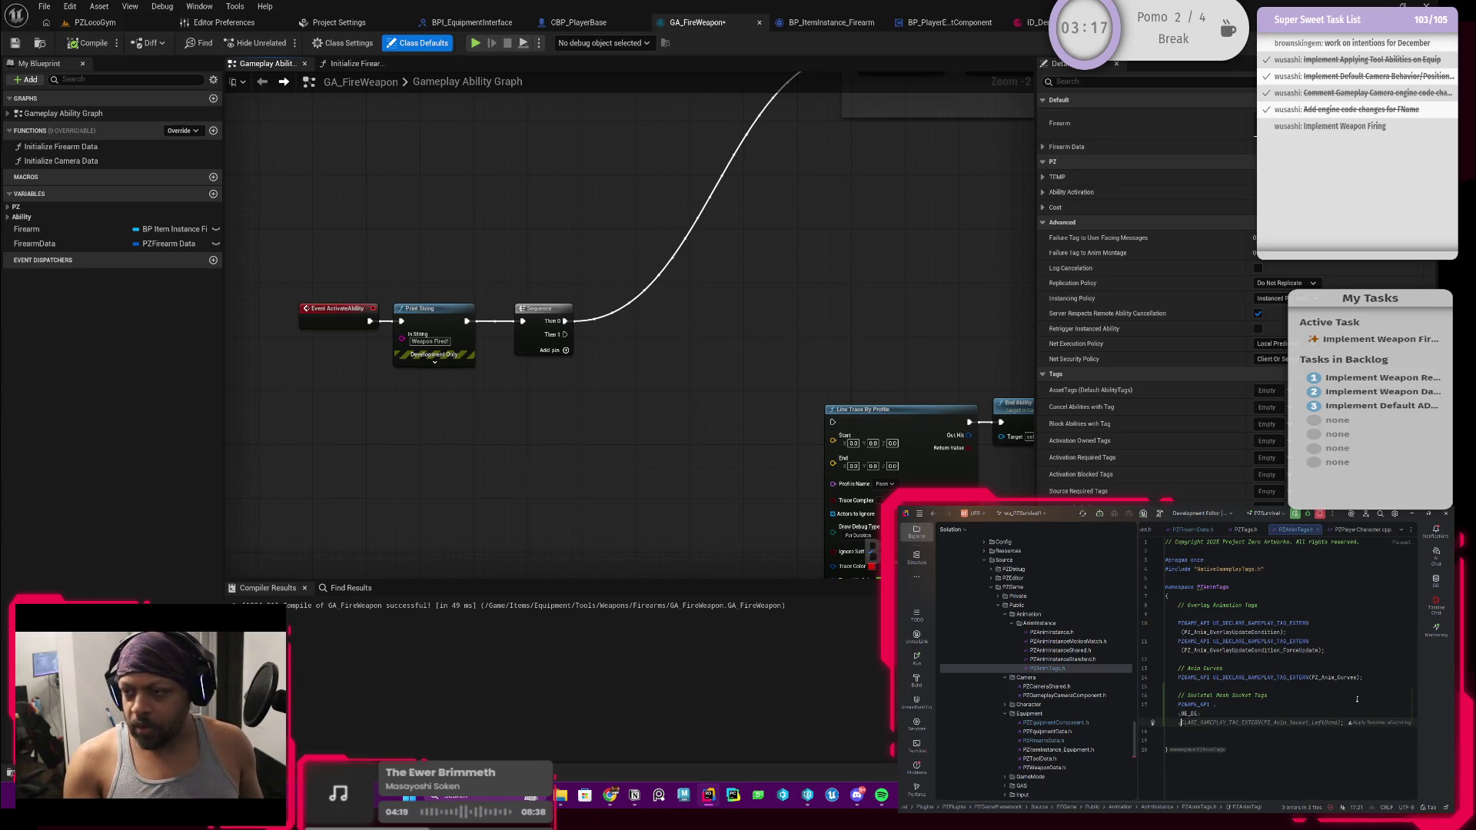
type("CL")
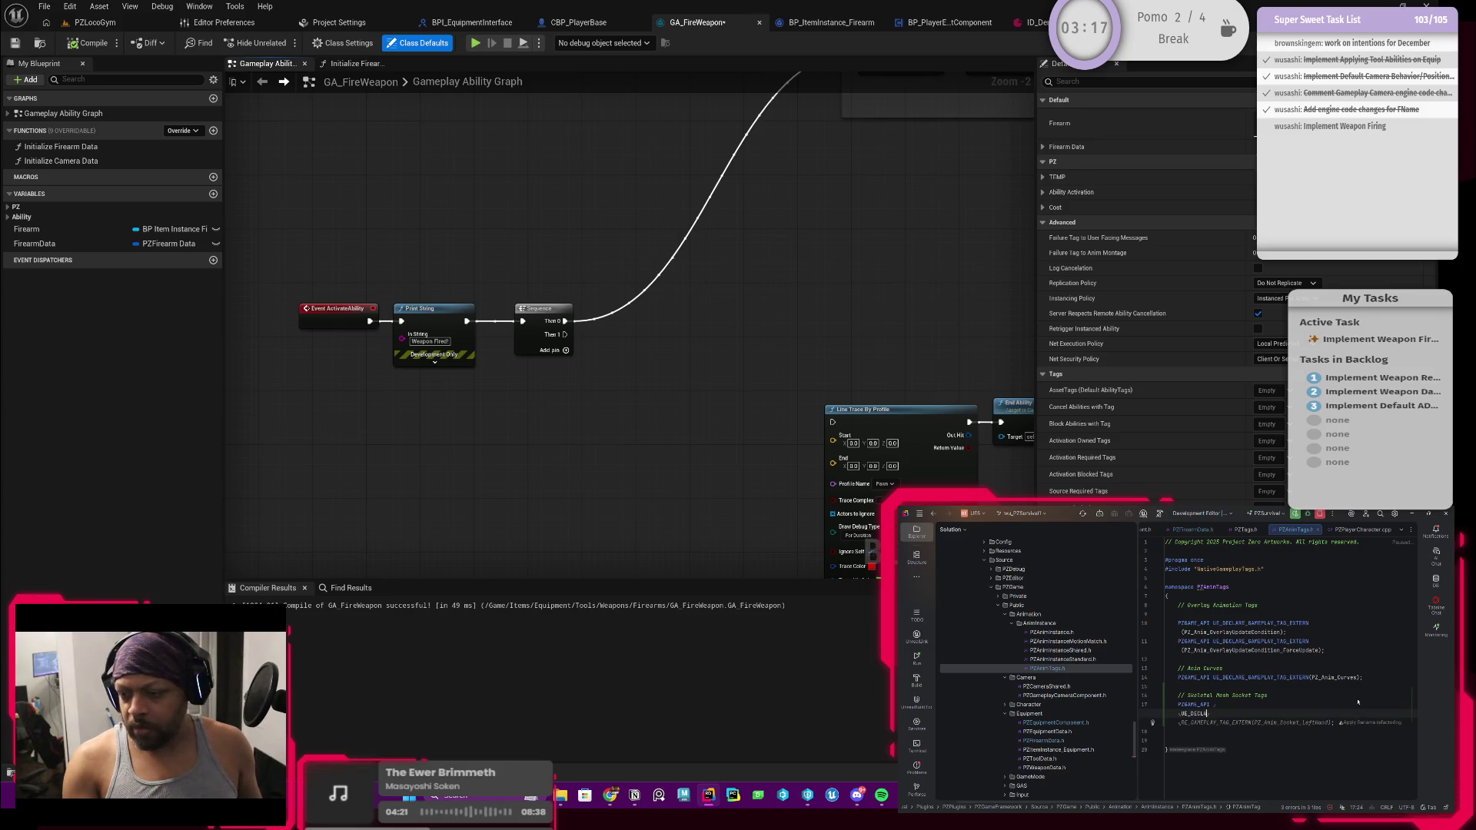
key("Tab")
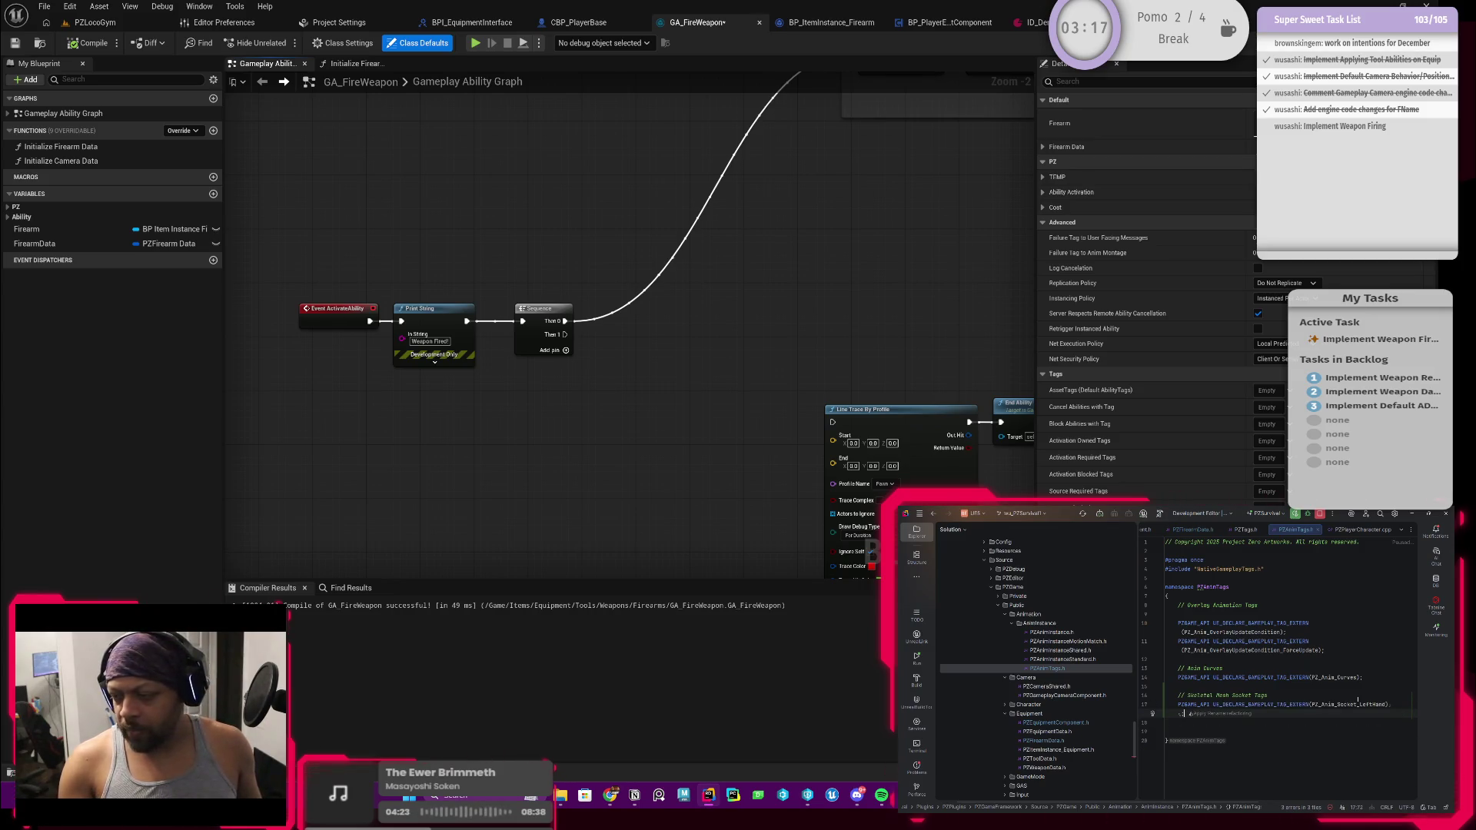
key("BackSpace")
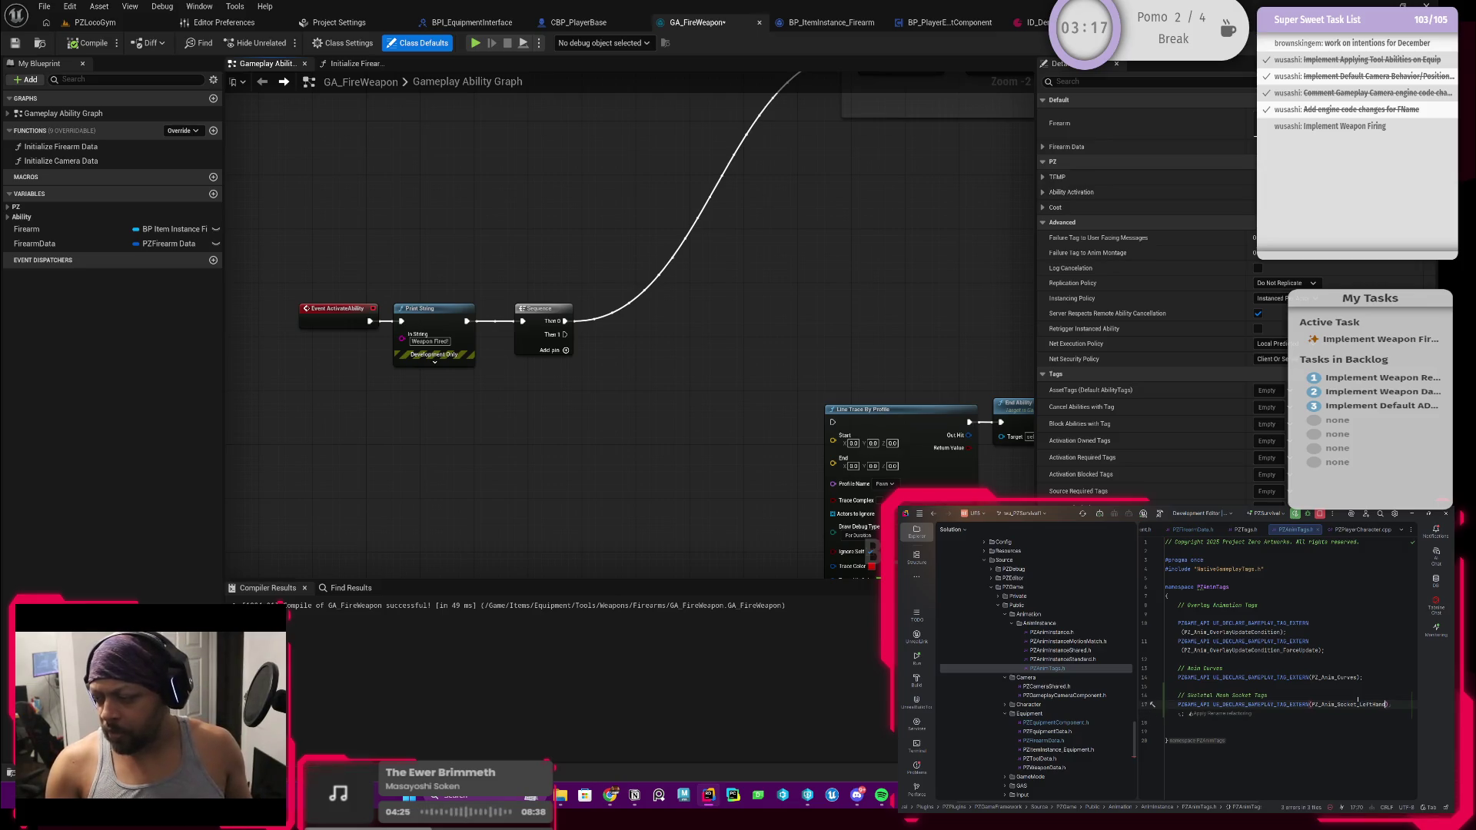
key("BackSpace")
key("BackSpace")
key("BackSpace")
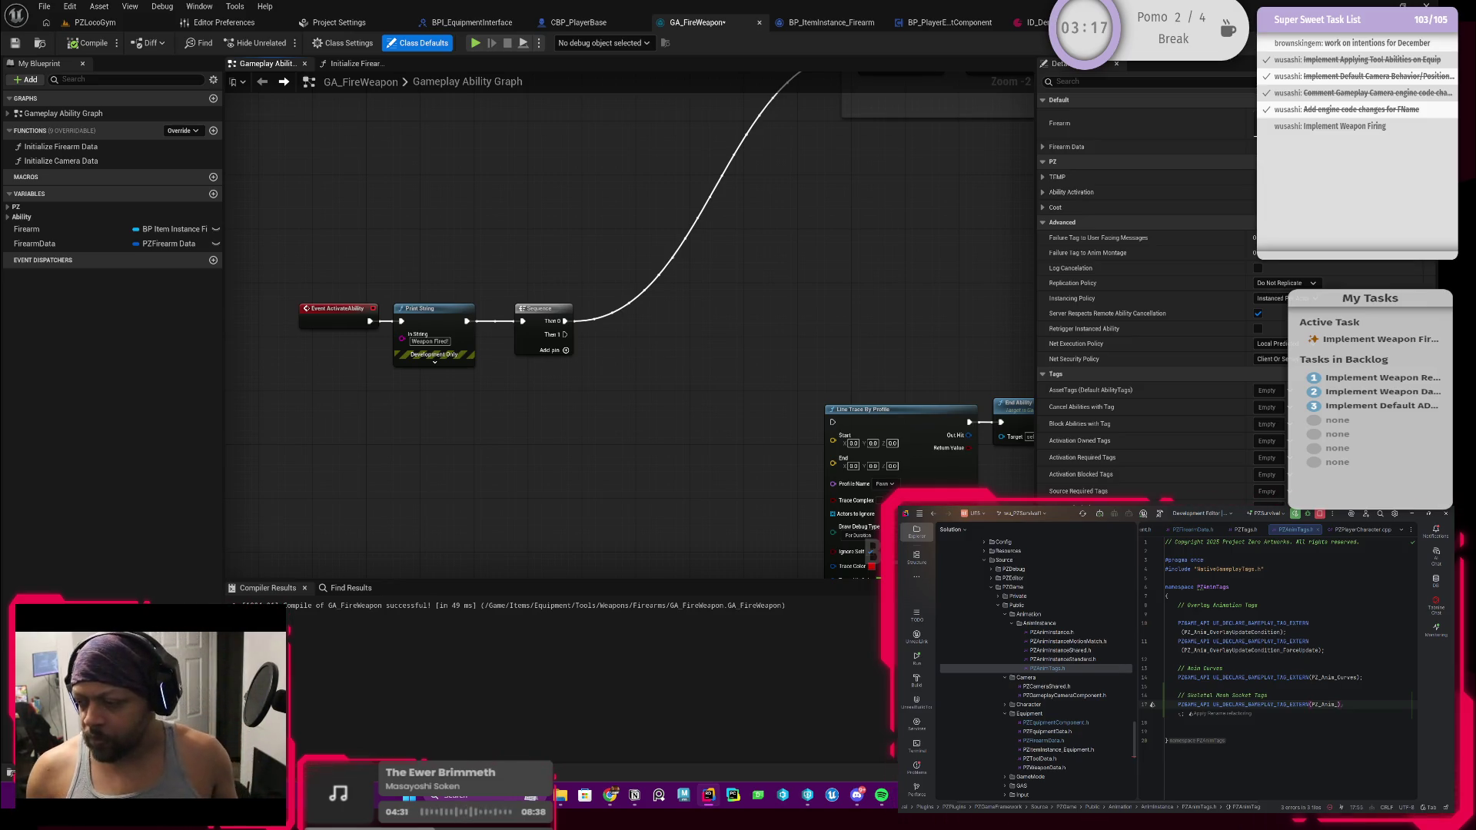
type("Socket")
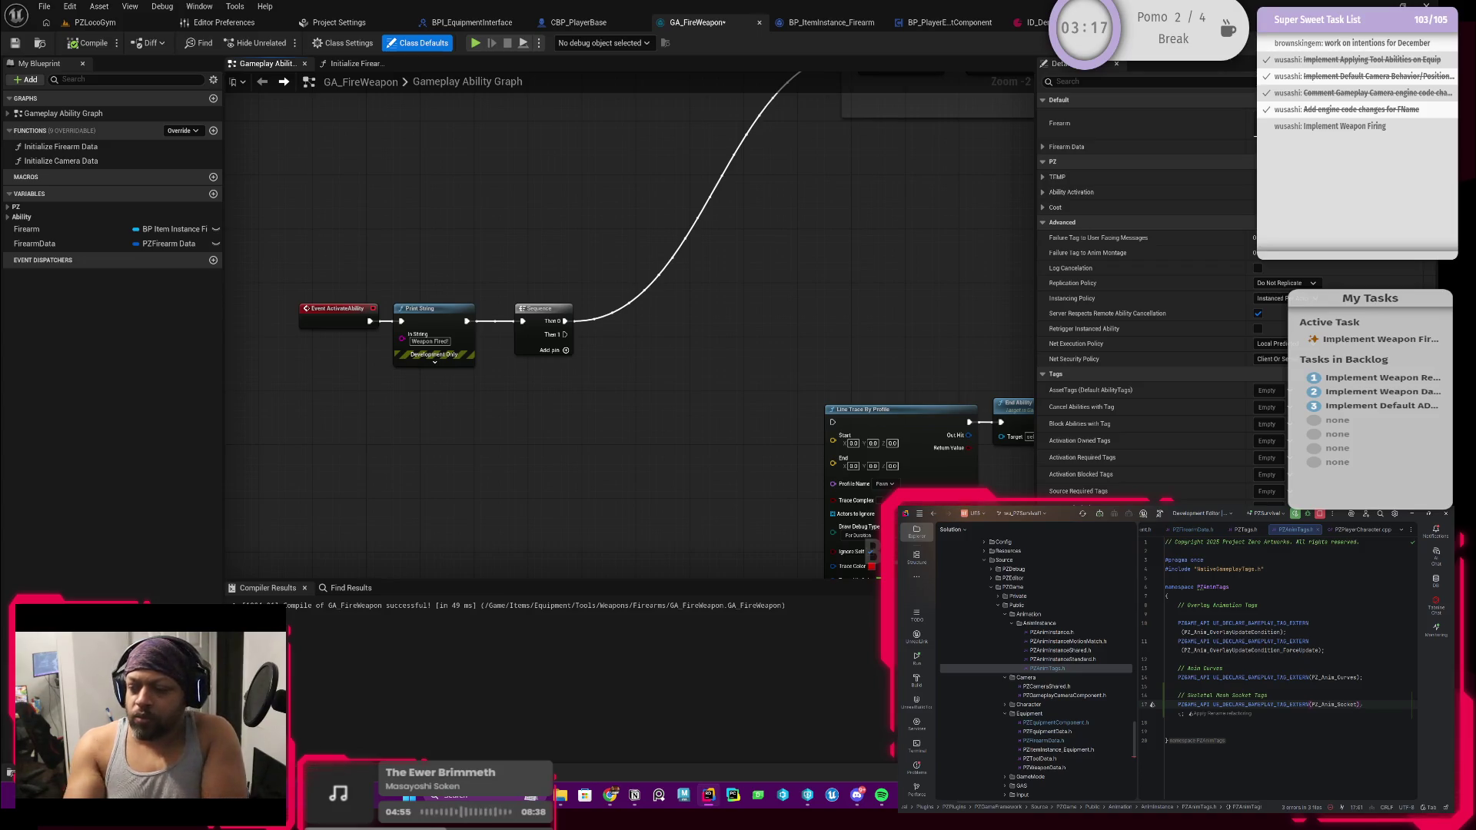
Declare PZ_Anim_Socket_Muzzle below it, then switch to PZAnimTags.cpp
key("Return")
key("Tab")
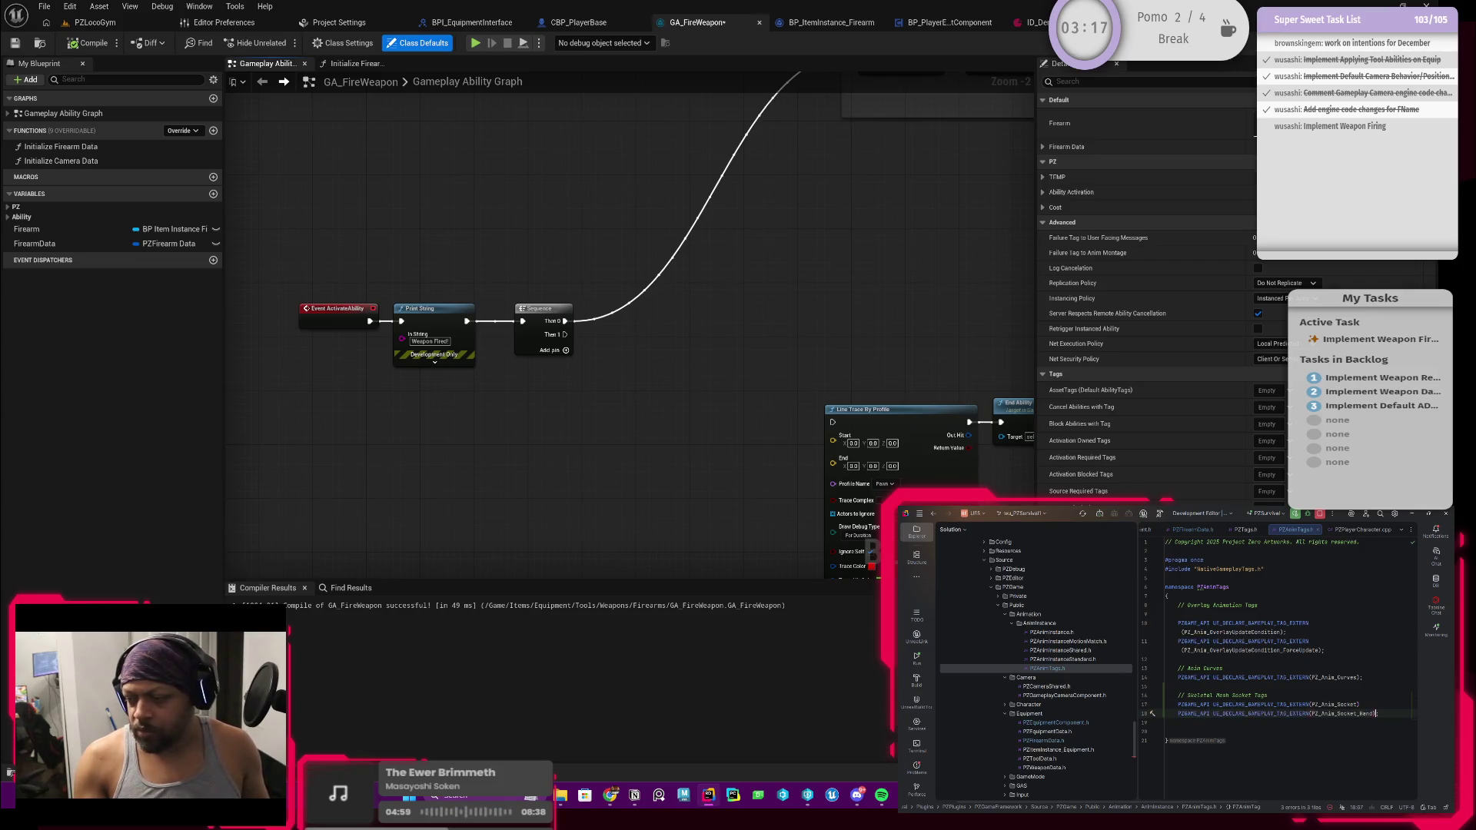
key("BackSpace")
key("BackSpace")
key("BackSpace")
type("Muzzle")
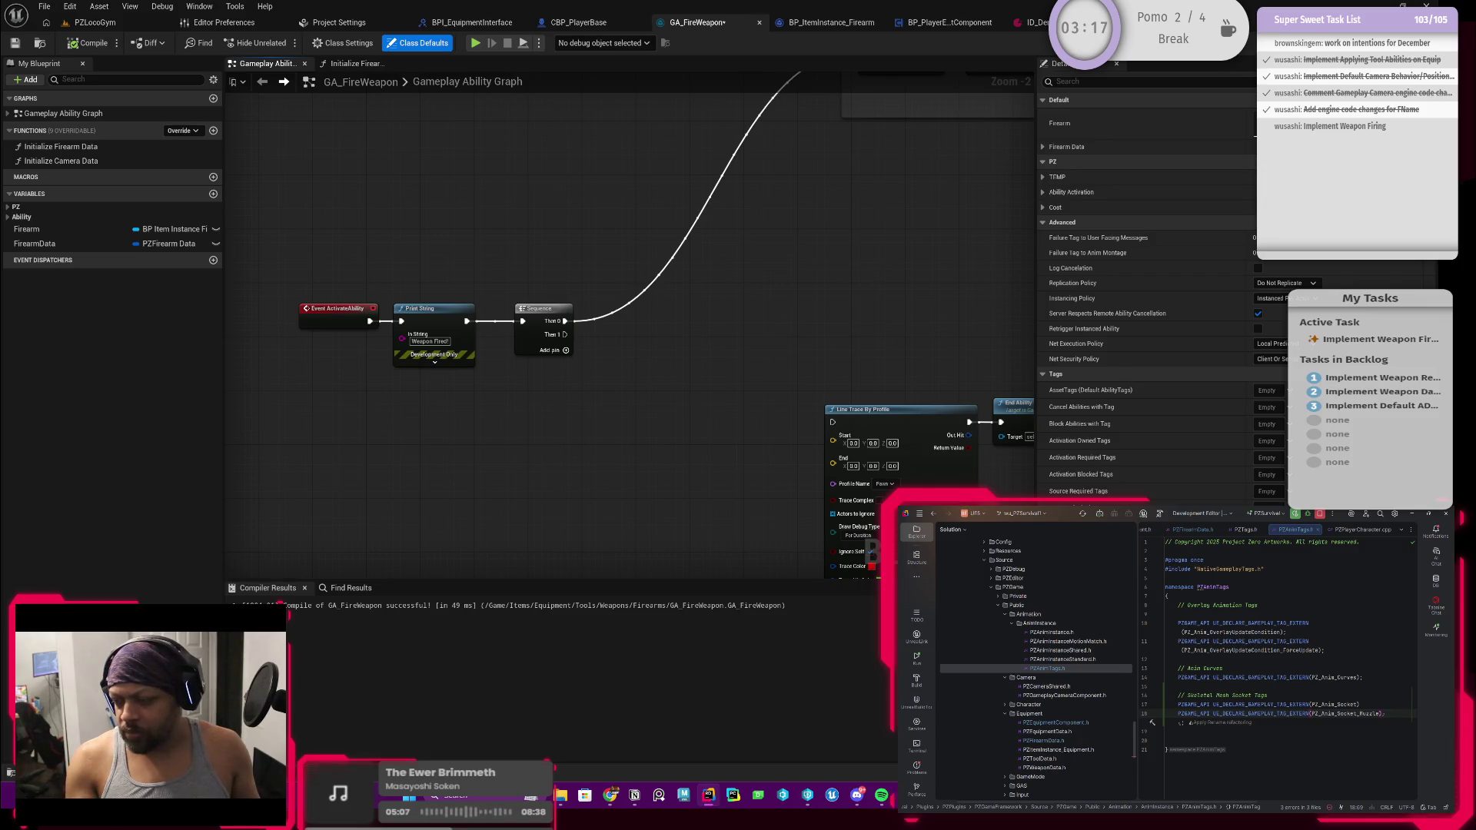
left_click(1357, 713)
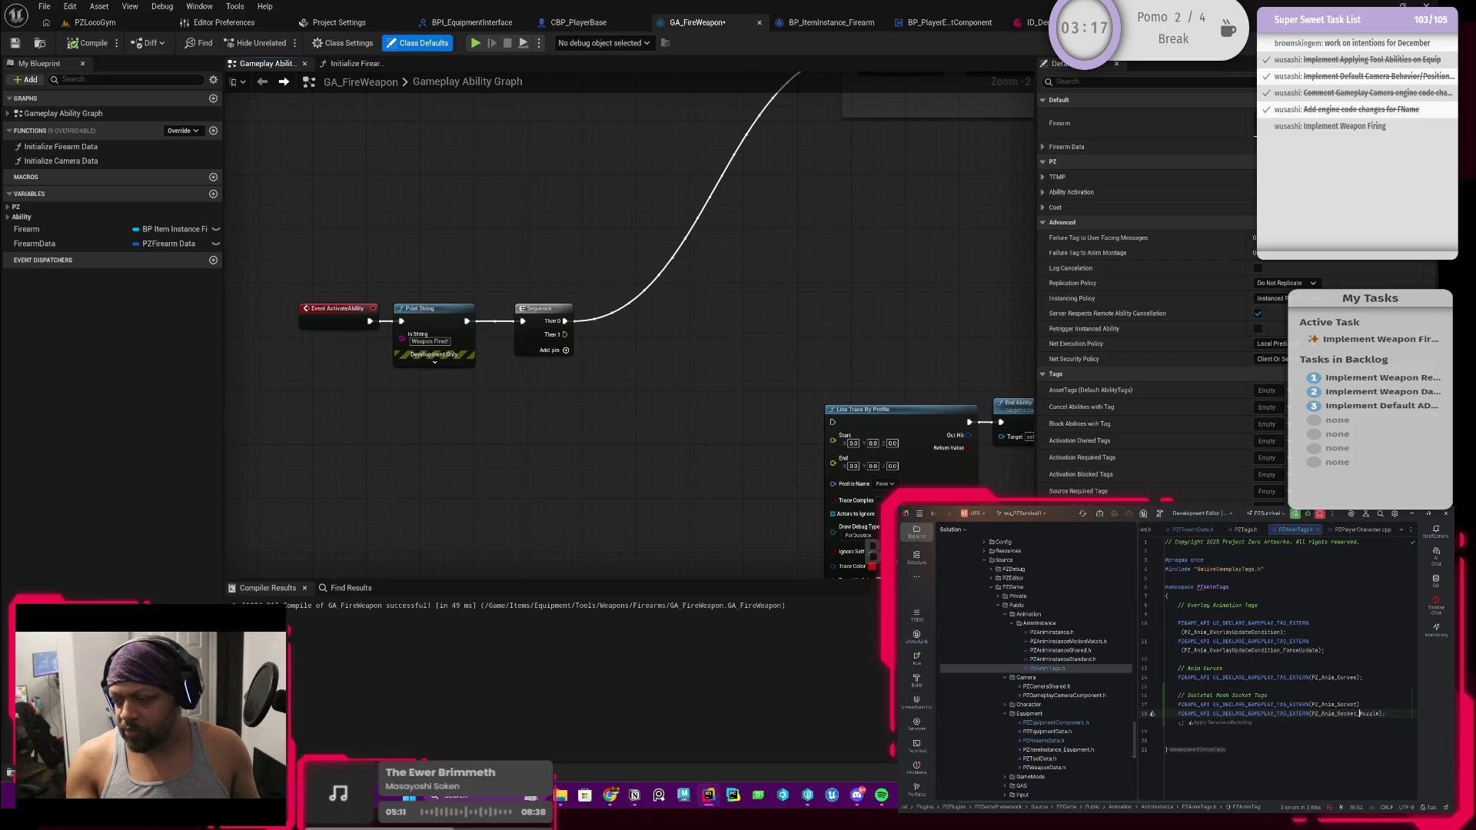
key("Right")
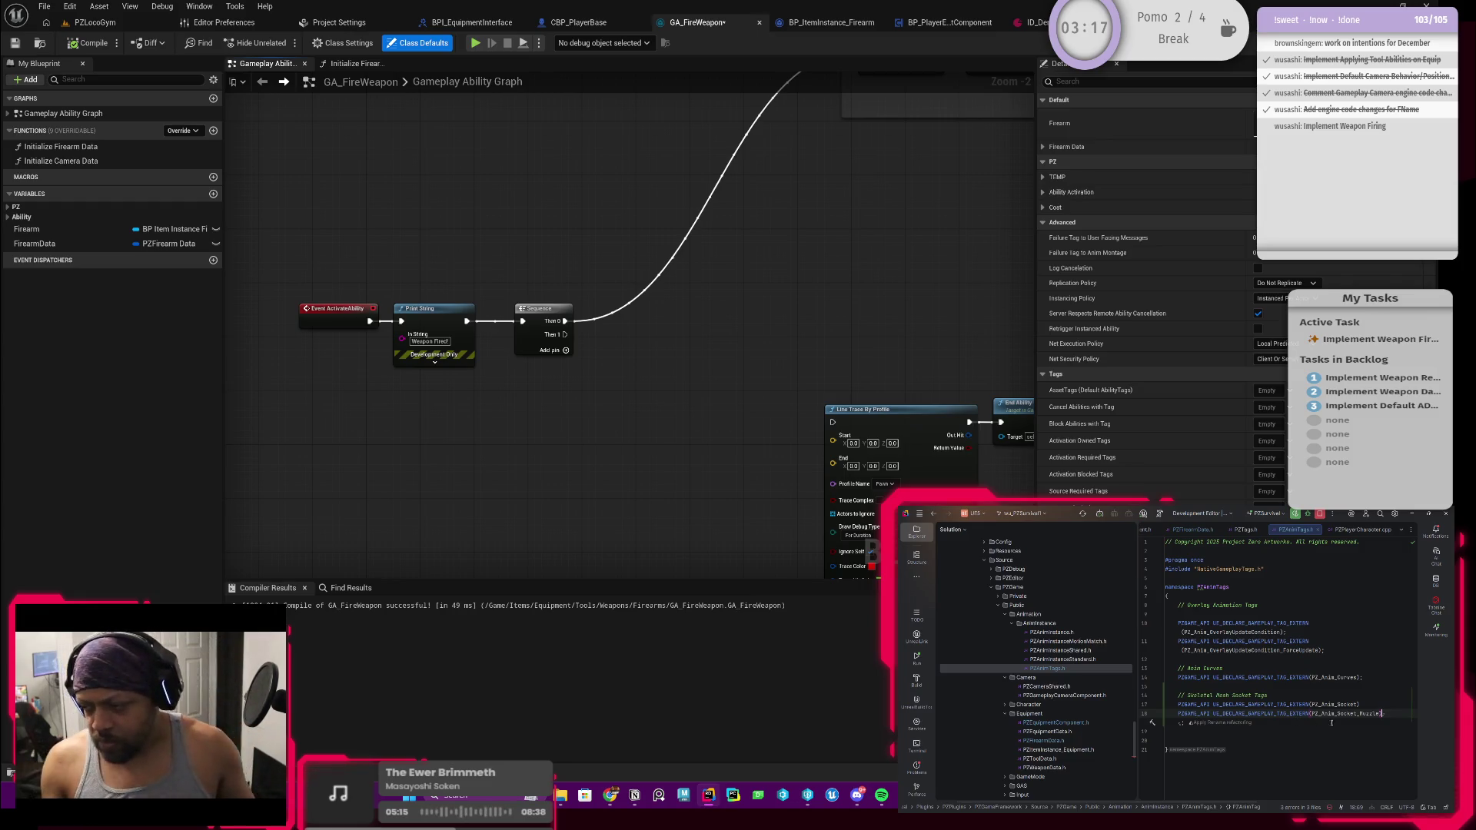
left_click(1375, 703)
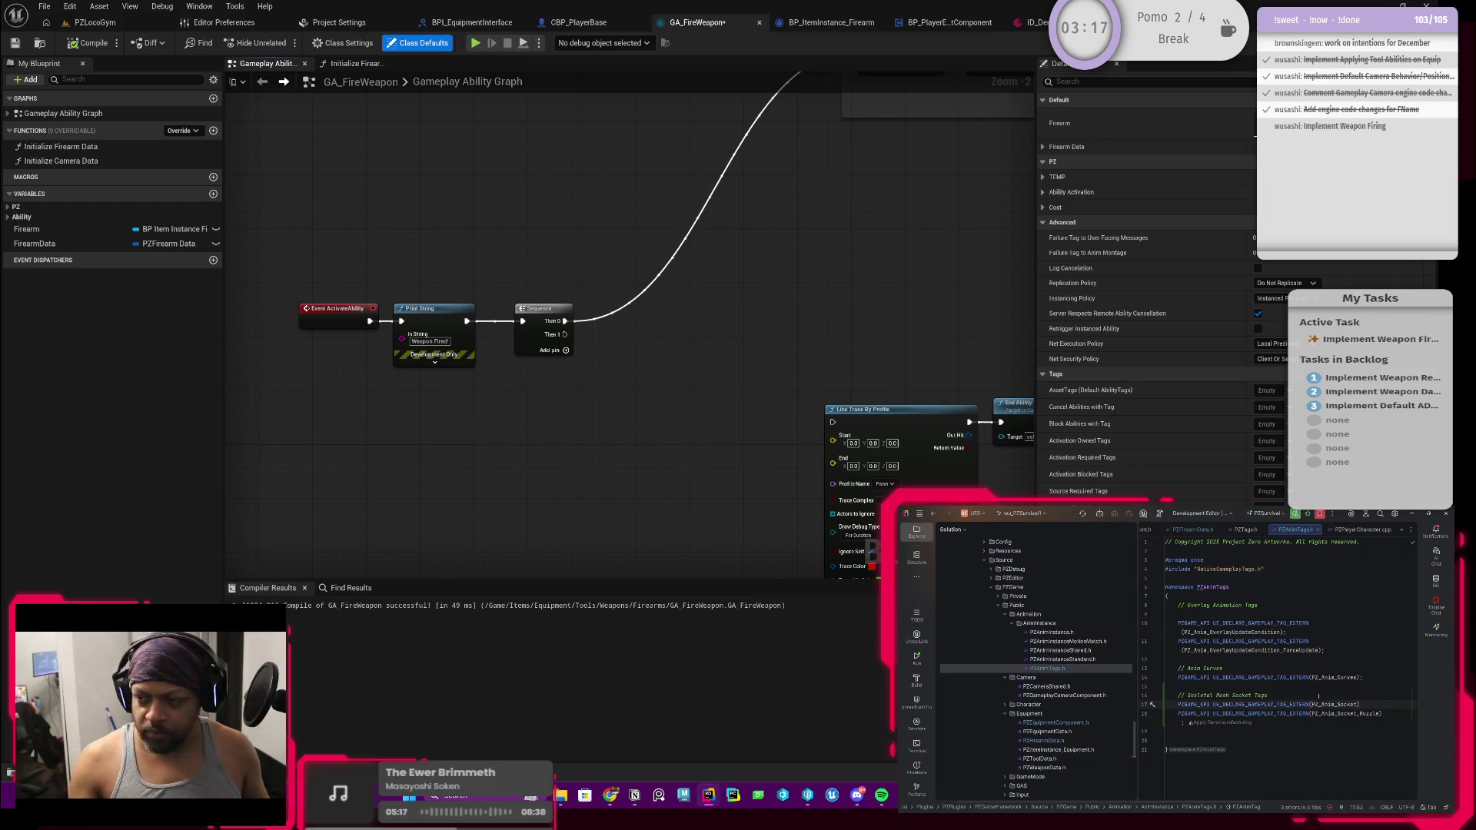
key("ctrl+alt+Home")
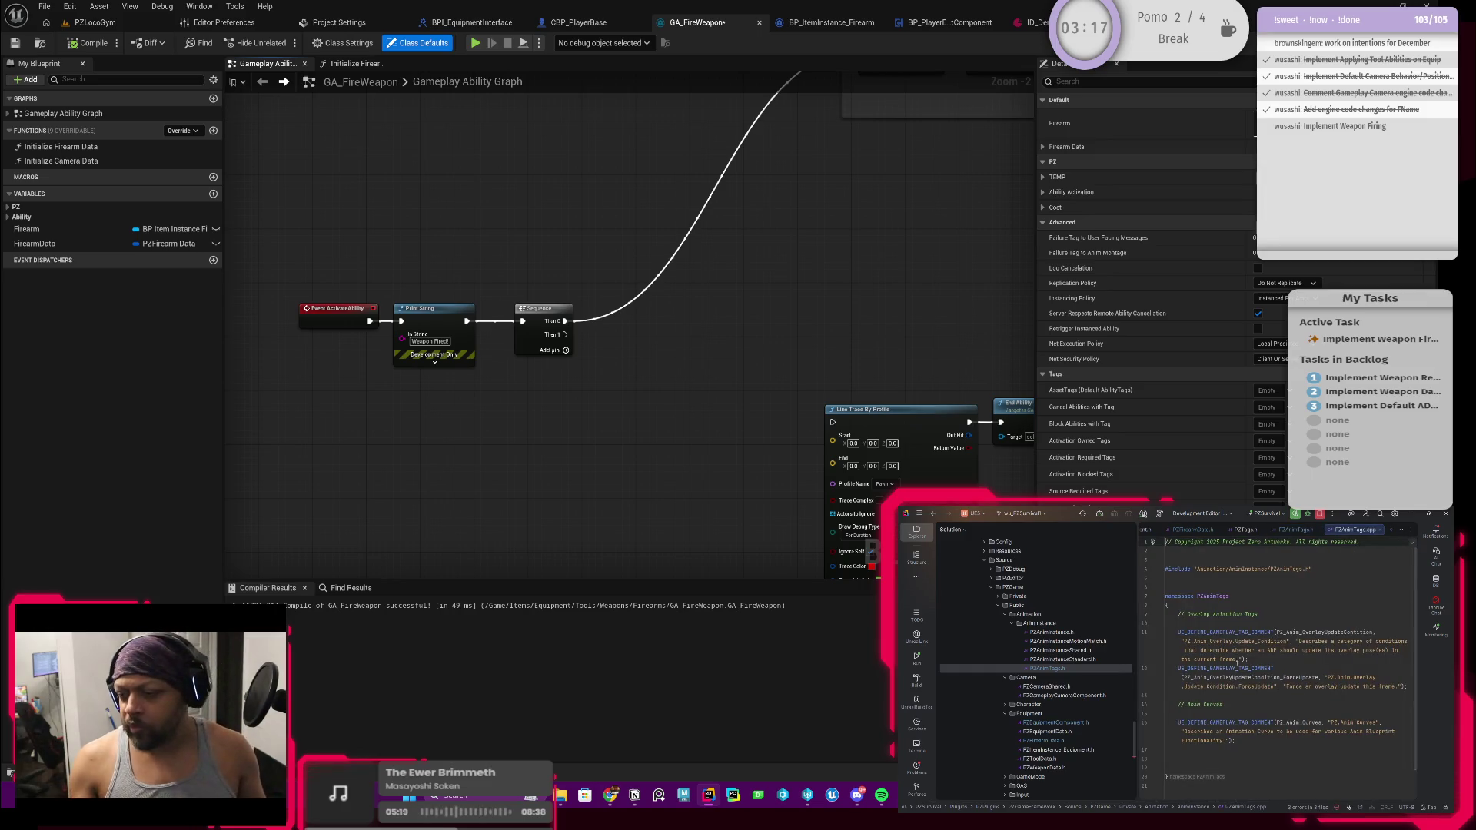
Add a '// Skeletal Mesh Socket Tags' comment below the Anim Curves definitions in PZAnimTags.cpp
left_click(1253, 717)
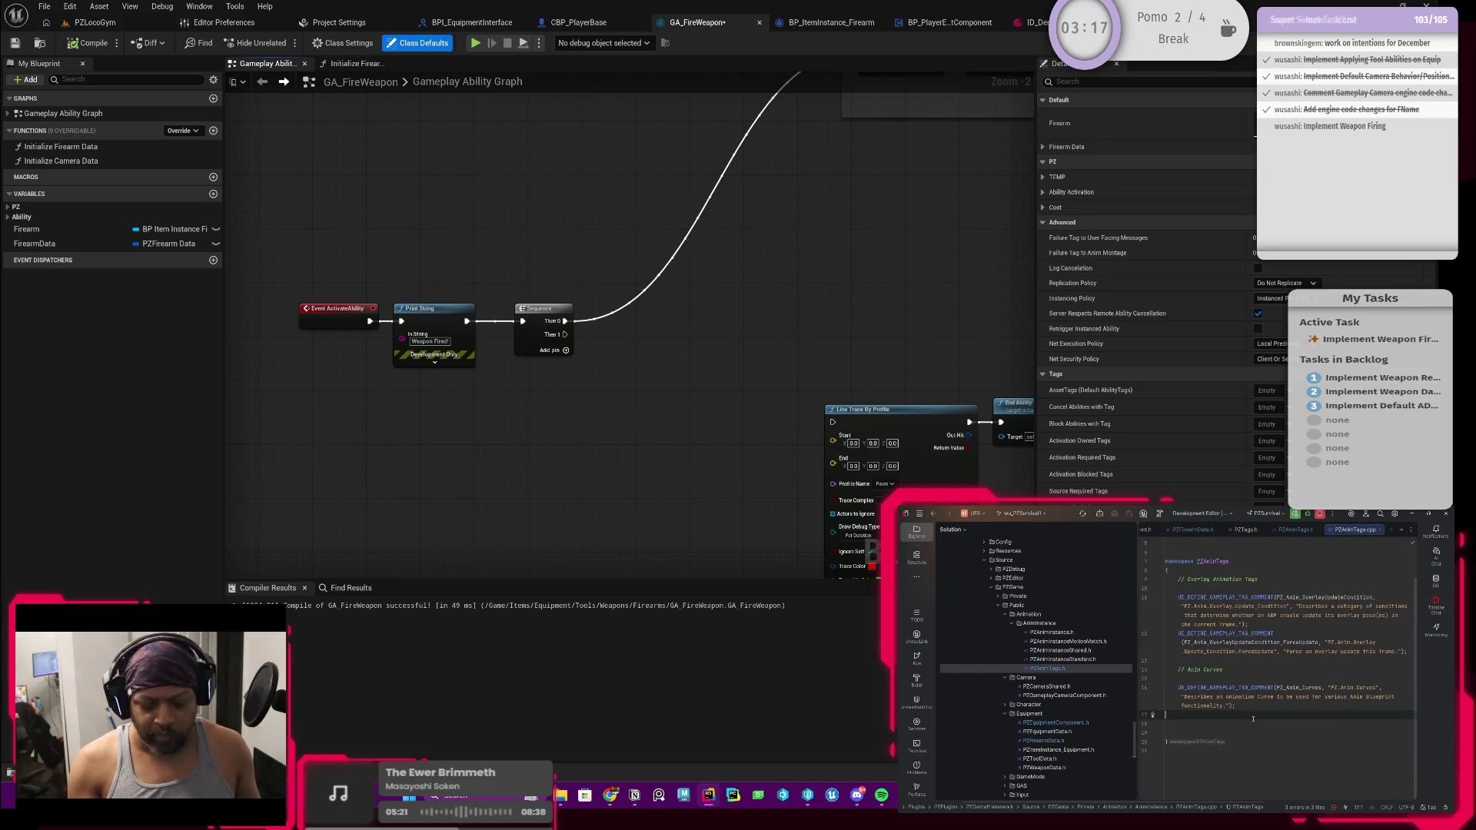
key("Return")
type("// ")
type("Skeleton")
key("BackSpace")
key("BackSpace")
type("al ")
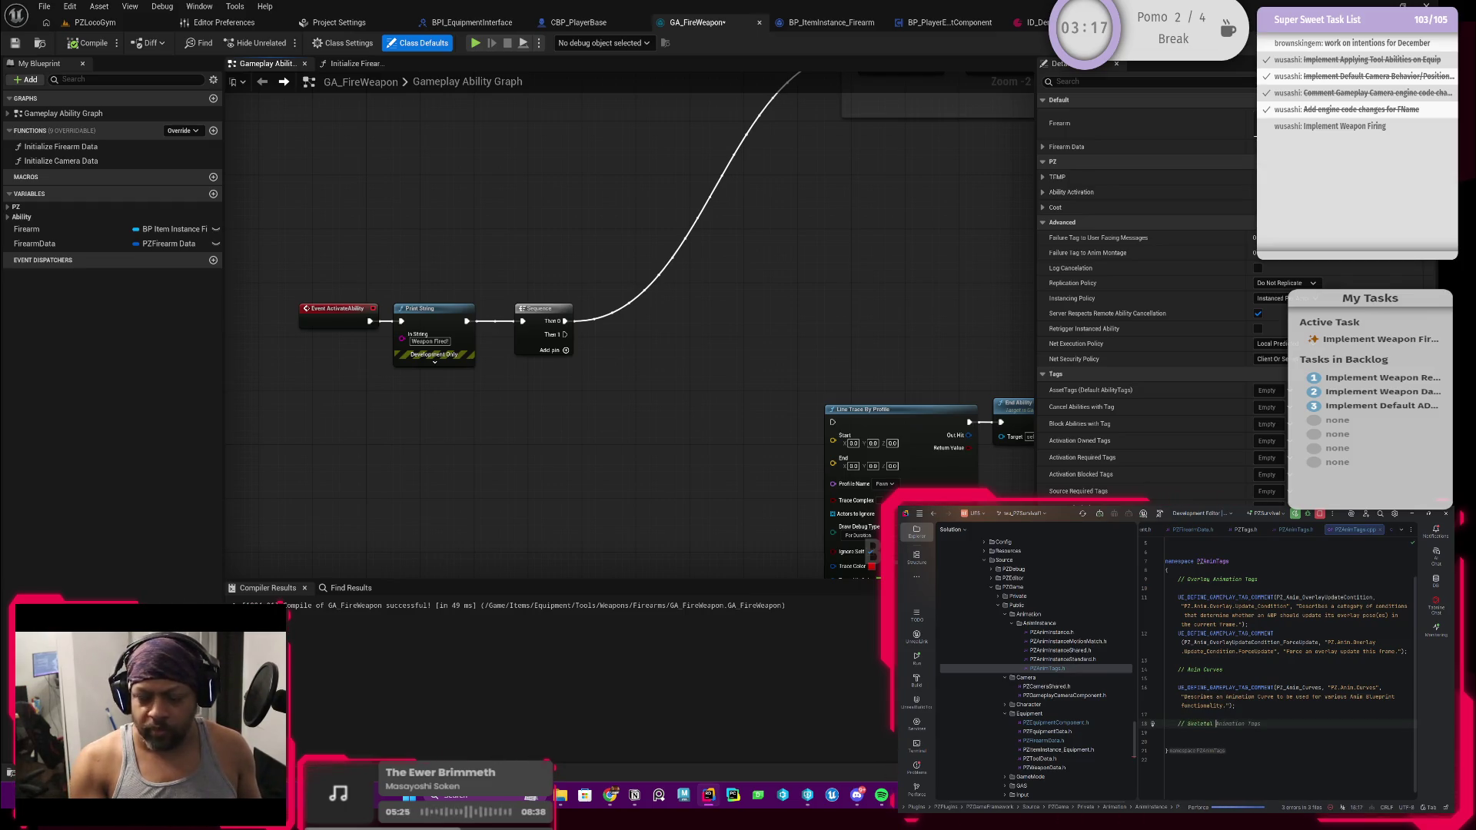
type("Mesh Socket Tags")
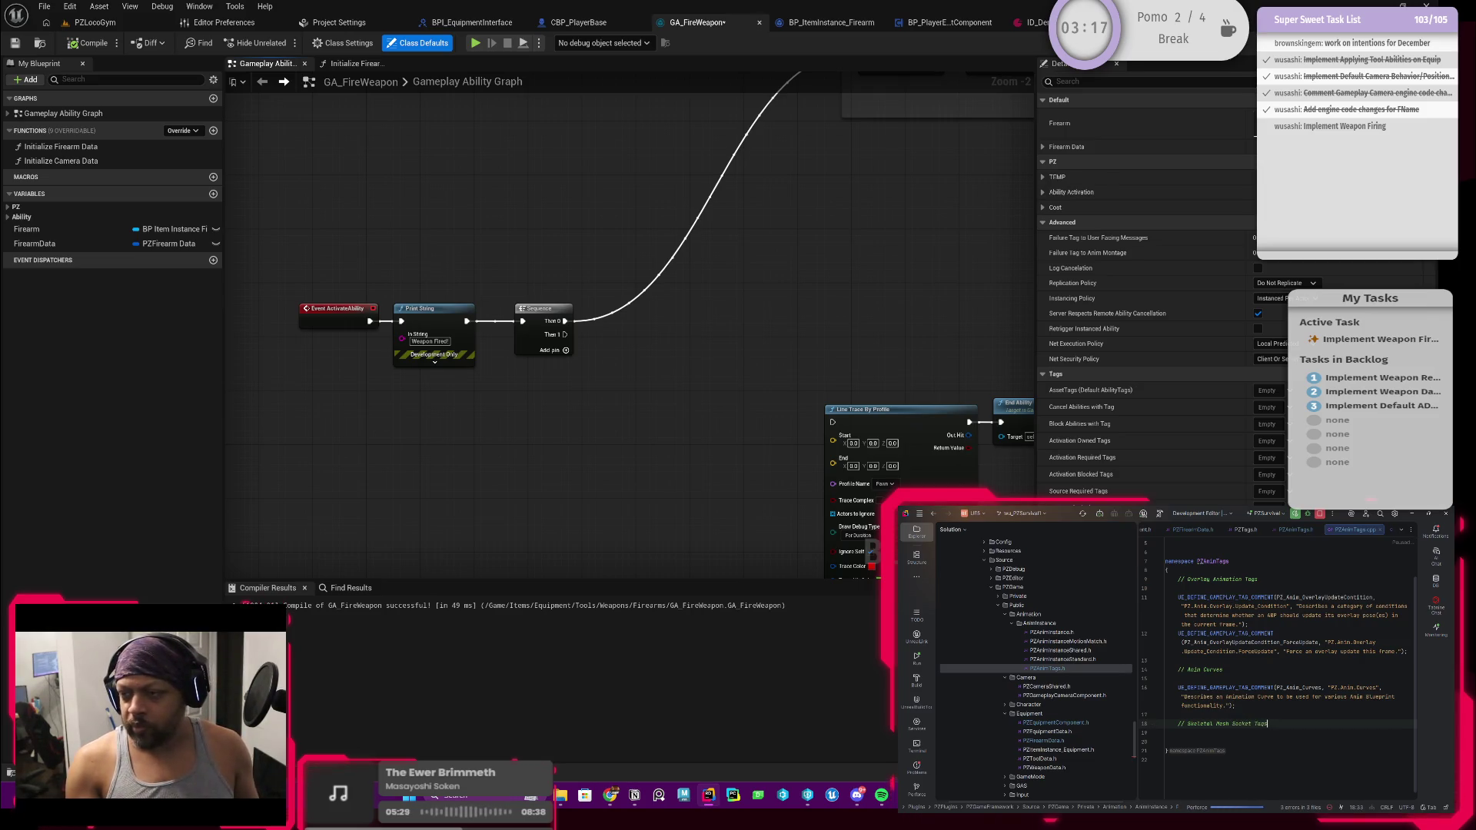
key("Return")
Start a UE_DEFINE_GAMEPLAY_TAG_COMMENT definition for PZ_Anim_Socket
key("Tab")
key("ctrl+z")
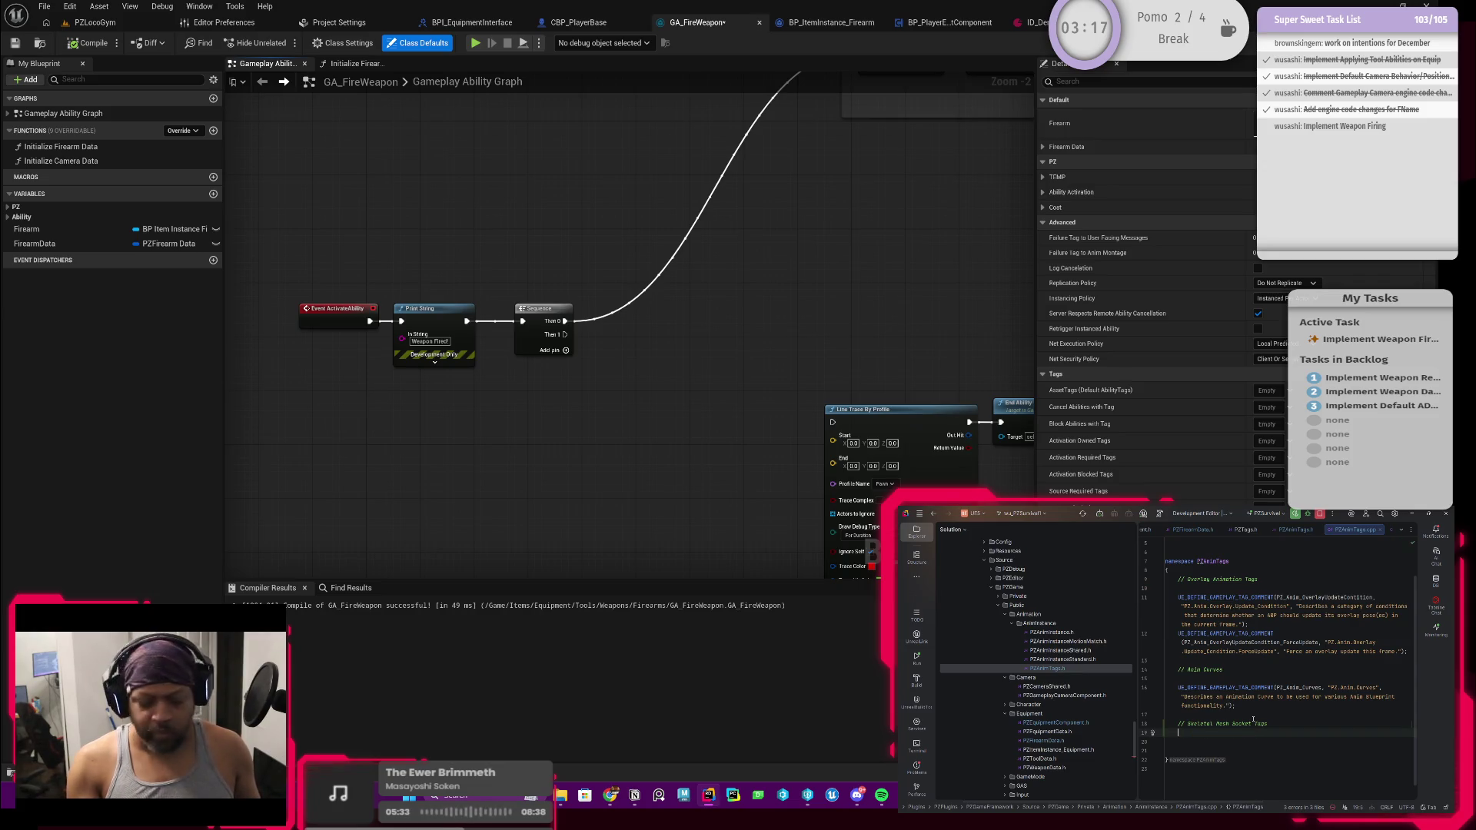
type("UE_DEFIN")
key("BackSpace")
key("BackSpace")
key("BackSpace")
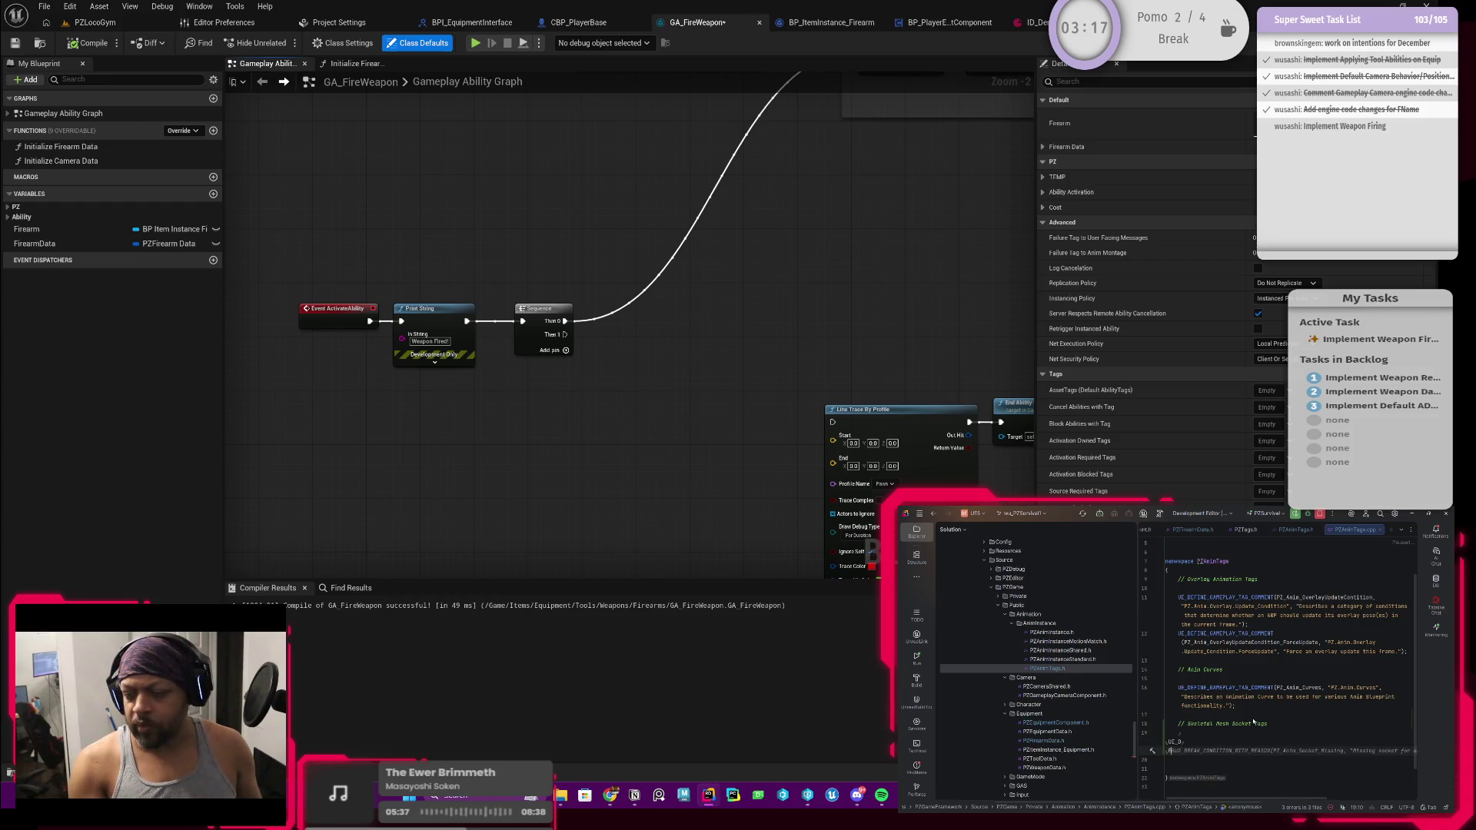
type("EFIN")
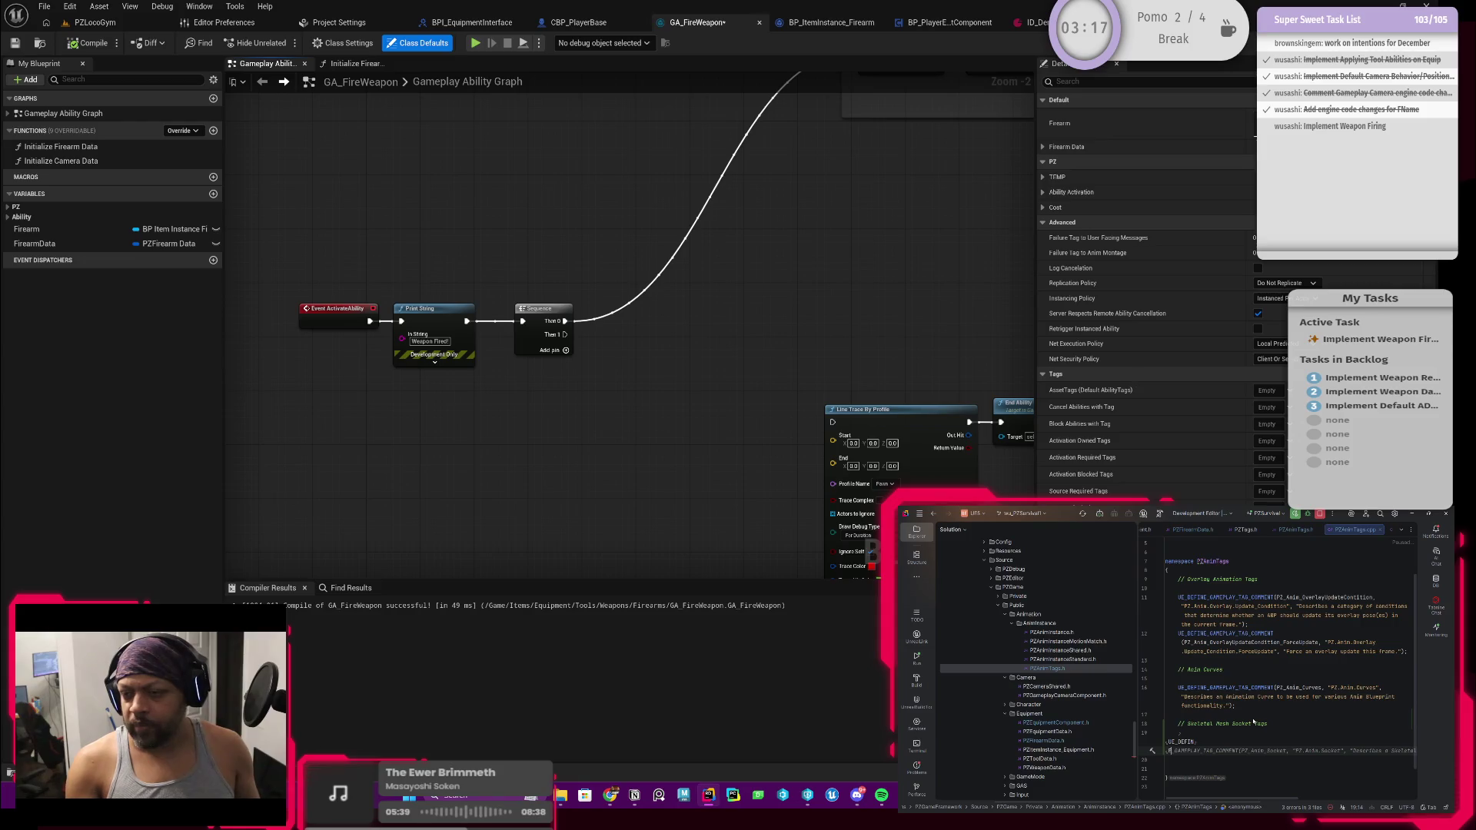
type("E")
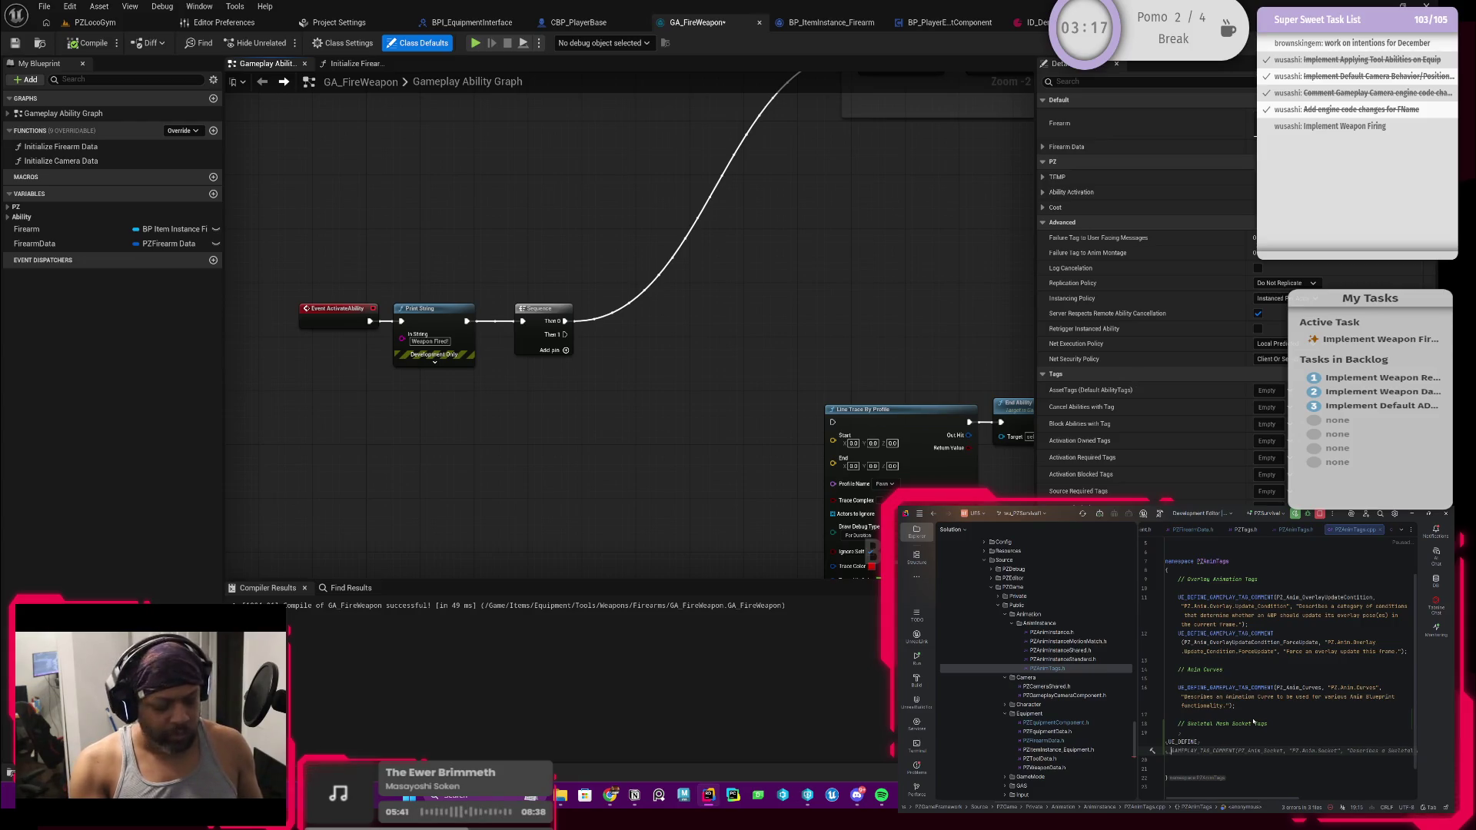
type("_GAM")
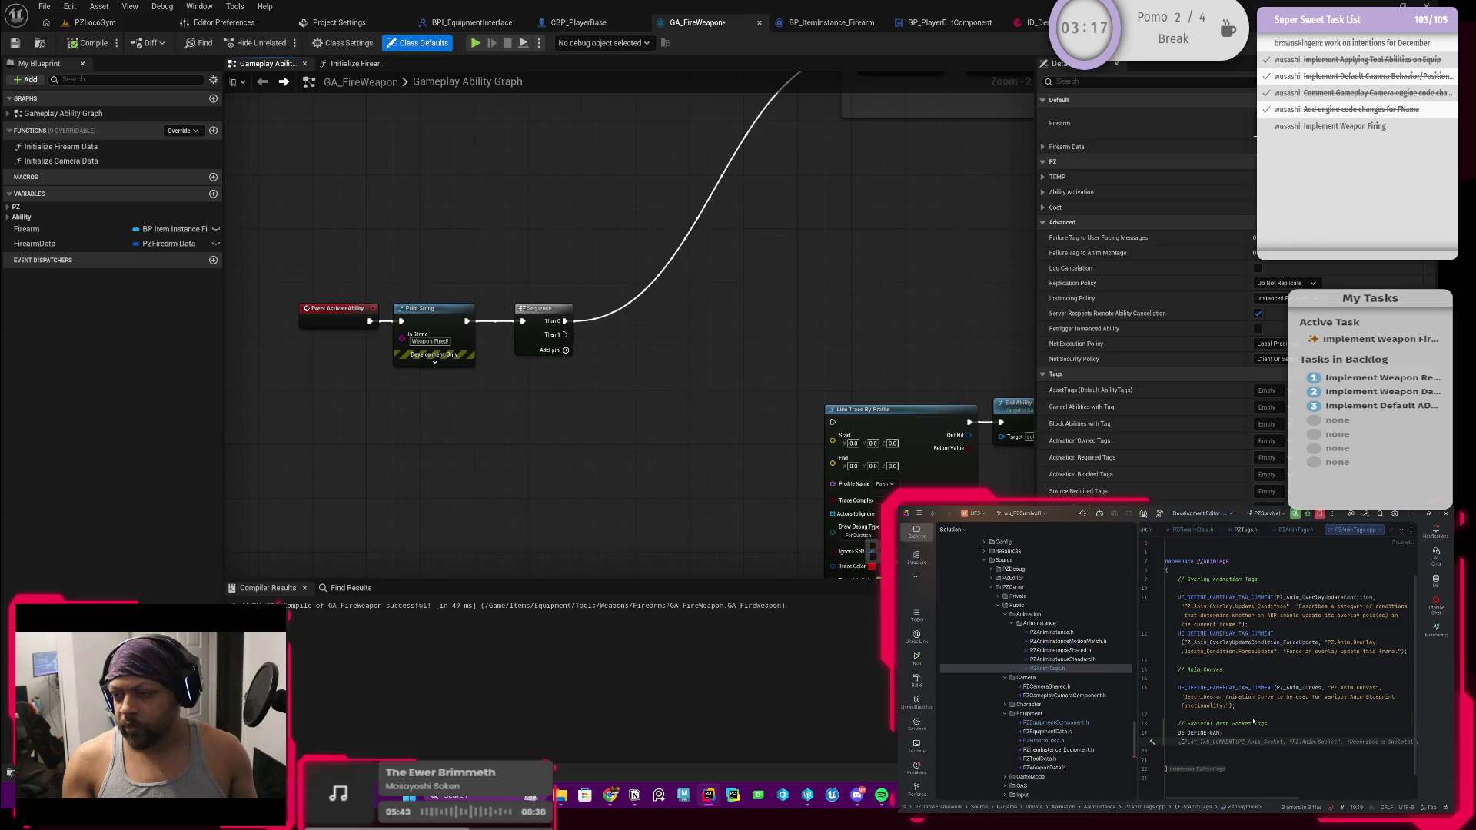
key("Return")
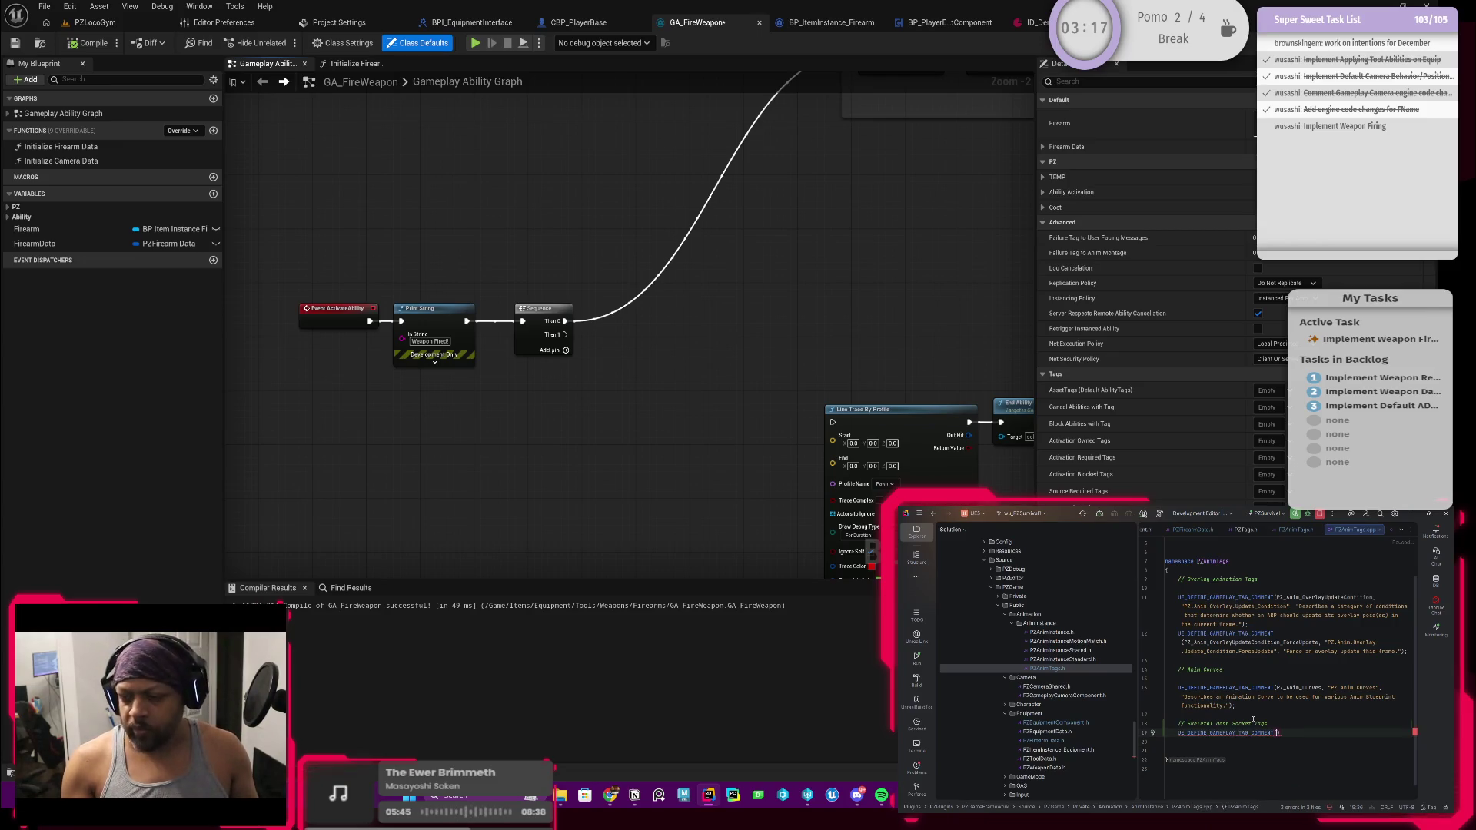
type("PZ_Anim")
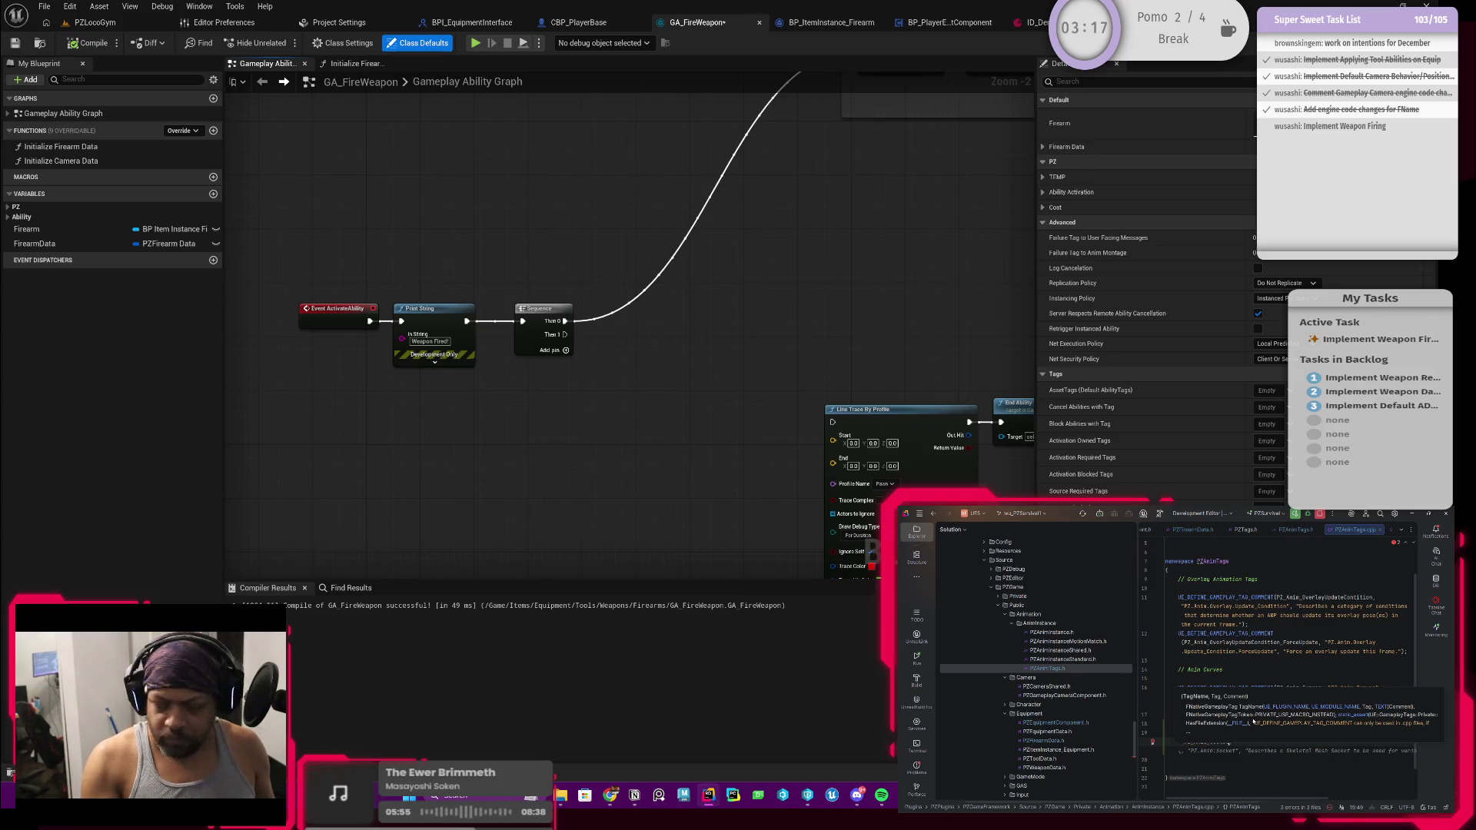
key("ctrl+Tab")
key("ctrl+Tab")
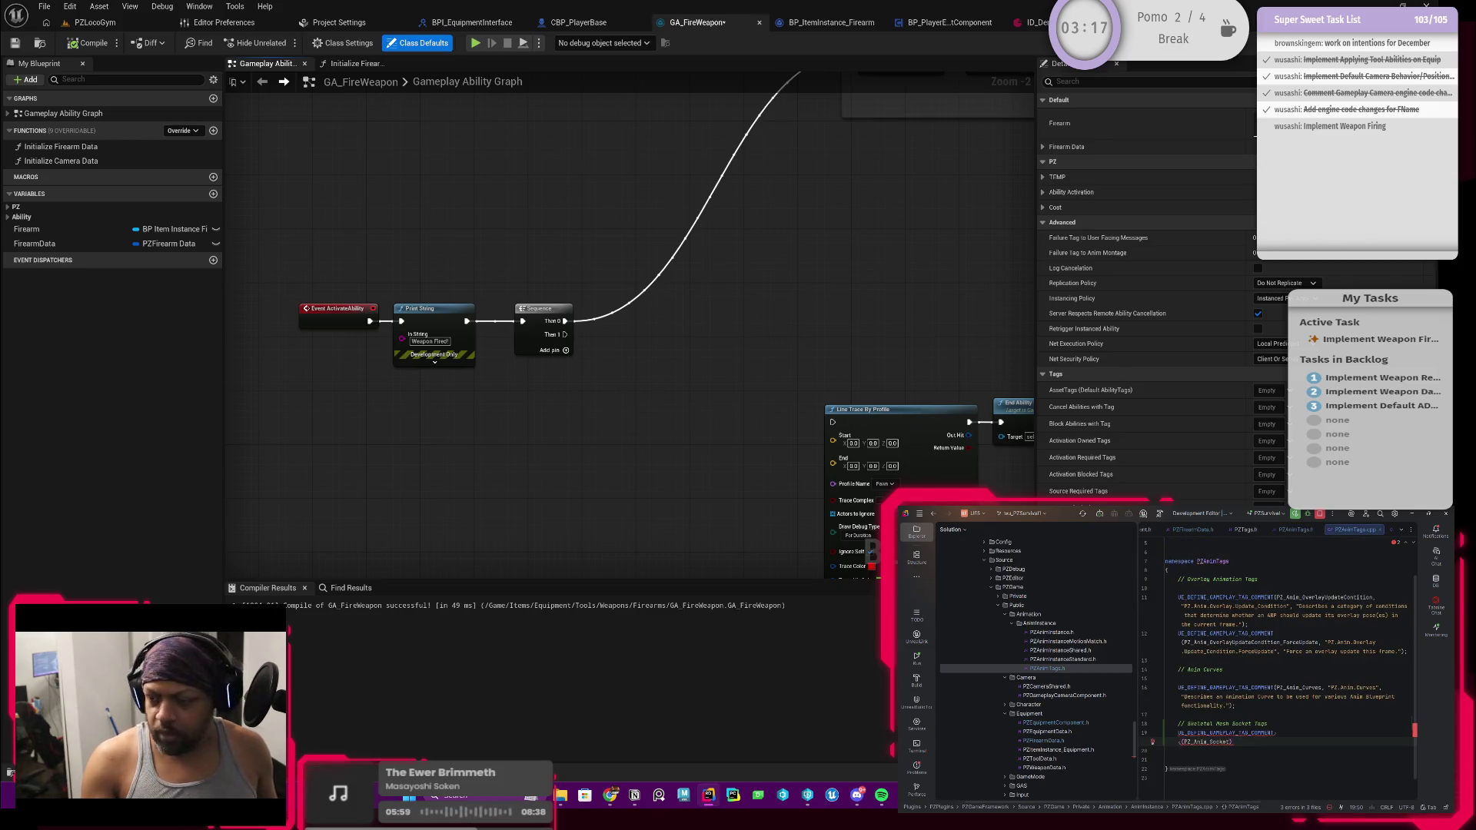
key("BackSpace")
type(",")
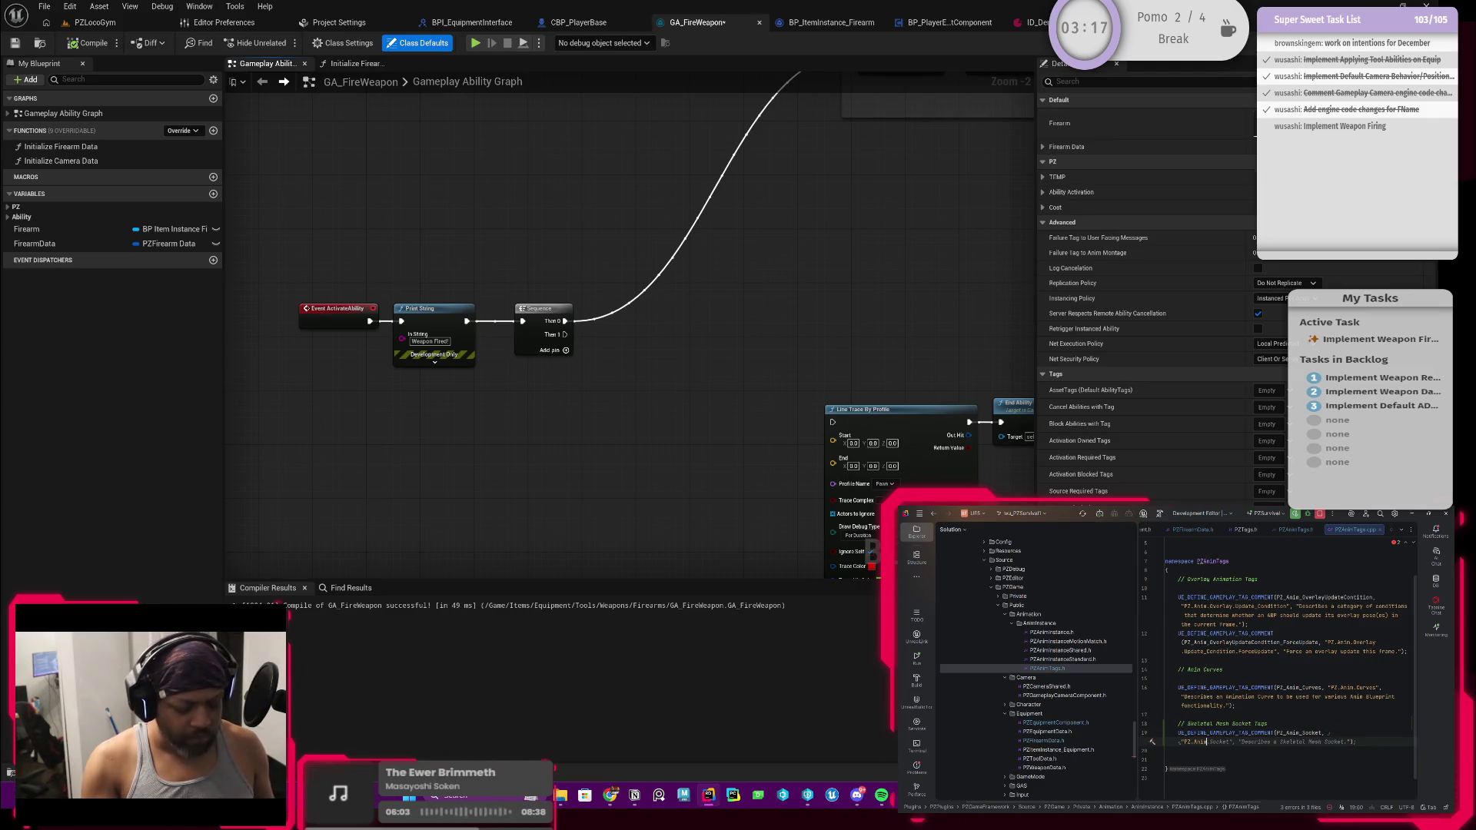
key("BackSpace")
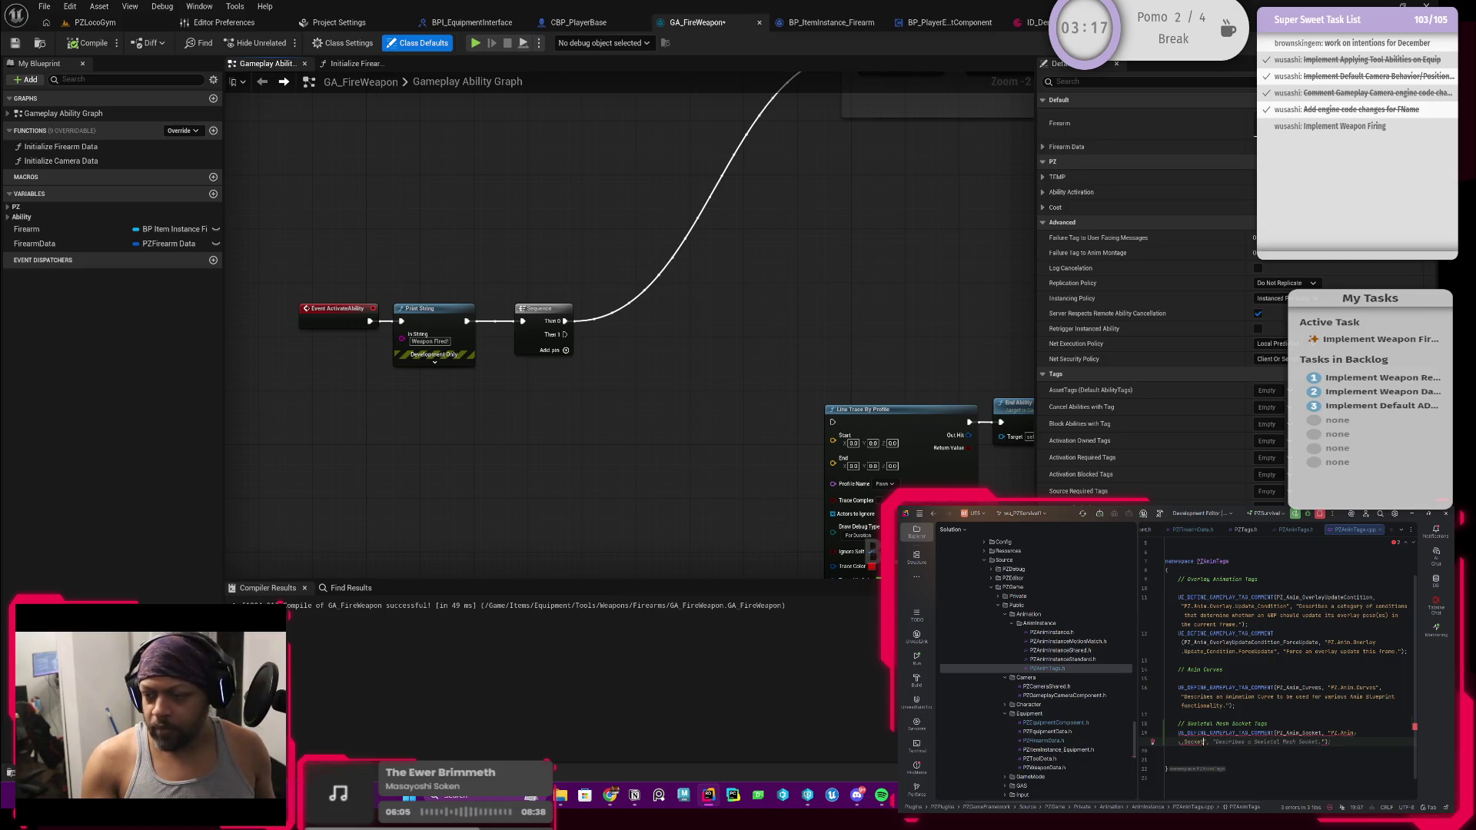
Give PZ.Anim.Socket the description 'Describes a skeletal mesh socket name' on its own line
type("\", ")
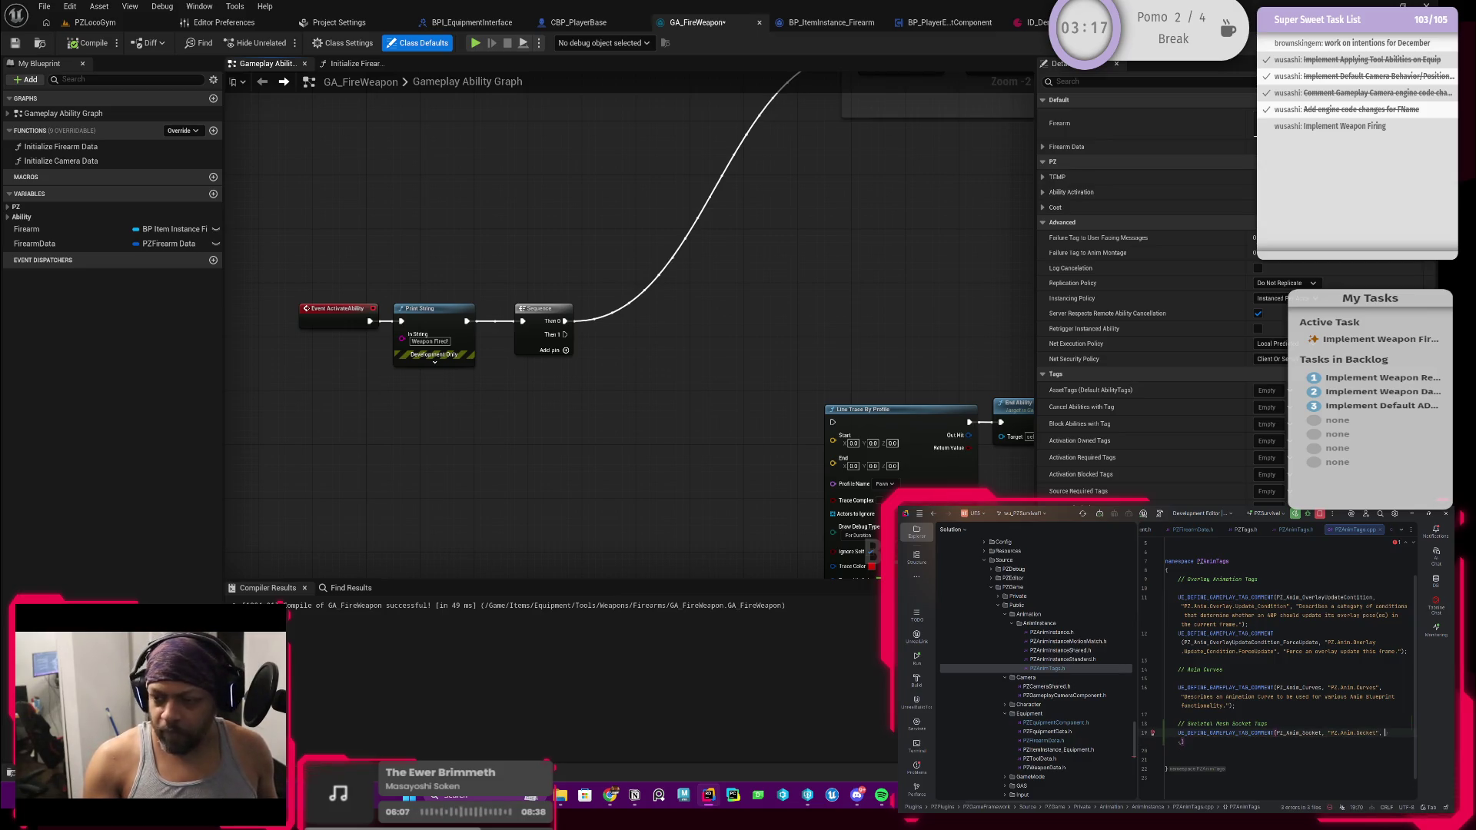
type("\"Describes a socket on a skeletal mesh.")
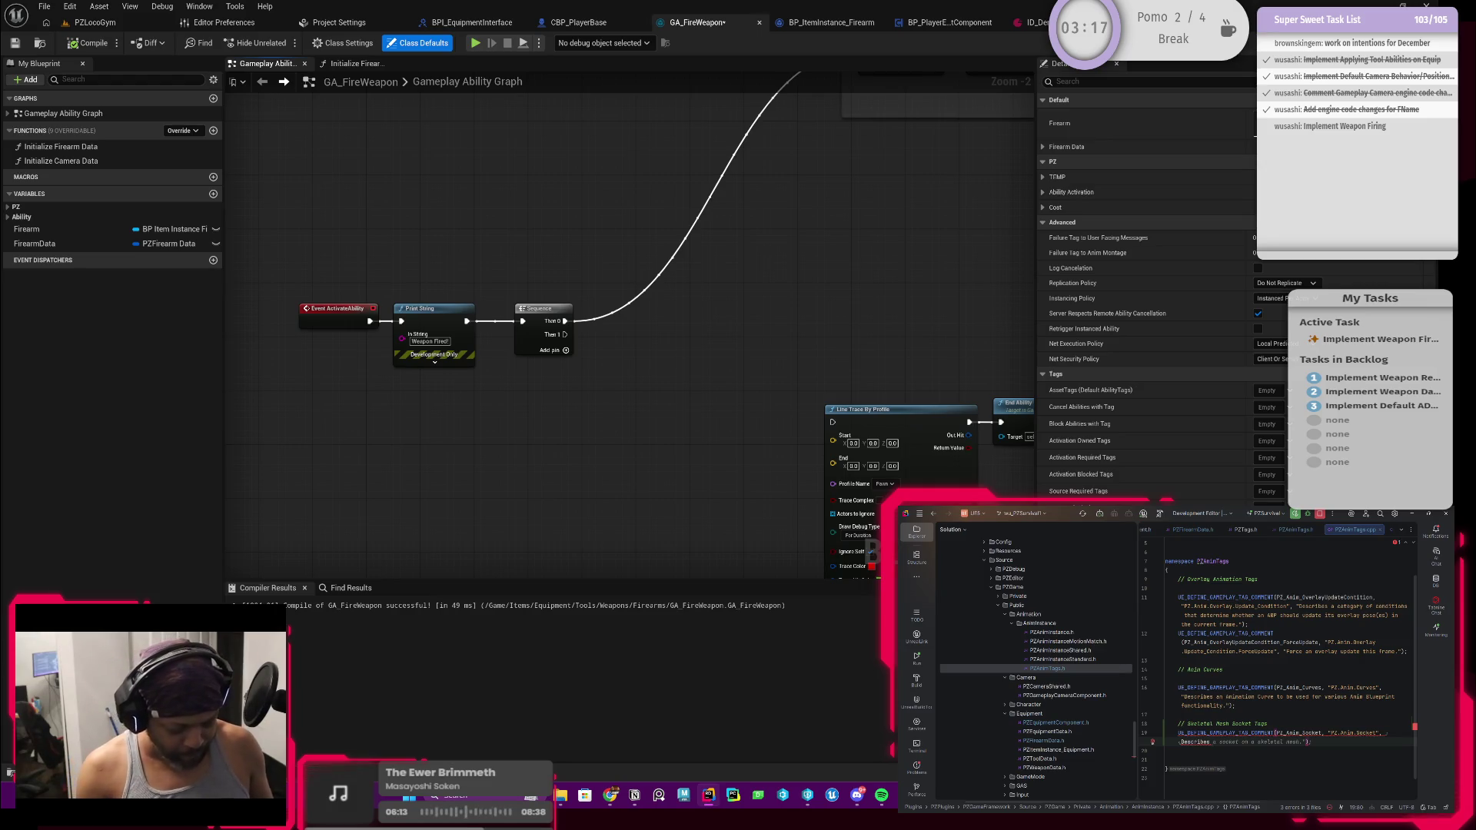
type("a ")
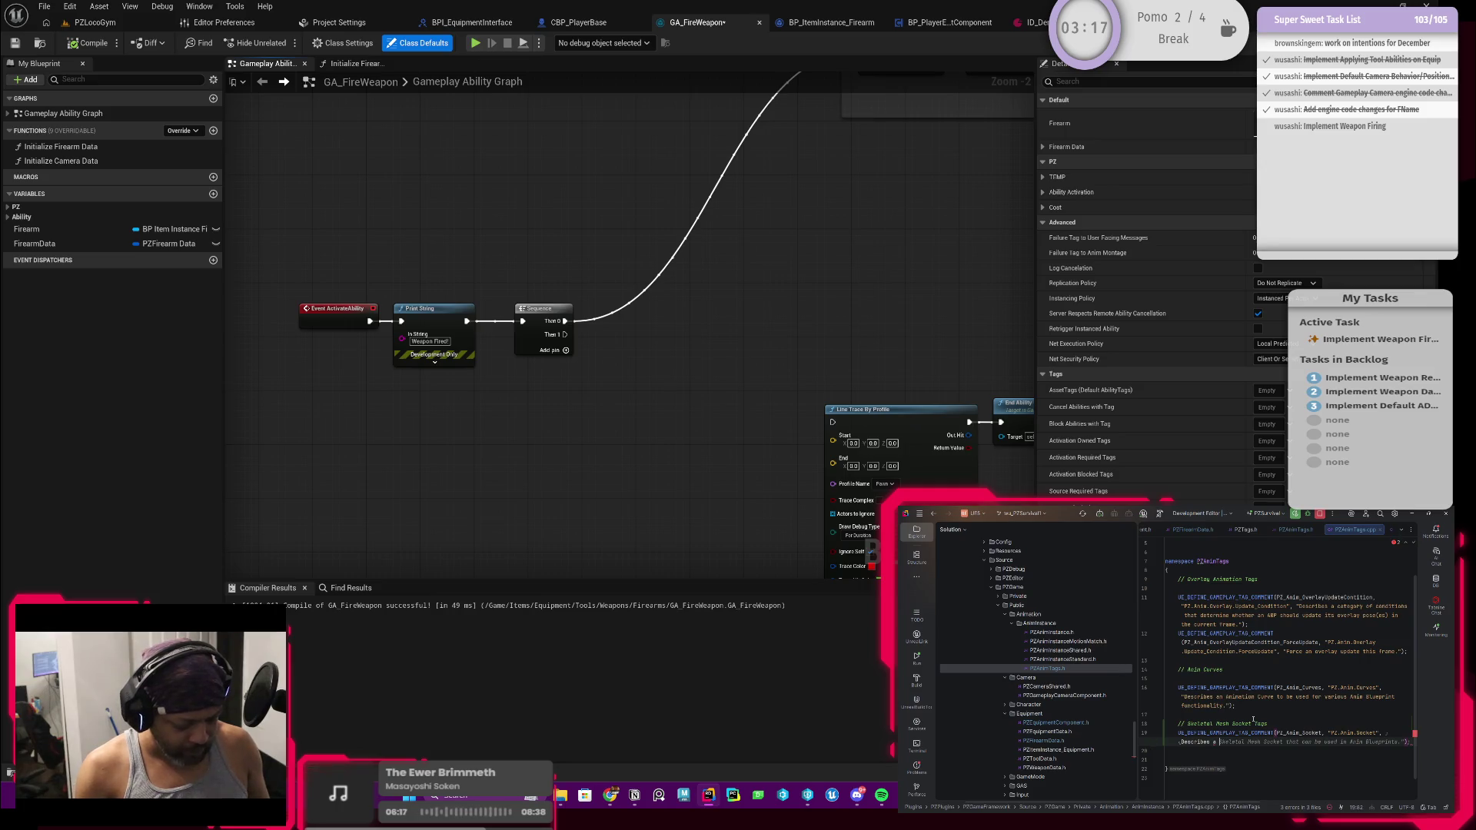
type("socke")
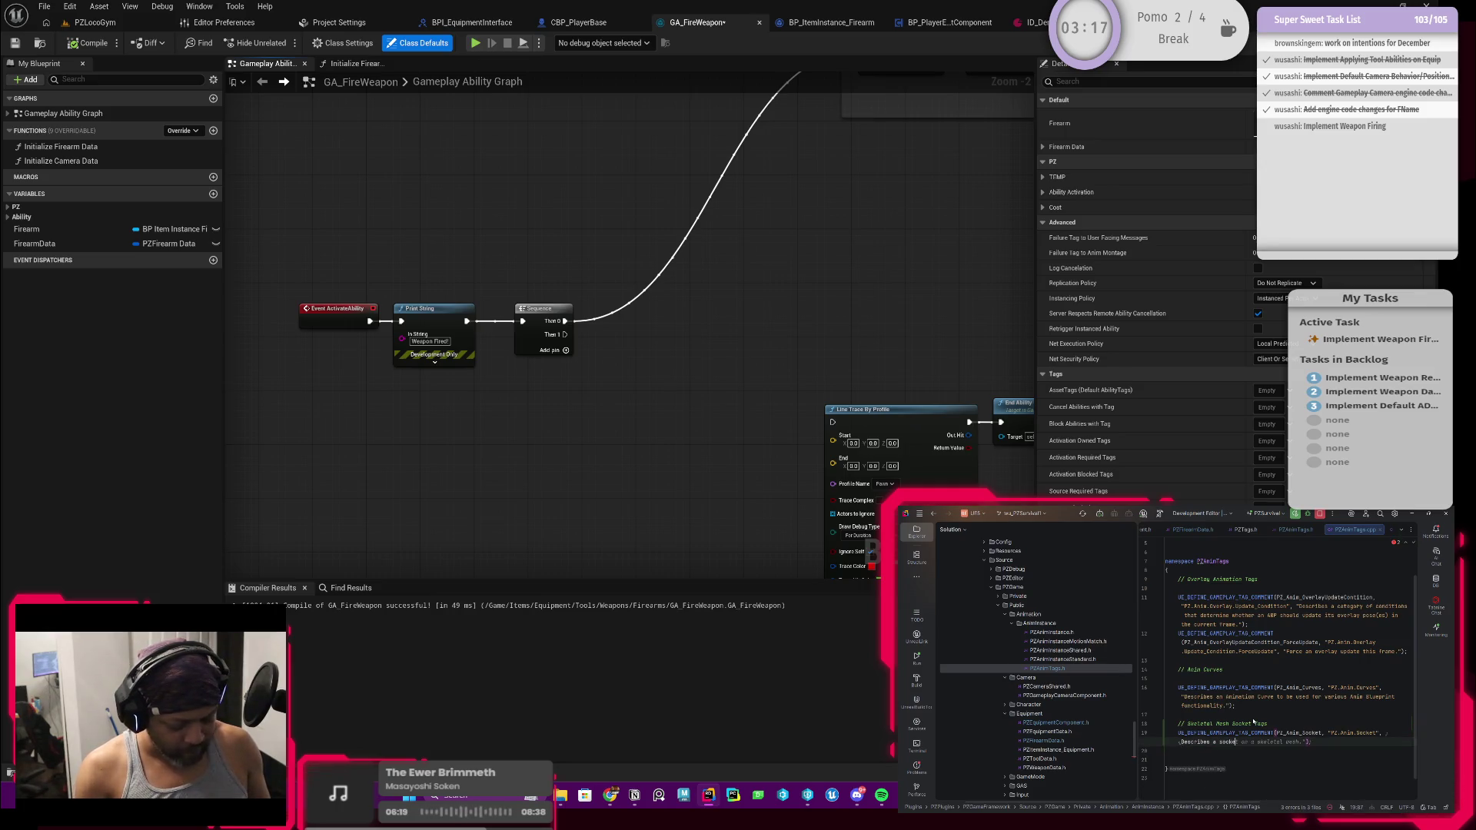
type("t")
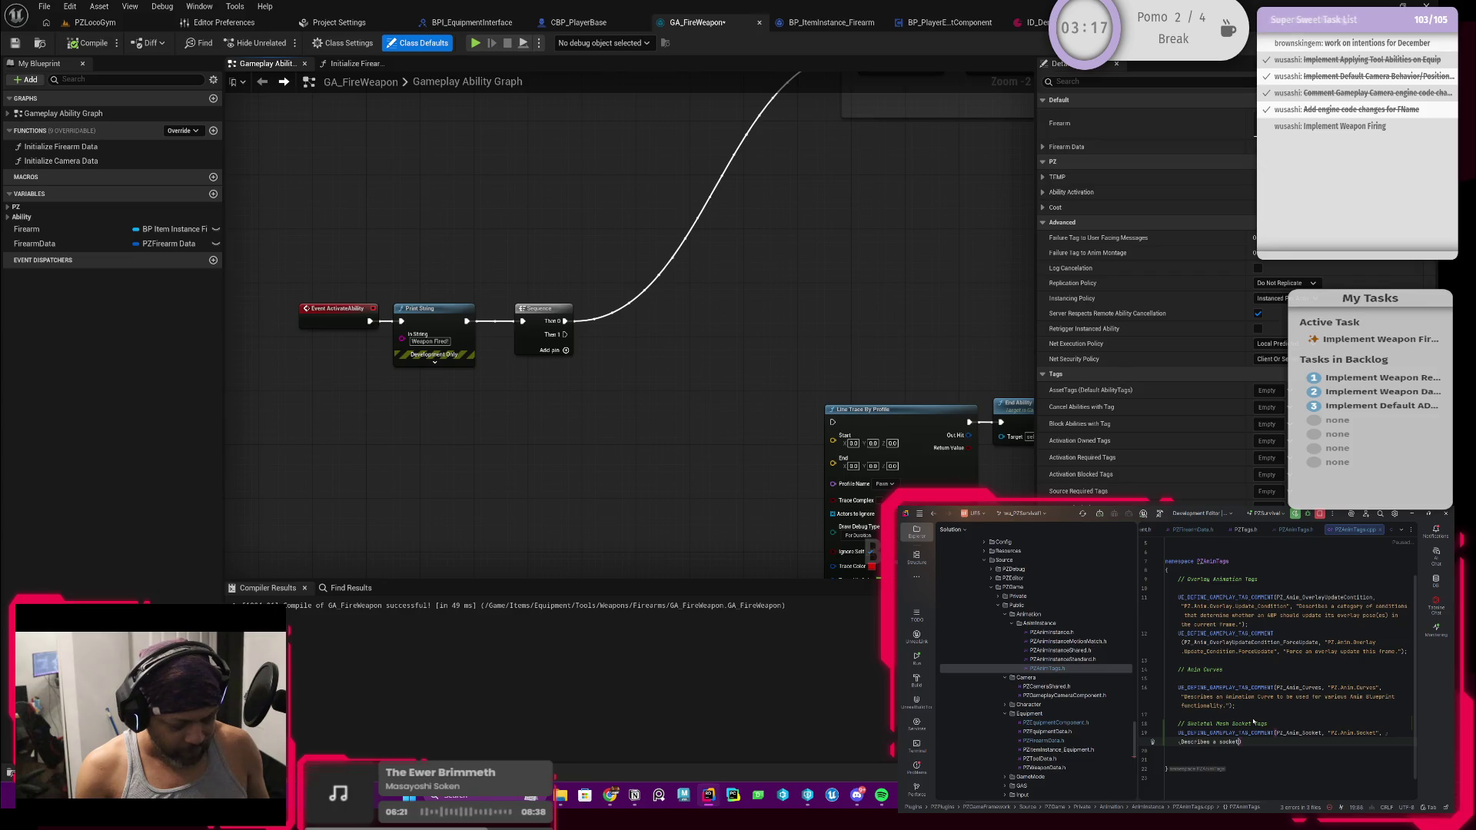
type(" name")
key("BackSpace")
key("BackSpace")
key("BackSpace")
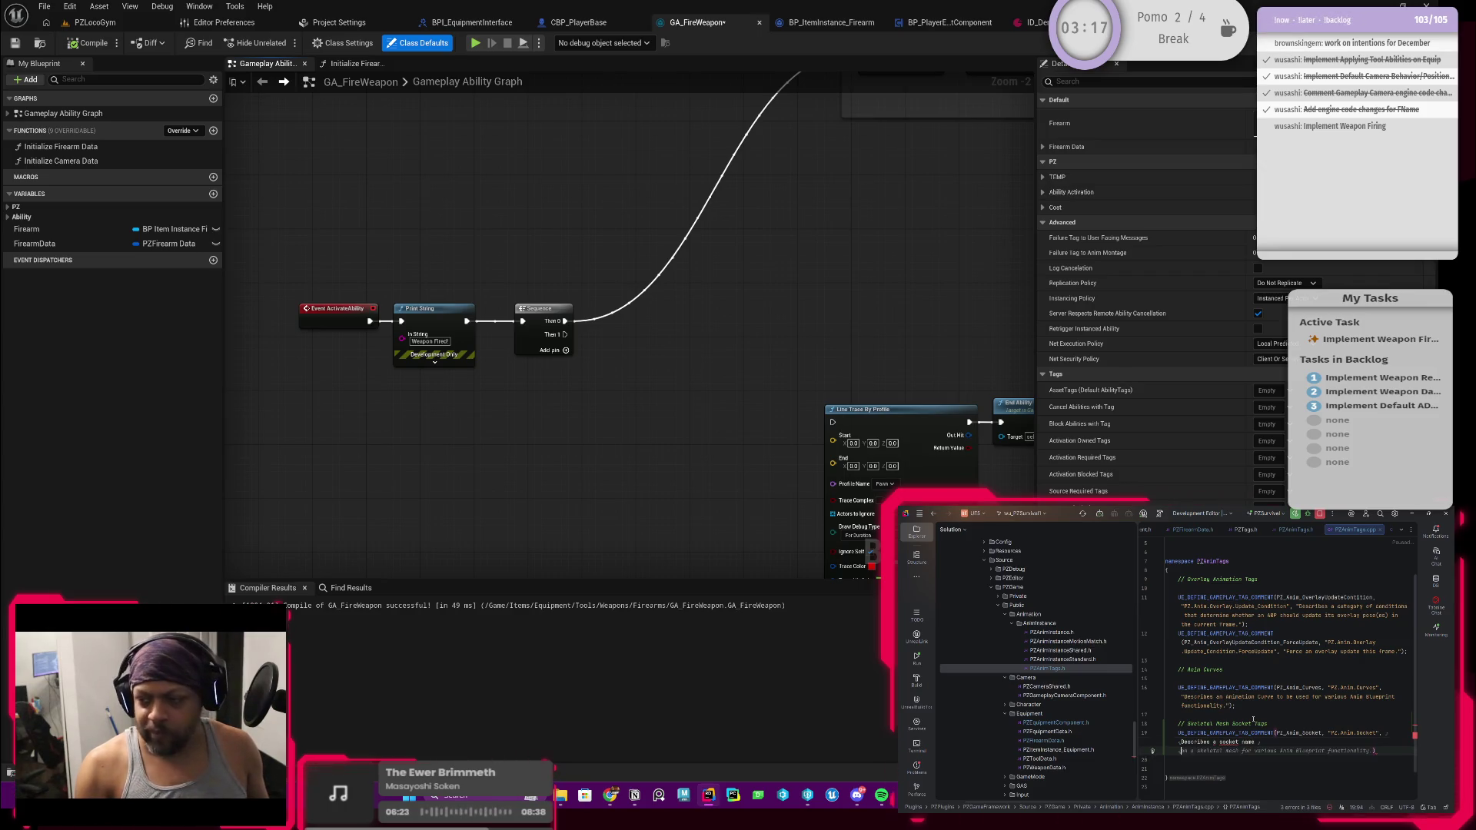
key("BackSpace")
key("BackSpace")
key("BackSpace")
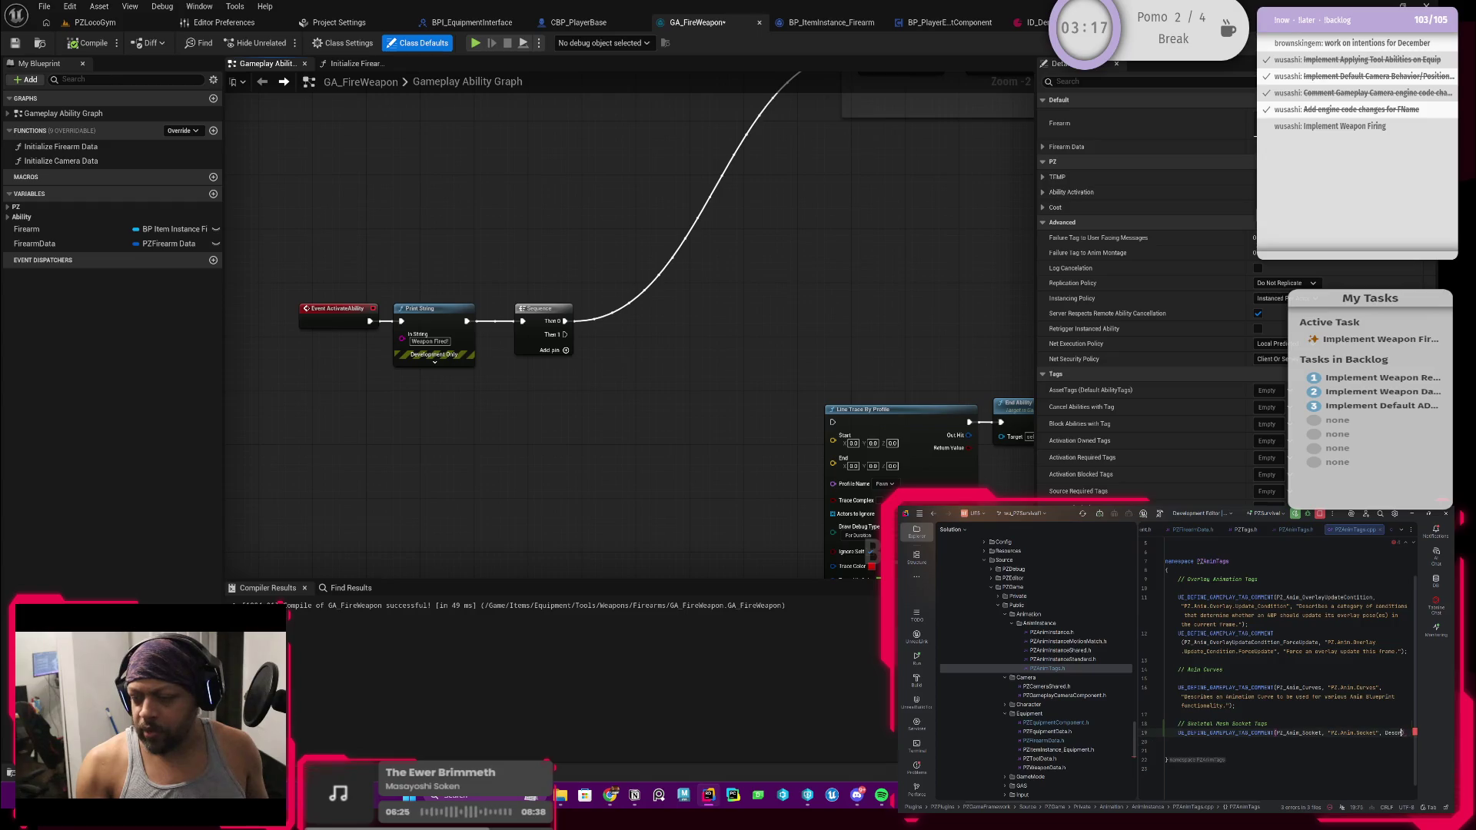
key("Return")
type("\"Describes a s")
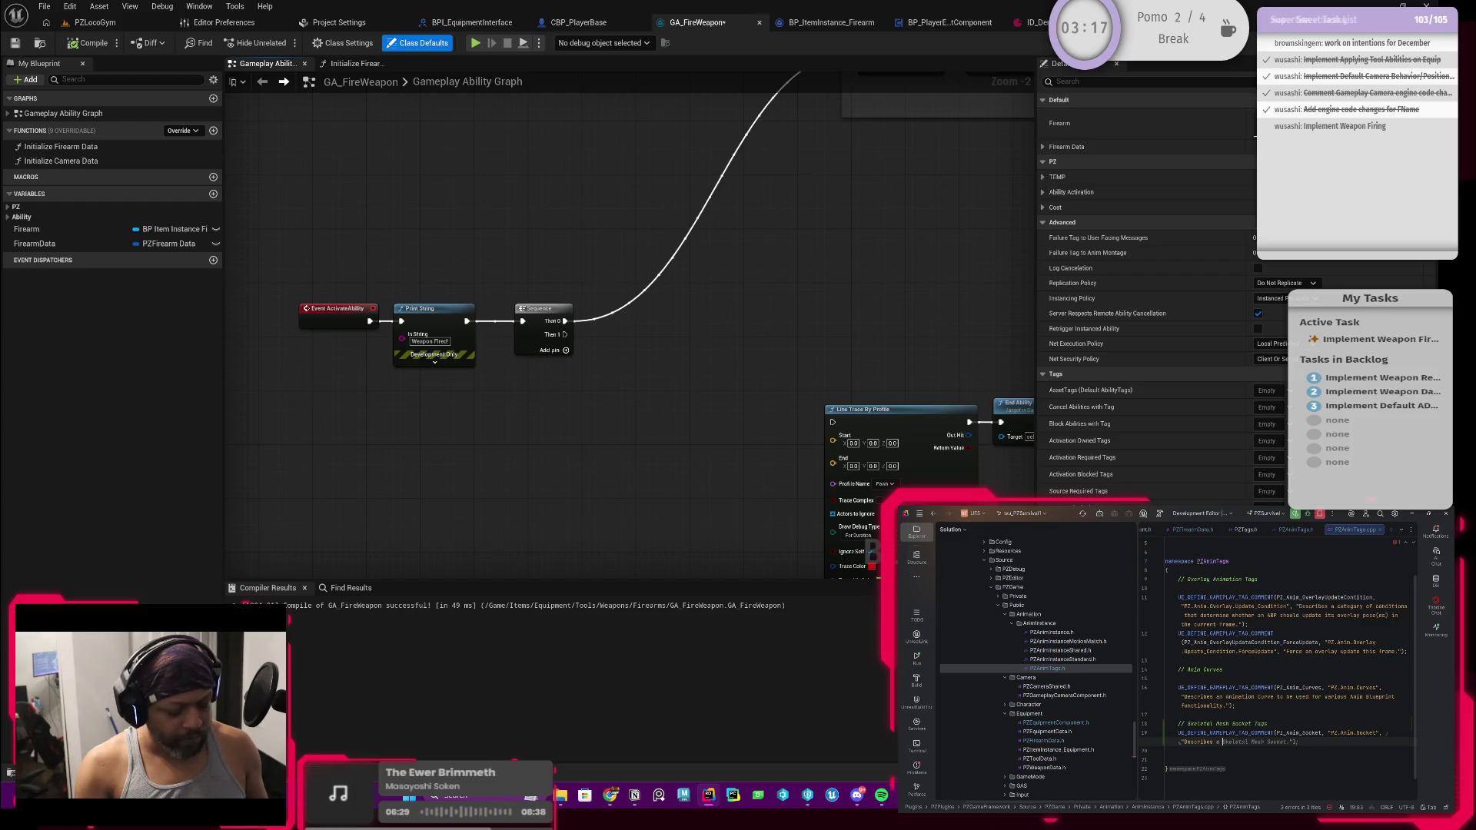
type("keletal mesh socket na")
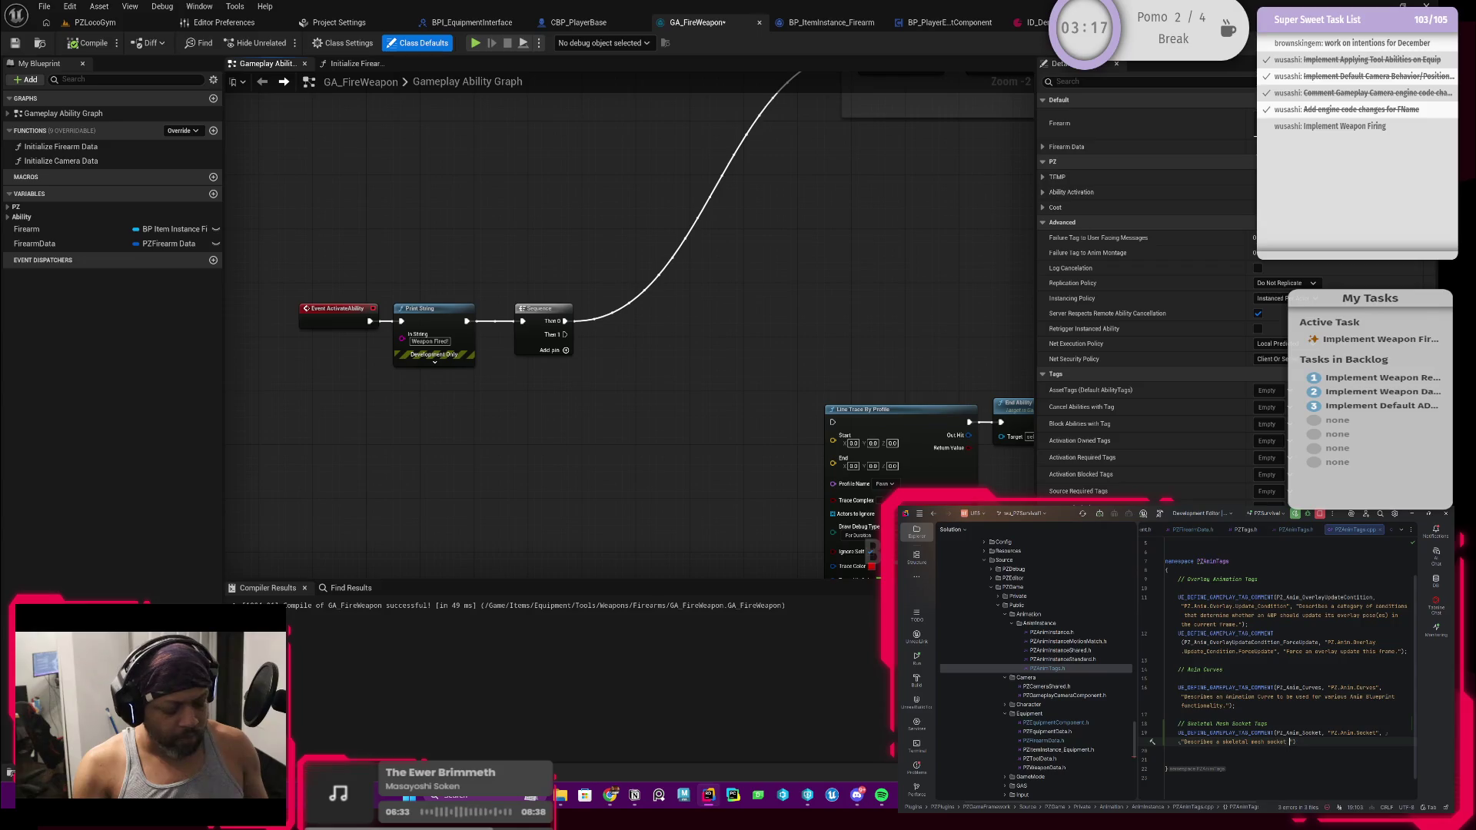
type("me")
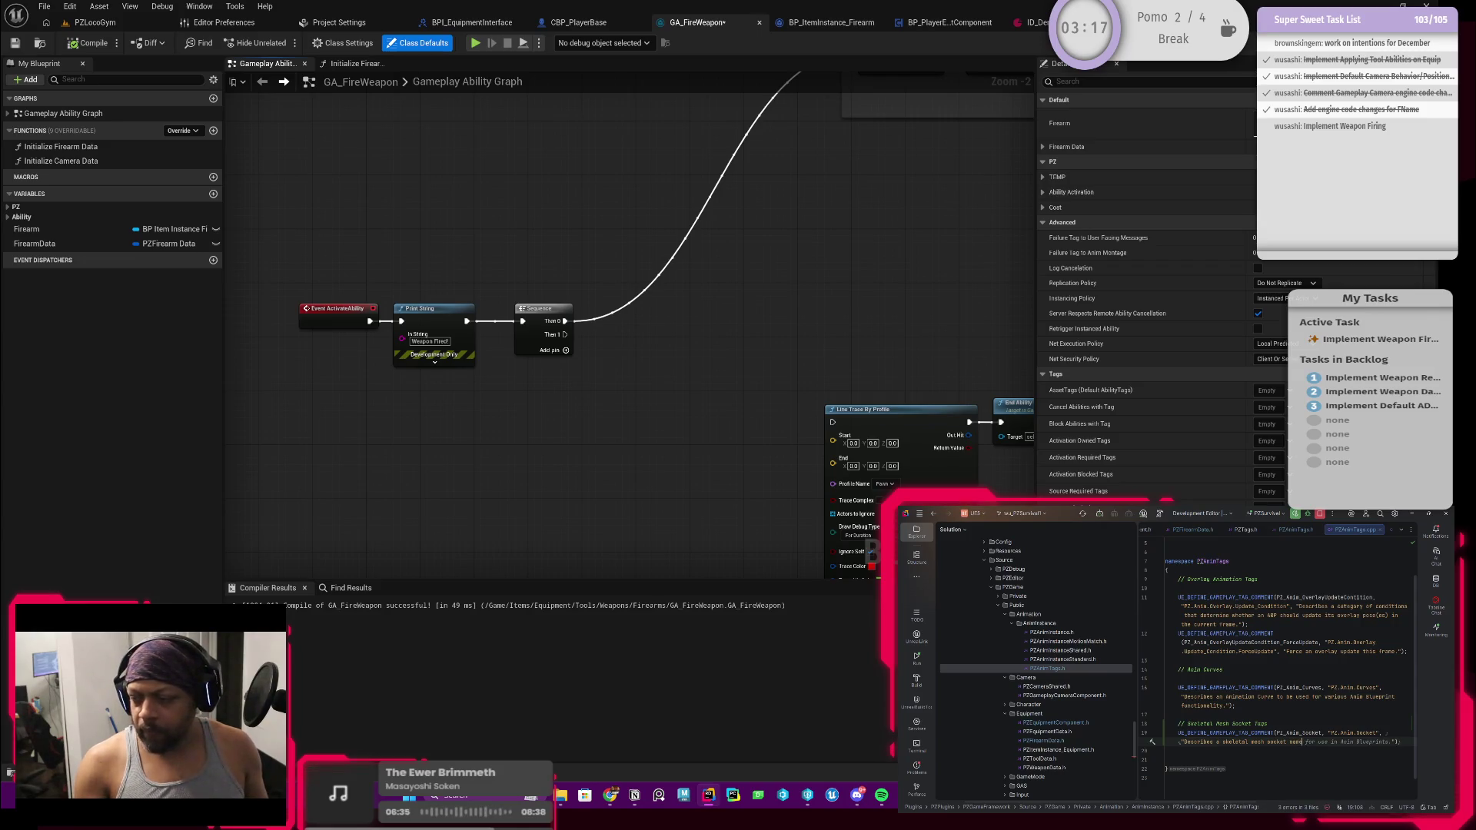
type("\"")
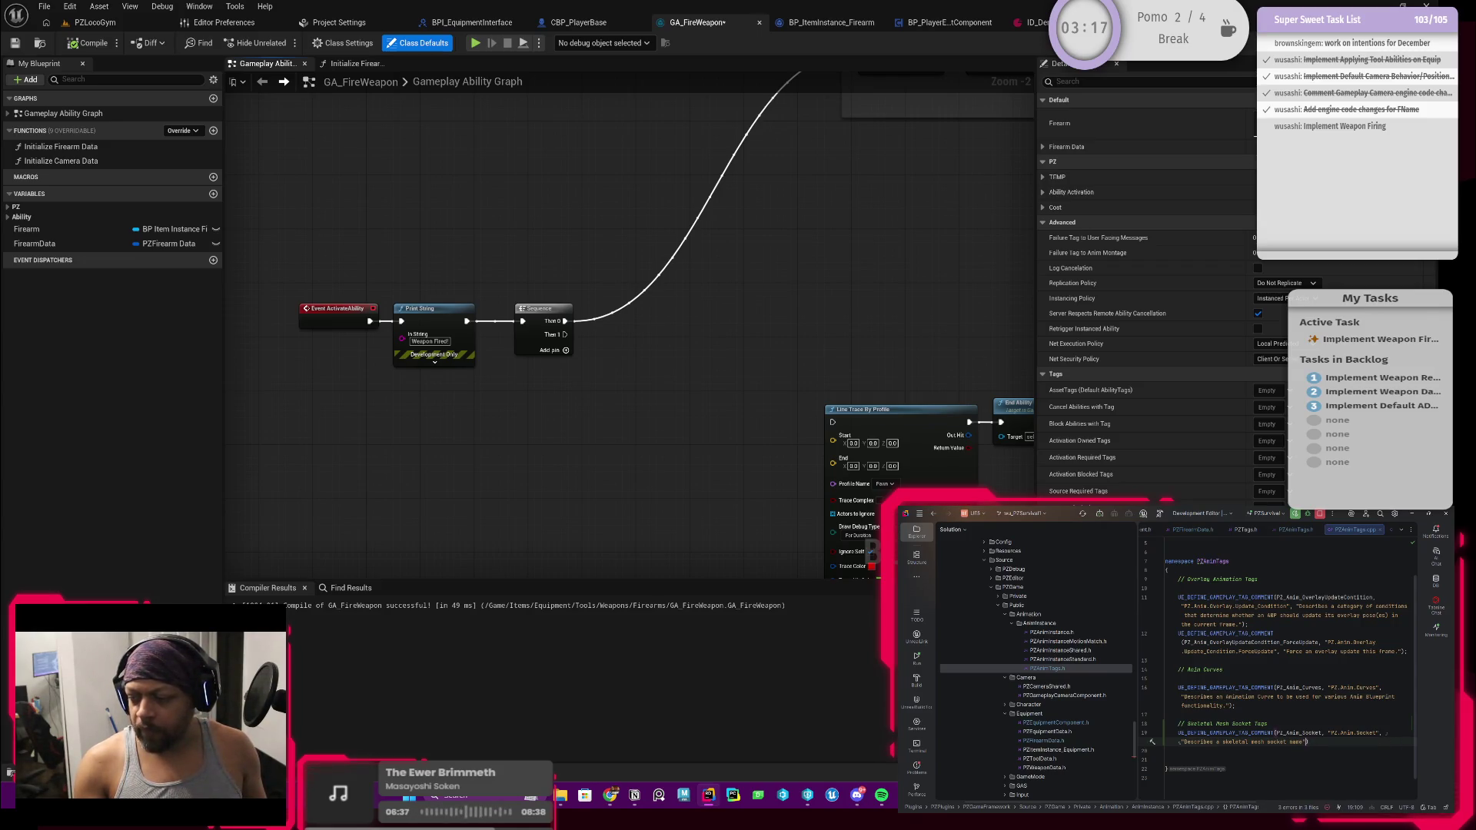
key("Return")
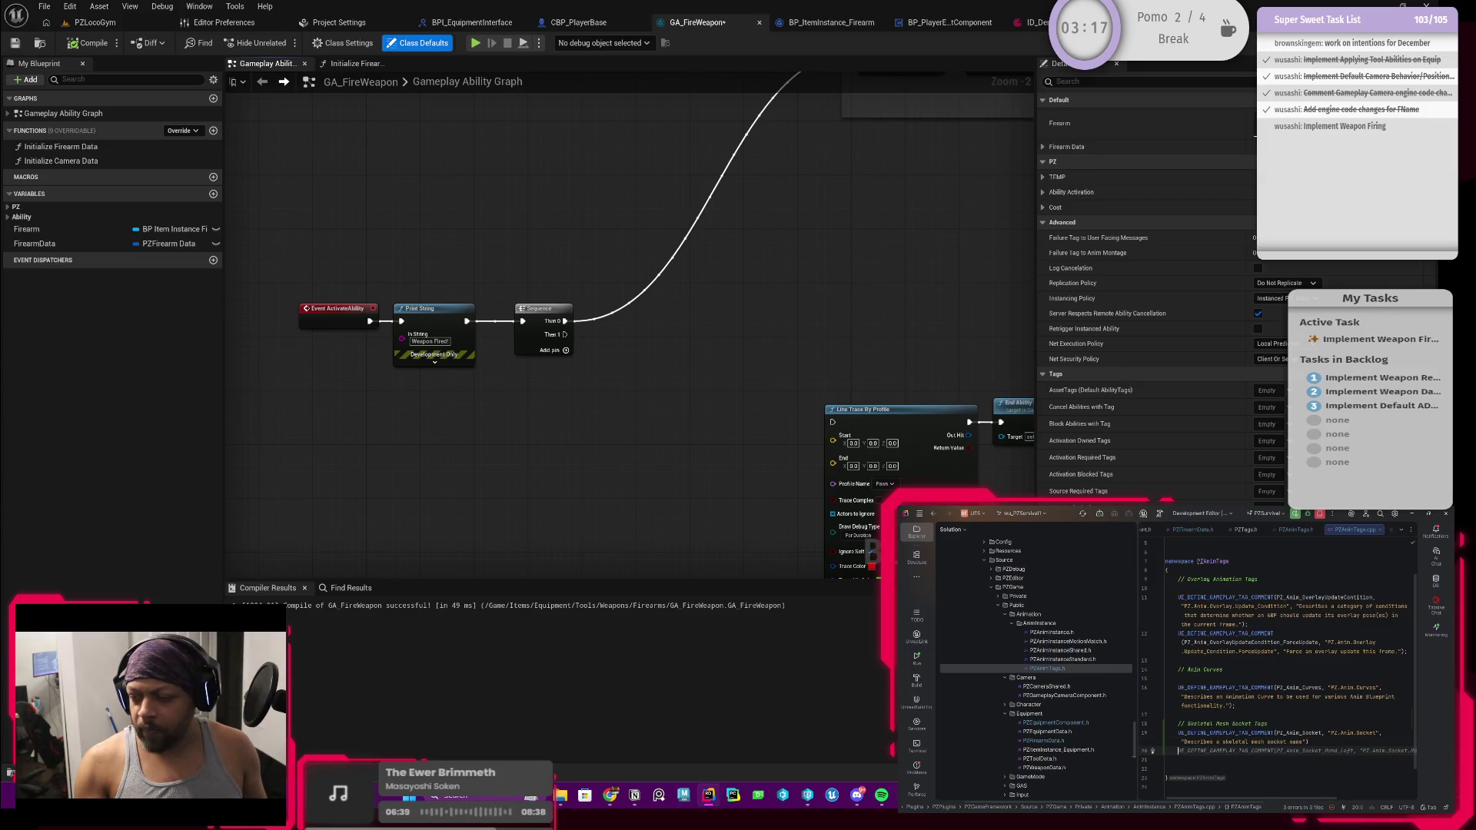
Insert the suggested Hand_Left tag definition and rename its variable to PZ_Anim_Socket_Muzzle
key("Tab")
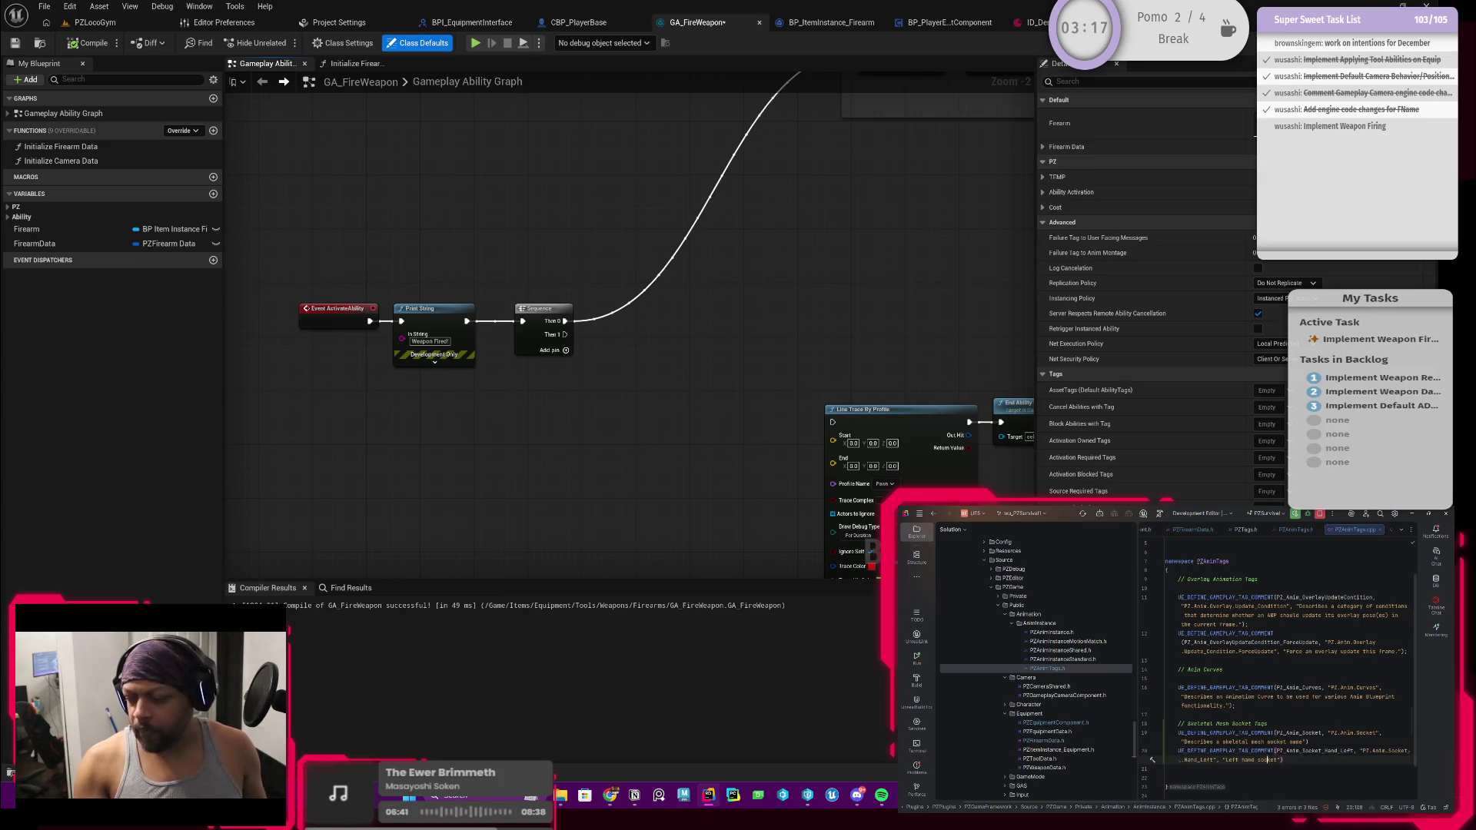
left_click(1346, 751)
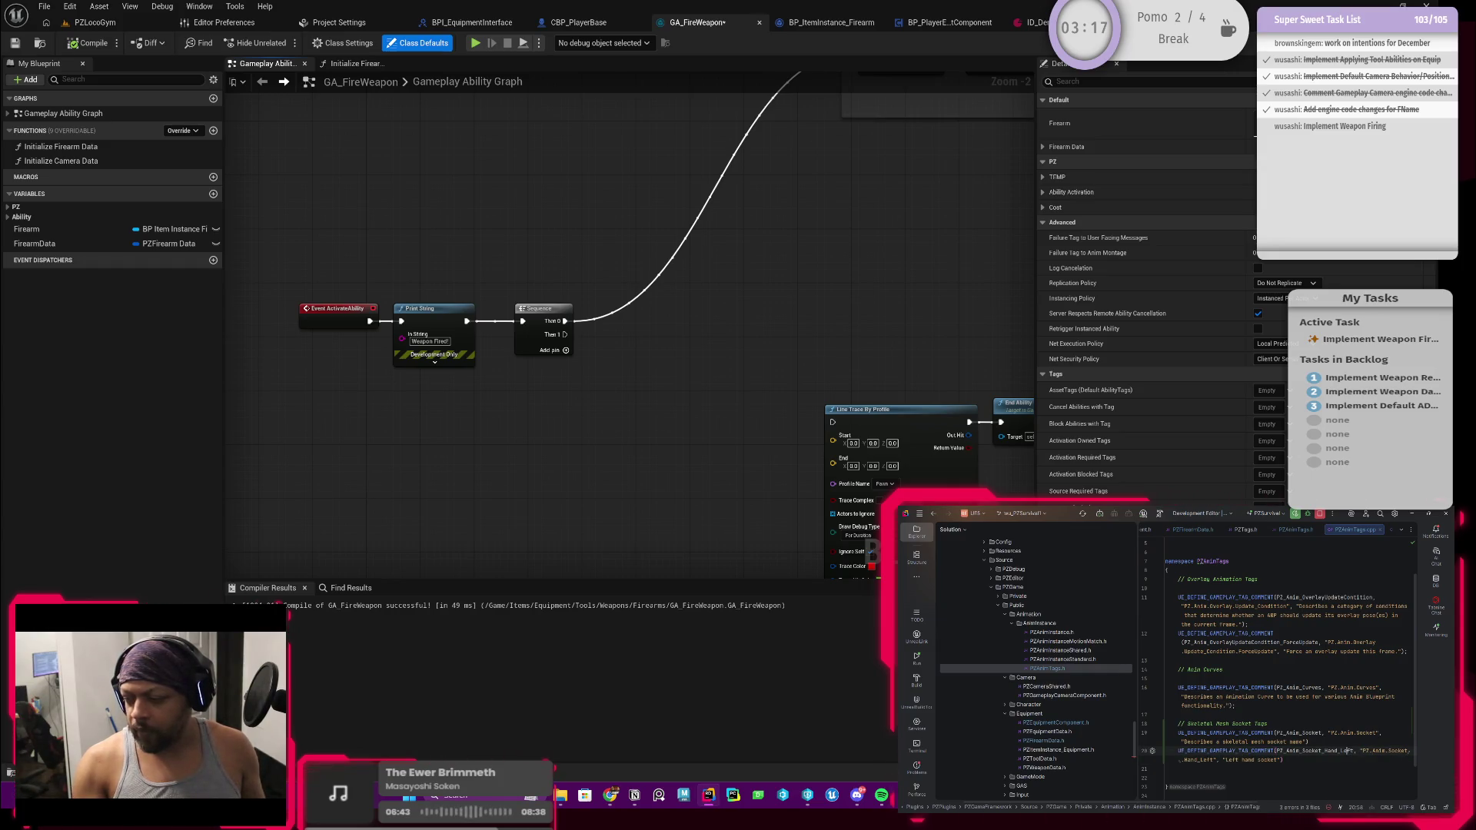
key("BackSpace")
key("BackSpace")
key("BackSpace")
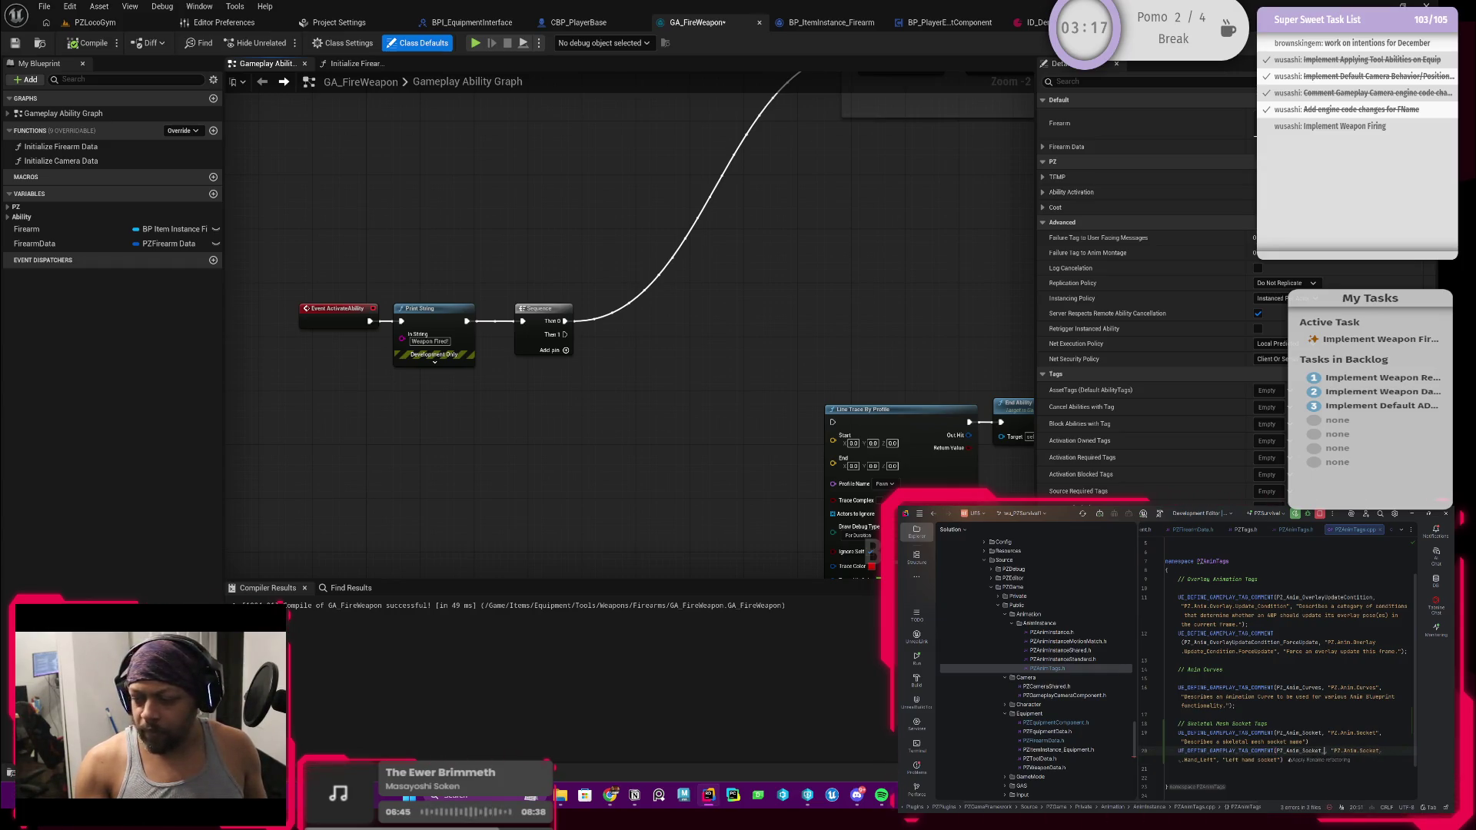
type("Muzzle")
Describe it as 'The muzzle socket of a firearm or object that fires projectiles'
left_click(1362, 751)
key("End")
key("BackSpace")
key("BackSpace")
key("BackSpace")
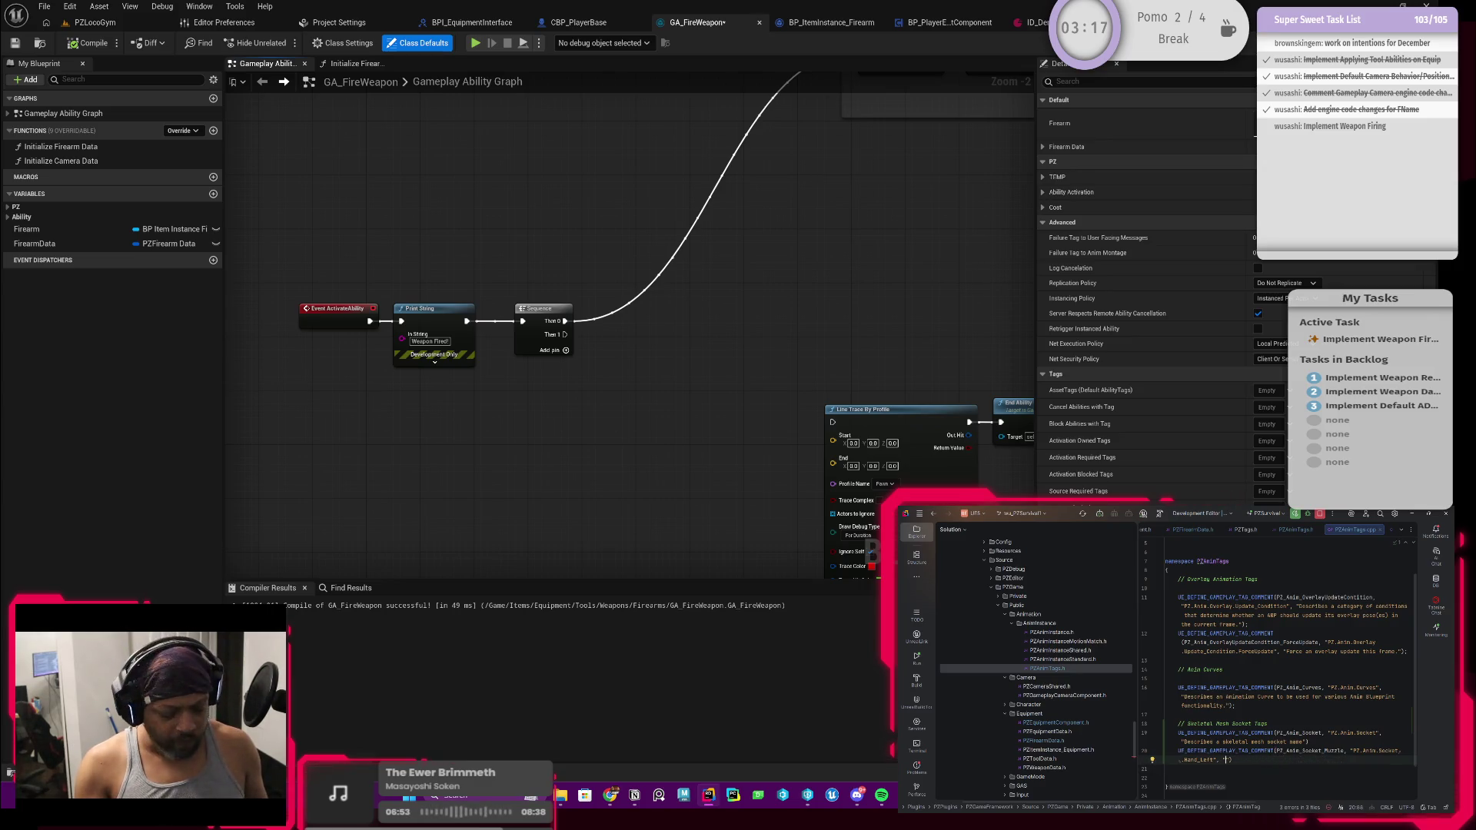
type("The muzzle socket o")
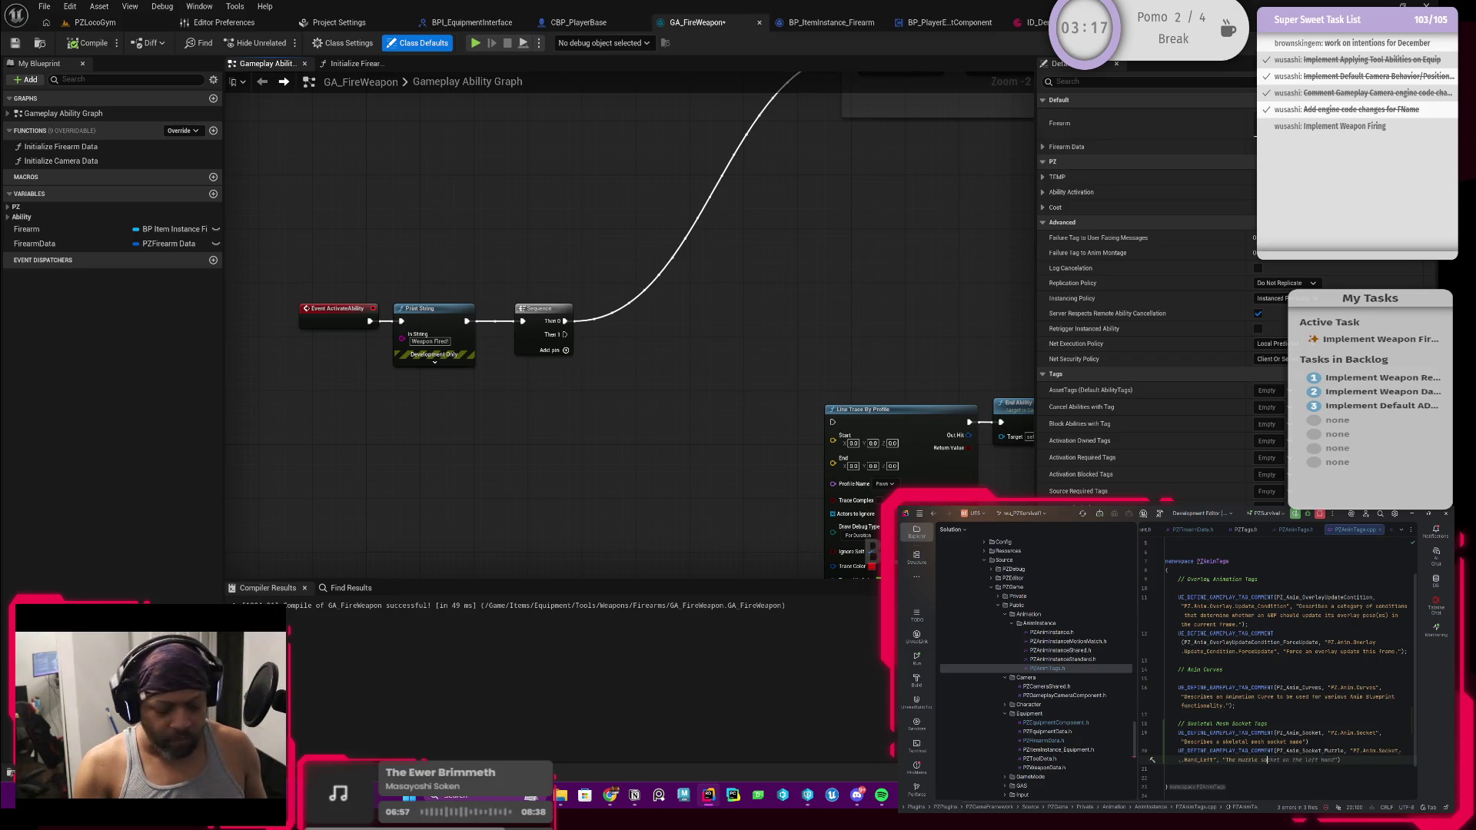
type("f a firearm")
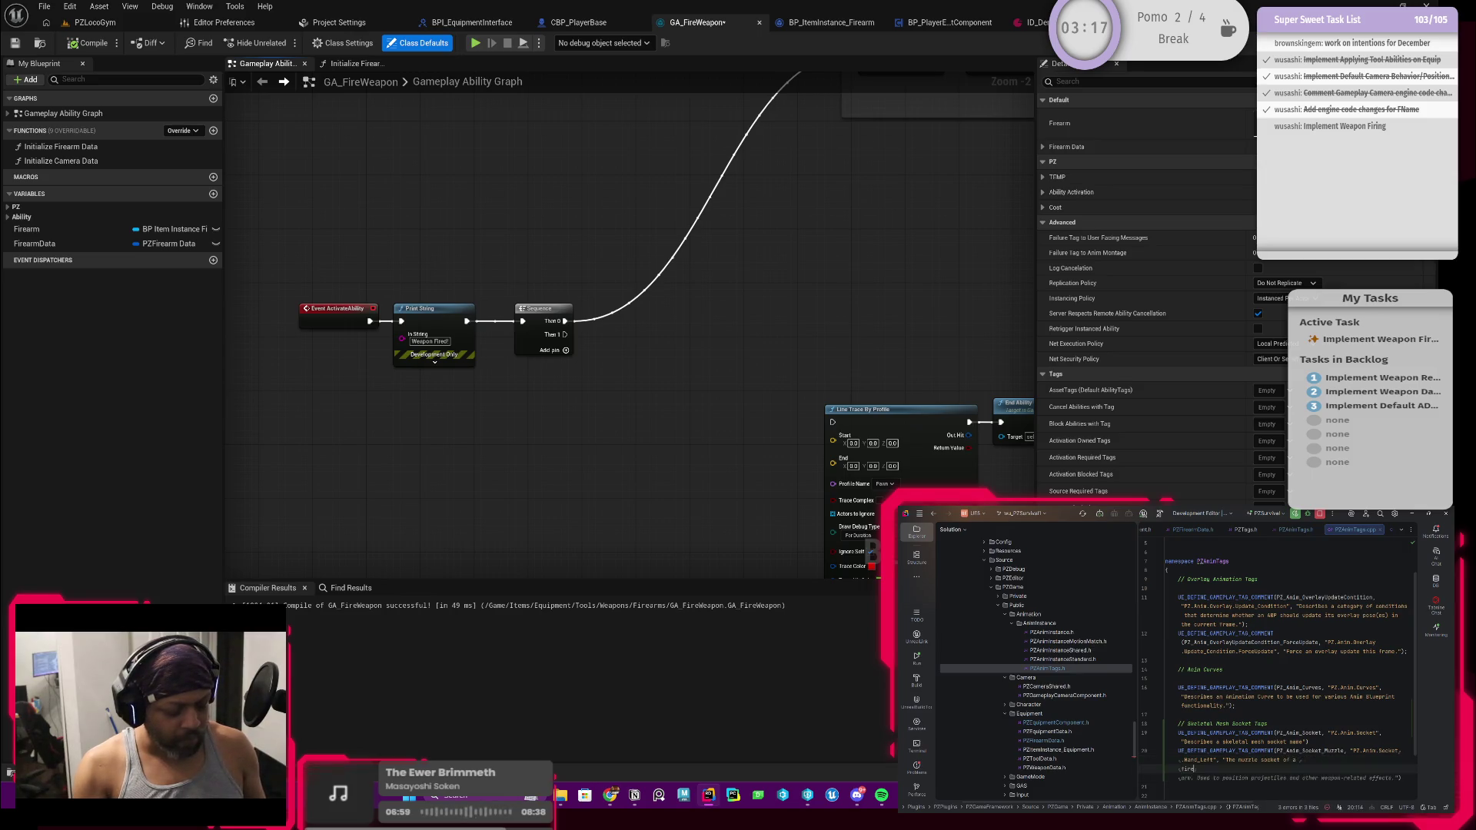
key("BackSpace")
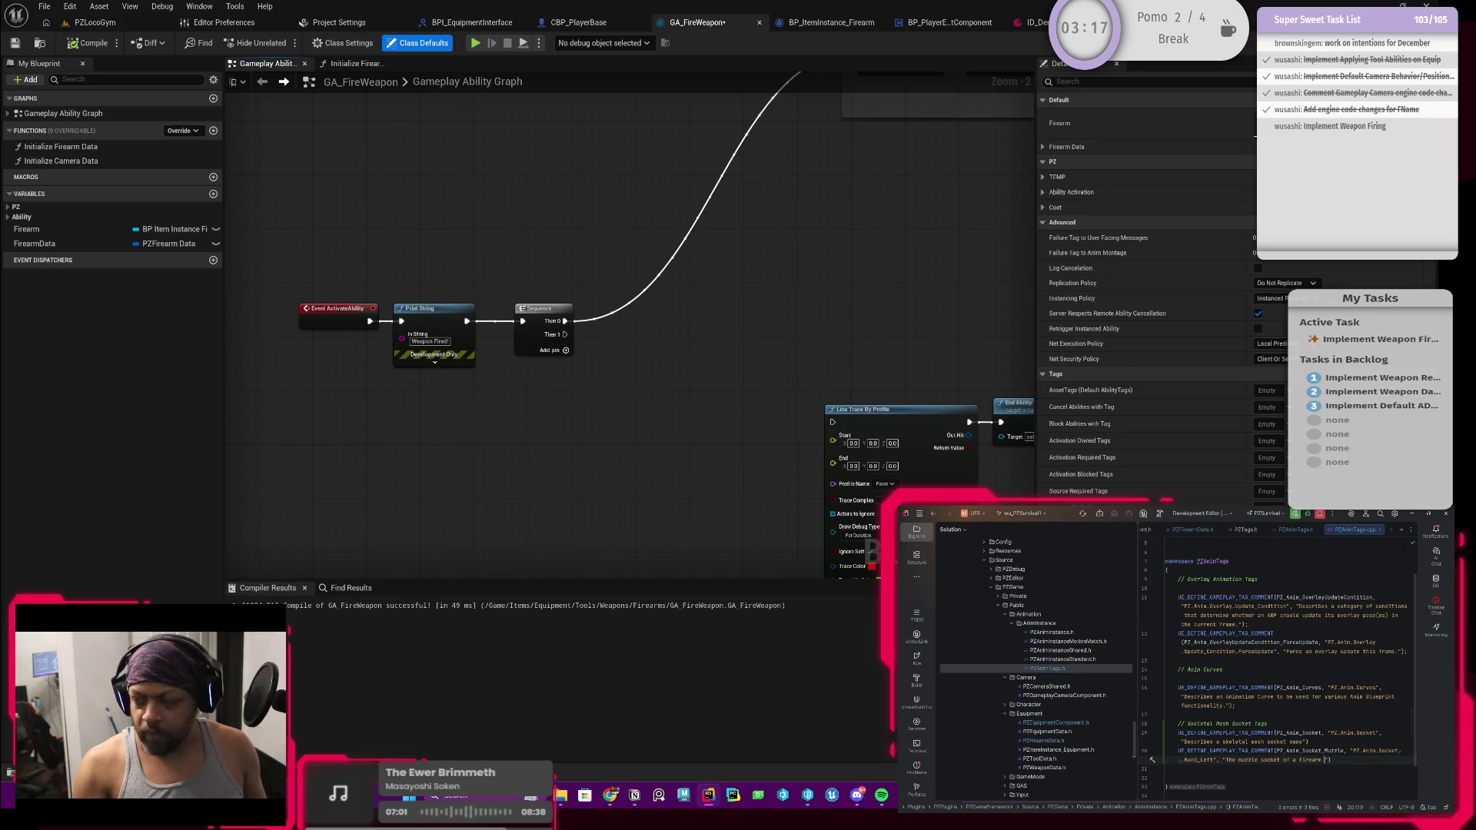
type("or object that fires projectiles.")
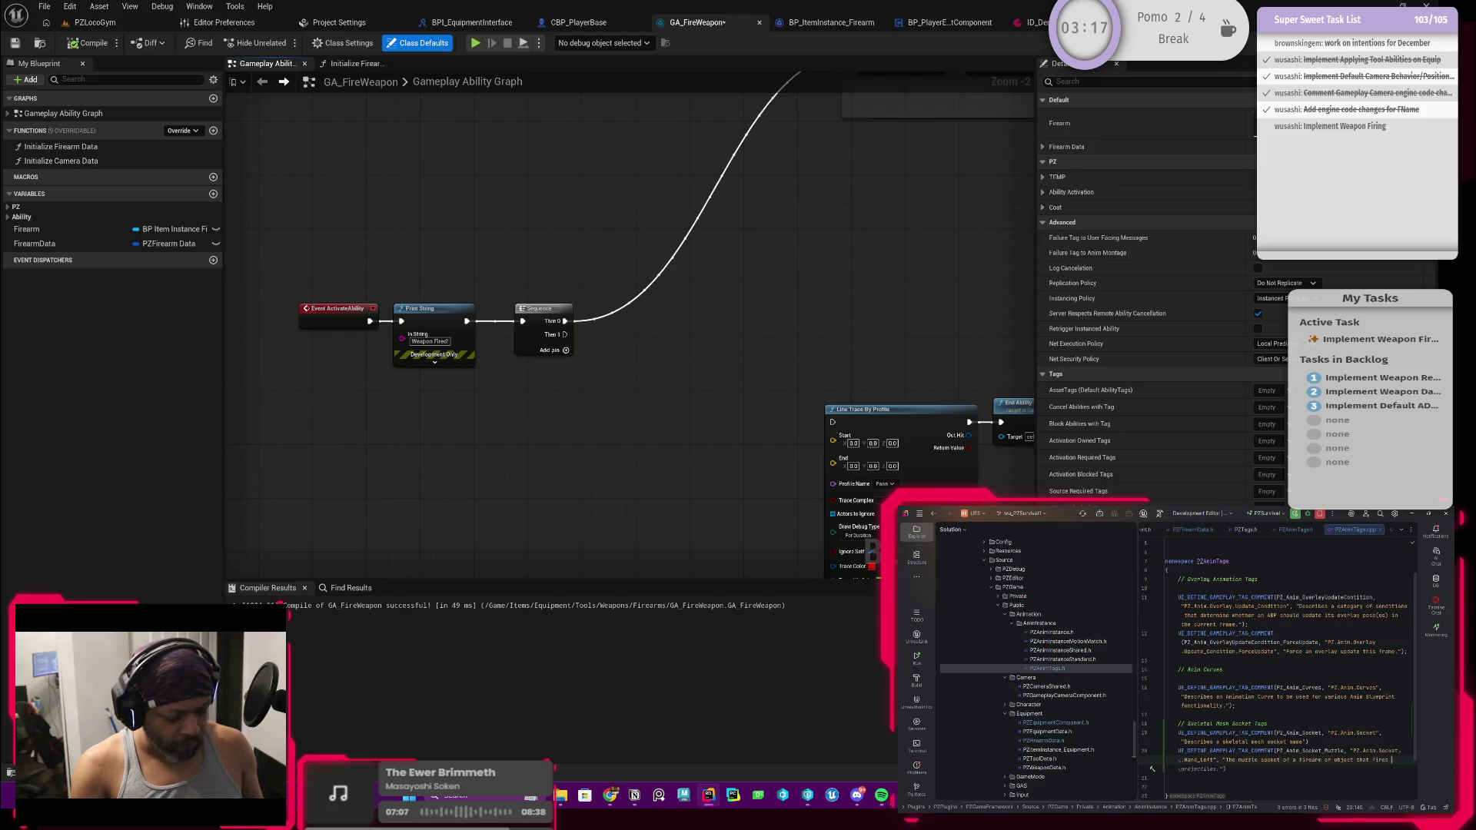
Change the tag string to 'PZ.Anim.Socket.Muzzle' and return to Unreal's PZLocoGym level
left_click(1213, 759)
key("BackSpace")
key("BackSpace")
key("BackSpace")
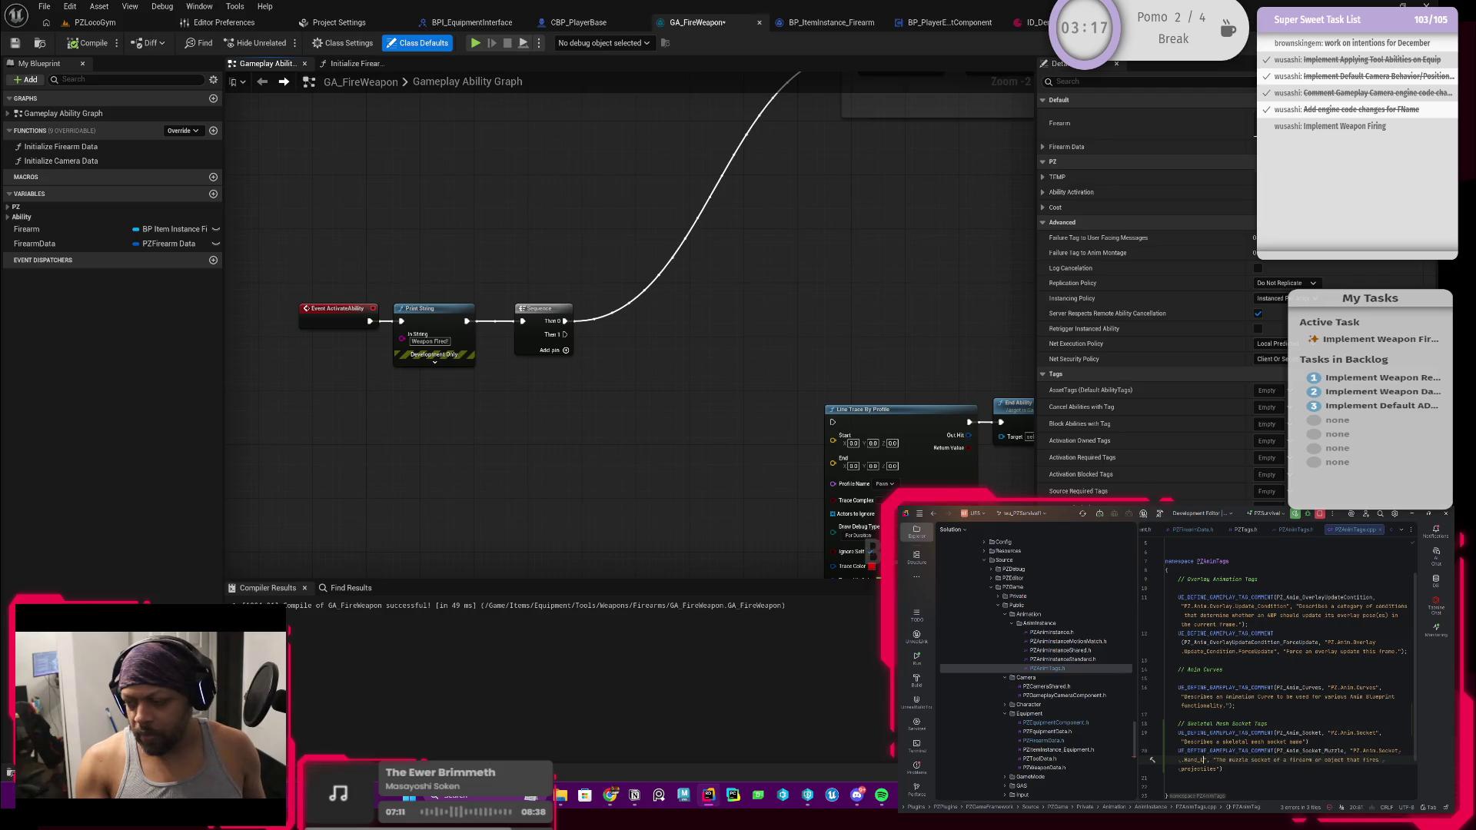
type(".Muzzle")
key("Right")
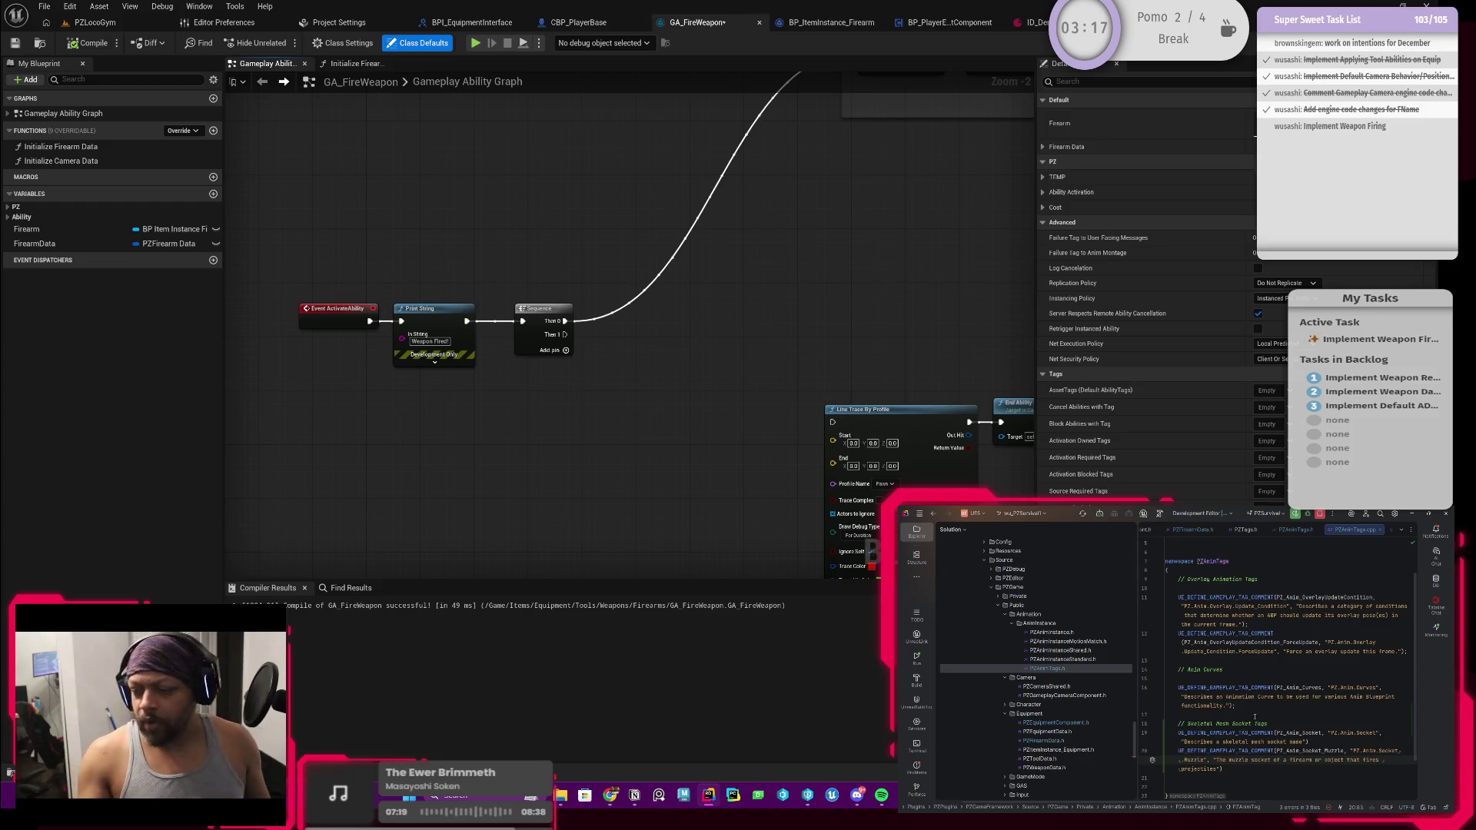
scroll(1212, 714, "down", 2)
scroll(1237, 691, "up", 4)
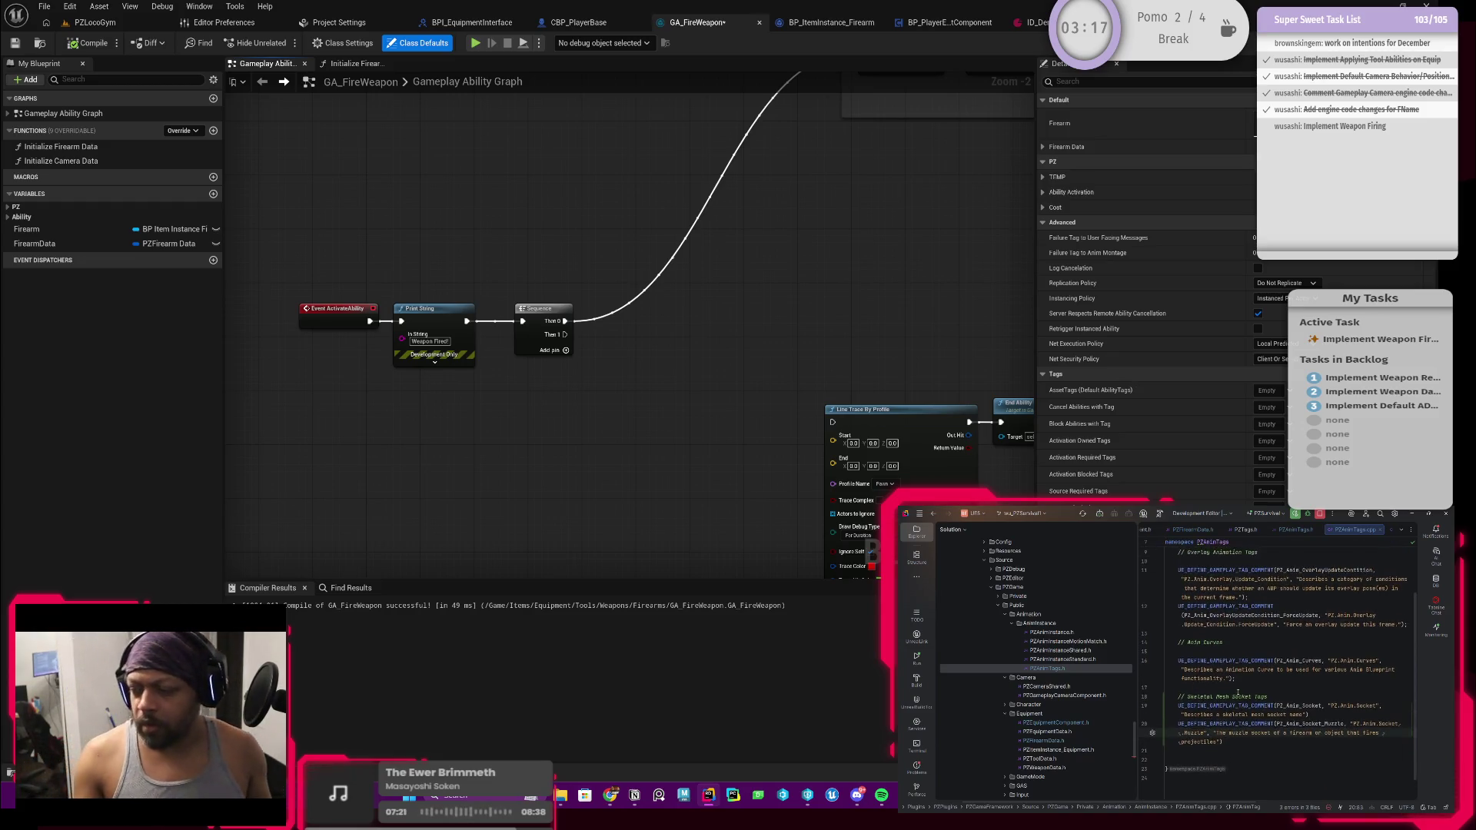
scroll(1238, 691, "down", 3)
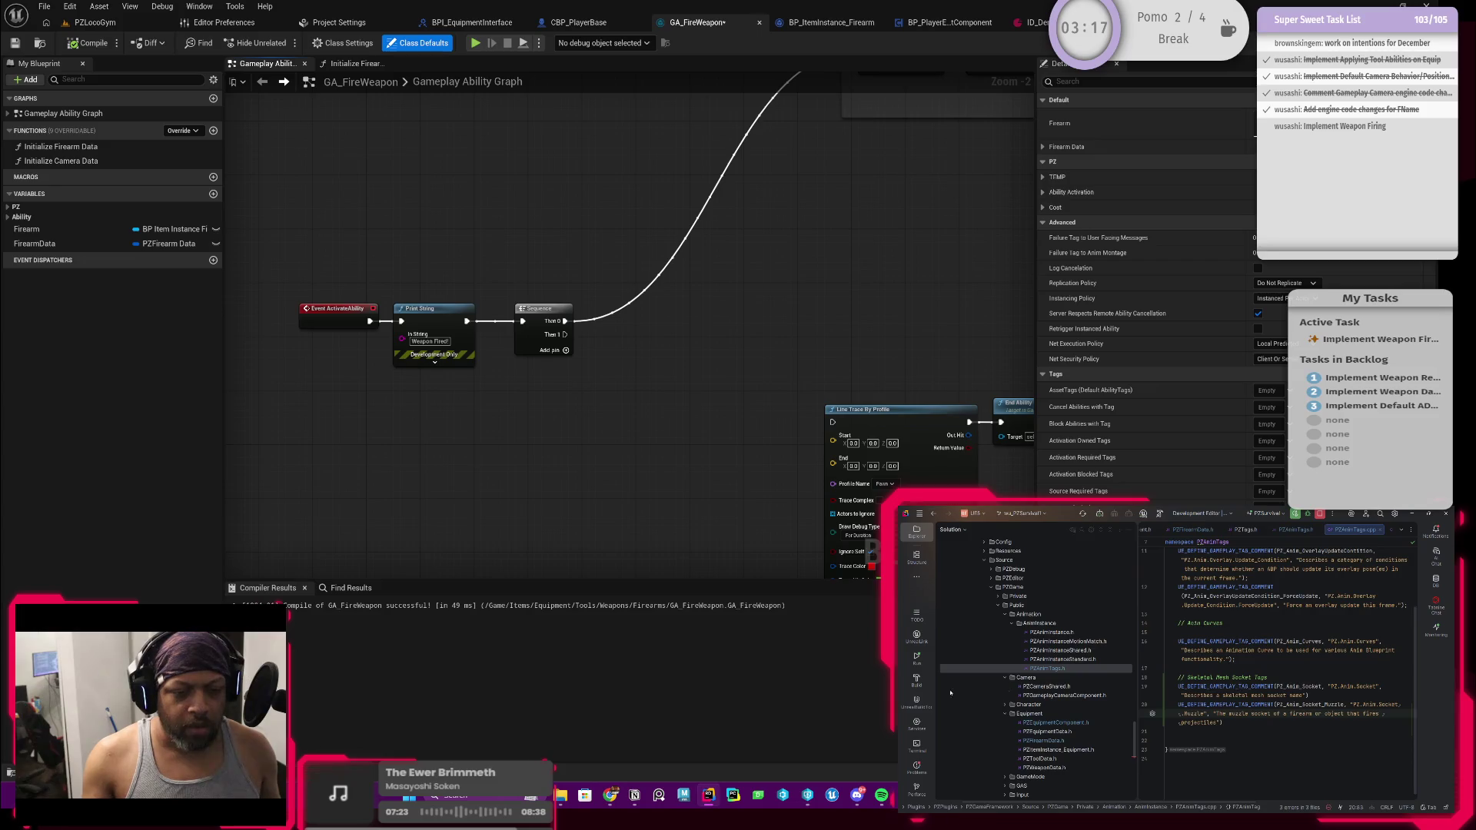
left_click(94, 23)
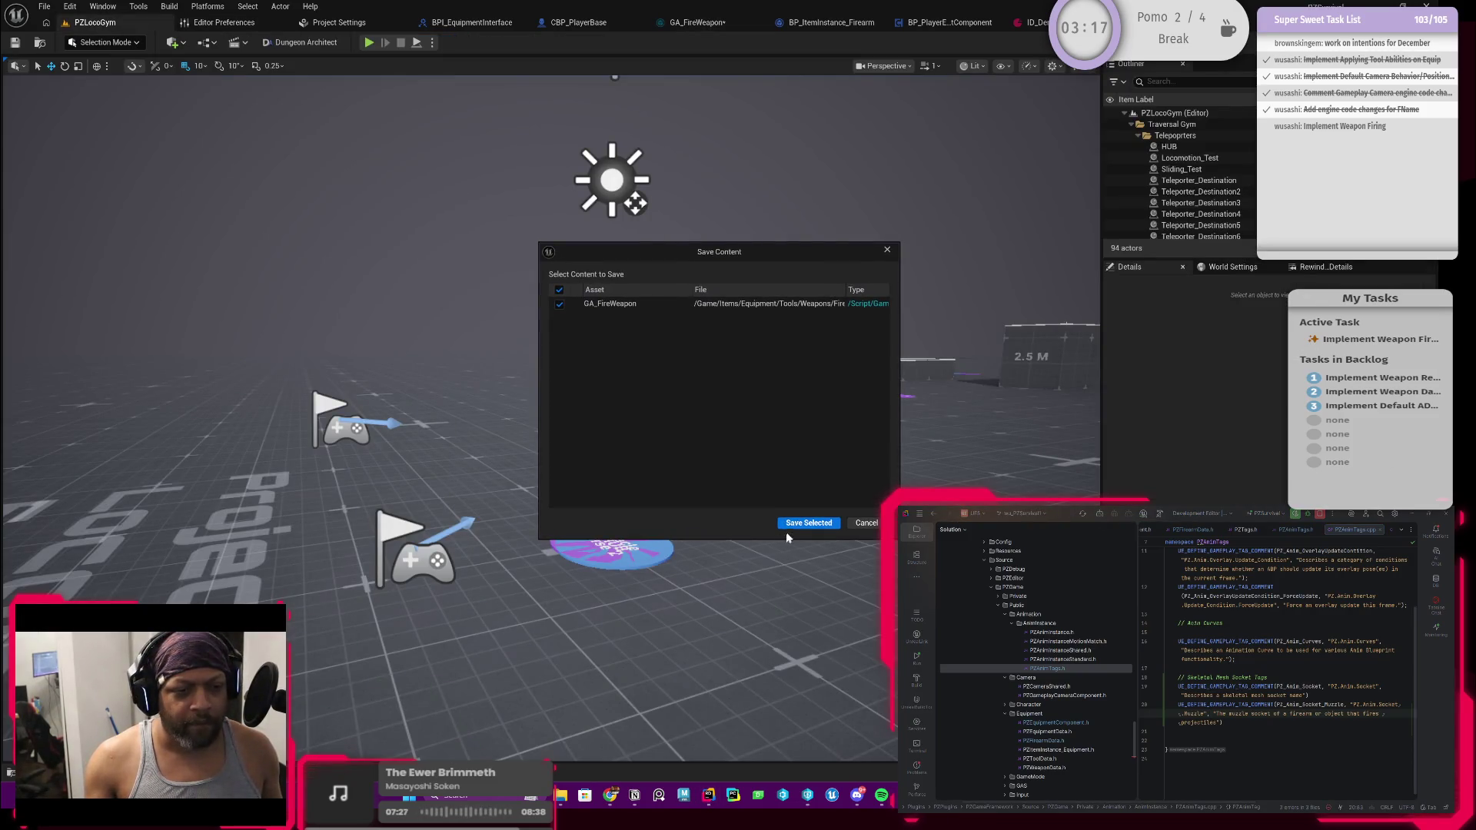
Save GA_FireWeapon from the Save Content dialog and switch to the UGS checklist for the rebuild
key("Return")
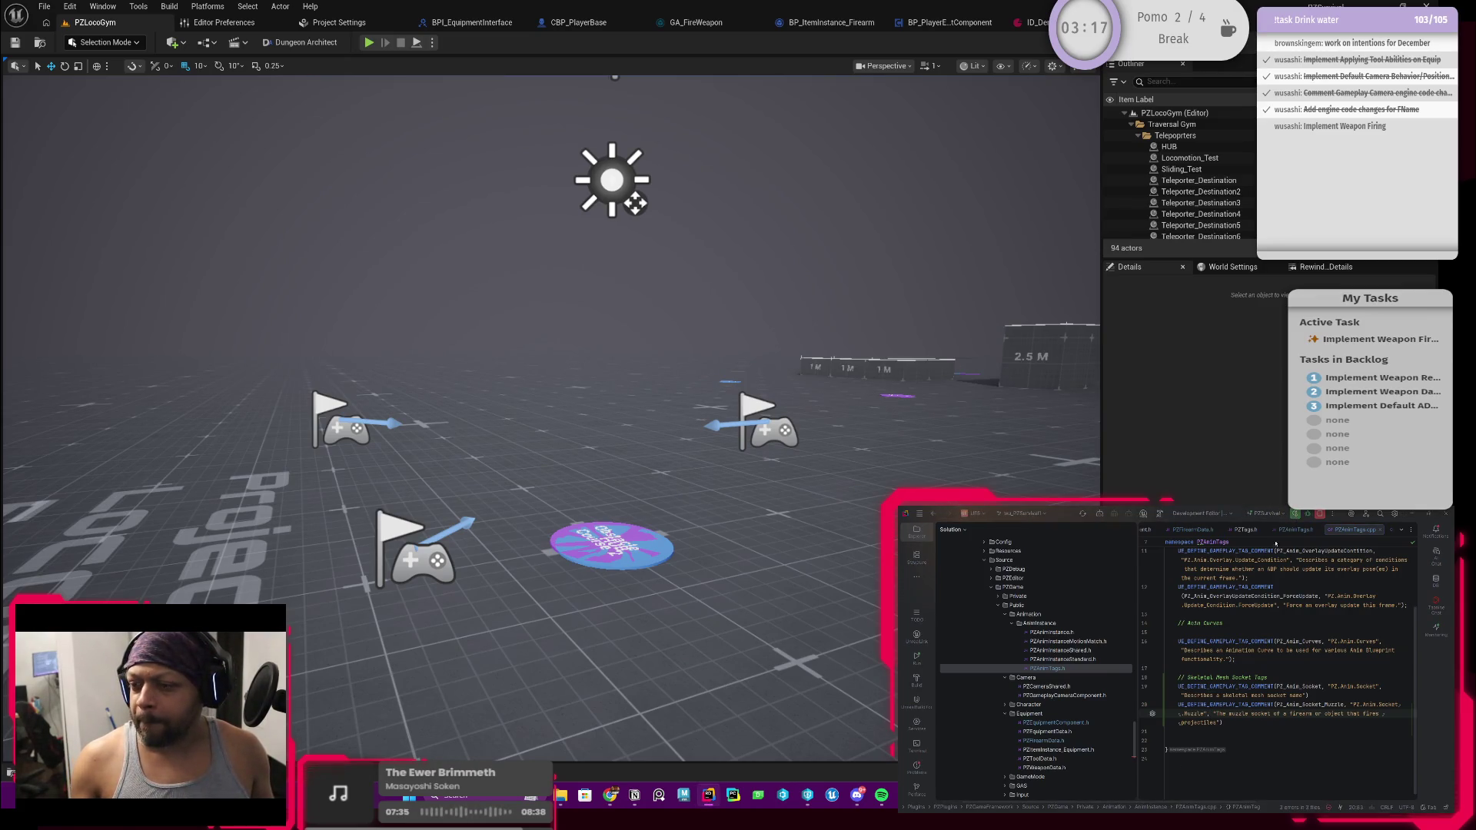
key("alt+Tab")
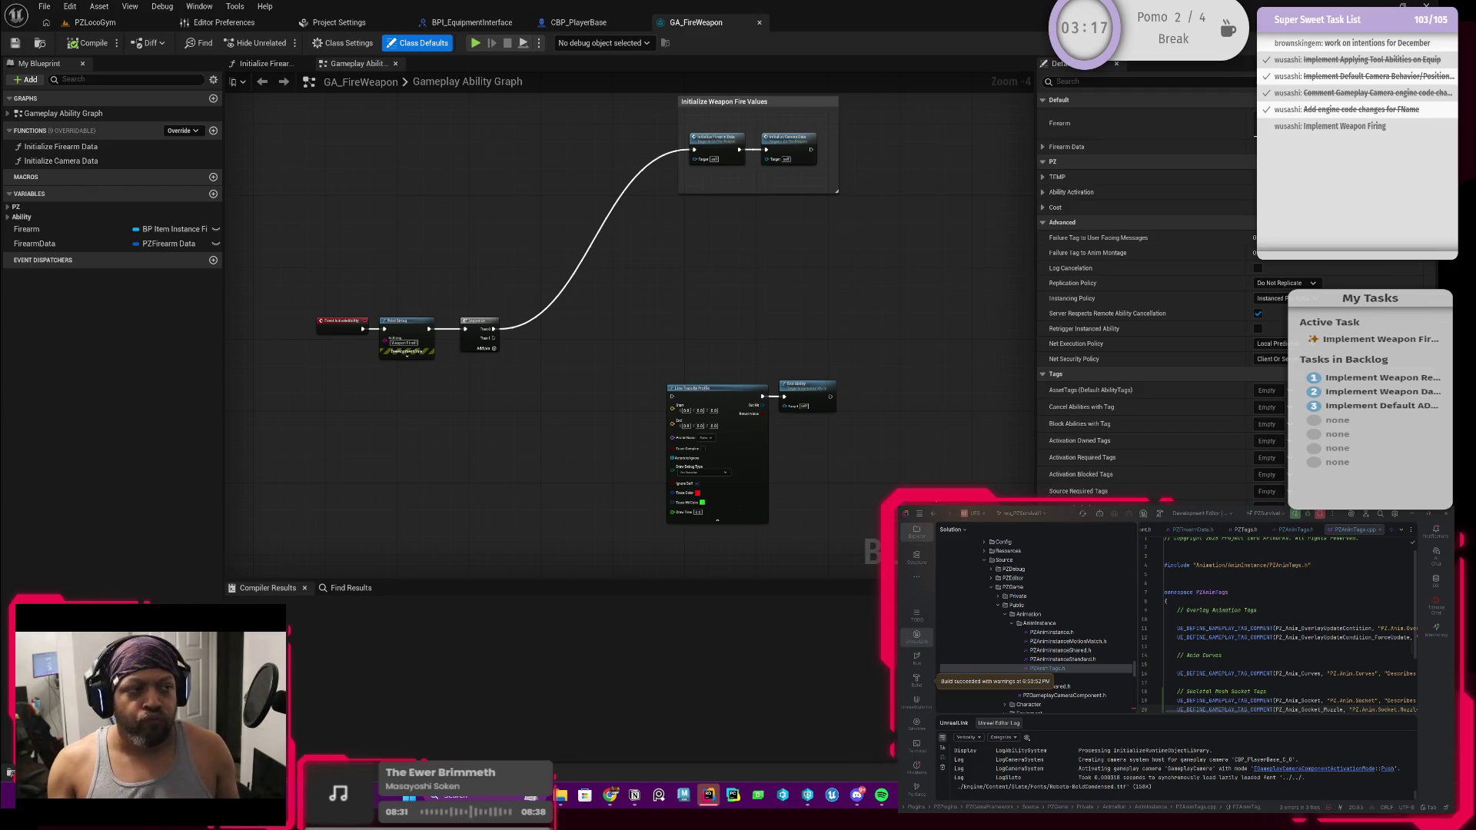
Review the CBP_PlayerBase and GA_FireWeapon graphs, then bring up BP_ItemInstance_Firearm's event graph
scroll(616, 332, "up", 3)
scroll(687, 267, "down", 2)
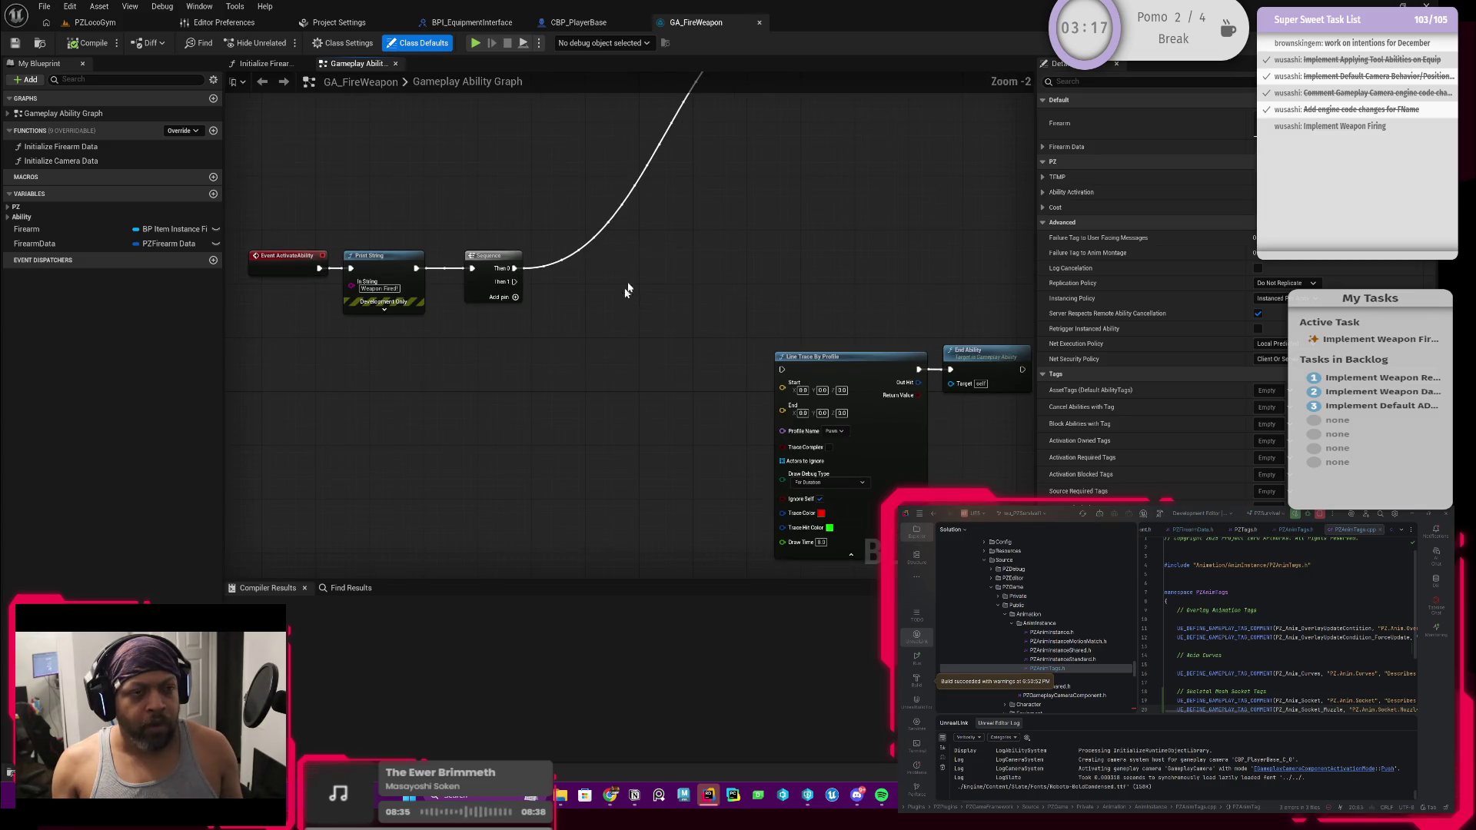
left_click(604, 24)
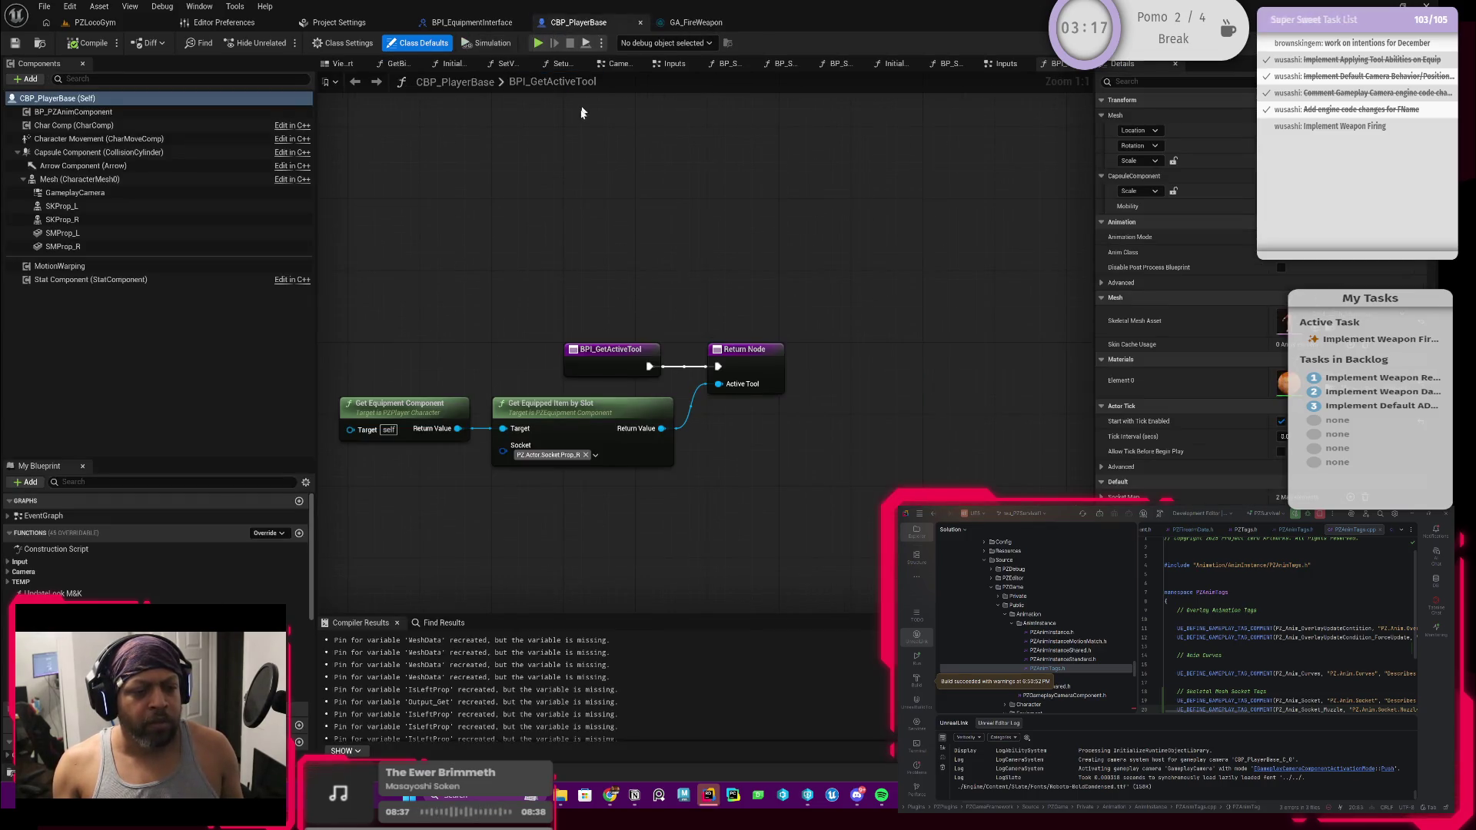
left_click(690, 24)
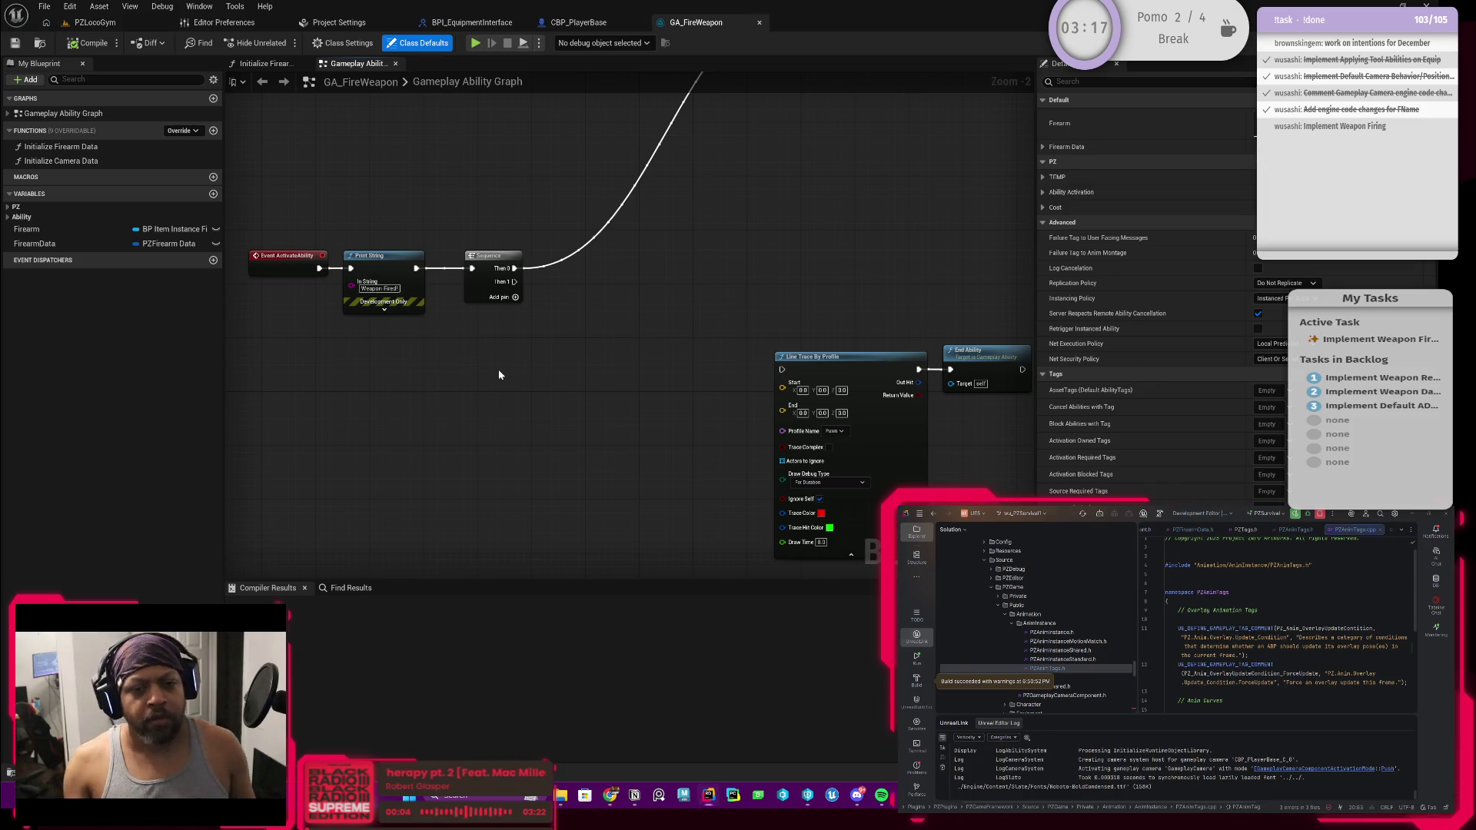
left_click_drag(498, 369, 520, 372)
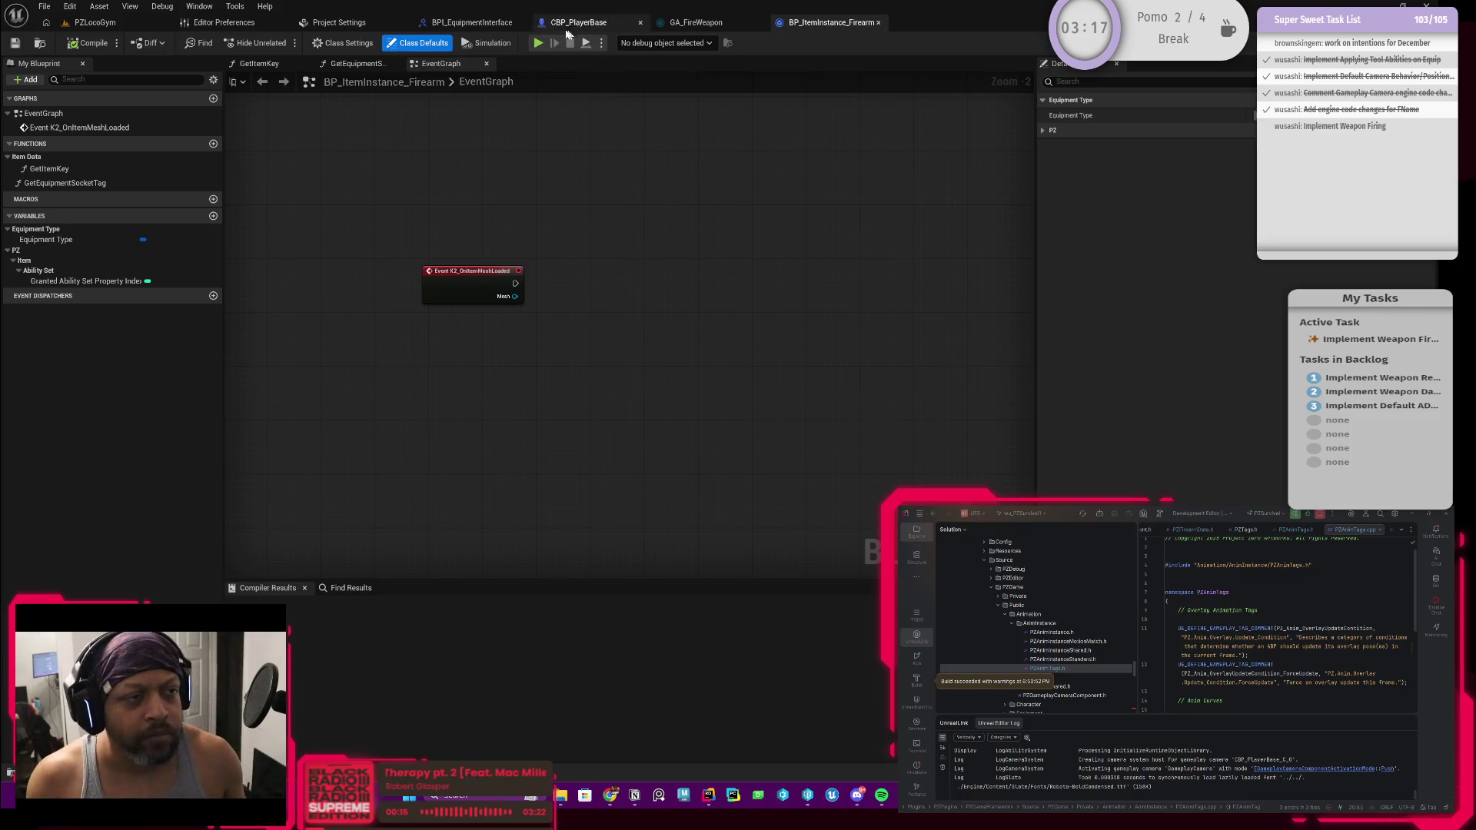
left_click(698, 27)
mouse_move(698, 55)
left_mouse_down()
mouse_move(690, 259)
mouse_move(624, 395)
mouse_move(644, 336)
mouse_move(632, 360)
left_mouse_up()
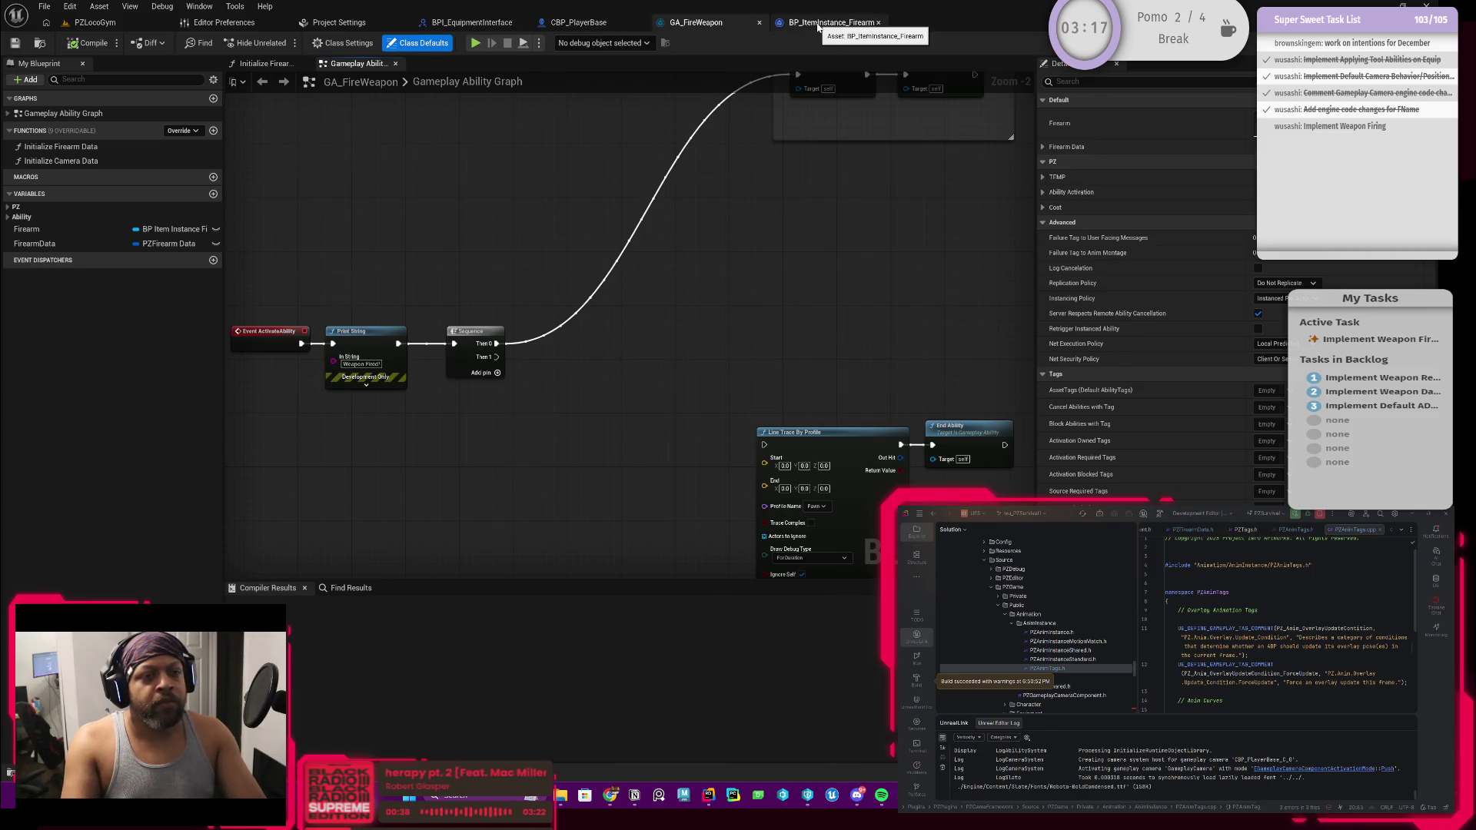
left_click(817, 23)
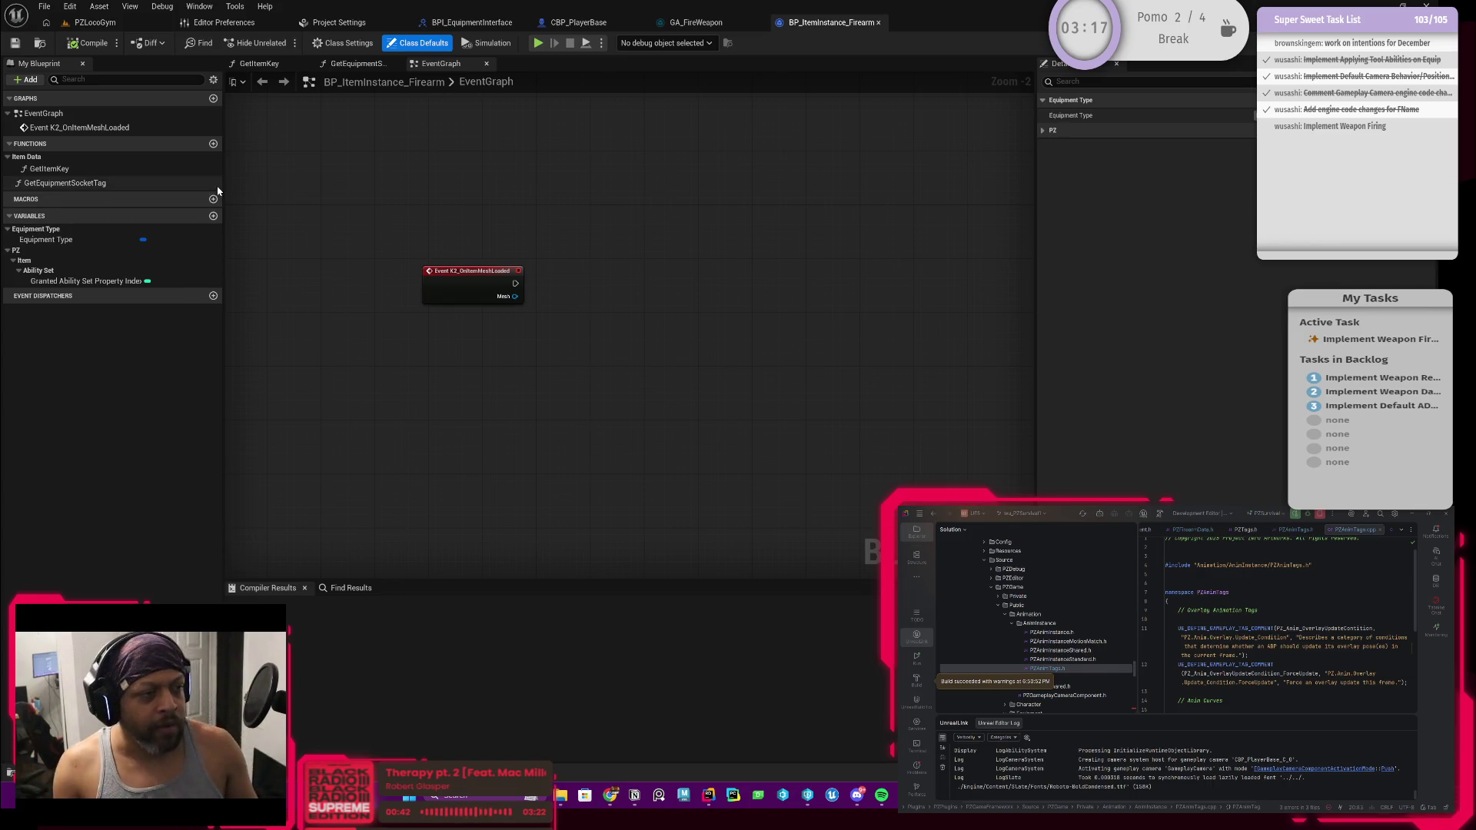
Add a GetSocketLocation function with a Vector output renamed ReturnValue
left_click(131, 185)
left_click(213, 143)
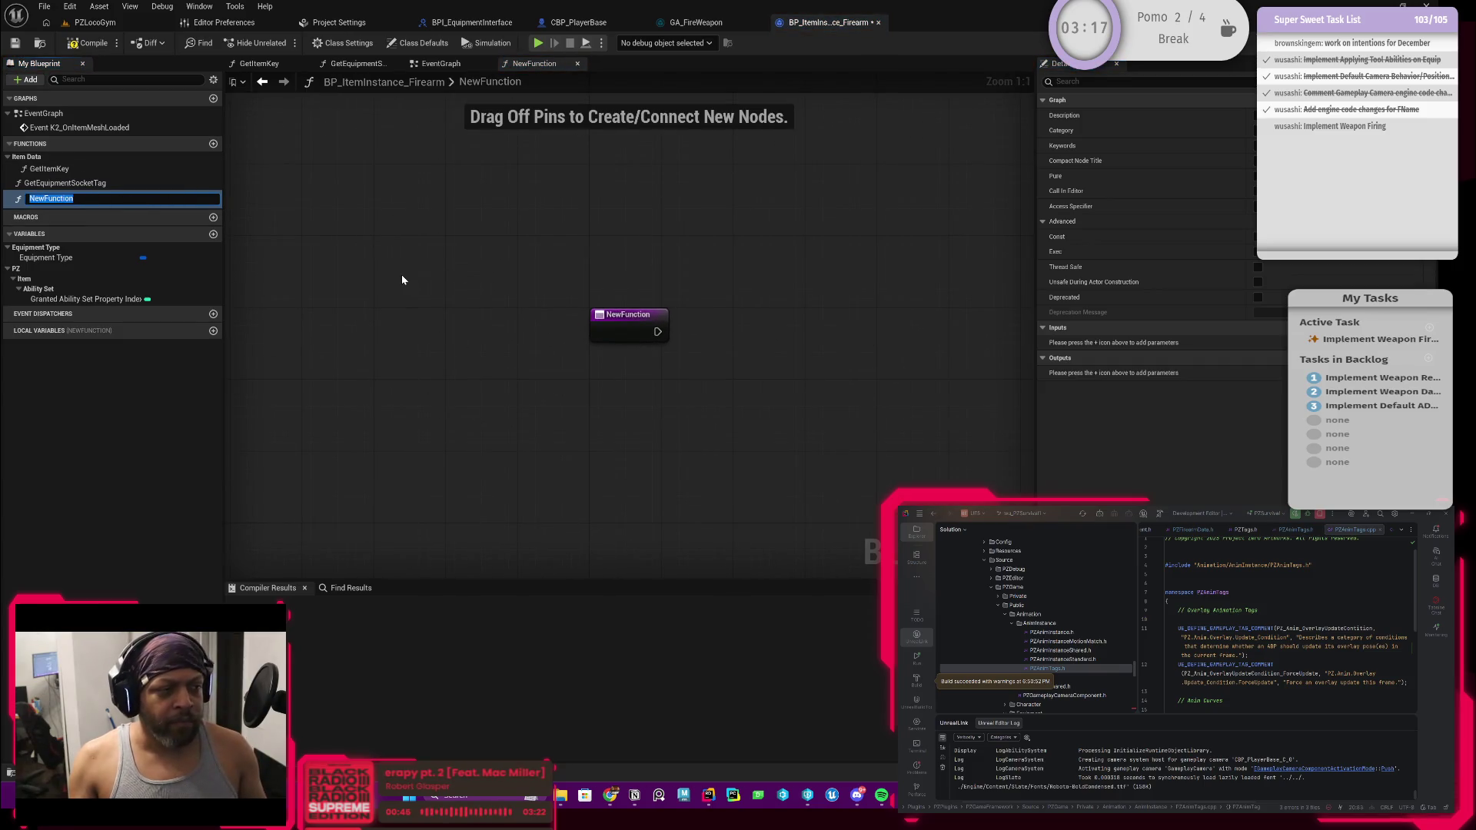
type("Get")
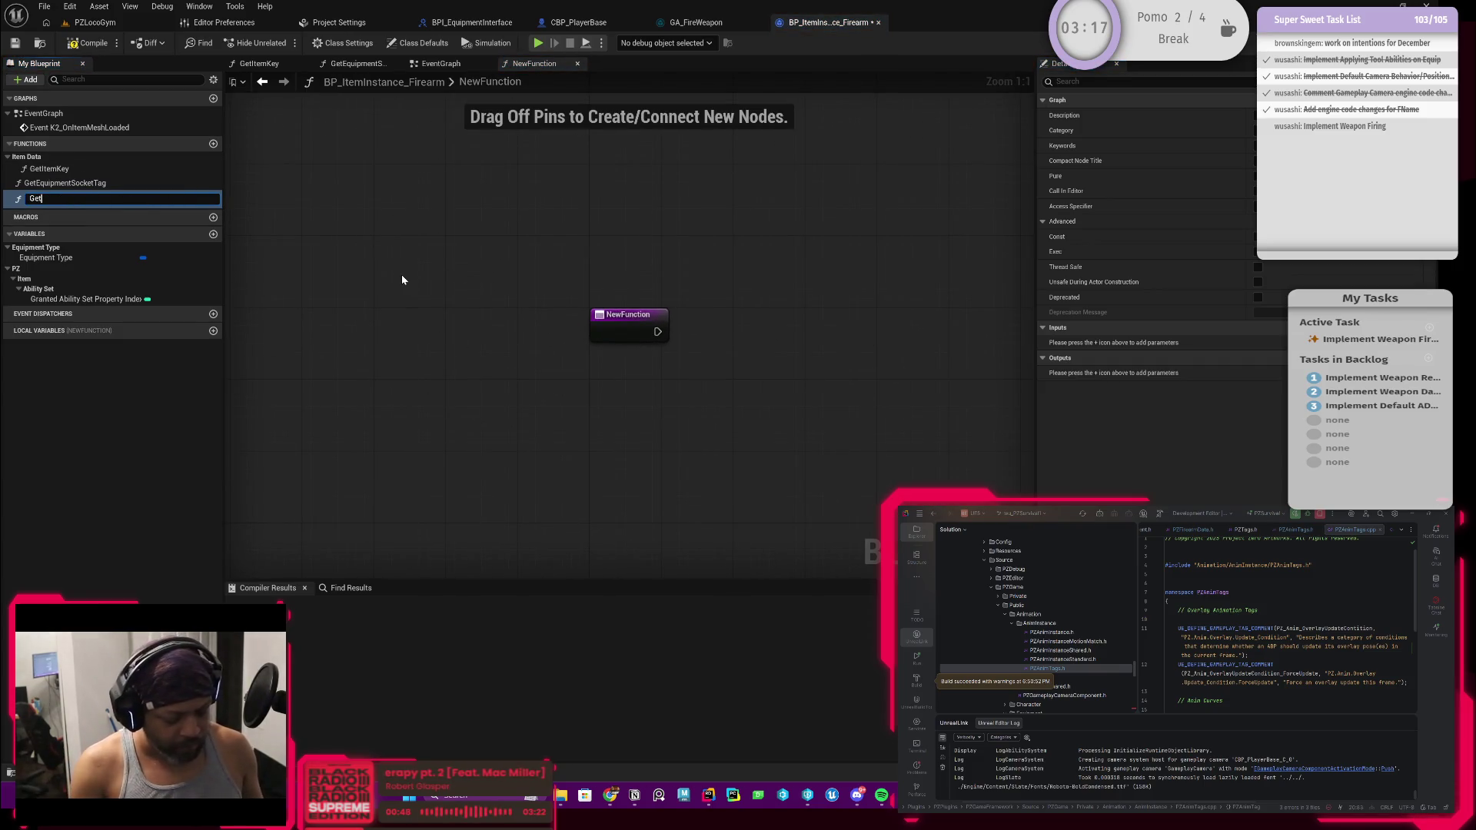
type("SocketLoca")
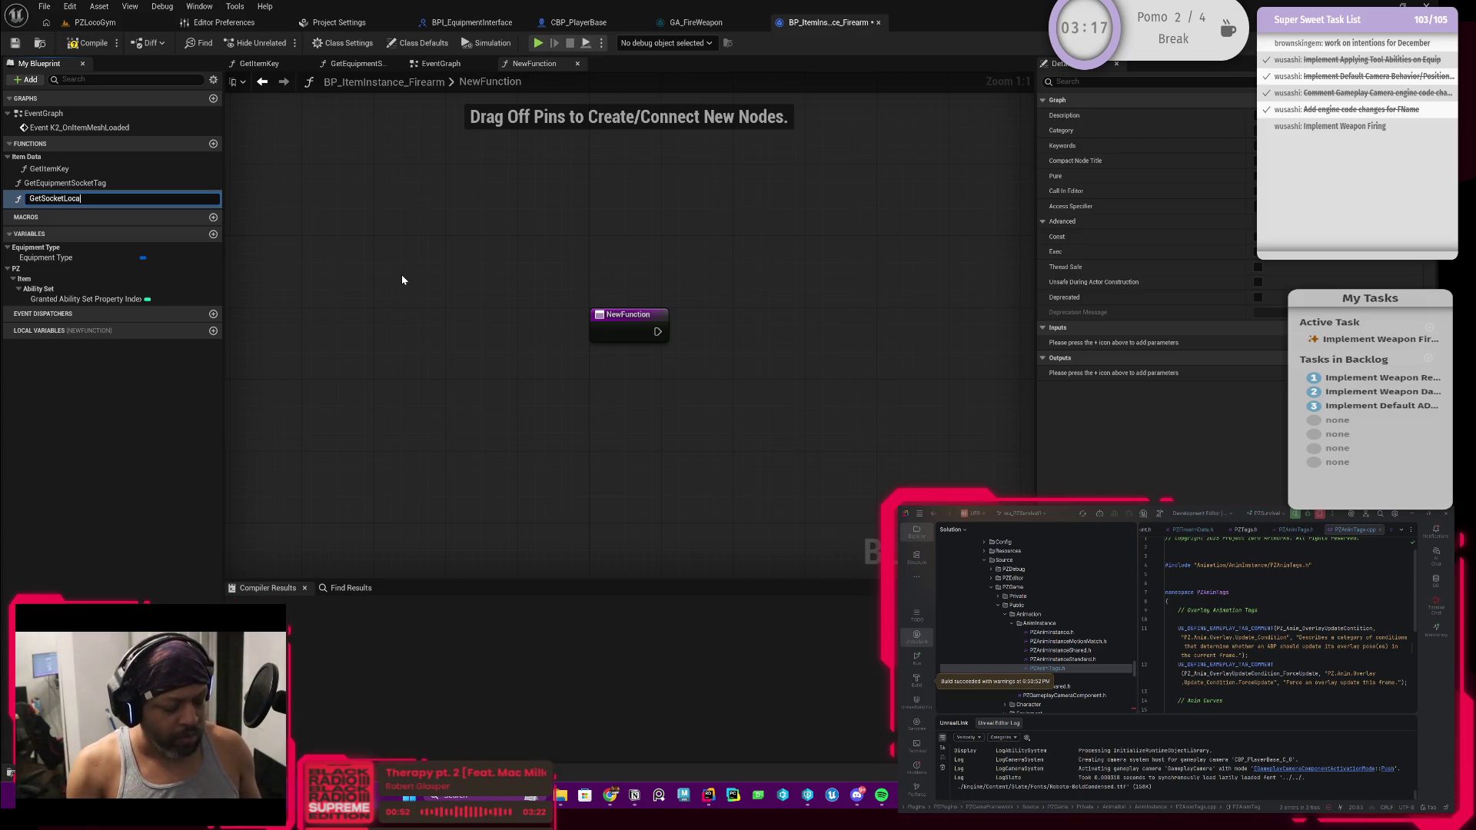
type("tion")
key("Return")
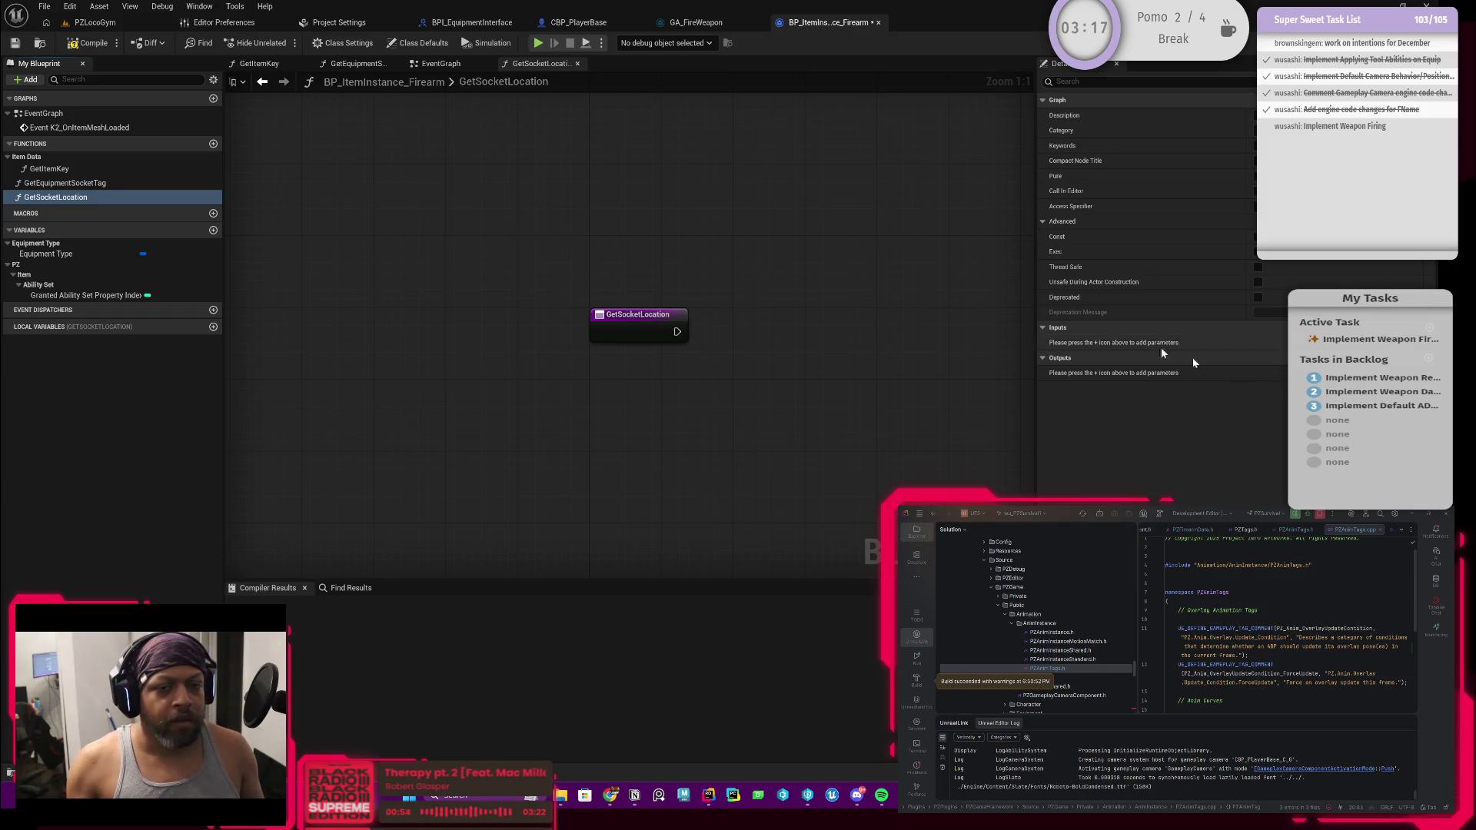
left_click(1277, 358)
left_click(1276, 373)
left_click(1275, 491)
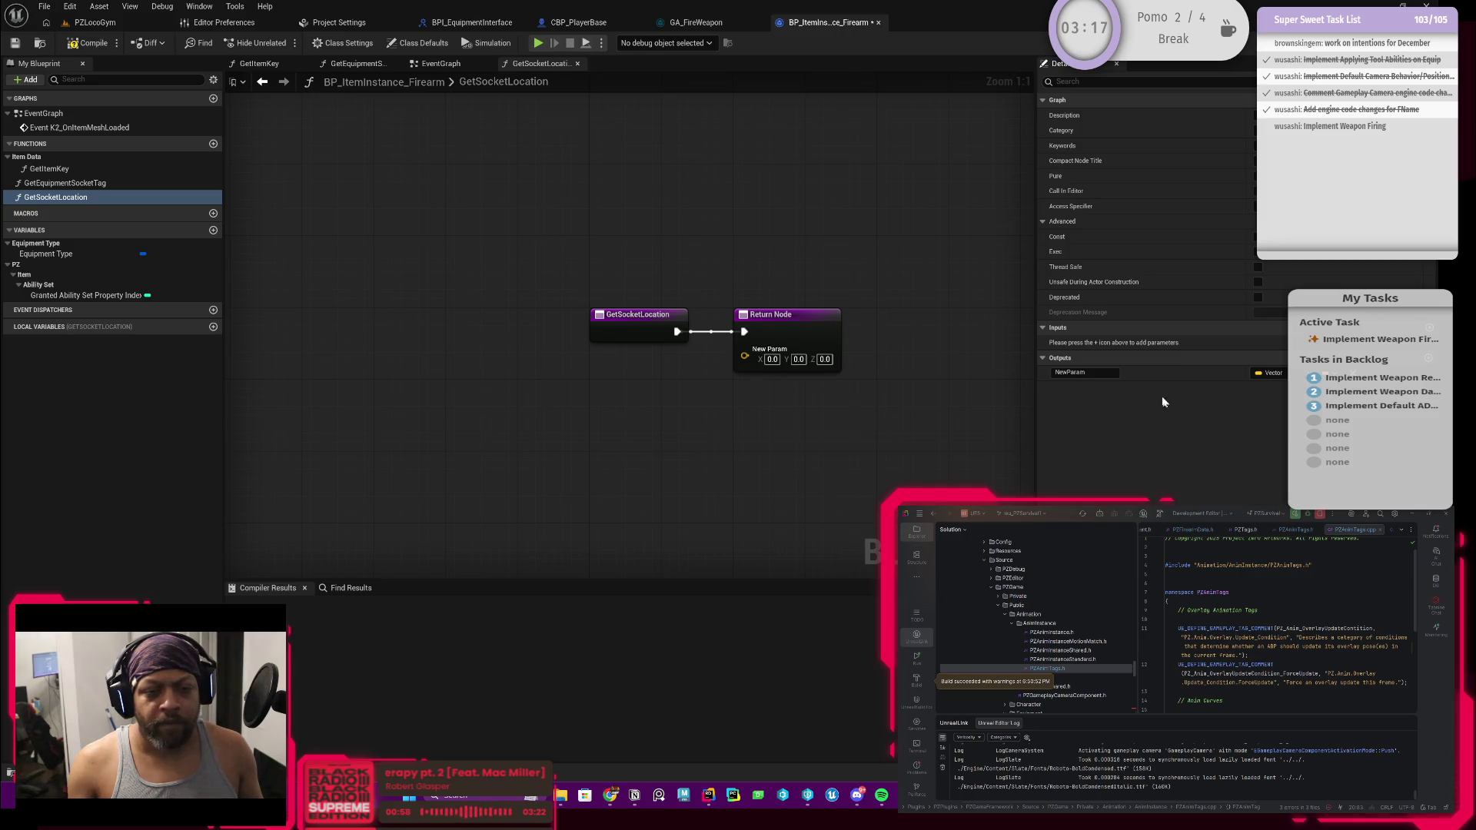
left_click(1109, 374)
key("BackSpace")
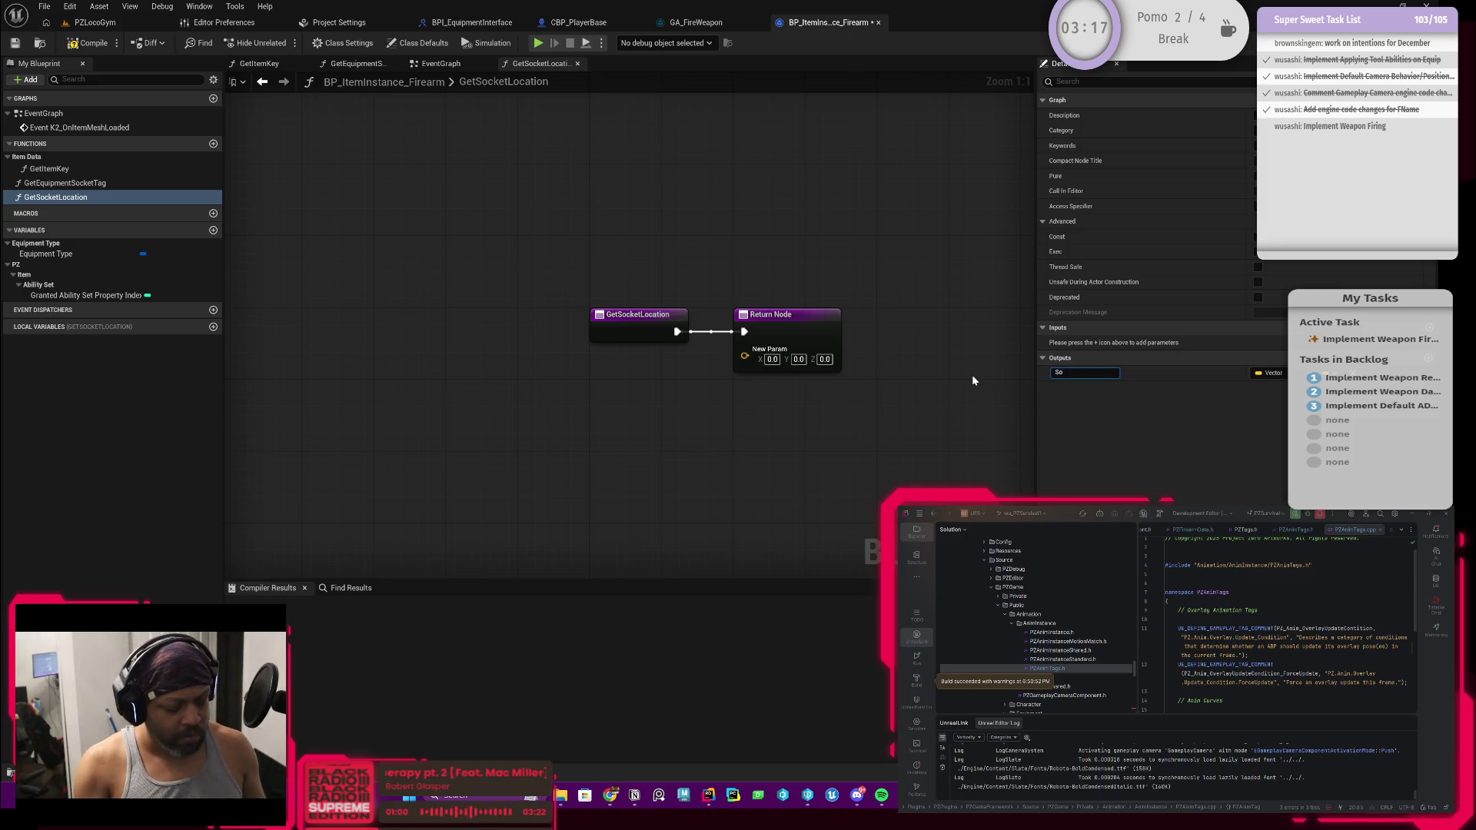
type("Return")
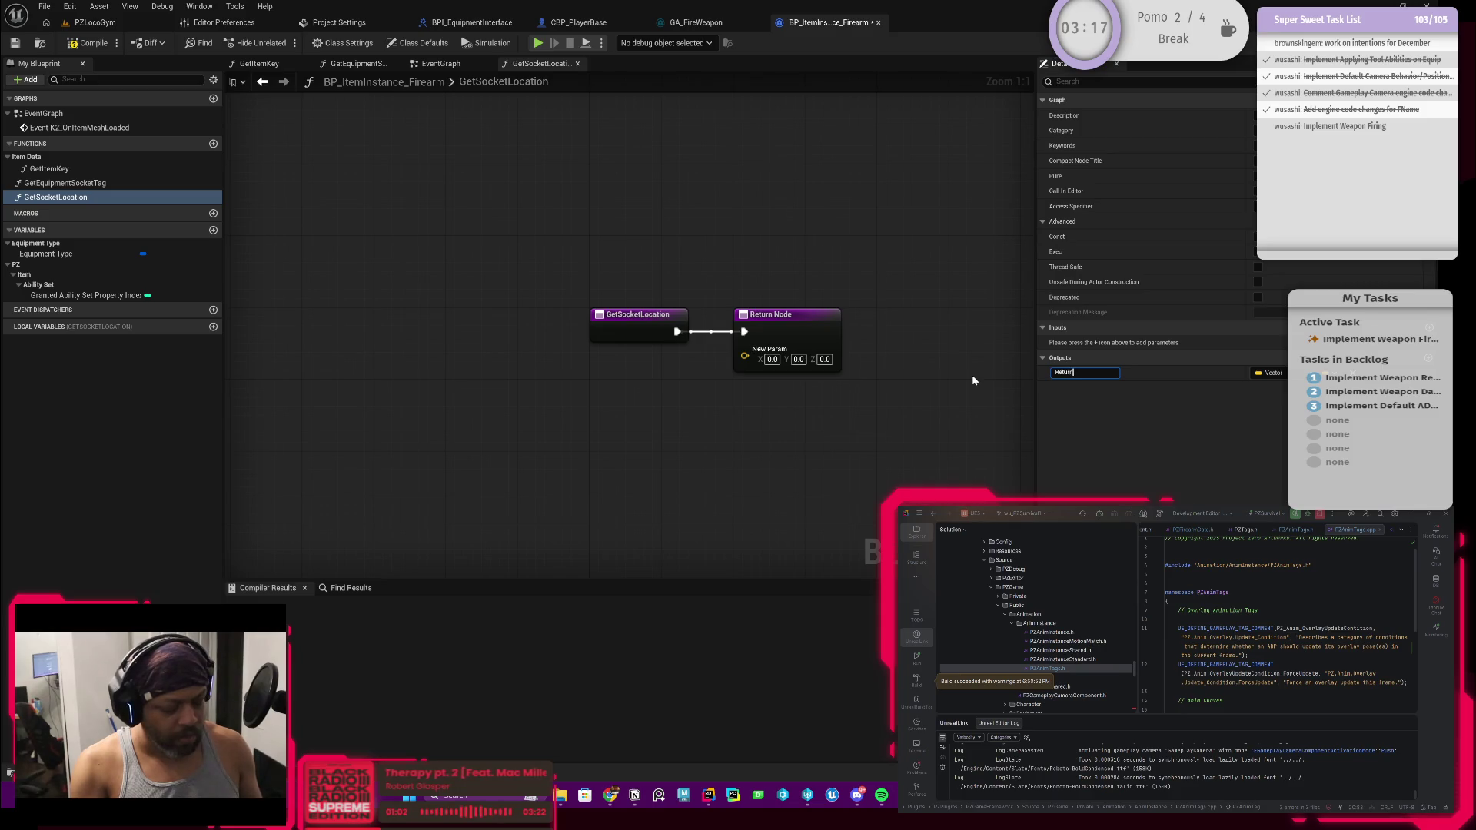
type("Value")
key("Return")
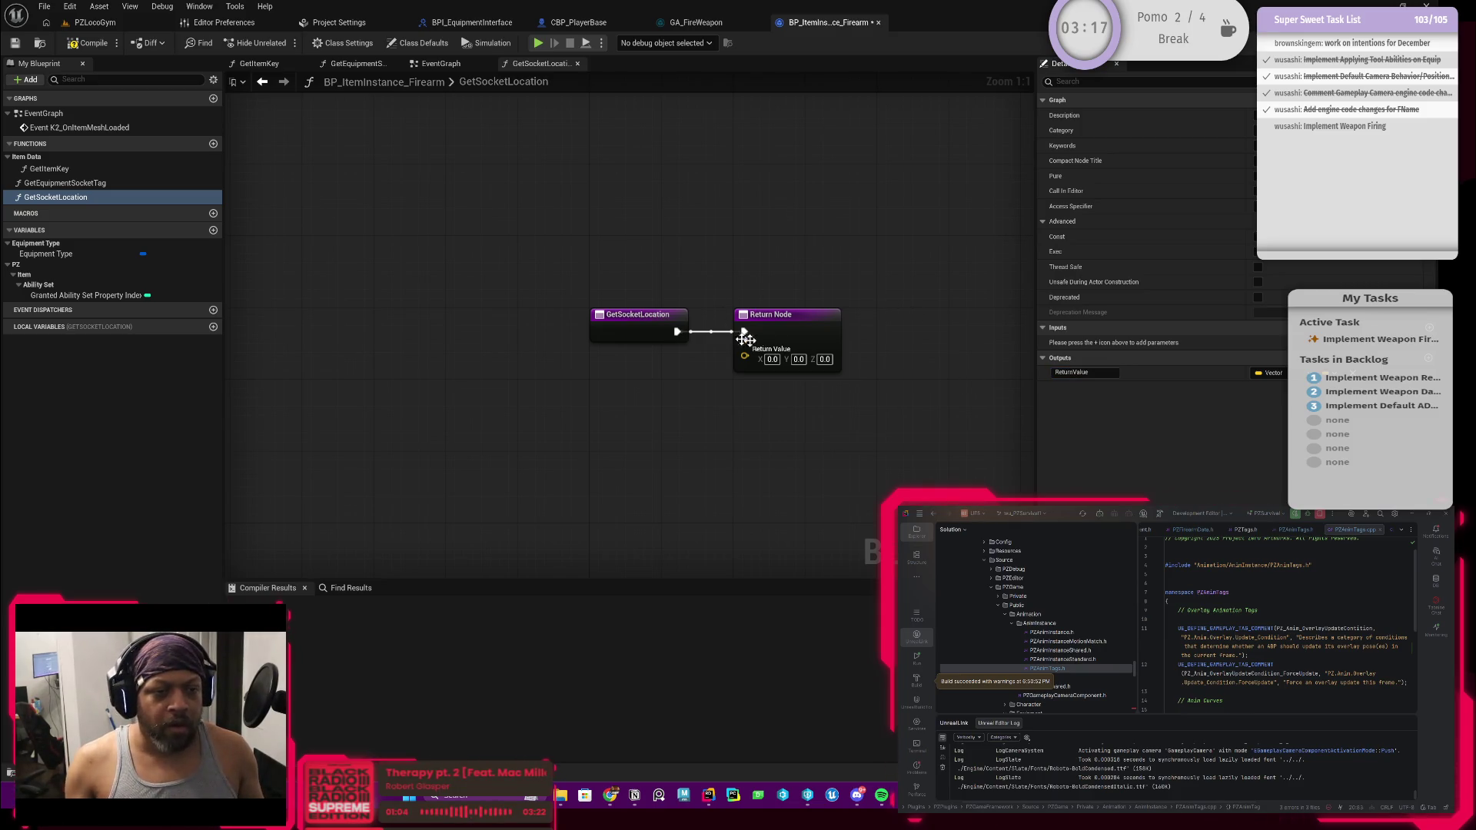
Arrange the GetSocketLocation entry and return nodes, then add another new function
left_click_drag(663, 251, 738, 267)
left_click_drag(684, 335, 571, 334)
left_click(611, 406)
left_click_drag(610, 406, 644, 358)
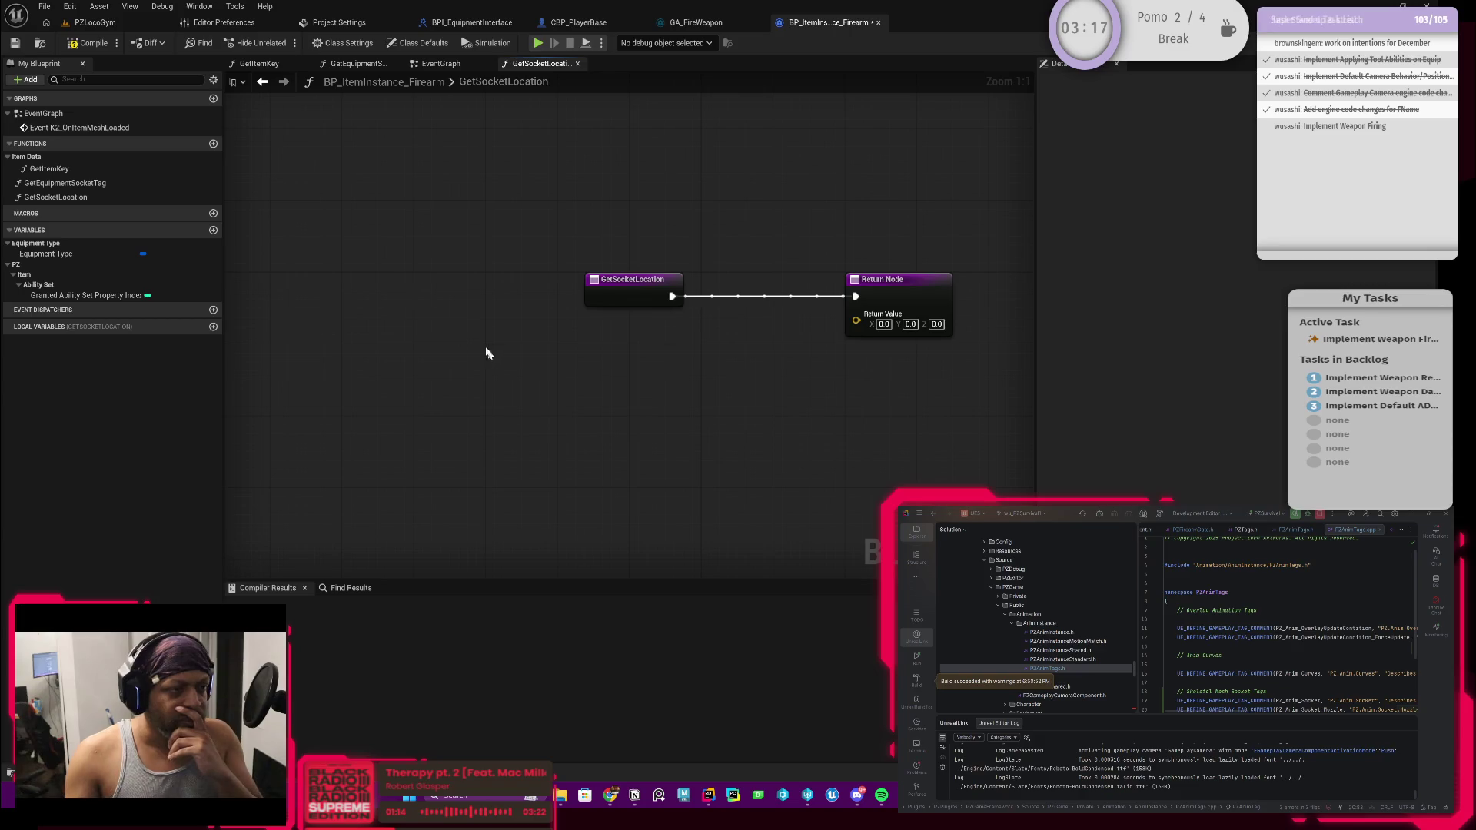
left_click(213, 144)
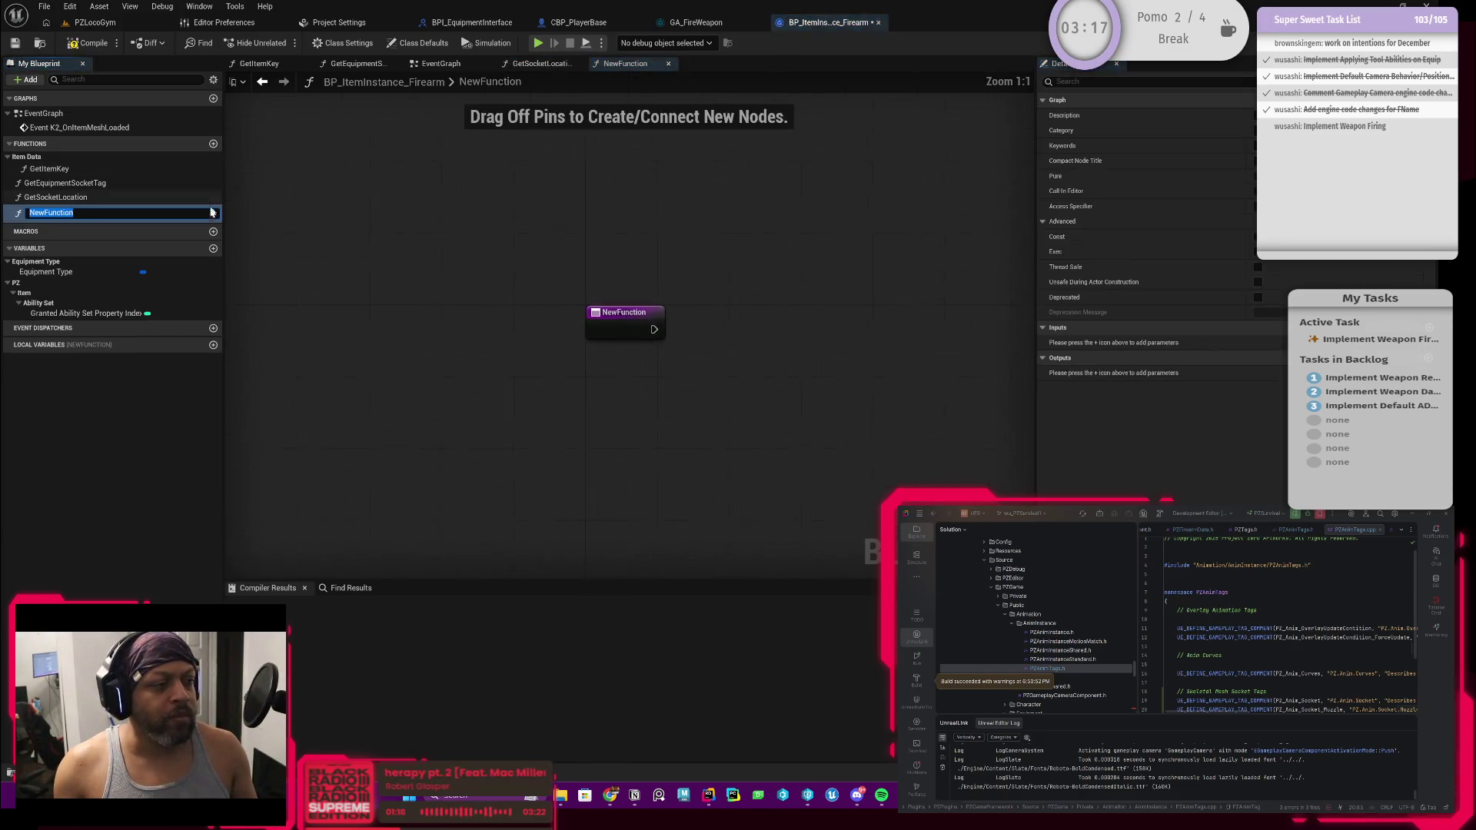
Name the new function GetMesh, give it a Skeletal Mesh output called ReturnValue, and compile
type("Get")
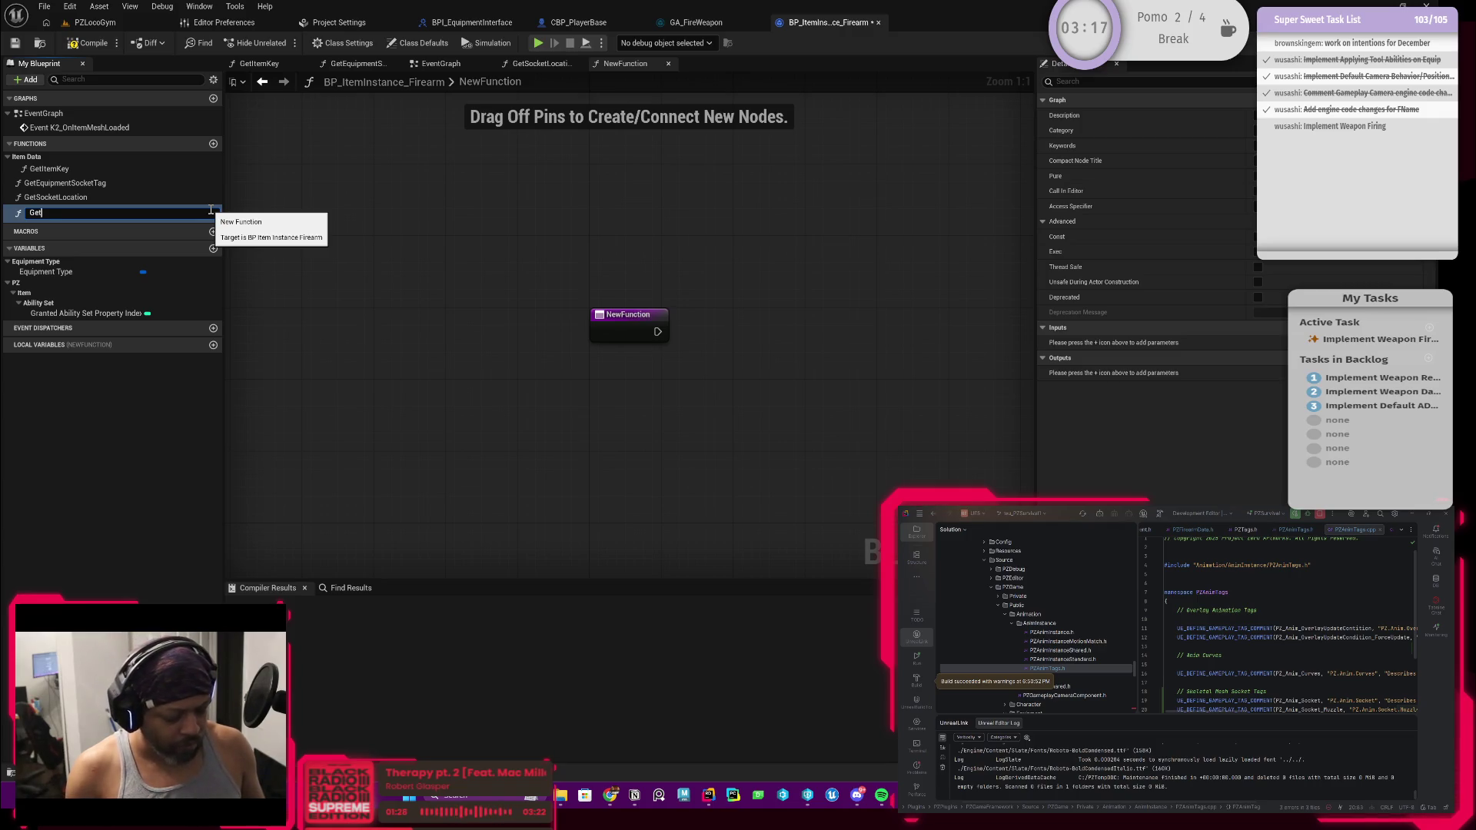
type("Mesh")
key("Return")
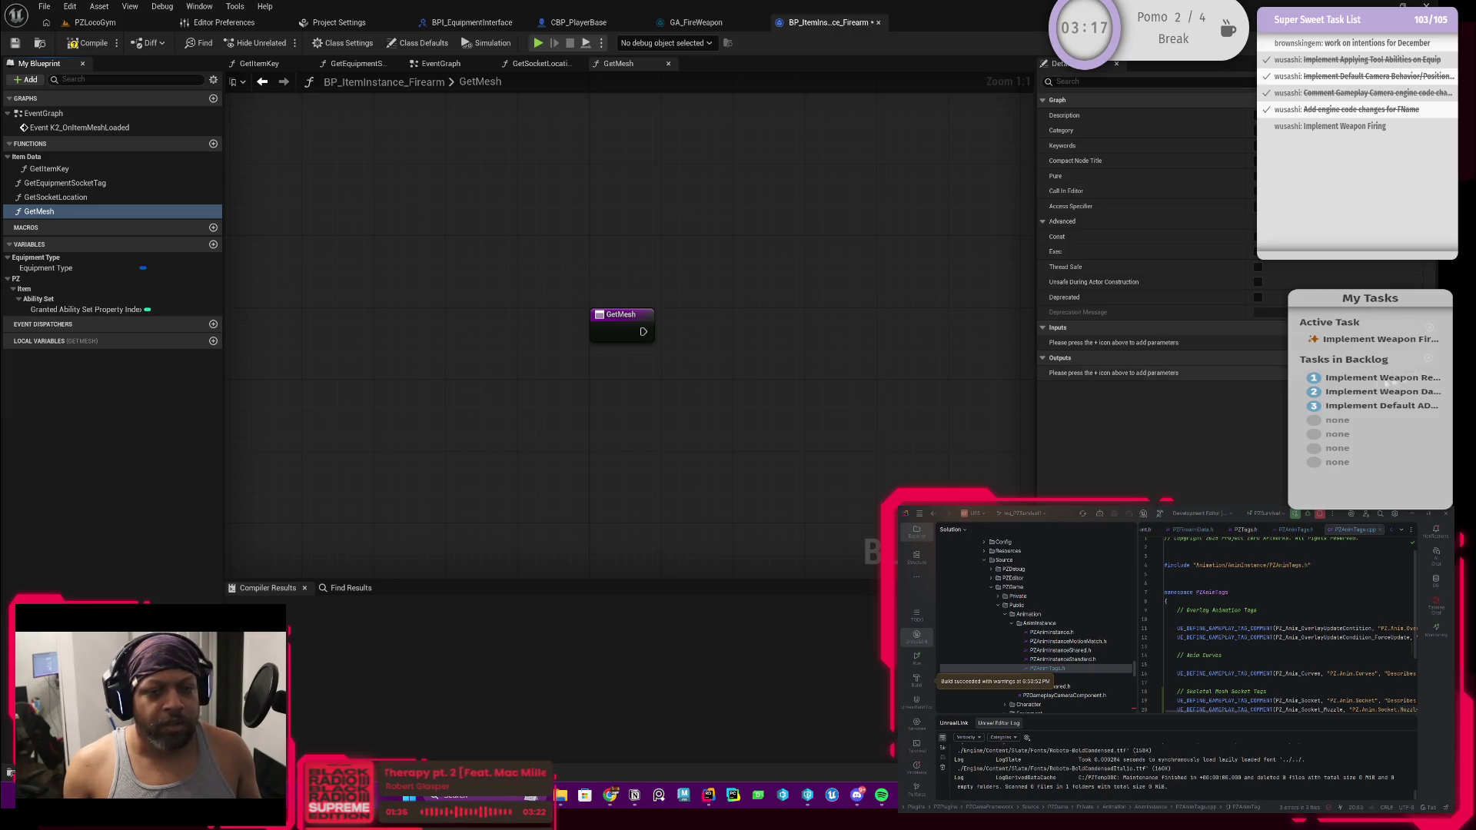
left_click(1418, 358)
left_click(1299, 373)
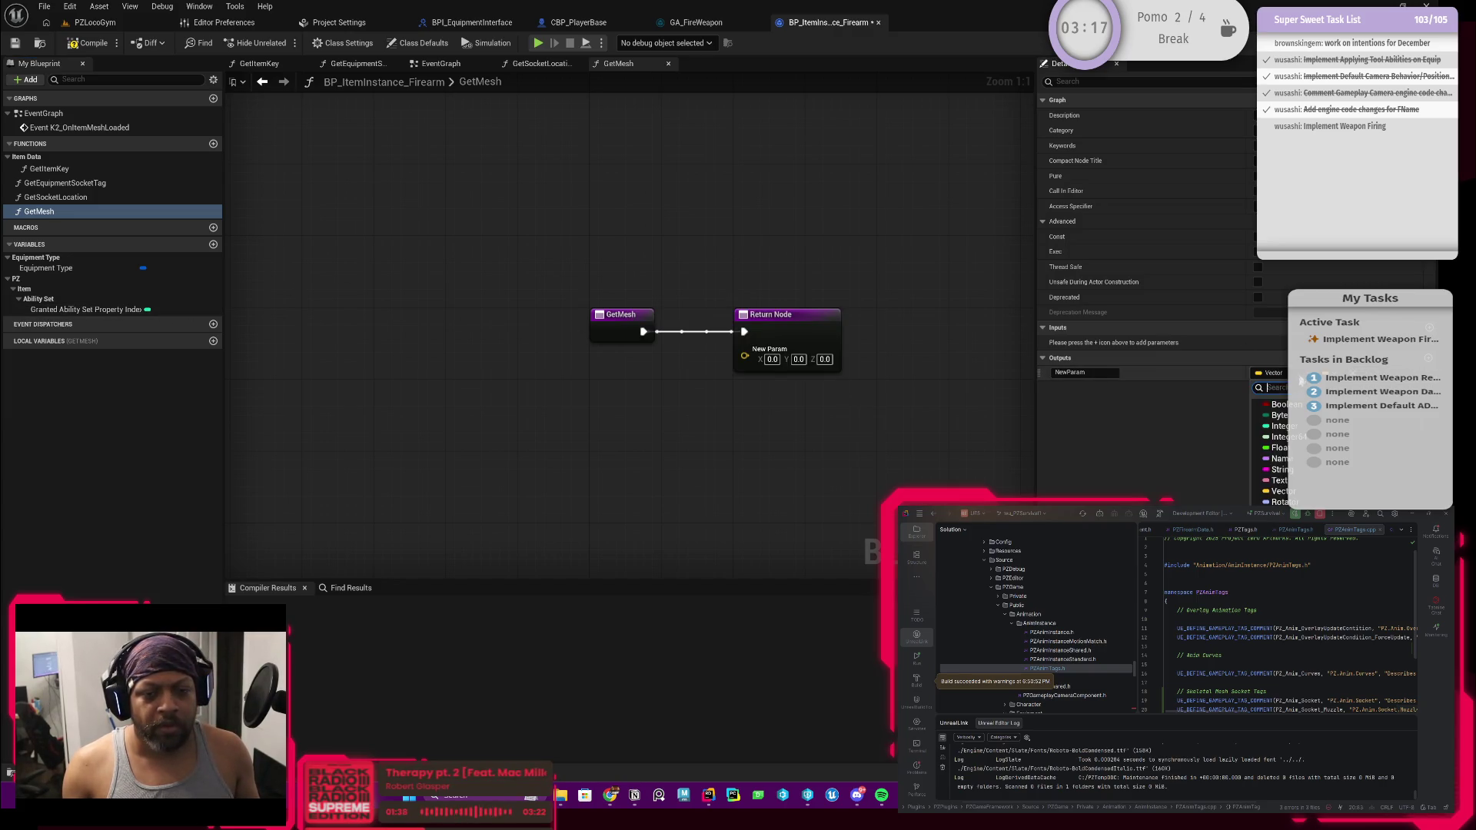
type("skele")
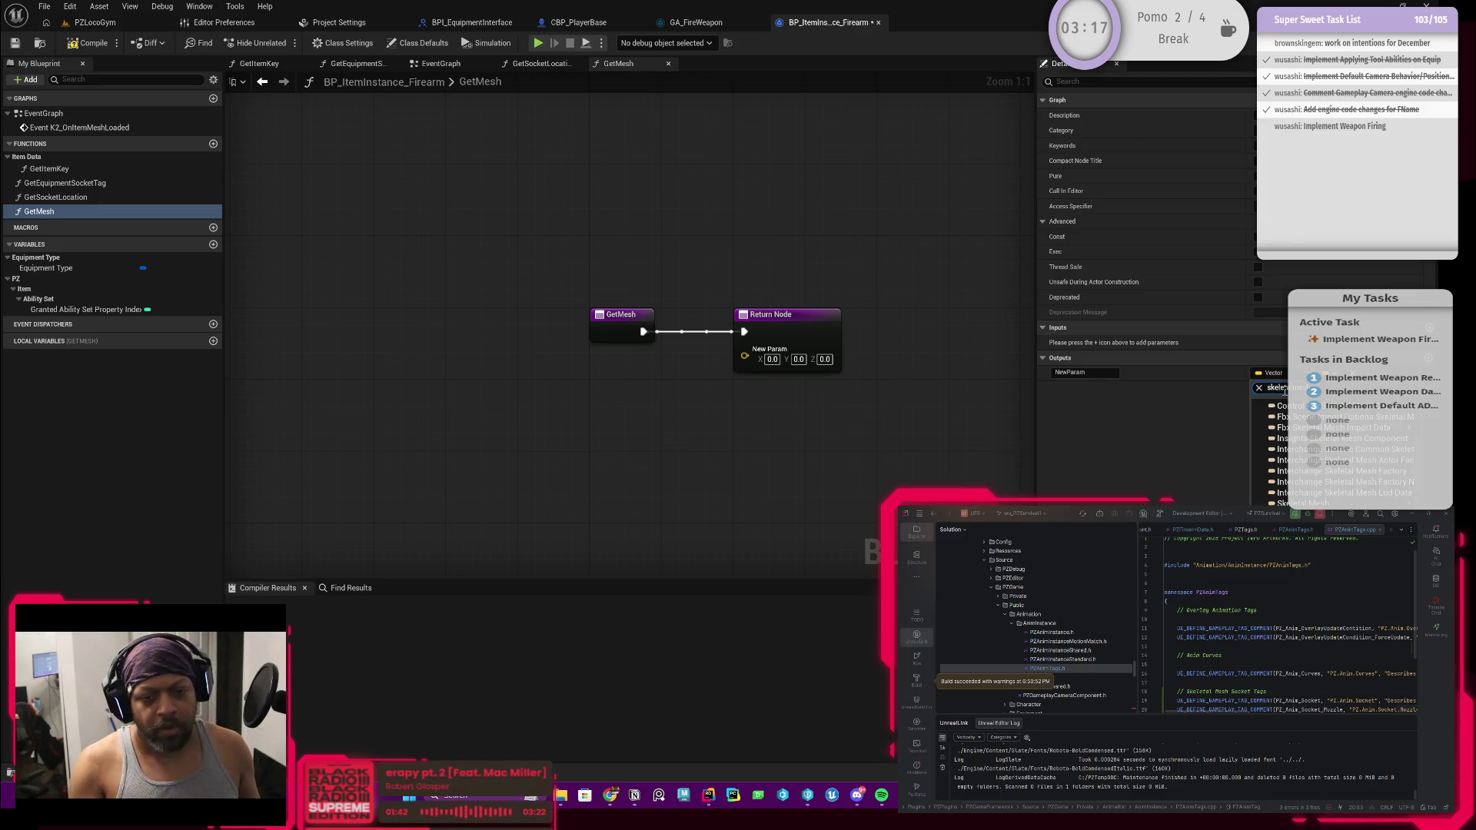
type("t")
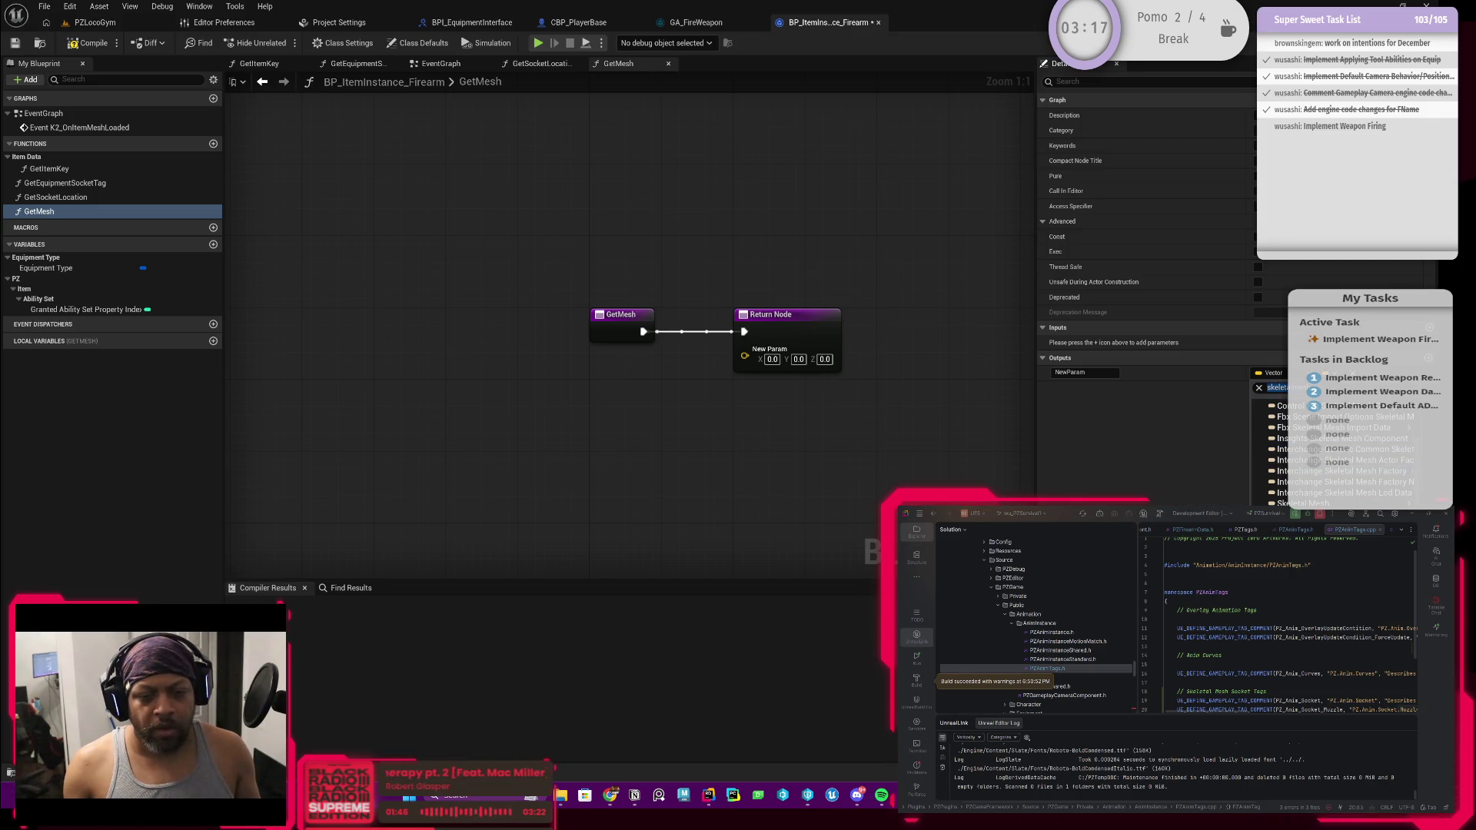
left_click(1304, 503)
left_click_drag(759, 419, 797, 430)
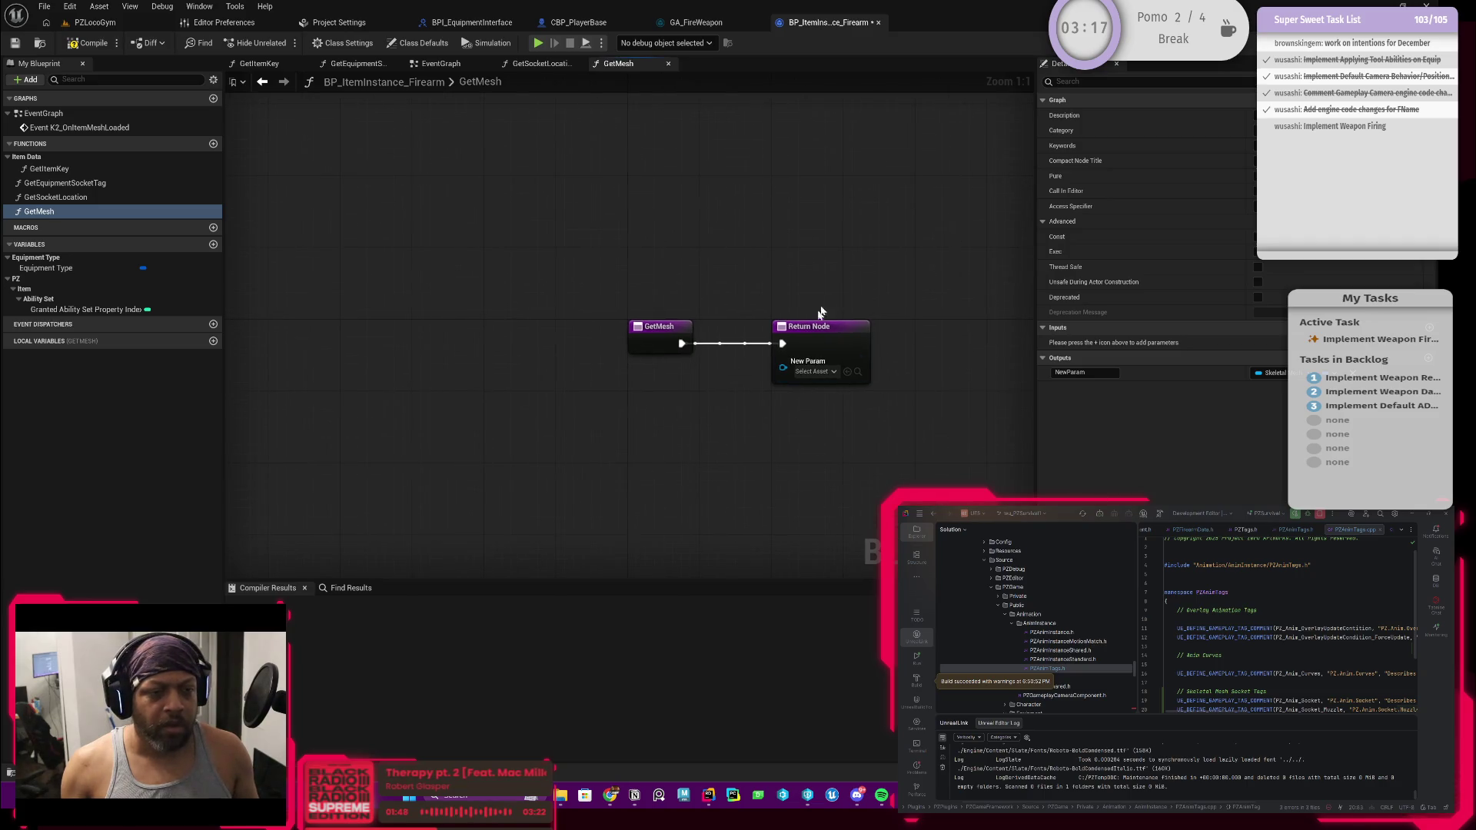
left_click(1067, 371)
type("ReturnValue")
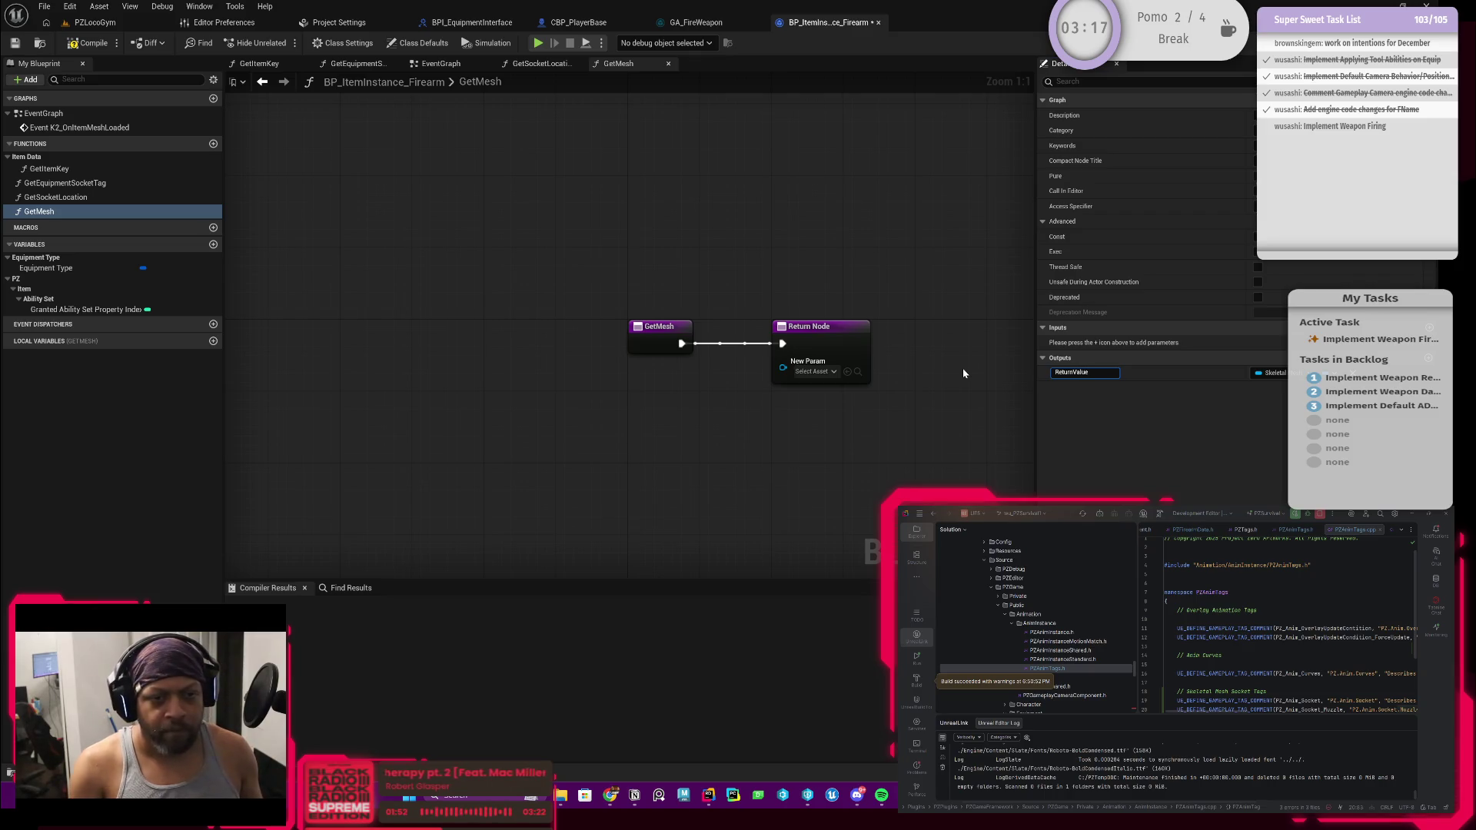
key("Return")
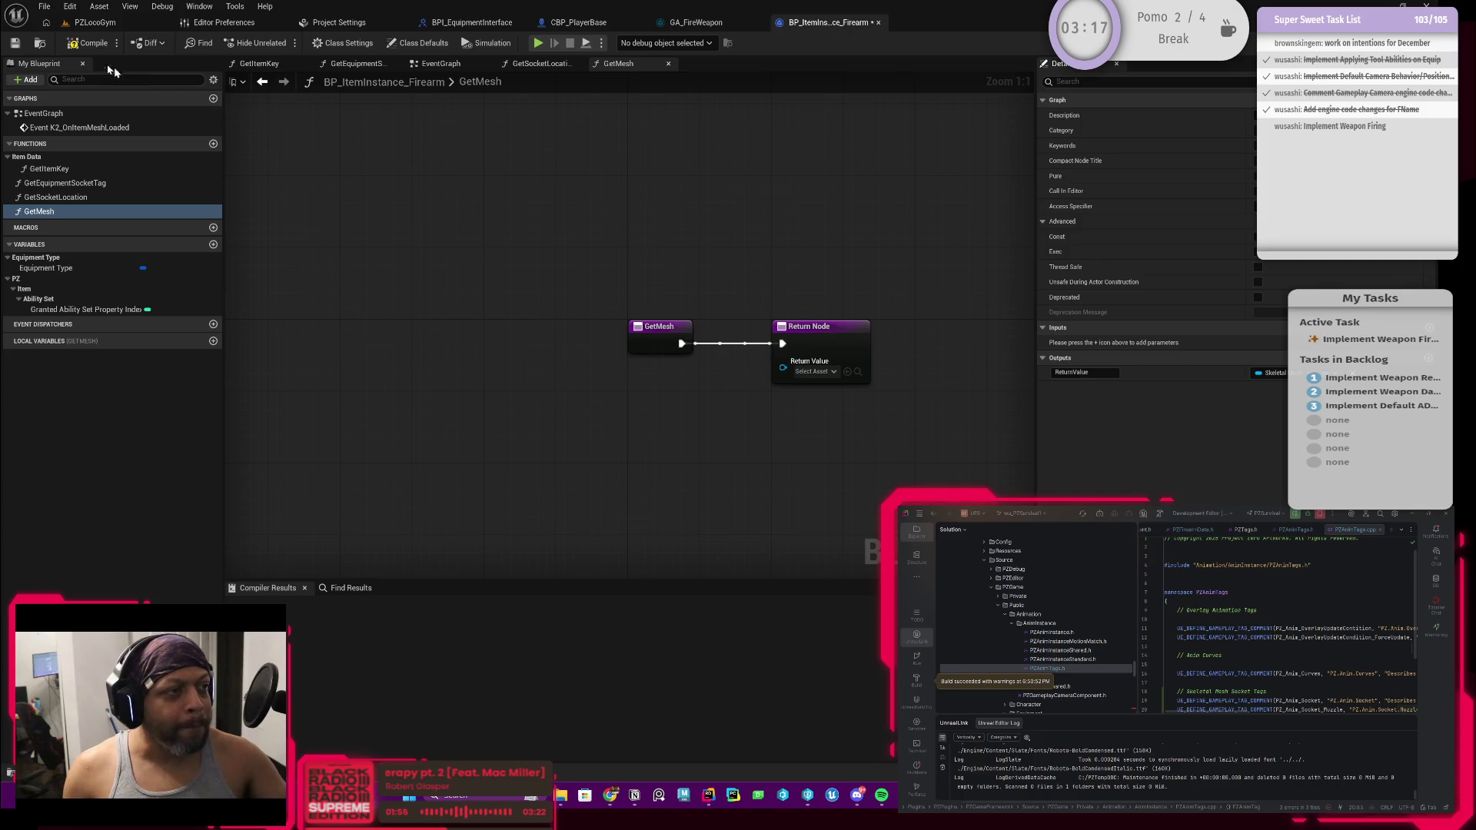
left_click(84, 45)
Save BP_ItemInstance_Firearm and inspect the compiled GetMesh graph
left_click(15, 43)
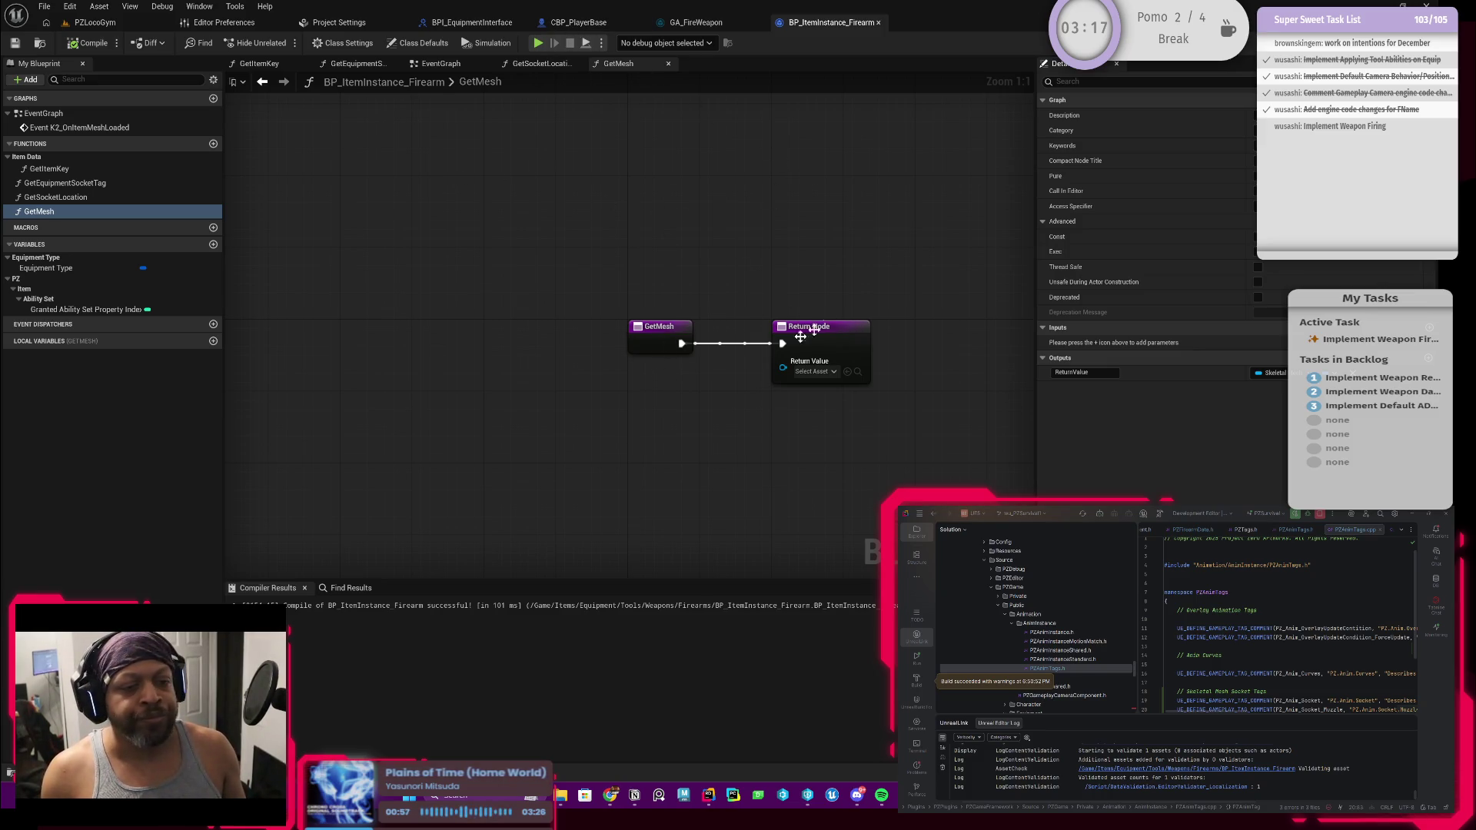
scroll(661, 368, "up", 1)
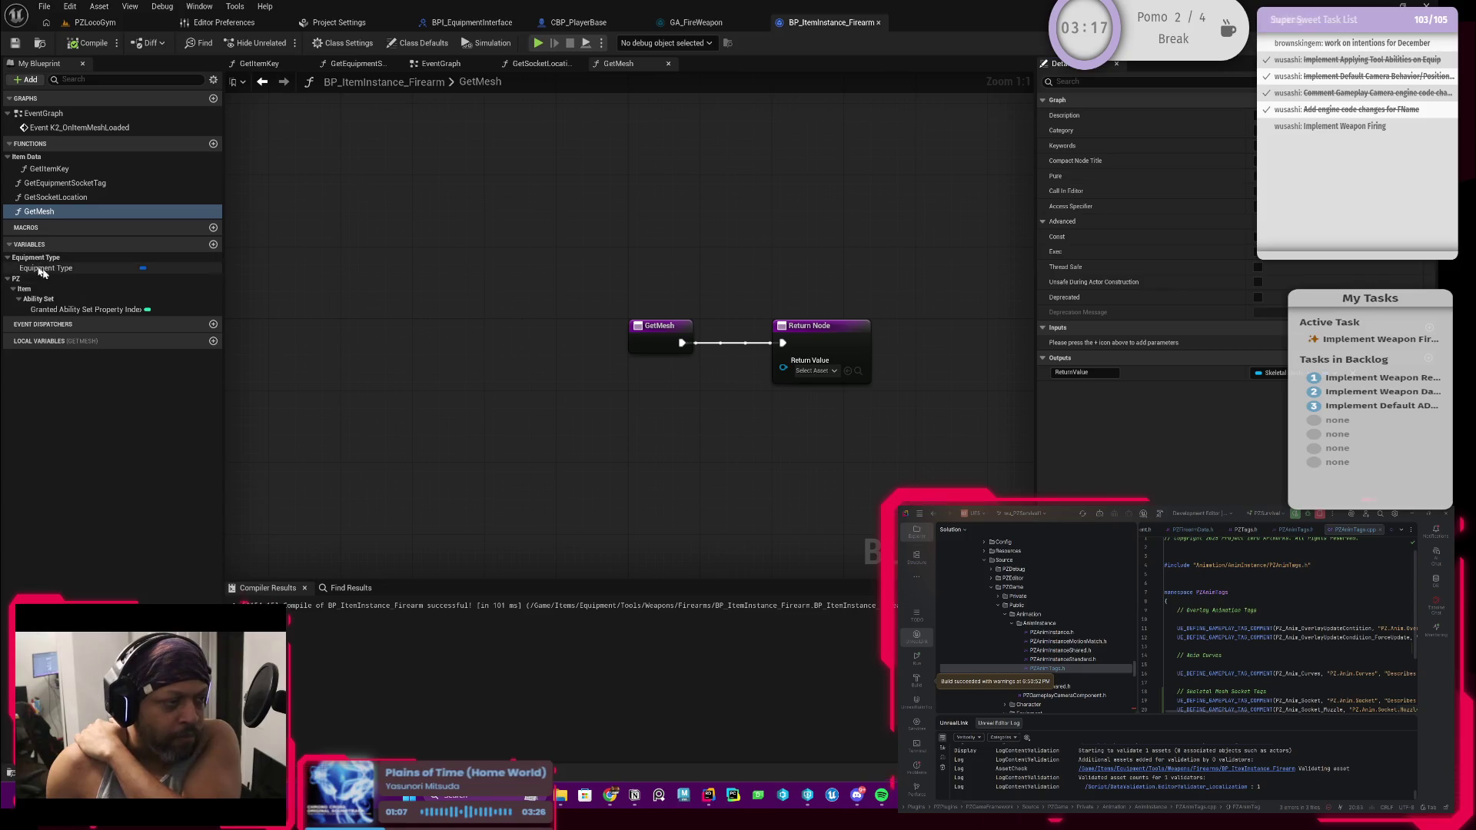
Add a Get Item Type Data node below the GetMesh entry
left_click(66, 269)
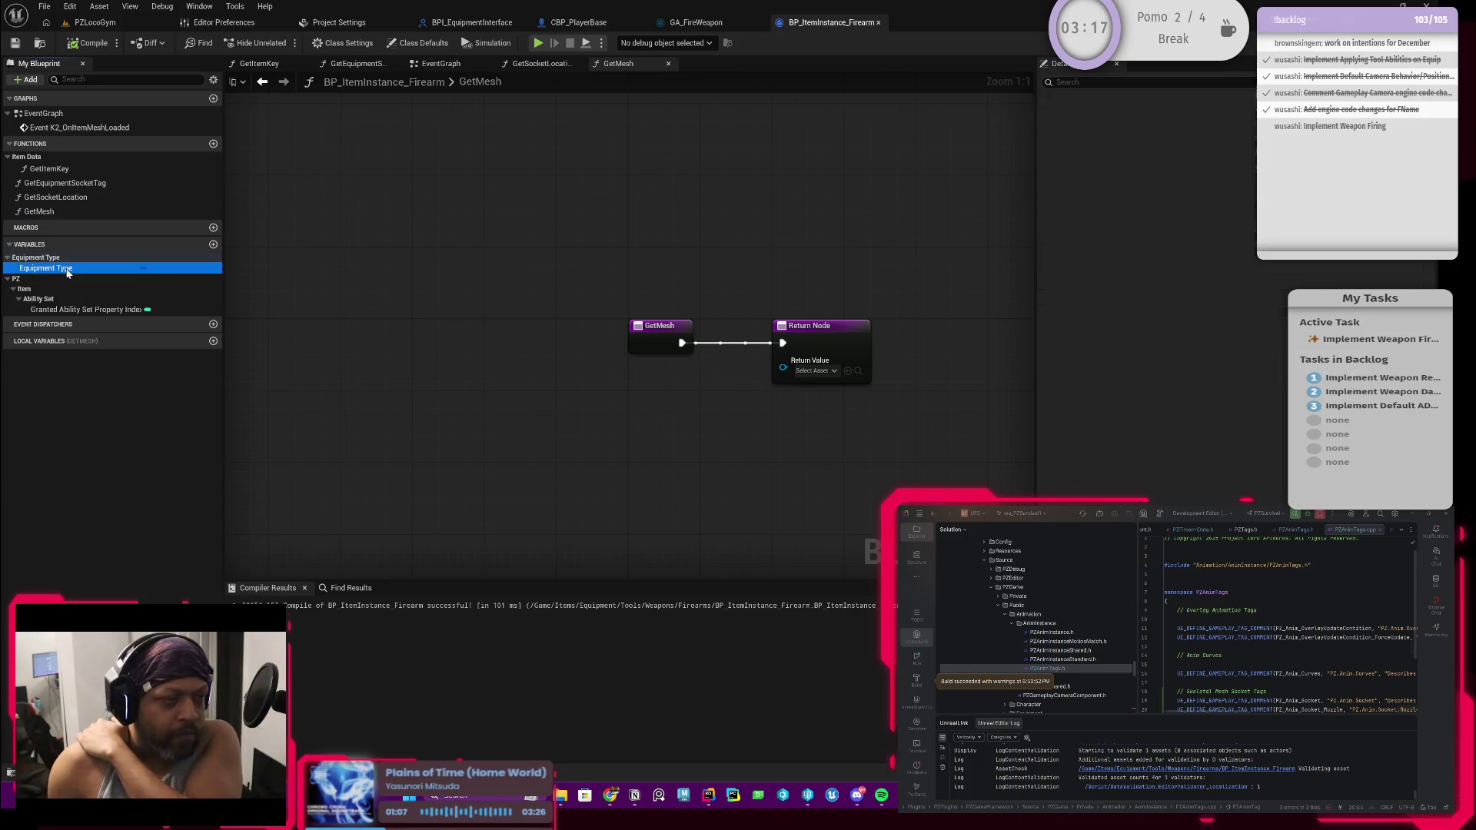
right_click(529, 413)
type("get item type")
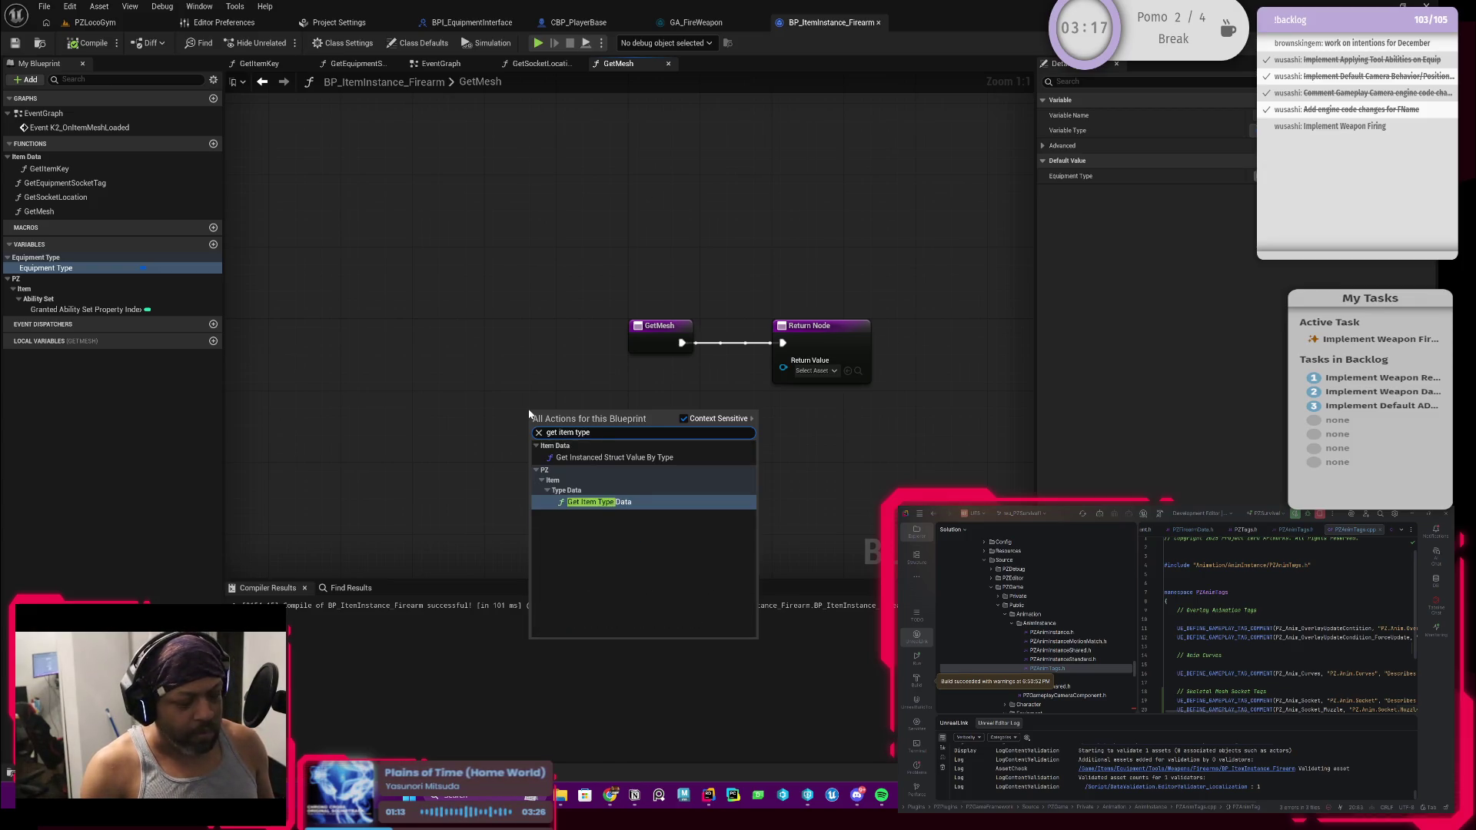
key("BackSpace")
key("BackSpace")
key("BackSpace")
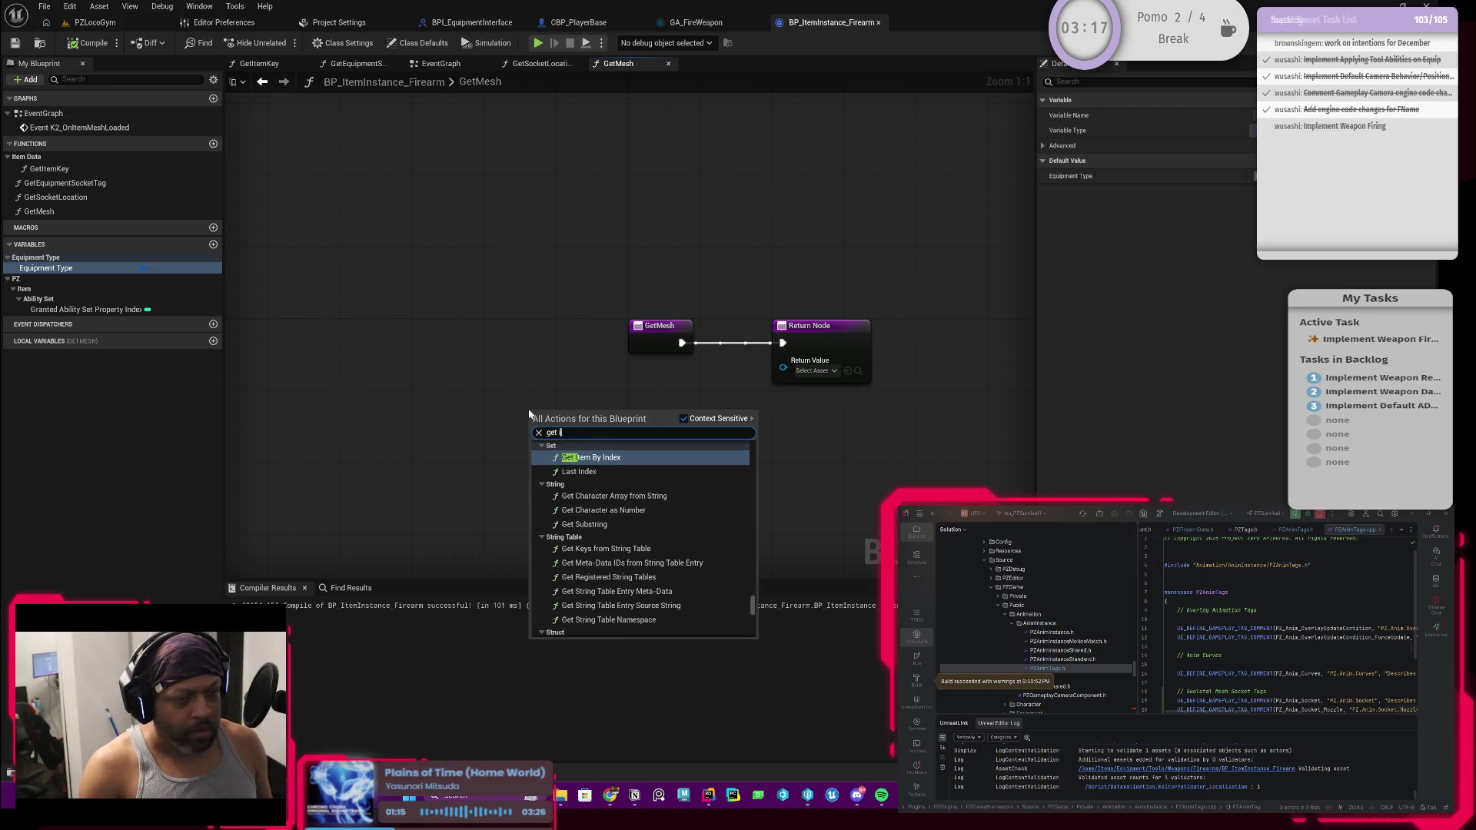
type("type")
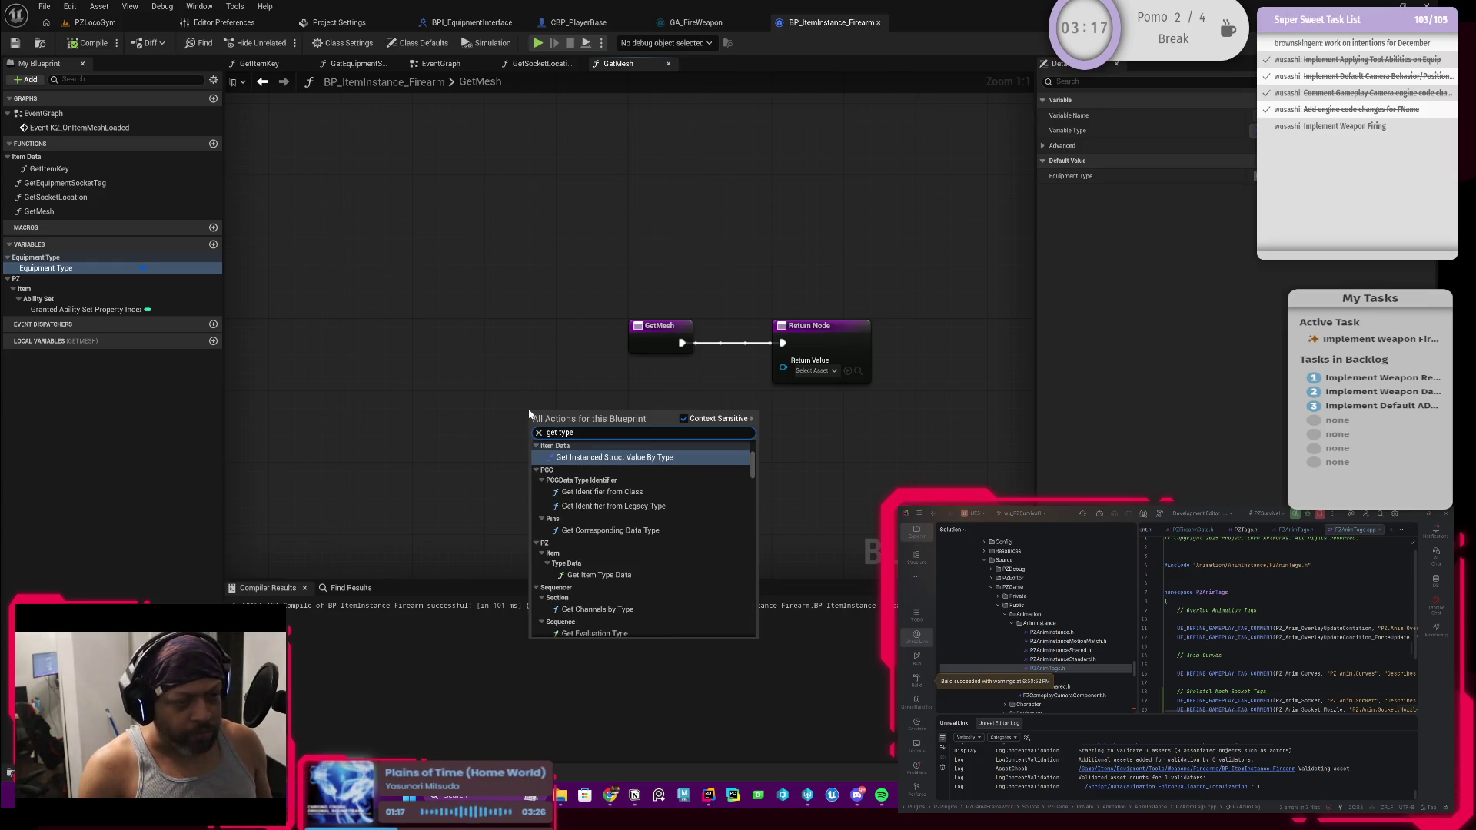
type(" data")
key("Return")
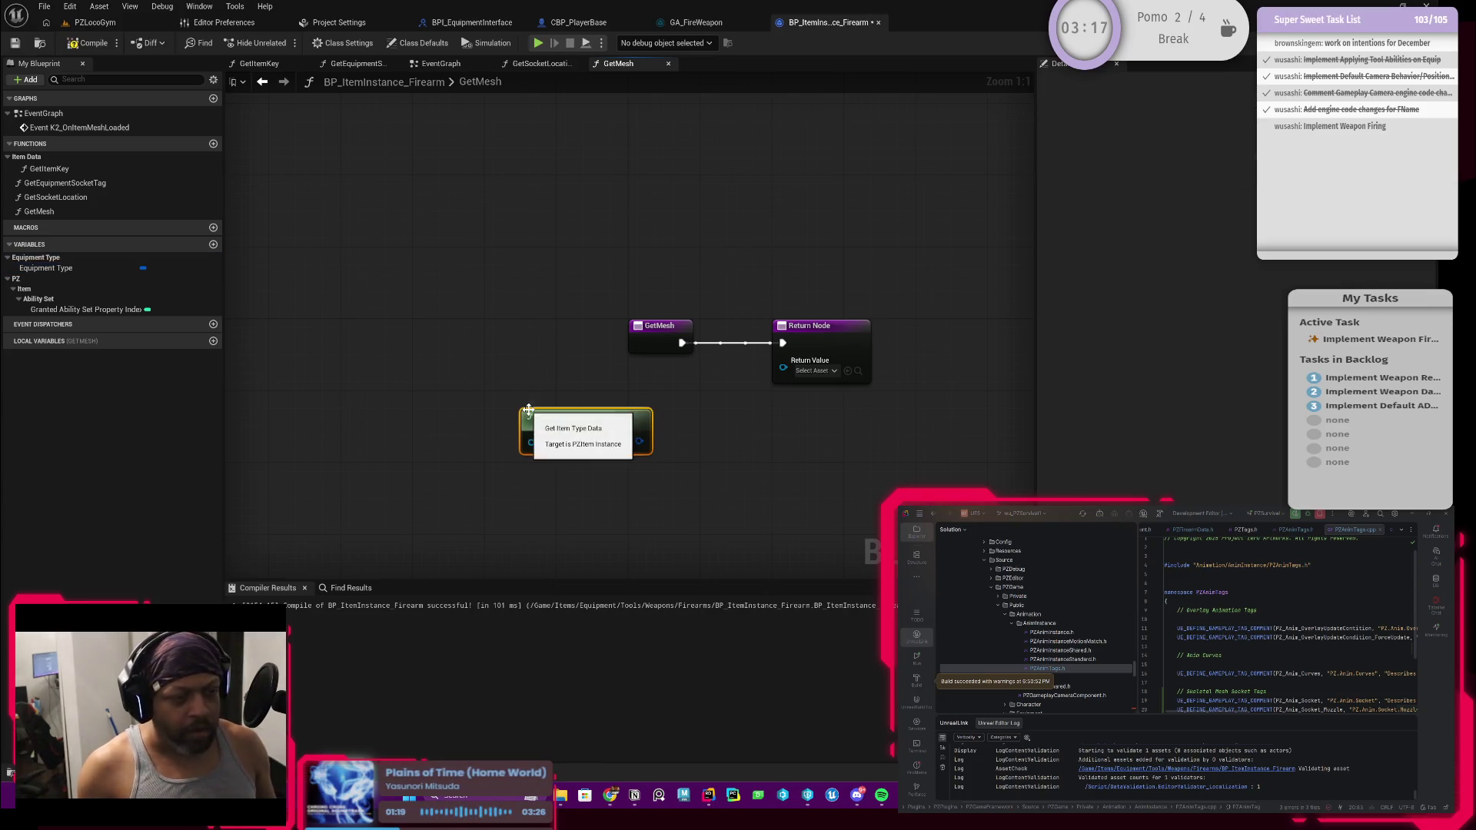
mouse_move(613, 434)
left_mouse_down()
mouse_move(442, 449)
mouse_move(498, 444)
mouse_move(465, 464)
mouse_move(534, 456)
left_mouse_up()
Wire in Get Instanced Struct Value By Type set to PZFirearm Data, and move GetMesh left
type("get it")
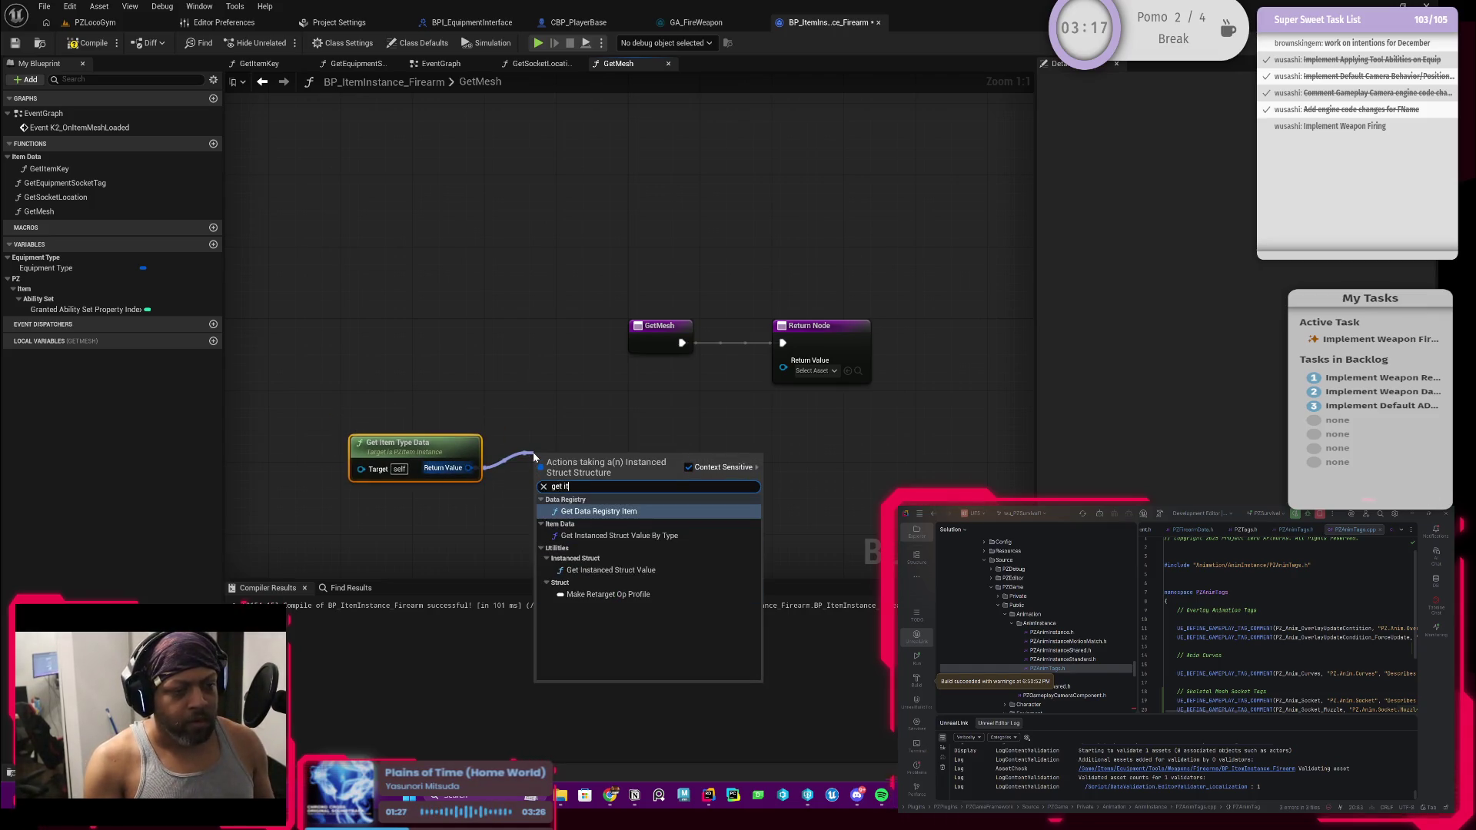
key("Down")
key("Return")
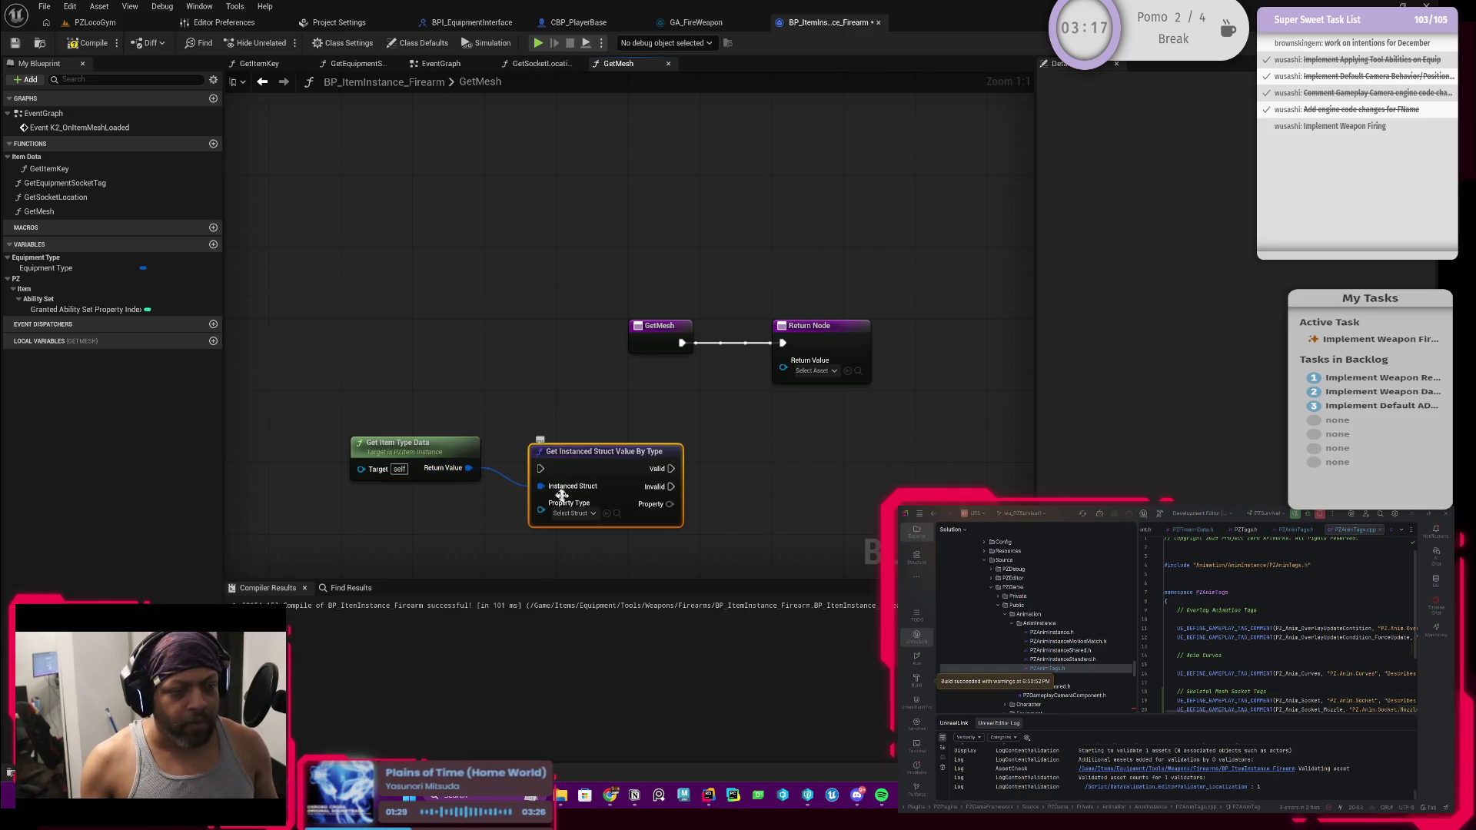
left_click(572, 514)
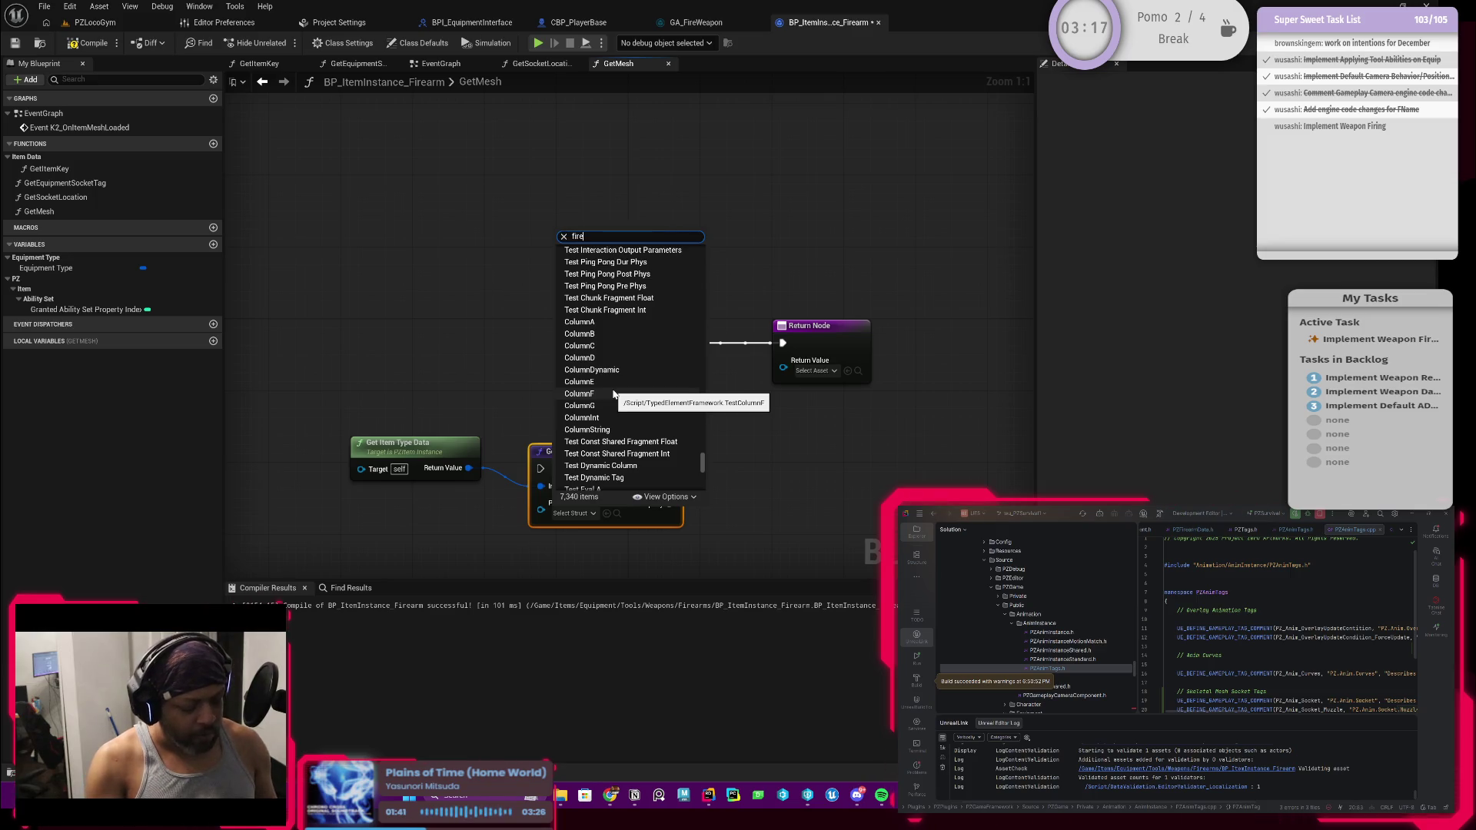
type("firearm d")
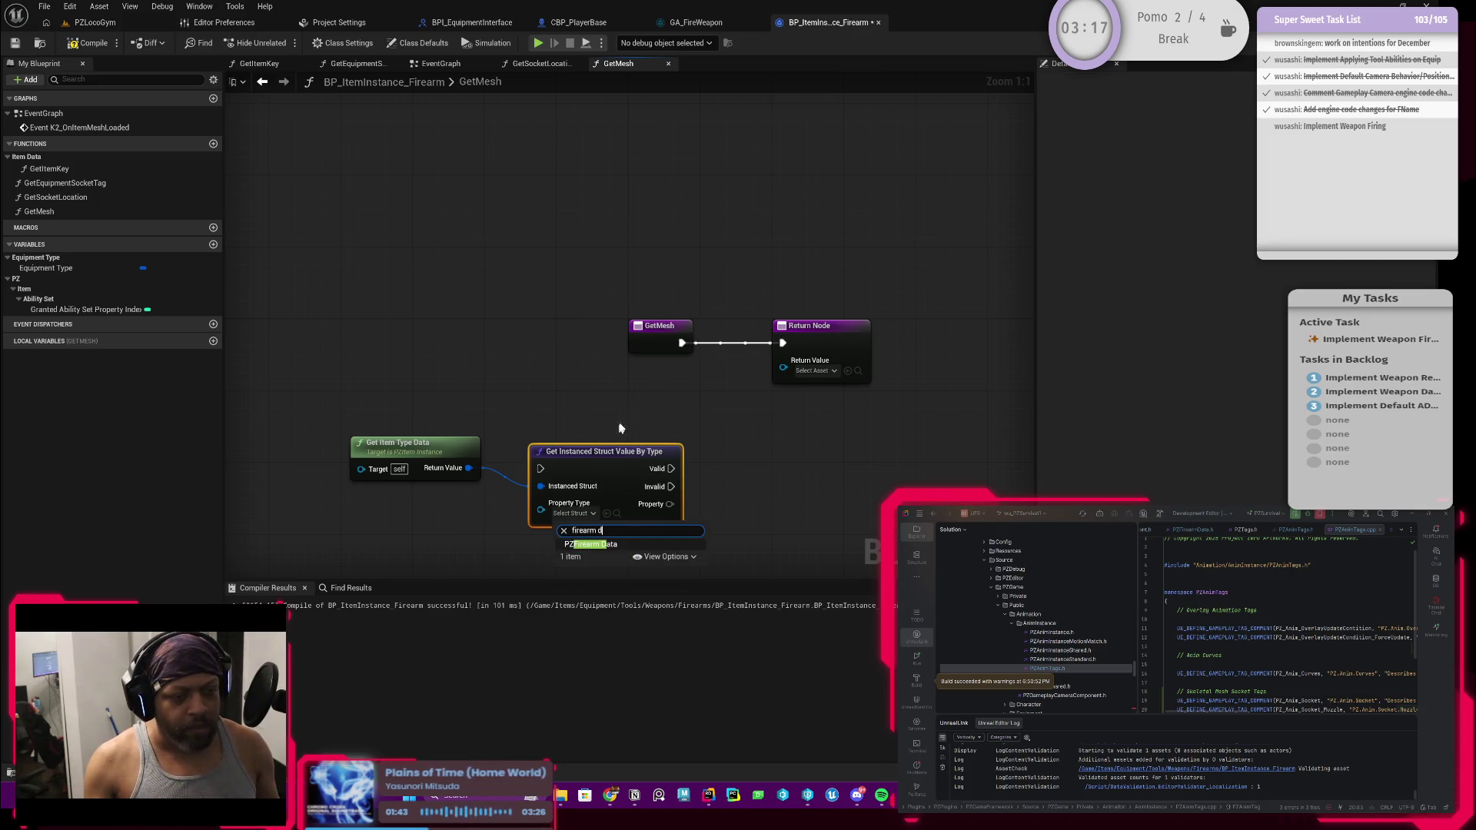
left_click(620, 544)
left_click_drag(607, 473, 598, 455)
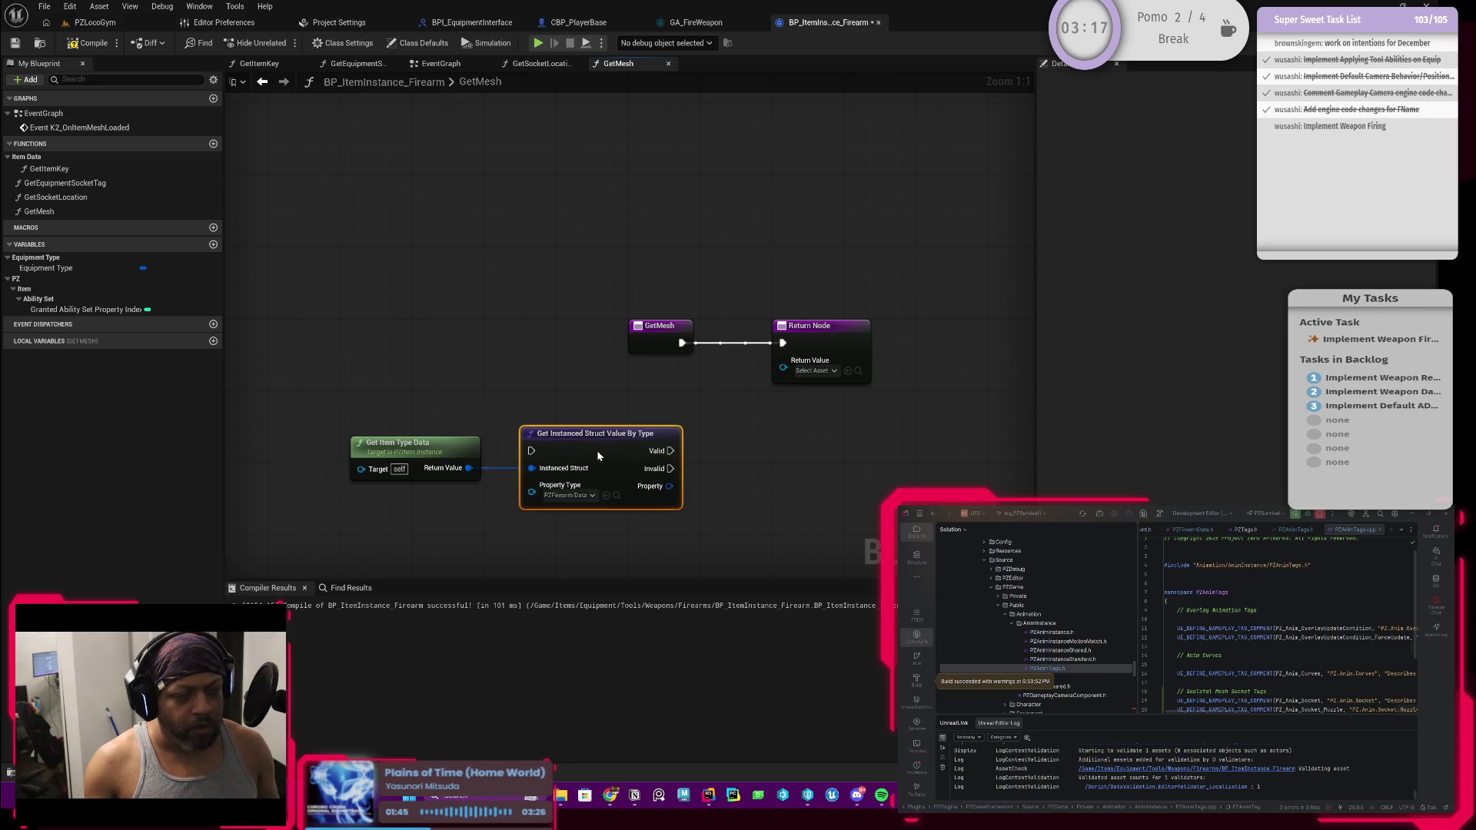
left_click_drag(640, 342, 388, 342)
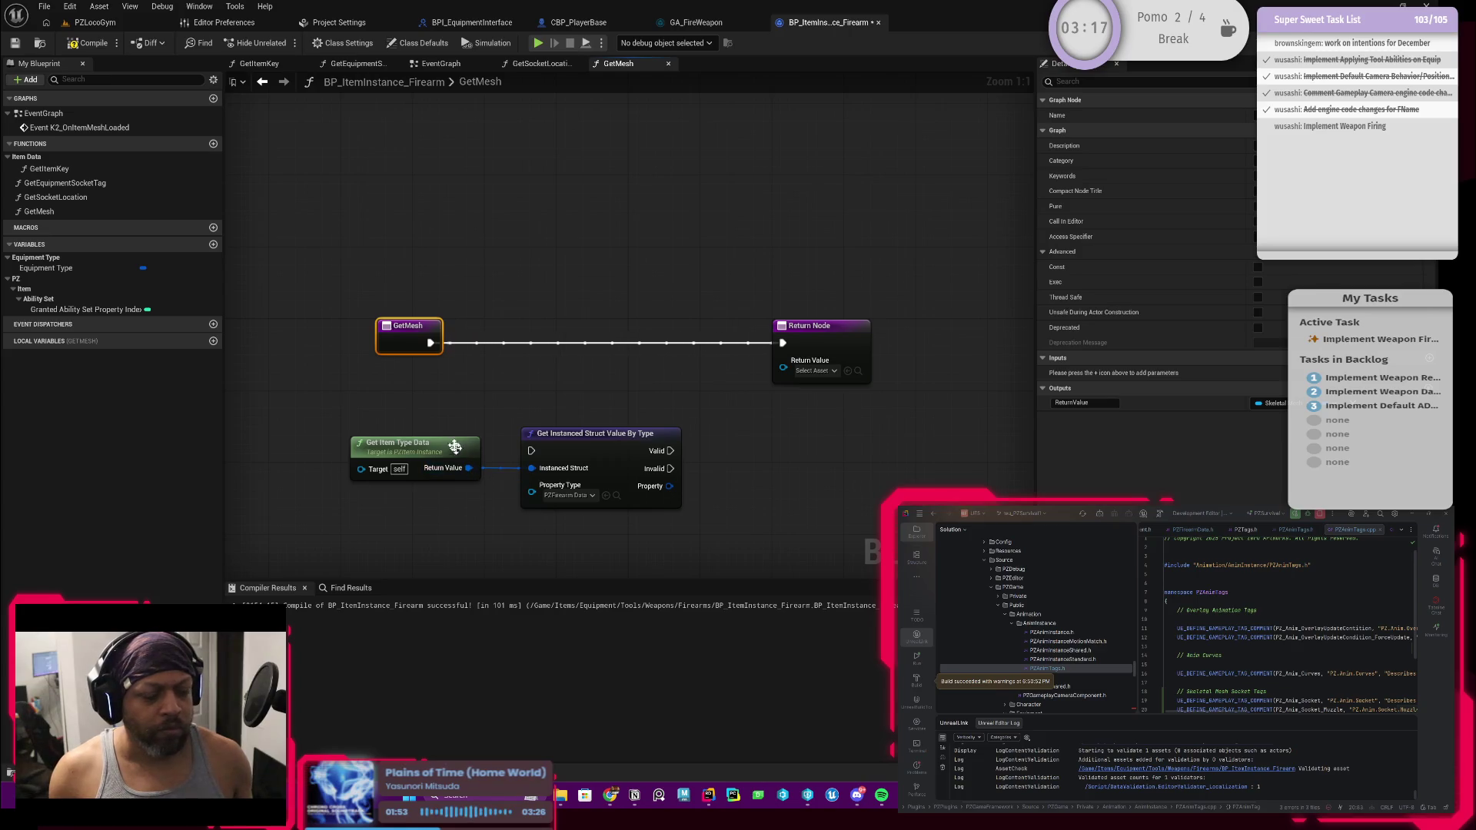
Route GetMesh execution through the struct getter's Valid pin into the Return Node
mouse_move(431, 342)
left_mouse_down()
mouse_move(492, 369)
mouse_move(531, 451)
mouse_move(570, 388)
mouse_move(574, 345)
left_mouse_up()
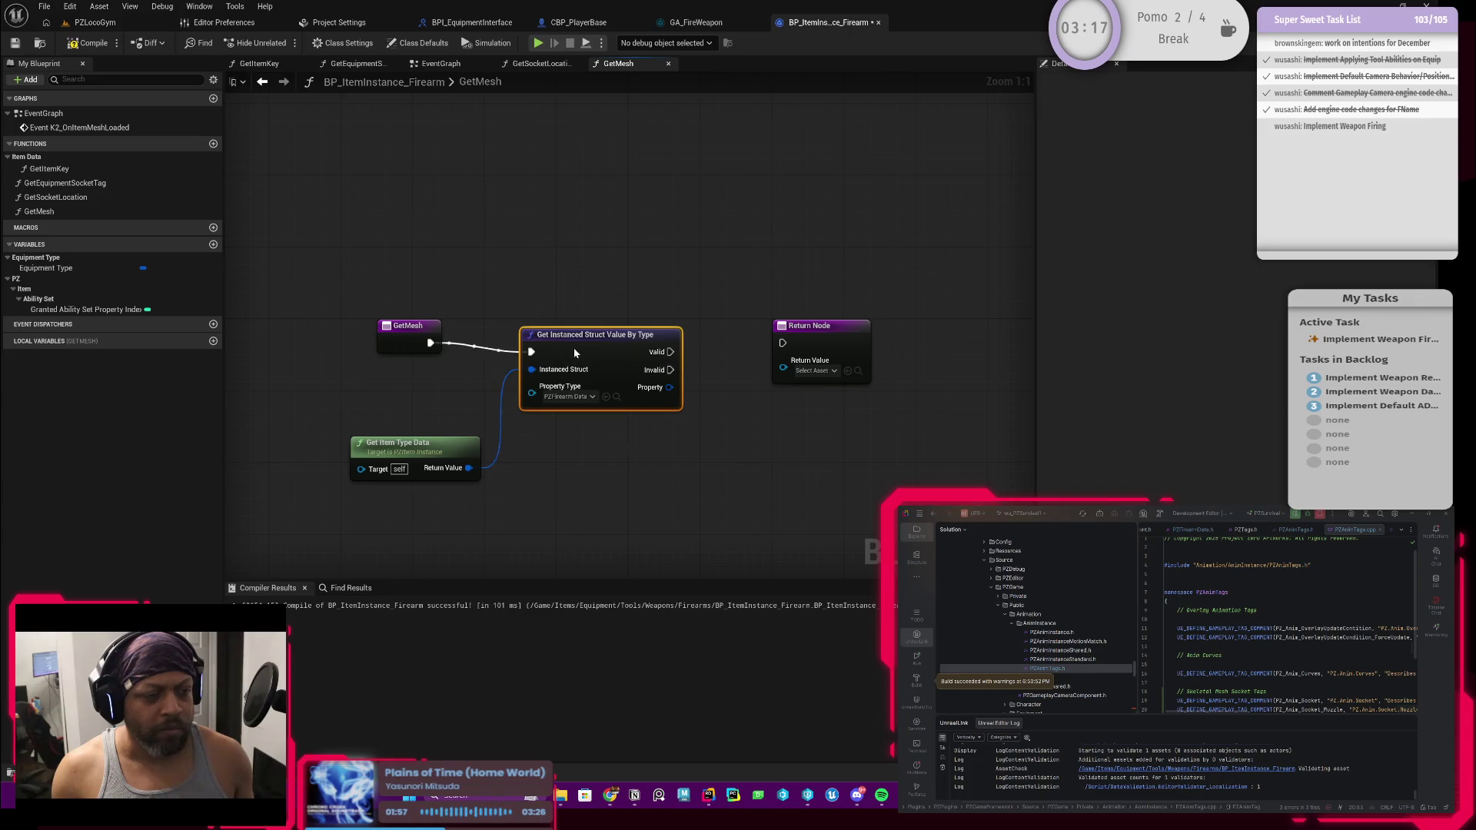
left_click_drag(429, 462, 420, 444)
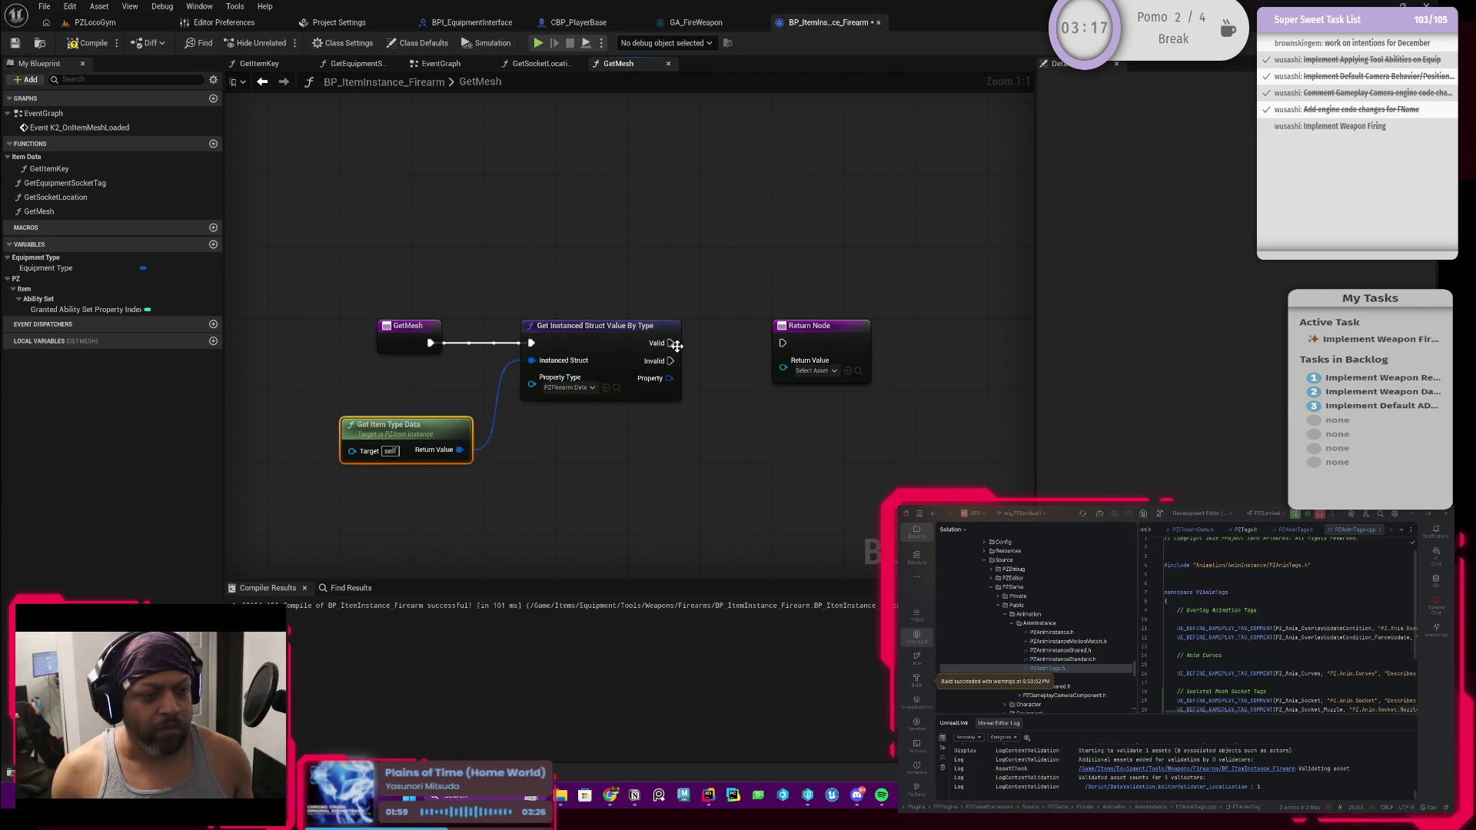
mouse_move(671, 342)
left_mouse_down()
mouse_move(806, 340)
mouse_move(771, 341)
left_mouse_up()
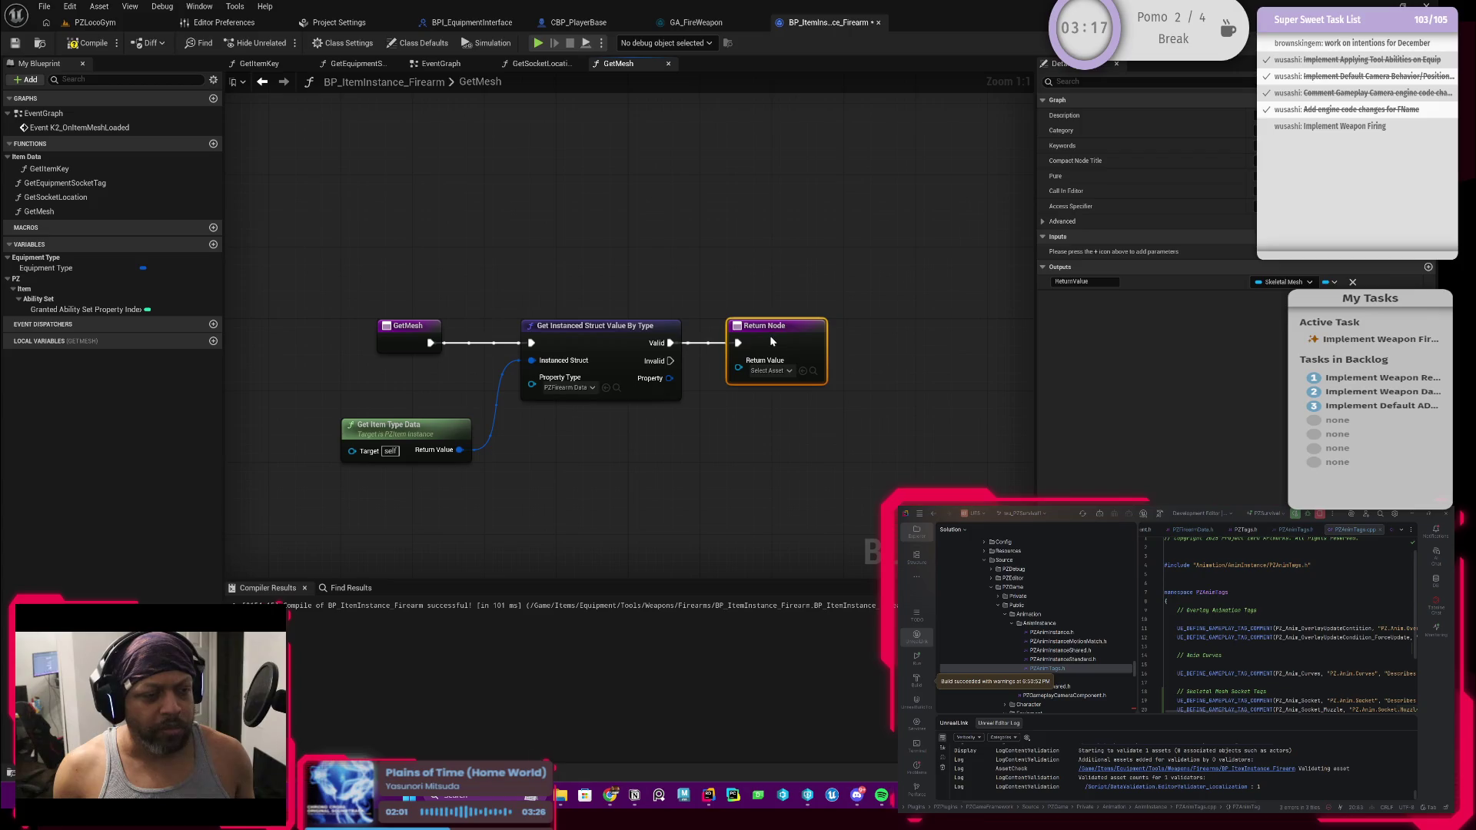
left_click_drag(711, 461, 639, 441)
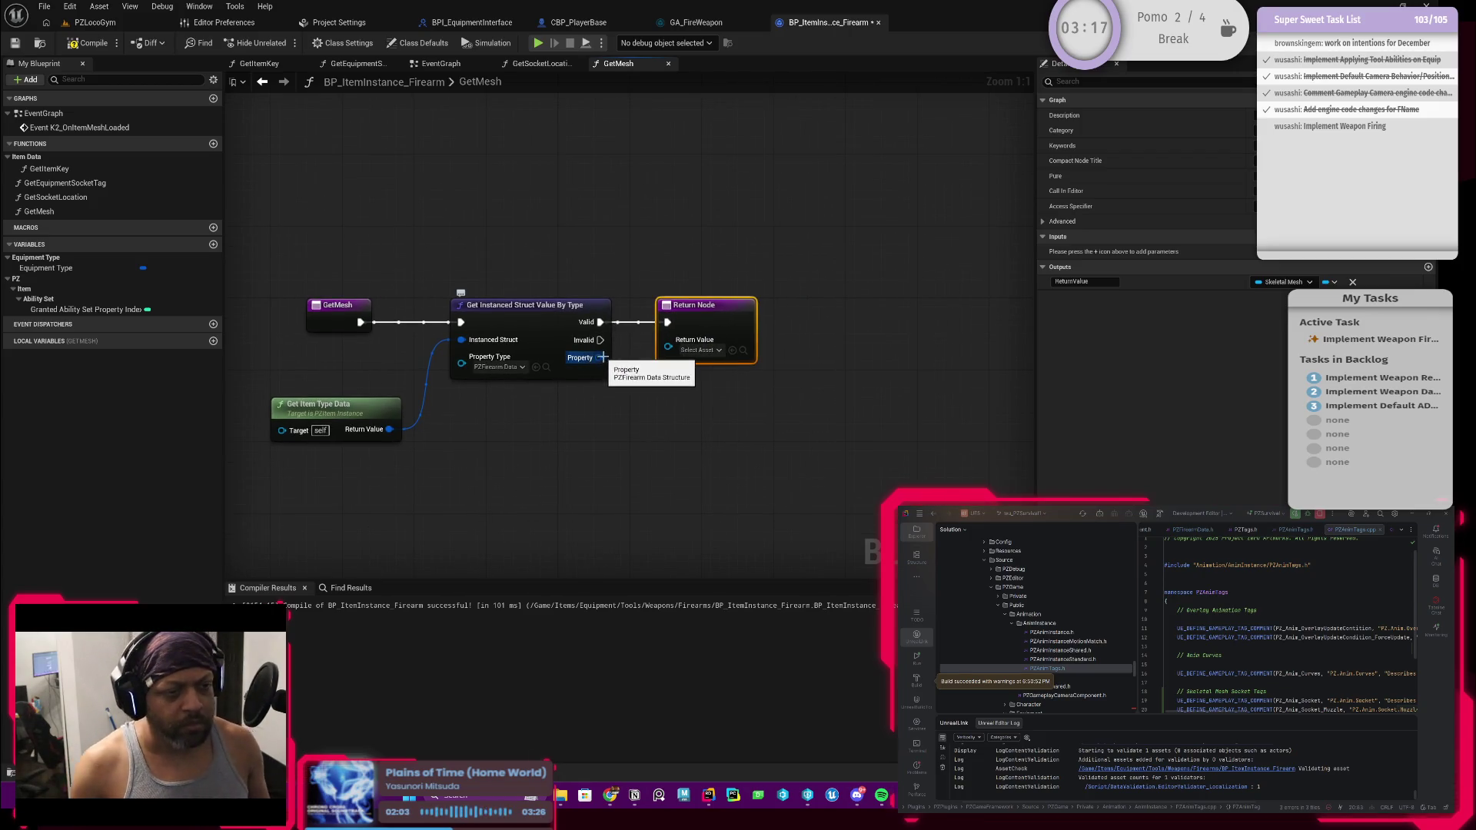
Split the Property pin, then split Property Mesh Data into its fields
right_click(598, 358)
left_click(624, 422)
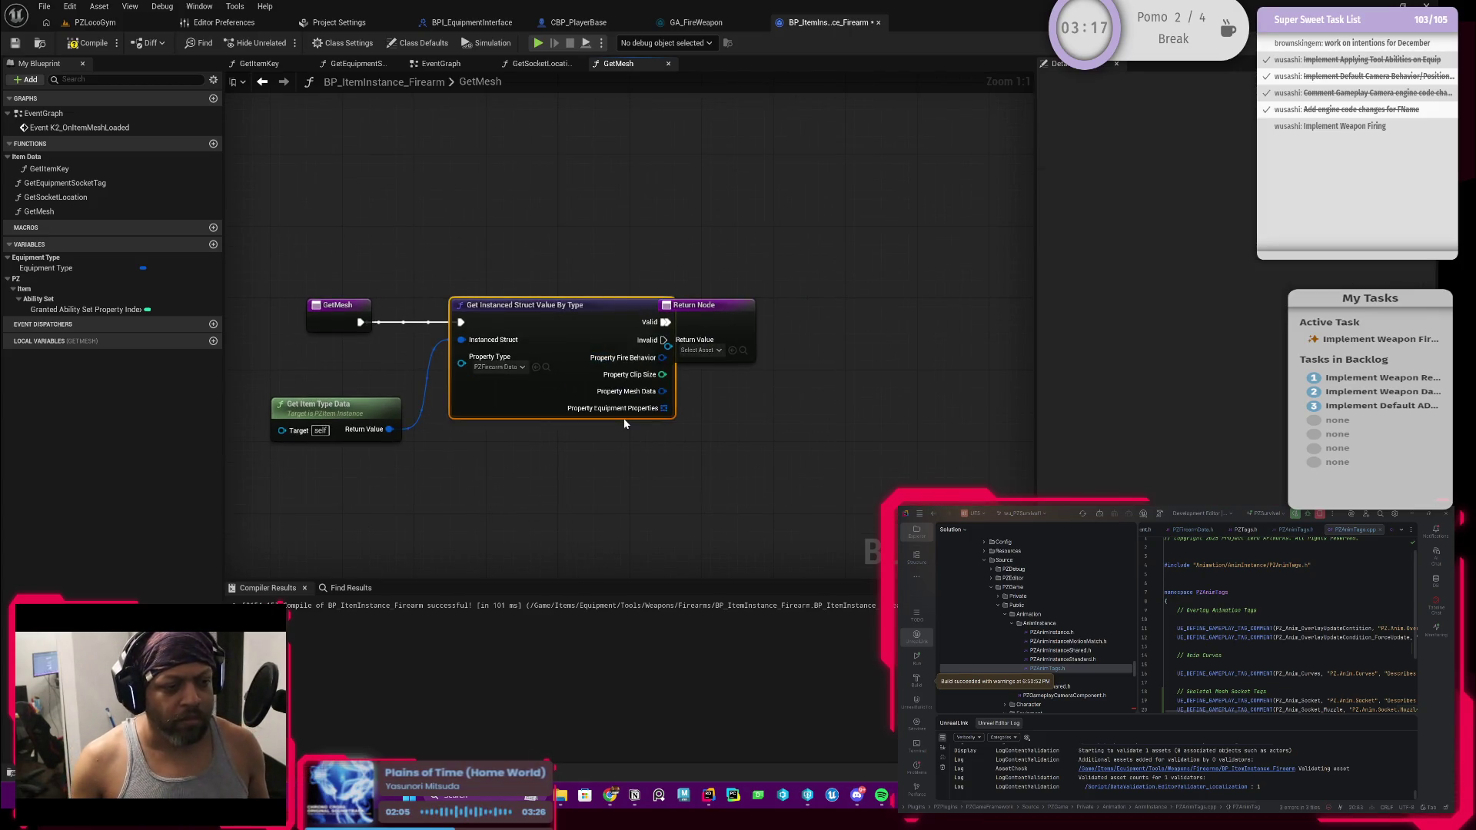
left_click_drag(717, 328, 828, 328)
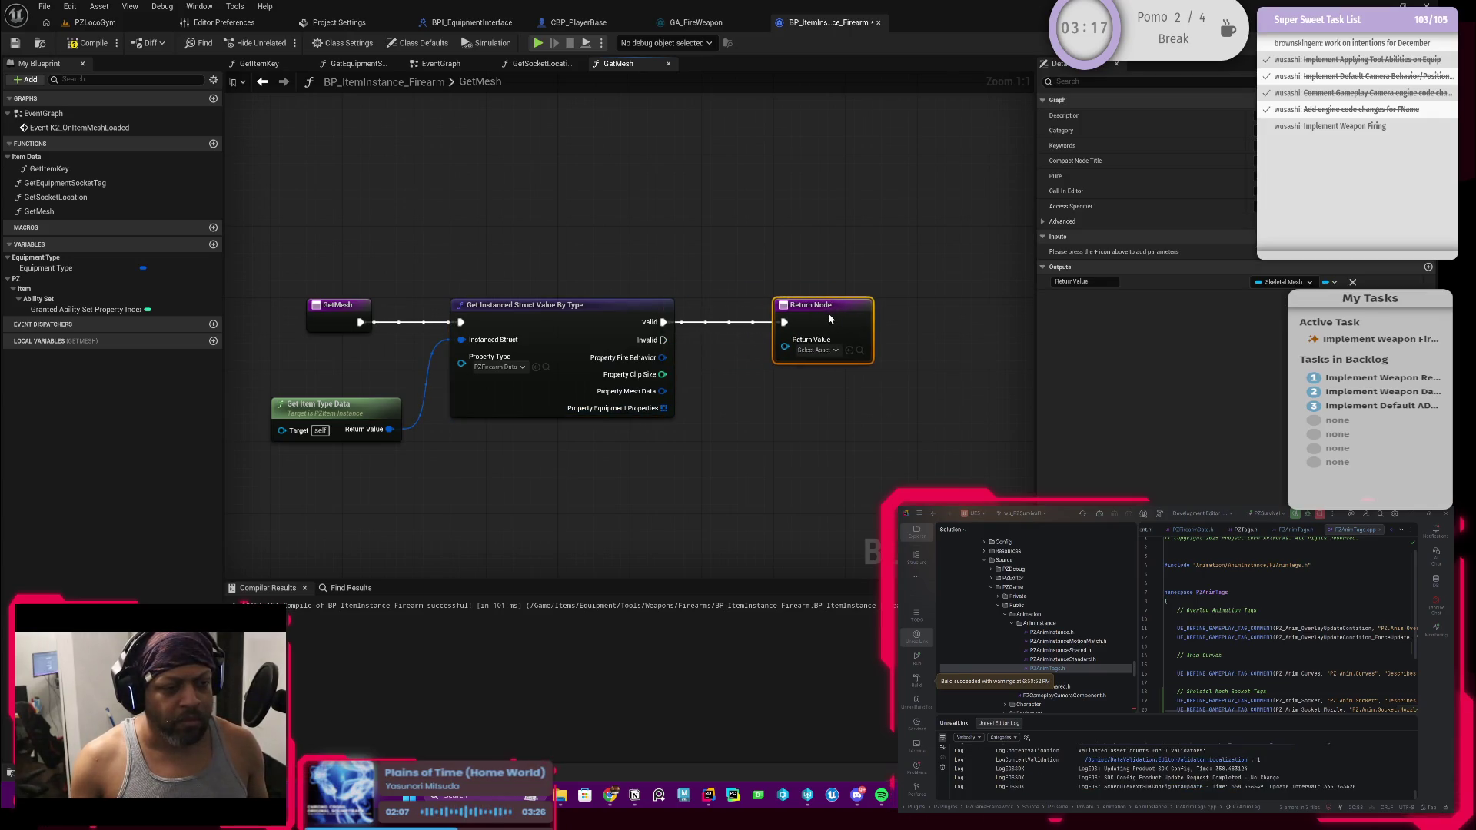
left_click_drag(662, 391, 717, 401)
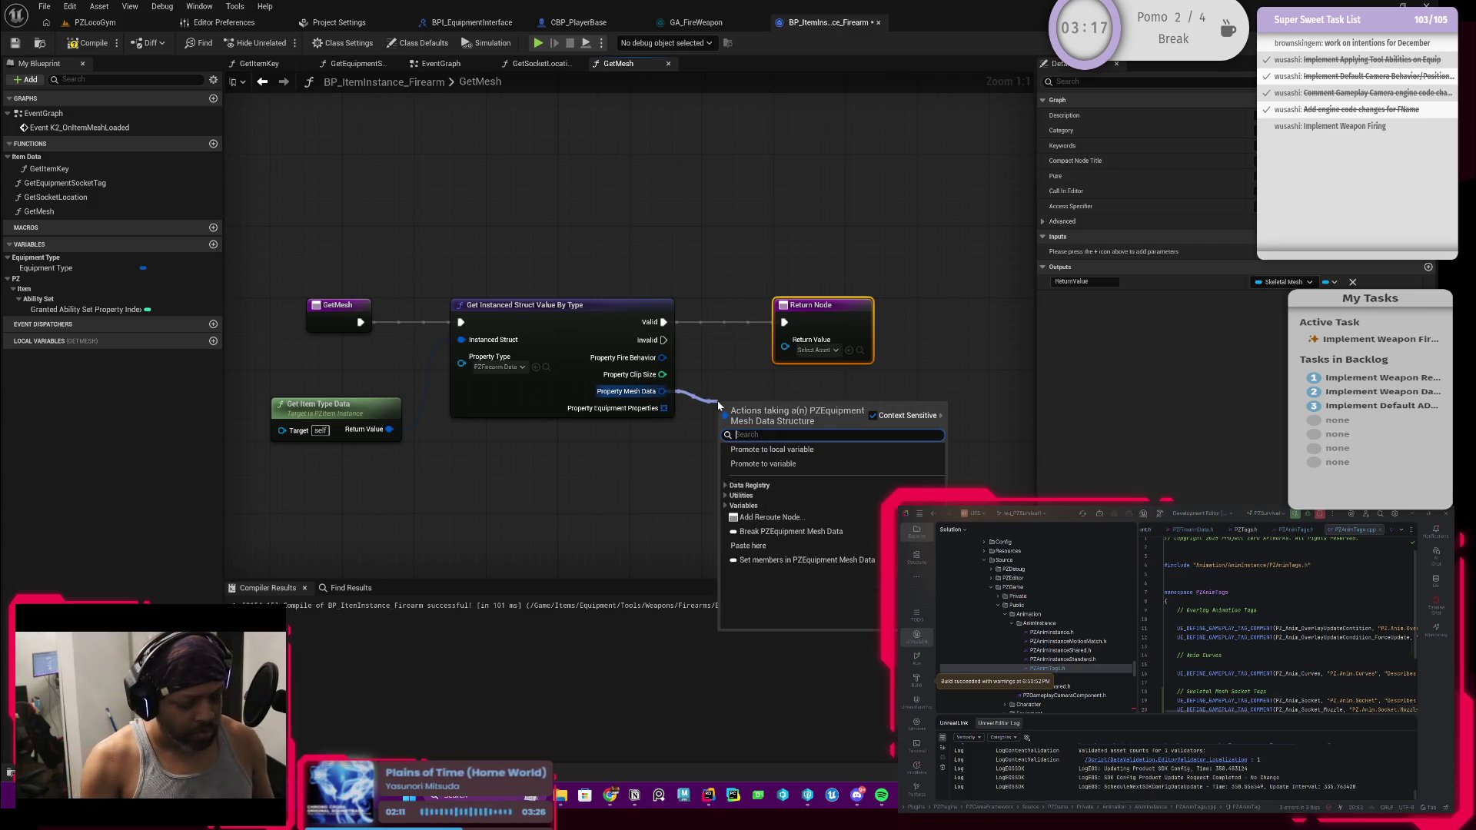
type("ge t")
left_click(662, 424)
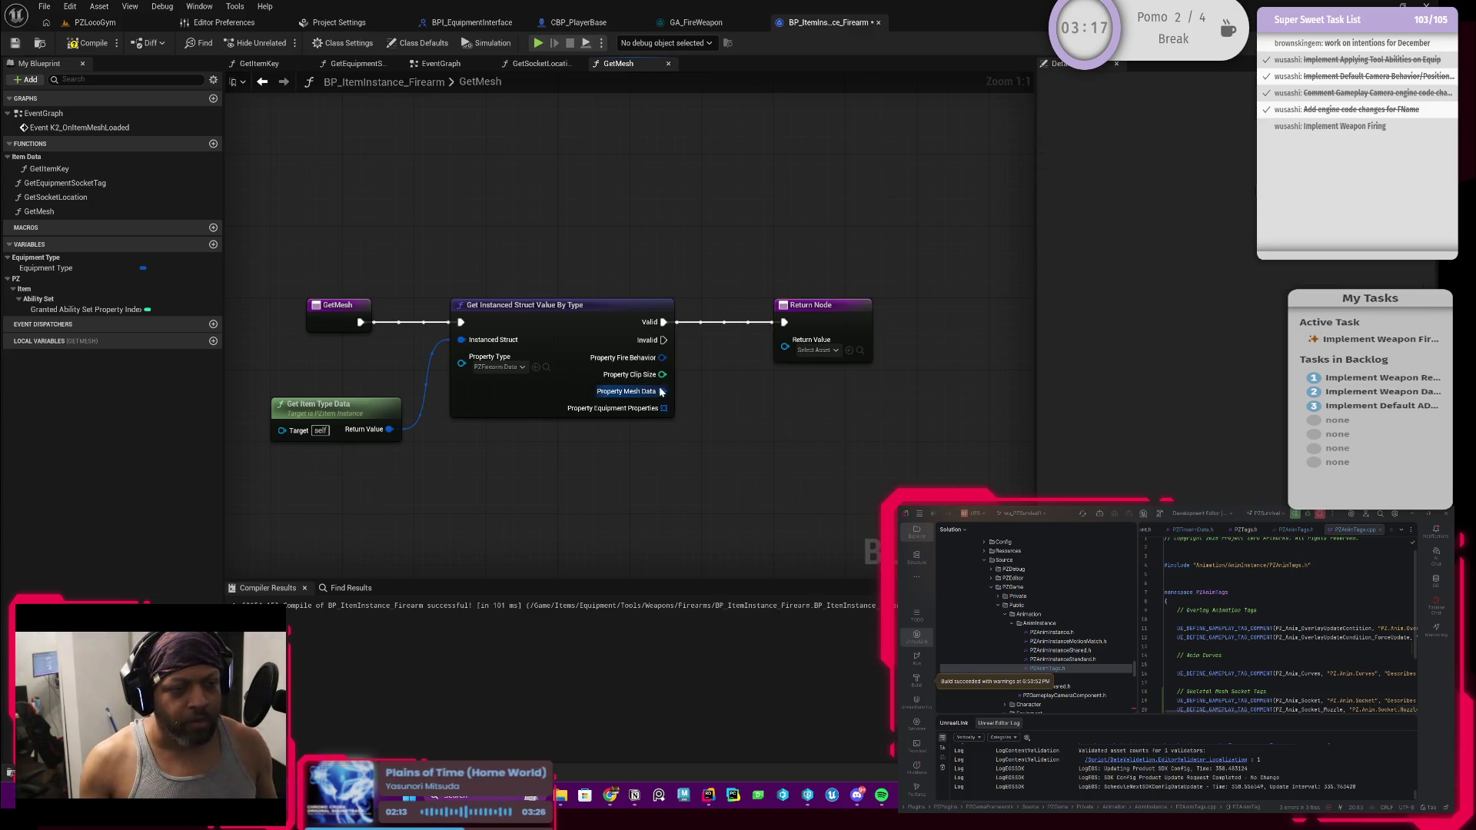
right_click(662, 392)
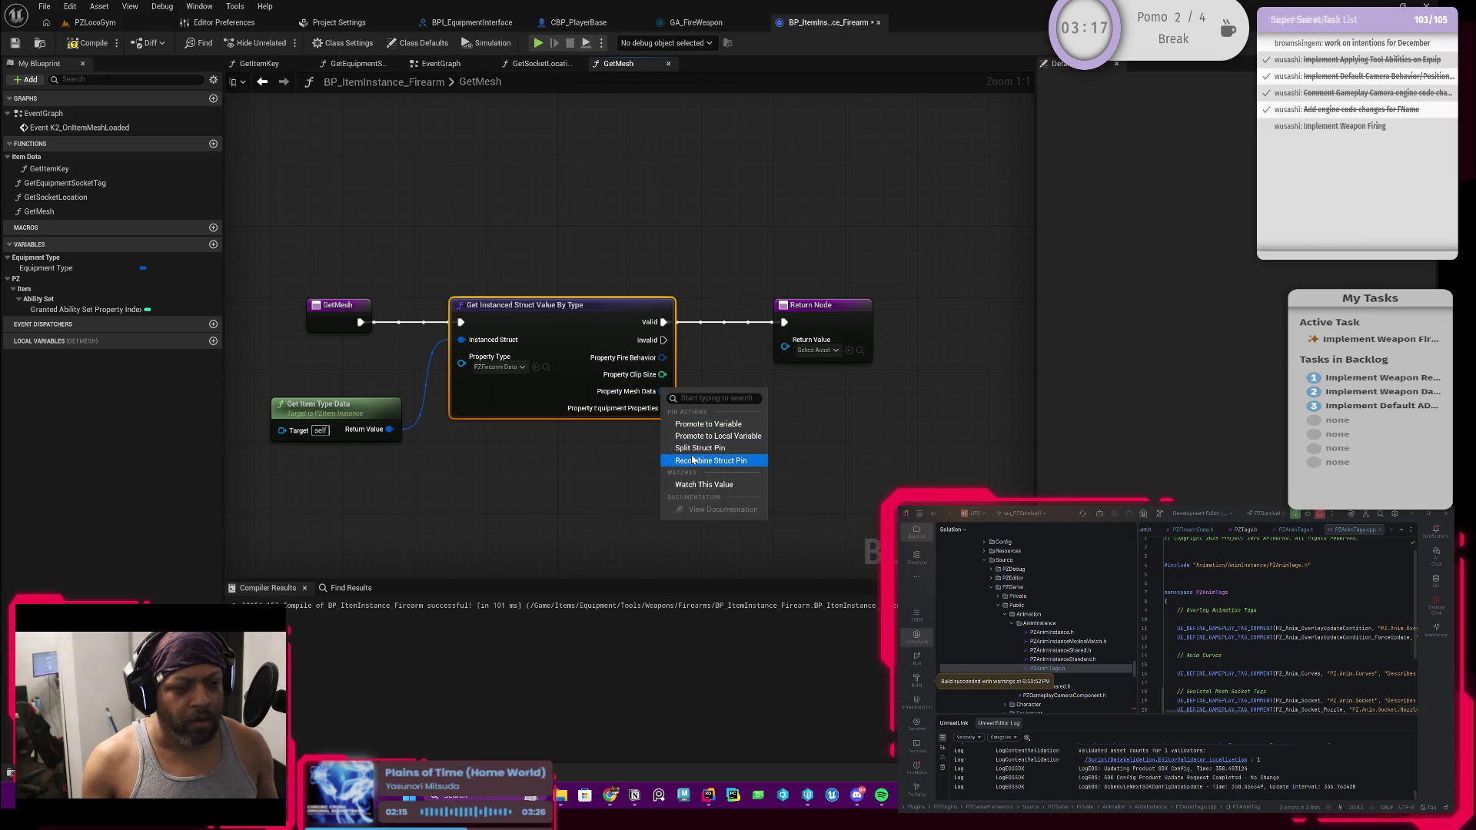
left_click(657, 394)
right_click(658, 392)
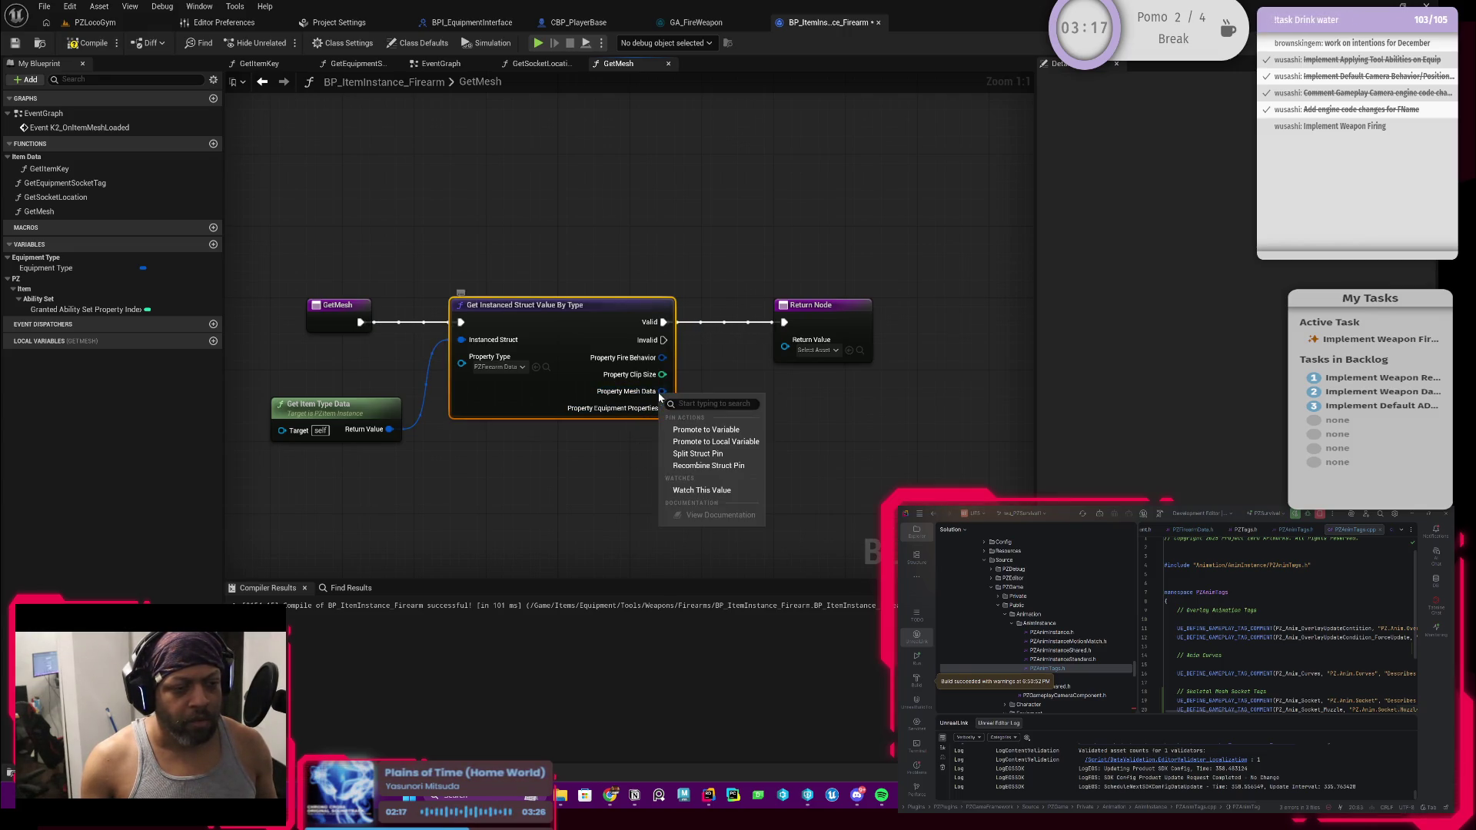
left_click(697, 448)
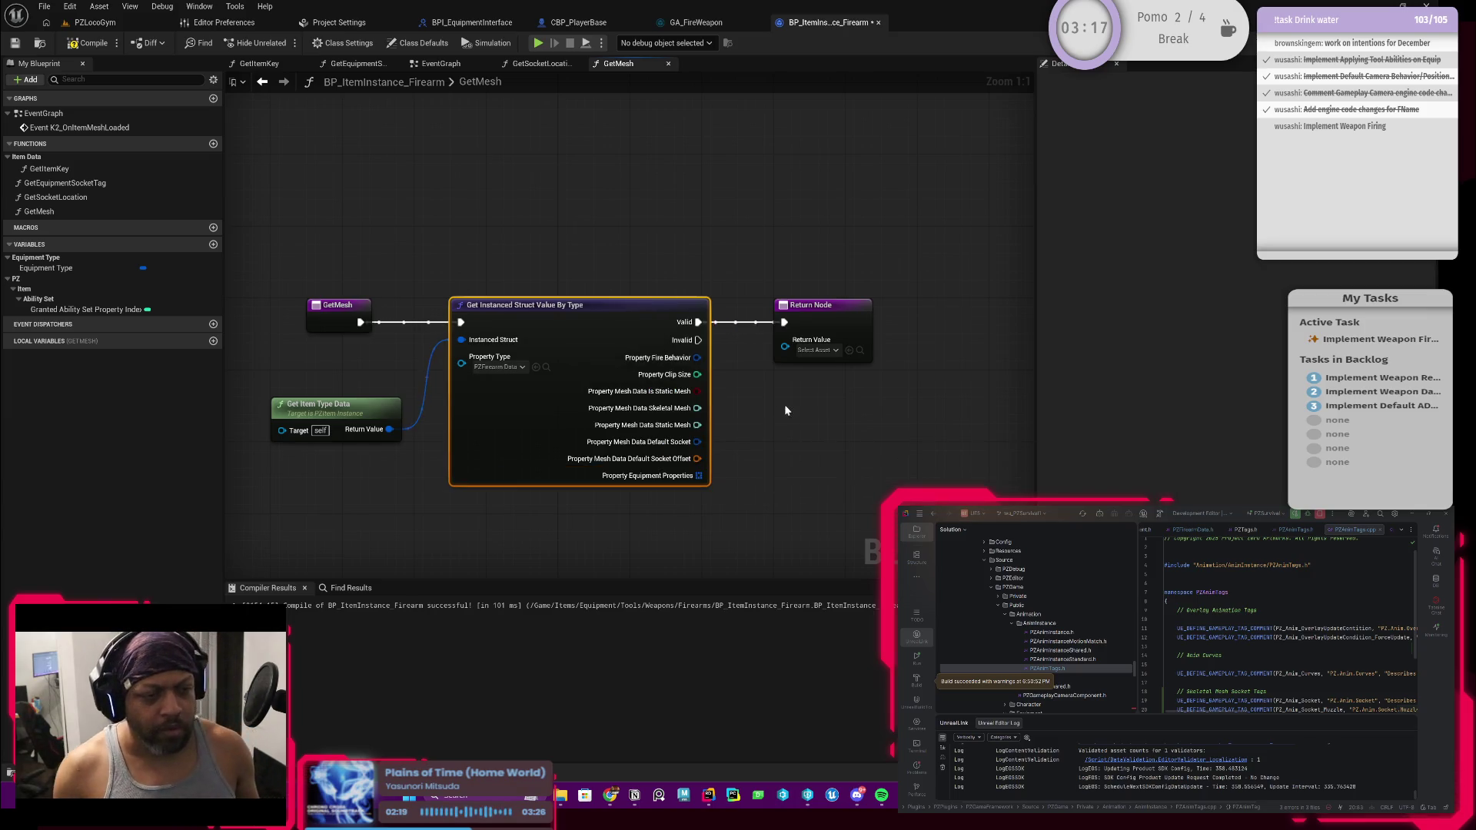
Connect the Skeletal Mesh field to the Return Node's Return Value through a conversion node
left_click(827, 325)
left_click_drag(827, 326, 908, 325)
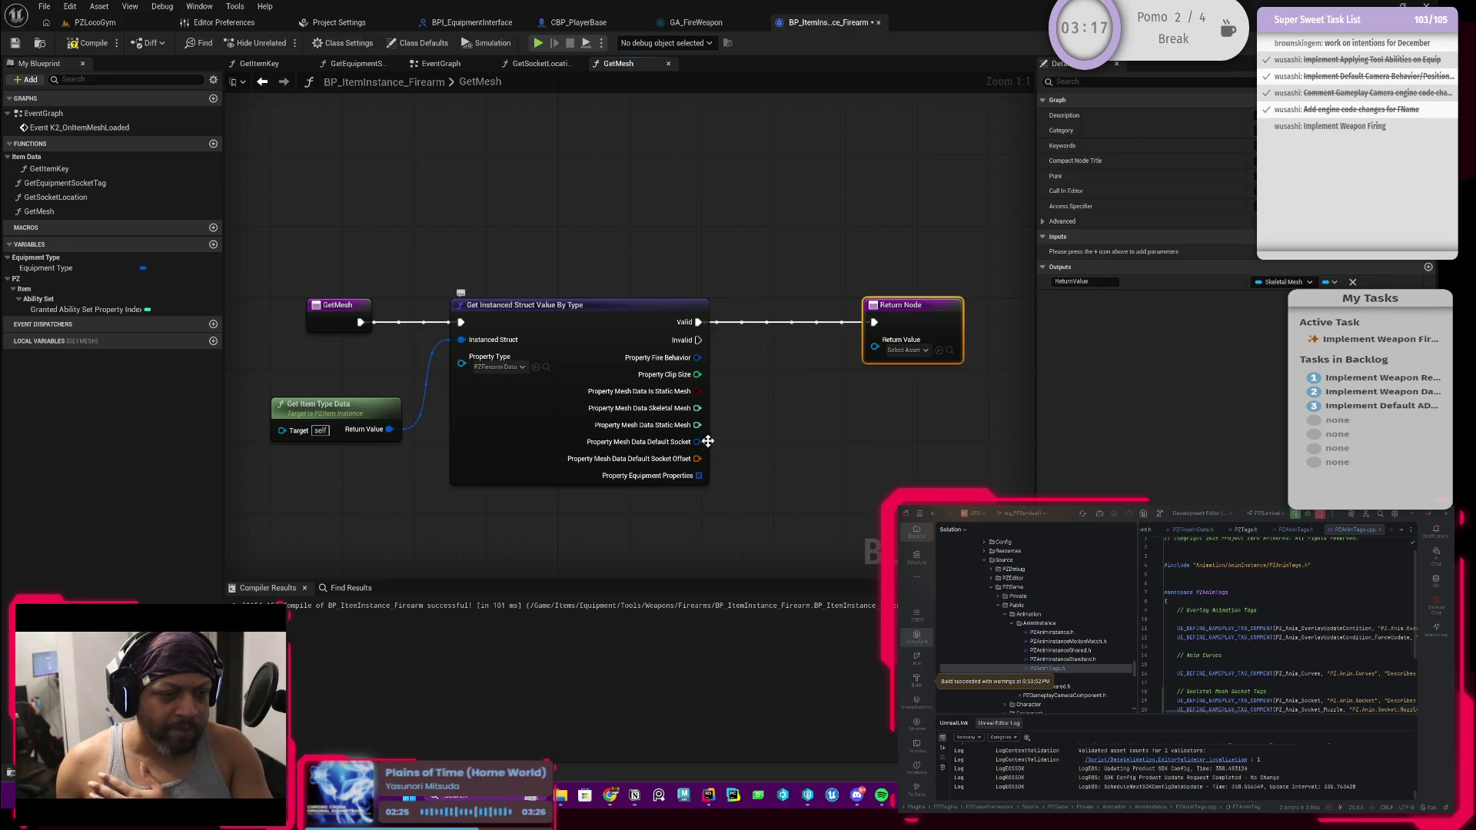
mouse_move(703, 412)
left_mouse_down()
mouse_move(850, 379)
mouse_move(873, 352)
left_mouse_up()
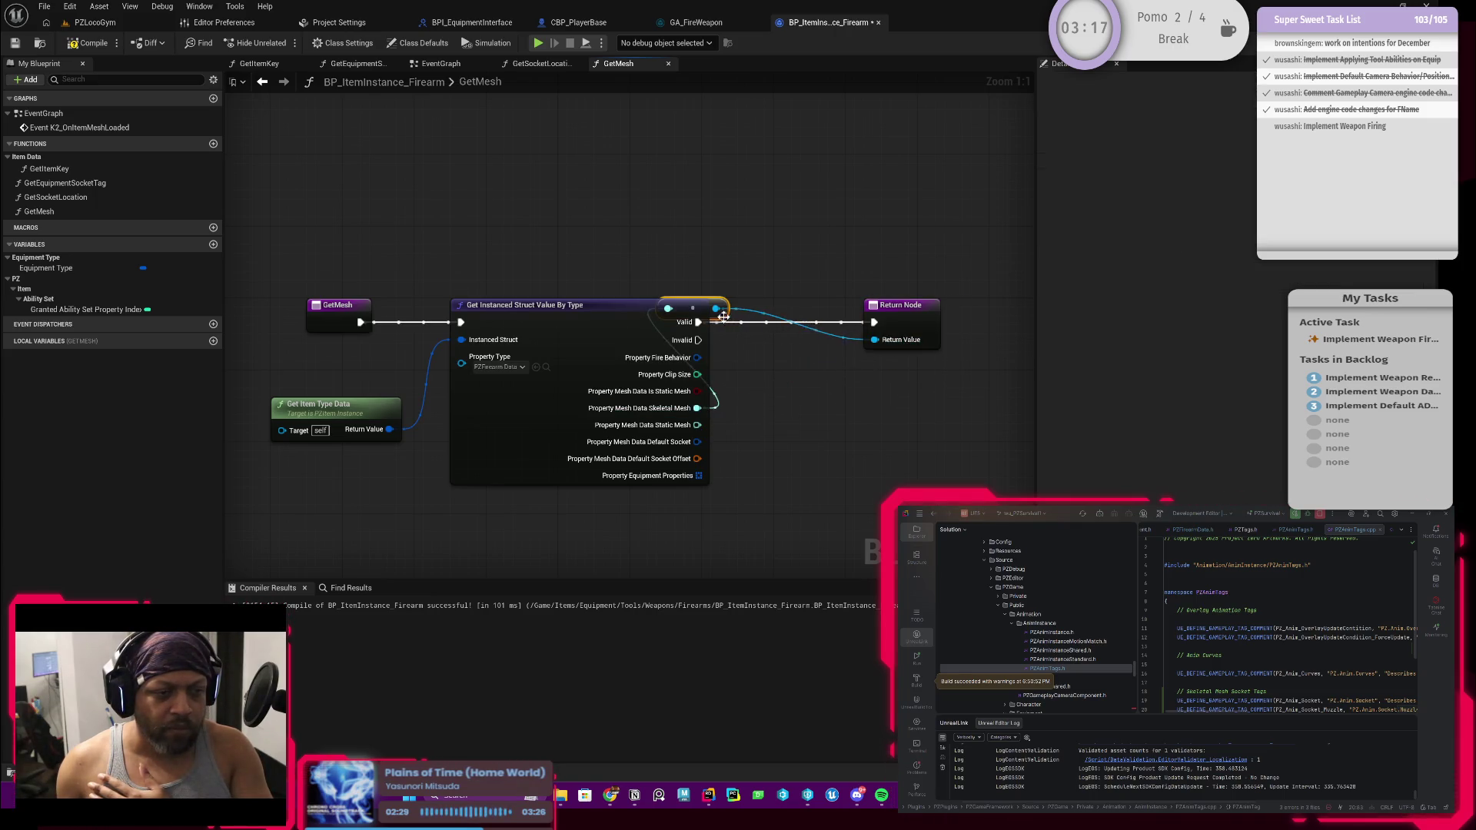
left_click_drag(712, 300, 804, 352)
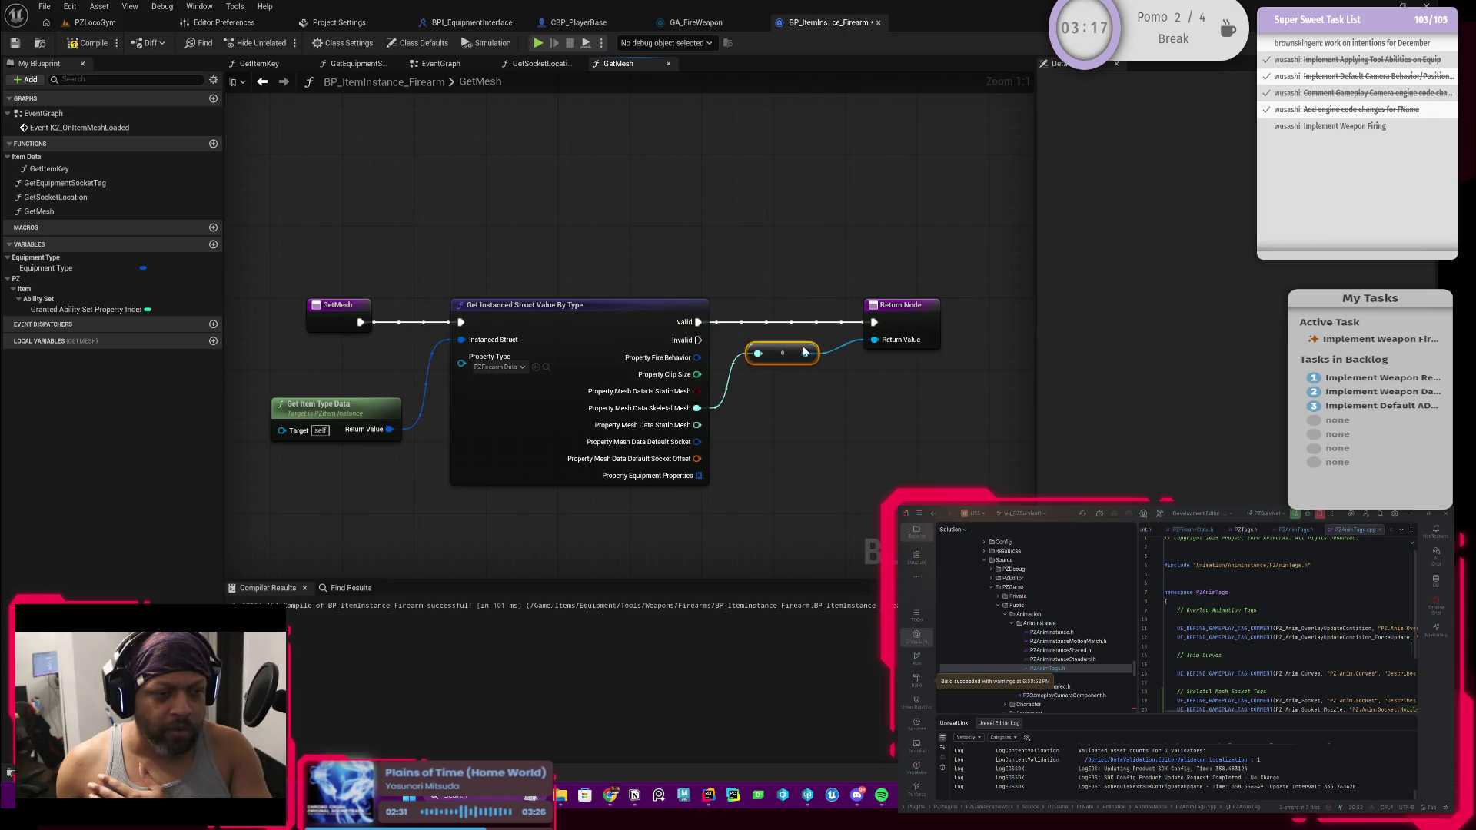
scroll(853, 450, "down", 1)
Compile and save the BP_ItemInstance_Firearm Blueprint
left_click(88, 43)
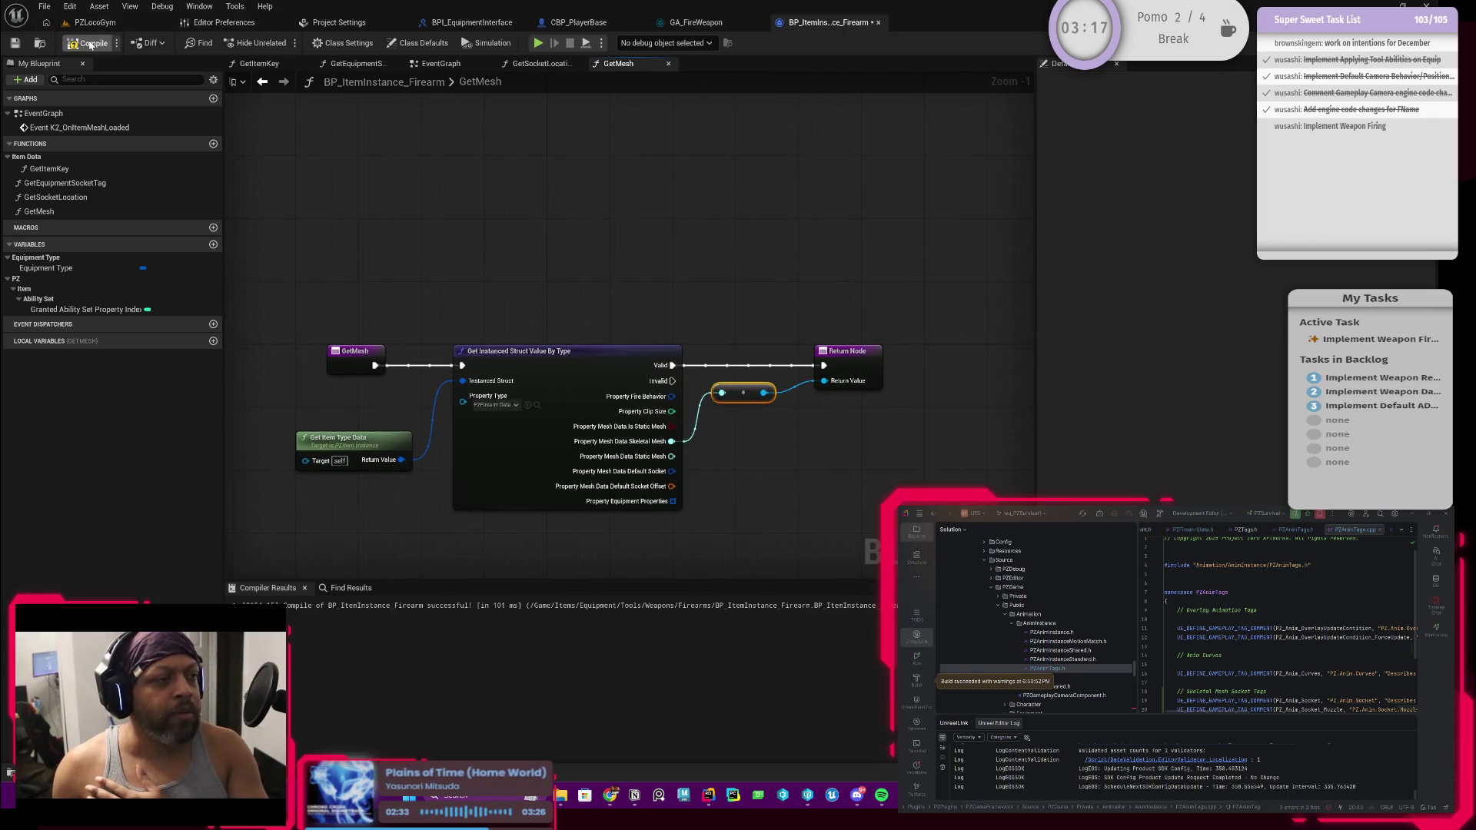
key("ctrl+s")
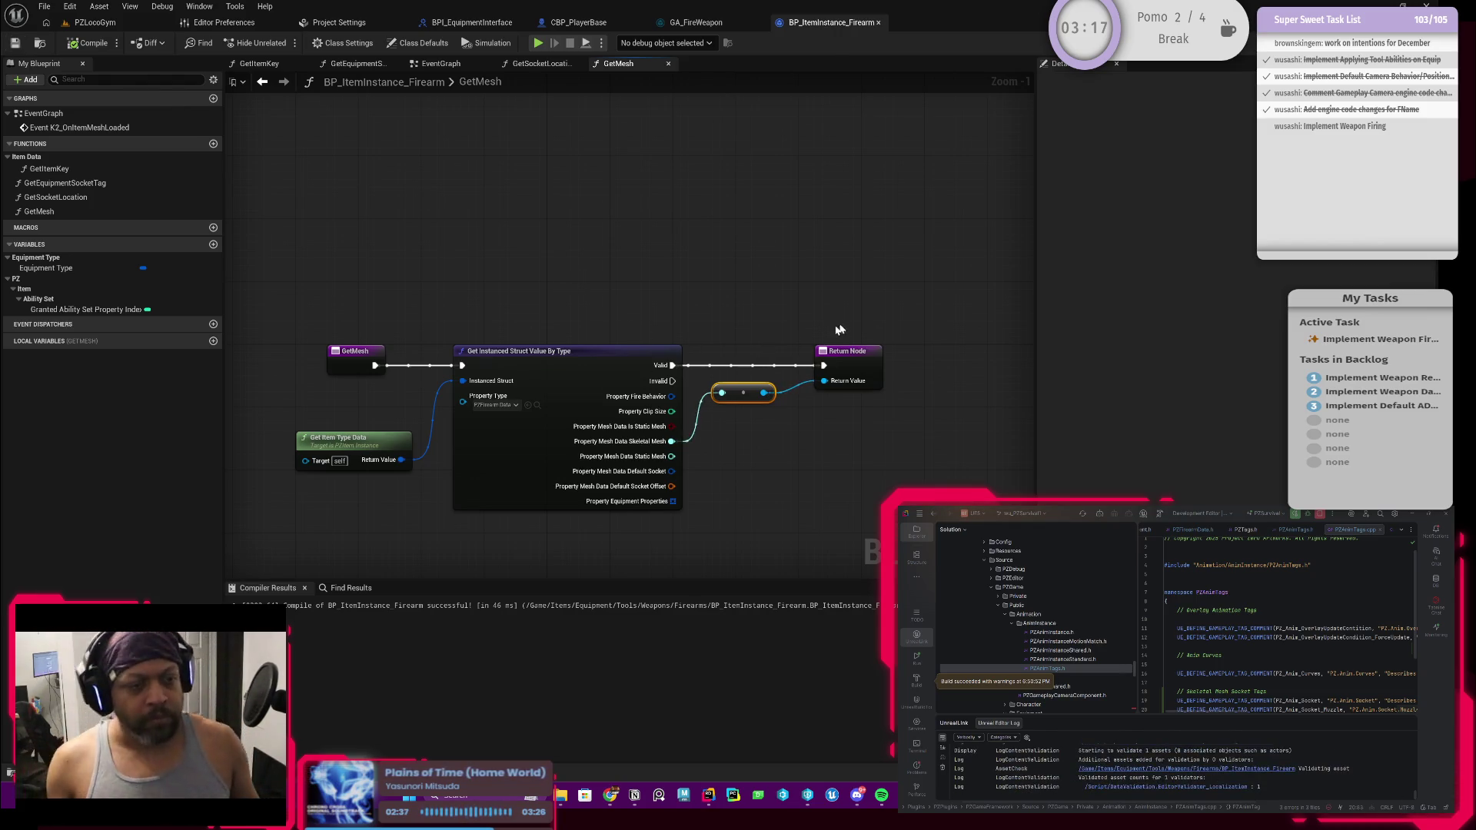
left_click_drag(762, 298, 776, 309)
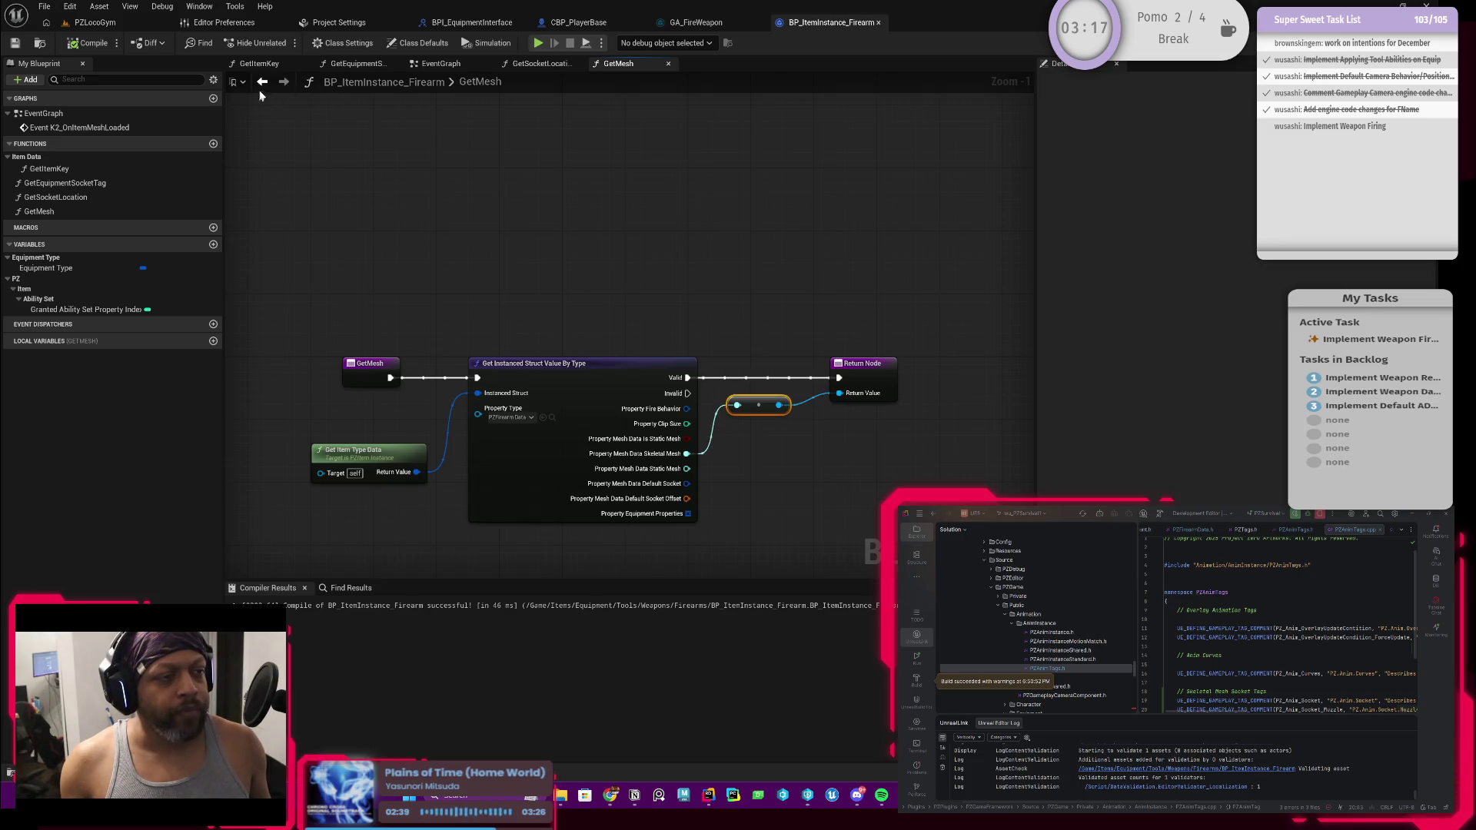